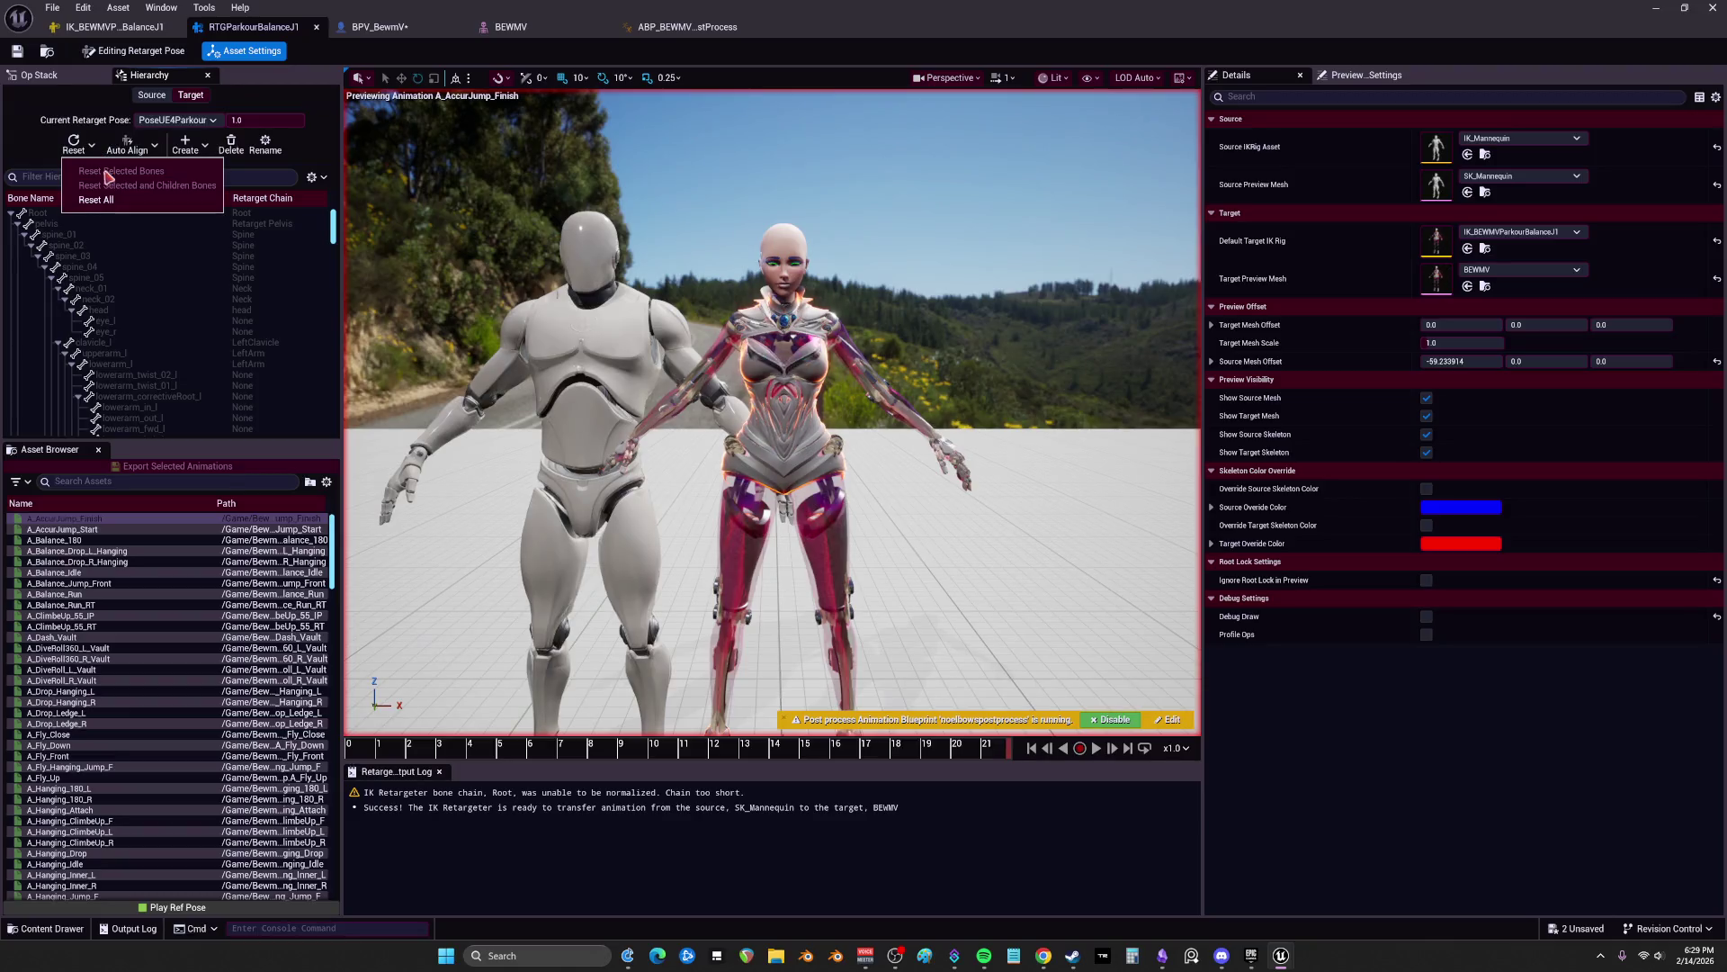
Step: Reset all target pose bones, widen the left panels and set Application Scale to 2.0
{"action": "left_click", "coordinate": [115, 205]}
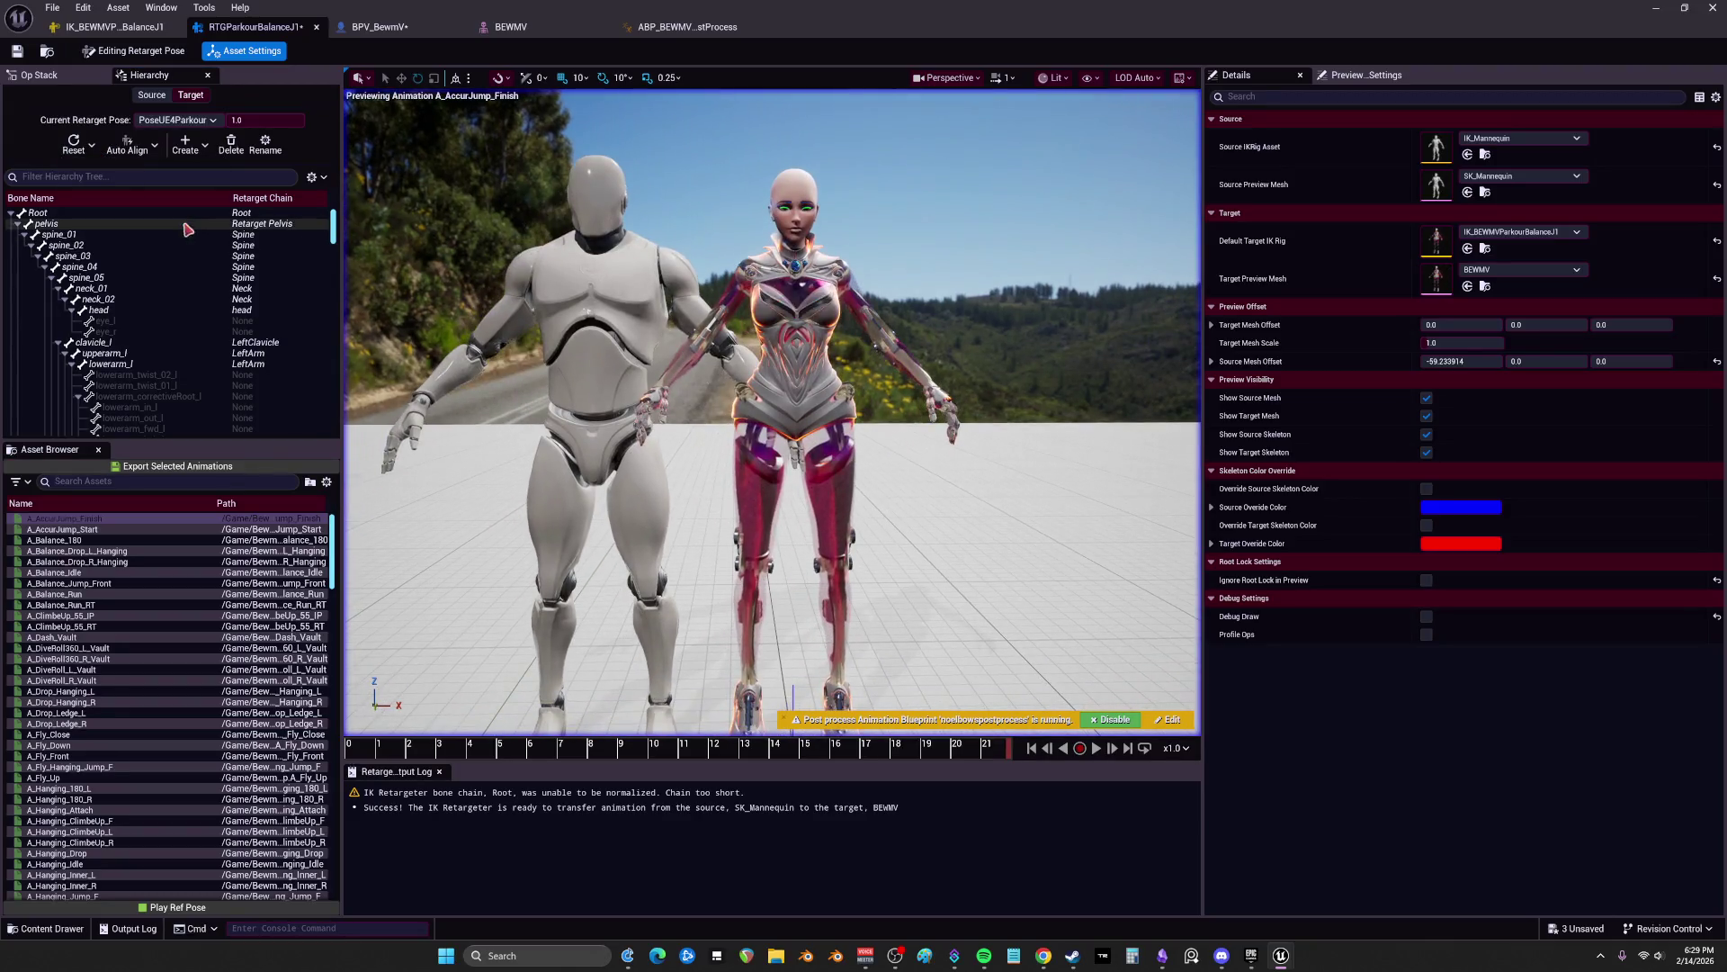
{"action": "left_click_drag", "start_coordinate": [342, 378], "coordinate": [499, 396]}
{"action": "key", "text": "ctrl+shift+w"}
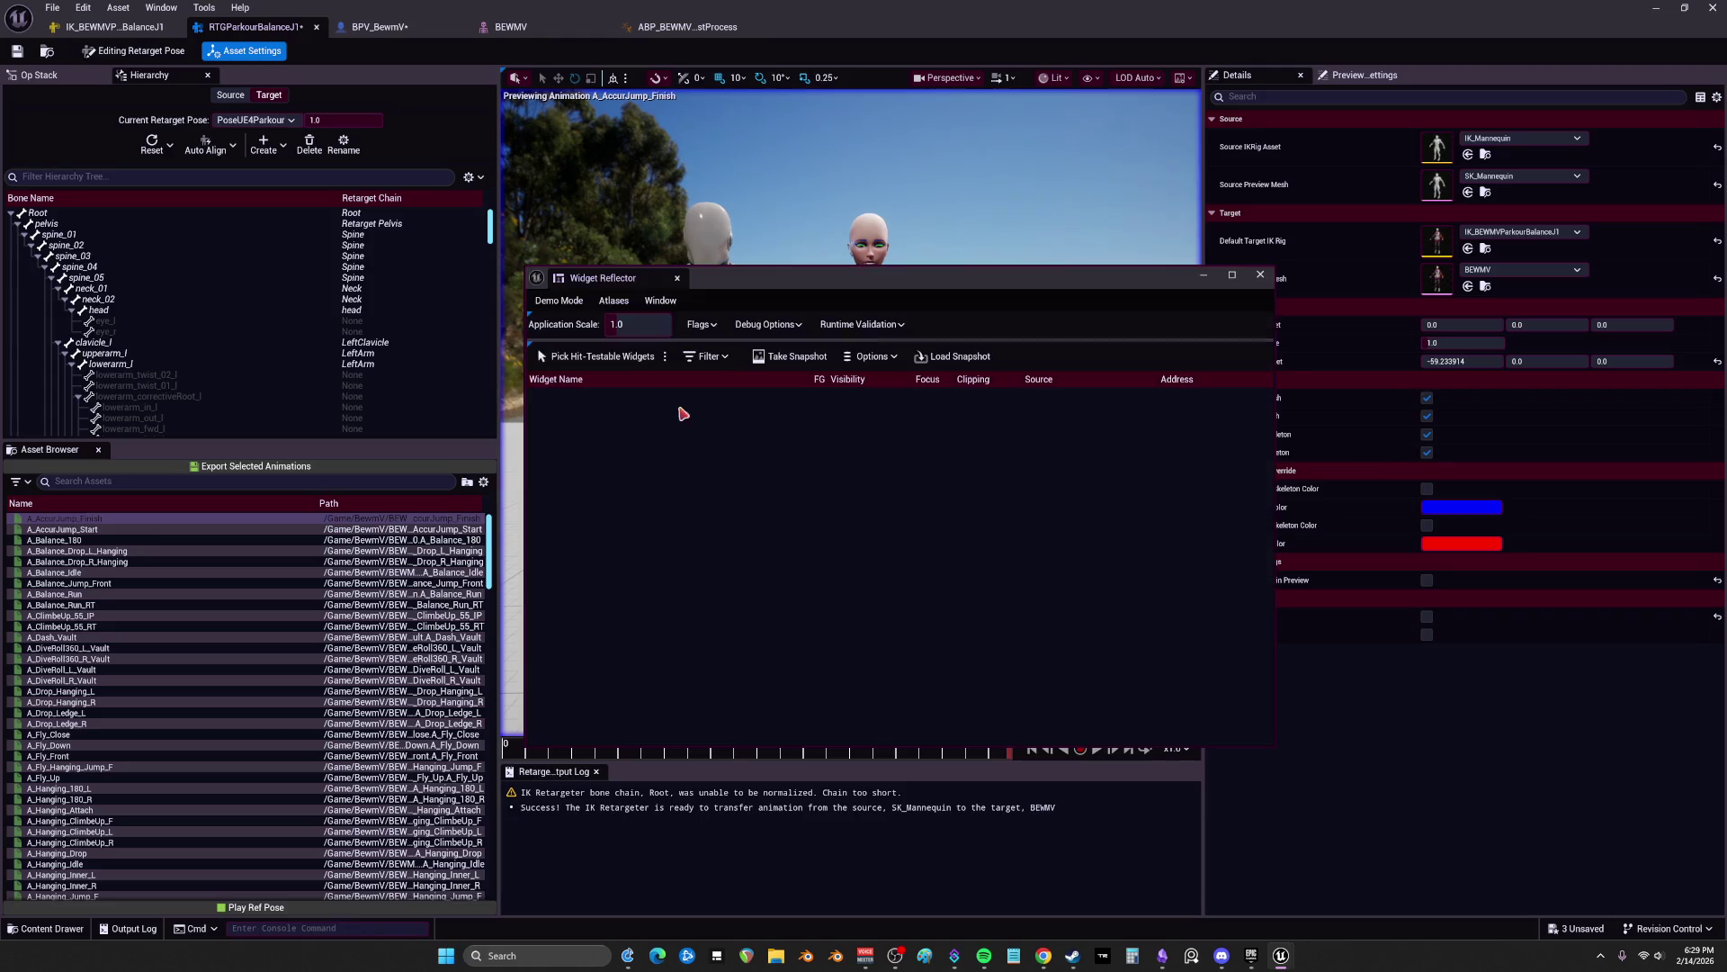
{"action": "left_click", "coordinate": [636, 317]}
{"action": "type", "text": "2"}
{"action": "key", "text": "Return"}
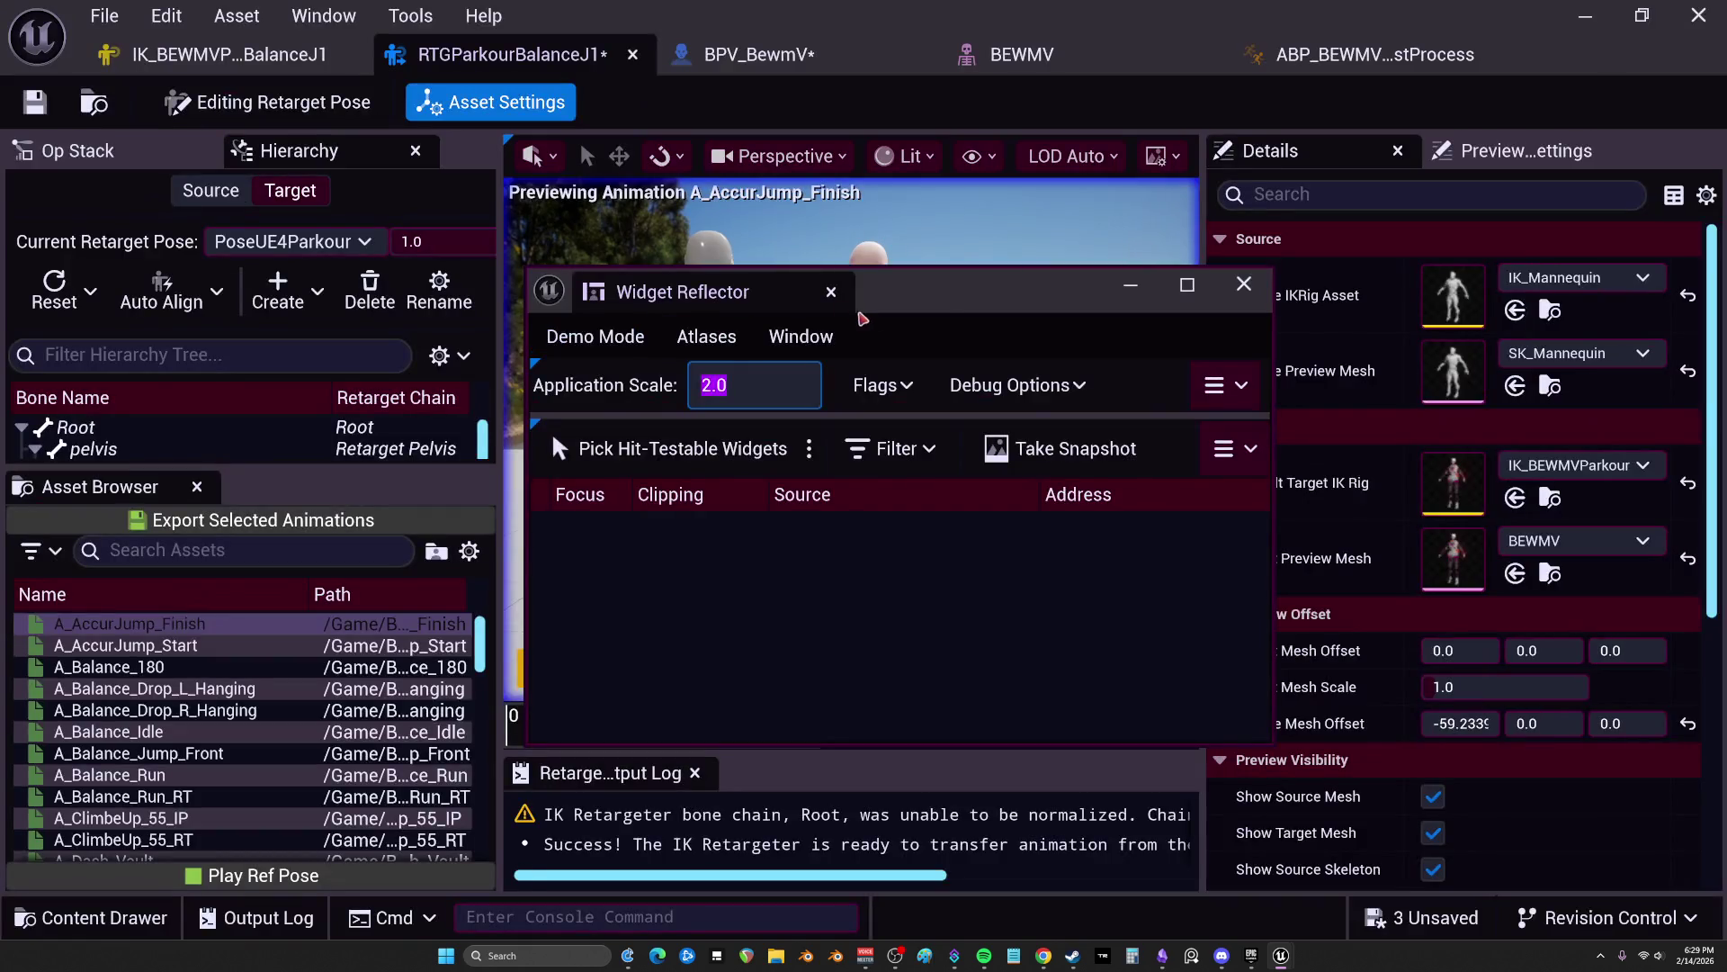
{"action": "left_click", "coordinate": [1259, 276]}
Step: Select the left-hand finger bones from middle_01_l through index_03_l
{"action": "mouse_move", "coordinate": [252, 468]}
{"action": "left_mouse_down"}
{"action": "mouse_move", "coordinate": [252, 396]}
{"action": "mouse_move", "coordinate": [252, 744]}
{"action": "left_mouse_up"}
{"action": "scroll", "coordinate": [252, 498], "scroll_direction": "down", "scroll_amount": 6}
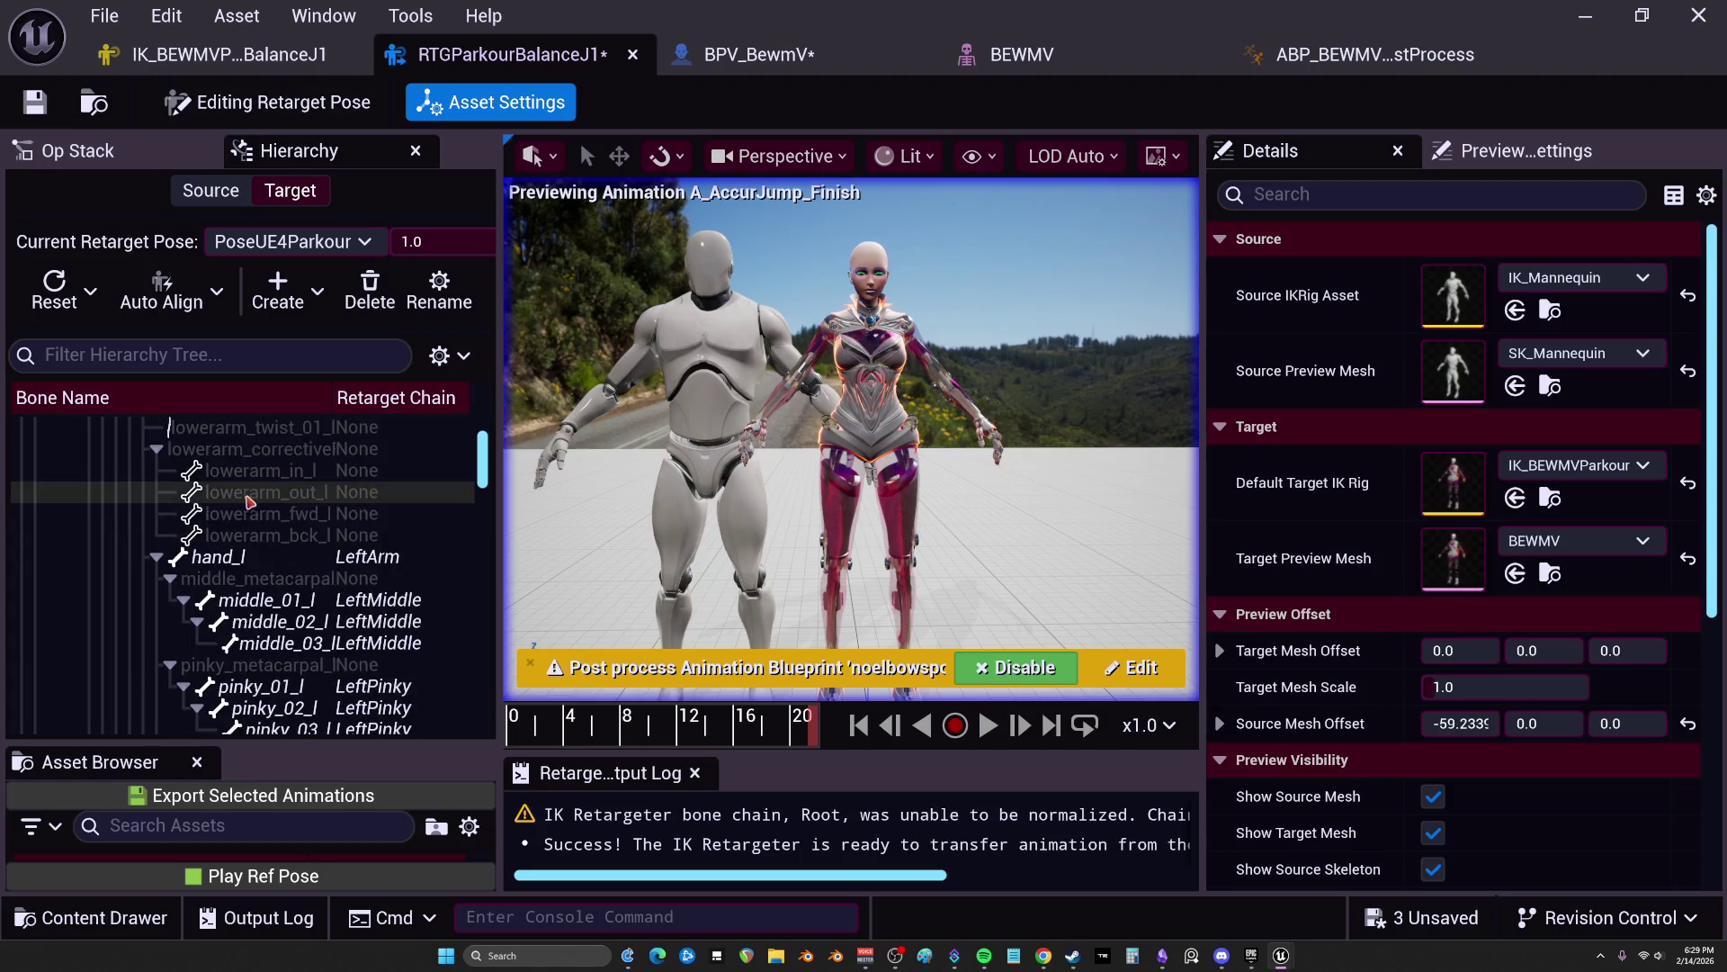
{"action": "scroll", "coordinate": [284, 558], "scroll_direction": "down", "scroll_amount": 1}
{"action": "left_click", "coordinate": [284, 558]}
{"action": "scroll", "coordinate": [284, 558], "scroll_direction": "down", "scroll_amount": 3}
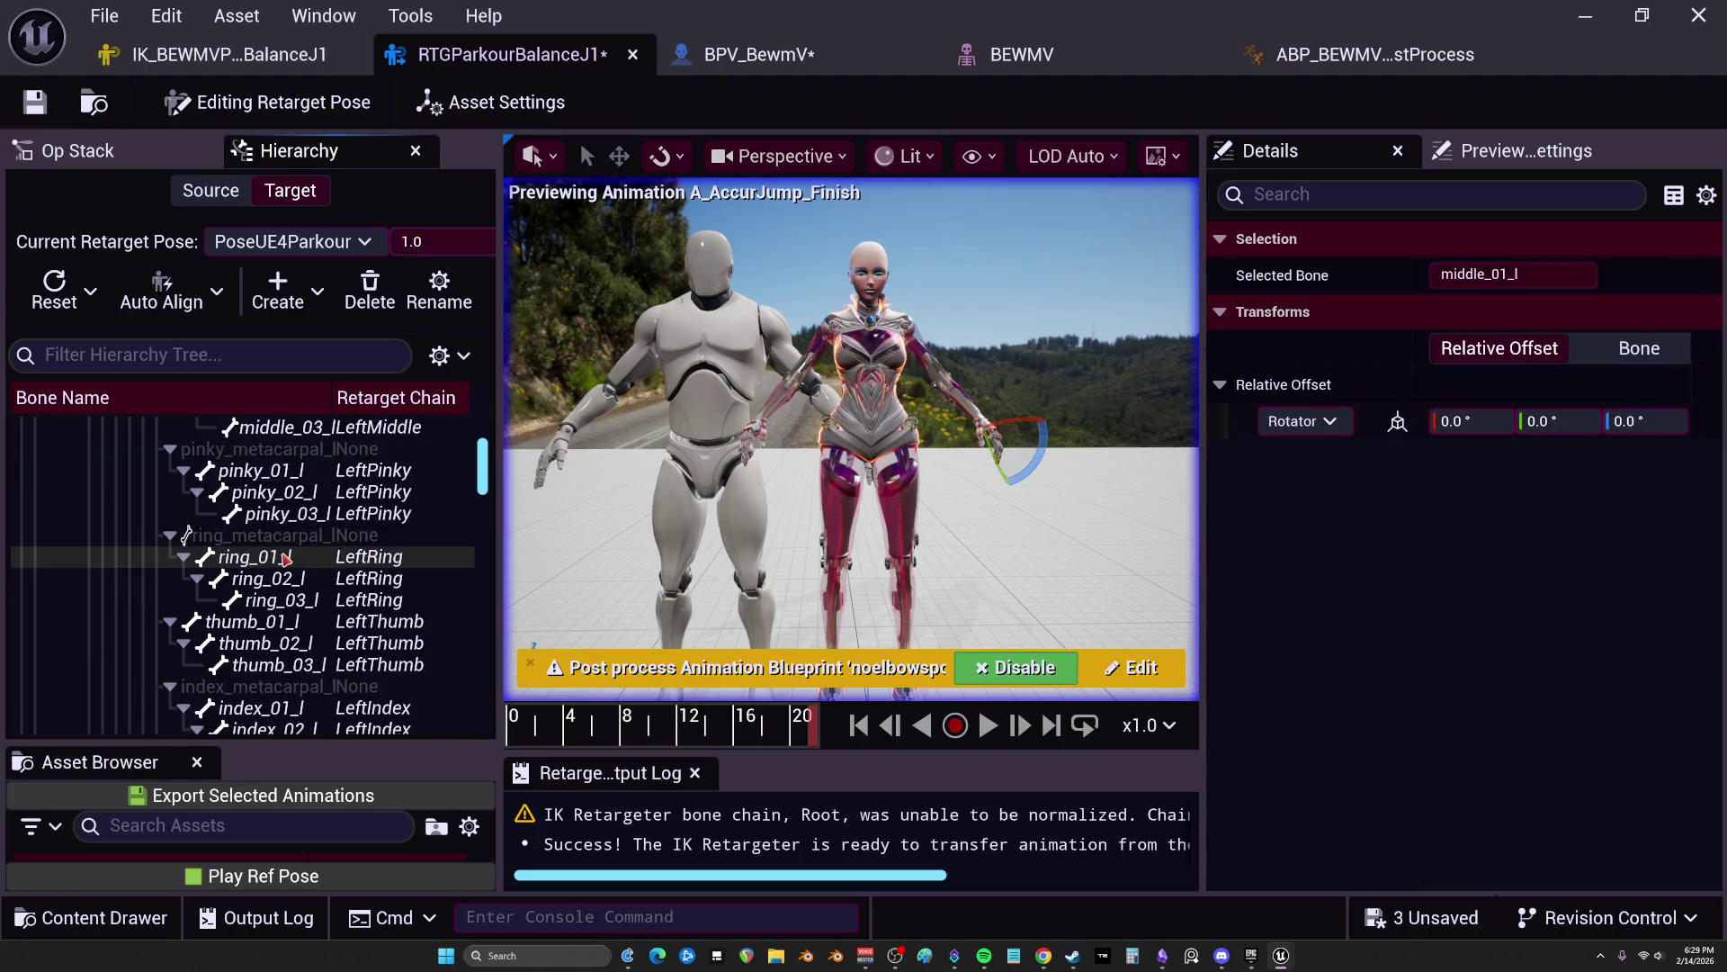
{"action": "left_click", "coordinate": [290, 706], "text": "shift"}
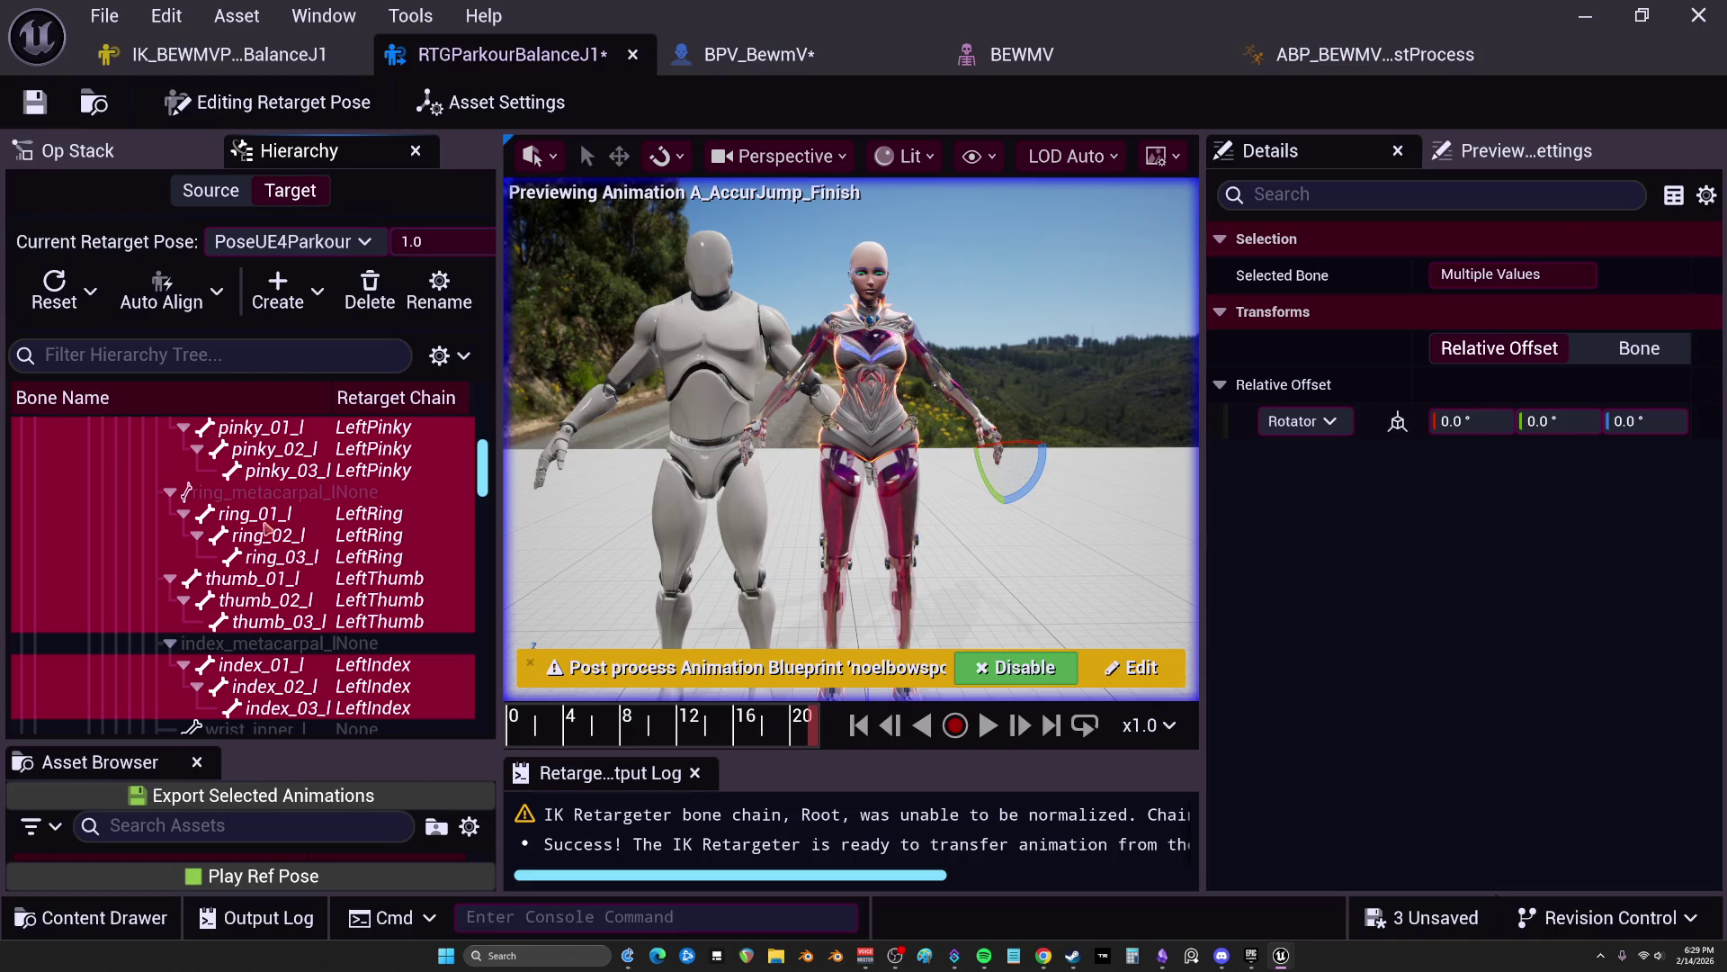
Step: Auto-align the selected left finger bones and set their Roll and Pitch offsets to 0
{"action": "scroll", "coordinate": [276, 494], "scroll_direction": "up", "scroll_amount": 3}
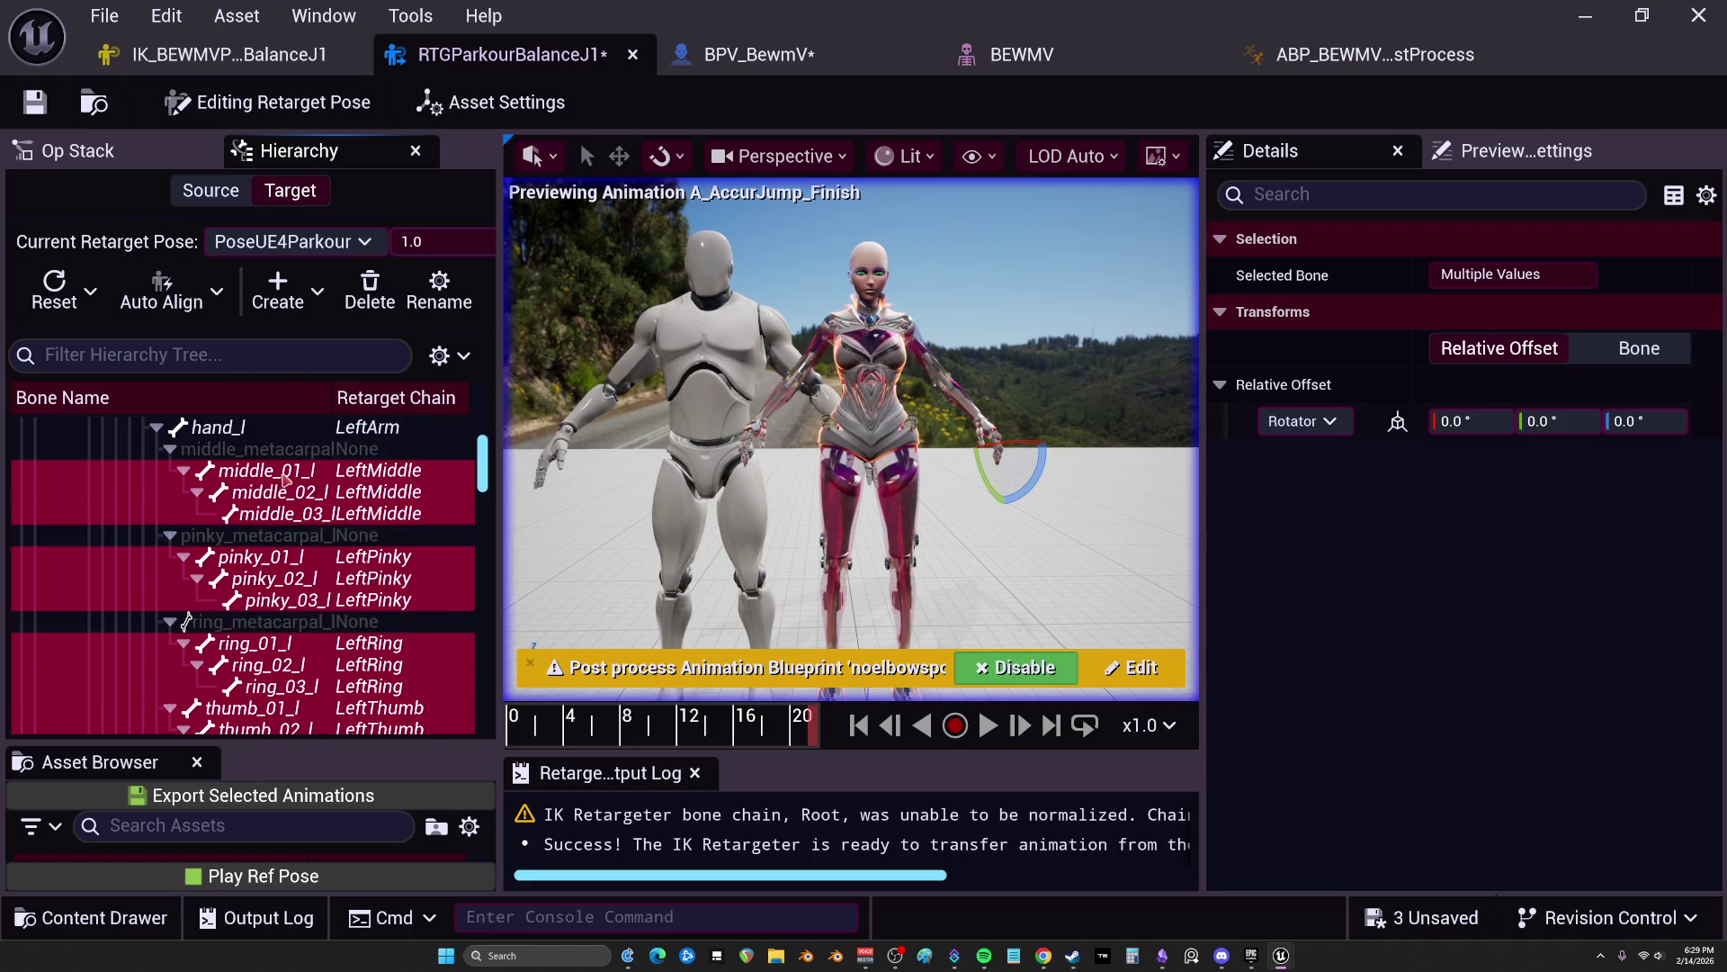
{"action": "left_click", "coordinate": [216, 291]}
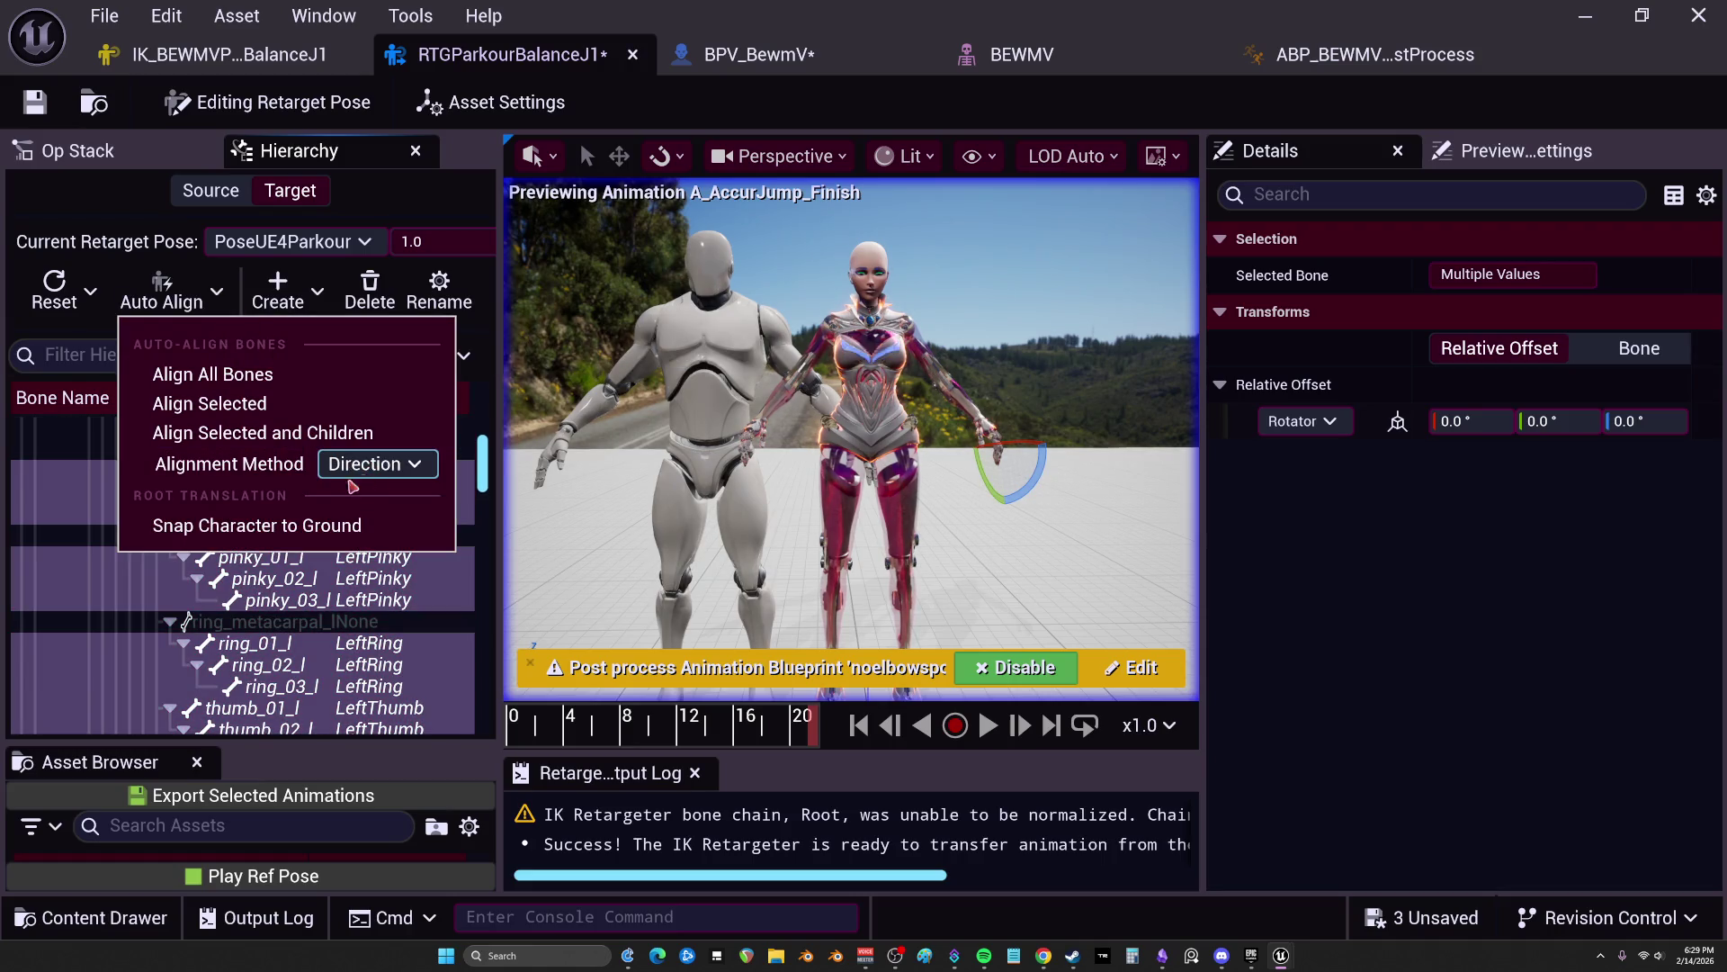
{"action": "left_click", "coordinate": [243, 405]}
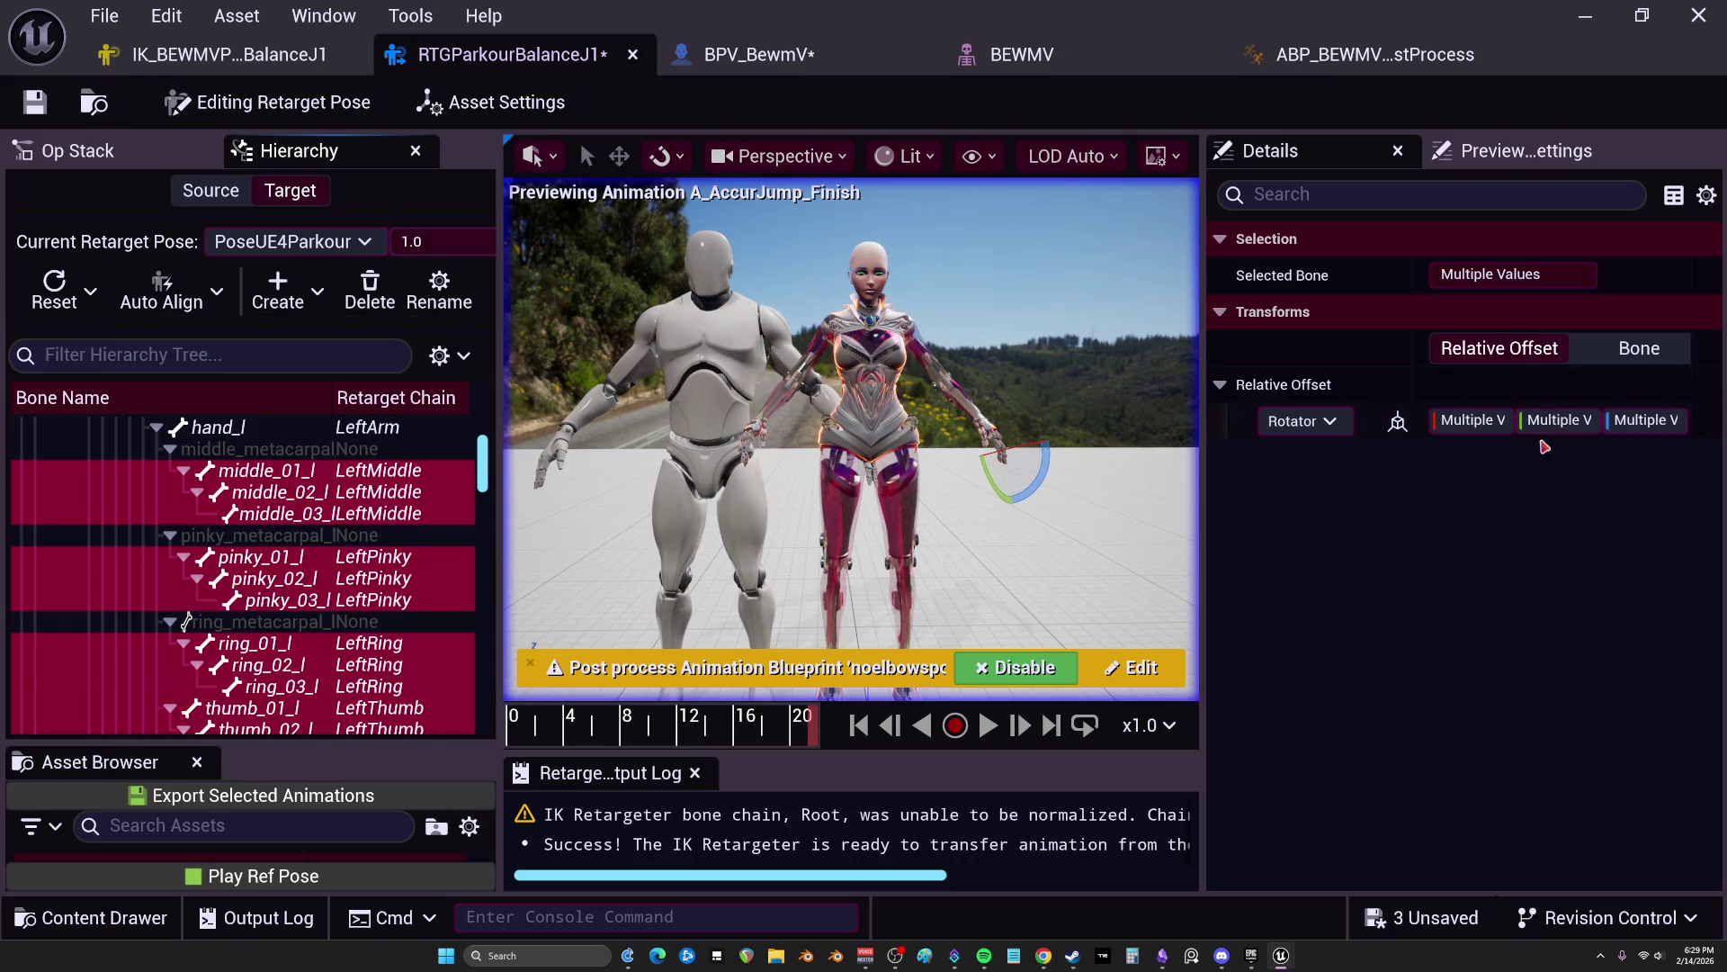
{"action": "left_click", "coordinate": [1482, 427]}
{"action": "type", "text": "0"}
{"action": "key", "text": "Return"}
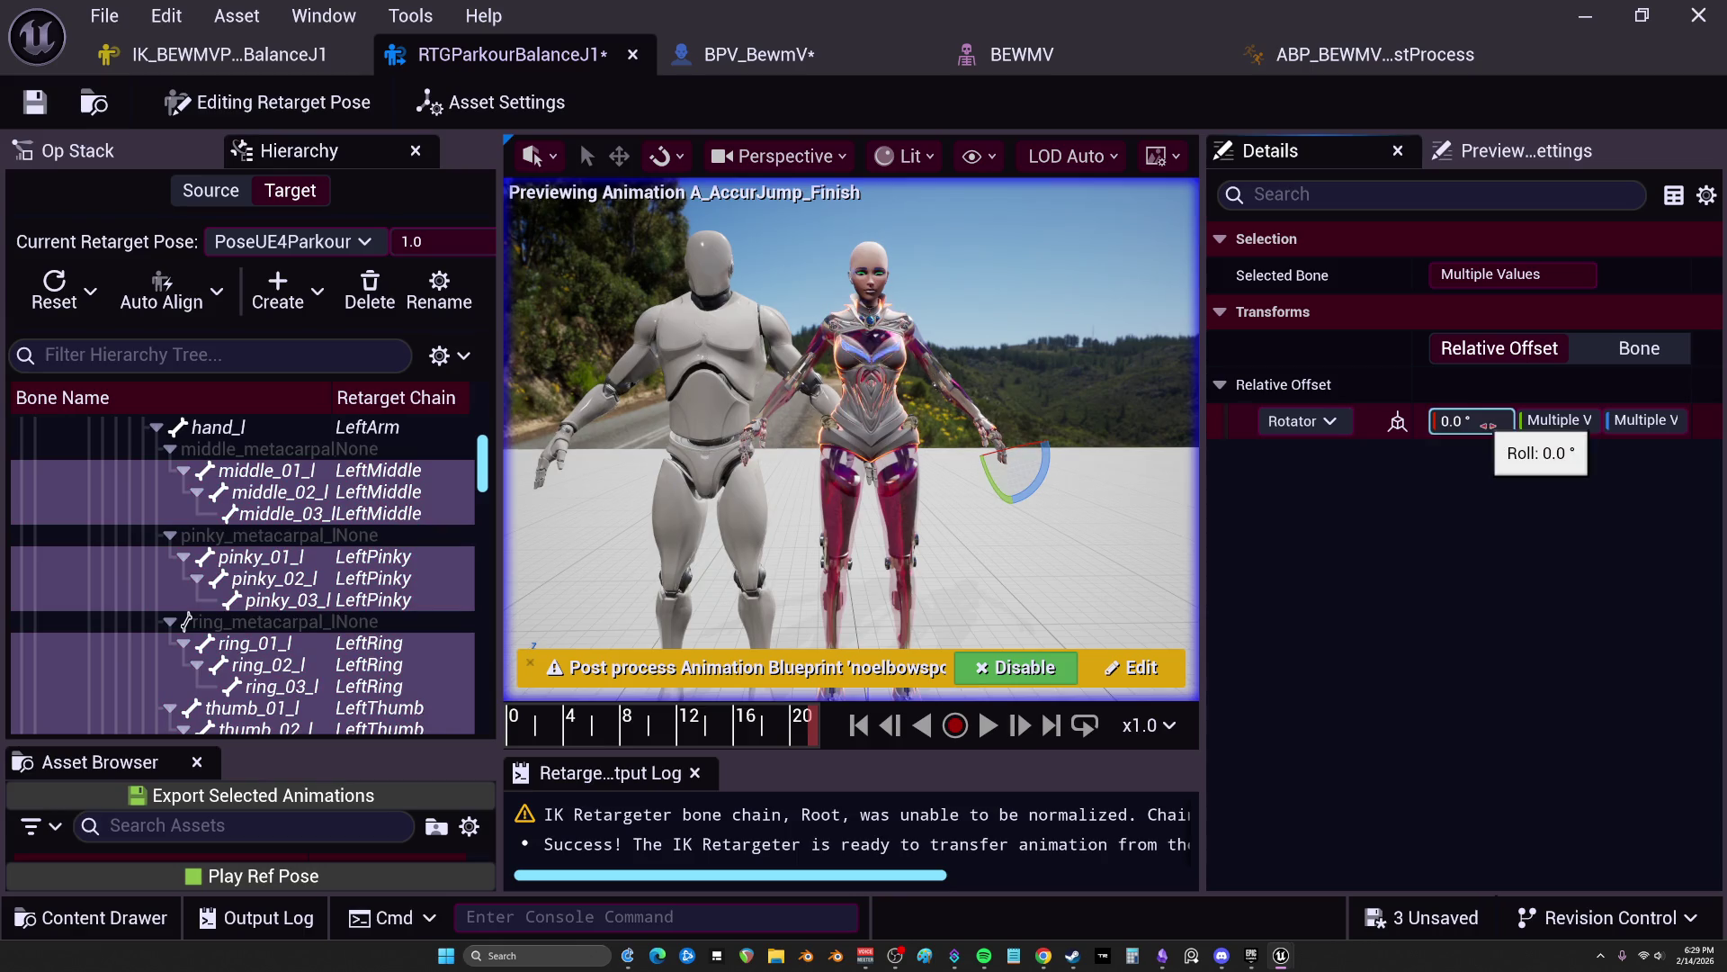
{"action": "left_click", "coordinate": [1546, 420]}
{"action": "type", "text": "0"}
{"action": "key", "text": "Return"}
{"action": "key", "text": "Escape"}
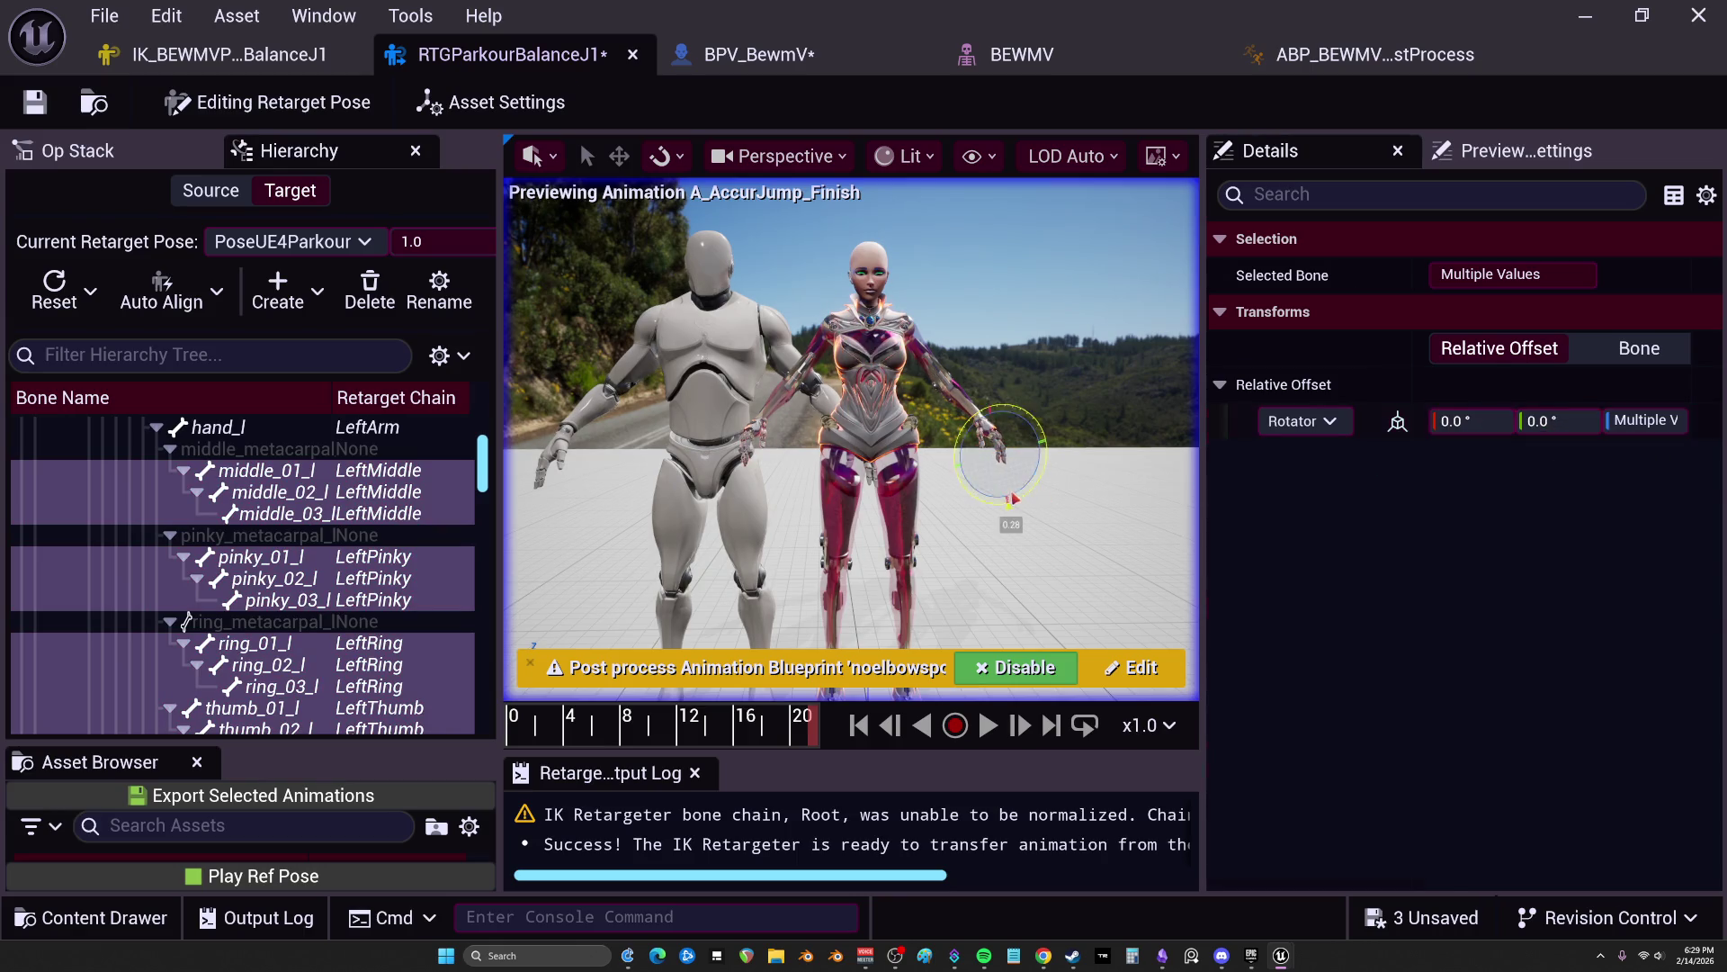
{"action": "left_click", "coordinate": [1043, 956]}
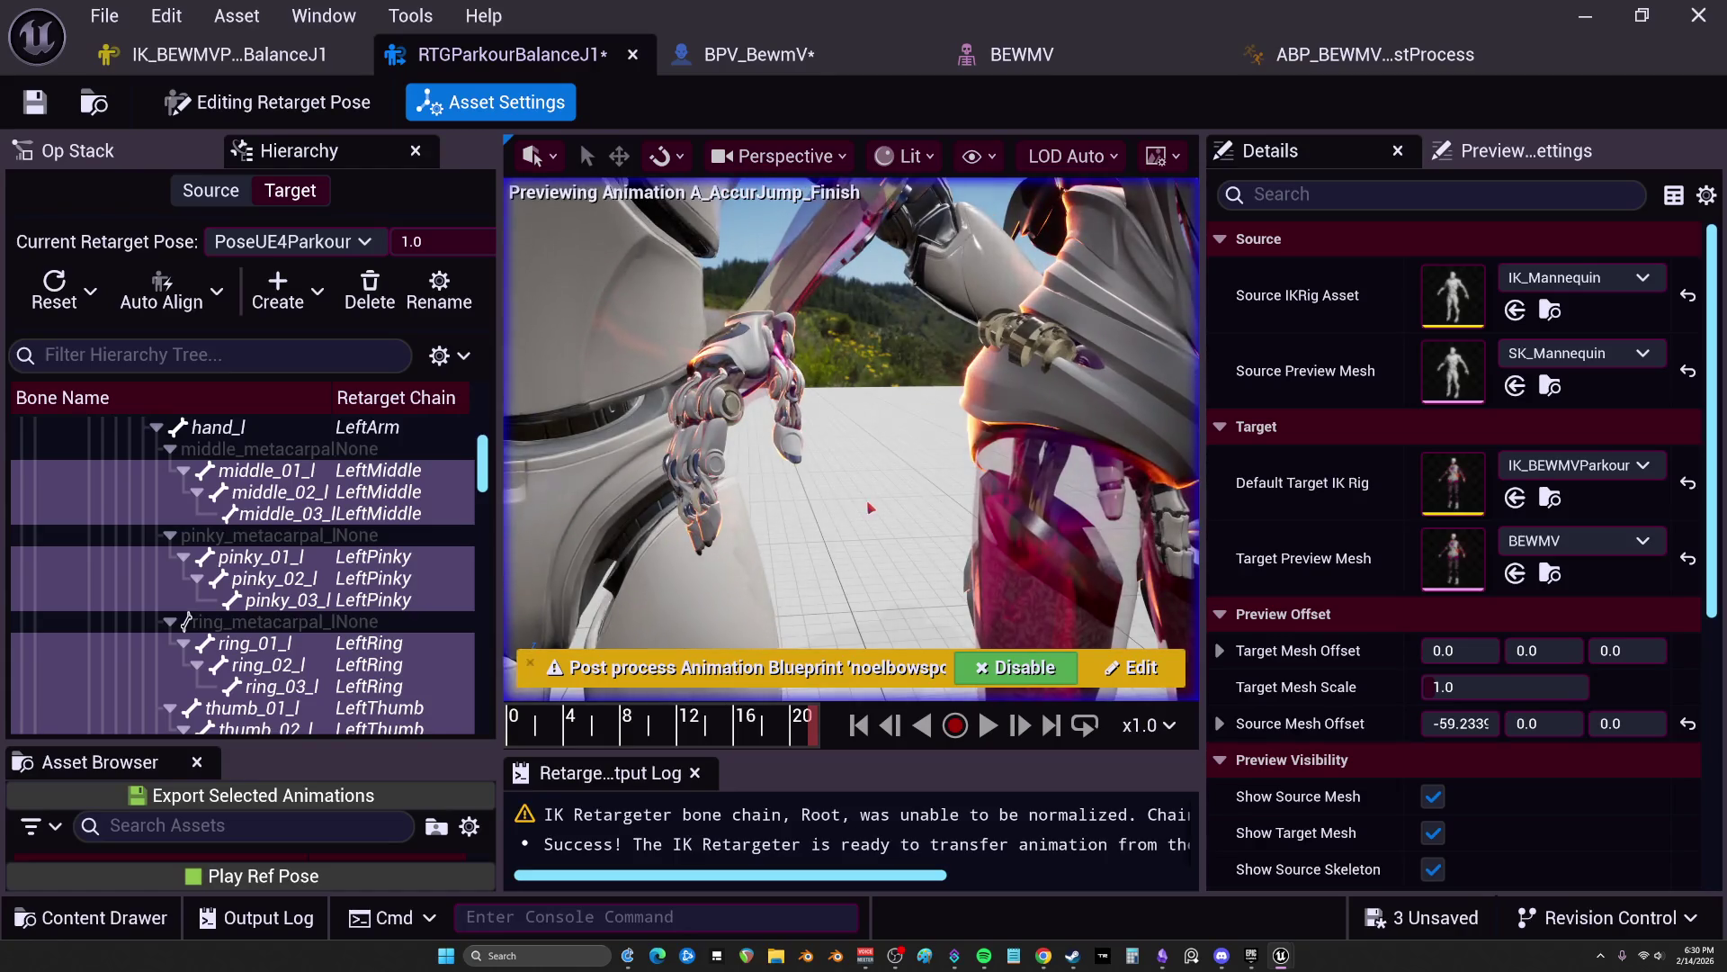
Step: Select the right-hand finger bones from middle_01_r through index_03_r
{"action": "scroll", "coordinate": [299, 608], "scroll_direction": "down", "scroll_amount": 5}
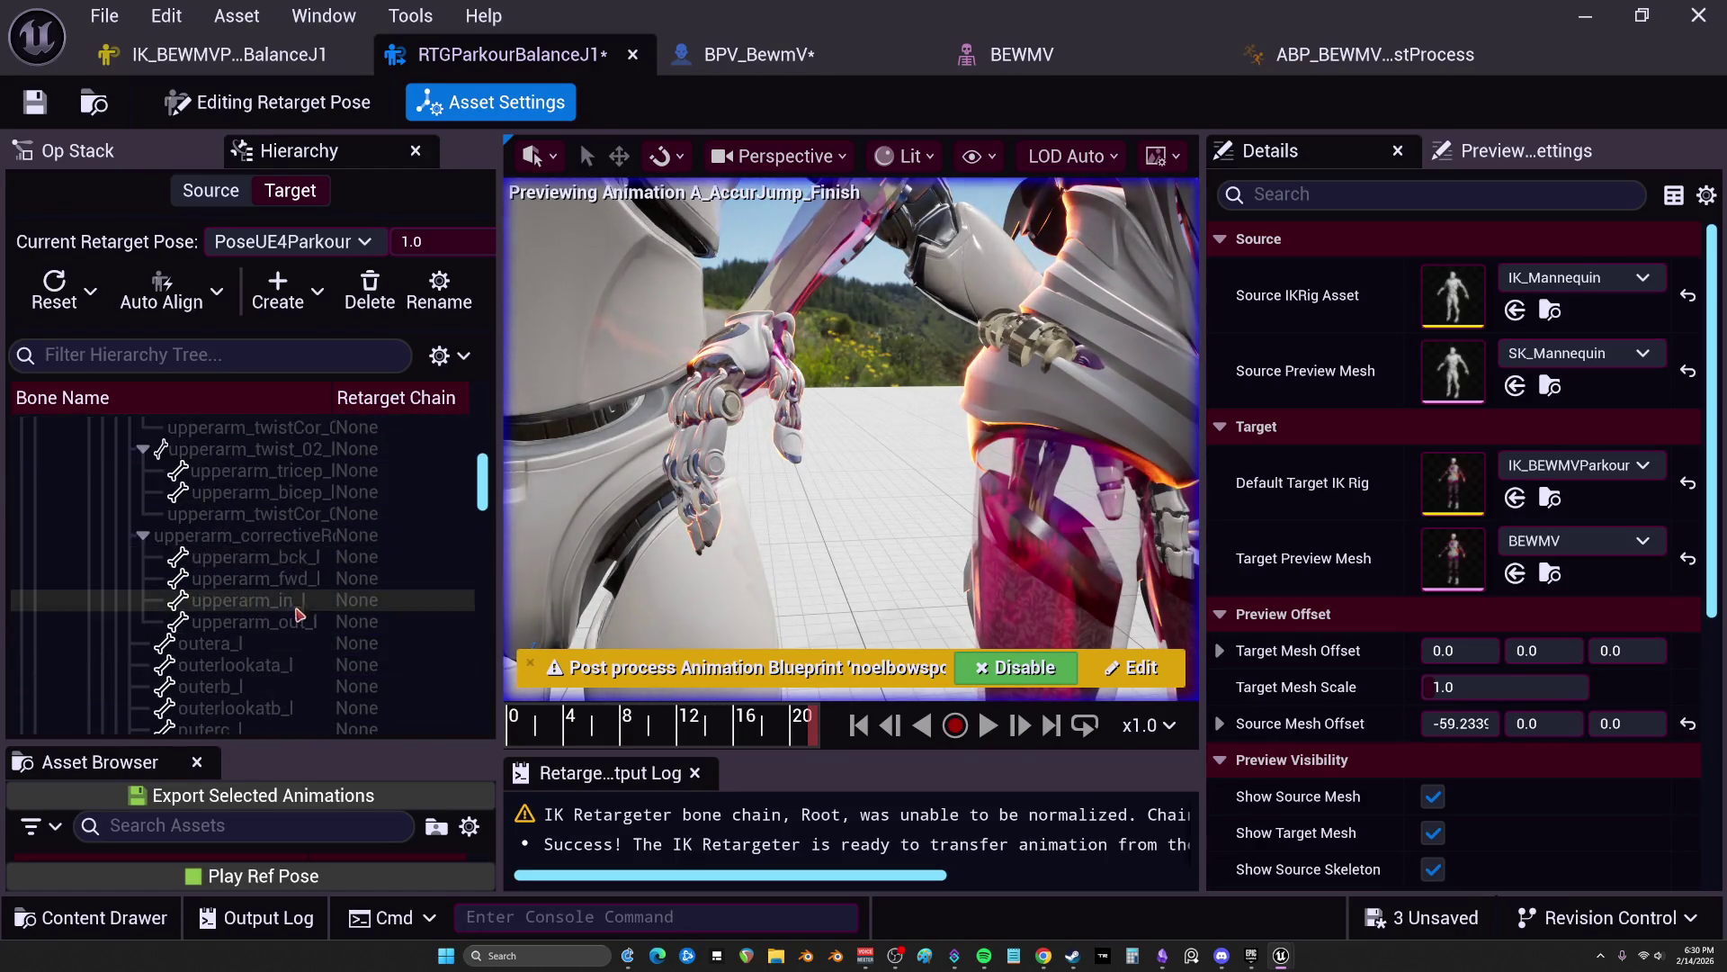
{"action": "scroll", "coordinate": [300, 608], "scroll_direction": "down", "scroll_amount": 5}
{"action": "scroll", "coordinate": [280, 545], "scroll_direction": "down", "scroll_amount": 2}
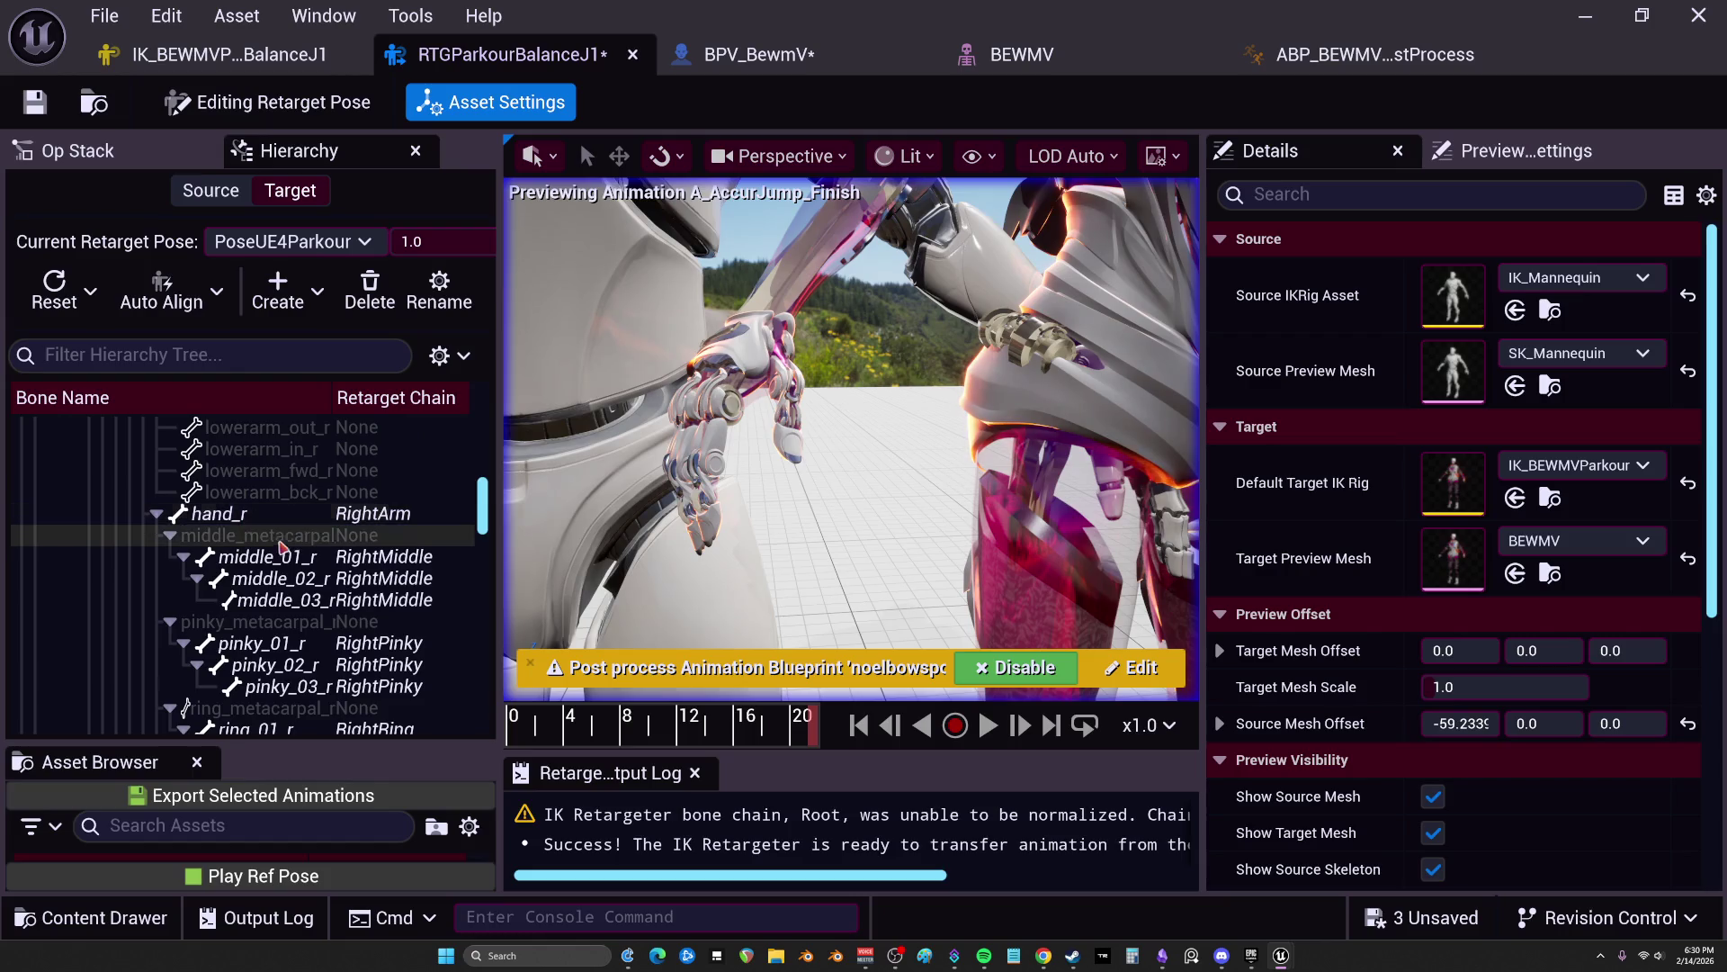
{"action": "left_click", "coordinate": [281, 556]}
{"action": "scroll", "coordinate": [288, 539], "scroll_direction": "down", "scroll_amount": 2}
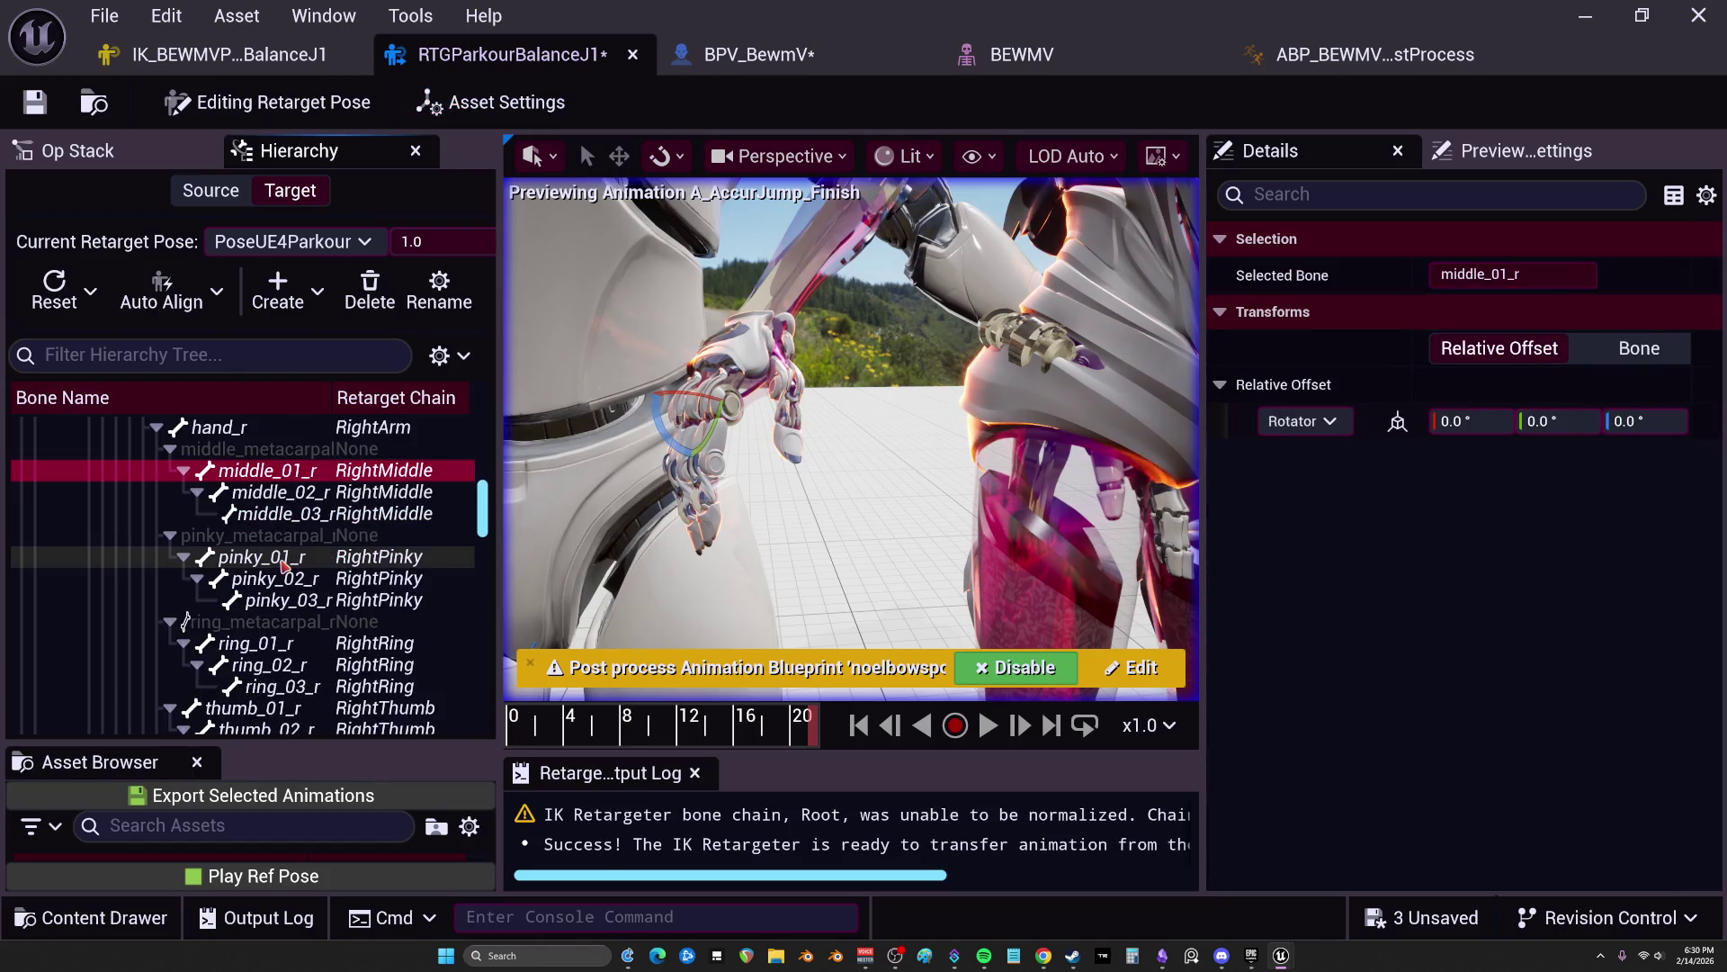
{"action": "left_click", "coordinate": [304, 522], "text": "shift"}
{"action": "left_click", "coordinate": [261, 556], "text": "ctrl"}
{"action": "left_click", "coordinate": [274, 577], "text": "ctrl"}
{"action": "left_click", "coordinate": [288, 599], "text": "ctrl"}
{"action": "scroll", "coordinate": [288, 599], "scroll_direction": "down", "scroll_amount": 2}
{"action": "left_click", "coordinate": [292, 558], "text": "ctrl"}
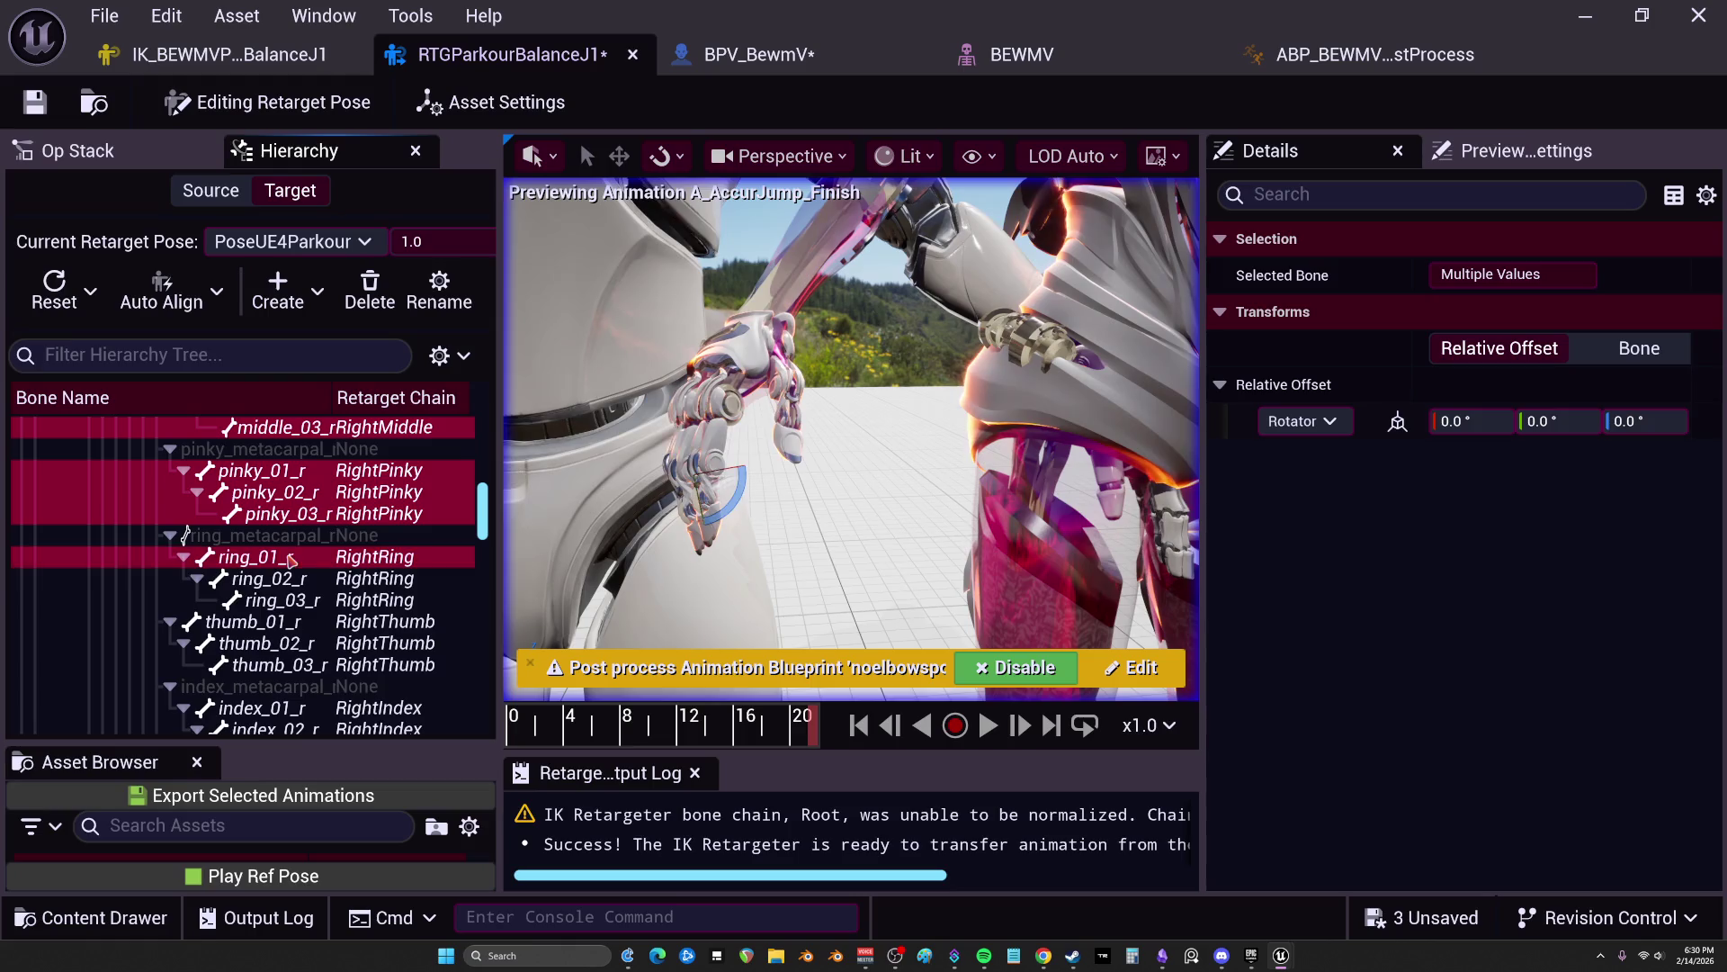
{"action": "left_click", "coordinate": [274, 577], "text": "ctrl"}
{"action": "left_click", "coordinate": [288, 599], "text": "ctrl"}
{"action": "left_click", "coordinate": [252, 621], "text": "ctrl"}
{"action": "left_click", "coordinate": [266, 643], "text": "ctrl"}
{"action": "left_click", "coordinate": [279, 664], "text": "ctrl"}
{"action": "scroll", "coordinate": [288, 664], "scroll_direction": "down", "scroll_amount": 3}
{"action": "left_click", "coordinate": [261, 578], "text": "ctrl"}
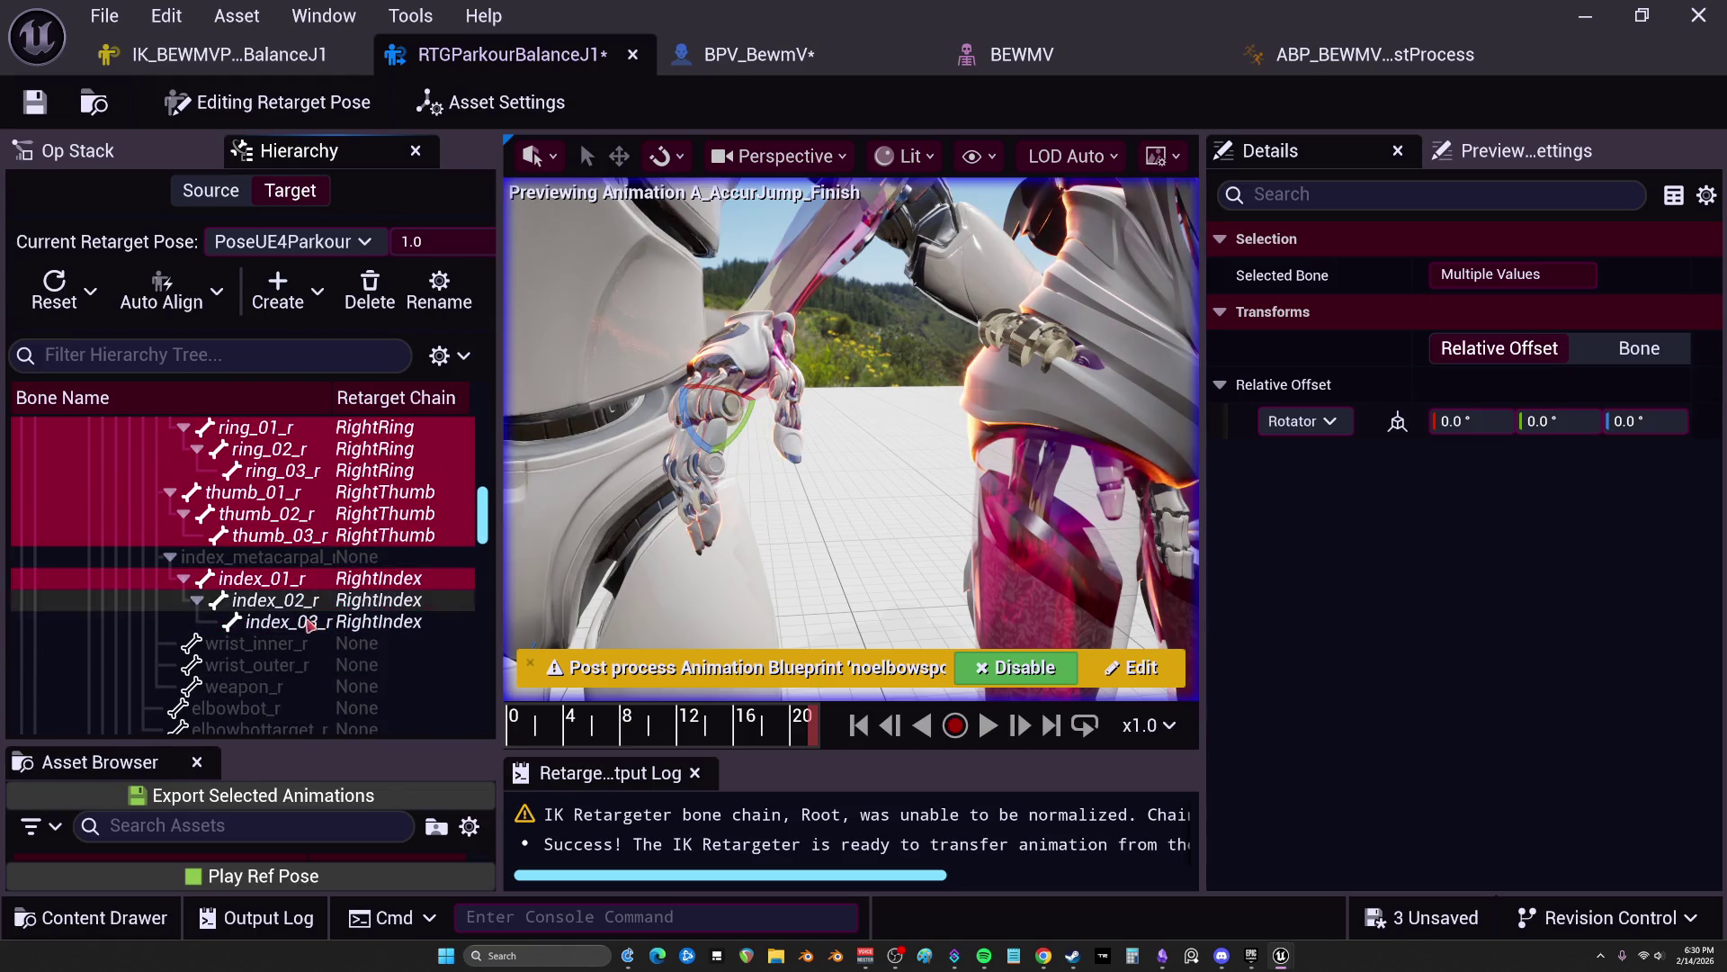
{"action": "left_click", "coordinate": [309, 622], "text": "ctrl+shift"}
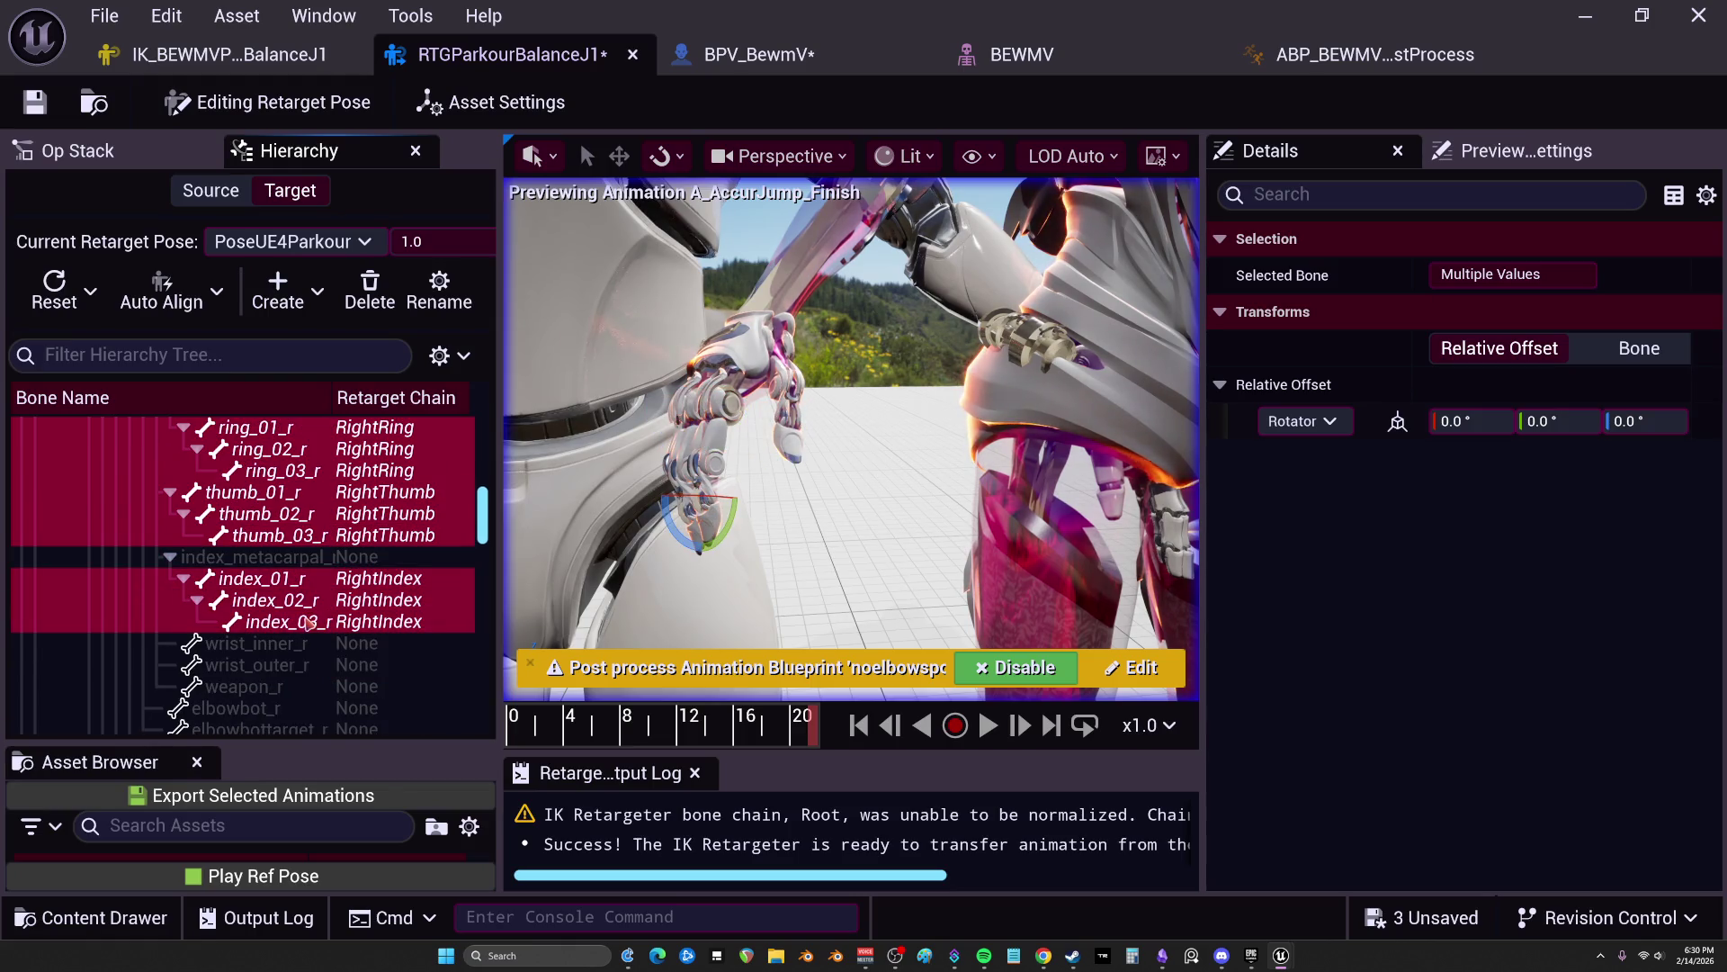
Step: Auto-align the selected right finger bones using the Direction method
{"action": "left_click", "coordinate": [216, 292]}
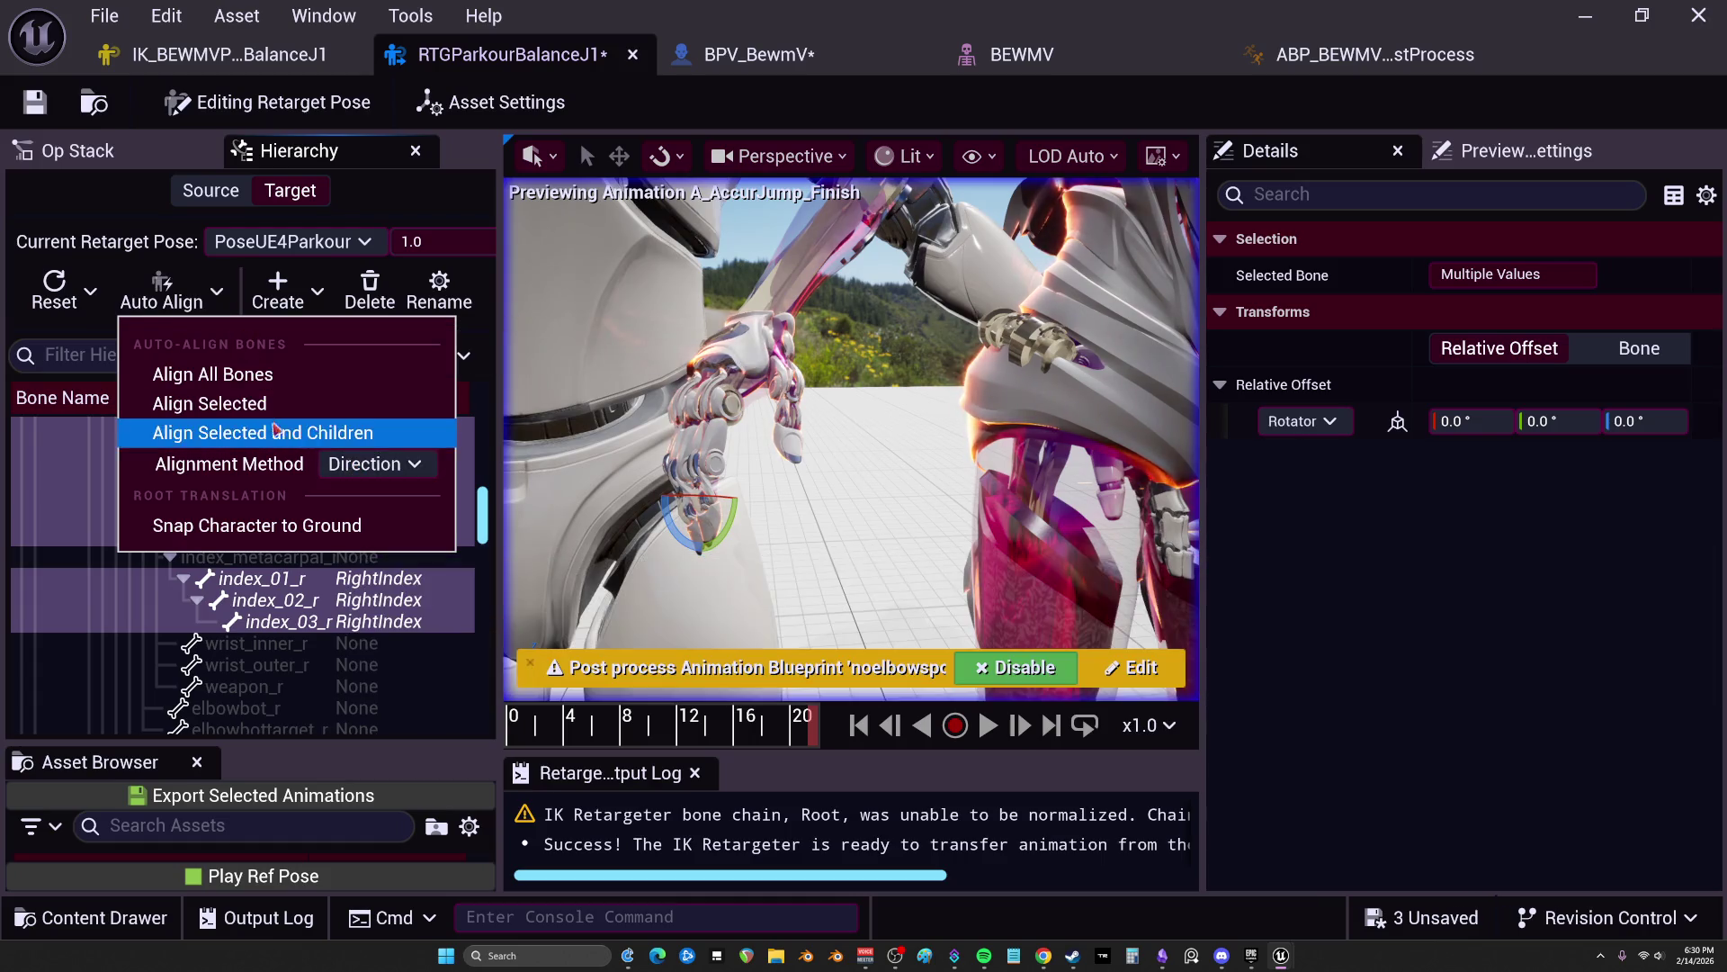
{"action": "left_click", "coordinate": [345, 461]}
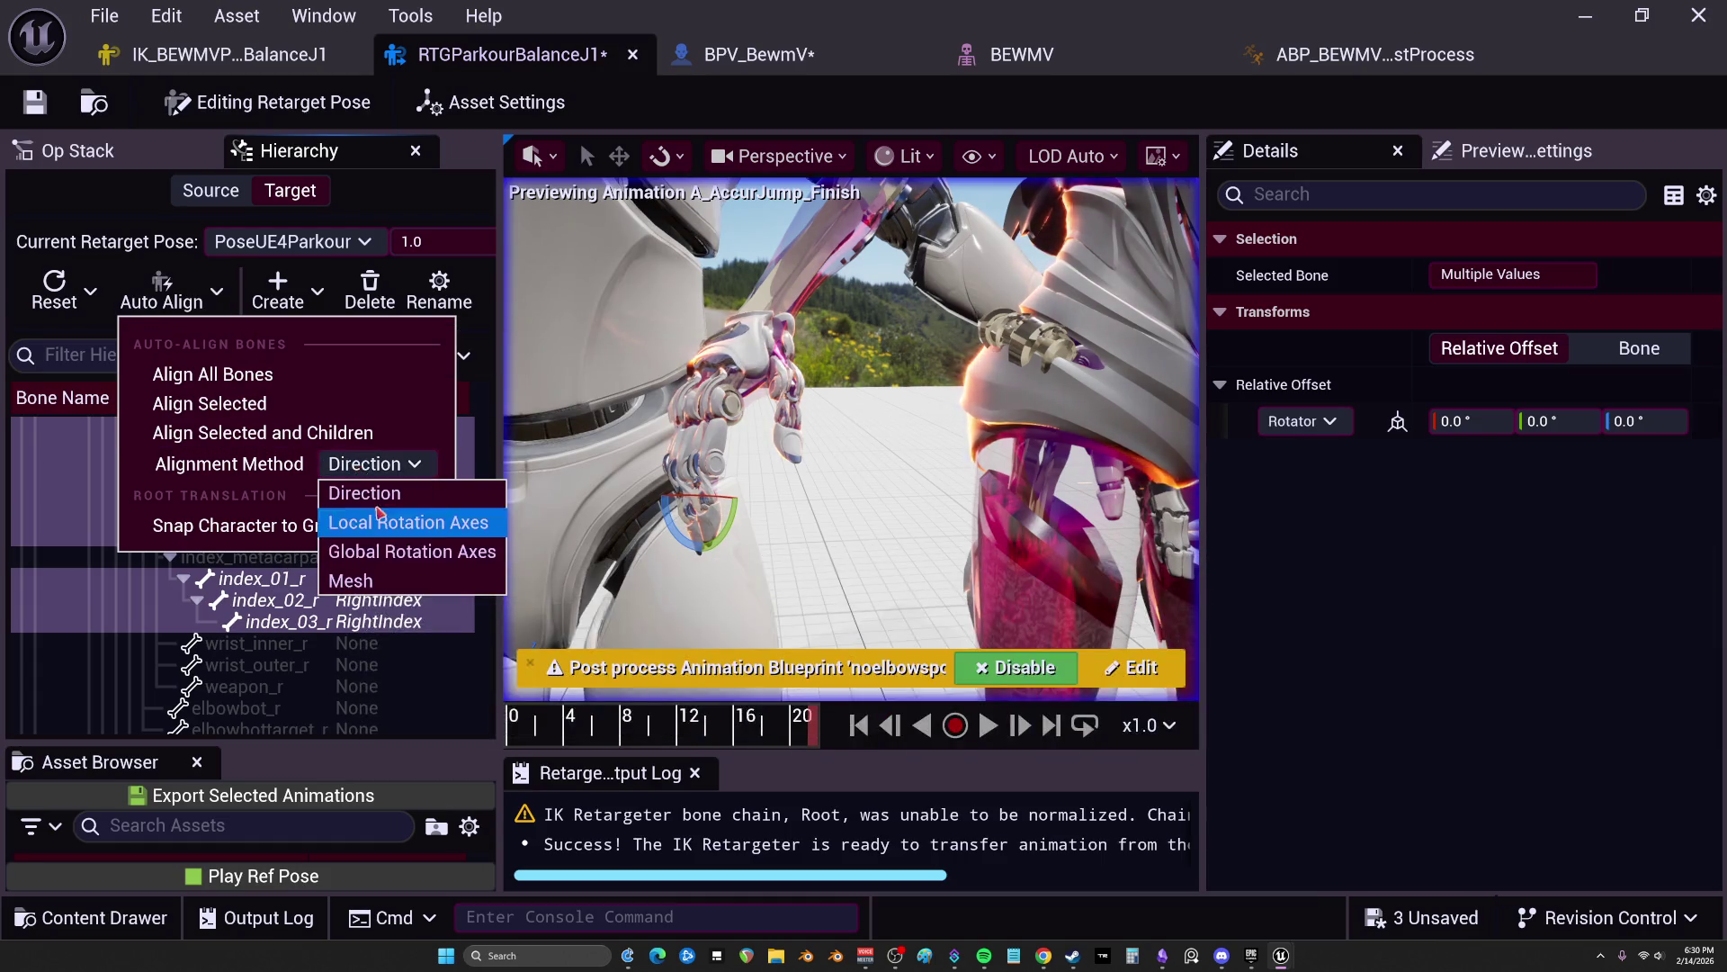
{"action": "left_click", "coordinate": [367, 491]}
{"action": "left_click", "coordinate": [267, 407]}
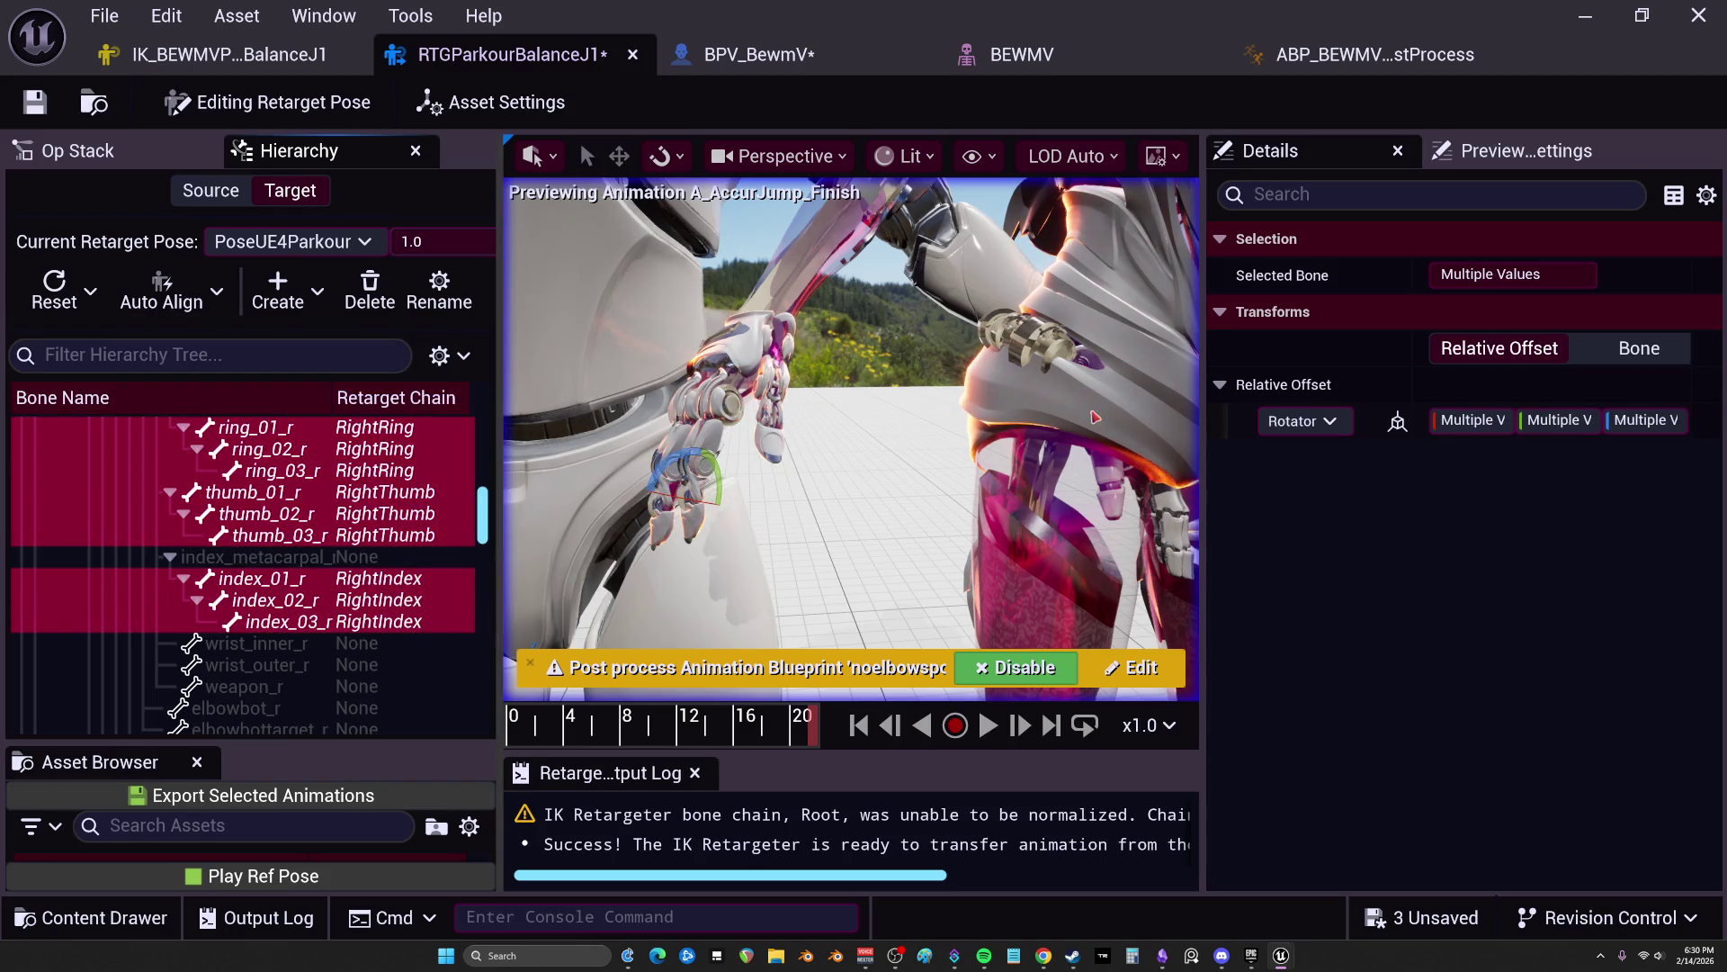
Step: Set the selected bones' Roll and Pitch offsets to 0 and return to Asset Settings
{"action": "left_click", "coordinate": [1470, 420]}
{"action": "type", "text": "0"}
{"action": "key", "text": "Return"}
{"action": "left_click", "coordinate": [1549, 421]}
{"action": "type", "text": "0"}
{"action": "key", "text": "Return"}
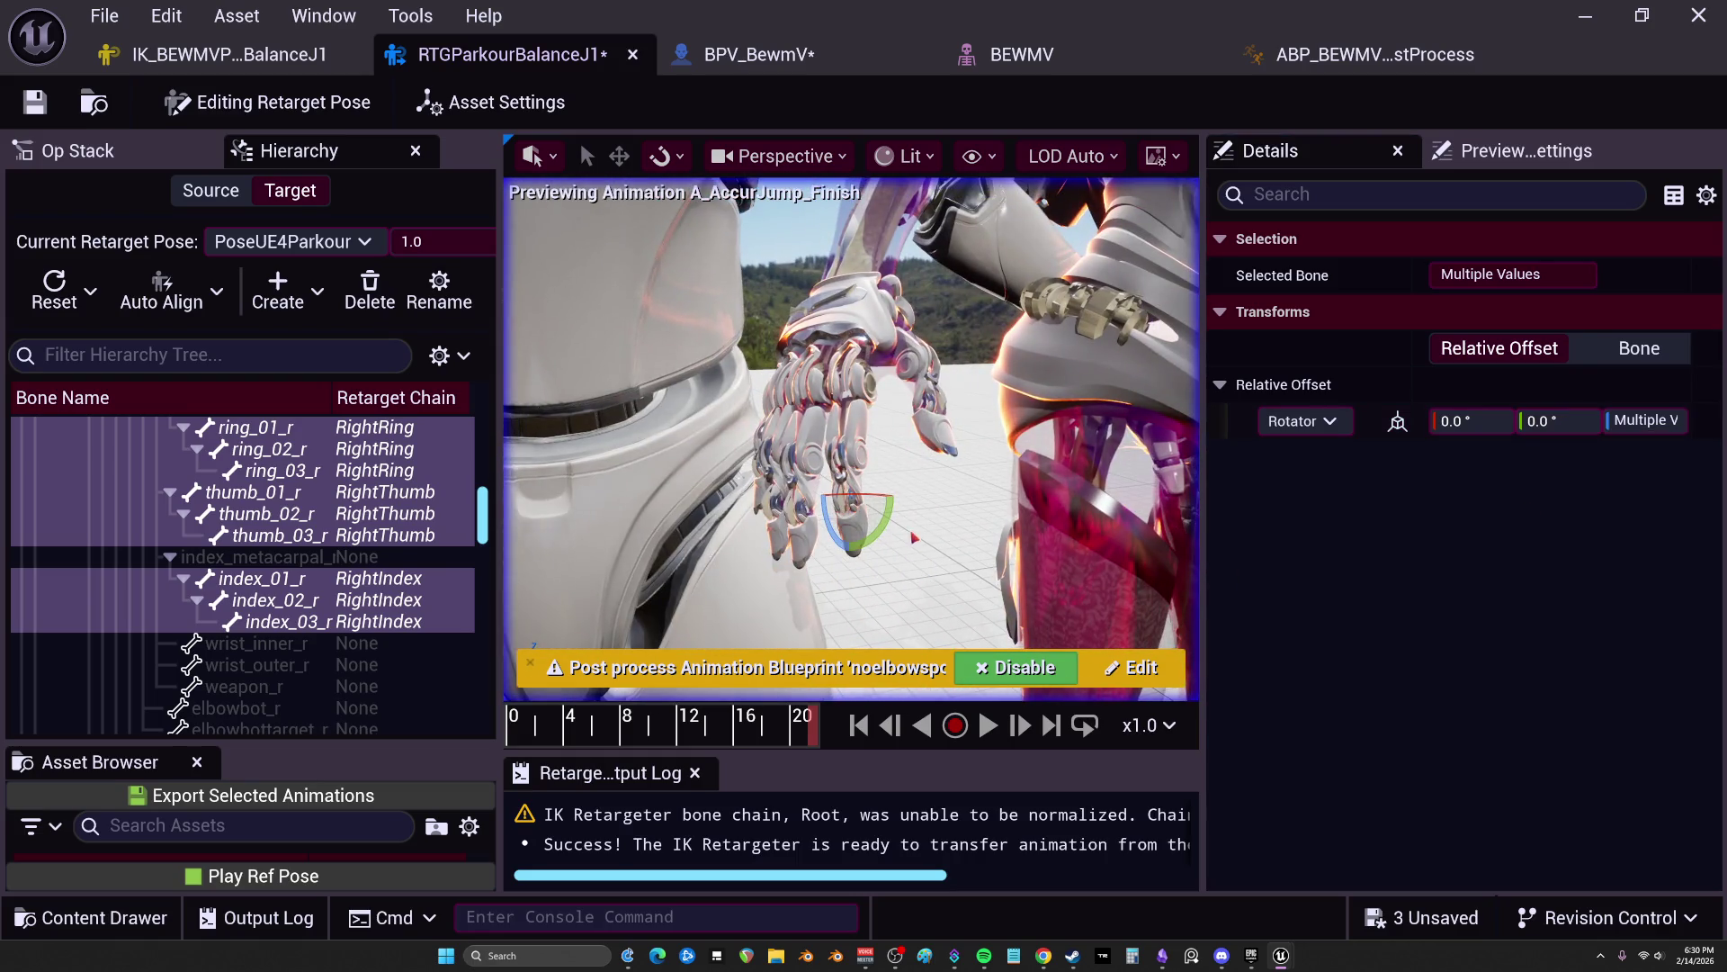
{"action": "left_click", "coordinate": [914, 539]}
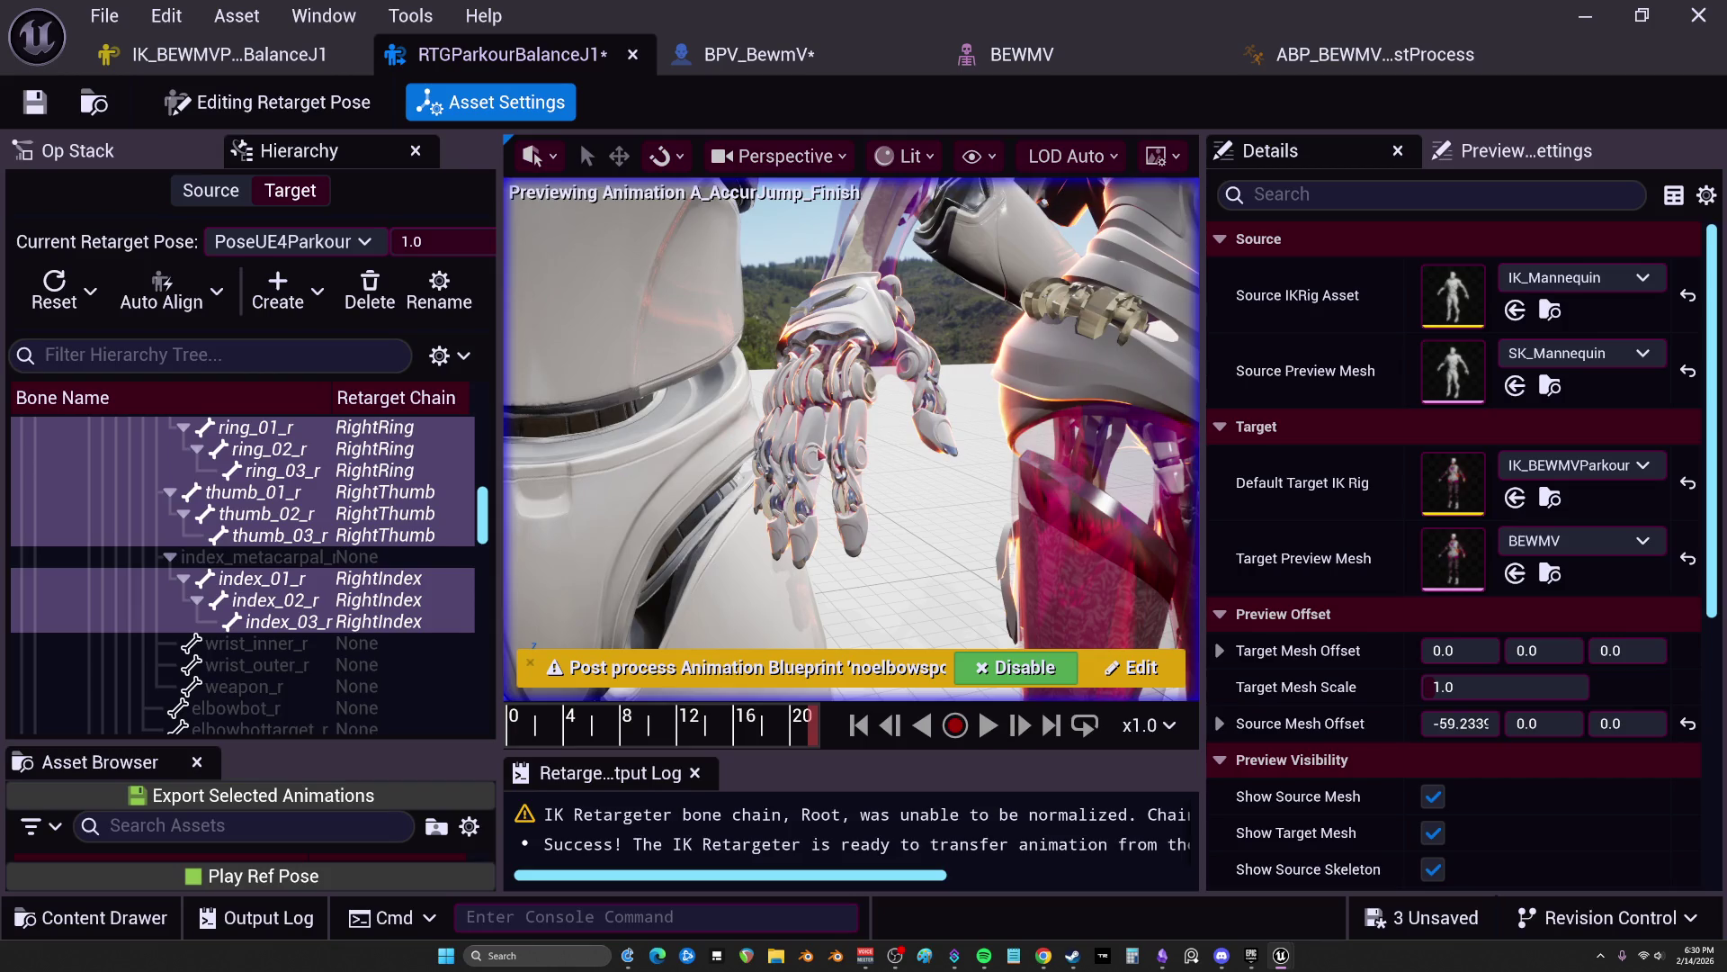
{"action": "key", "text": "ctrl+shift+w"}
Step: Set the Widget Reflector's Application Scale to 1.0 and close it
{"action": "double_click", "coordinate": [781, 392]}
{"action": "type", "text": "1.0"}
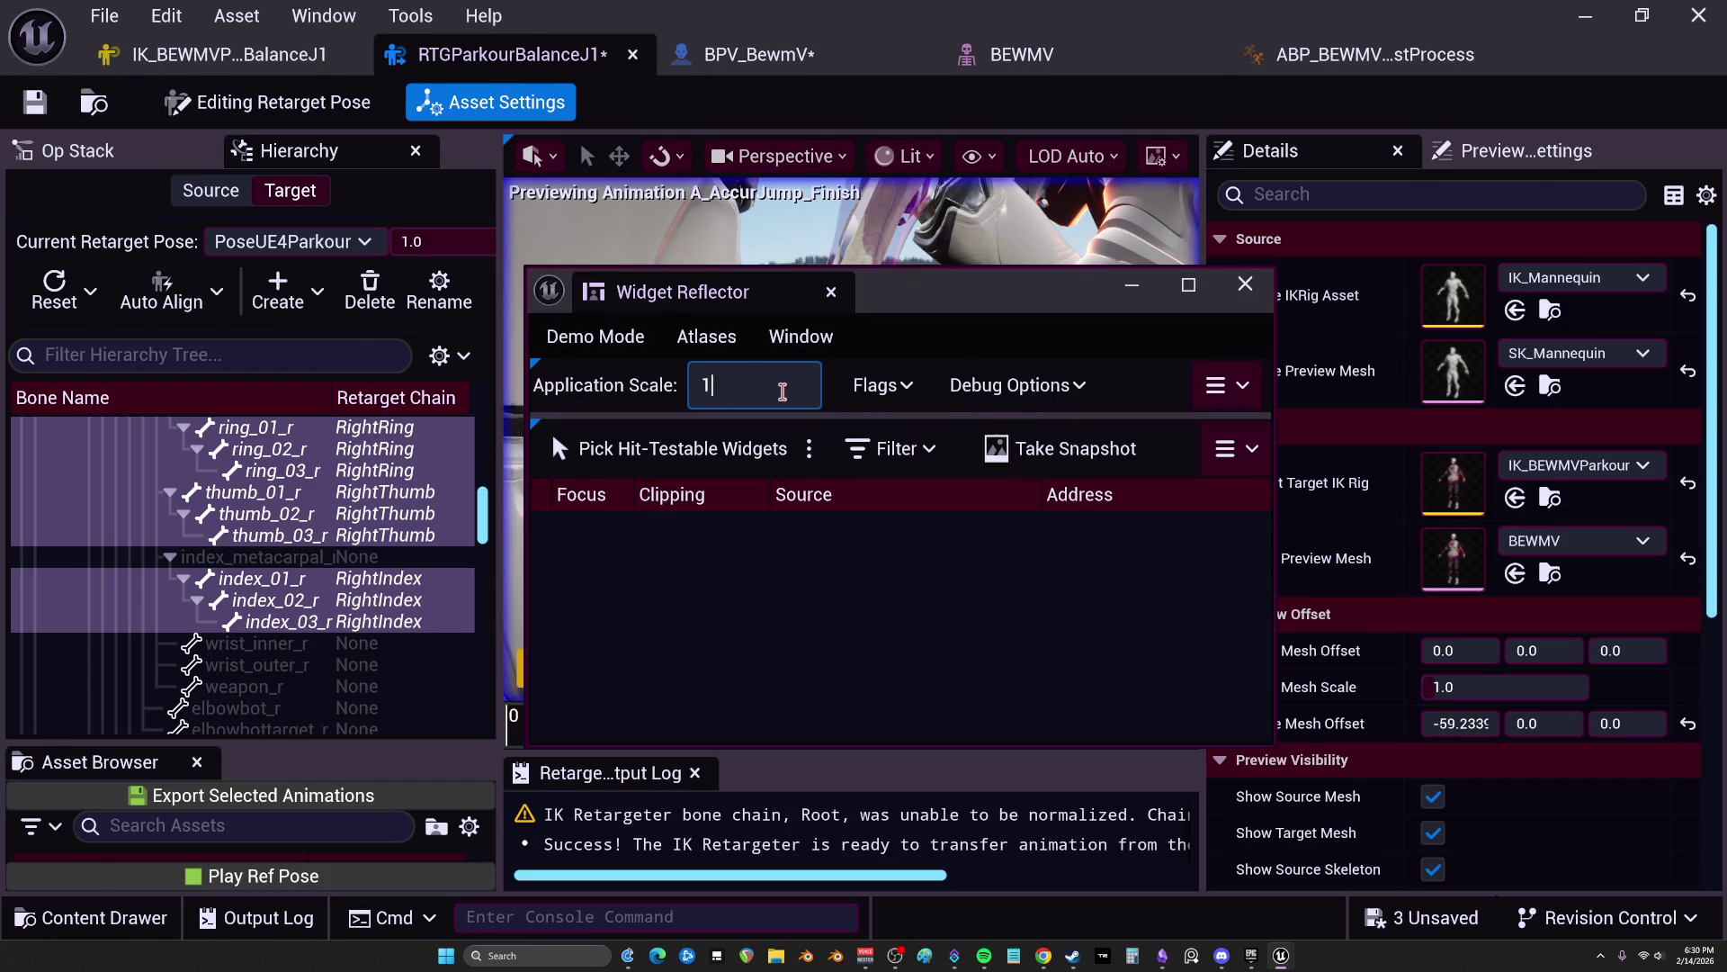
{"action": "key", "text": "Return"}
{"action": "left_click", "coordinate": [1261, 274]}
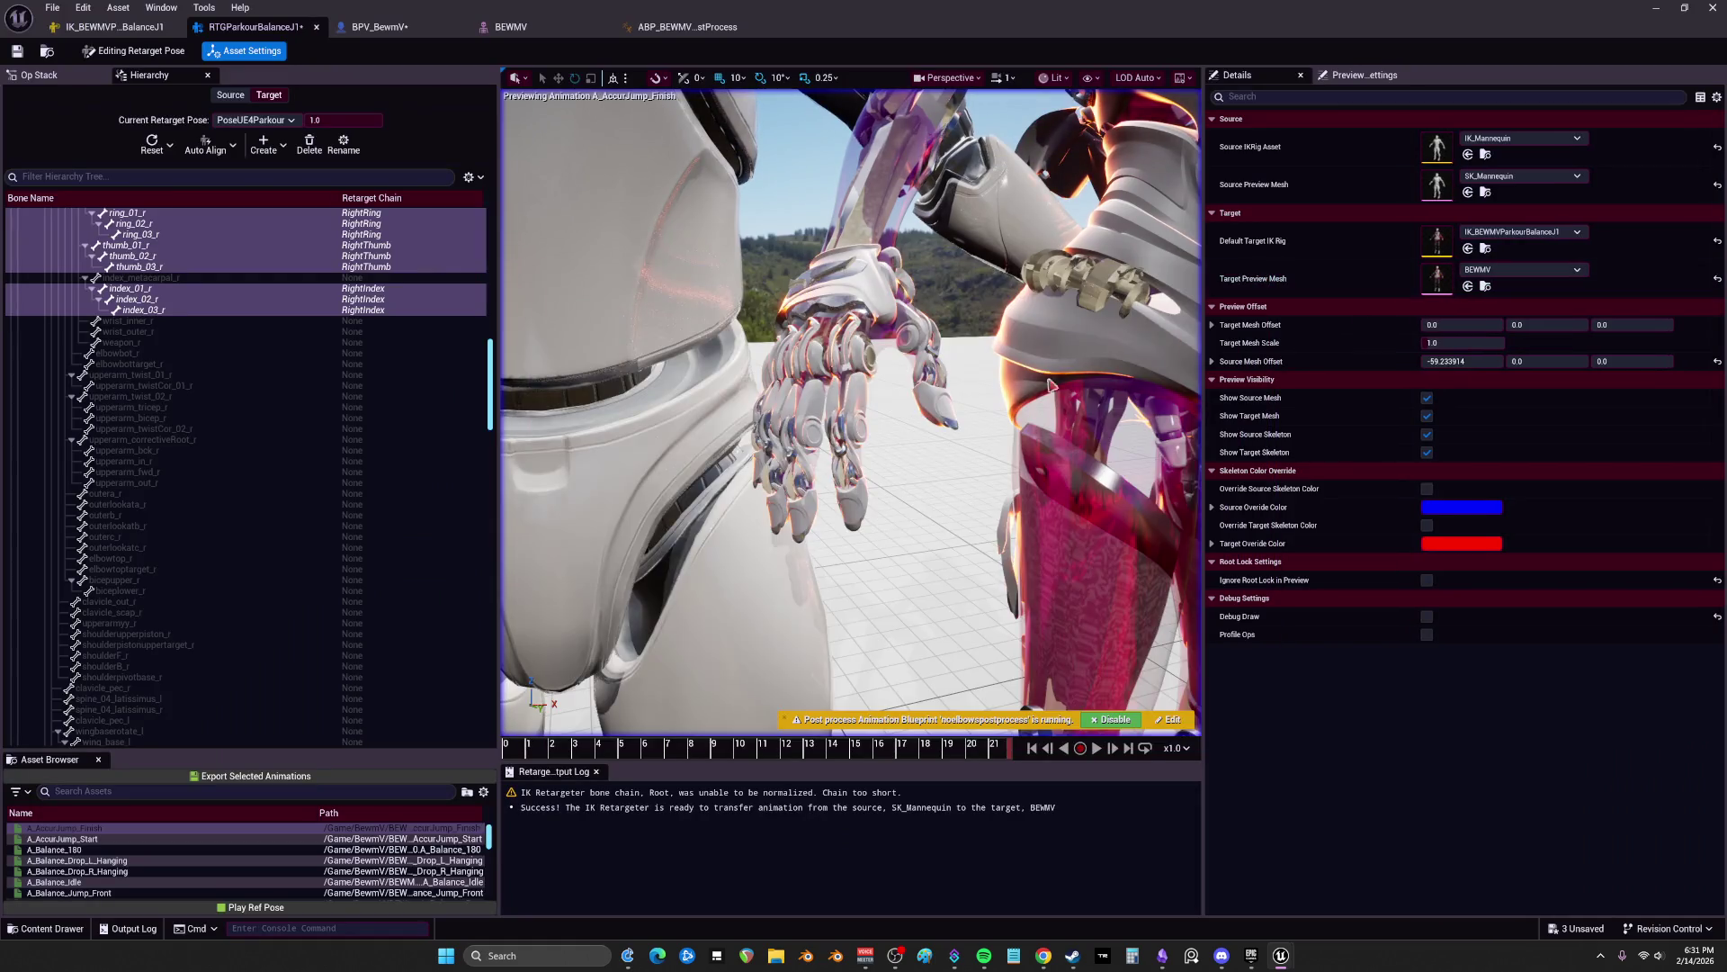
Step: Enlarge the bone tree and frame both characters in the viewport
{"action": "scroll", "coordinate": [322, 403], "scroll_direction": "down", "scroll_amount": 5}
{"action": "scroll", "coordinate": [322, 404], "scroll_direction": "down", "scroll_amount": 3}
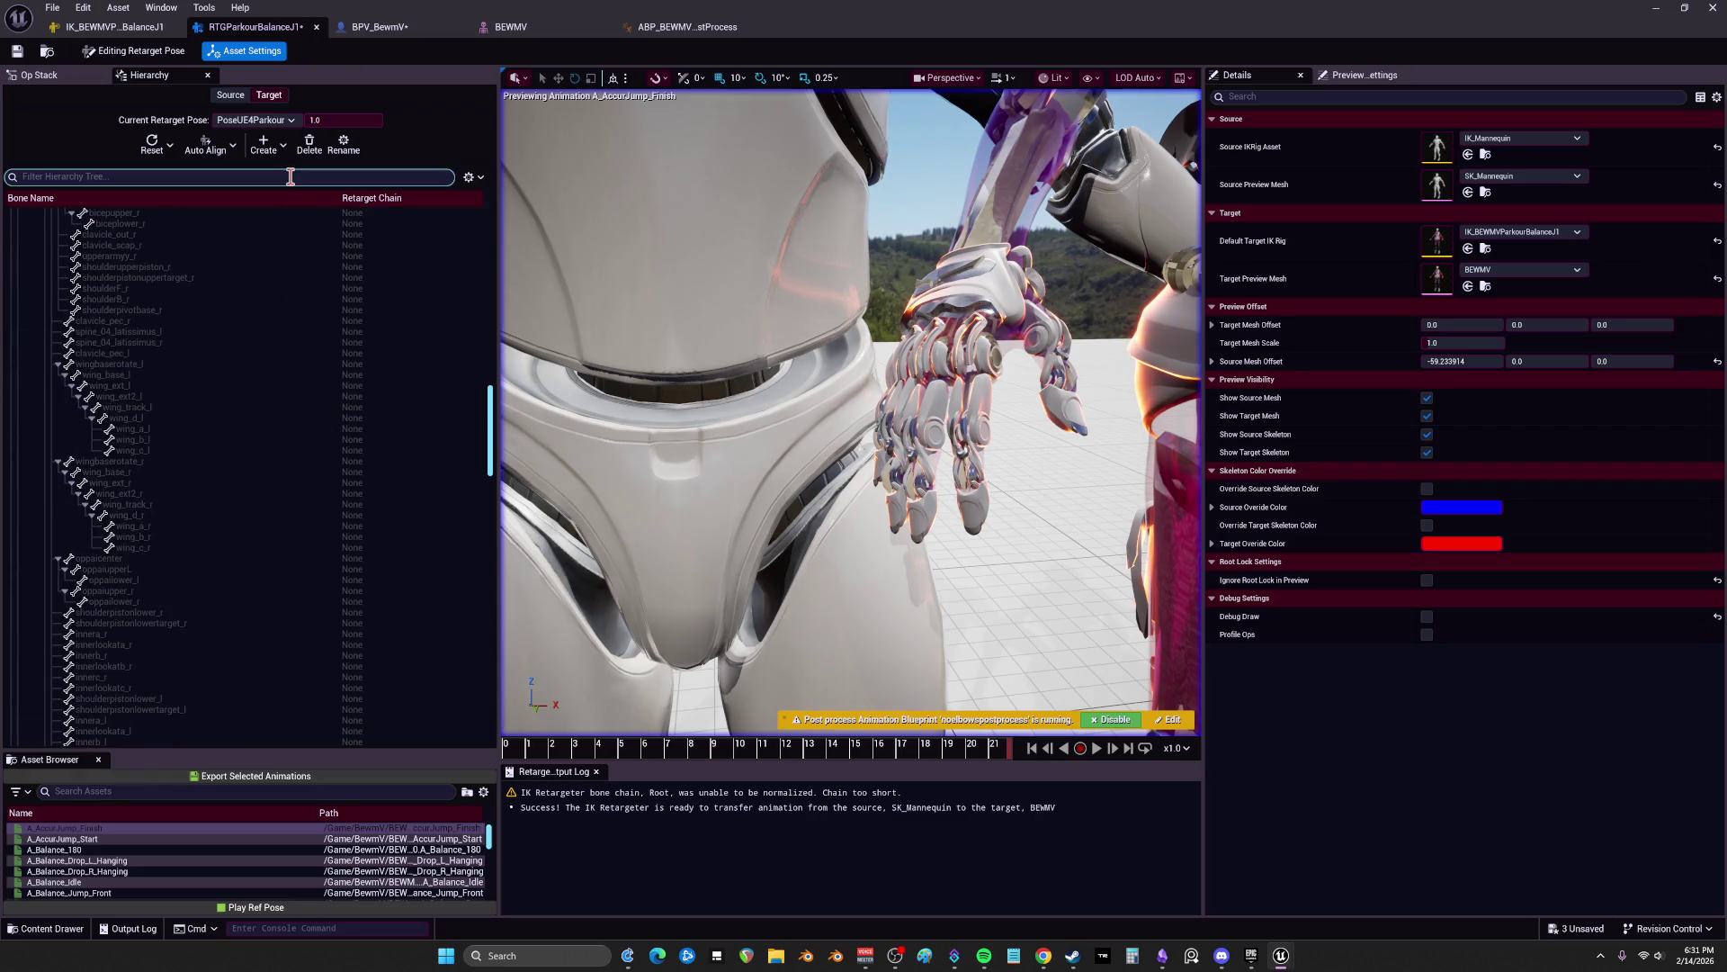
{"action": "left_click", "coordinate": [171, 151]}
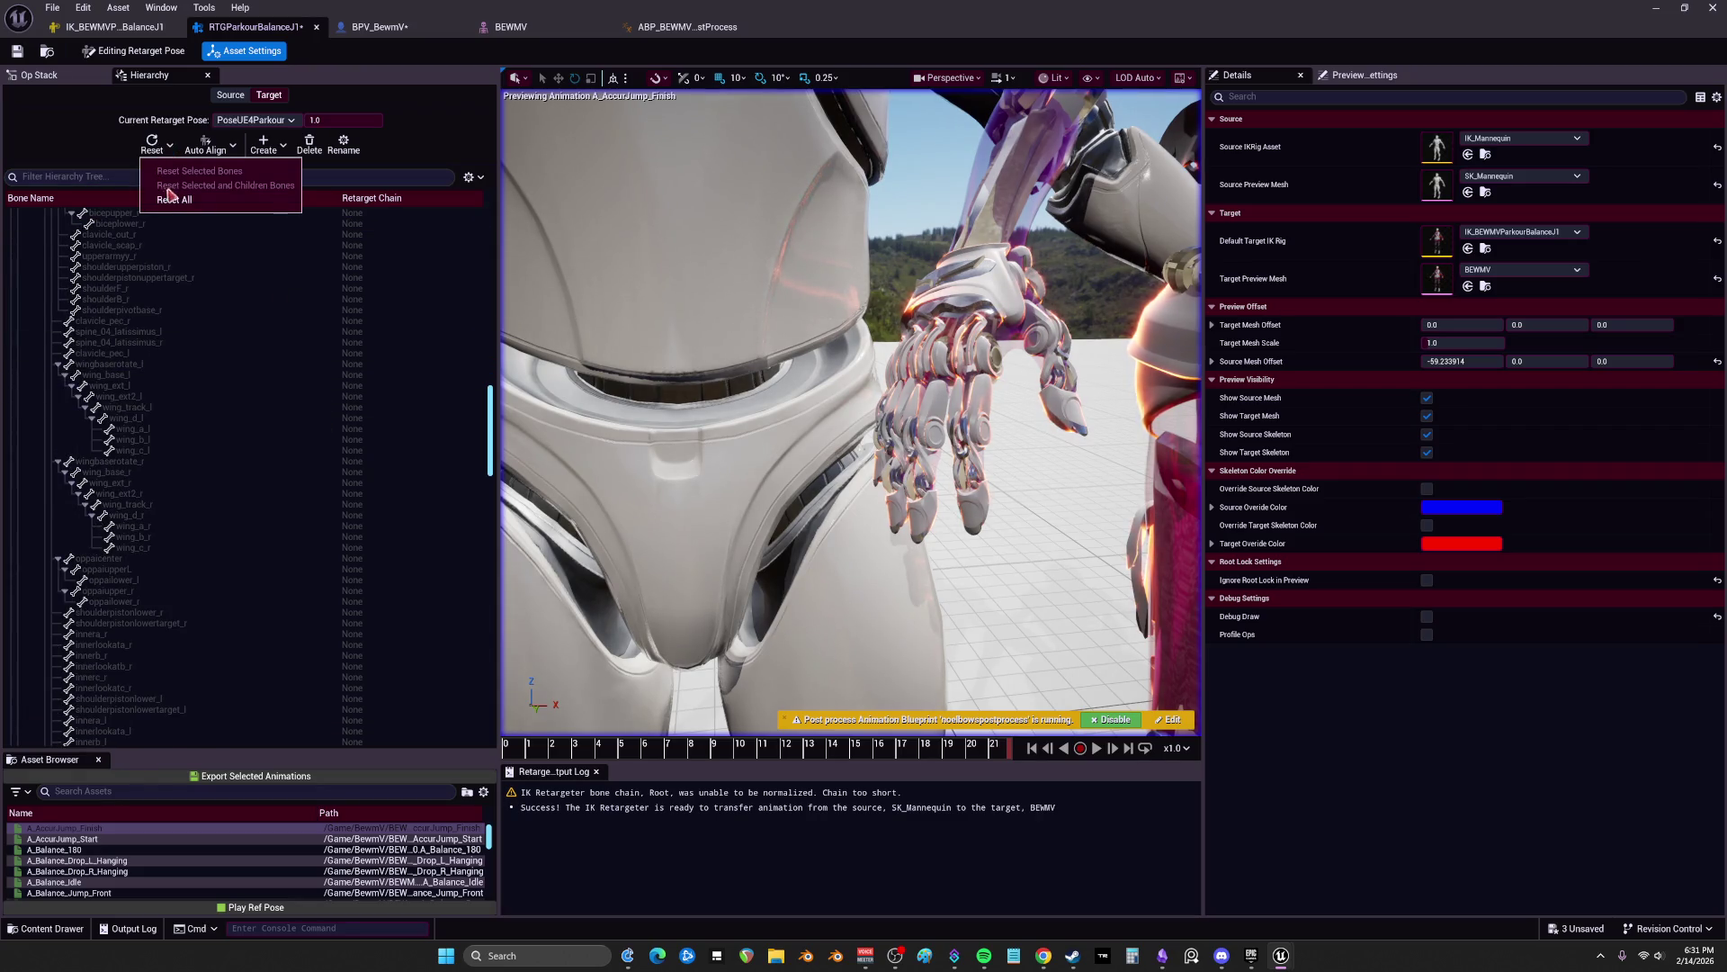
{"action": "left_click", "coordinate": [207, 200]}
{"action": "left_click_drag", "start_coordinate": [491, 430], "coordinate": [483, 728]}
{"action": "key", "text": "f"}
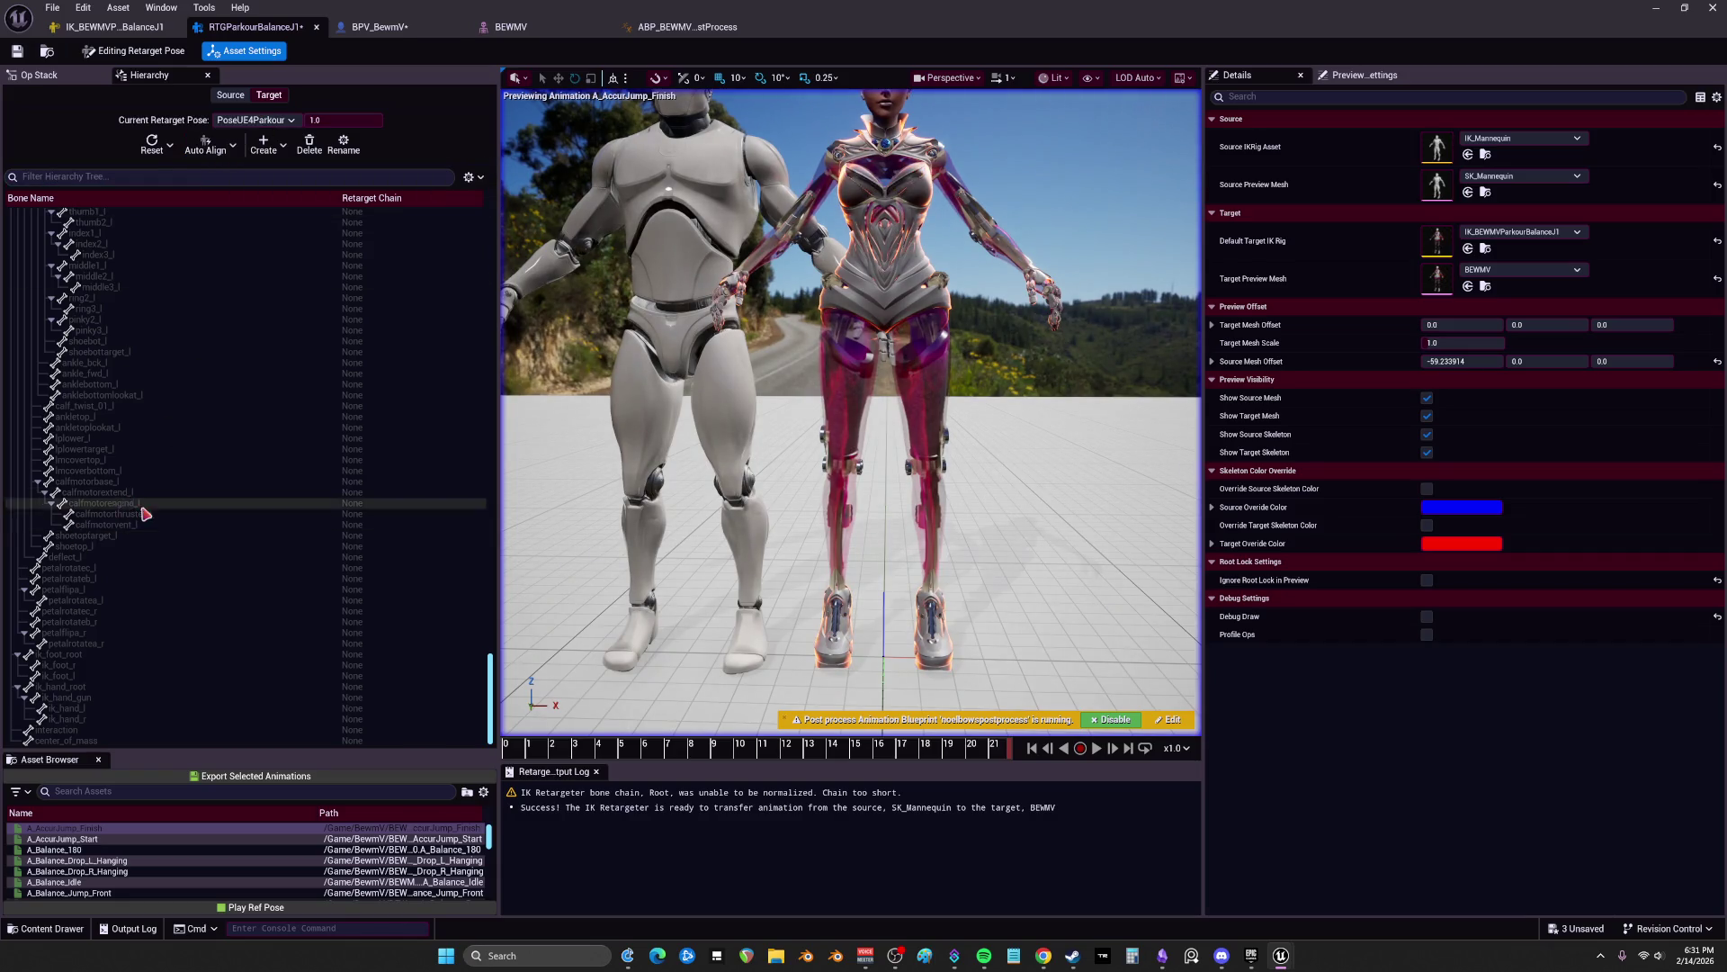
Step: Show only retargeted bones, then auto-align the leg bones from thigh_r to ball_l
{"action": "scroll", "coordinate": [226, 535], "scroll_direction": "up", "scroll_amount": 5}
{"action": "scroll", "coordinate": [226, 536], "scroll_direction": "up", "scroll_amount": 4}
{"action": "left_click", "coordinate": [469, 178]}
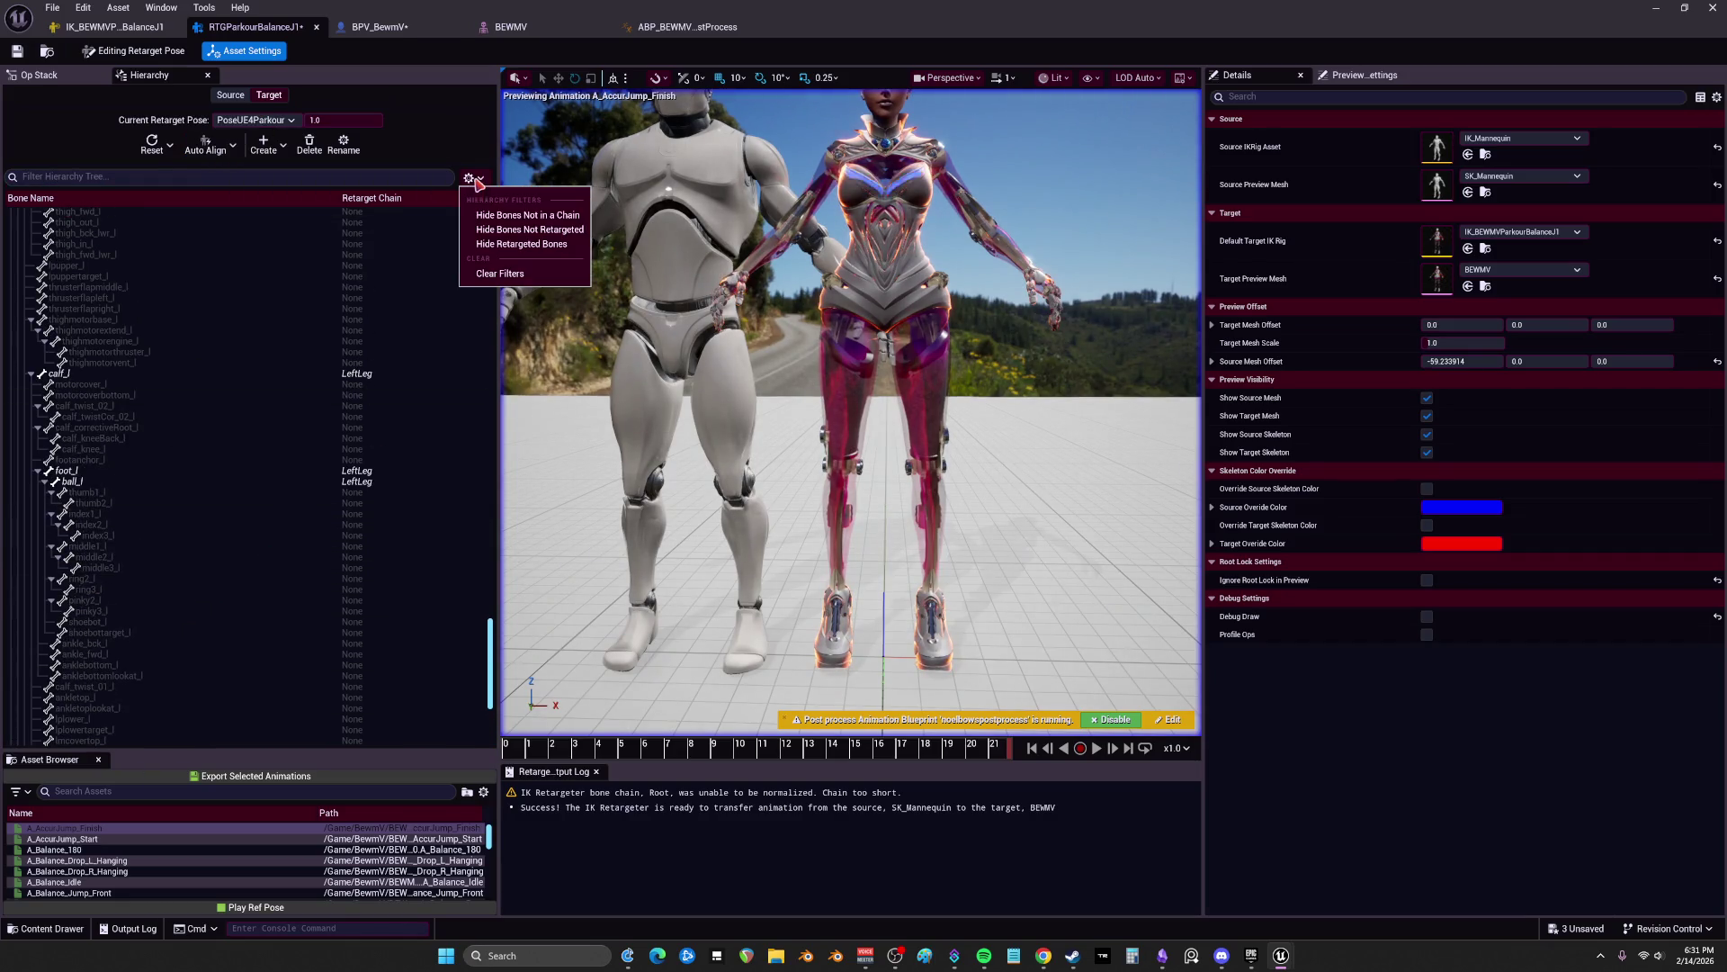
{"action": "left_click", "coordinate": [545, 231]}
{"action": "left_click", "coordinate": [207, 740]}
{"action": "left_click", "coordinate": [94, 665], "text": "shift"}
{"action": "left_click", "coordinate": [233, 149]}
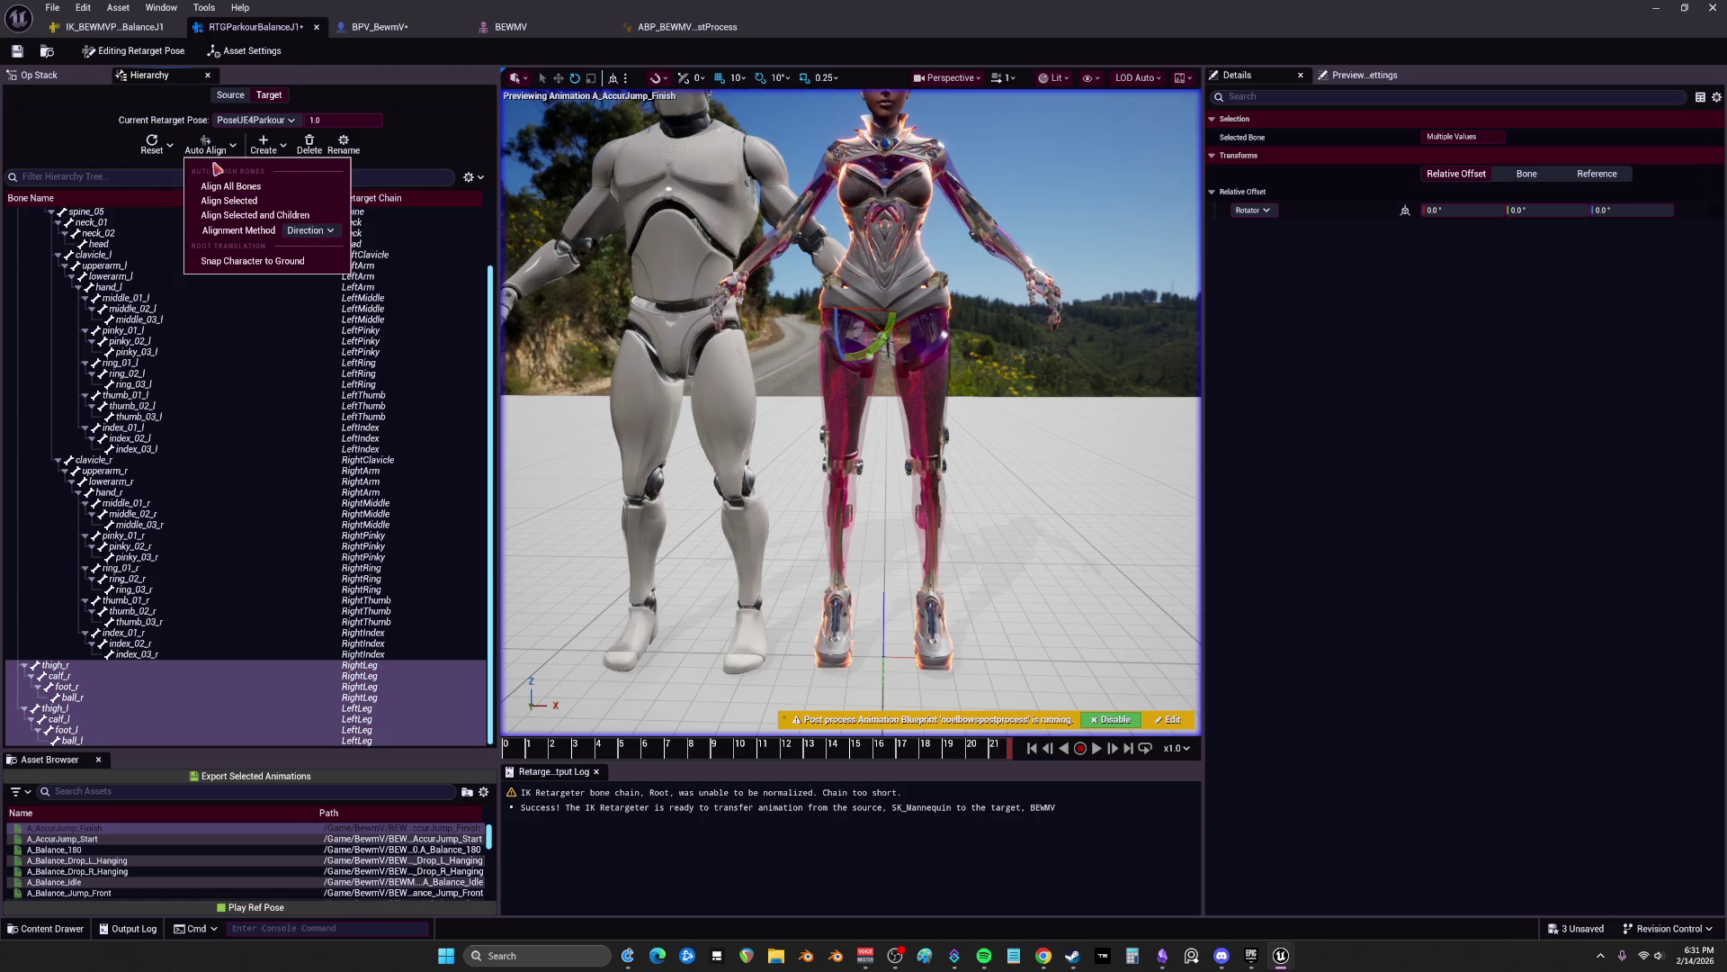
{"action": "left_click", "coordinate": [261, 200]}
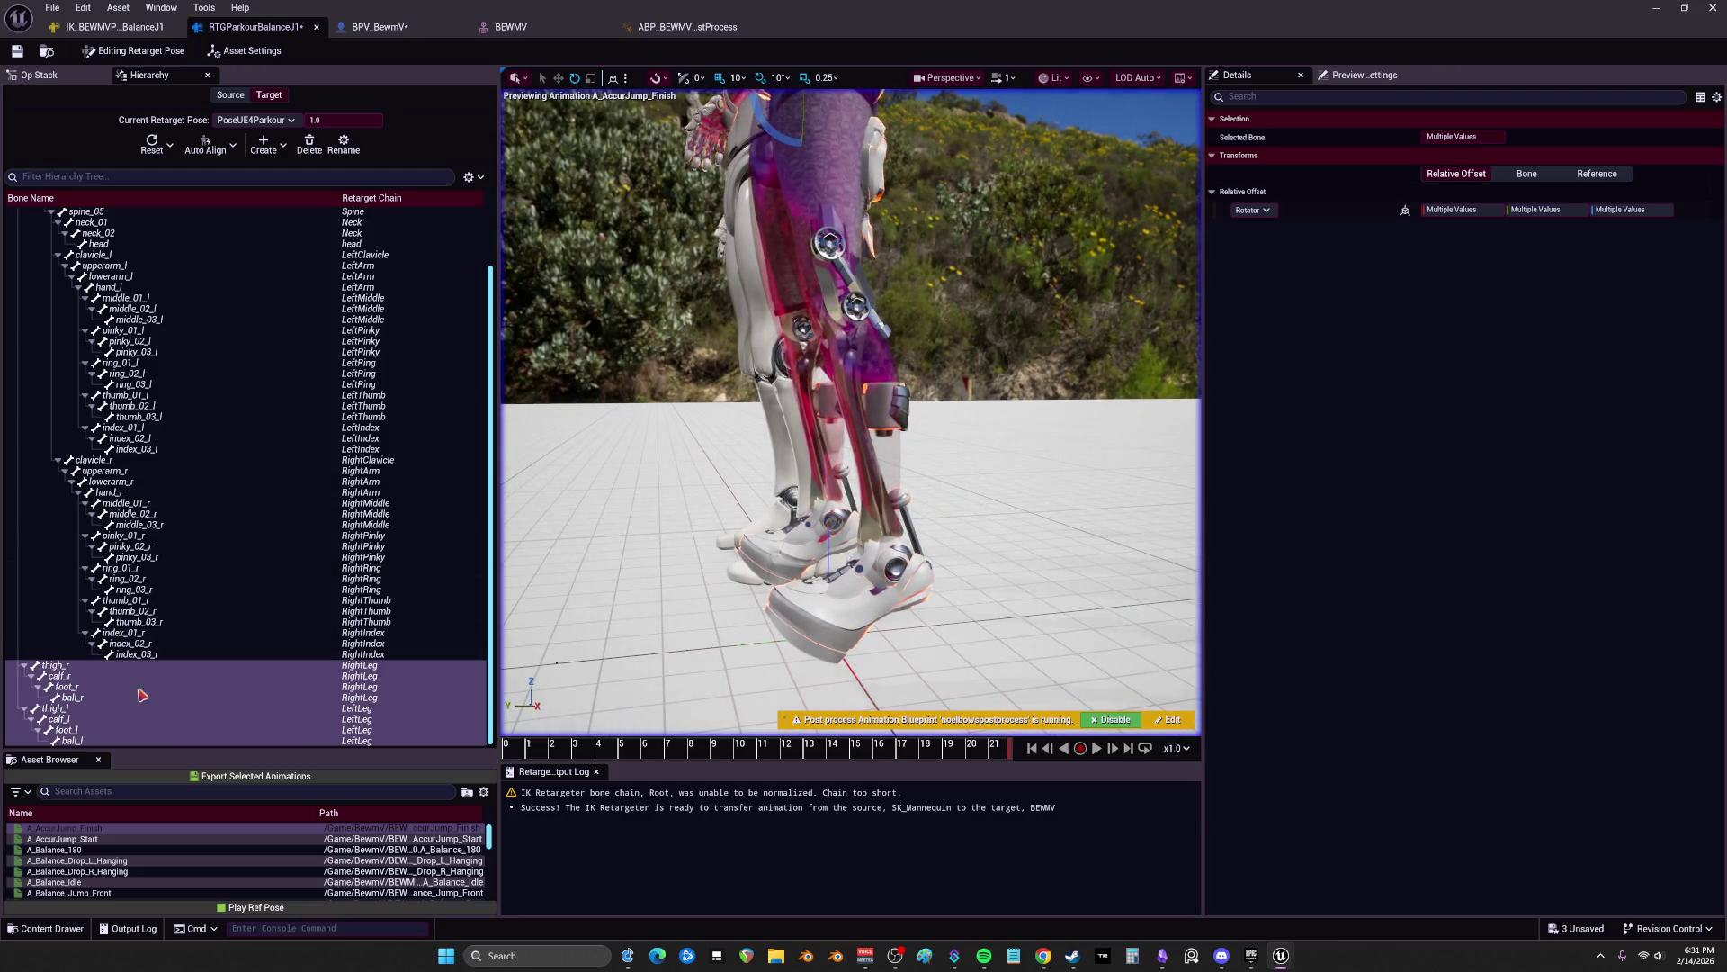
Step: Reset the rotation offsets of foot_r and foot_l to zero
{"action": "left_click", "coordinate": [90, 698]}
{"action": "left_click", "coordinate": [72, 739]}
{"action": "left_click", "coordinate": [65, 687]}
{"action": "left_click", "coordinate": [64, 730], "text": "ctrl"}
{"action": "left_click", "coordinate": [155, 145]}
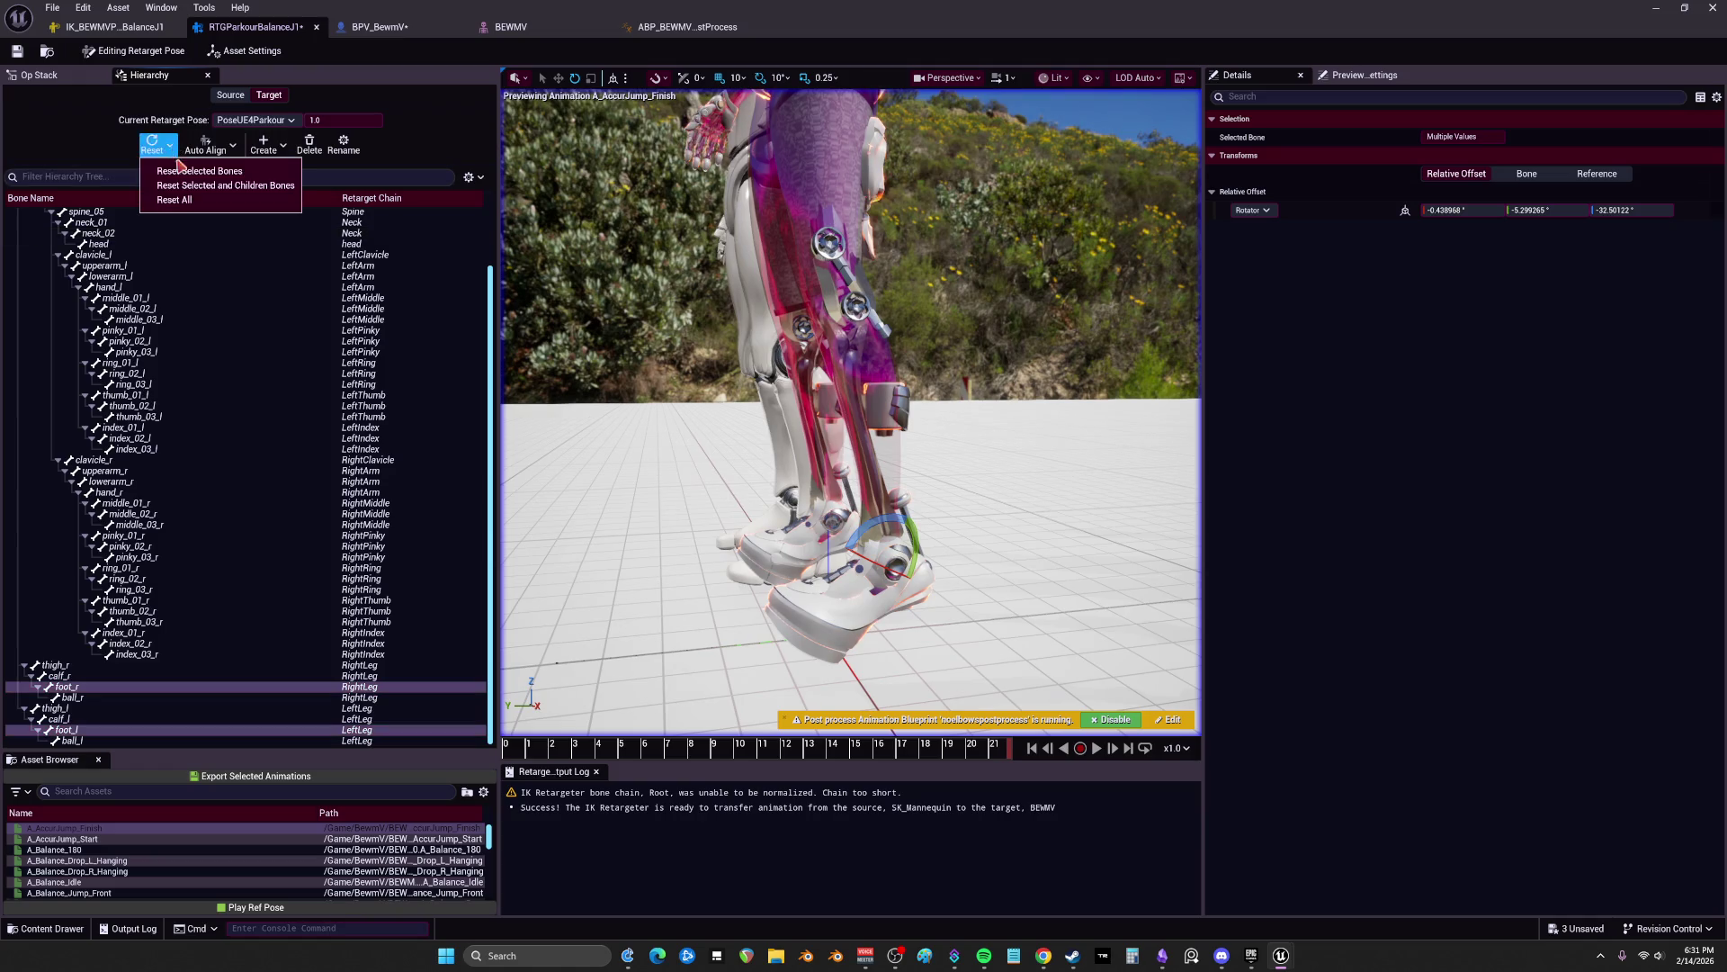
{"action": "left_click", "coordinate": [198, 171]}
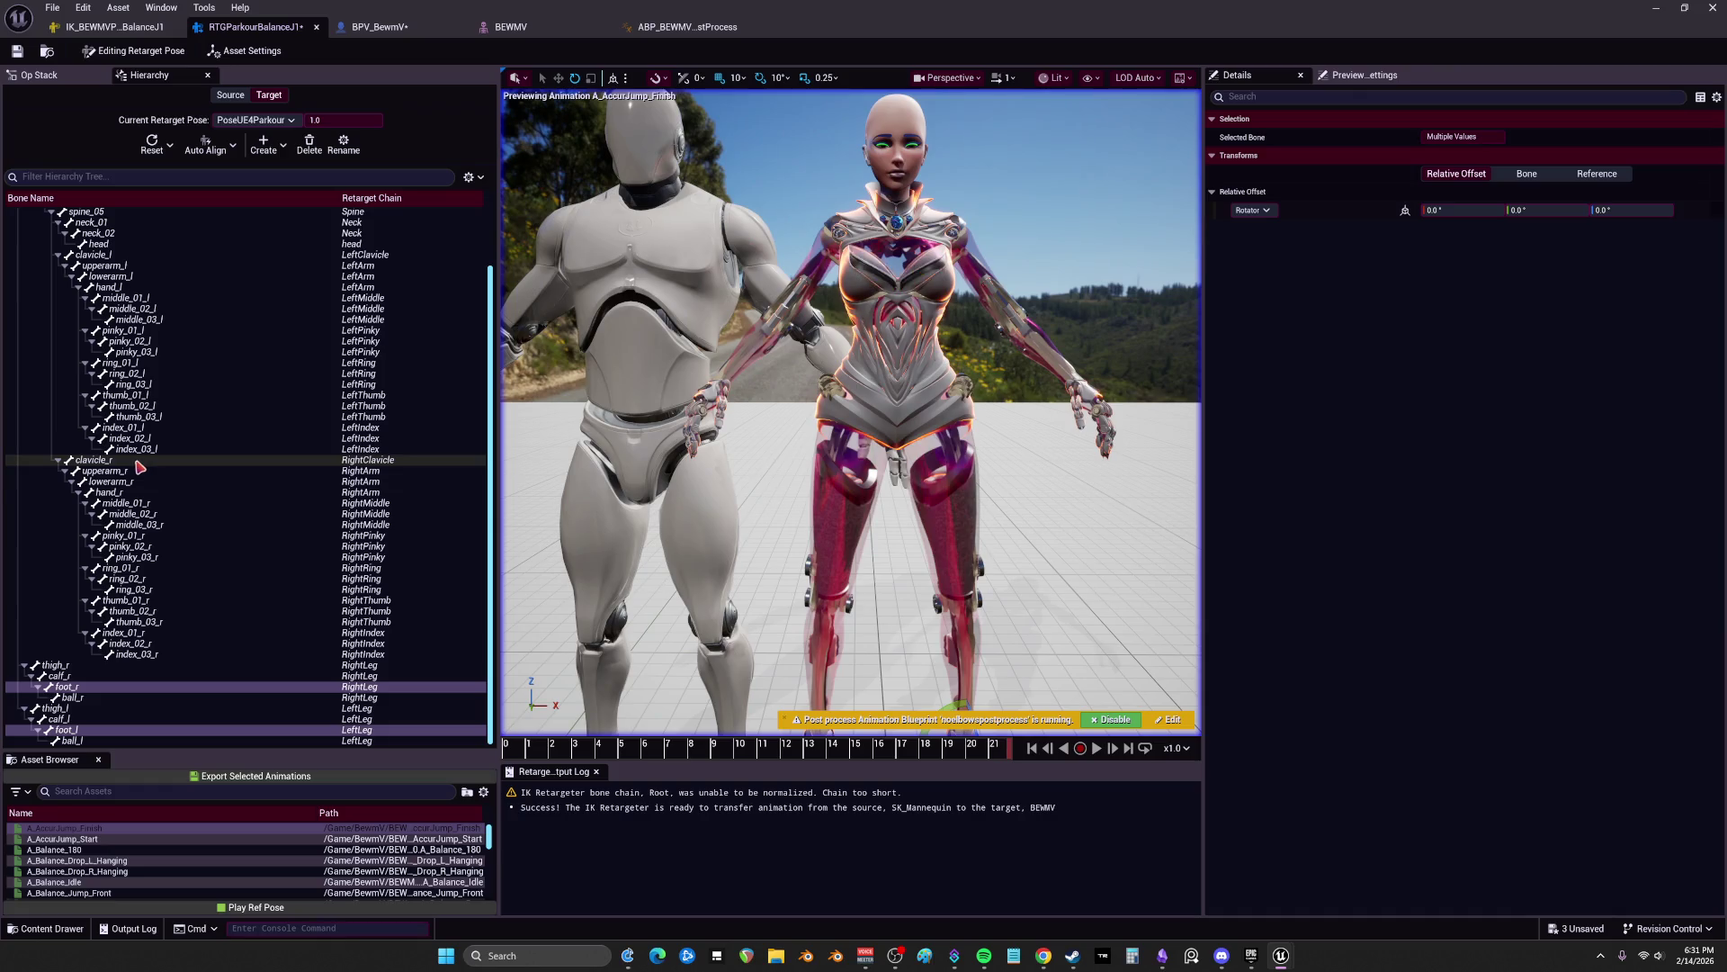
Step: Auto-align both arms' bones, clavicle through hand, together with their children
{"action": "left_click", "coordinate": [133, 492]}
{"action": "left_click", "coordinate": [120, 460], "text": "shift"}
{"action": "left_click", "coordinate": [131, 288], "text": "ctrl"}
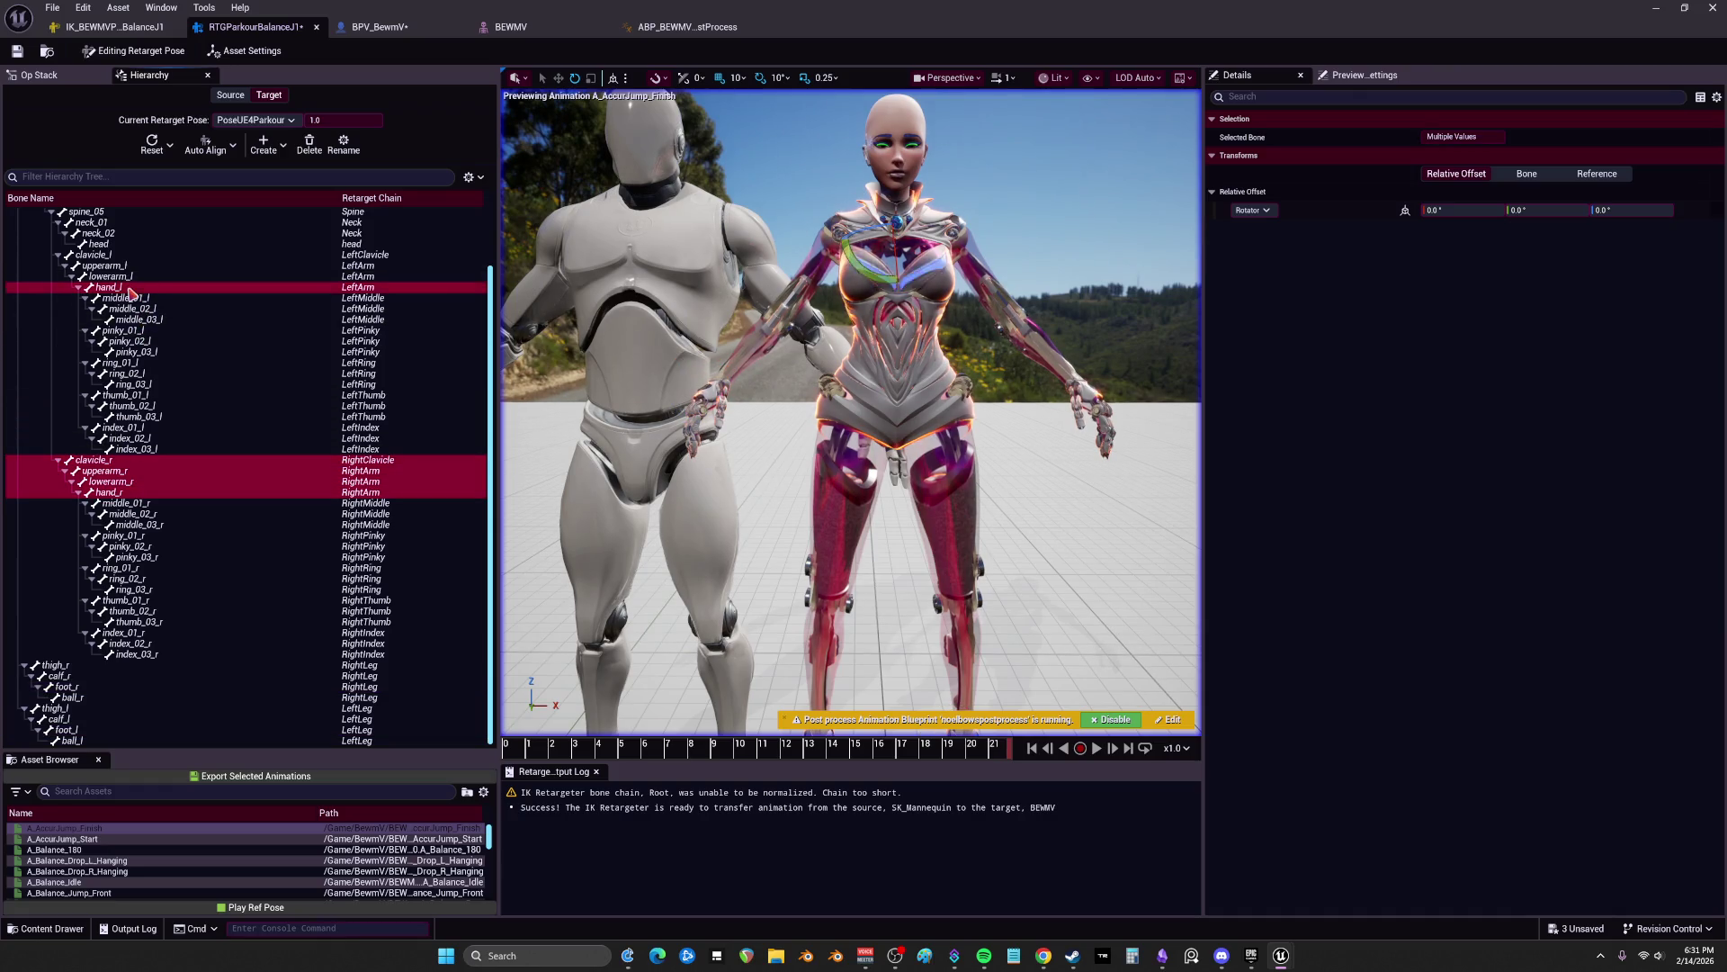
{"action": "left_click", "coordinate": [92, 255], "text": "shift"}
{"action": "left_click", "coordinate": [207, 144]}
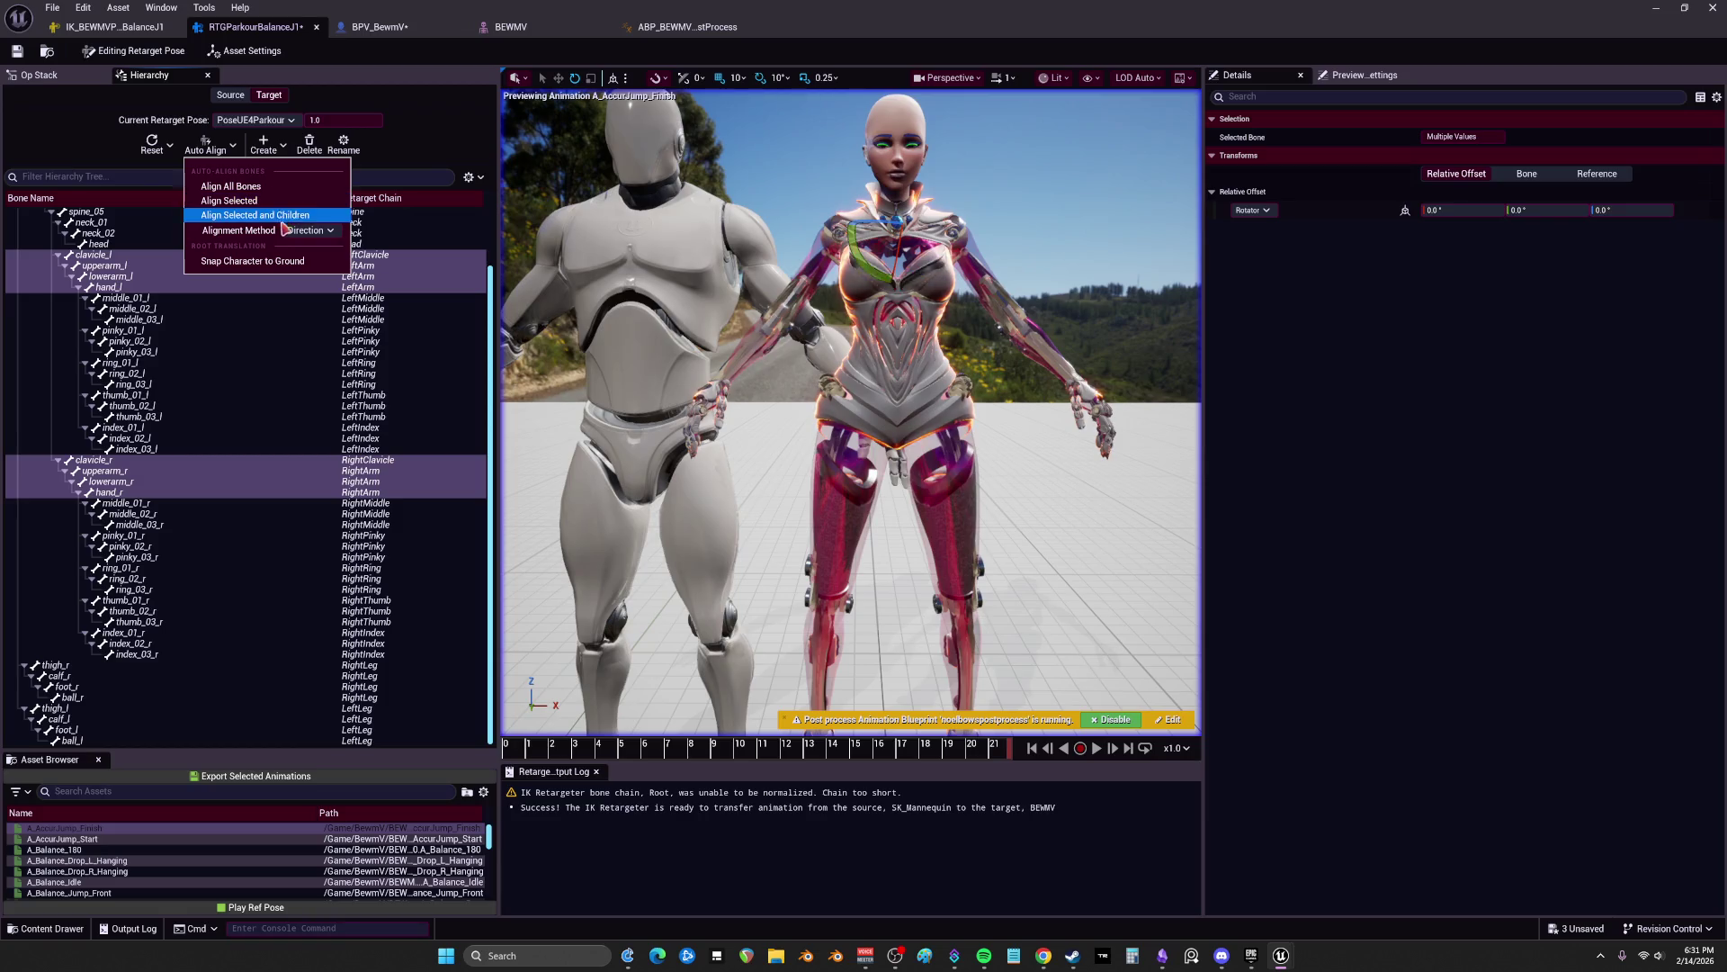
{"action": "left_click", "coordinate": [262, 200]}
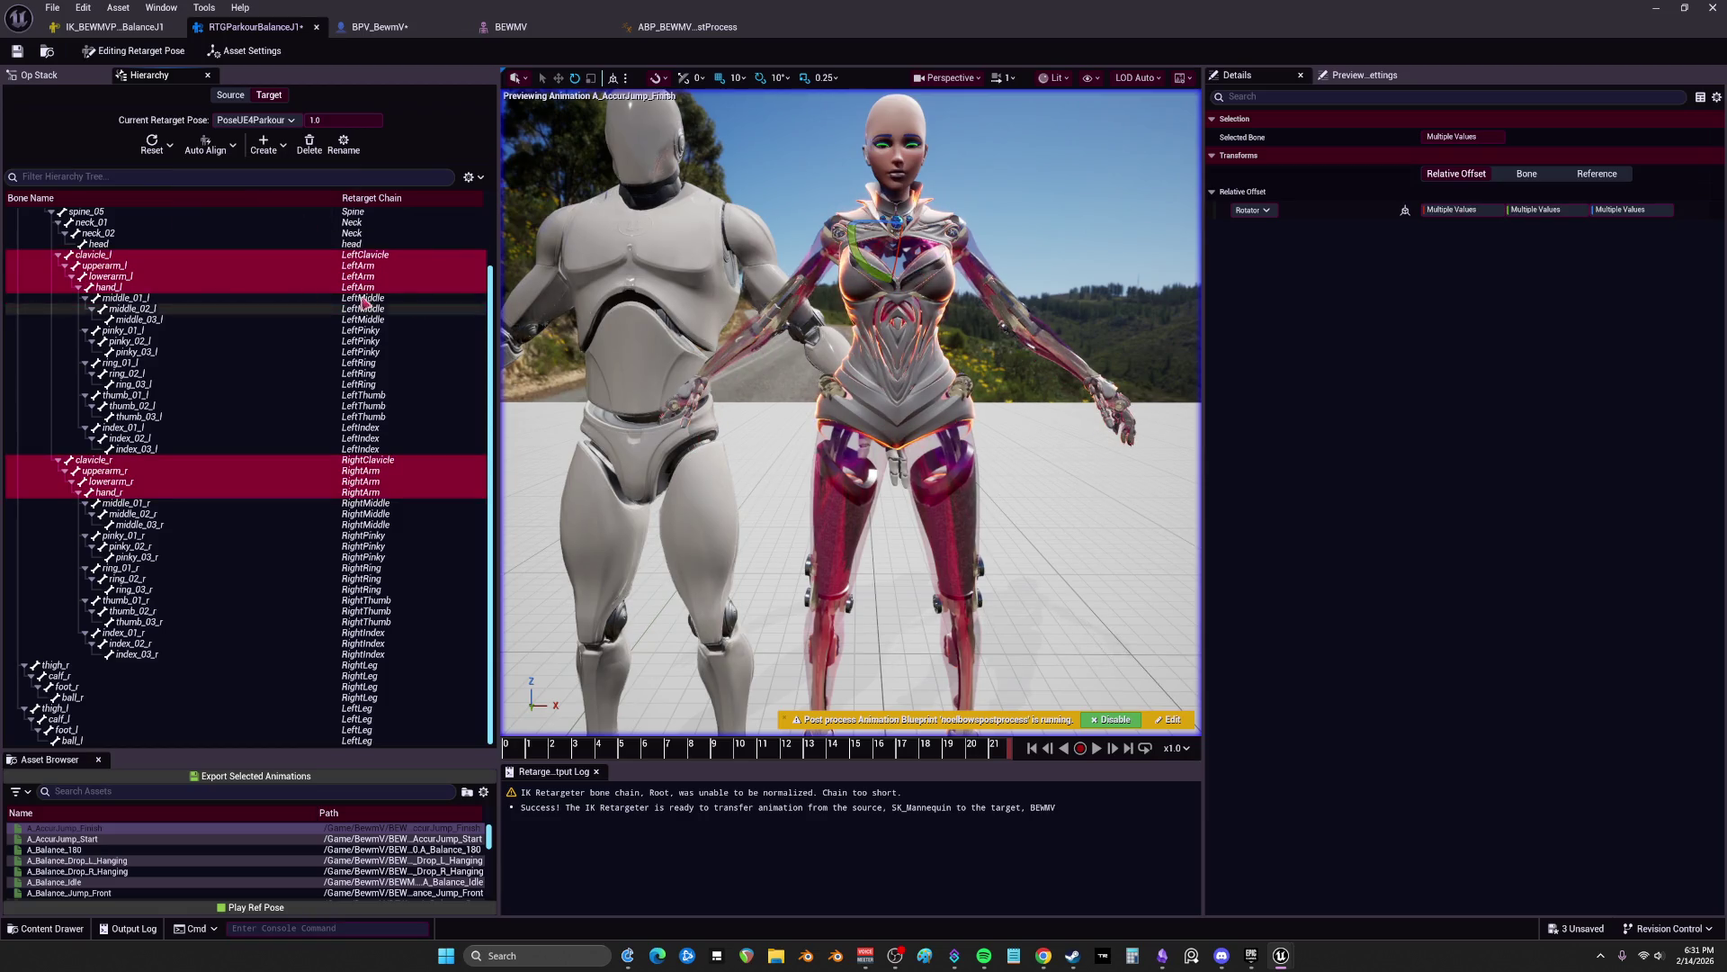
Step: Auto-align all finger bones of both hands, through index_03_l and index_03_r
{"action": "left_click", "coordinate": [131, 297]}
{"action": "left_click", "coordinate": [135, 449], "text": "shift"}
{"action": "left_click", "coordinate": [139, 503], "text": "ctrl"}
{"action": "left_click", "coordinate": [132, 656], "text": "shift"}
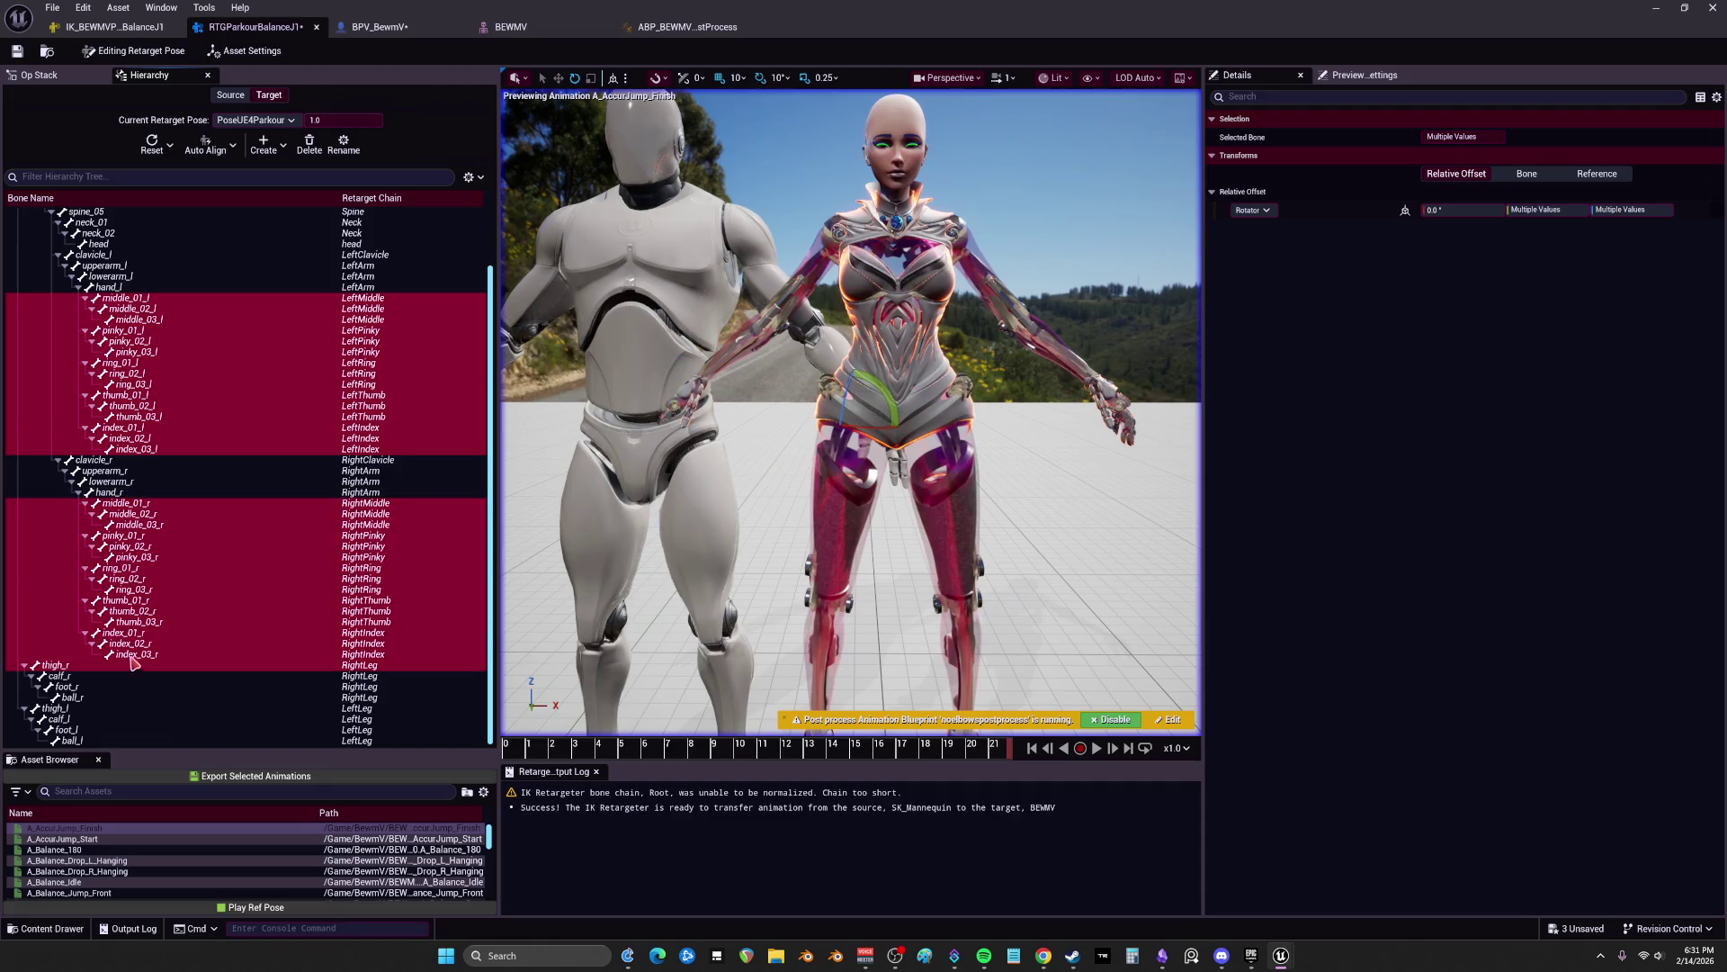
{"action": "left_click", "coordinate": [232, 144]}
{"action": "left_click", "coordinate": [262, 205]}
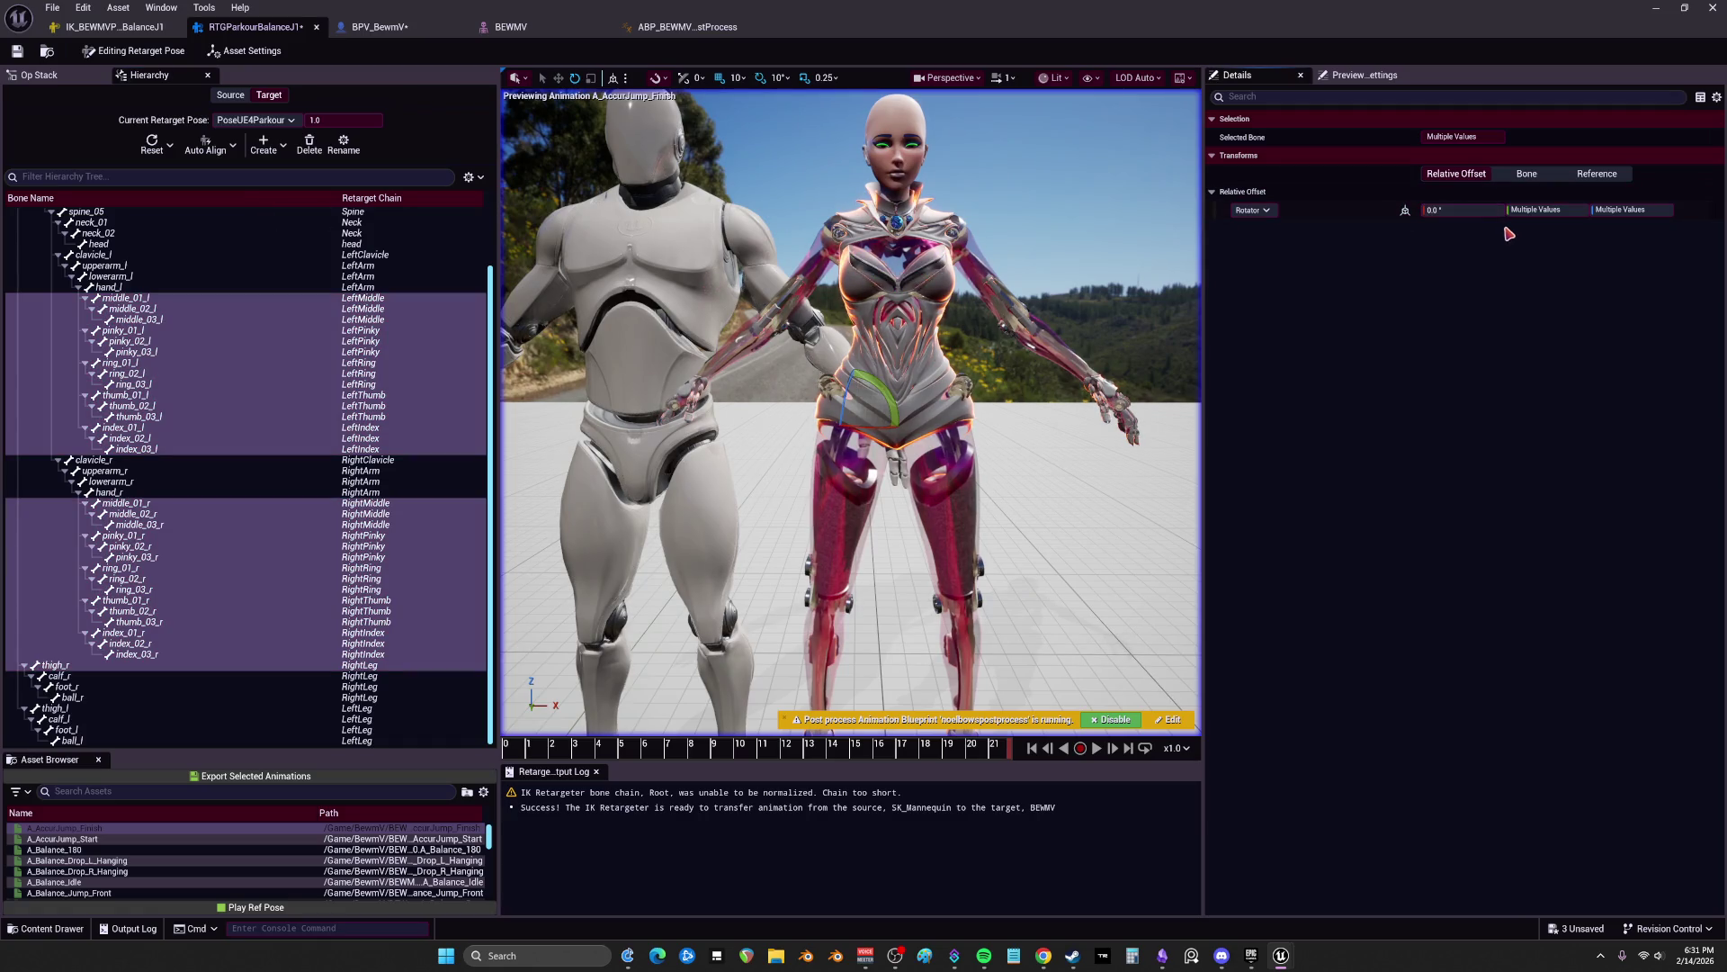
{"action": "left_click", "coordinate": [1544, 211]}
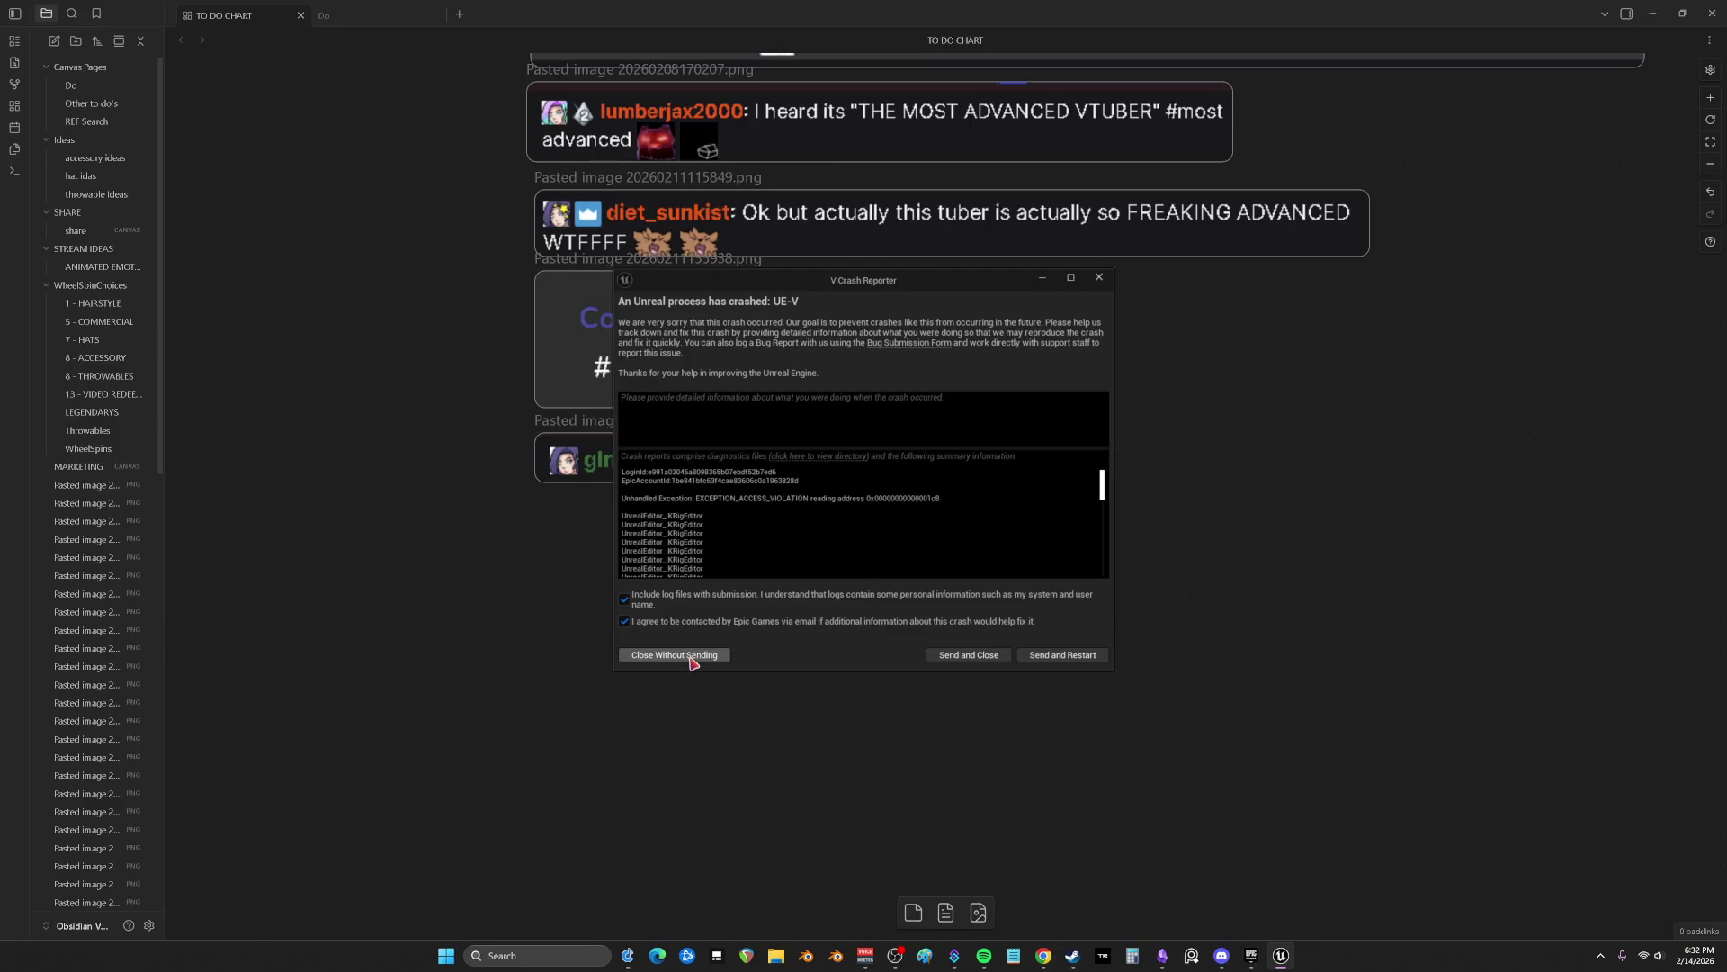
Step: Close the crash report without sending and bring up the game launcher library
{"action": "left_click", "coordinate": [691, 659]}
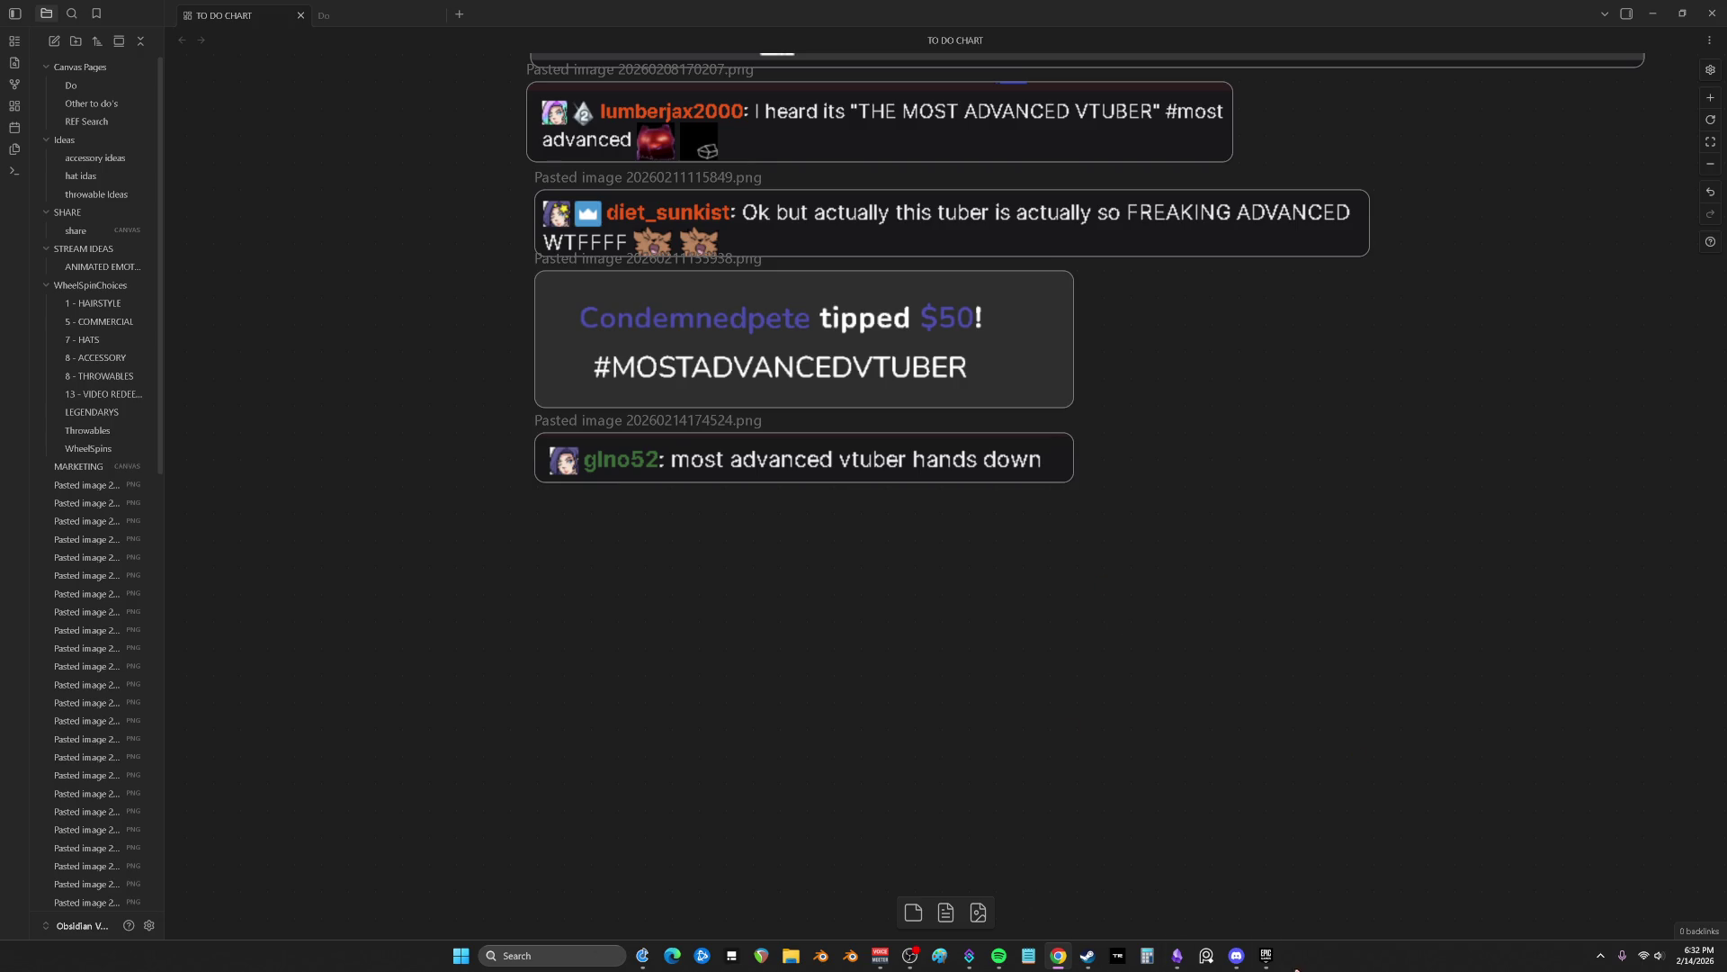
{"action": "left_click", "coordinate": [1265, 955]}
Step: Launch the V project from the Epic Games Launcher library
{"action": "double_click", "coordinate": [943, 416]}
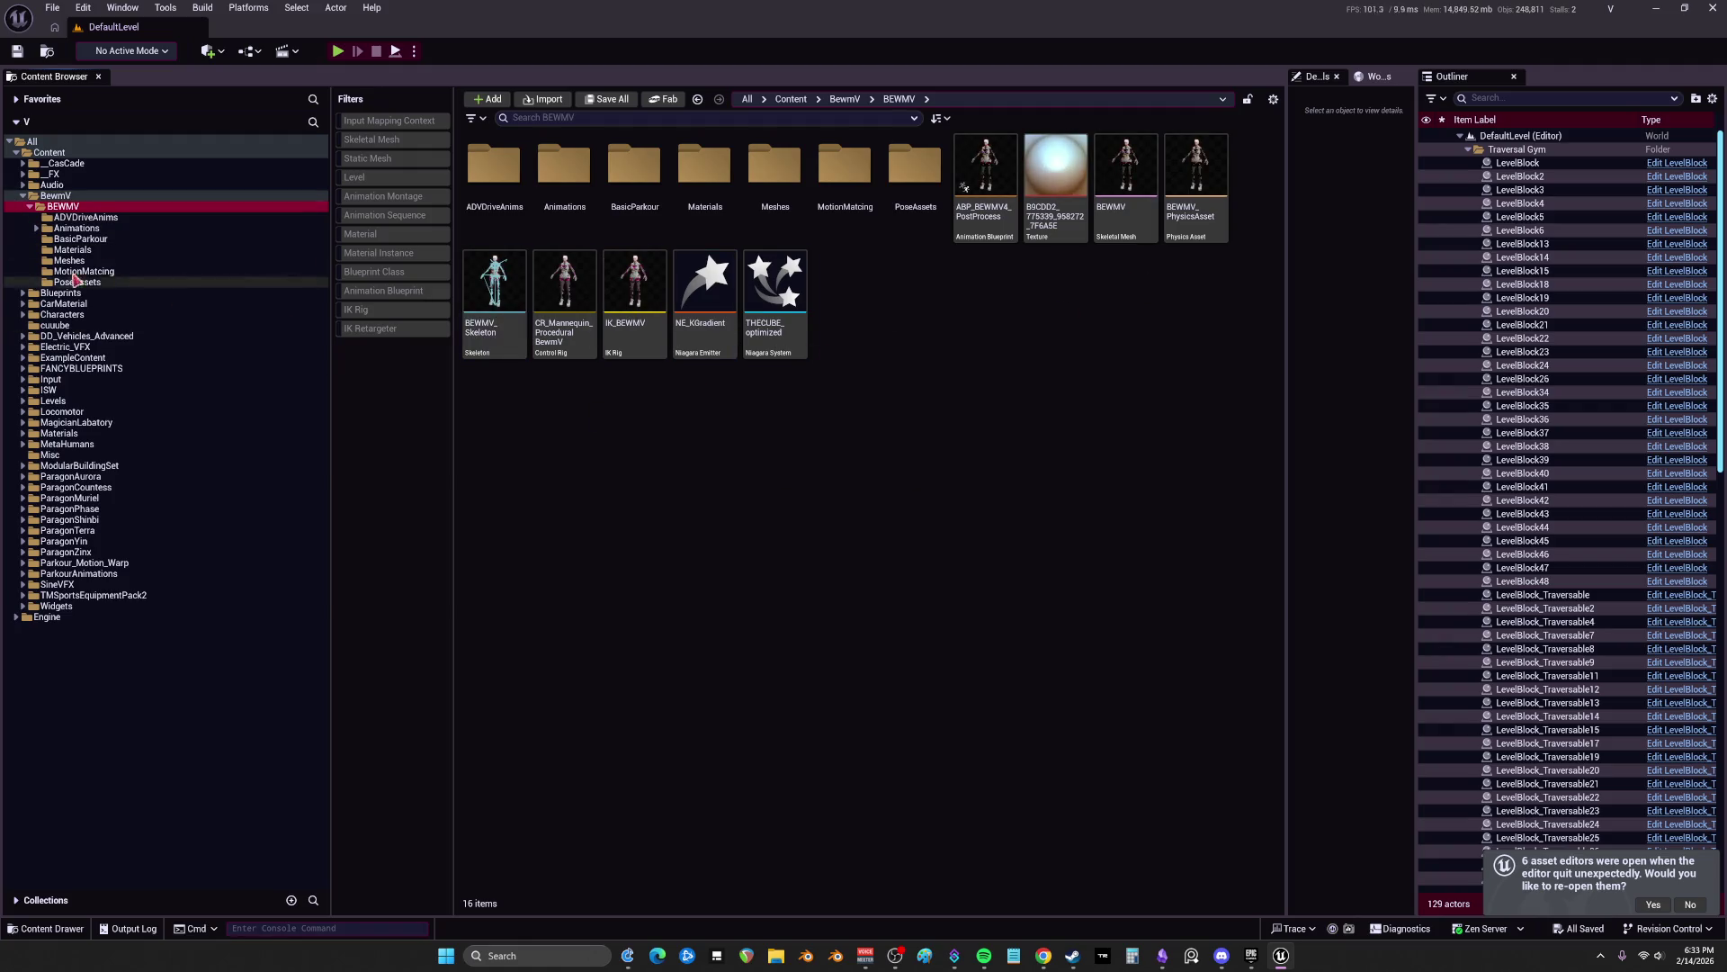
Step: Expand Animations > AdvancedParkour and browse the Balance subfolders to reach the Jump folder
{"action": "left_click", "coordinate": [37, 228]}
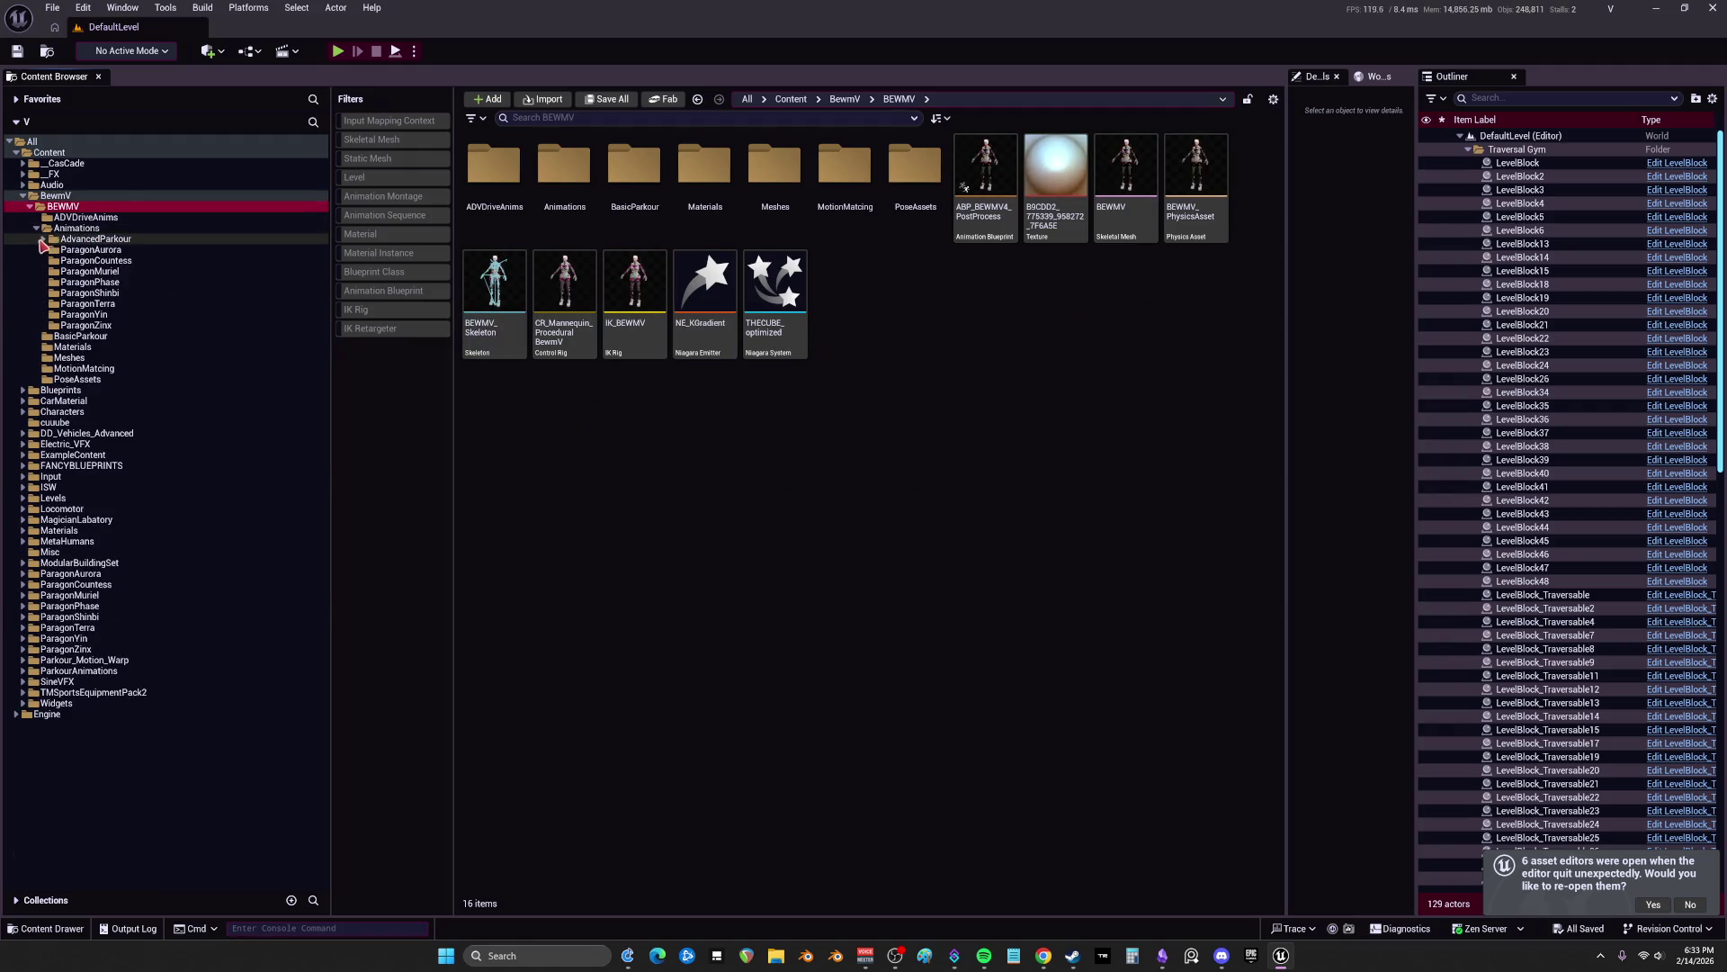
{"action": "left_click", "coordinate": [42, 239]}
{"action": "left_click", "coordinate": [75, 251]}
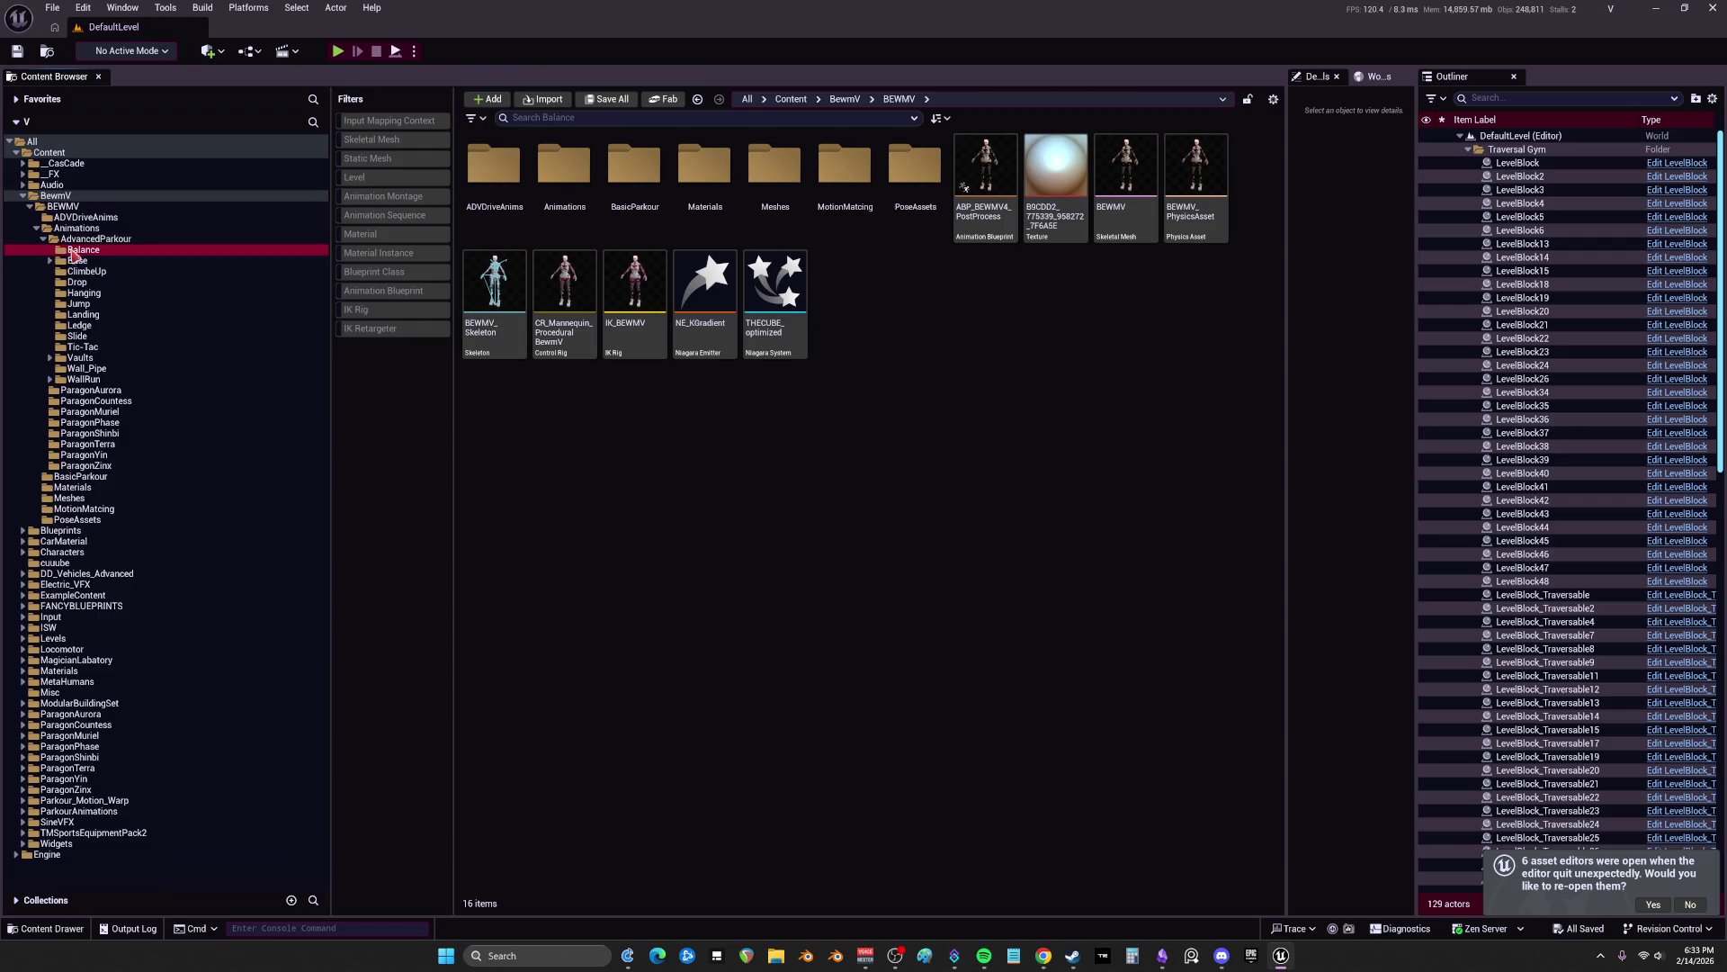
{"action": "left_click", "coordinate": [49, 261]}
{"action": "left_click", "coordinate": [95, 272]}
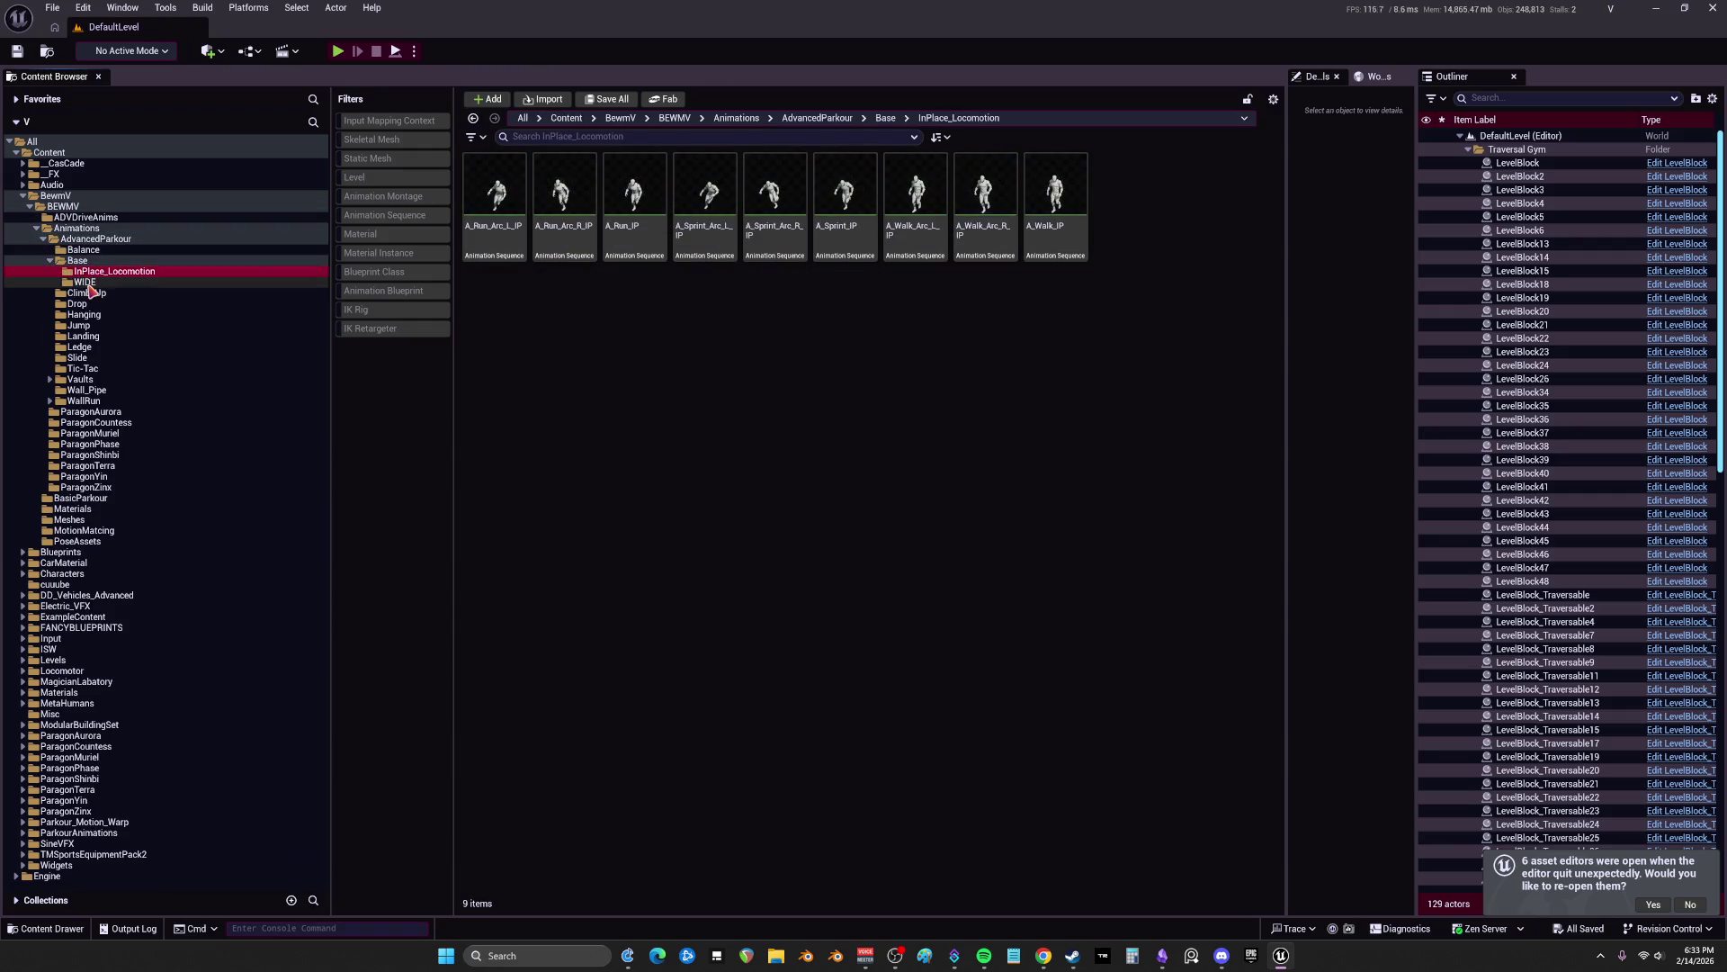
{"action": "left_click", "coordinate": [86, 293]}
{"action": "left_click", "coordinate": [84, 315]}
{"action": "left_click", "coordinate": [86, 282]}
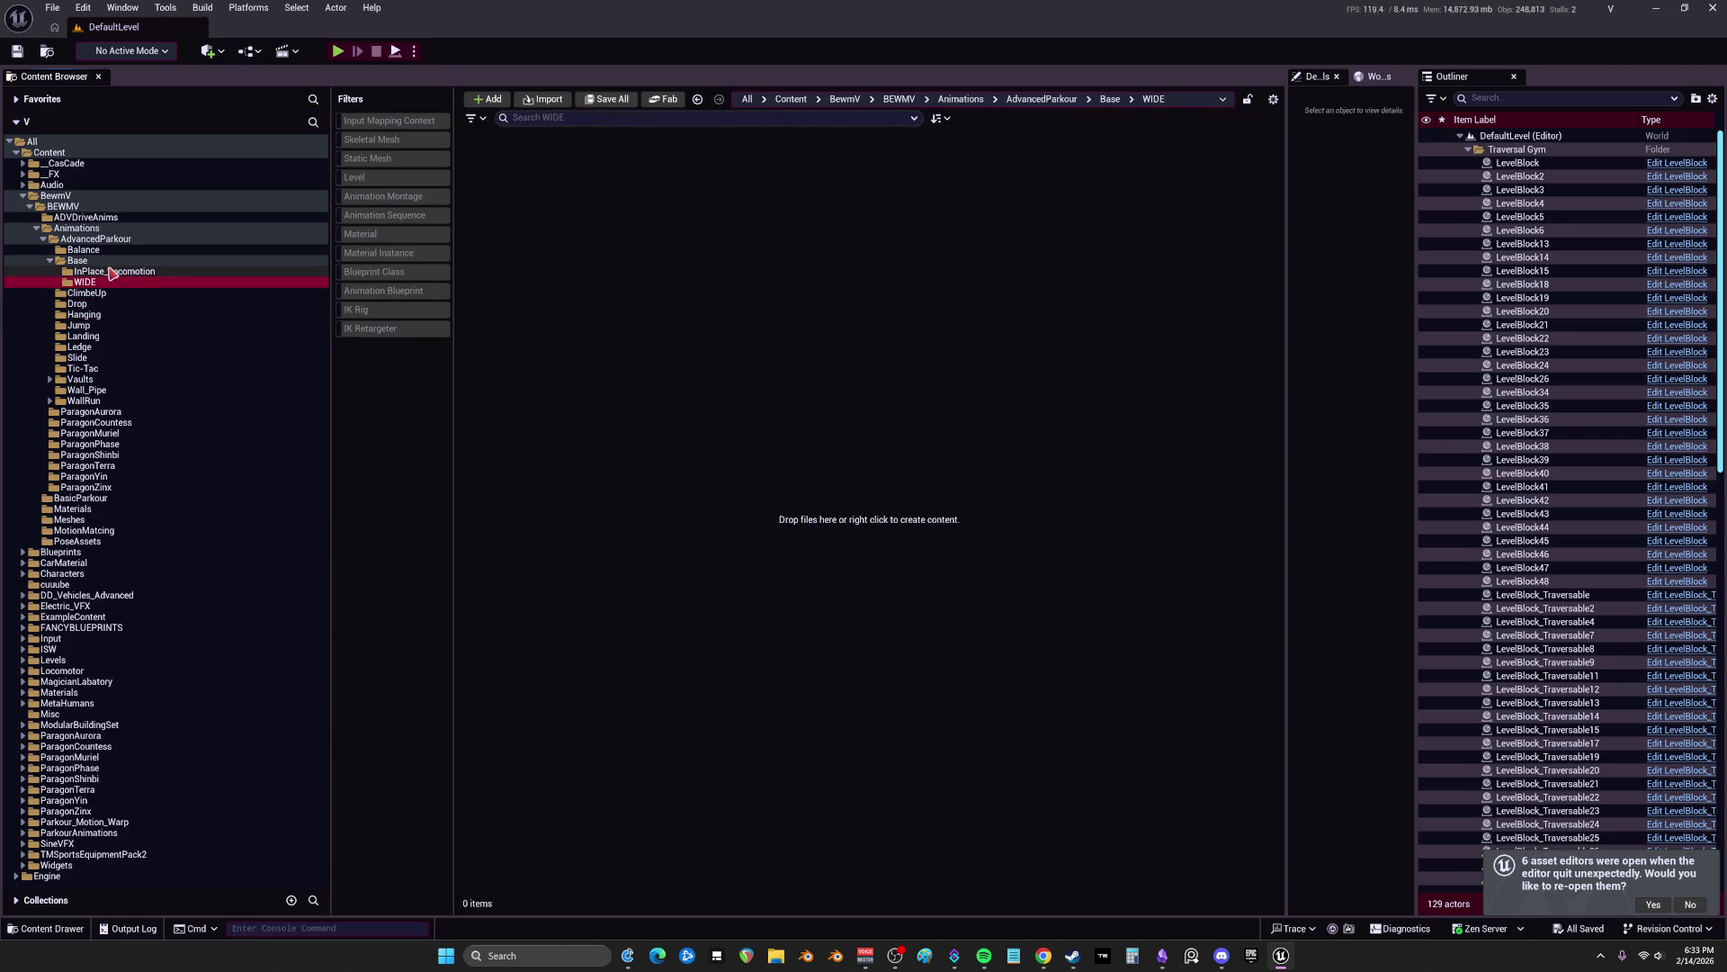
{"action": "left_click", "coordinate": [111, 272]}
{"action": "left_click", "coordinate": [90, 283]}
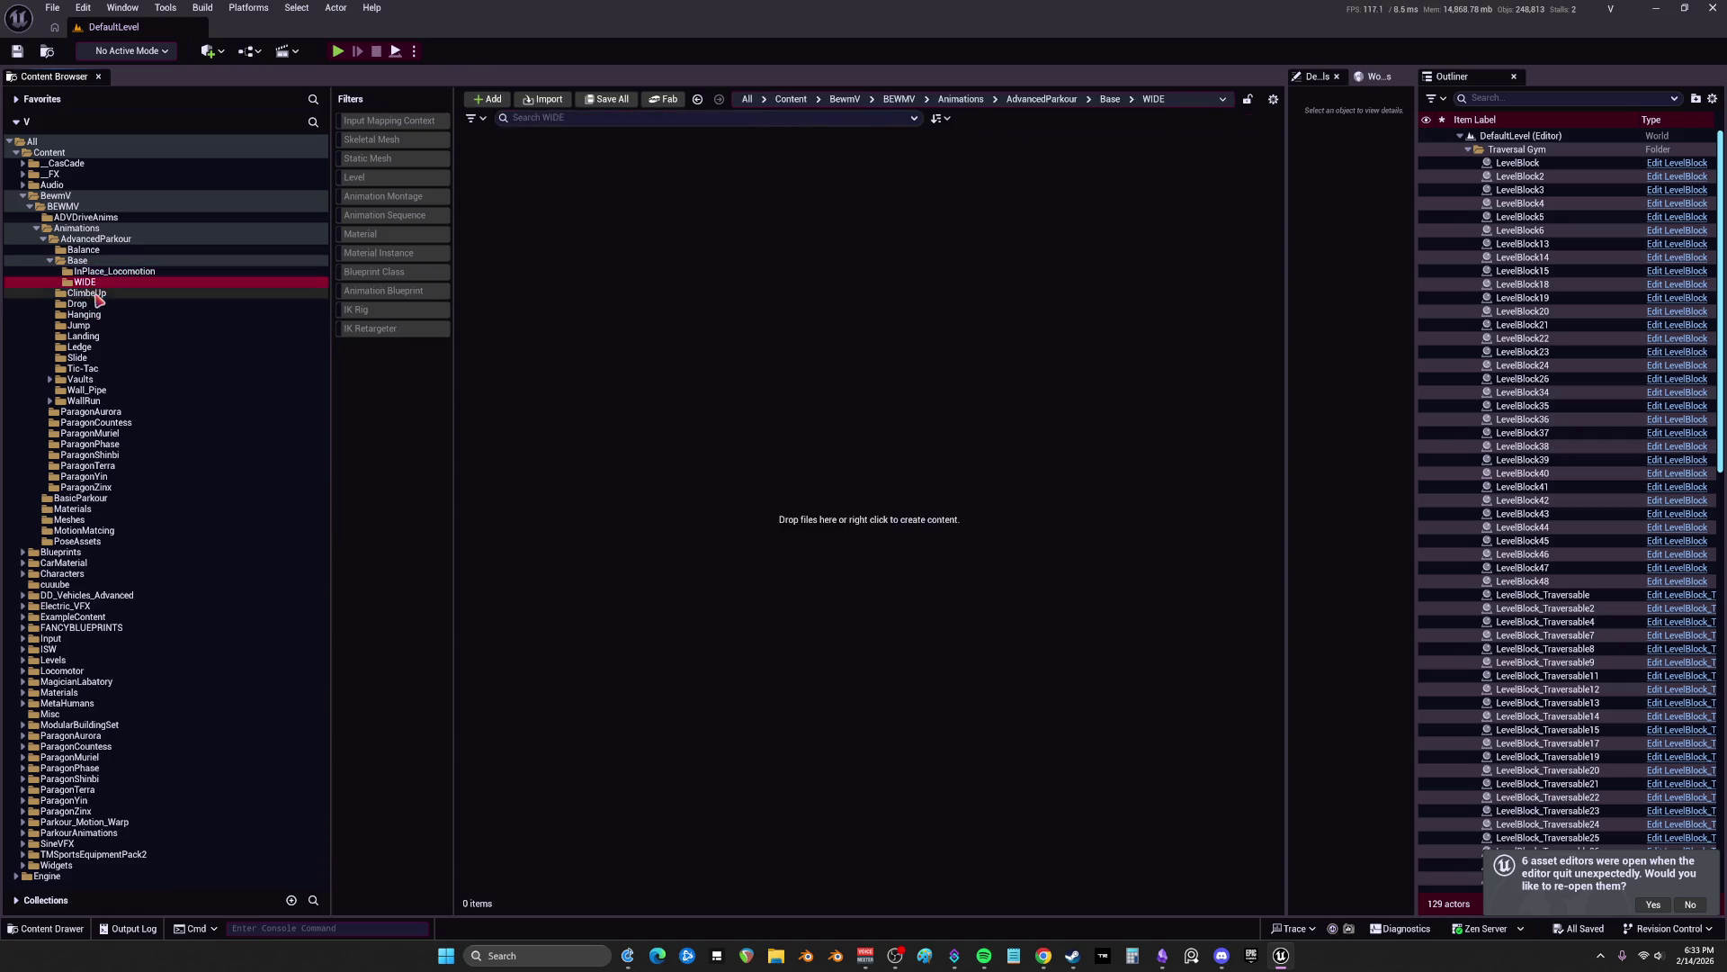
{"action": "left_click", "coordinate": [90, 293]}
{"action": "left_click", "coordinate": [90, 315]}
{"action": "left_click", "coordinate": [79, 325]}
Step: Open the RTGParkourBalanceJ1 retargeter asset
{"action": "left_click", "coordinate": [789, 353]}
{"action": "double_click", "coordinate": [789, 352]}
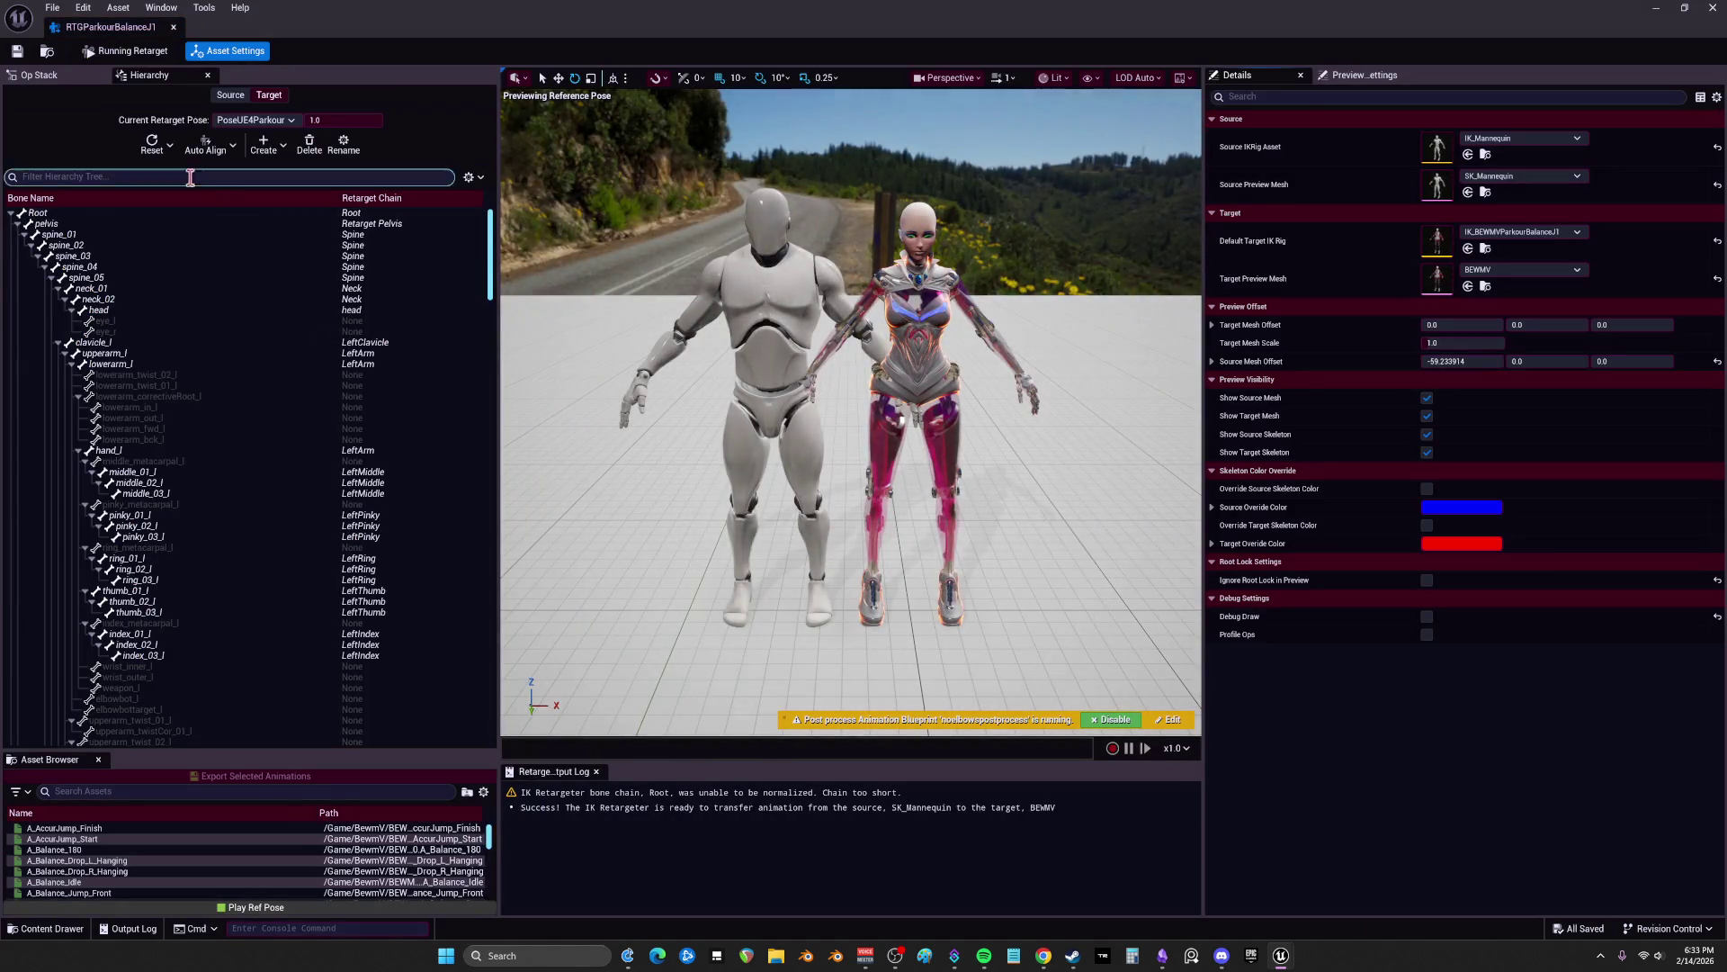
{"action": "left_click", "coordinate": [209, 331]}
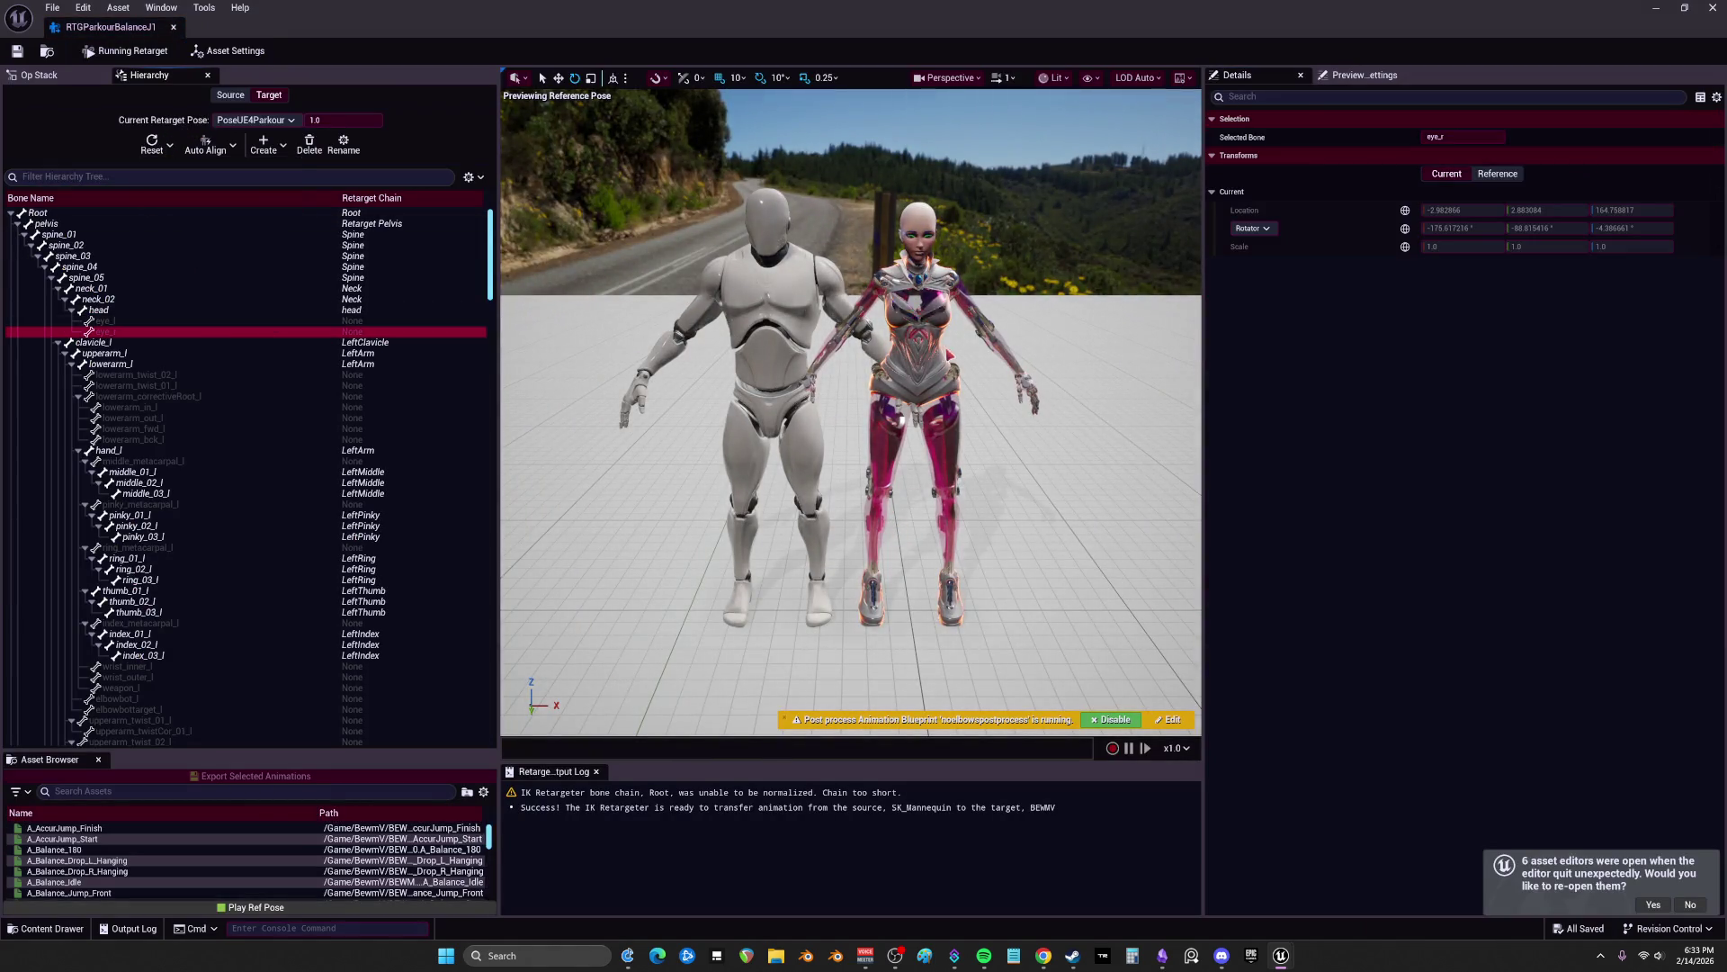
Step: Hide non-retargeted bones and reset all bones of the BEWMV retarget pose in edit mode
{"action": "left_click", "coordinate": [472, 177]}
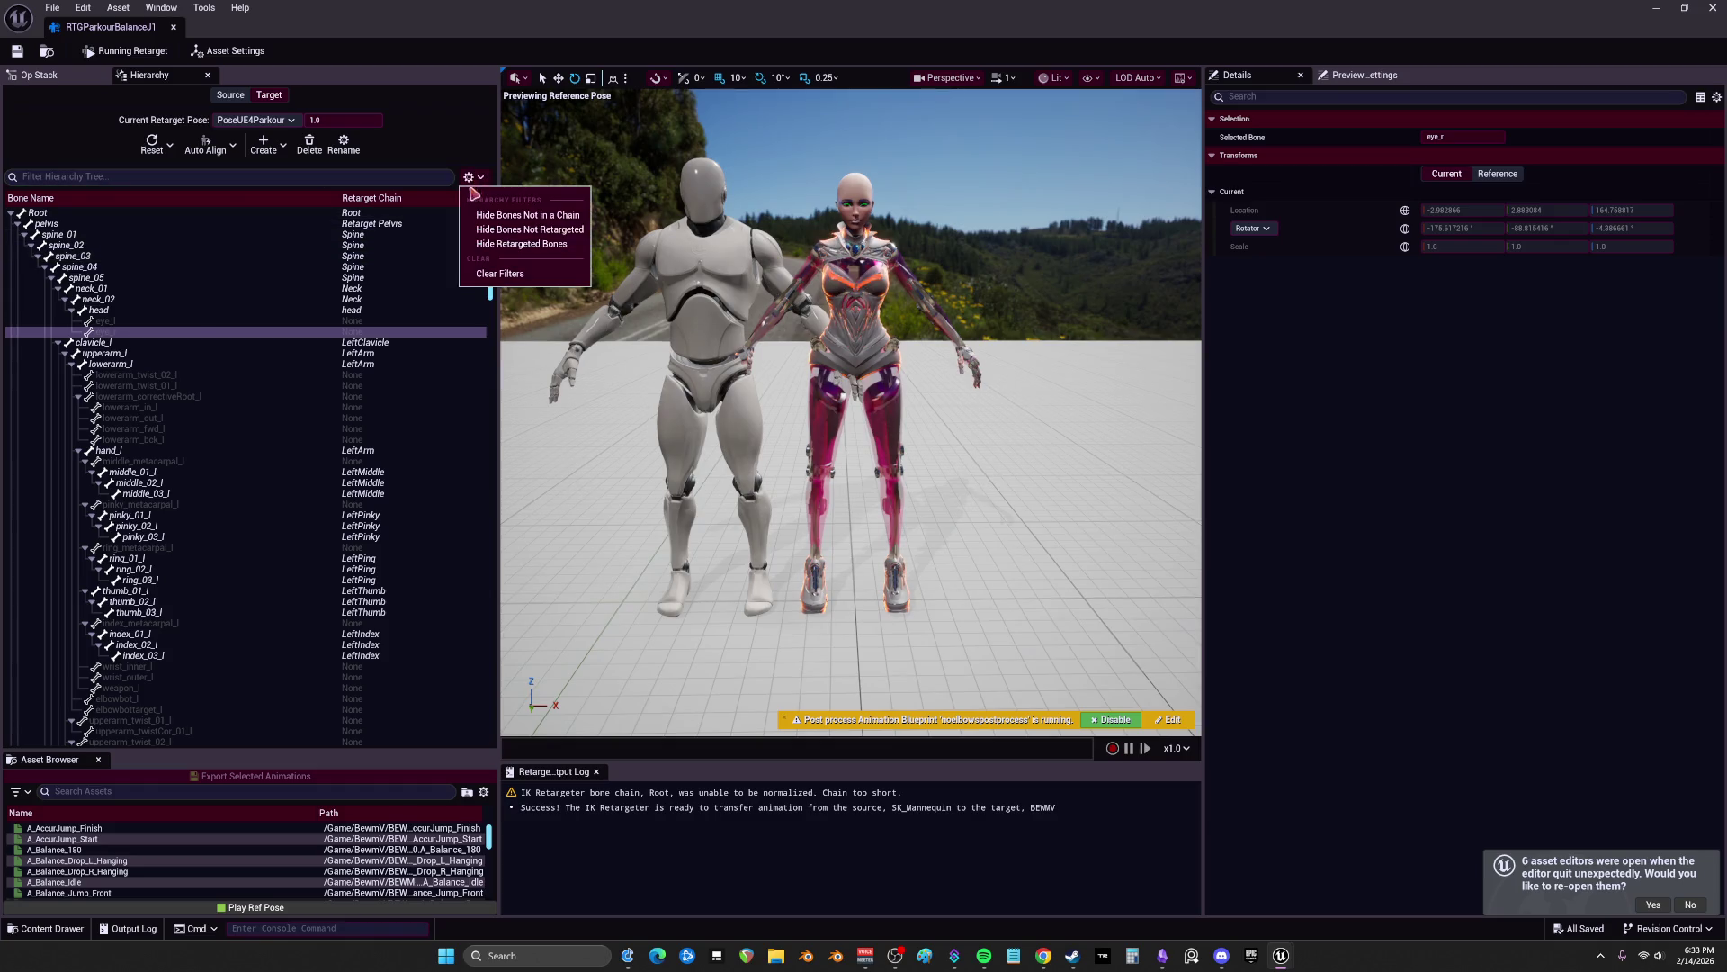
{"action": "left_click", "coordinate": [523, 230]}
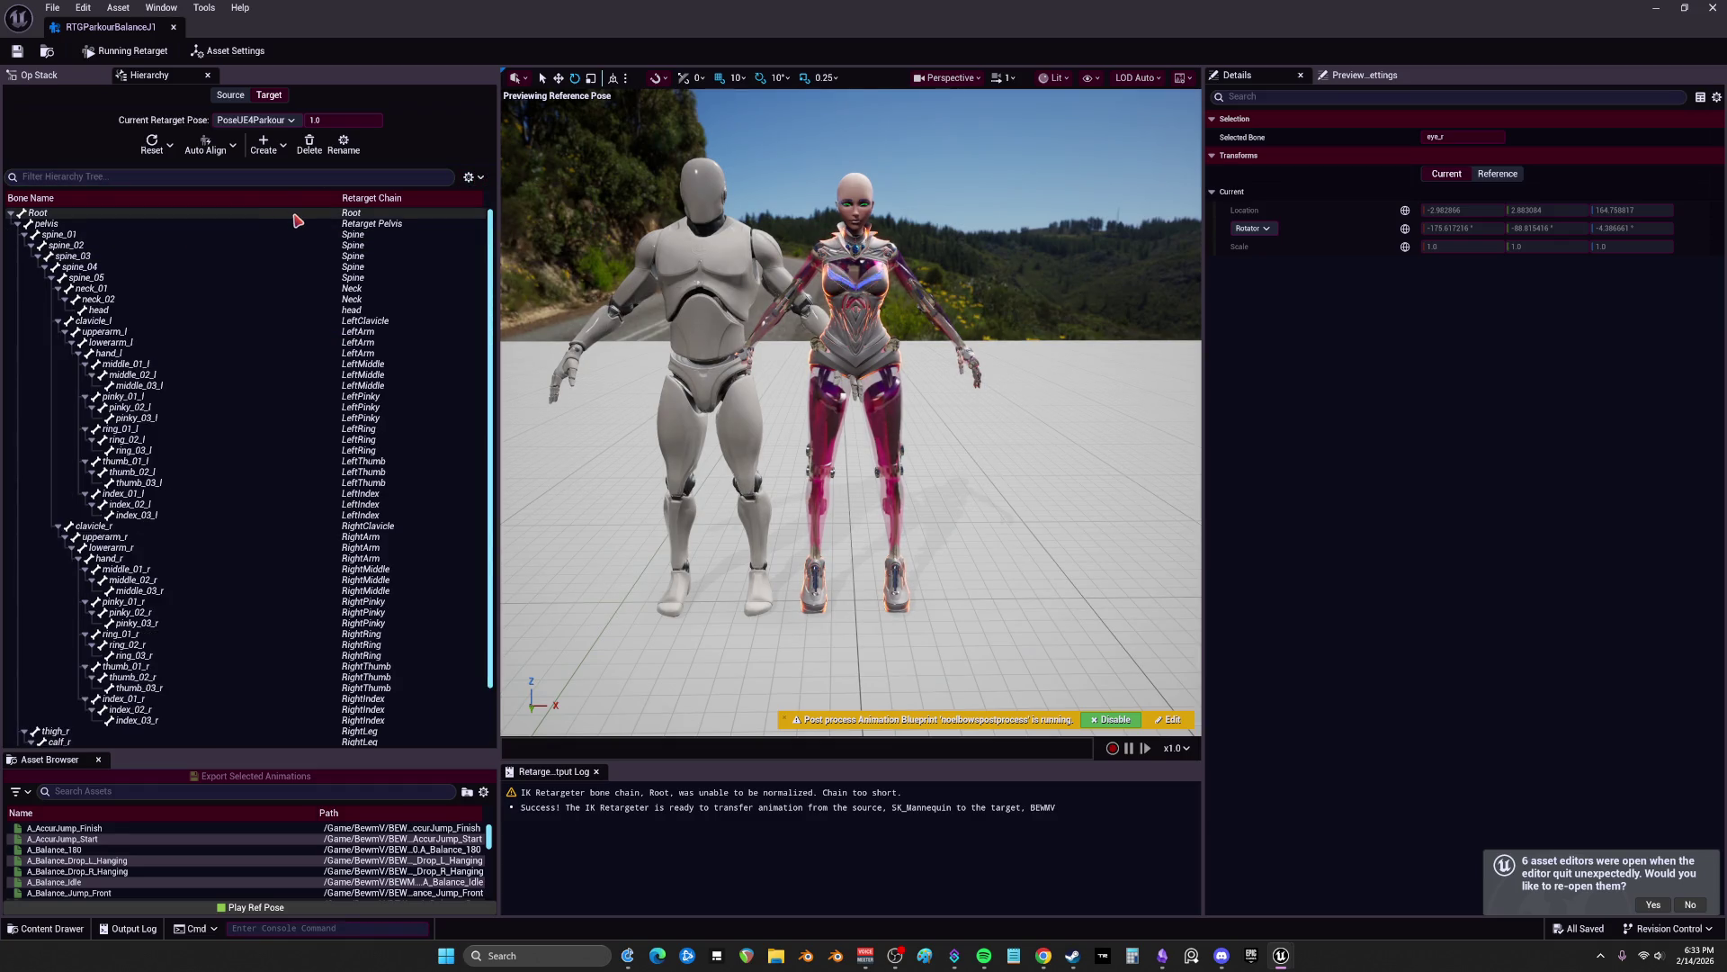
{"action": "key", "text": "ctrl+a"}
{"action": "left_click", "coordinate": [168, 145]}
{"action": "left_click", "coordinate": [244, 314]}
{"action": "key", "text": "ctrl+a"}
{"action": "left_click", "coordinate": [172, 148]}
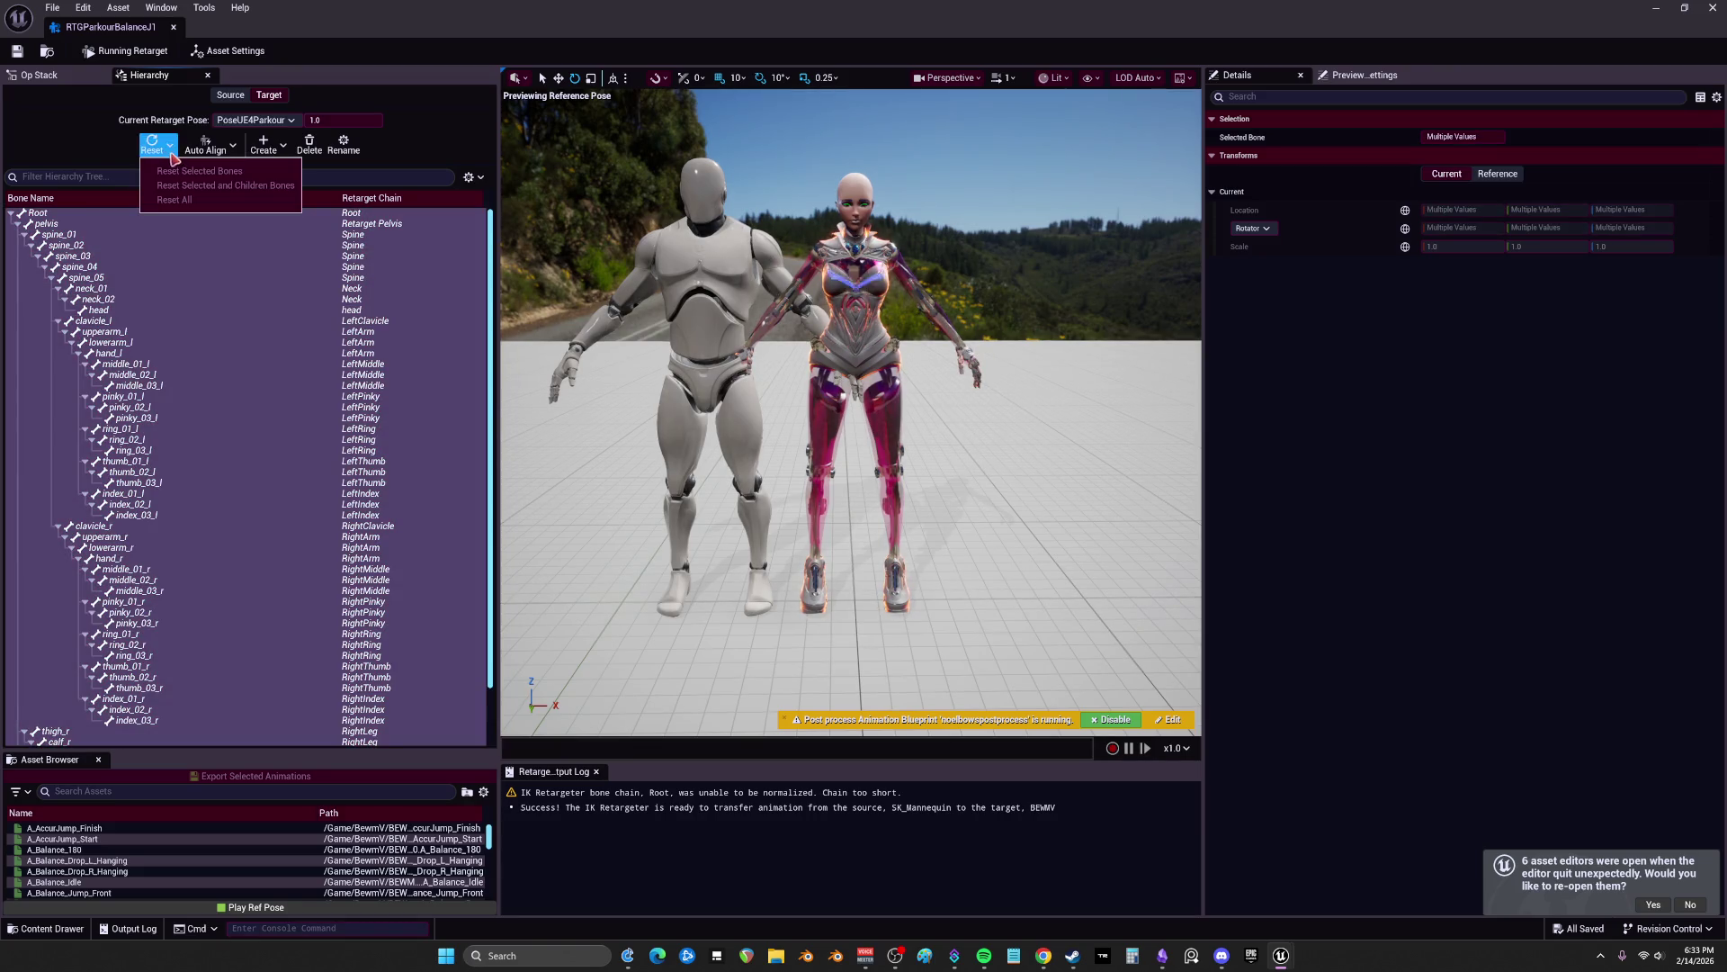
{"action": "left_click", "coordinate": [112, 147]}
{"action": "left_click", "coordinate": [149, 51]}
{"action": "left_click", "coordinate": [207, 270]}
{"action": "key", "text": "ctrl+a"}
{"action": "left_click", "coordinate": [170, 145]}
{"action": "left_click", "coordinate": [191, 175]}
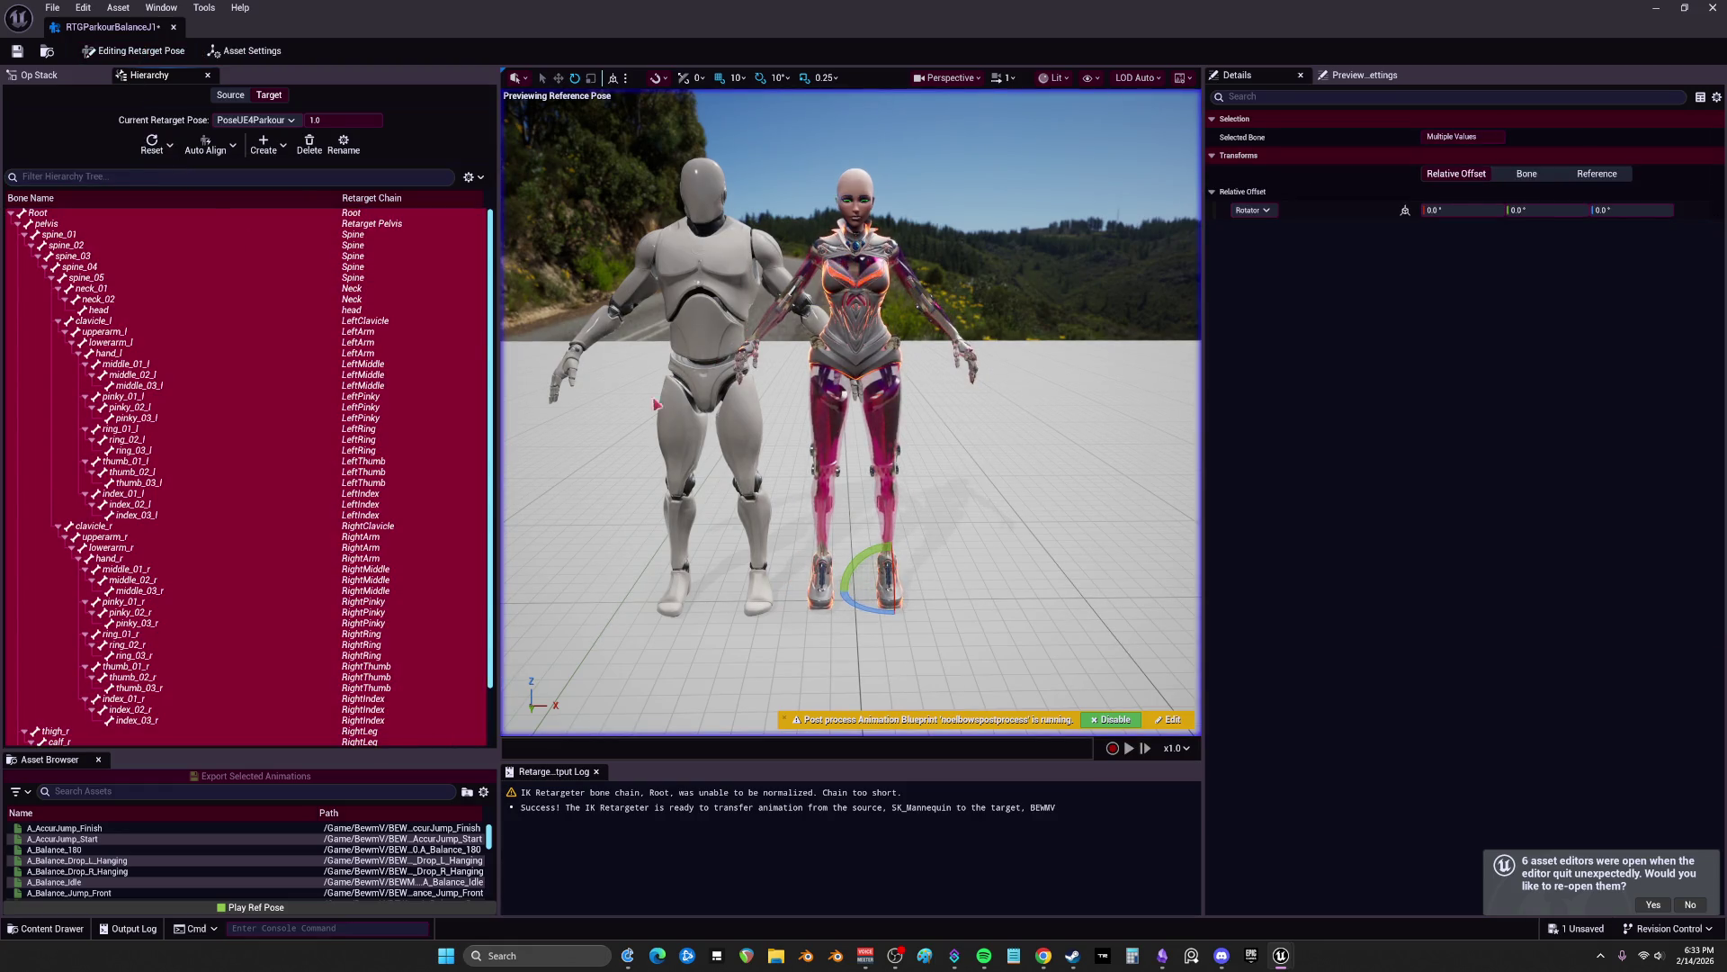
Step: Auto-align the leg bones from thigh_r through ball_l
{"action": "left_click", "coordinate": [570, 376]}
{"action": "scroll", "coordinate": [382, 394], "scroll_direction": "down", "scroll_amount": 2}
{"action": "left_click", "coordinate": [158, 666]}
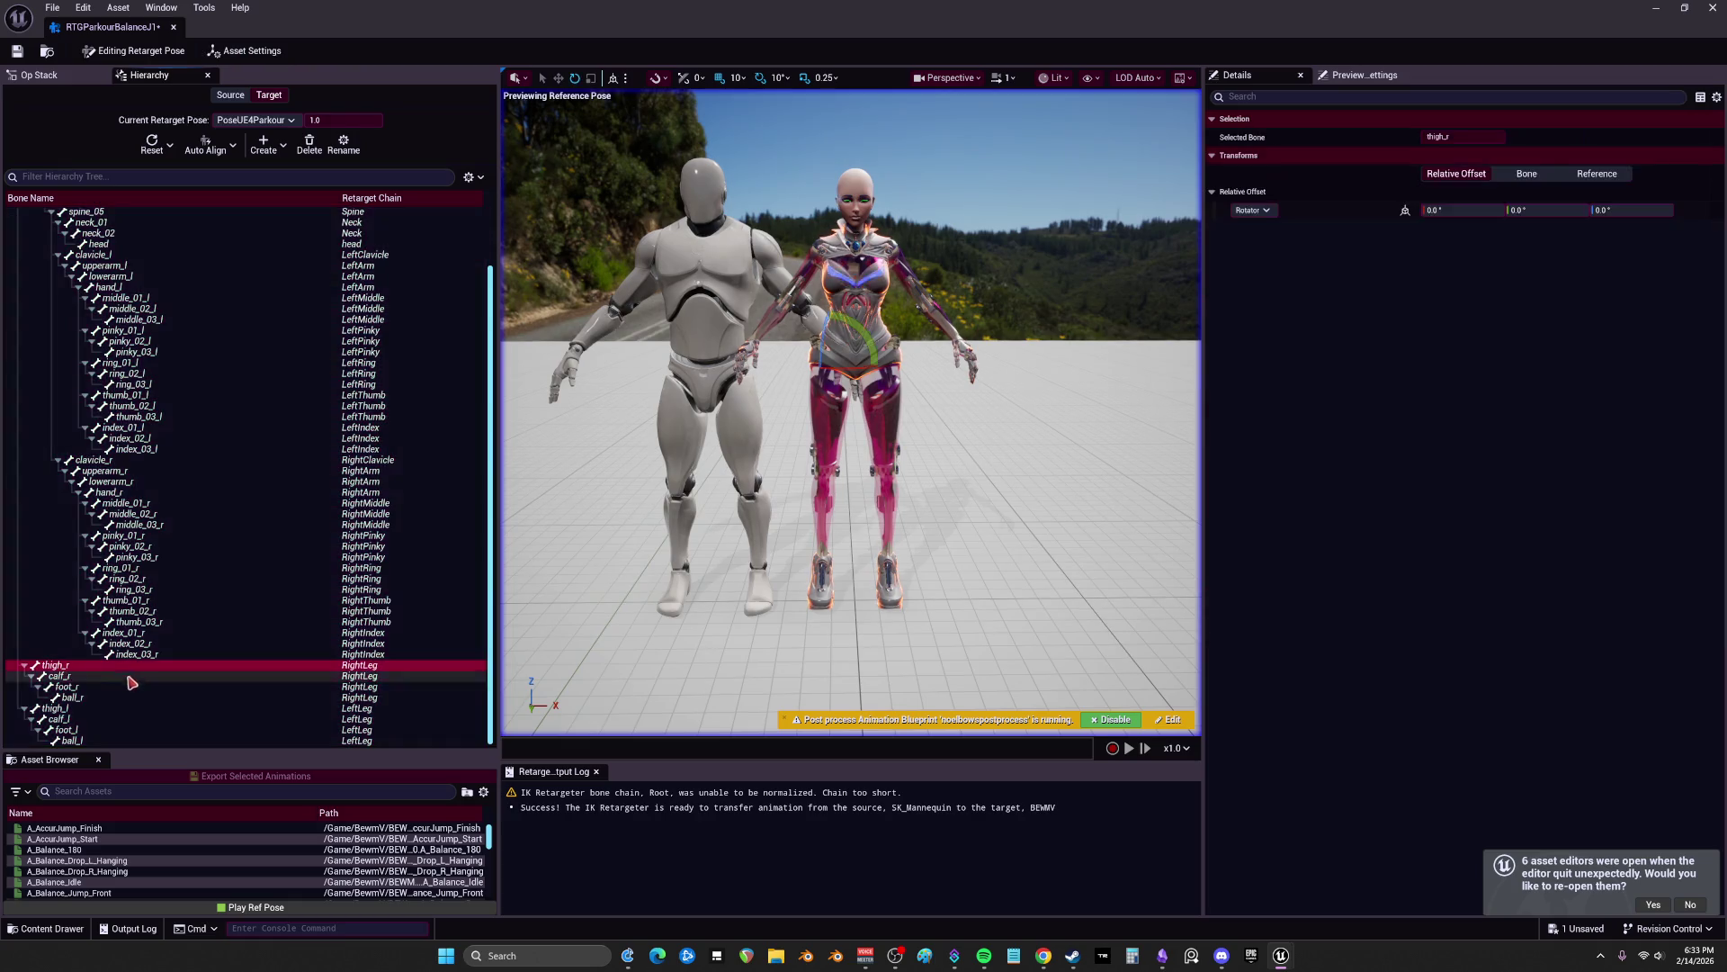
{"action": "left_click", "coordinate": [90, 740], "text": "shift"}
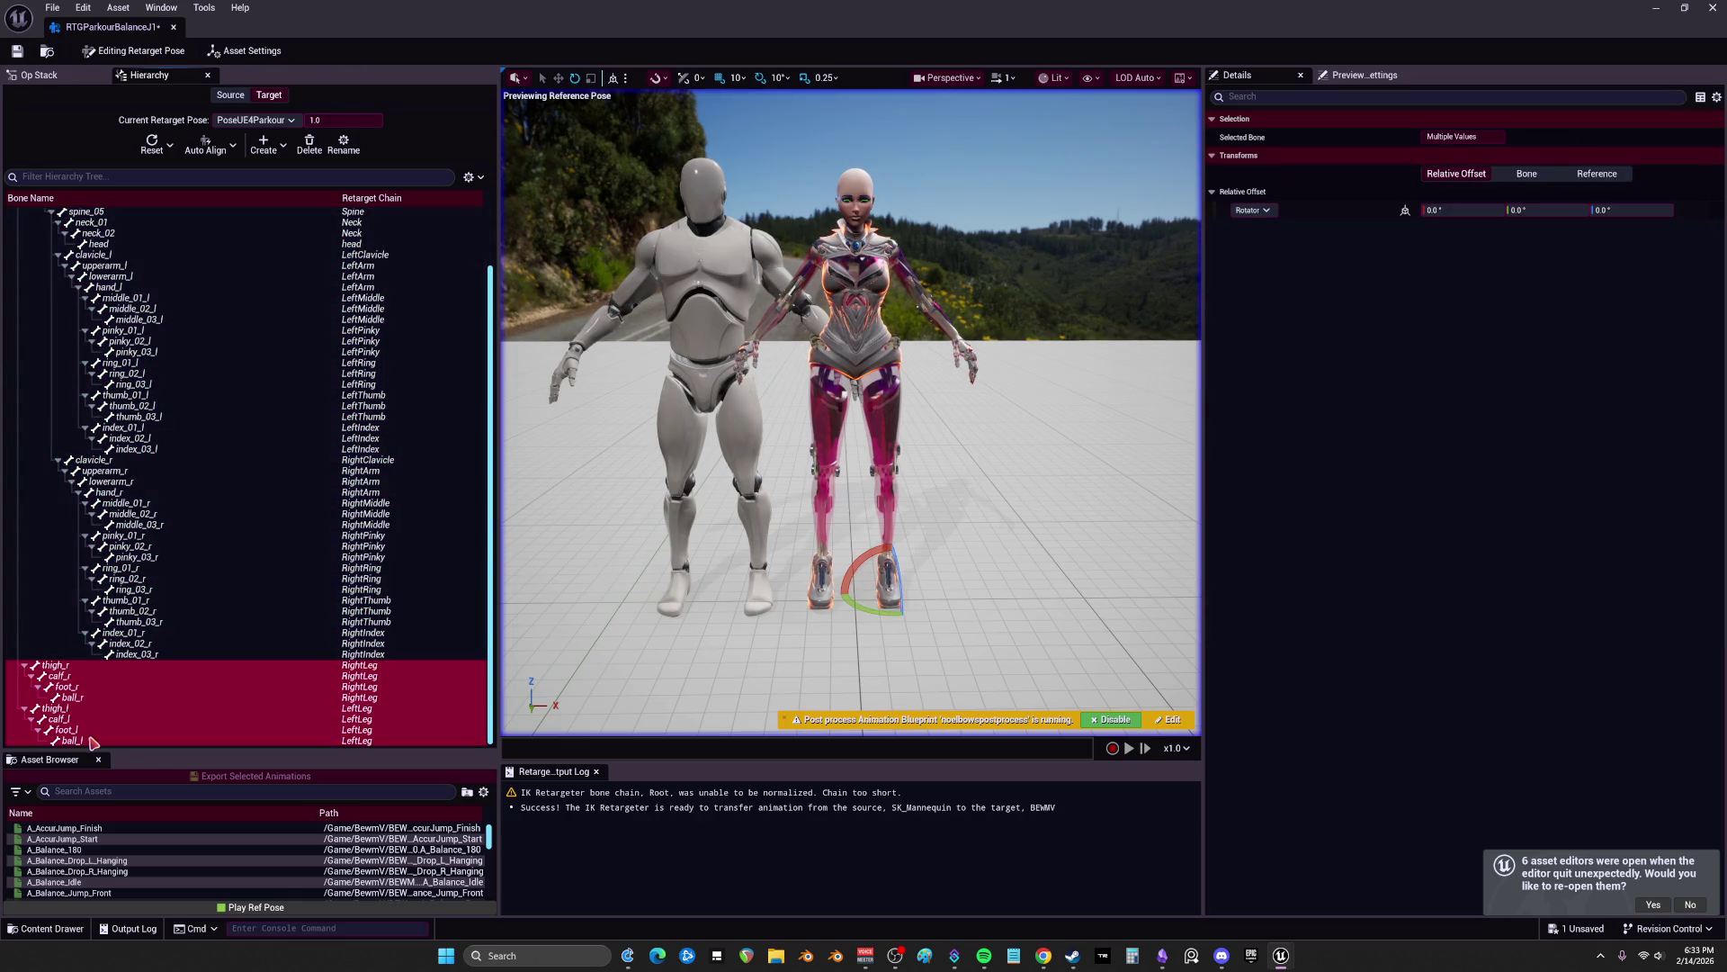
{"action": "left_click", "coordinate": [221, 153]}
{"action": "left_click", "coordinate": [229, 201]}
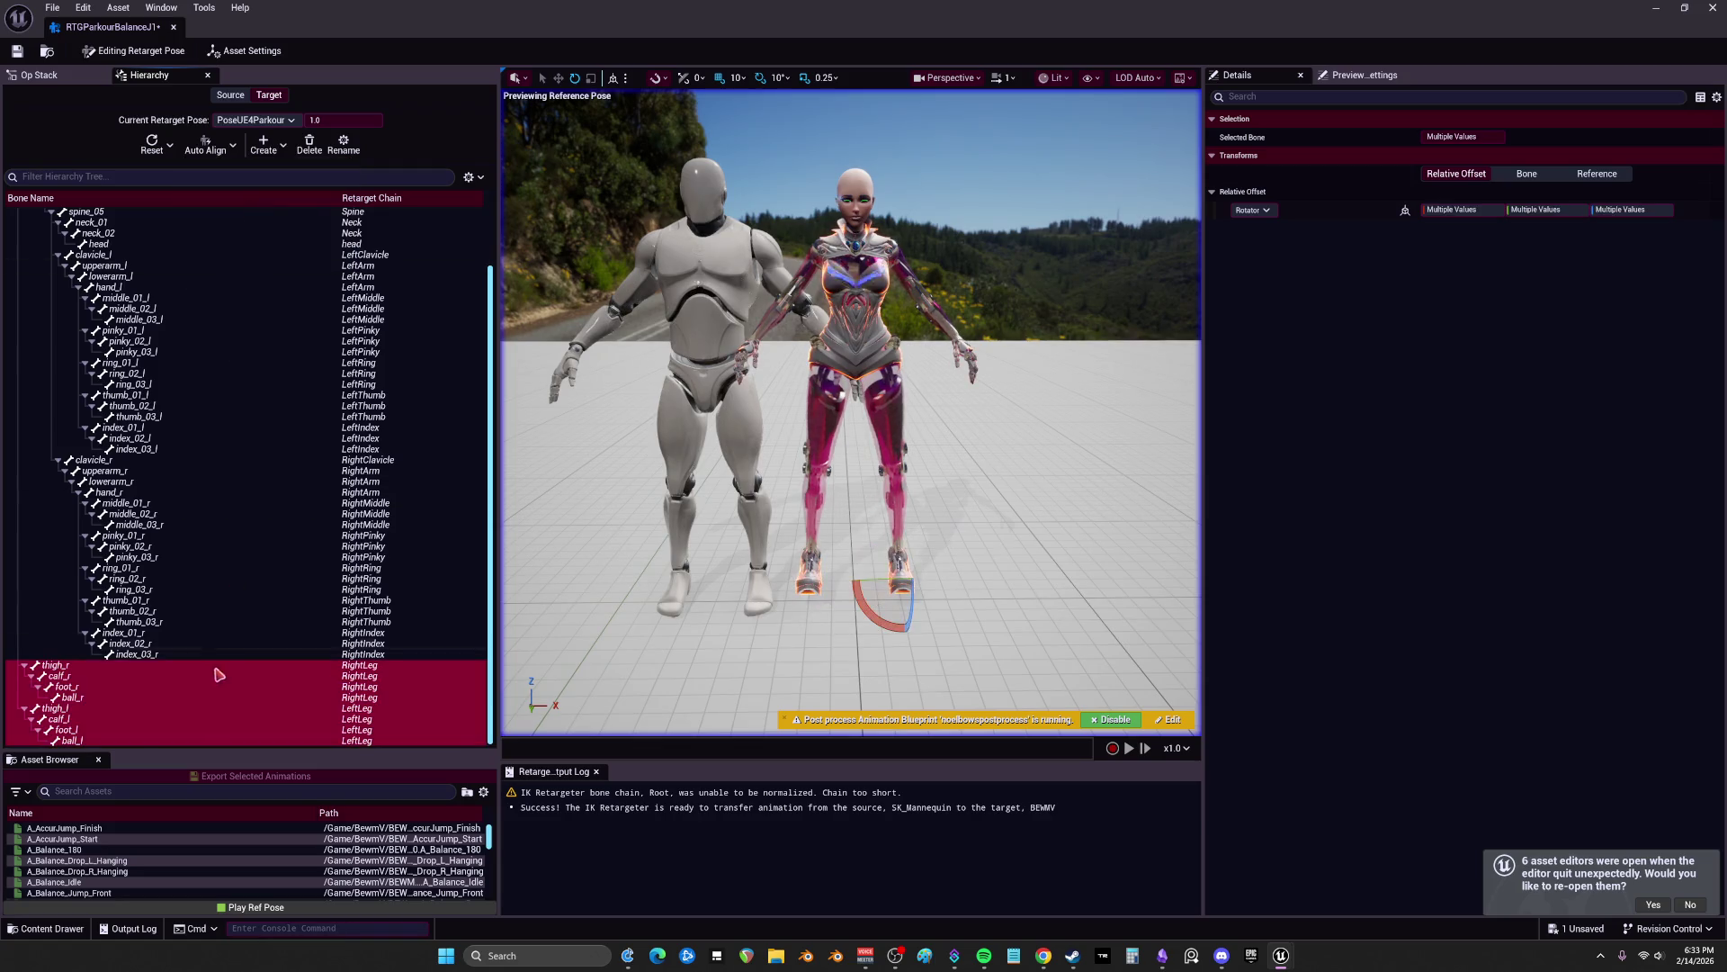
Step: Reset the rotation offsets of foot_r and foot_l to zero
{"action": "left_click", "coordinate": [81, 740]}
{"action": "left_click", "coordinate": [67, 687]}
{"action": "left_click", "coordinate": [65, 729], "text": "ctrl"}
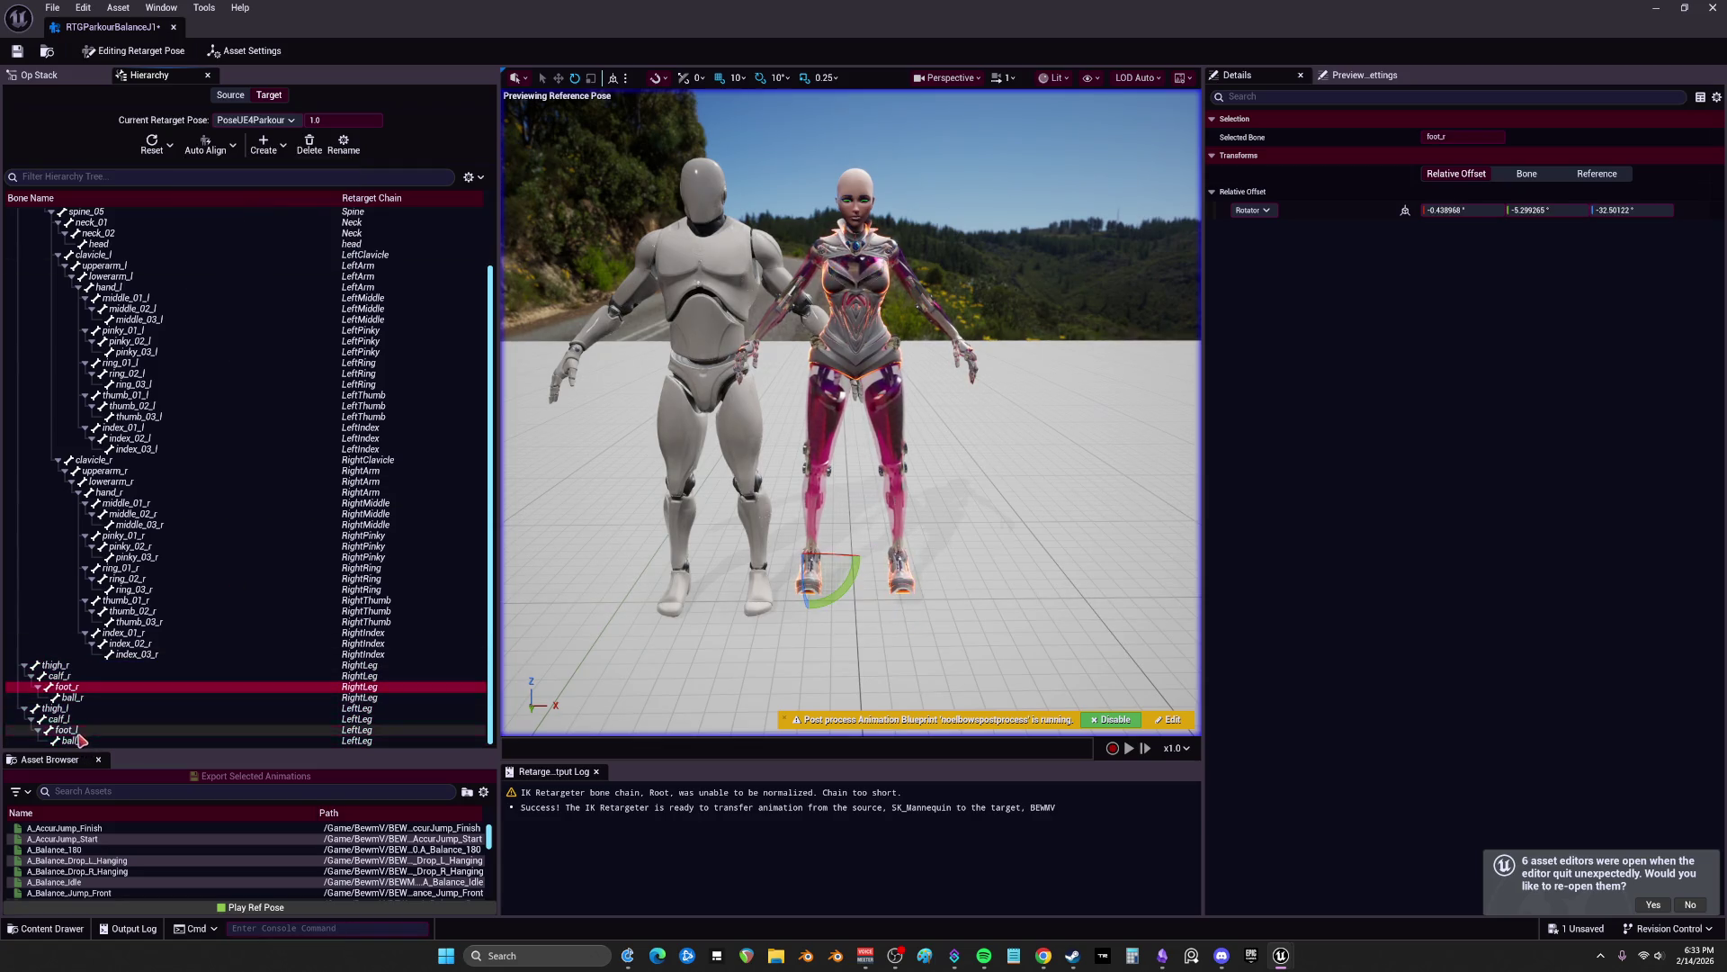
{"action": "left_click", "coordinate": [169, 144]}
{"action": "left_click", "coordinate": [179, 169]}
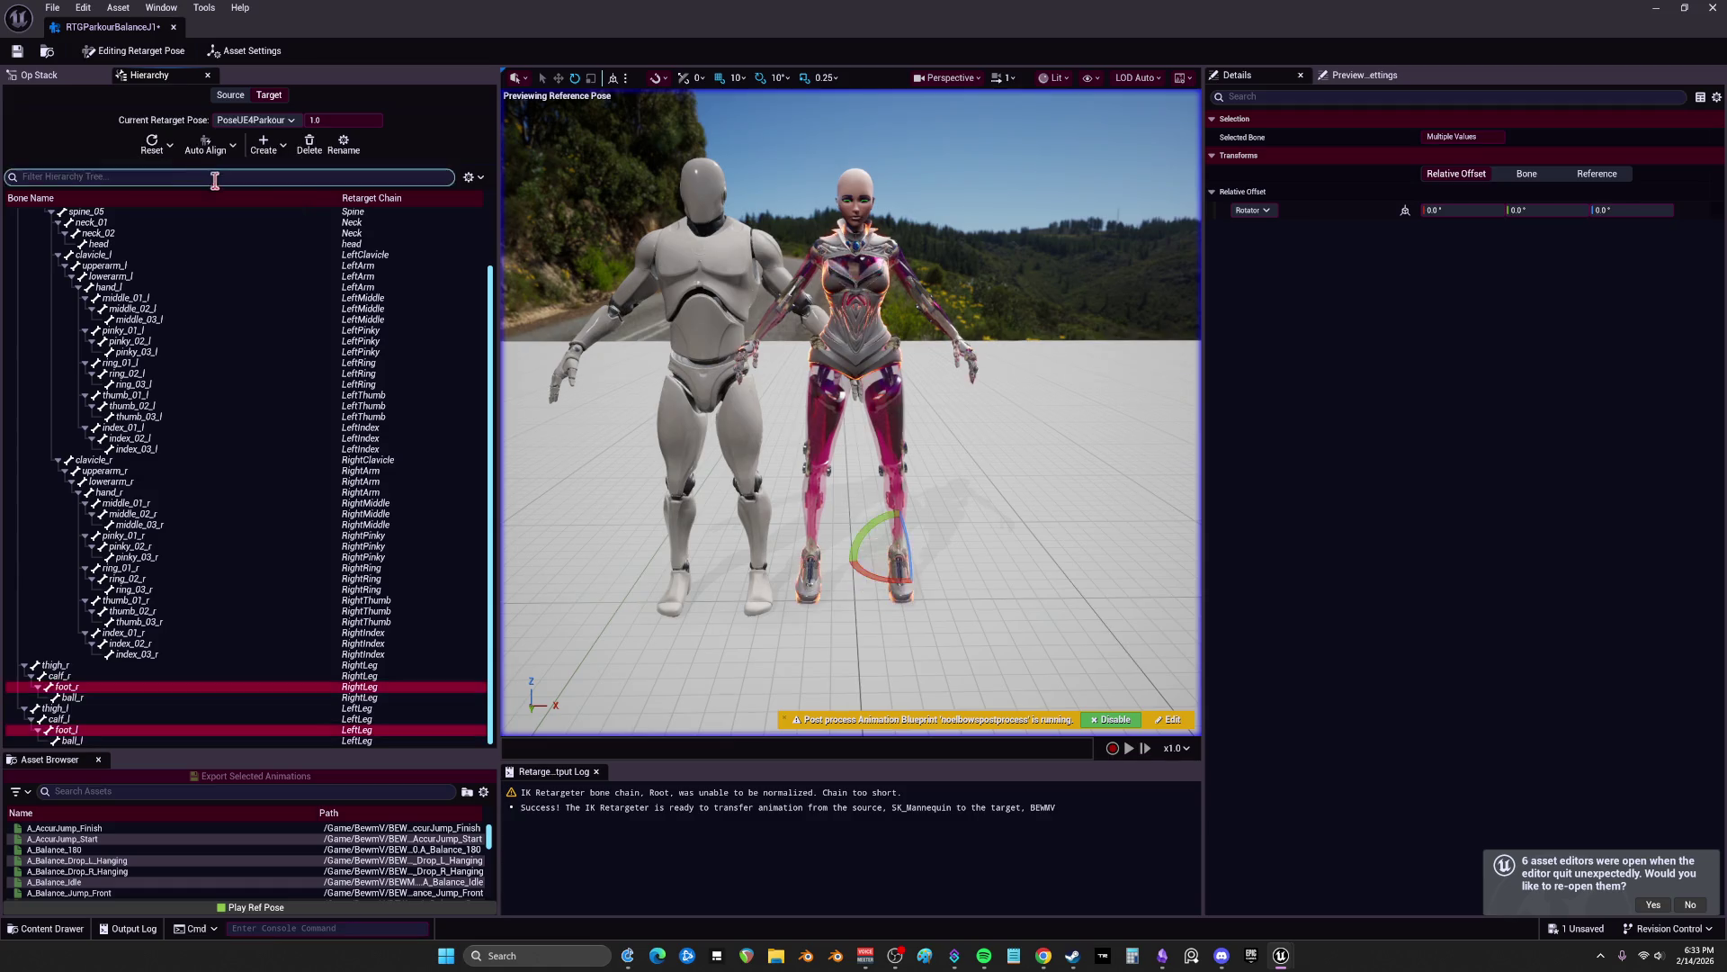
{"action": "key", "text": "f"}
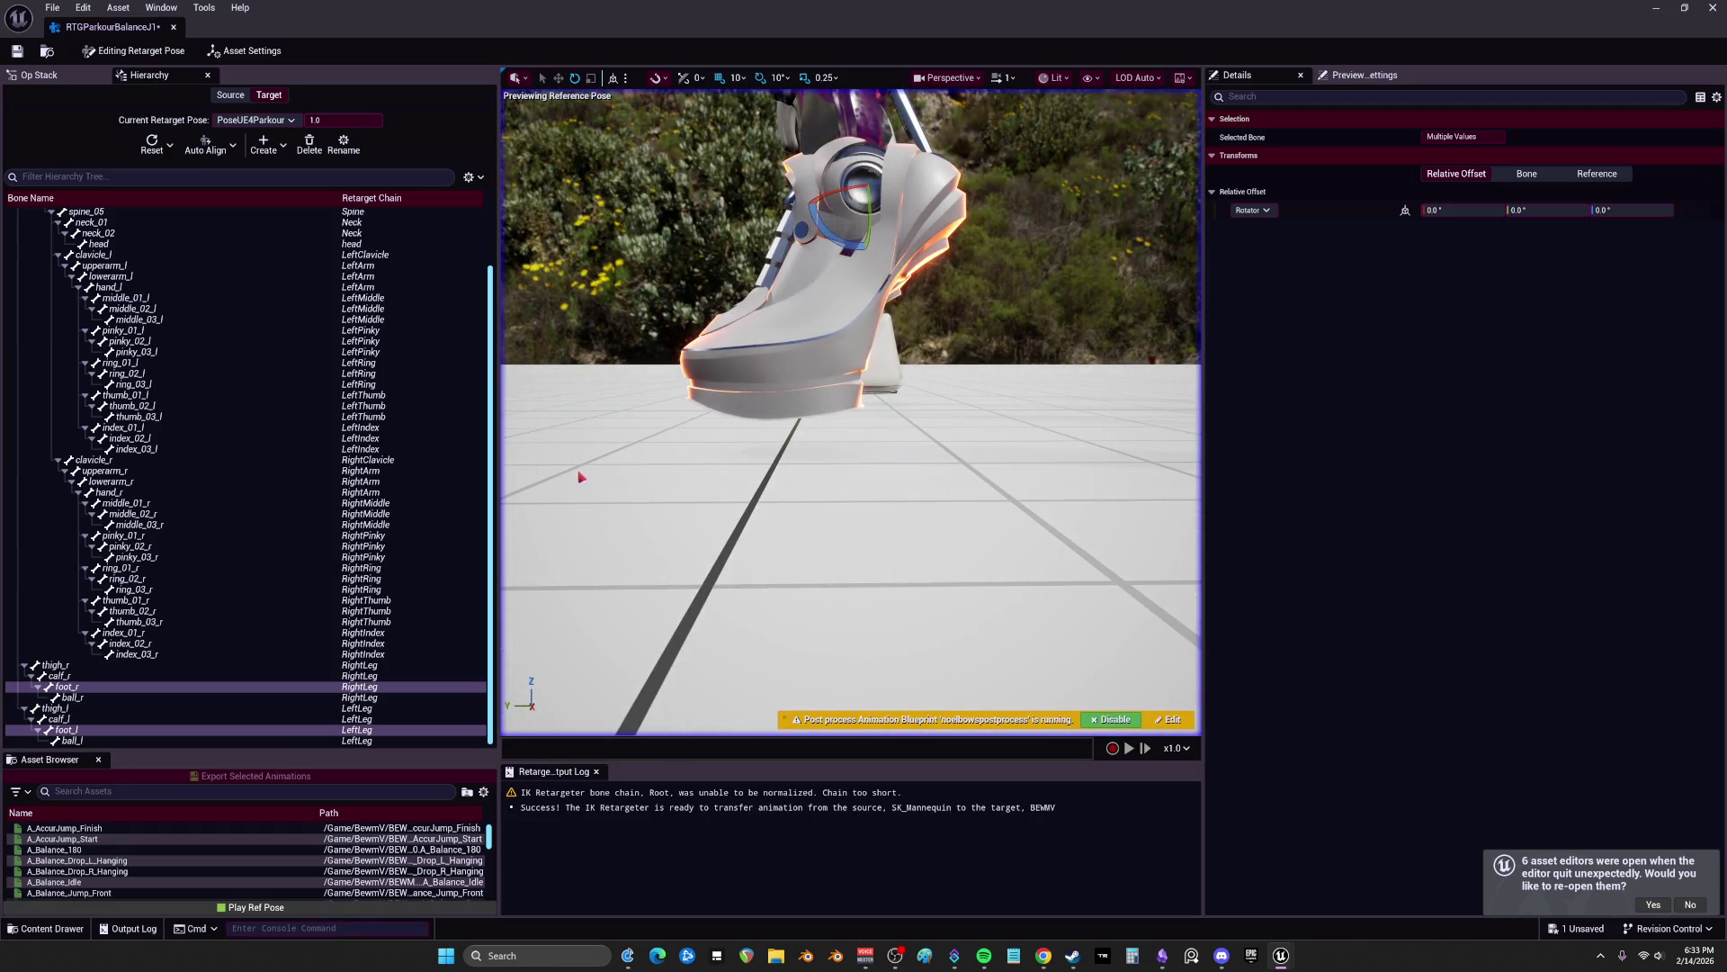
Step: Select clavicle through hand on both the left and right arms and bring up the Auto Align choices
{"action": "left_click_drag", "start_coordinate": [945, 417], "coordinate": [532, 705]}
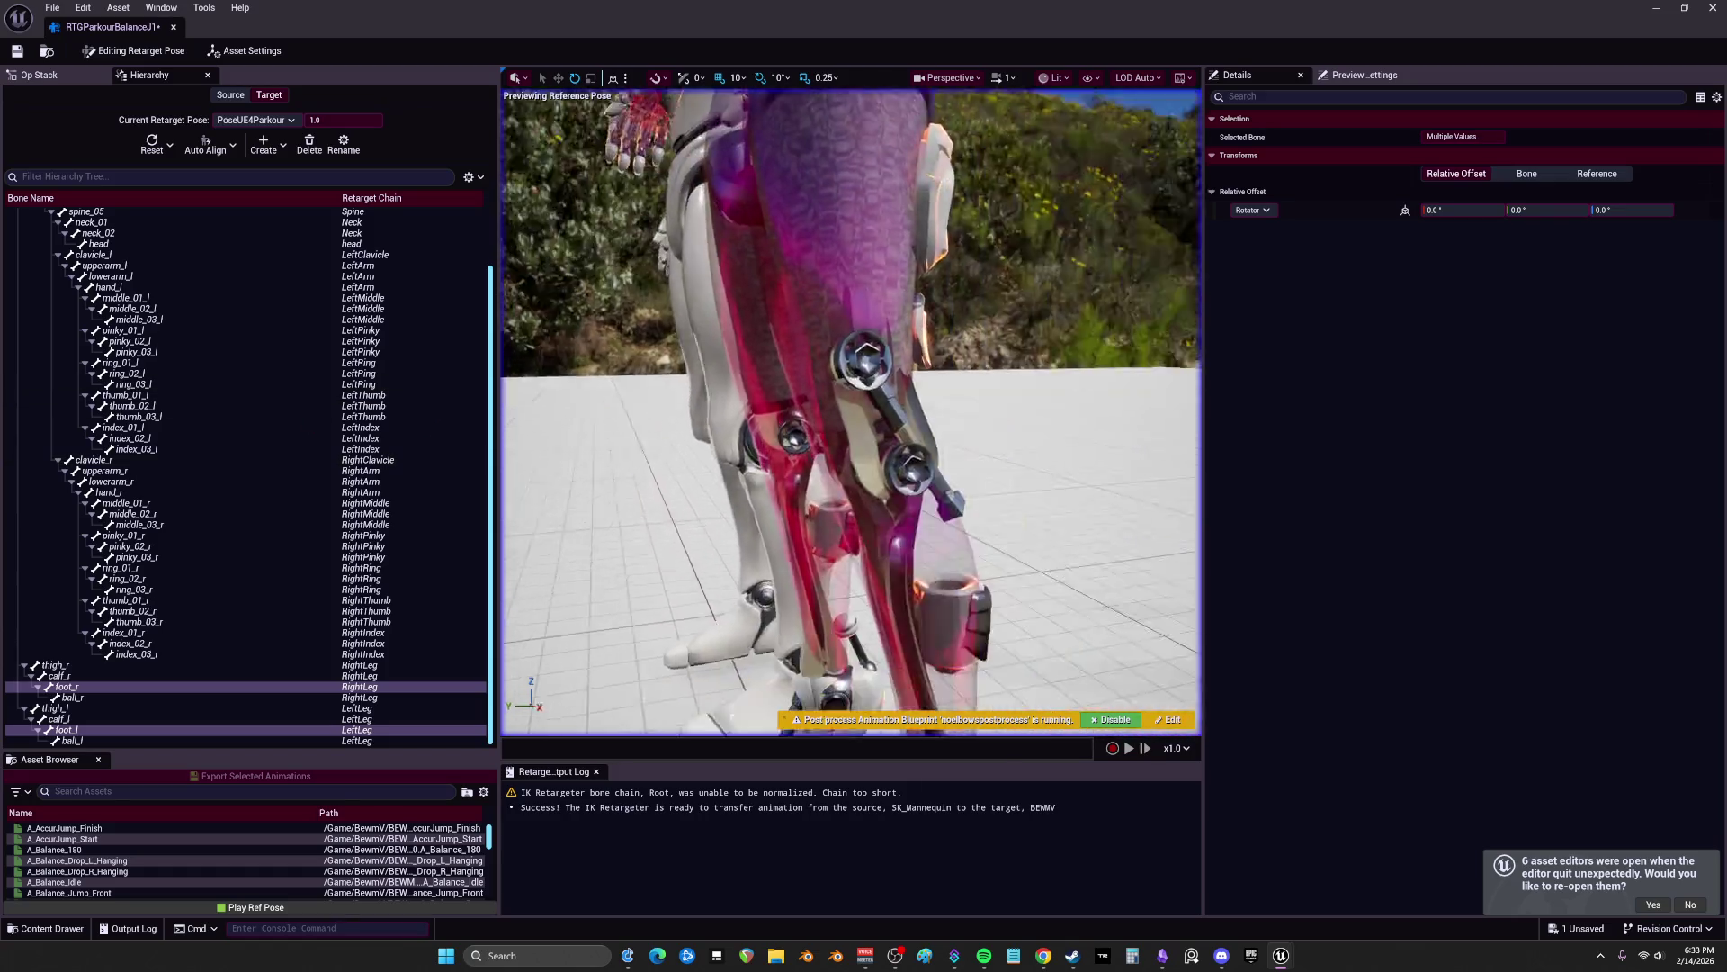
{"action": "scroll", "coordinate": [234, 360], "scroll_direction": "up", "scroll_amount": 3}
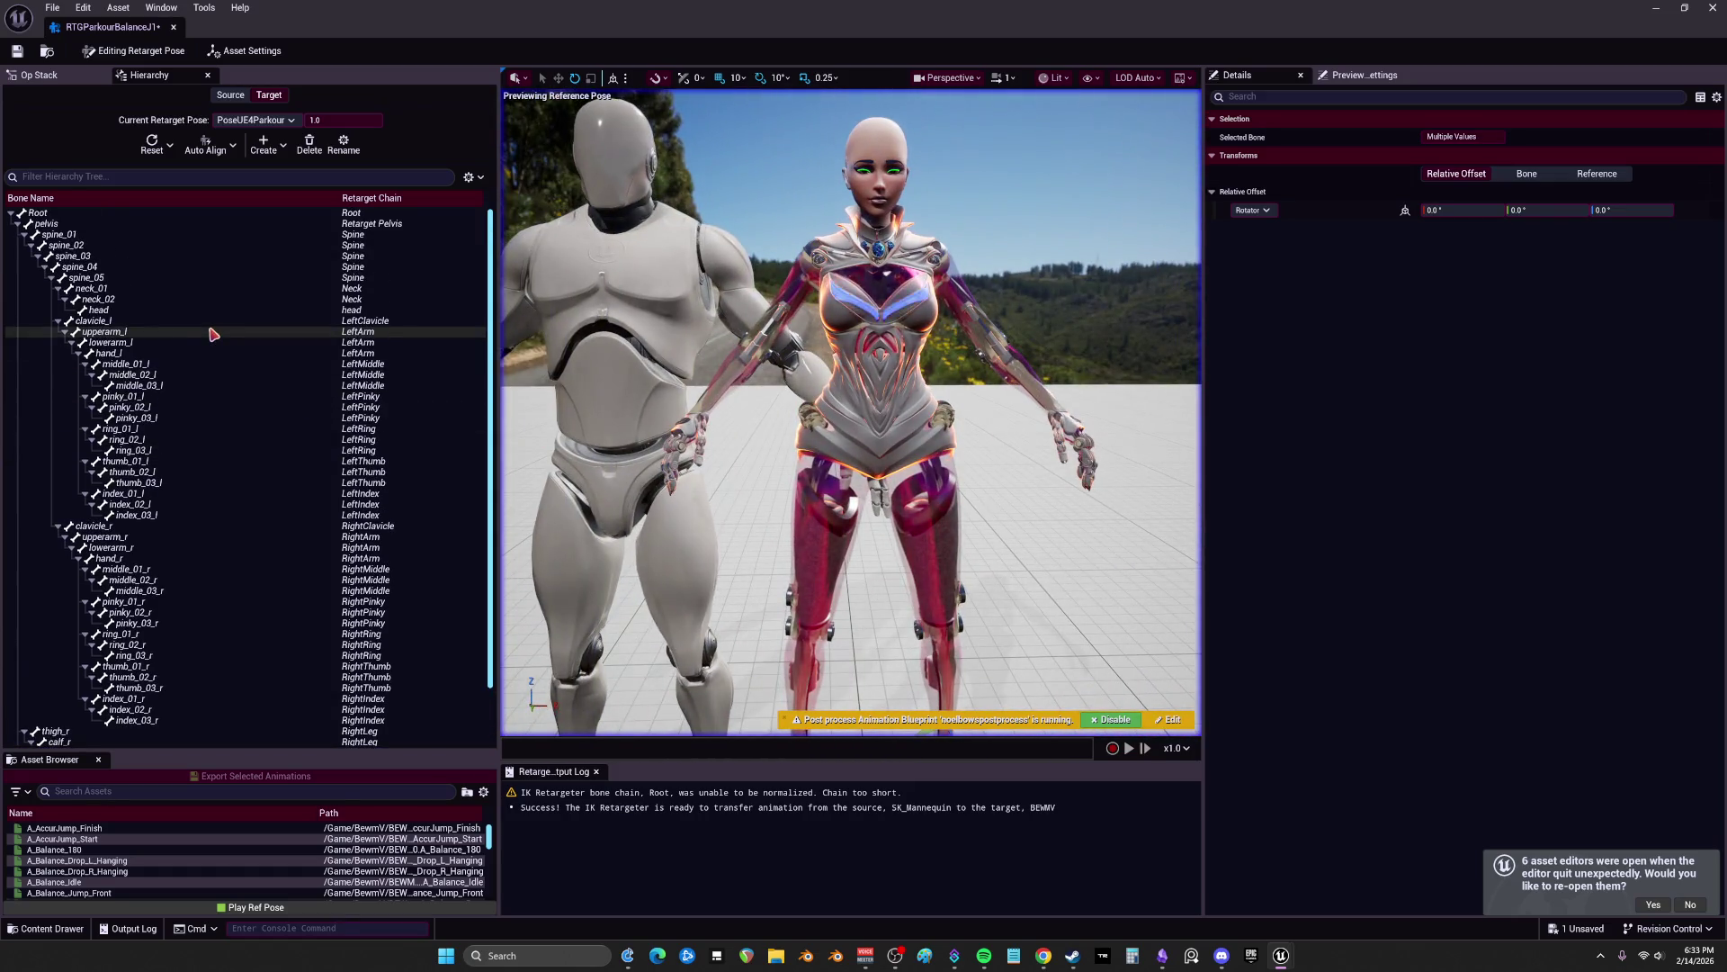
{"action": "left_click", "coordinate": [106, 353], "text": "shift"}
{"action": "left_click", "coordinate": [92, 526], "text": "ctrl"}
{"action": "left_click", "coordinate": [110, 547], "text": "ctrl+shift"}
{"action": "left_click", "coordinate": [126, 558], "text": "shift"}
{"action": "left_click", "coordinate": [212, 144]}
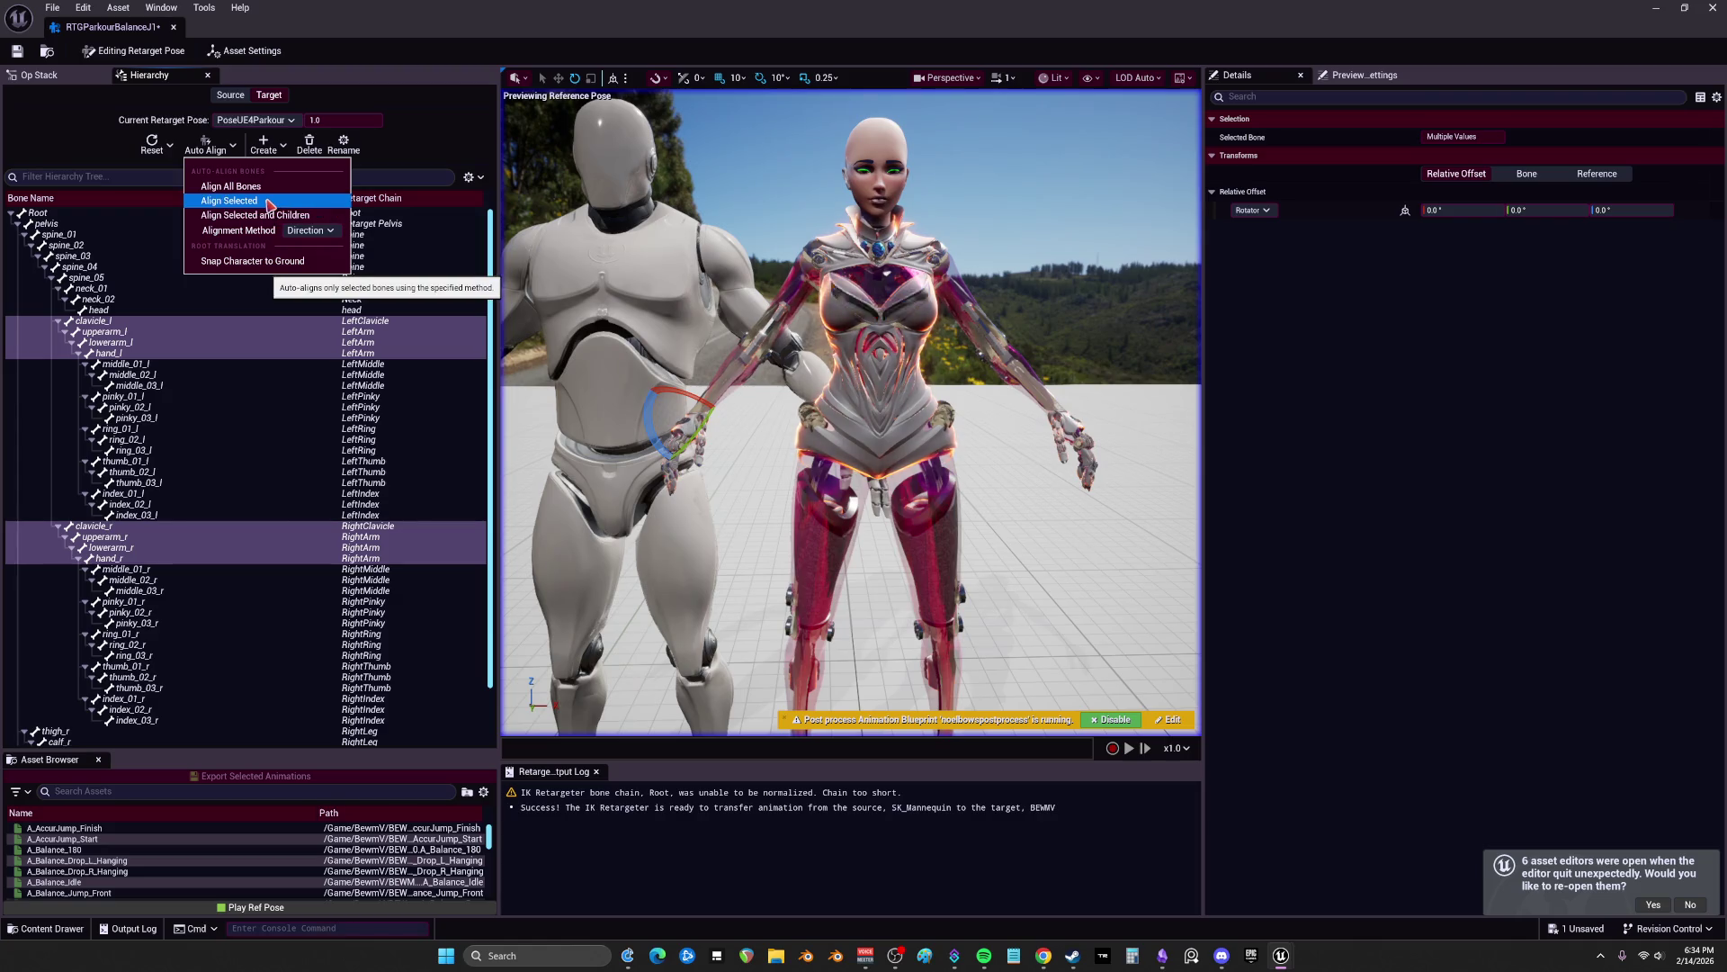
Step: Auto-align the selected arm bones, then undo lowerarm_l's last rotation and zero its offsets
{"action": "left_click", "coordinate": [269, 202]}
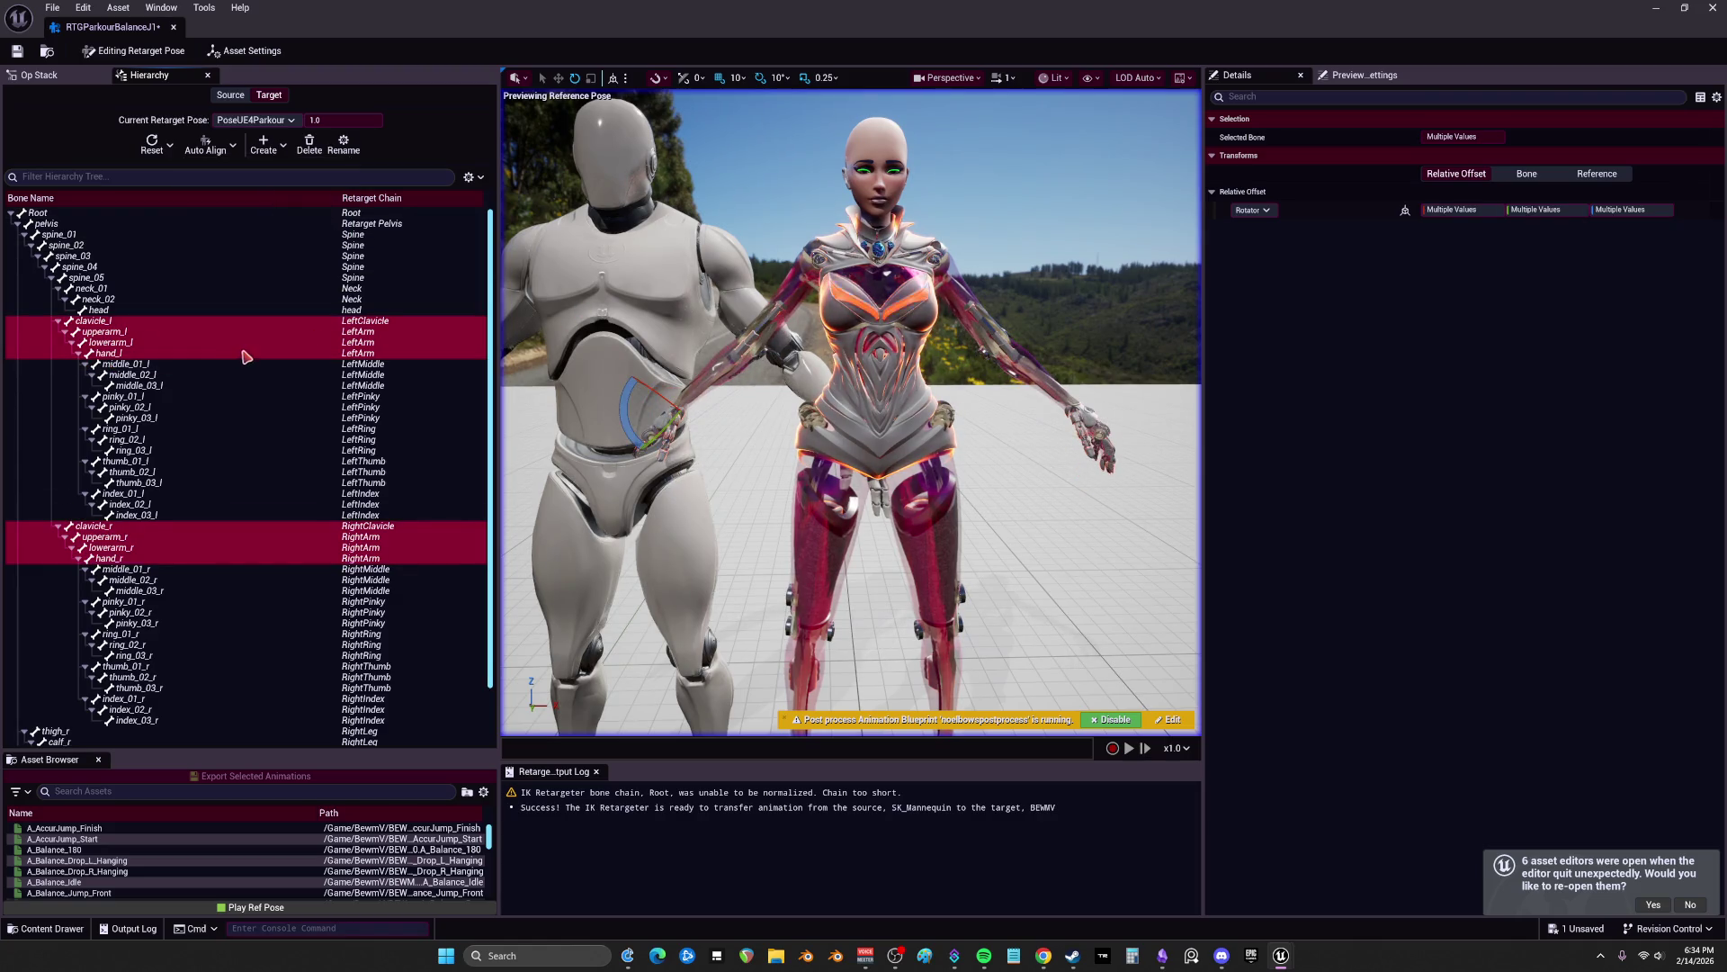
{"action": "scroll", "coordinate": [850, 412], "scroll_direction": "up", "scroll_amount": 10}
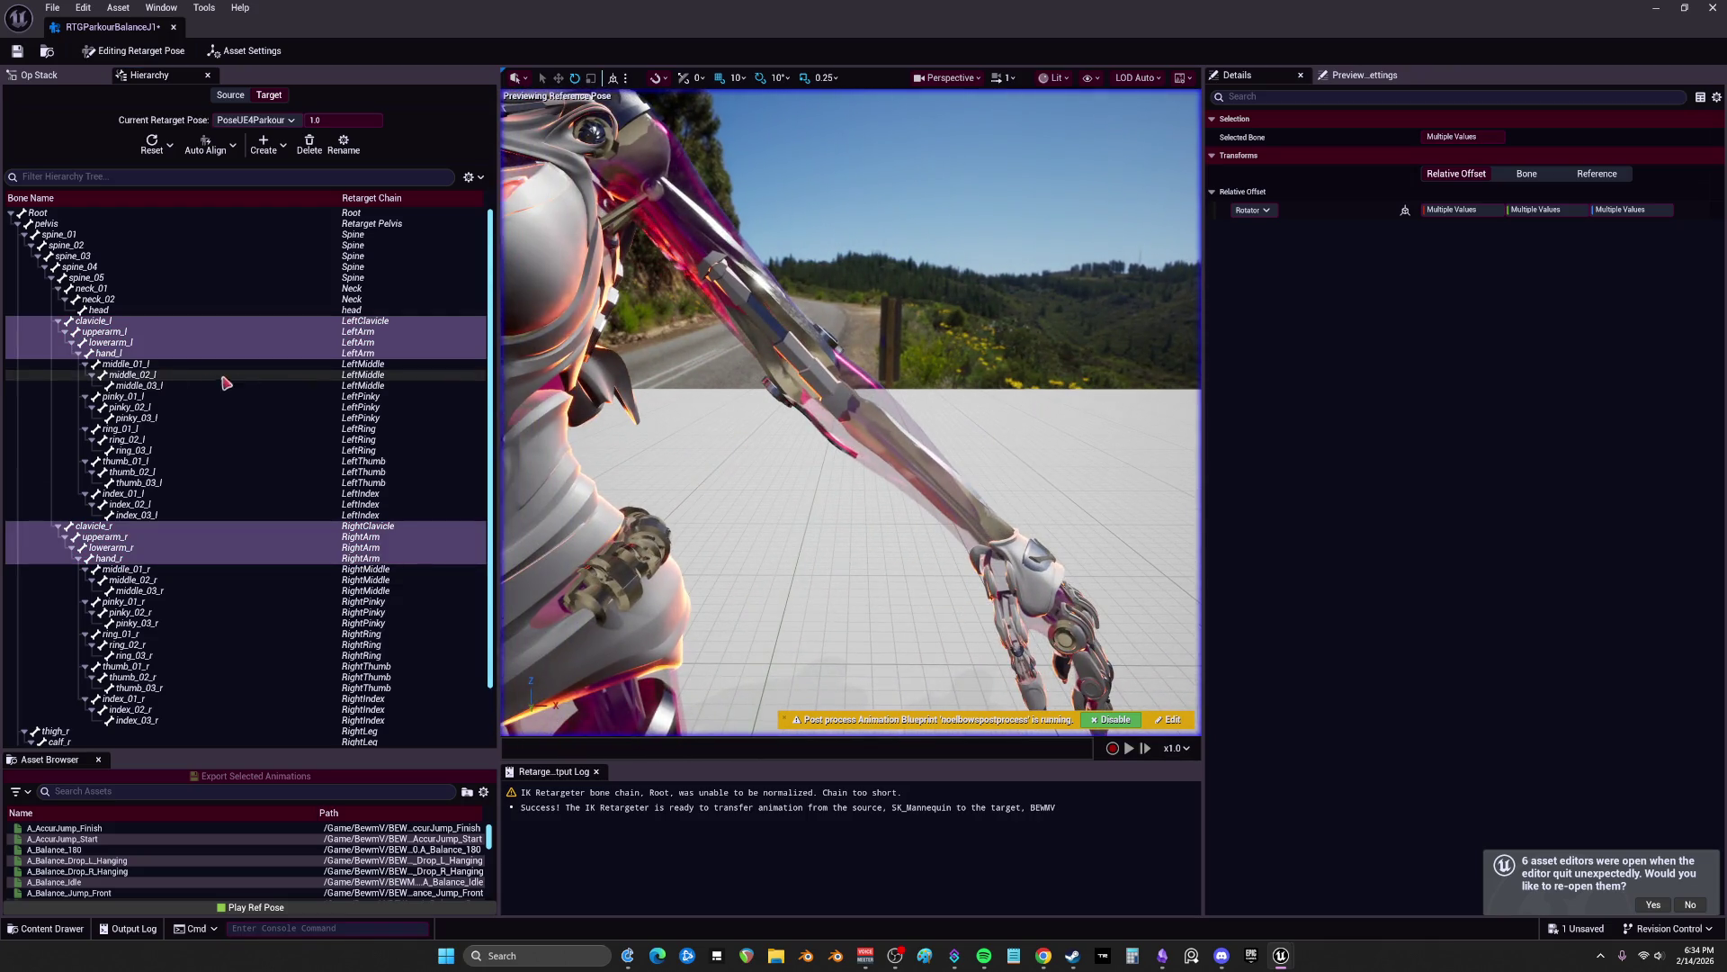
{"action": "left_click", "coordinate": [129, 345]}
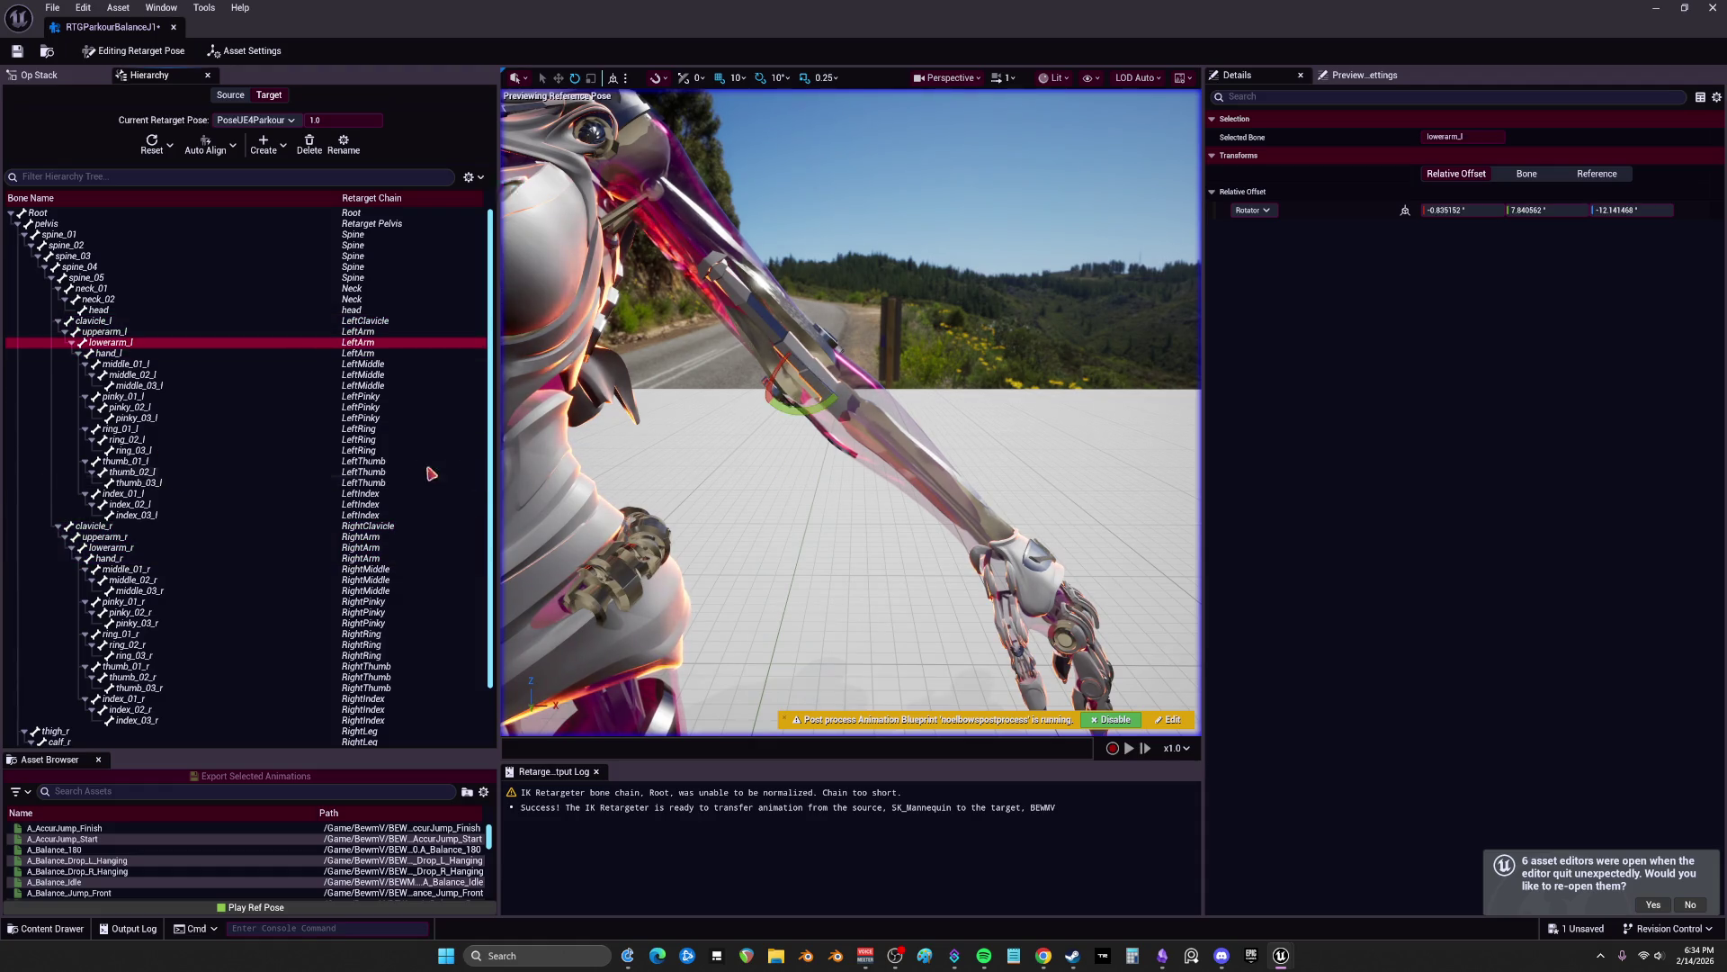
{"action": "mouse_move", "coordinate": [575, 306]}
{"action": "left_mouse_down"}
{"action": "mouse_move", "coordinate": [792, 324]}
{"action": "mouse_move", "coordinate": [826, 473]}
{"action": "left_mouse_up"}
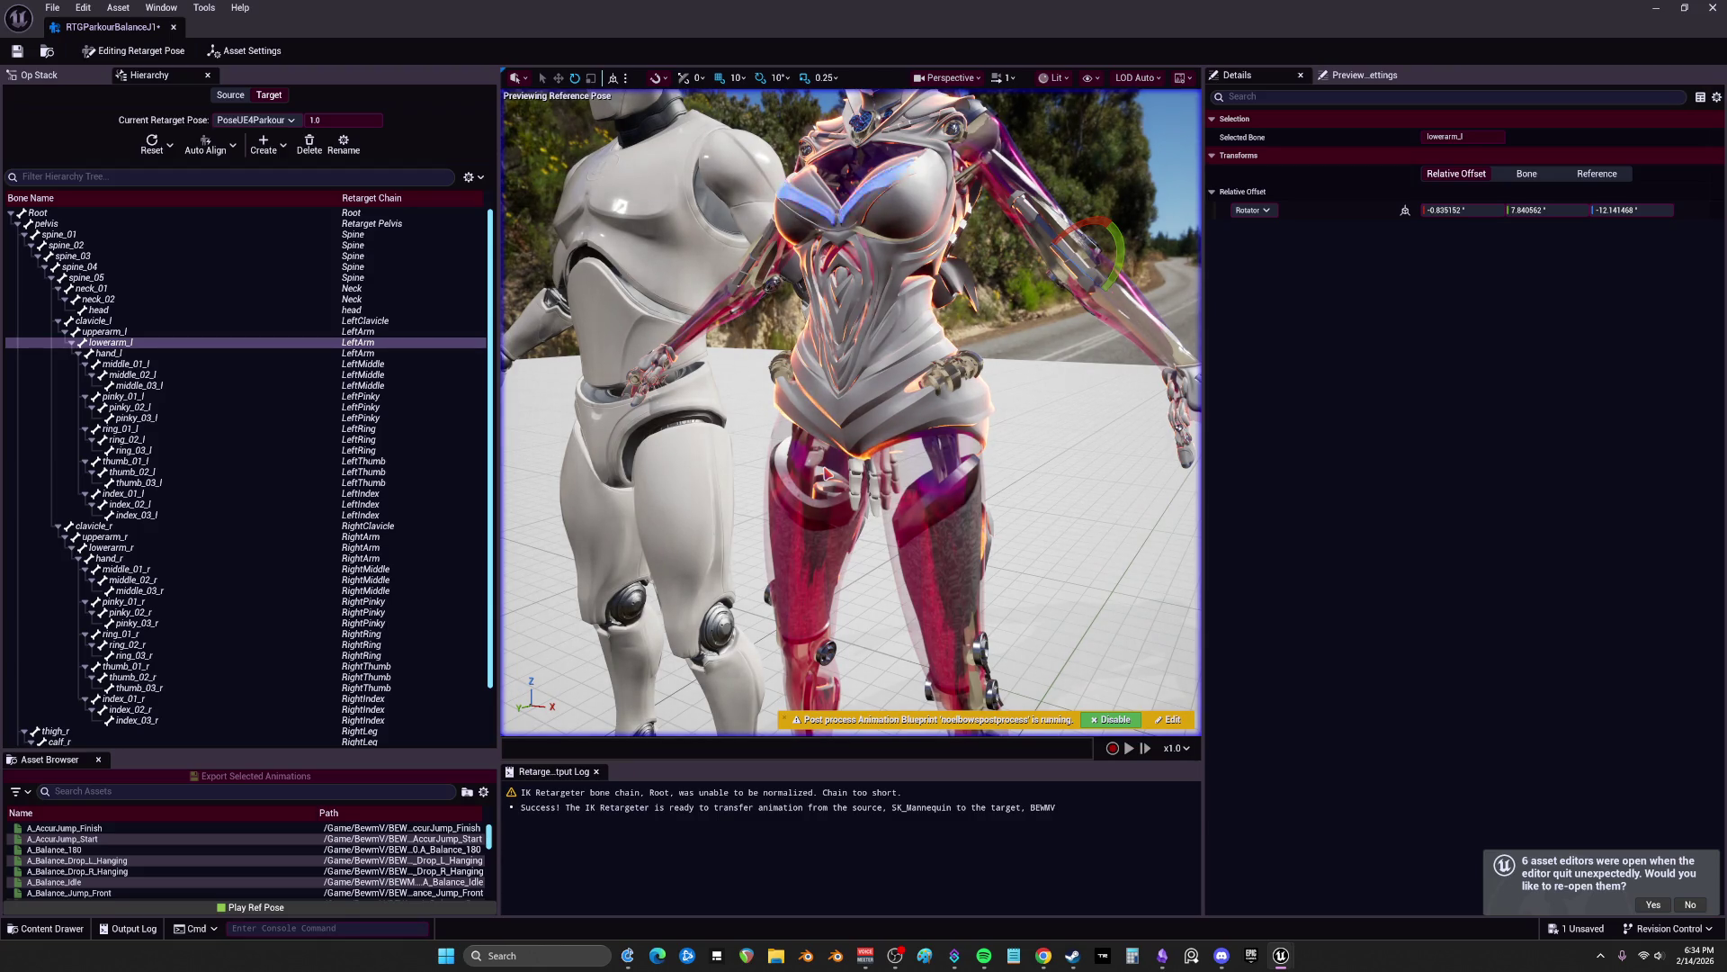
{"action": "mouse_move", "coordinate": [1090, 428]}
{"action": "left_mouse_down"}
{"action": "mouse_move", "coordinate": [927, 422]}
{"action": "mouse_move", "coordinate": [1023, 485]}
{"action": "mouse_move", "coordinate": [1148, 465]}
{"action": "left_mouse_up"}
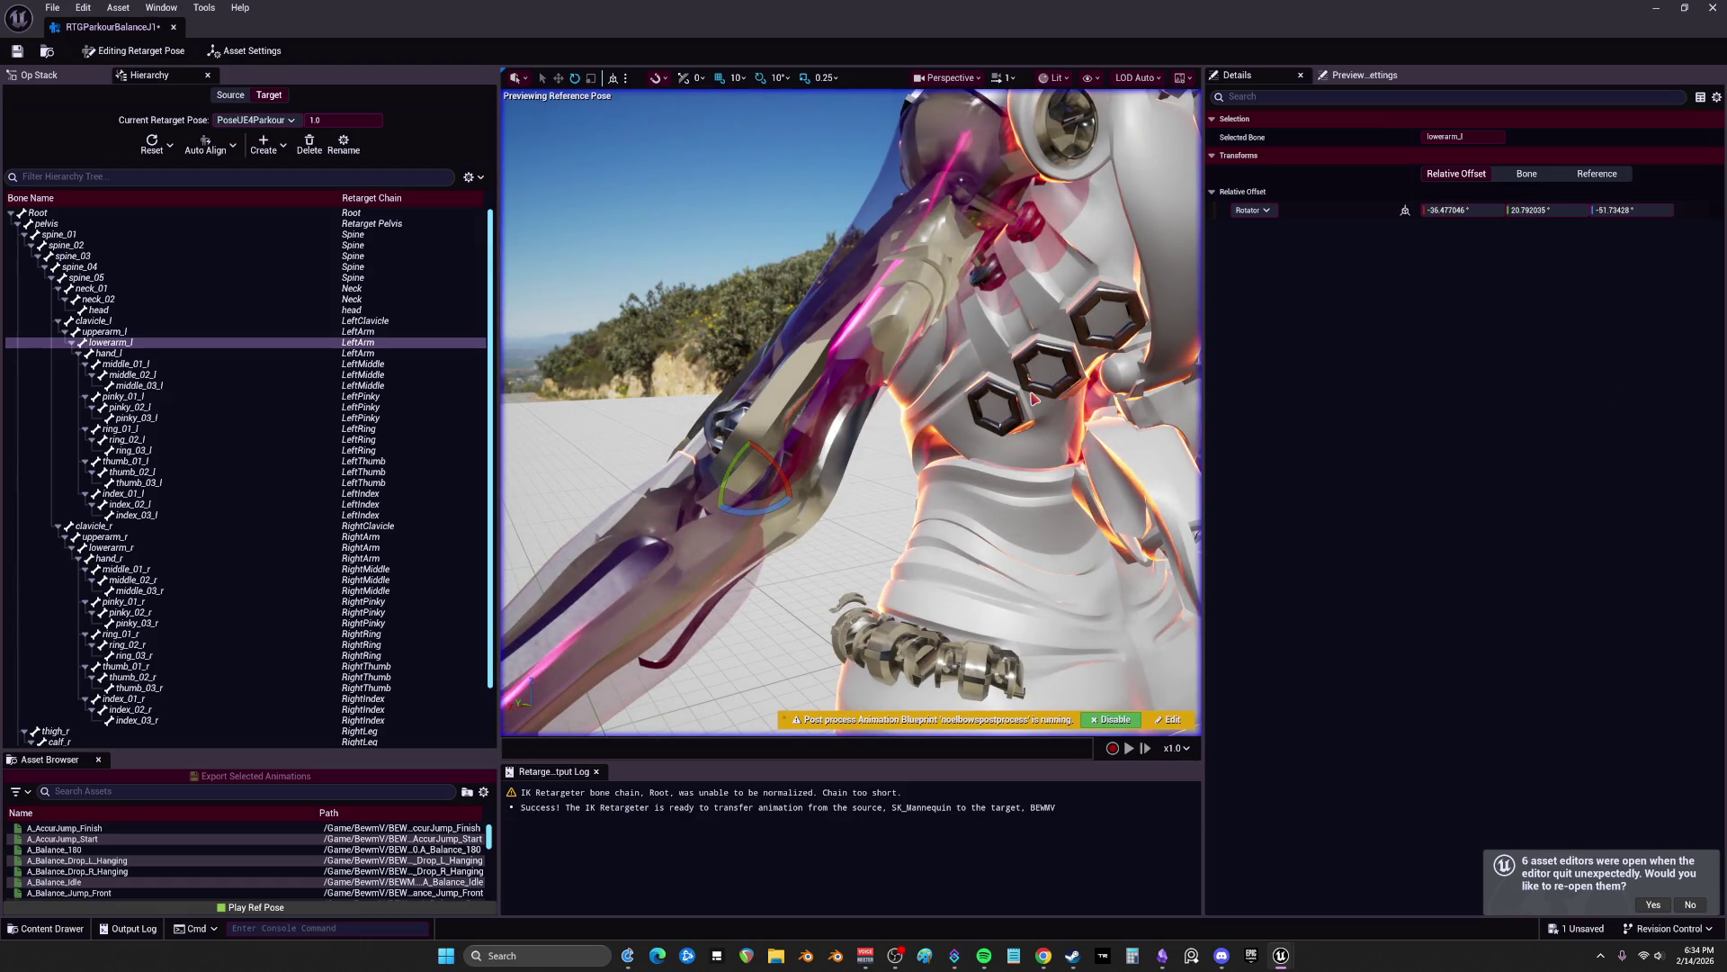
{"action": "key", "text": "ctrl+z"}
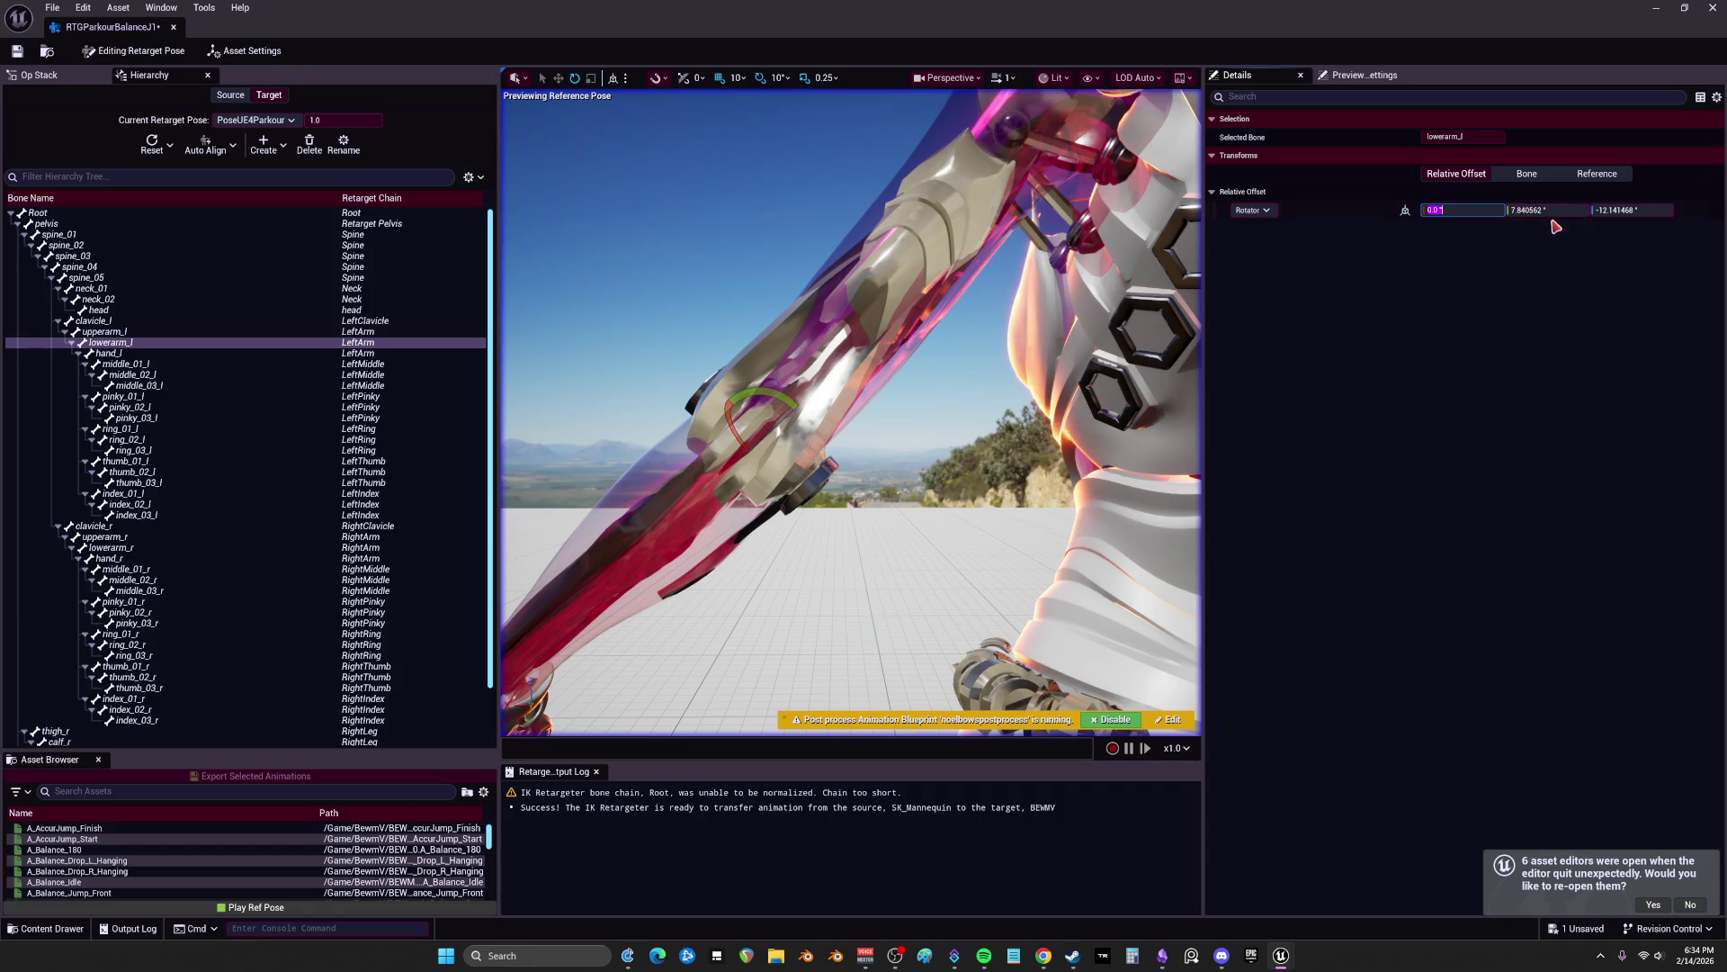
{"action": "type", "text": "0.0"}
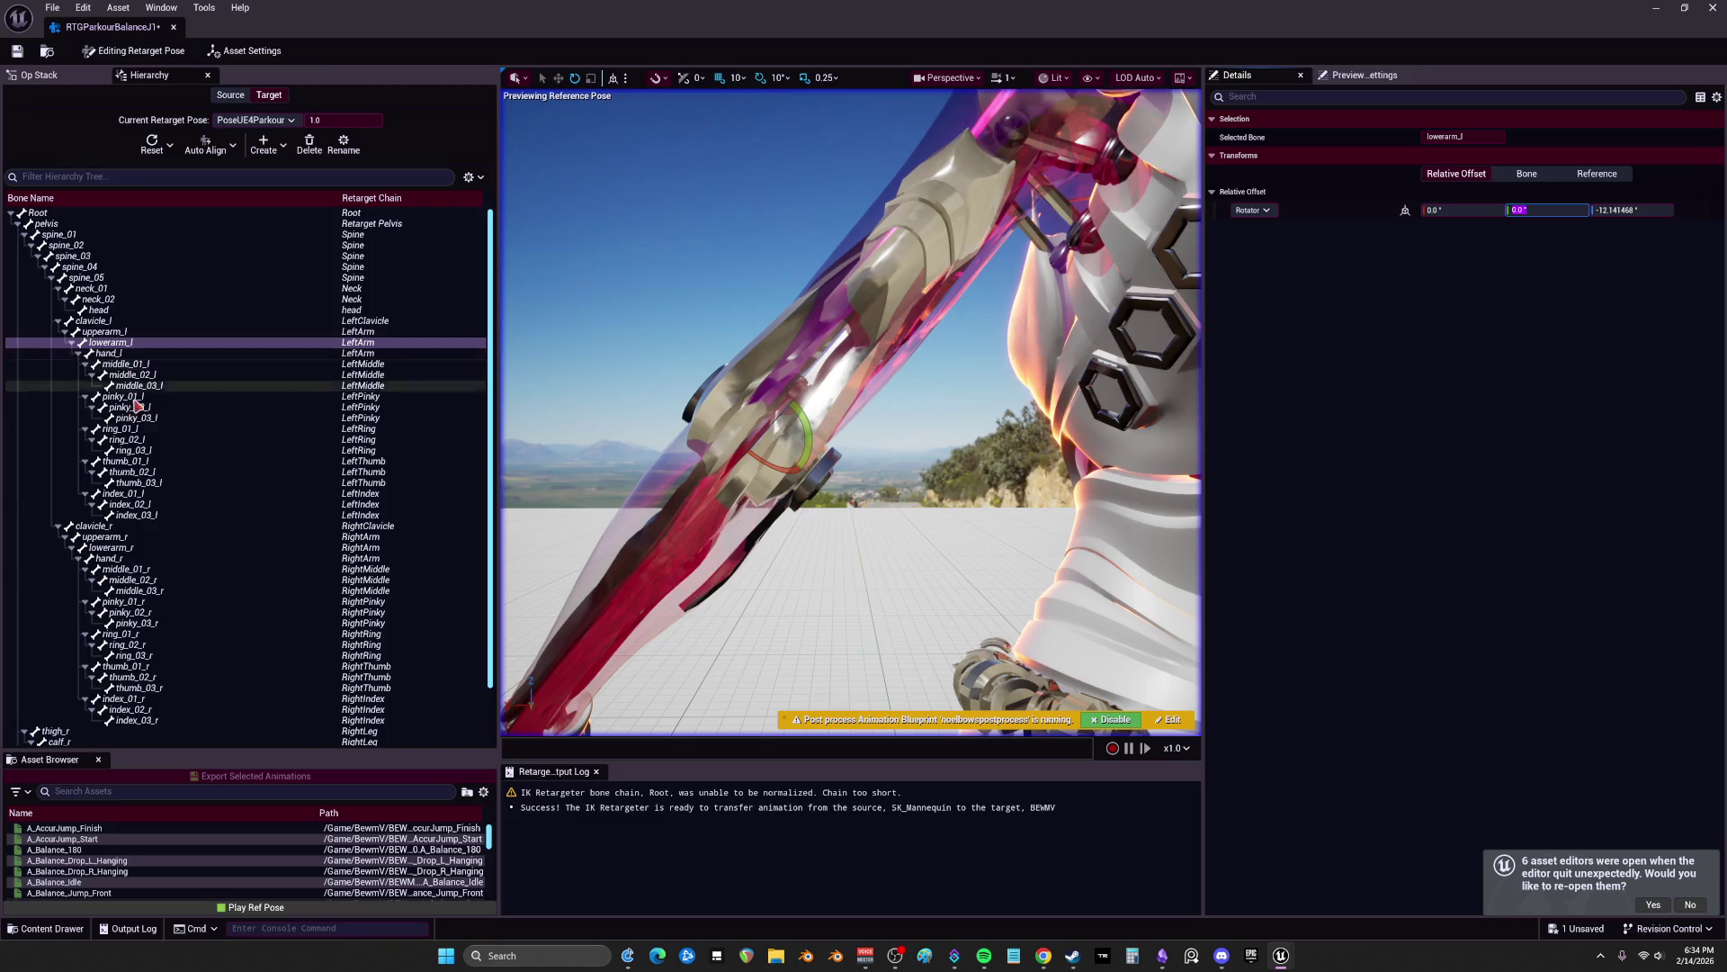
Step: Set lowerarm_r's first two rotation offset fields to 0
{"action": "left_click", "coordinate": [117, 548]}
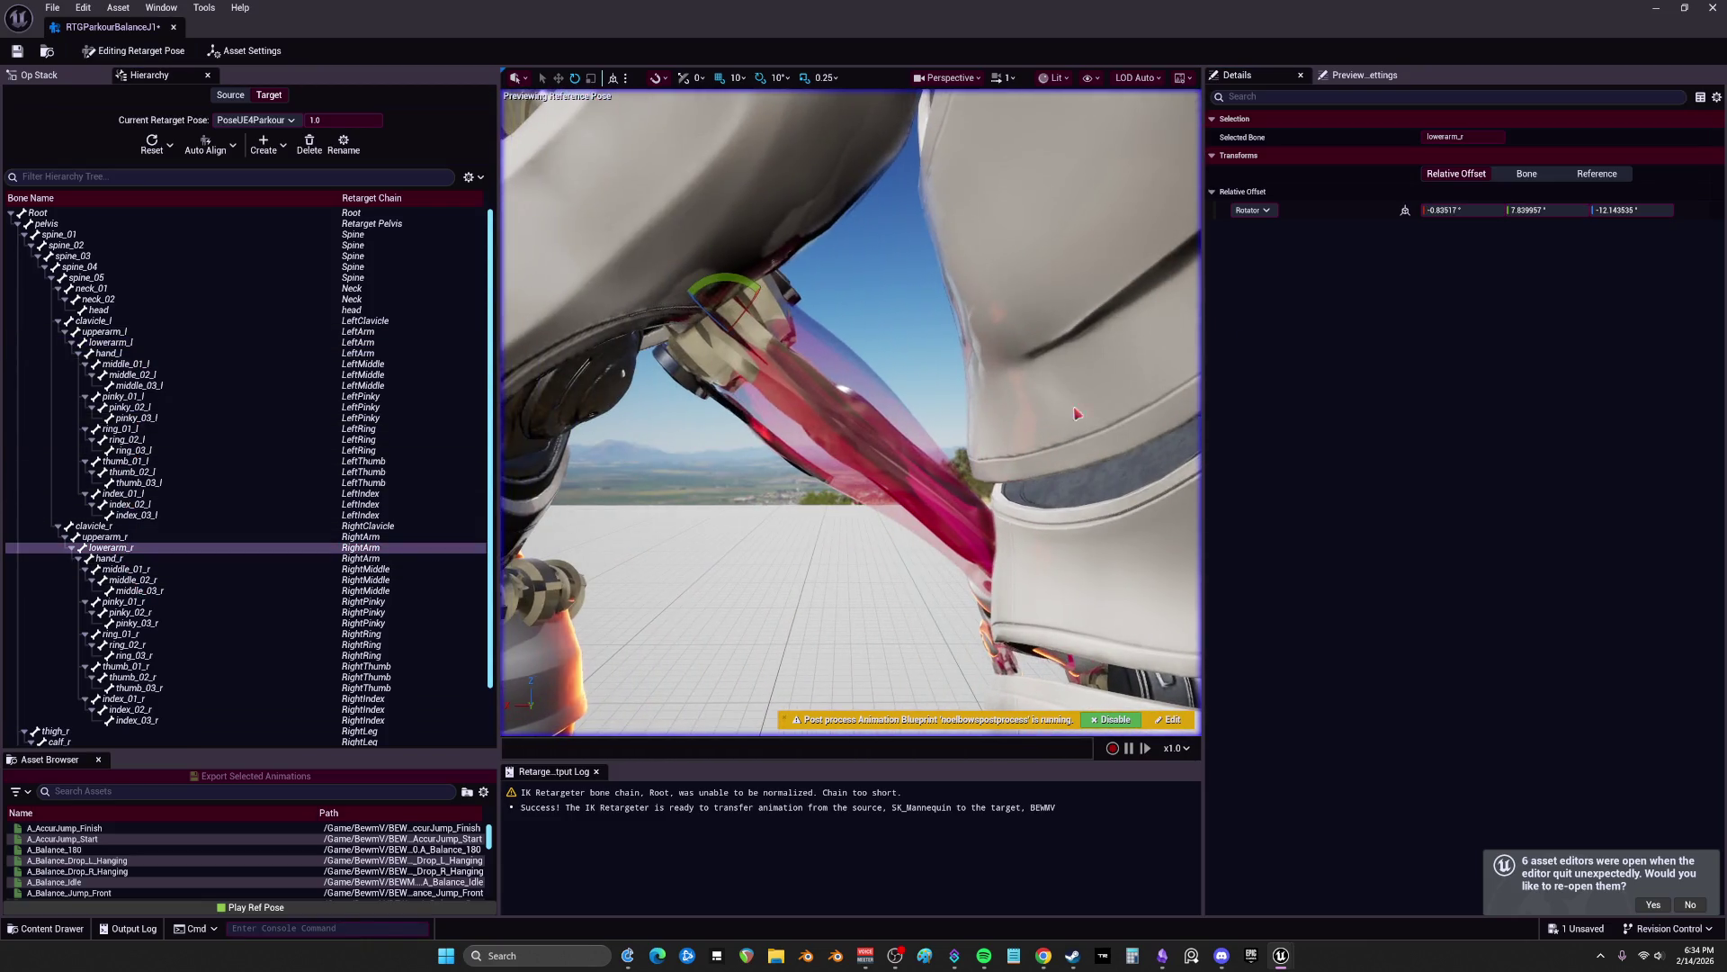
{"action": "left_click", "coordinate": [1462, 210]}
{"action": "type", "text": "0"}
{"action": "key", "text": "Tab"}
{"action": "type", "text": "0.0"}
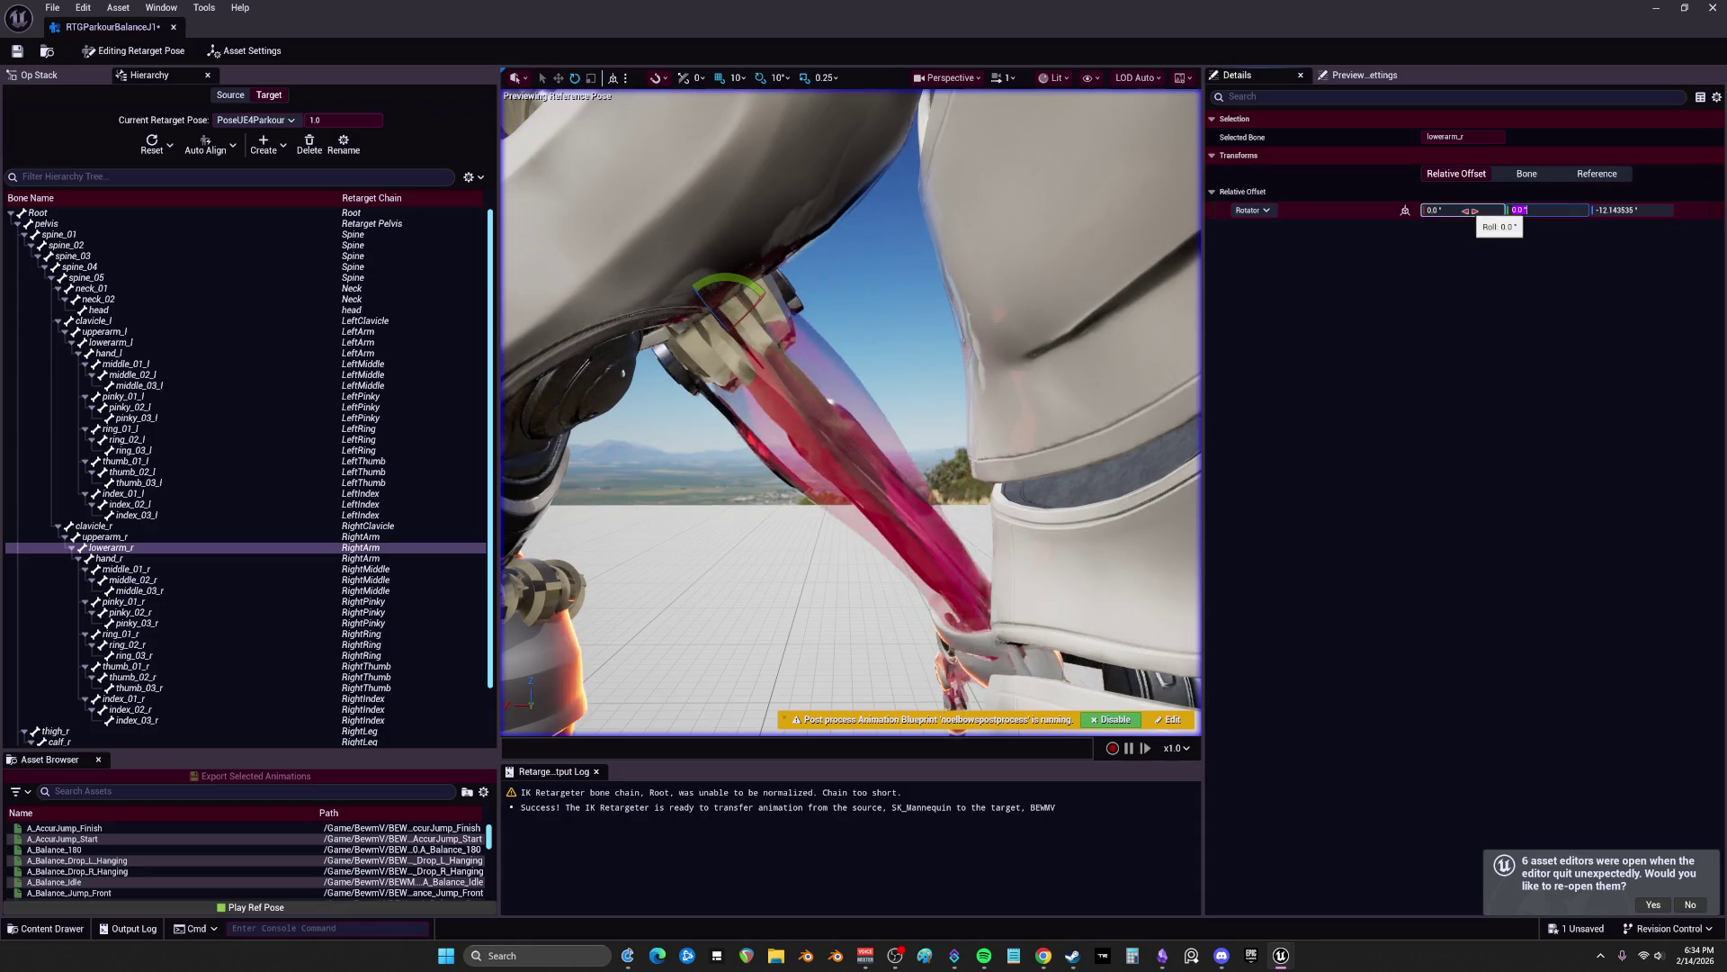
{"action": "left_click_drag", "start_coordinate": [1115, 381], "coordinate": [1115, 380]}
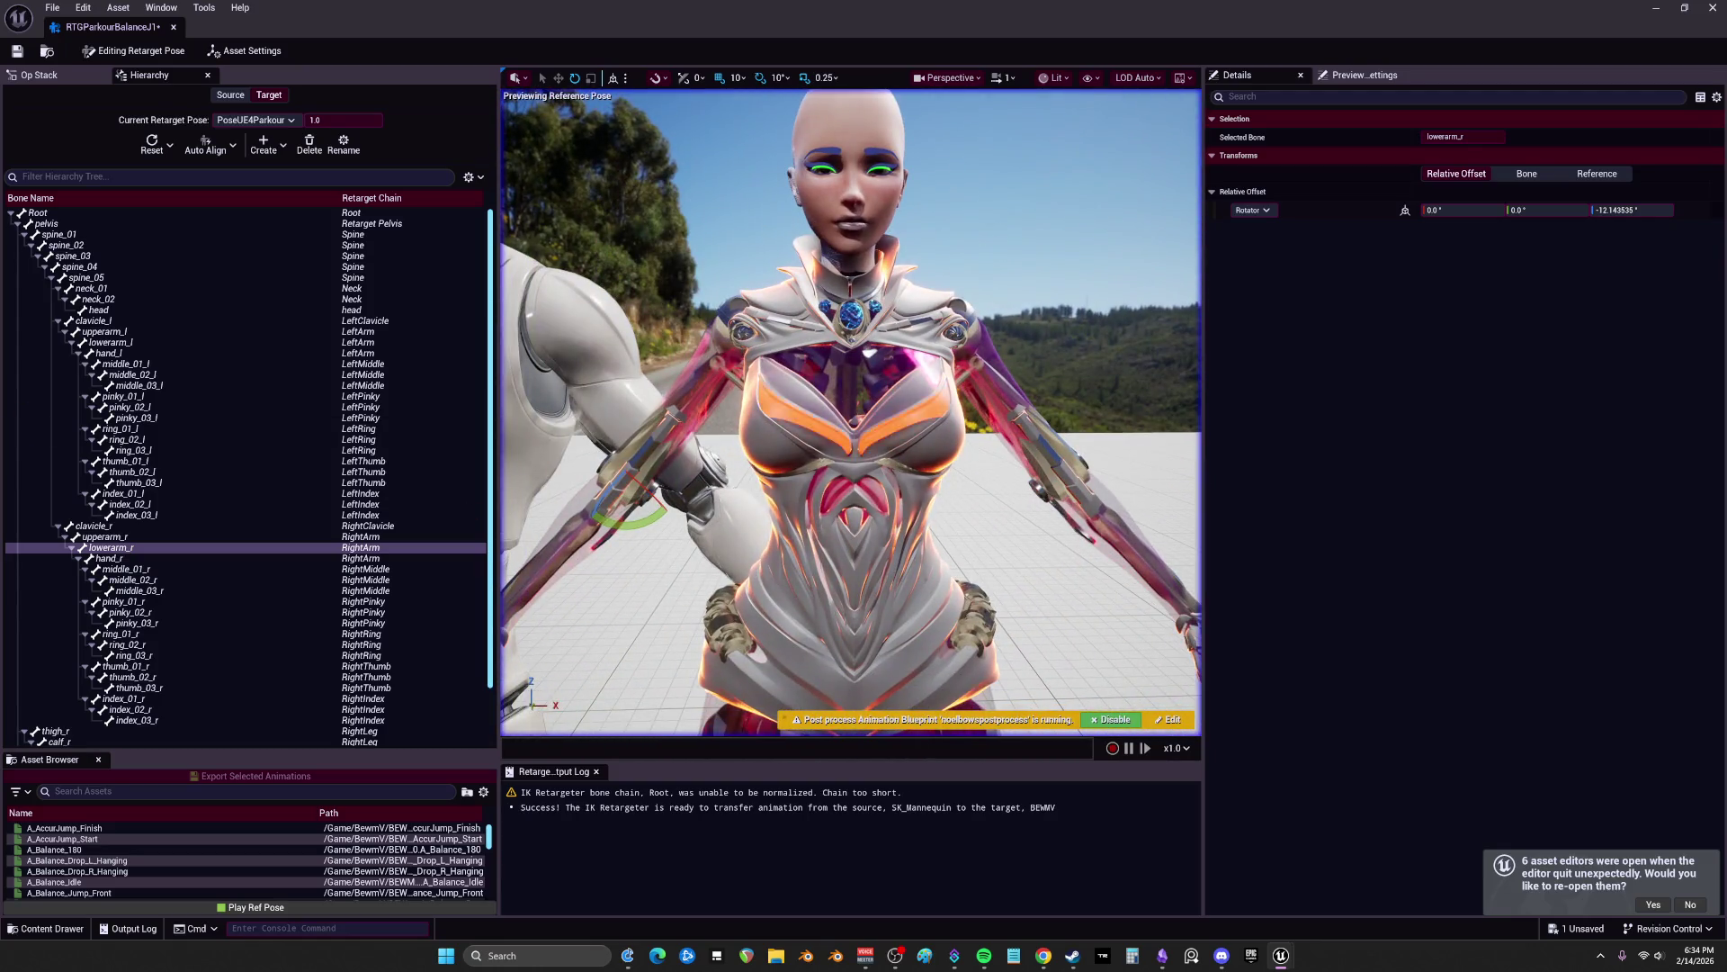
Step: Give upperarm_r a 5.0 pitch offset and upperarm_l a 6.0 pitch offset
{"action": "left_click", "coordinate": [101, 537]}
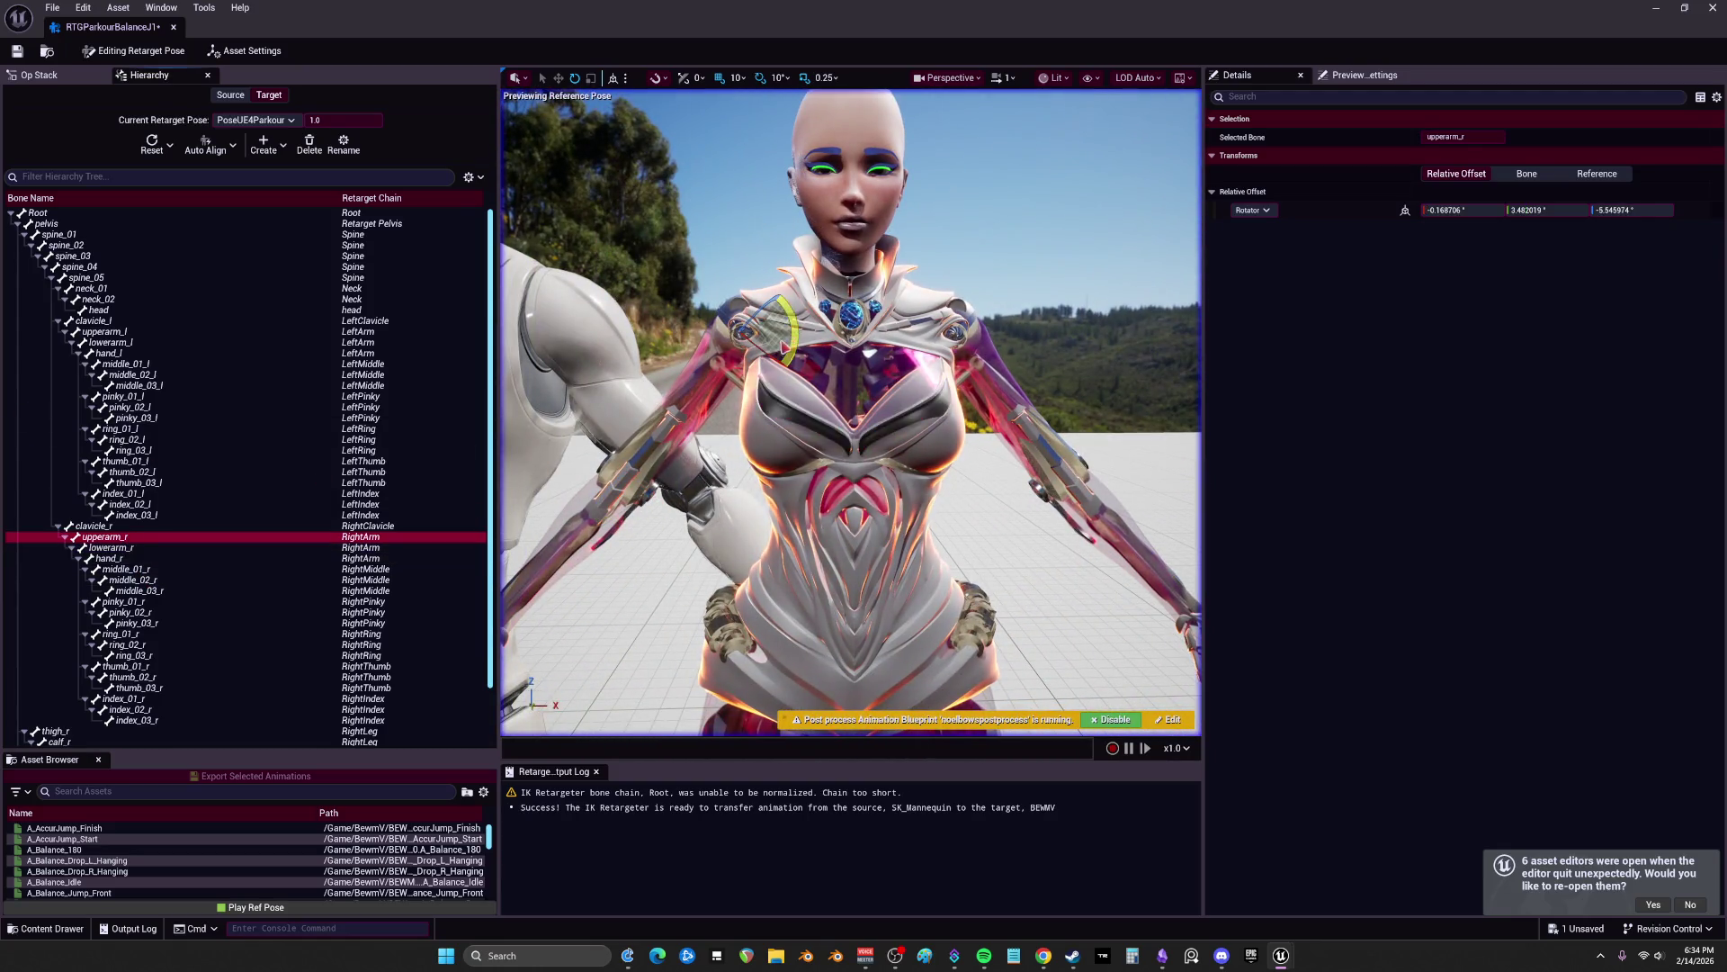
{"action": "left_click", "coordinate": [1553, 214]}
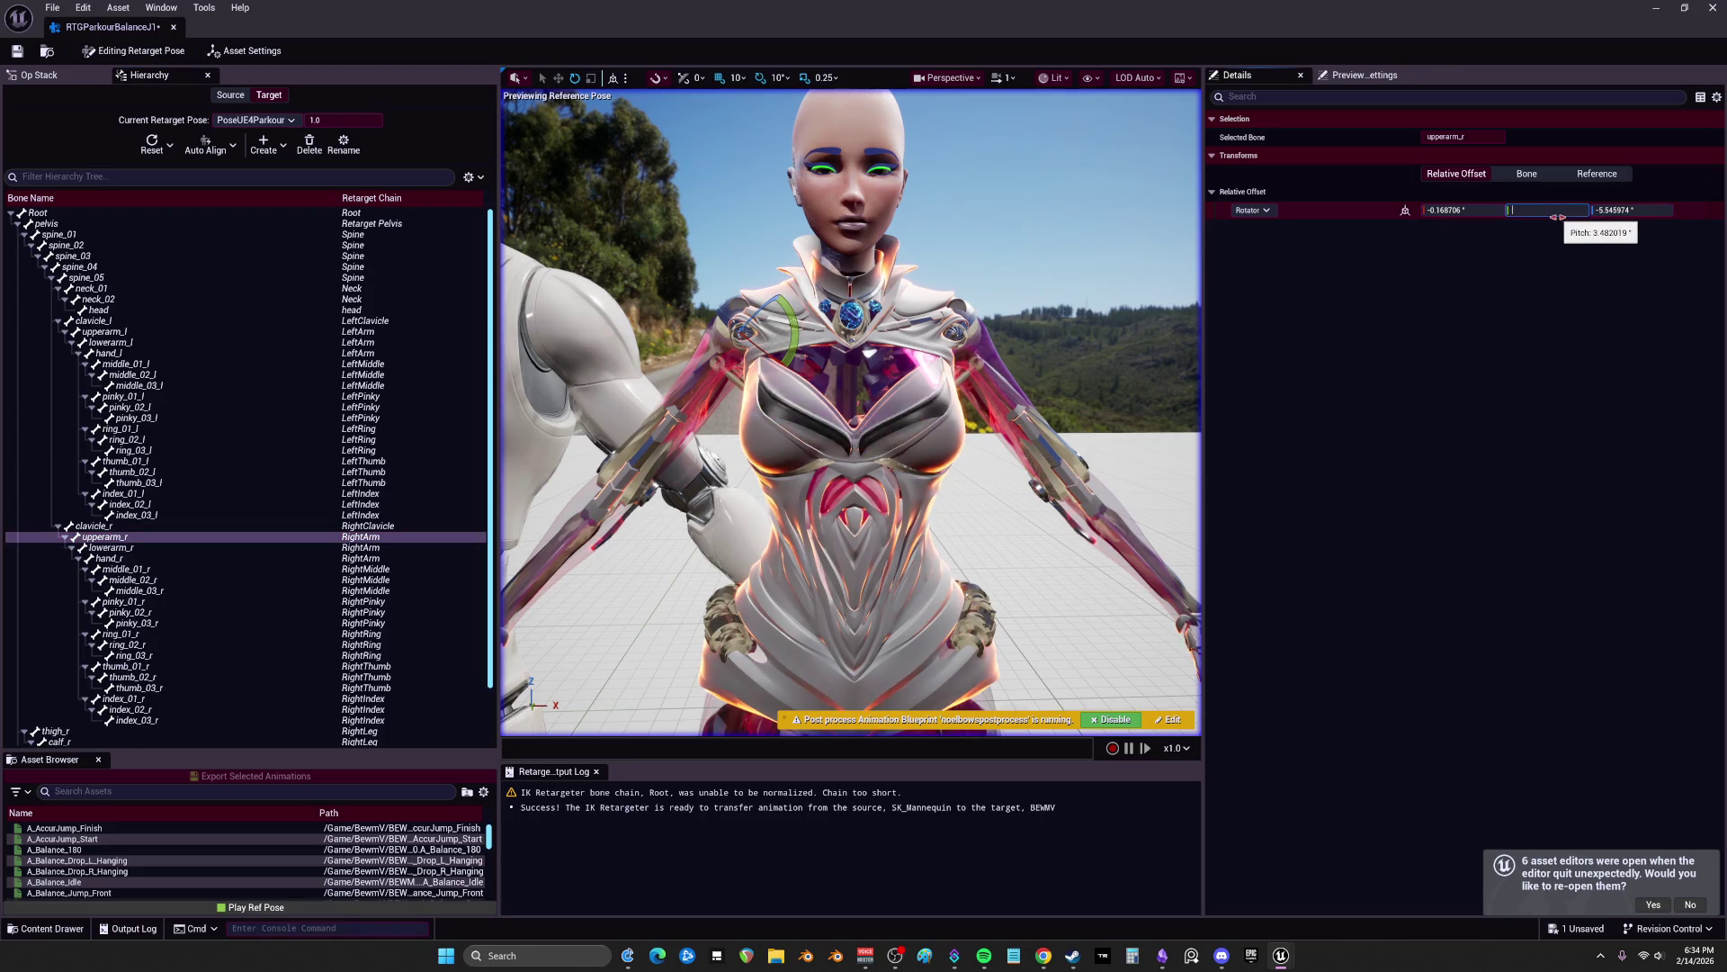
{"action": "type", "text": "5"}
{"action": "key", "text": "Return"}
{"action": "key", "text": "Return"}
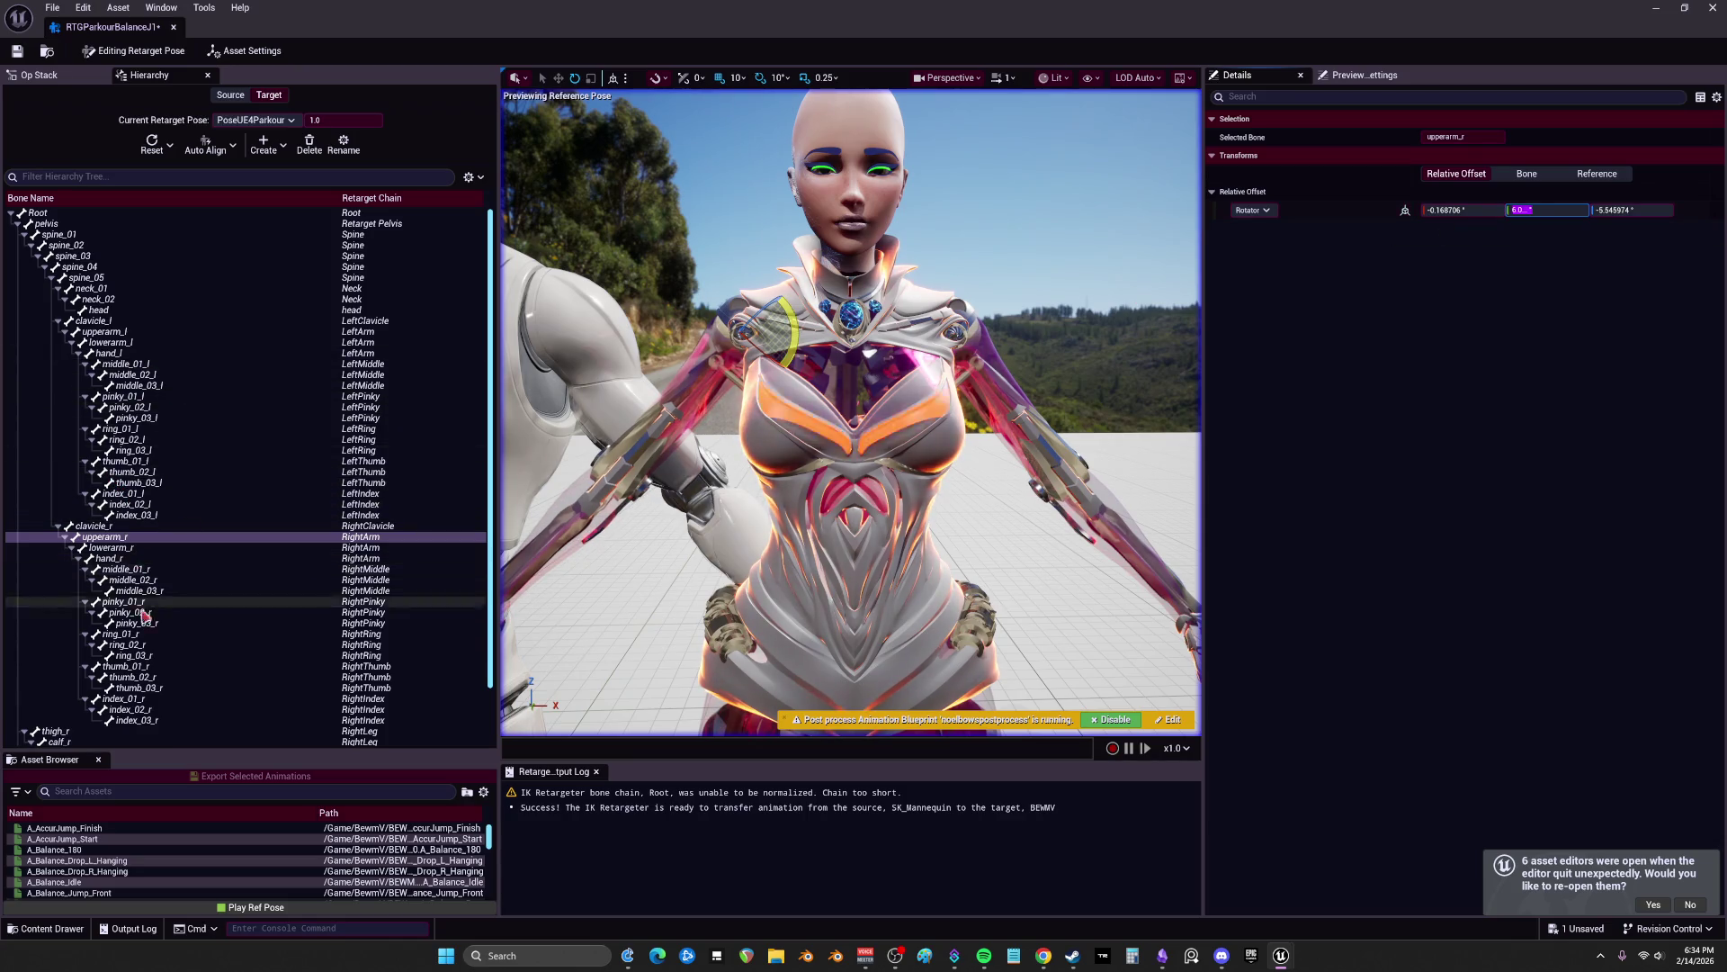
{"action": "left_click", "coordinate": [127, 334]}
{"action": "type", "text": "6"}
{"action": "key", "text": "Return"}
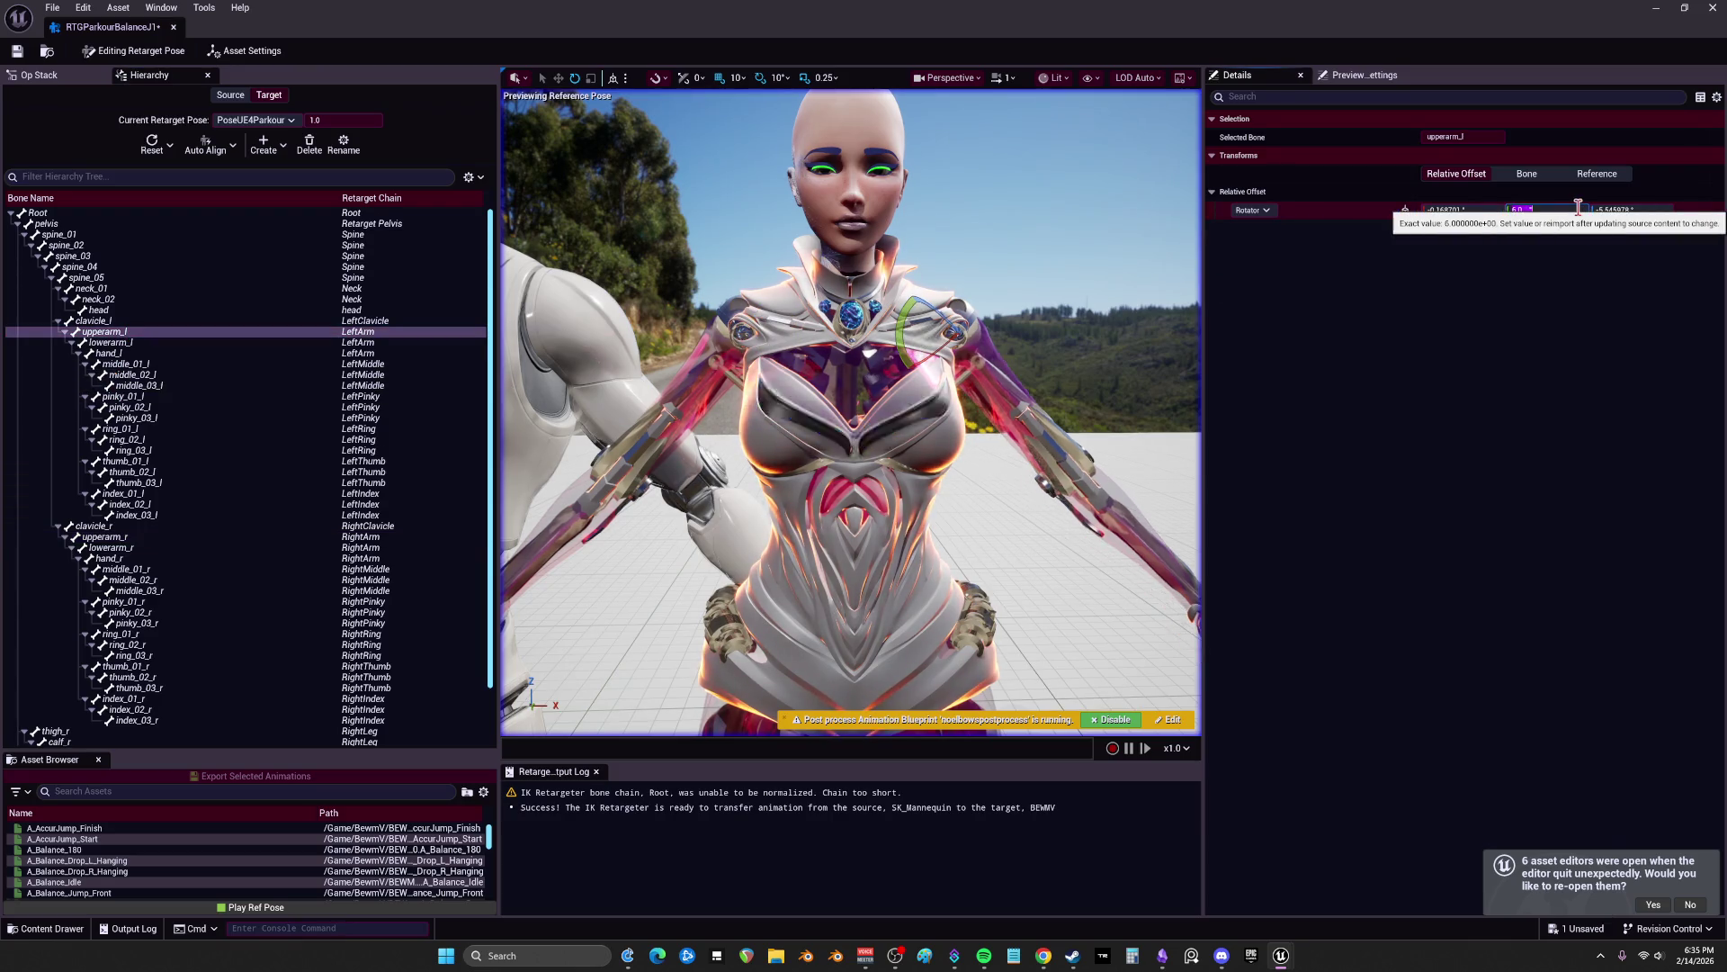
Step: Select all left-hand finger bones, starting from the middle finger base
{"action": "scroll", "coordinate": [1008, 540], "scroll_direction": "down", "scroll_amount": 5}
{"action": "scroll", "coordinate": [1007, 540], "scroll_direction": "up", "scroll_amount": 5}
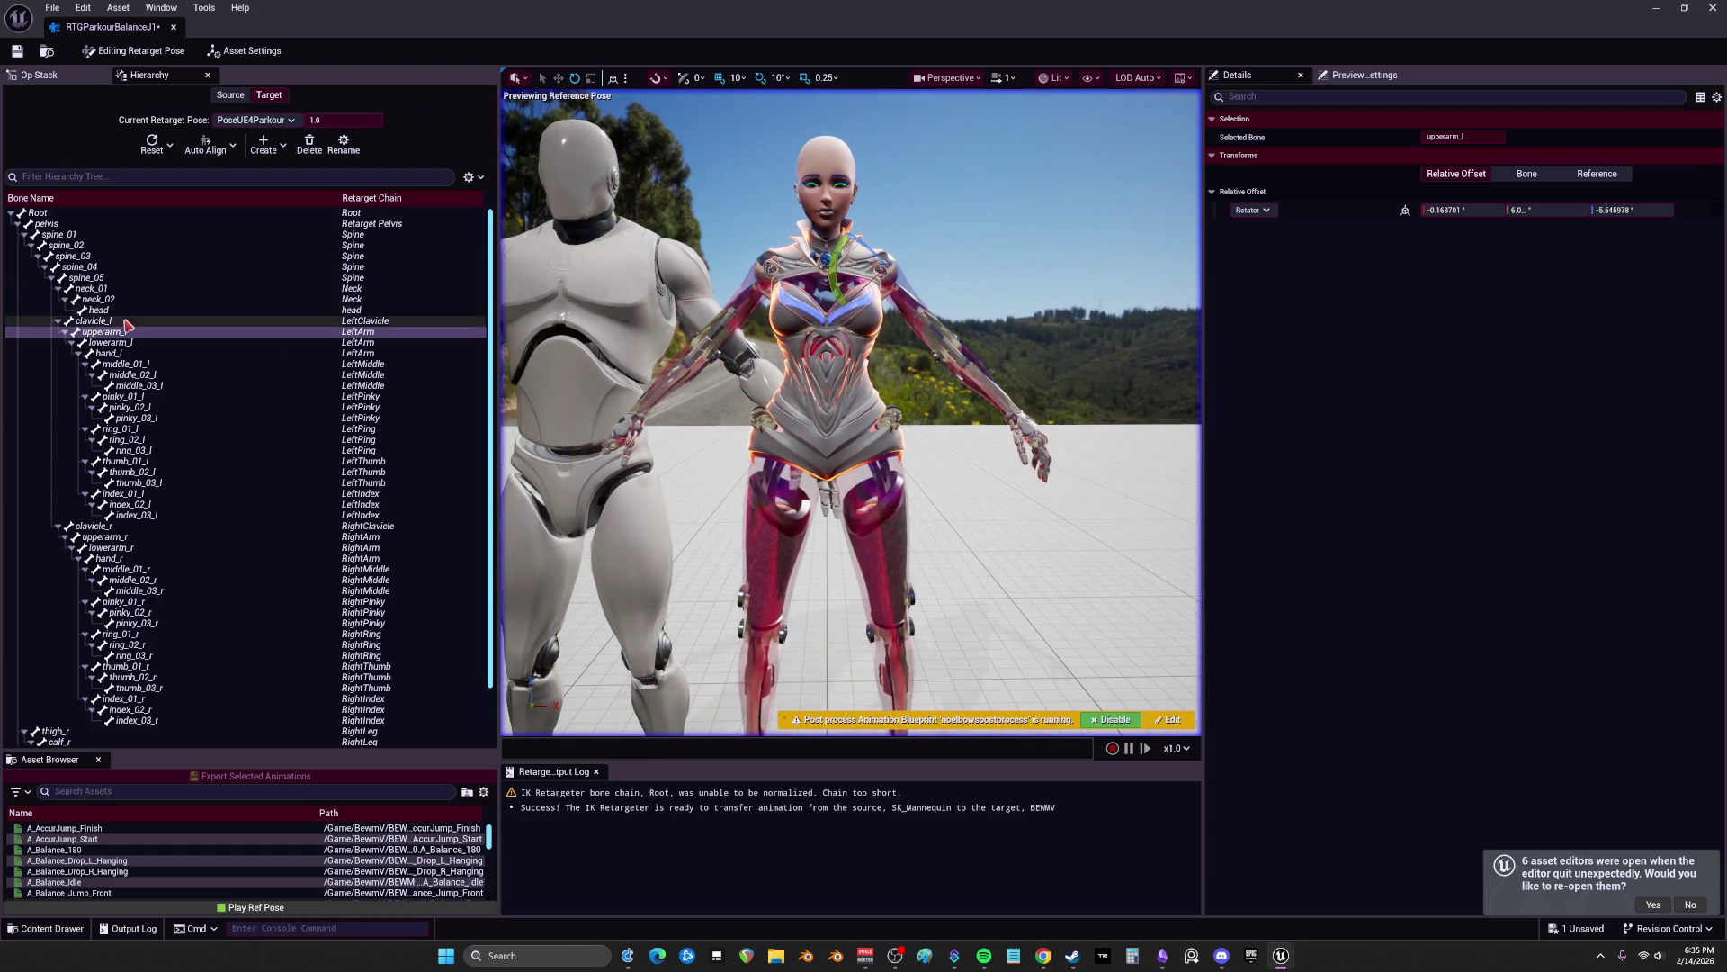
{"action": "left_click", "coordinate": [126, 363]}
{"action": "left_click", "coordinate": [148, 517], "text": "shift"}
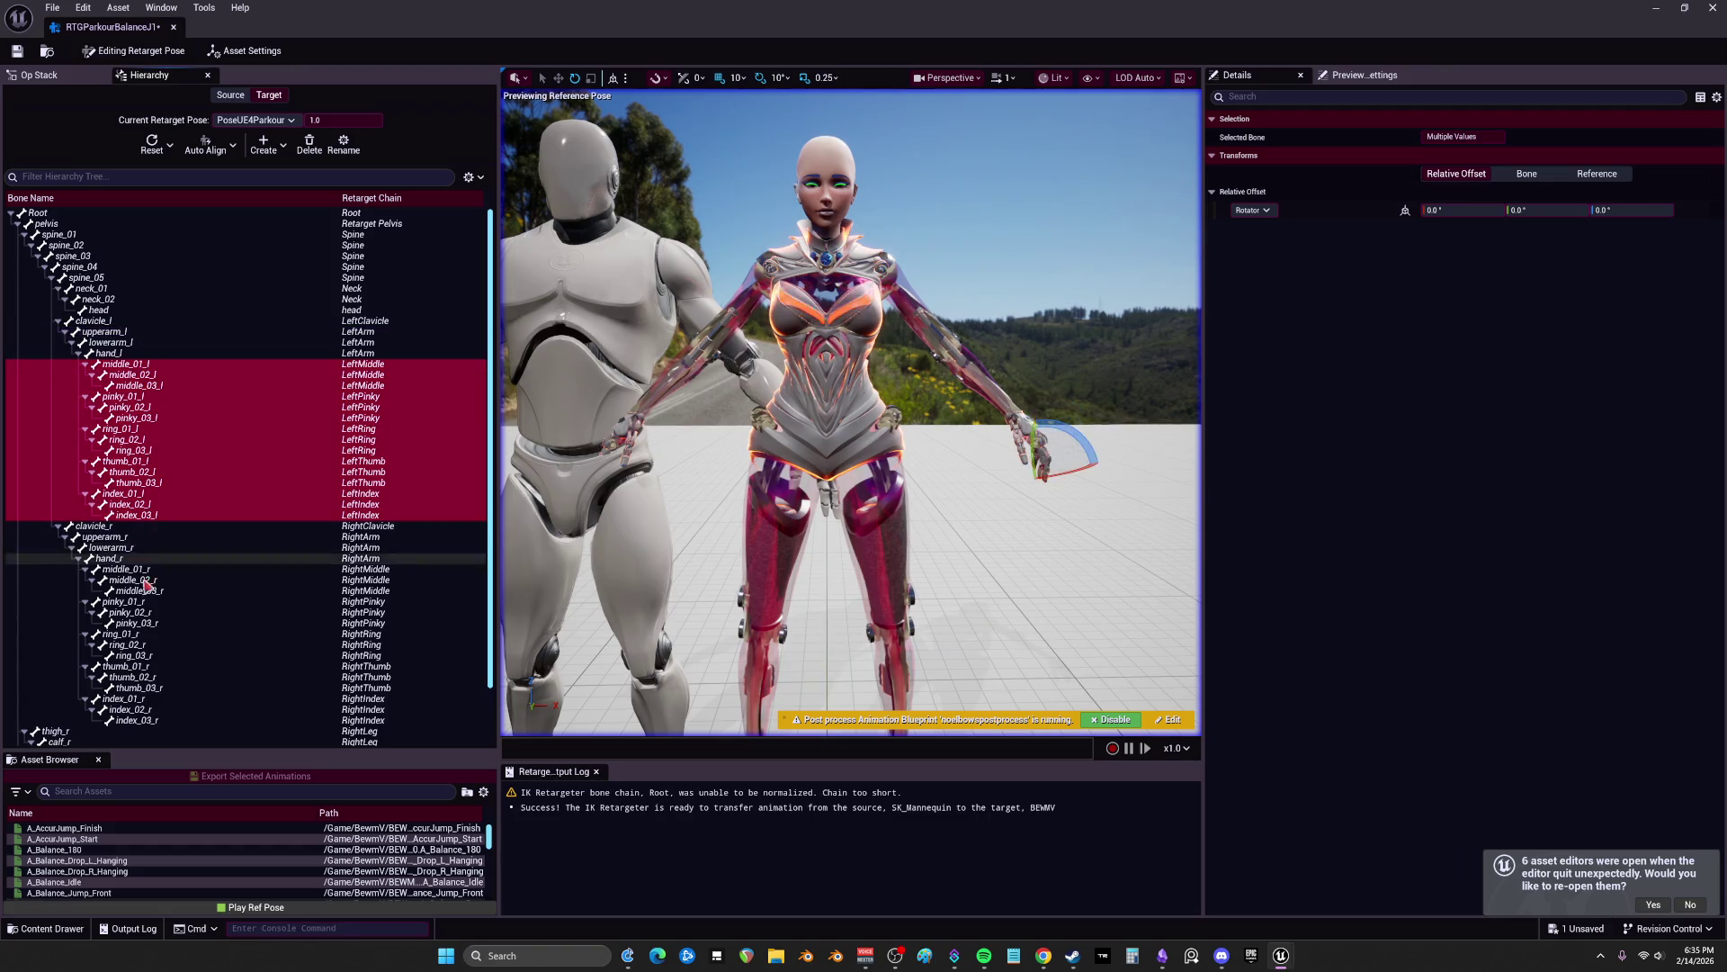
Step: Add all right-hand finger bones, from middle_01_r down, to the selection
{"action": "scroll", "coordinate": [144, 531], "scroll_direction": "down", "scroll_amount": 1}
{"action": "left_click", "coordinate": [133, 528], "text": "ctrl"}
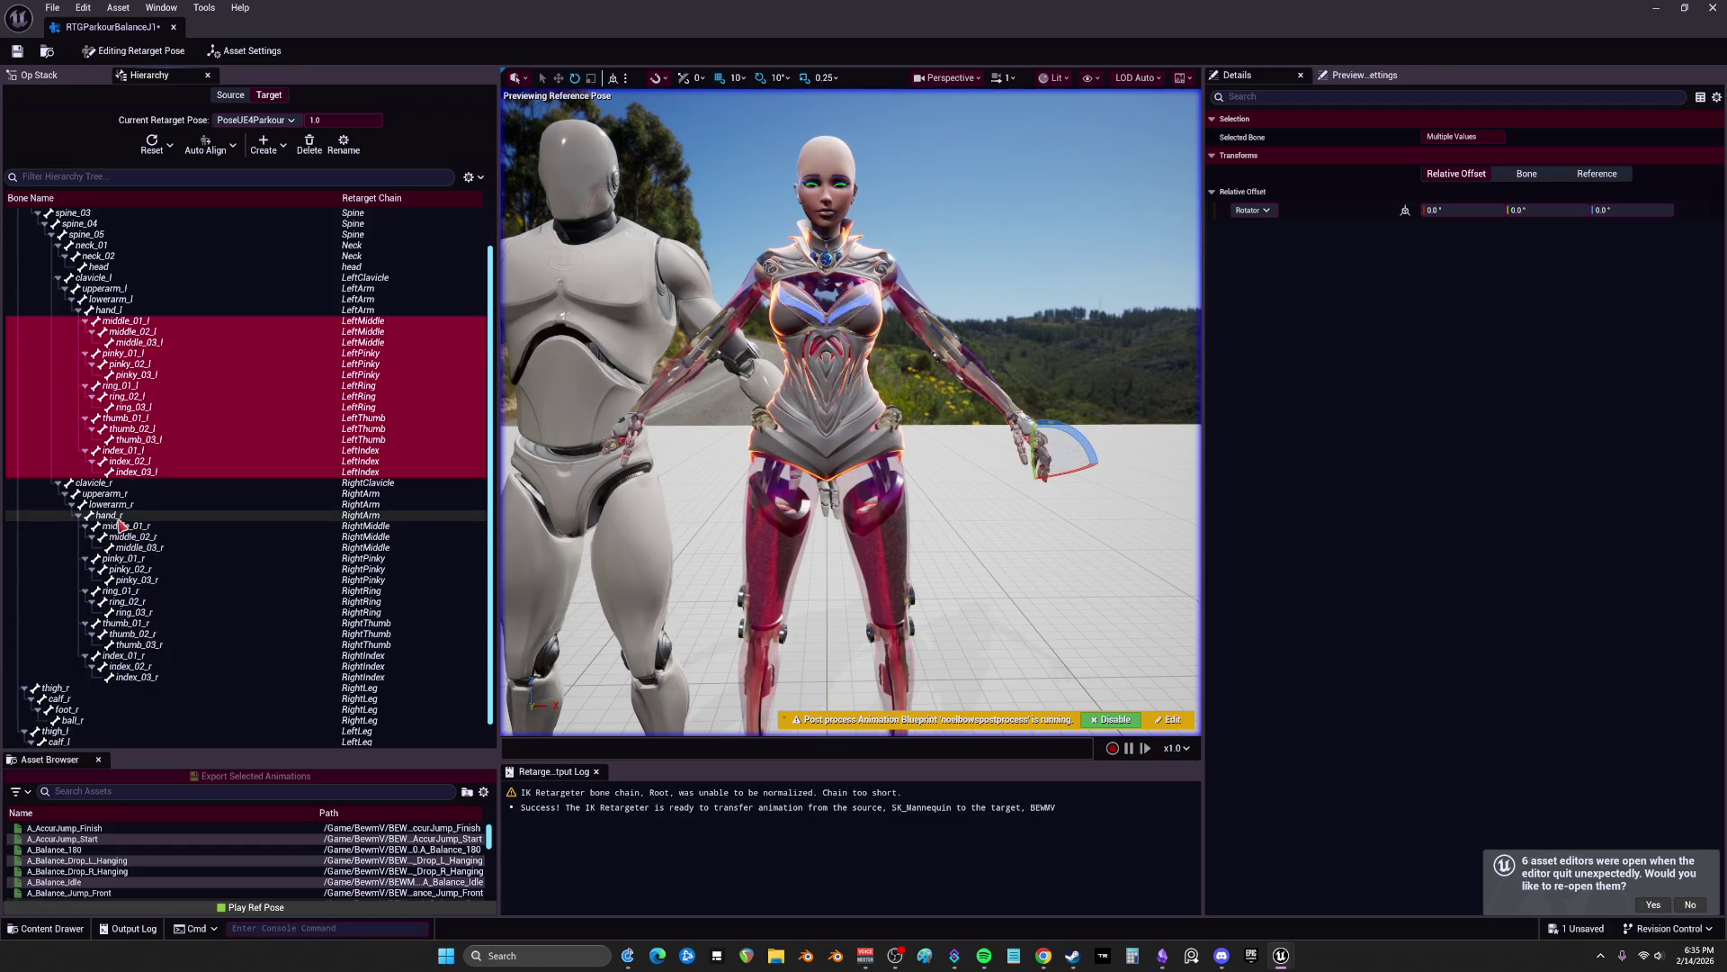
{"action": "left_click", "coordinate": [148, 678], "text": "shift"}
Step: Align the selected finger bones and their children to the source, then show Asset Settings
{"action": "left_click", "coordinate": [212, 144]}
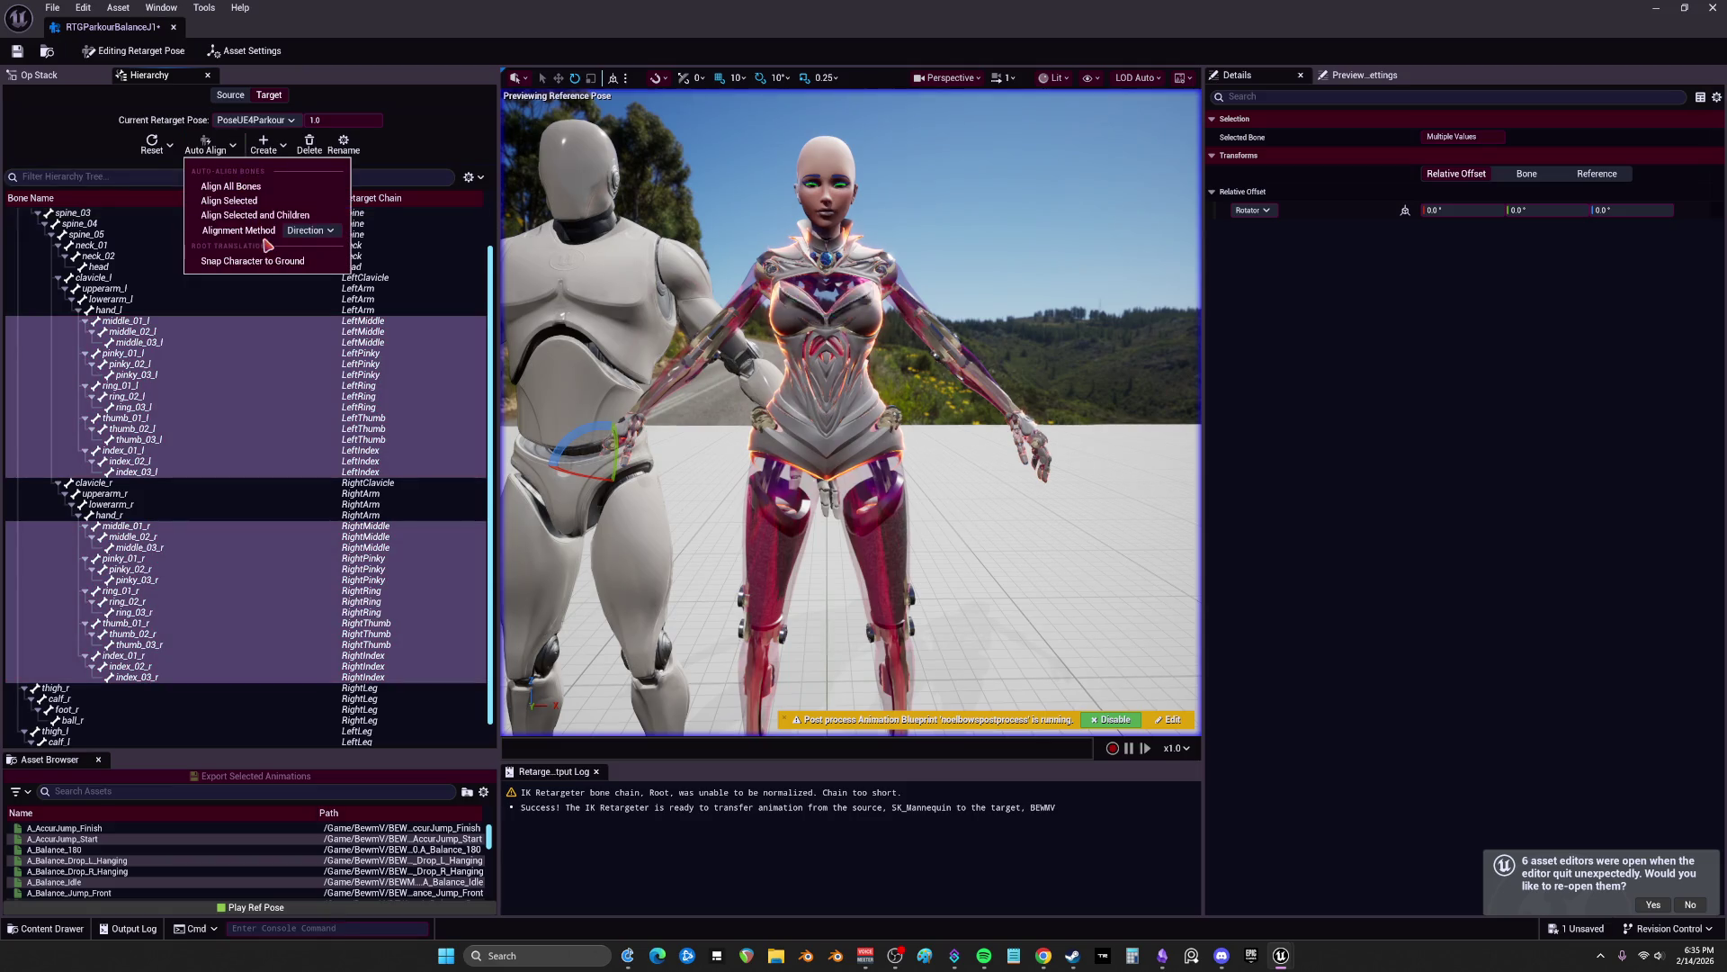
{"action": "left_click", "coordinate": [233, 147]}
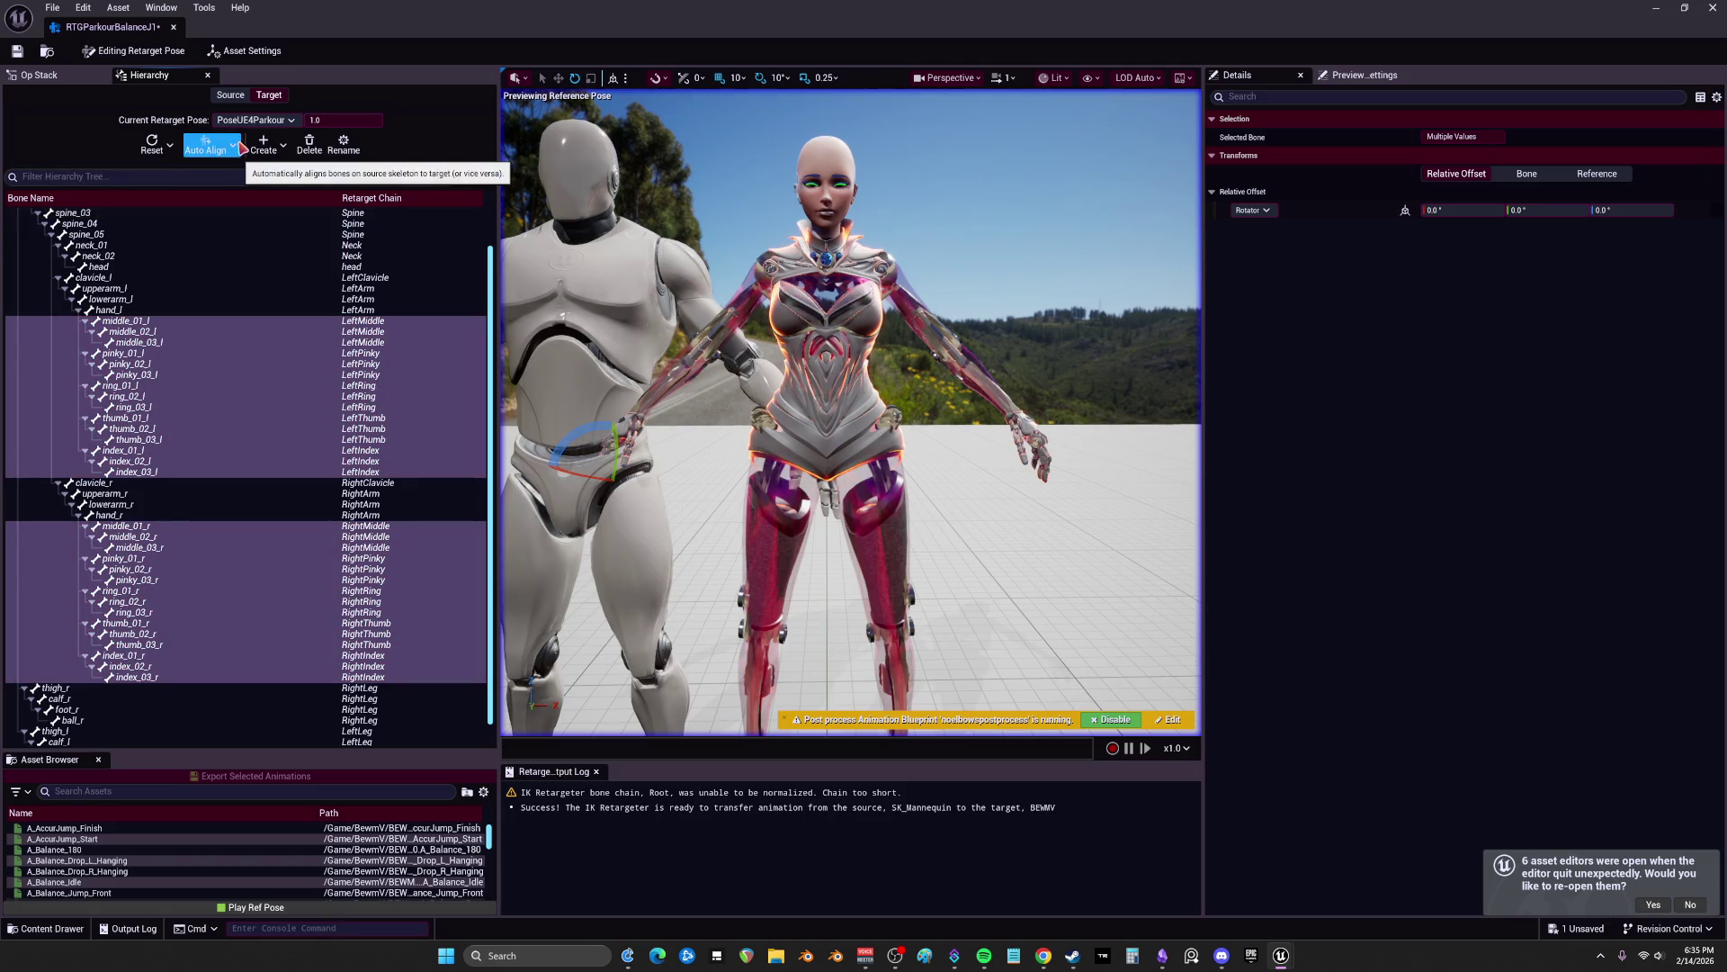
{"action": "left_click", "coordinate": [188, 151]}
{"action": "left_click", "coordinate": [260, 214]}
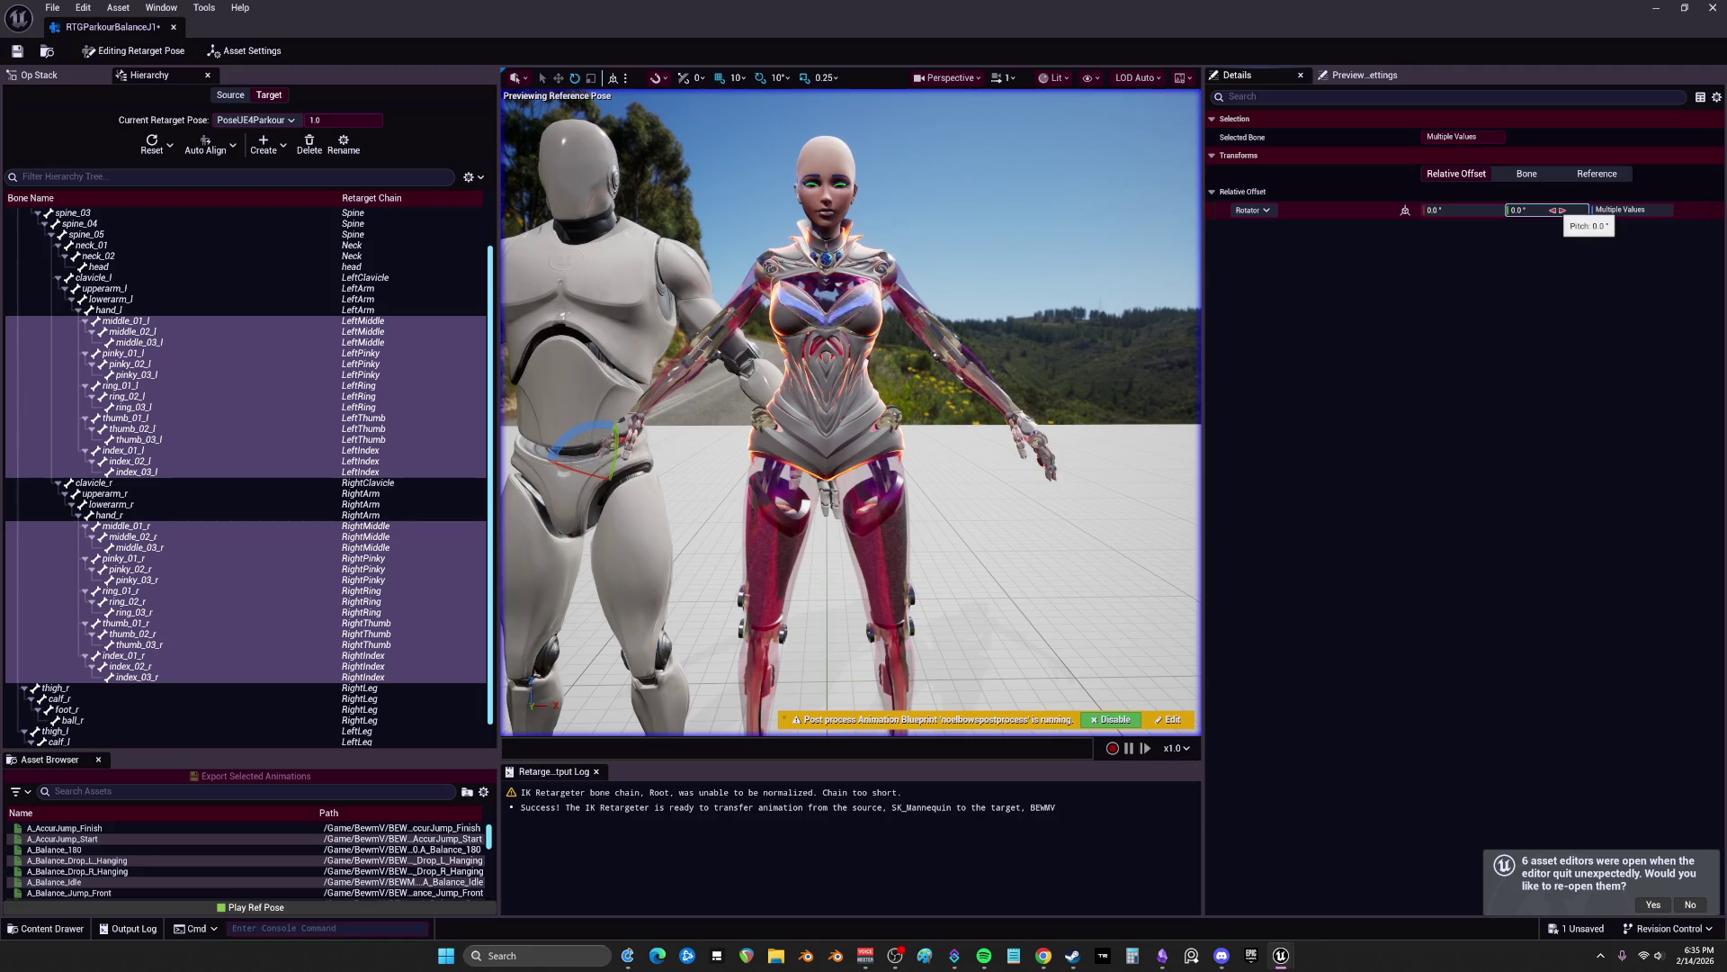
{"action": "left_click", "coordinate": [241, 50]}
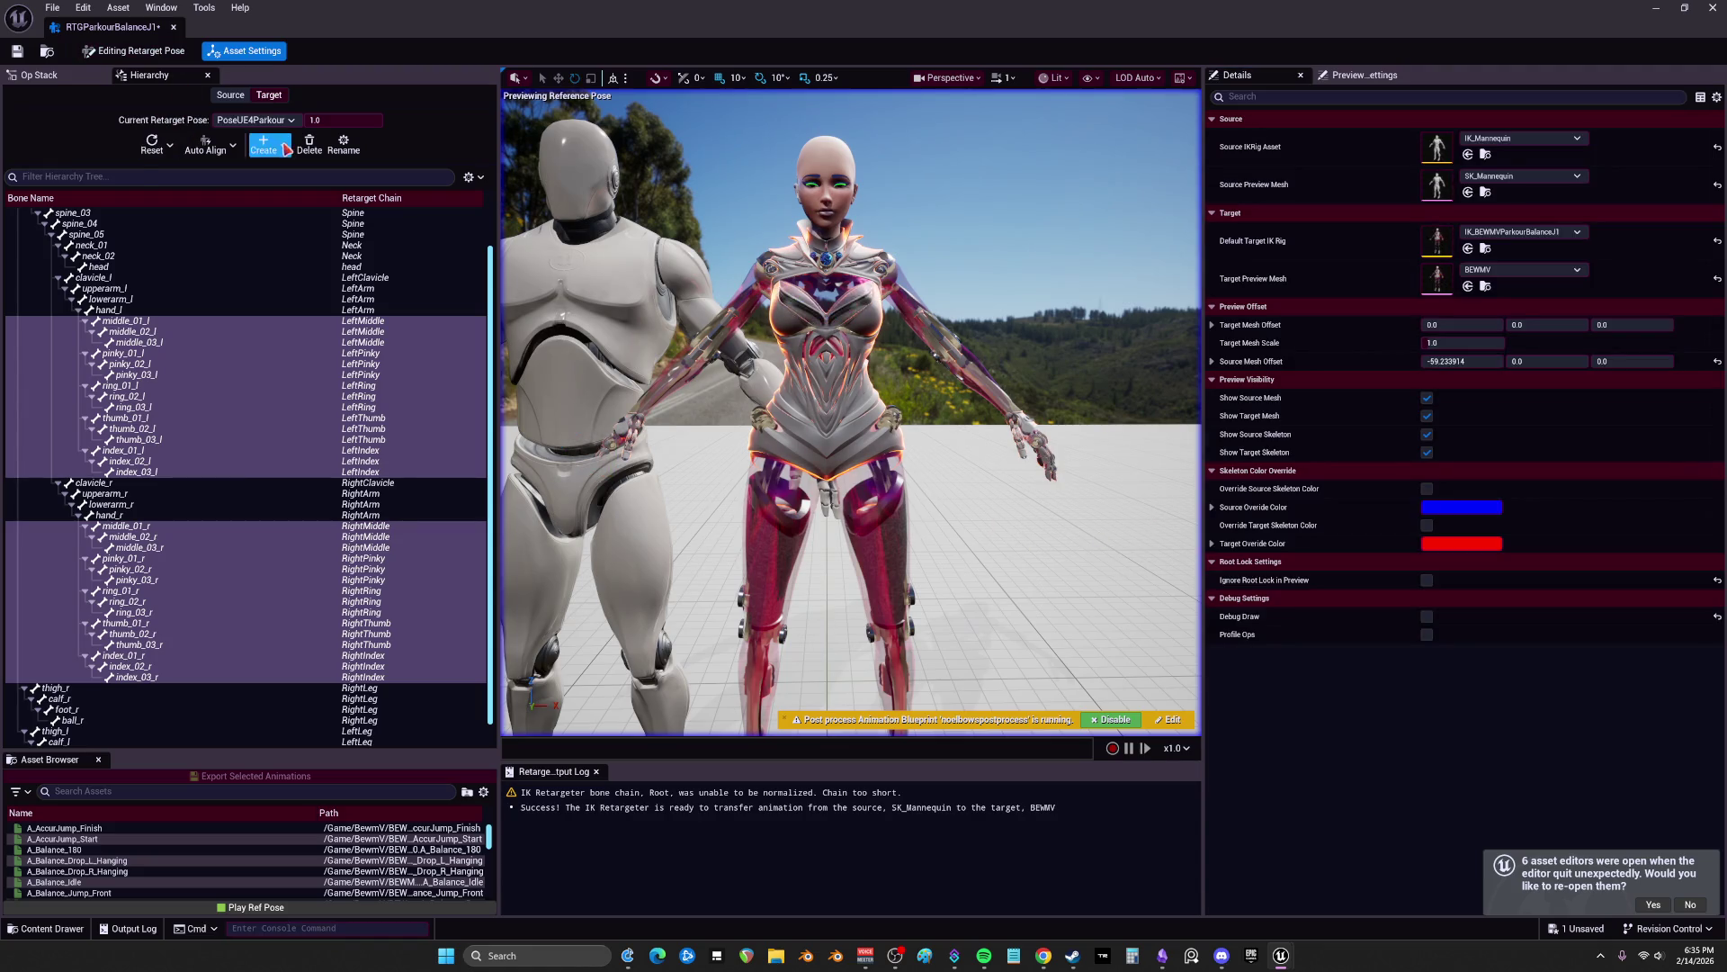
Step: Run the retarget to preview A_AccurJump_Start, then open the IK_BEWMVParkourBalanceJ1 IK rig
{"action": "left_click", "coordinate": [136, 52]}
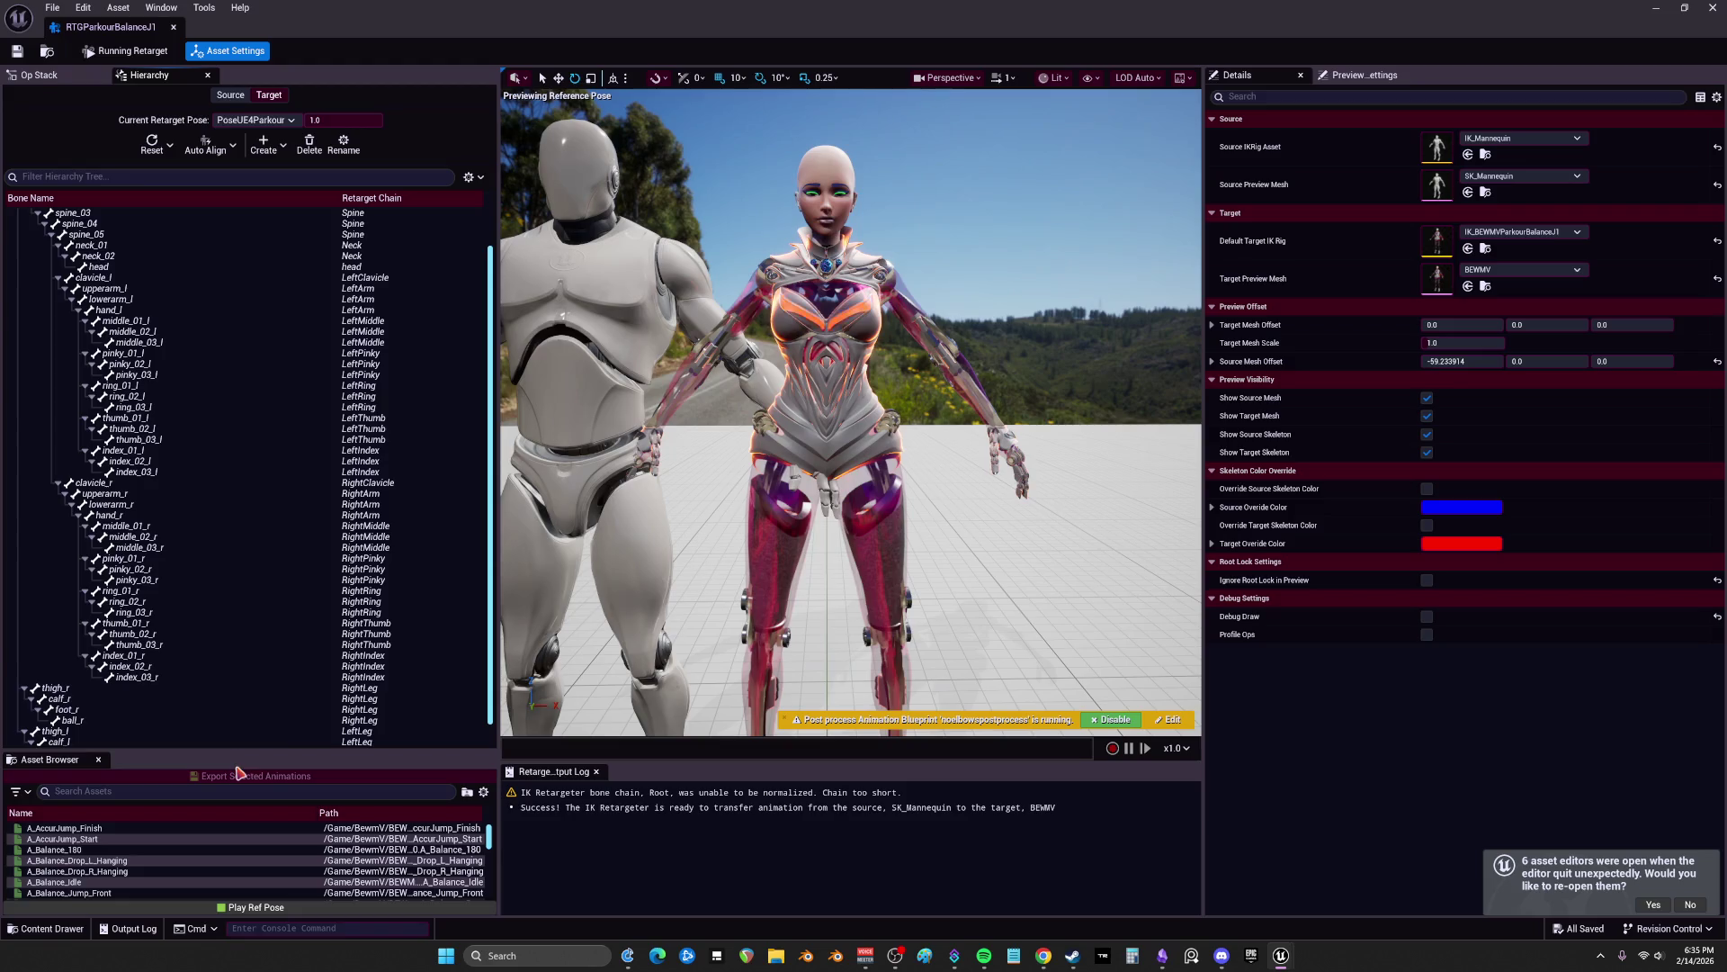
{"action": "left_click_drag", "start_coordinate": [240, 757], "coordinate": [180, 286]}
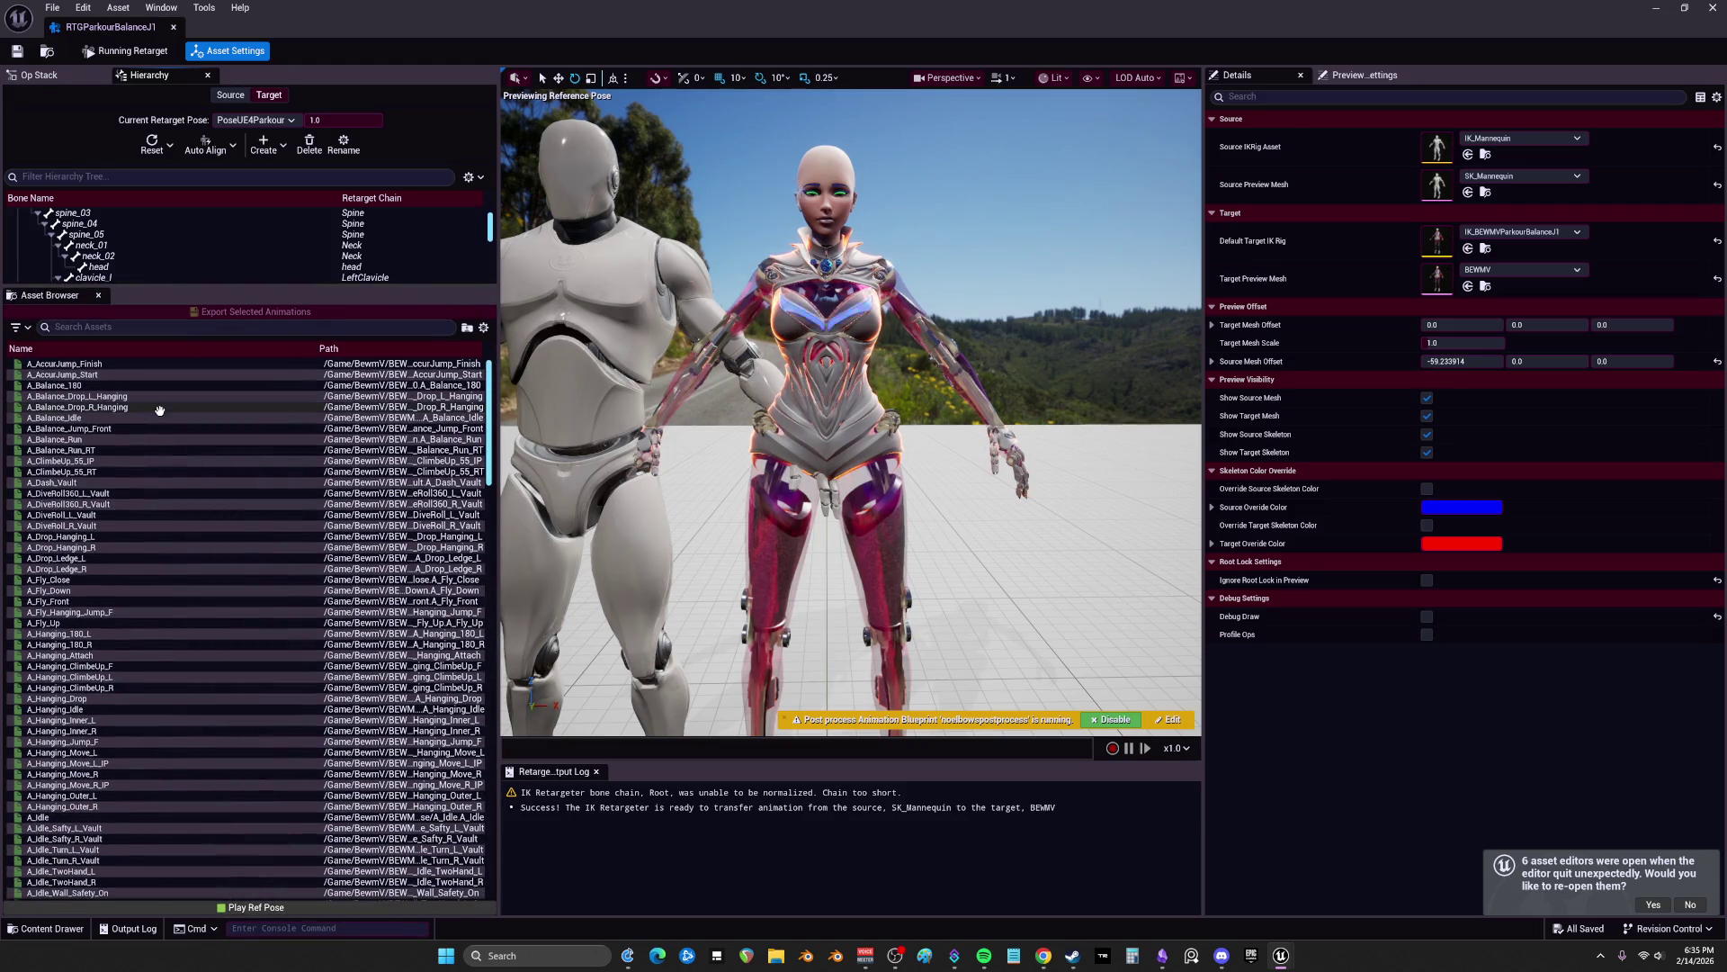
{"action": "left_click", "coordinate": [142, 376]}
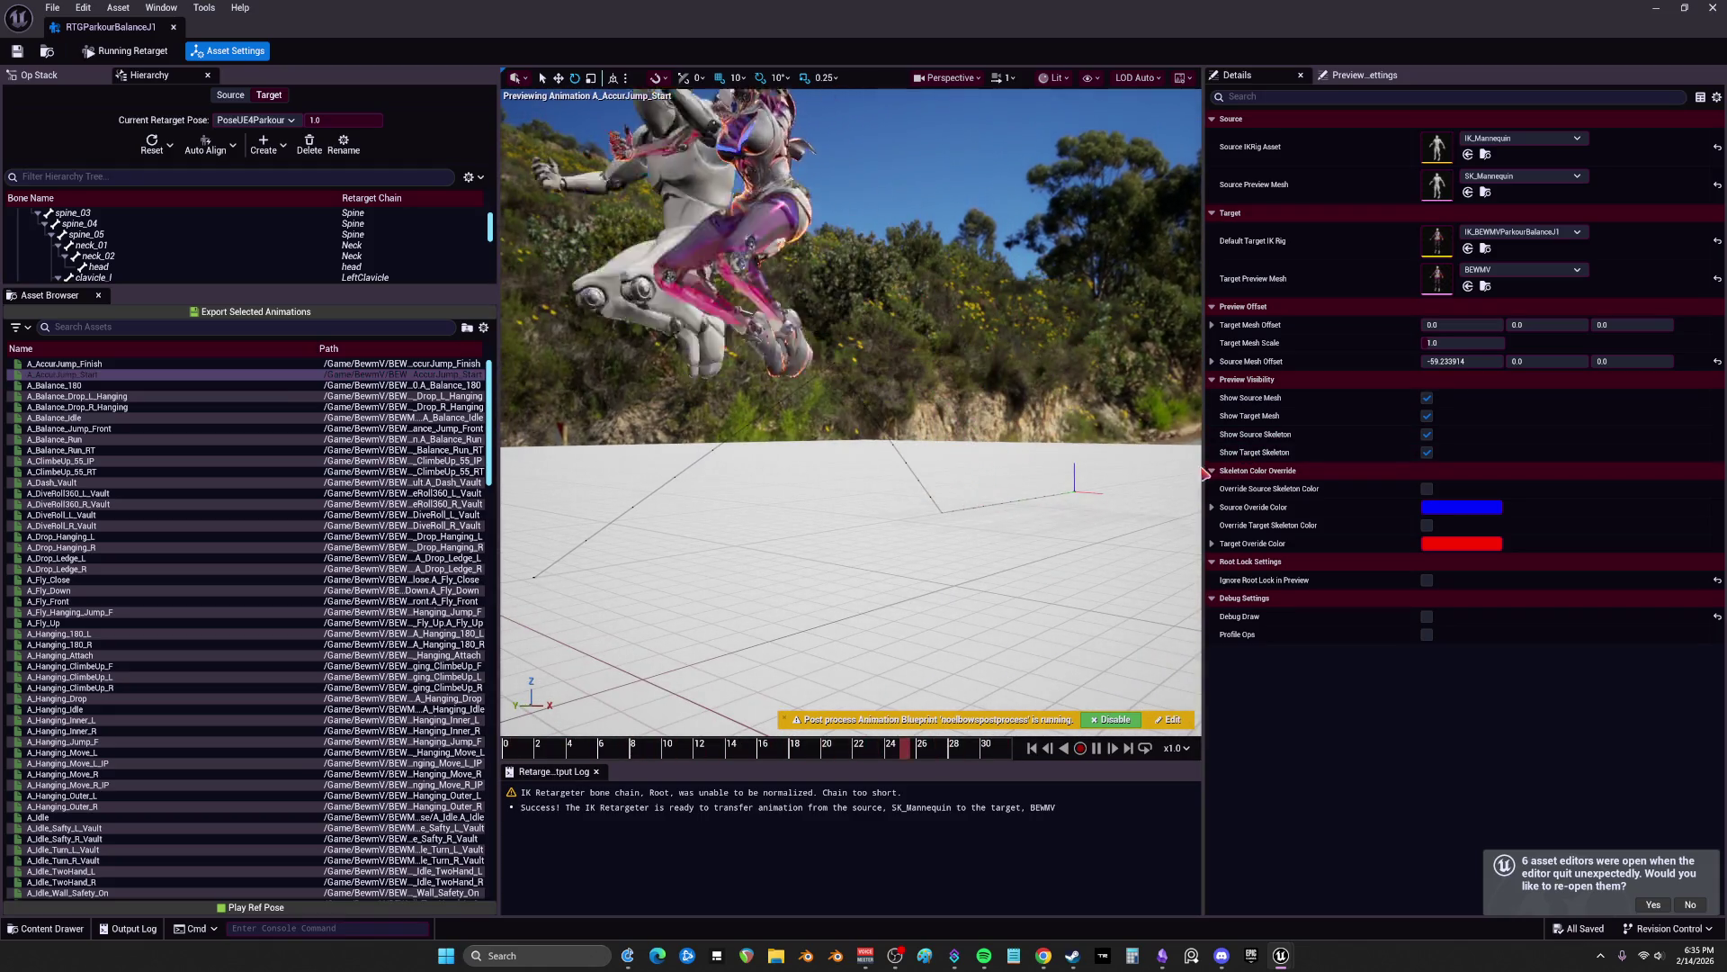
{"action": "left_click_drag", "start_coordinate": [1199, 474], "coordinate": [1339, 474]}
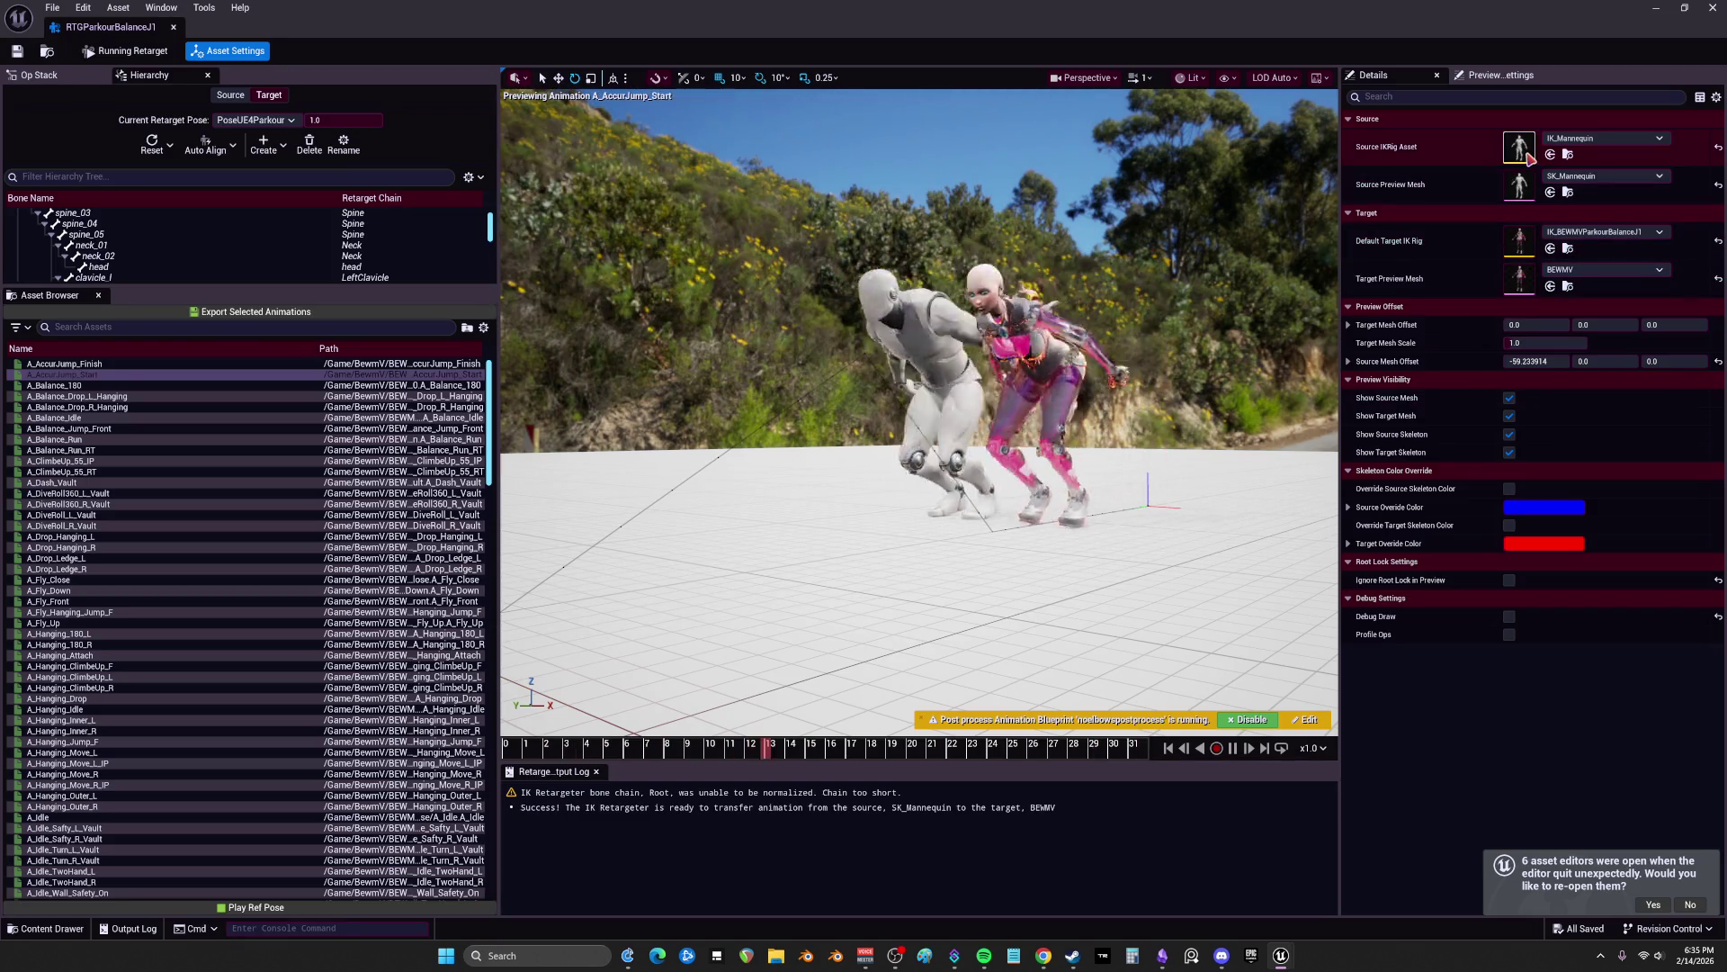
{"action": "double_click", "coordinate": [1520, 241]}
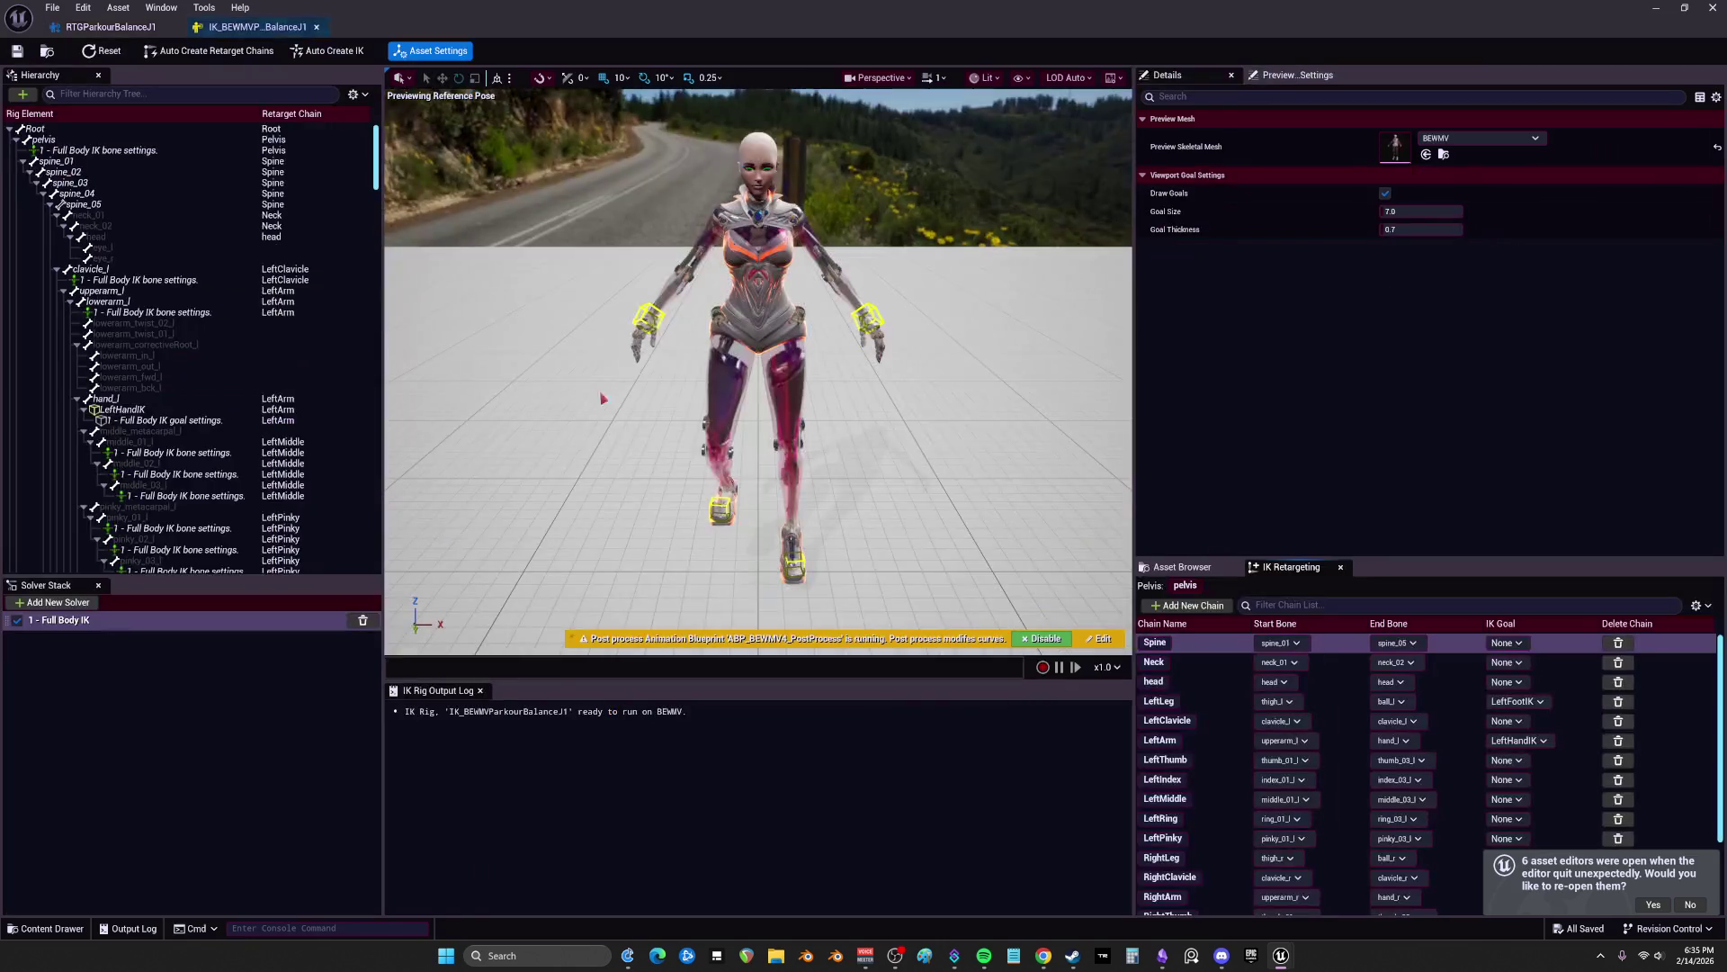
Step: Filter the IK Rig hierarchy to bones with IK settings, select the LeftLeg entry, then return to the retargeter
{"action": "left_click", "coordinate": [144, 149]}
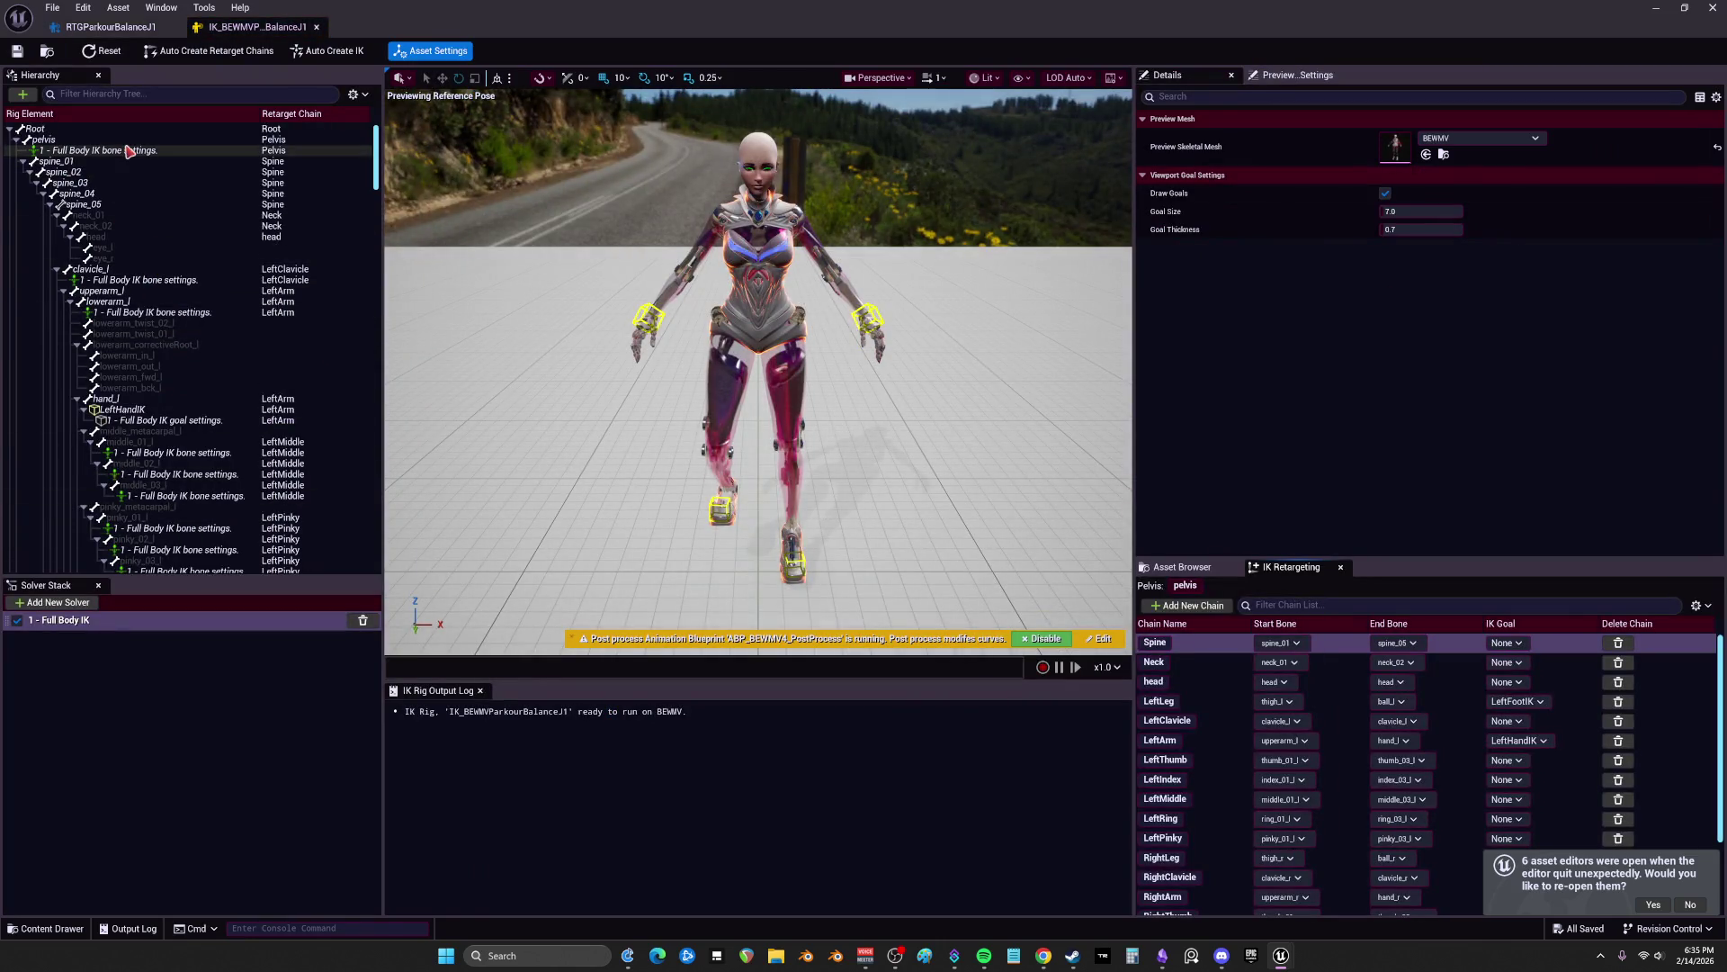
{"action": "scroll", "coordinate": [180, 270], "scroll_direction": "down", "scroll_amount": 10}
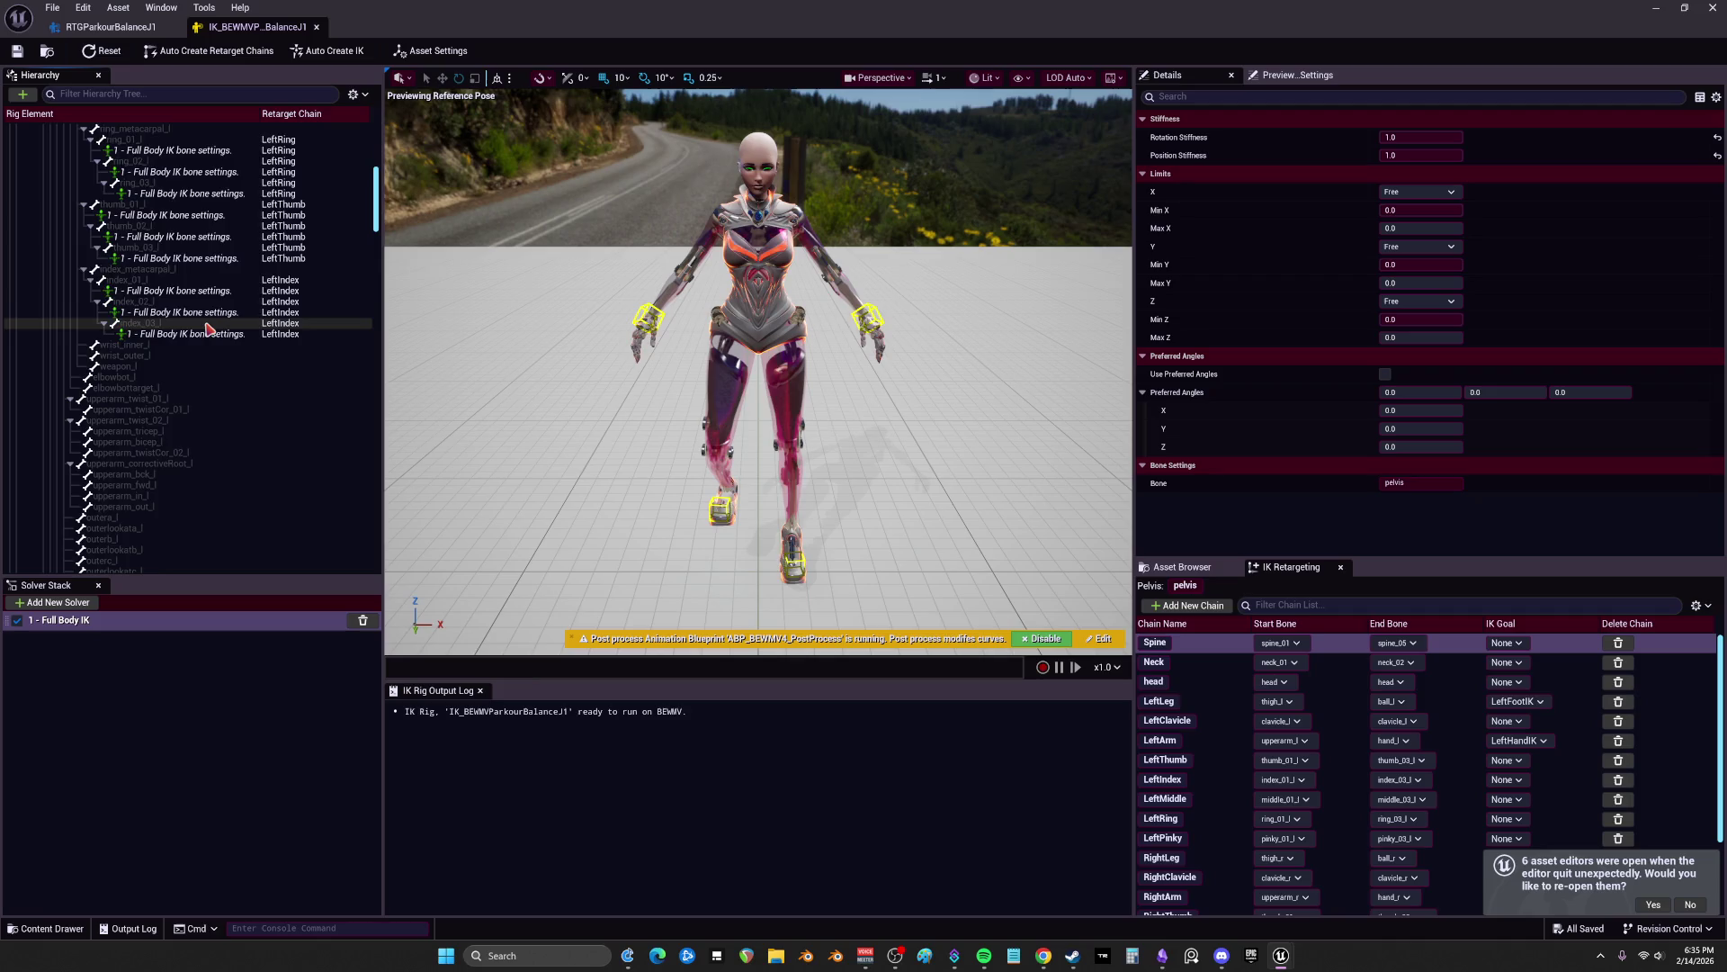
{"action": "left_click", "coordinate": [360, 94]}
{"action": "left_click", "coordinate": [413, 179]}
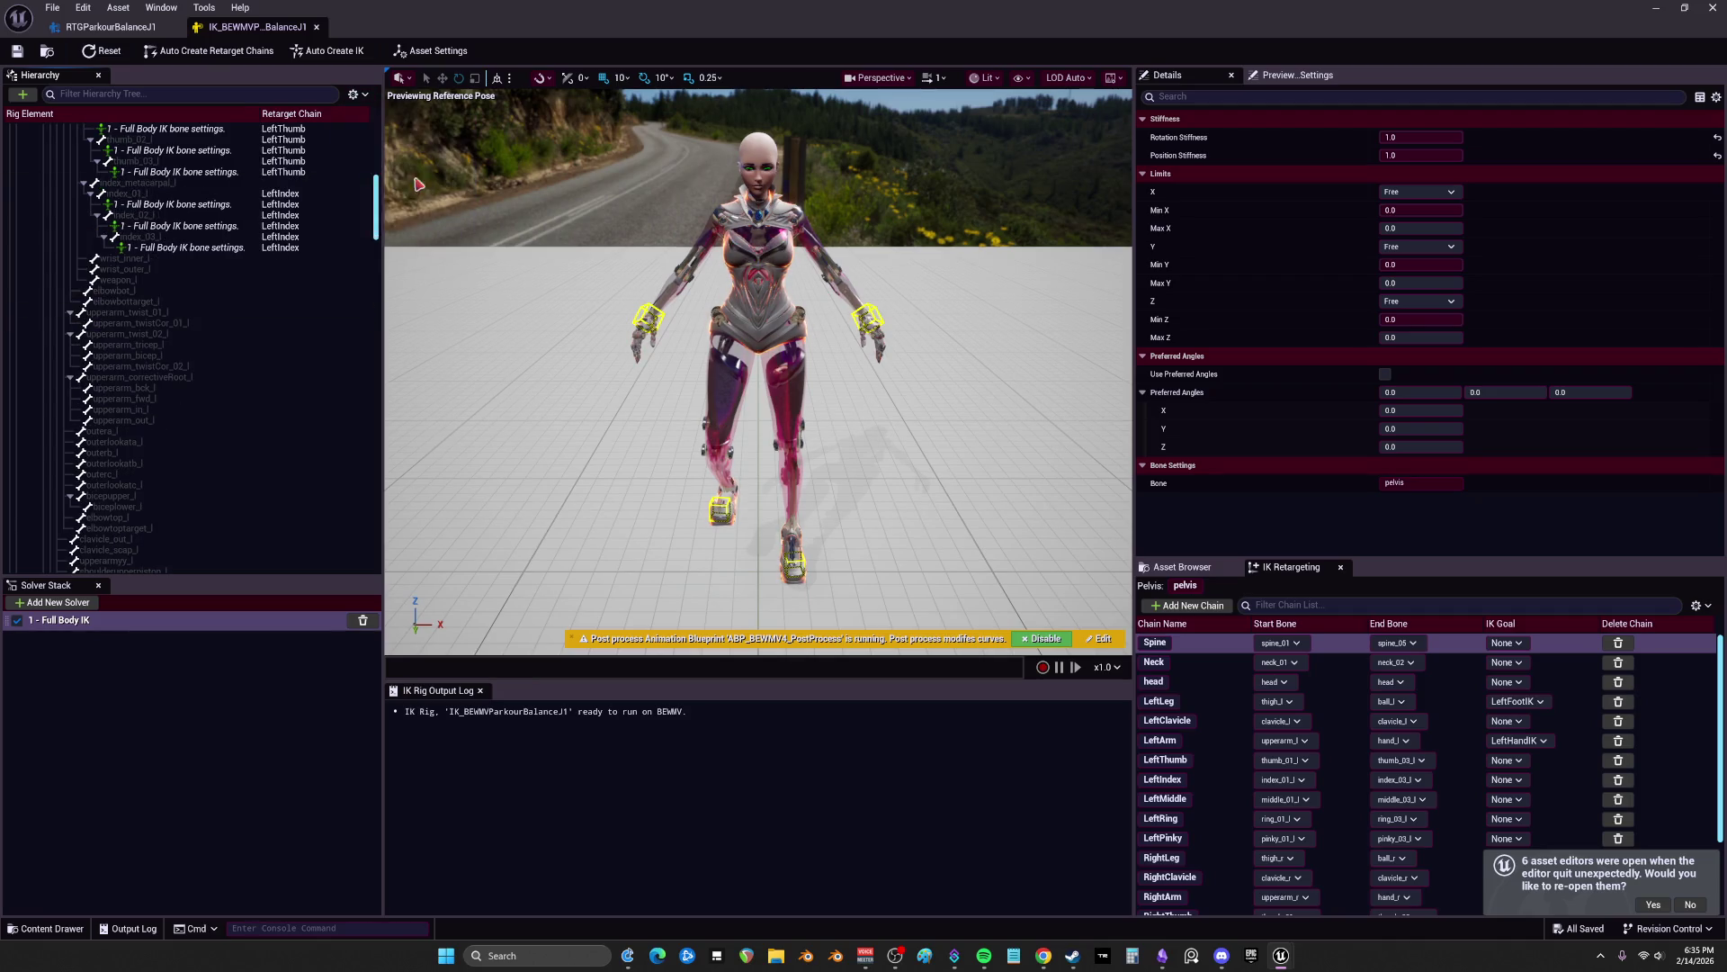
{"action": "left_click", "coordinate": [126, 539]}
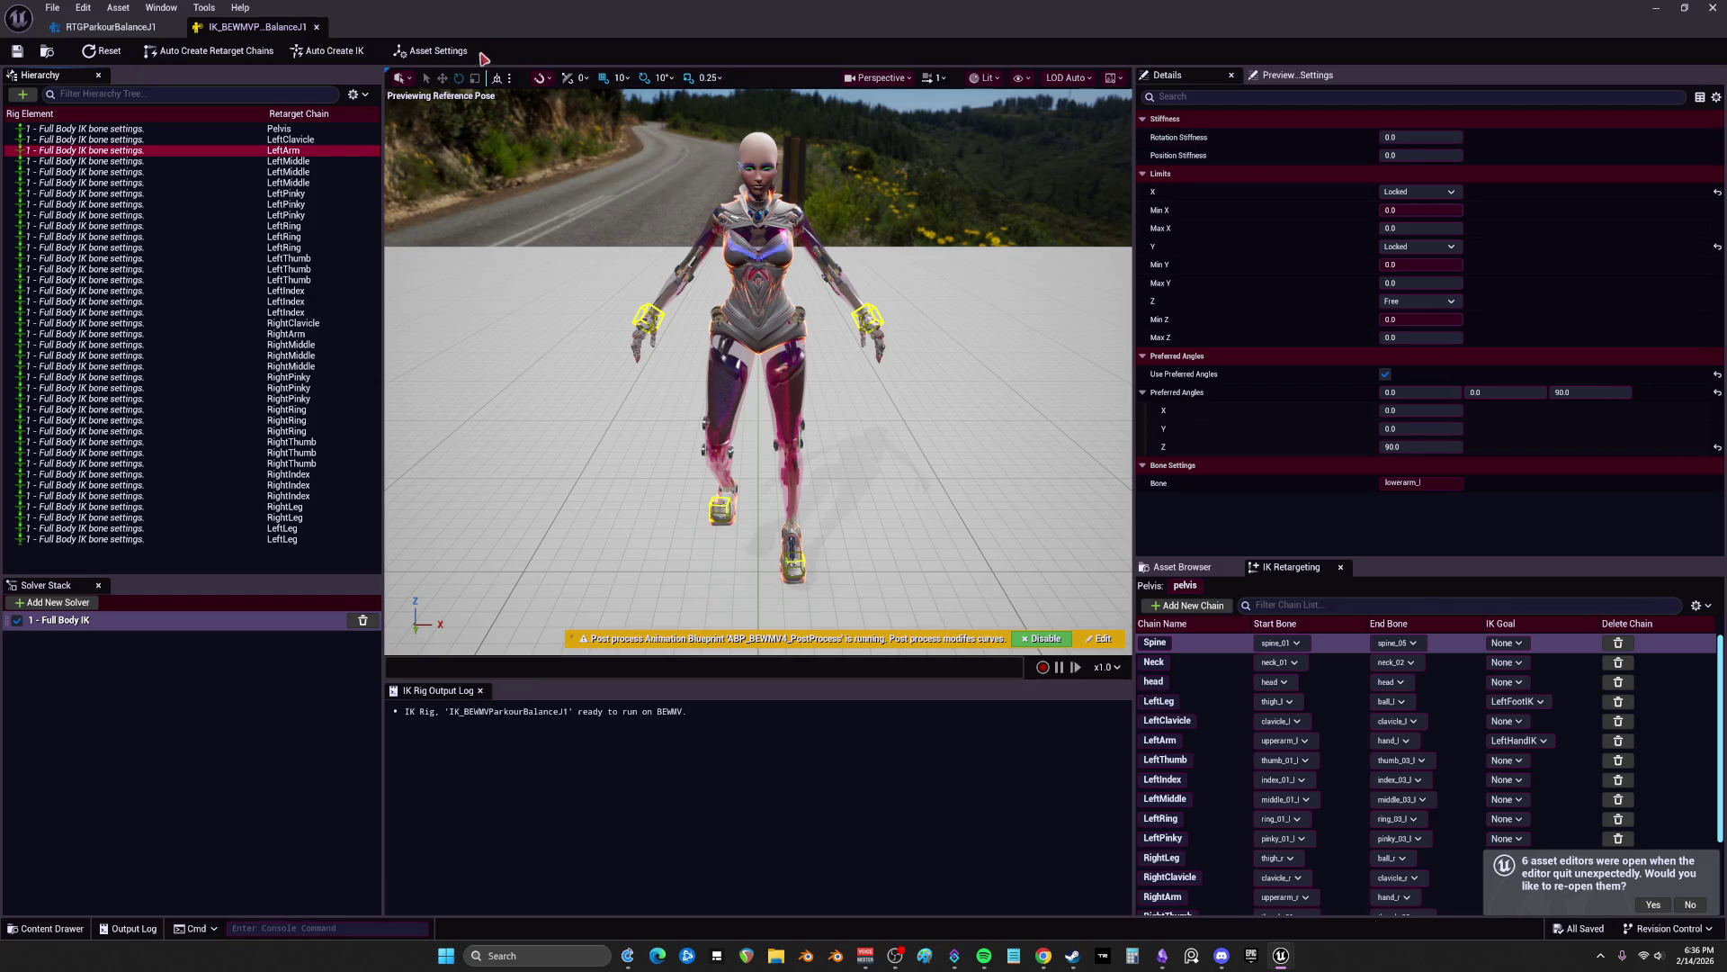
{"action": "left_click", "coordinate": [110, 26]}
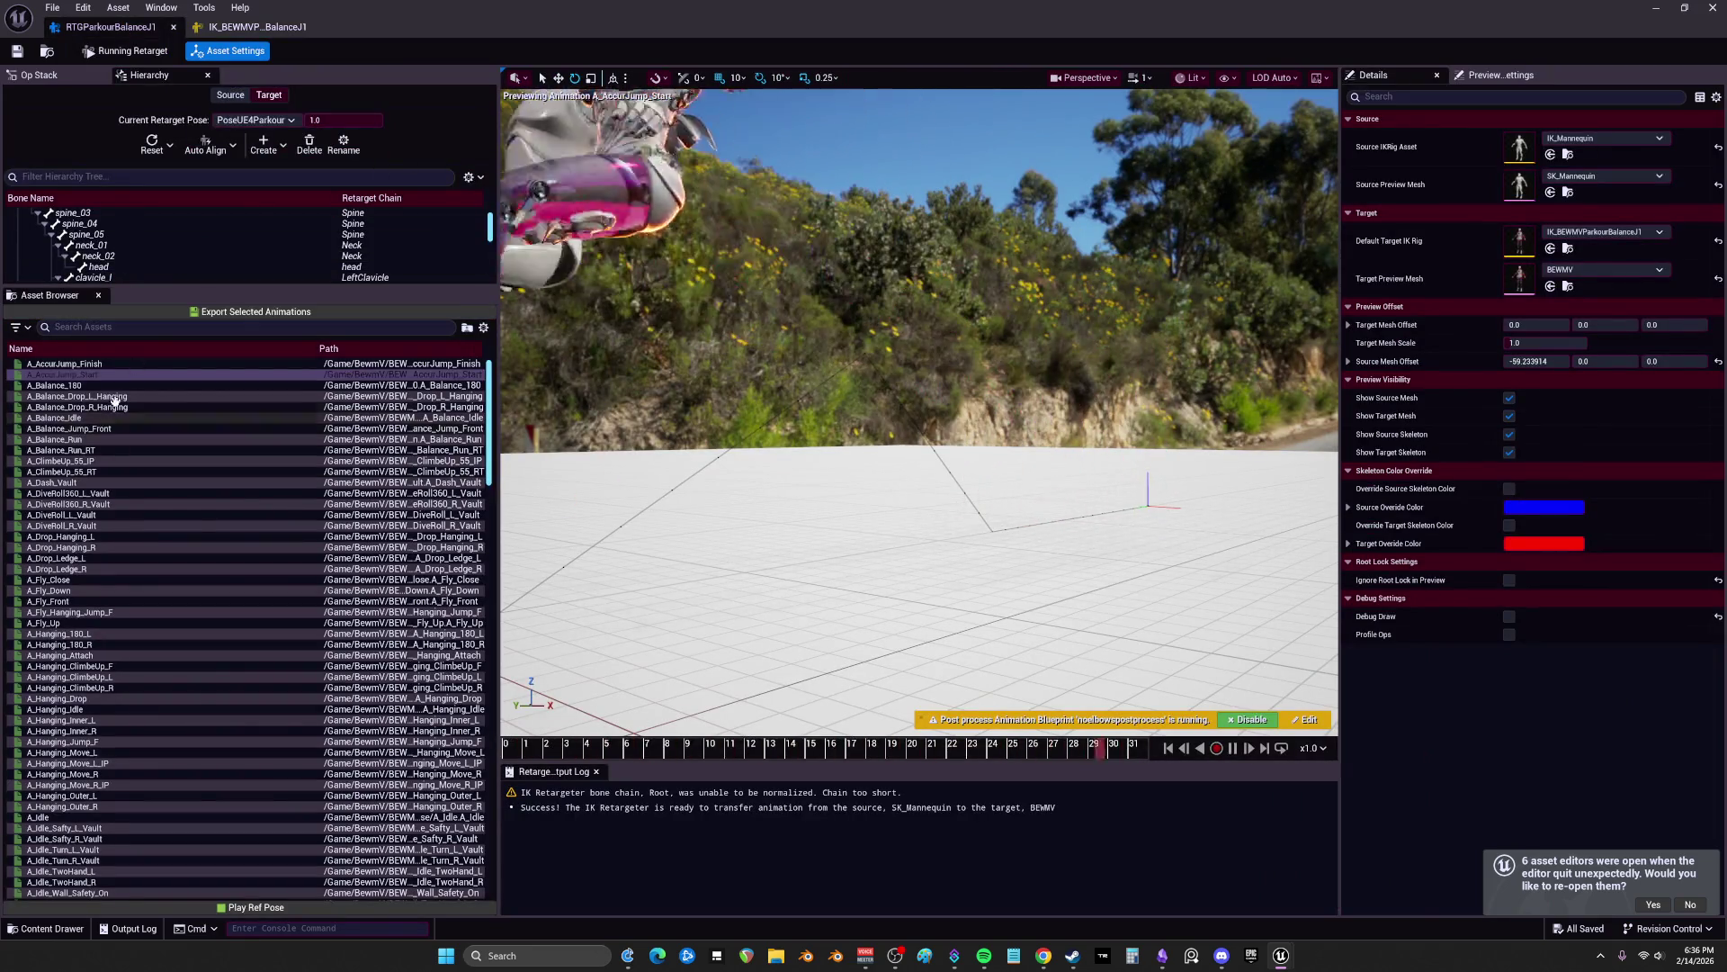
{"action": "double_click", "coordinate": [525, 32]}
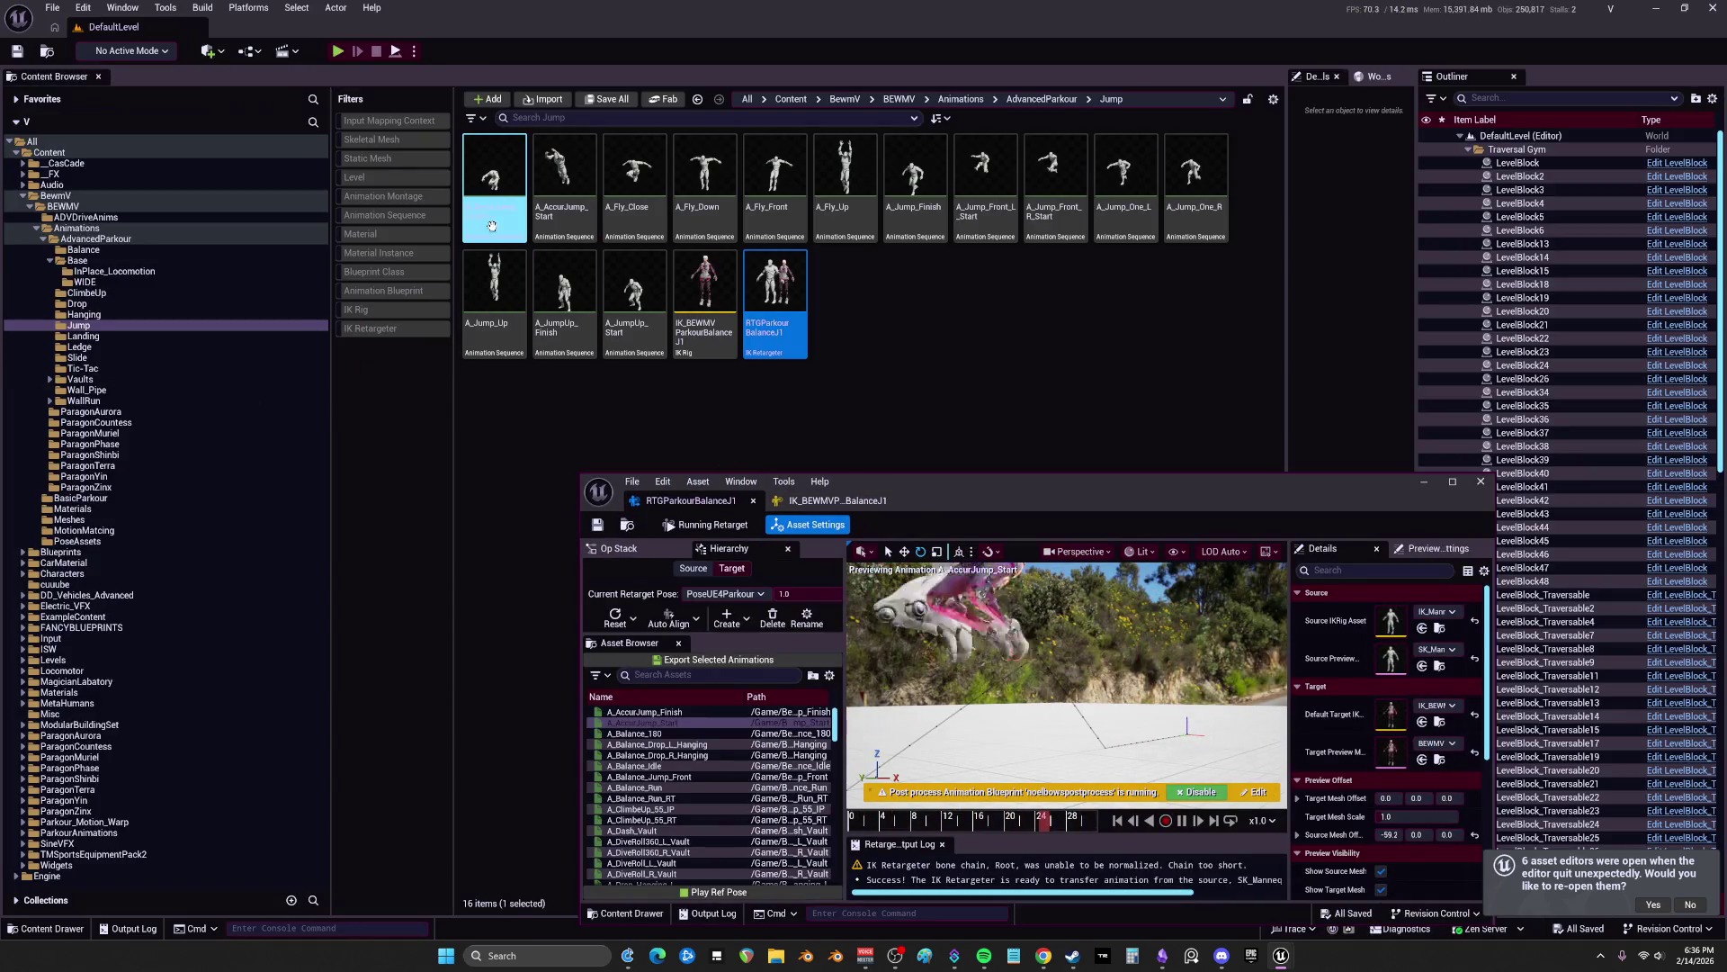
{"action": "left_click_drag", "start_coordinate": [927, 493], "coordinate": [897, 485]}
{"action": "double_click", "coordinate": [897, 484]}
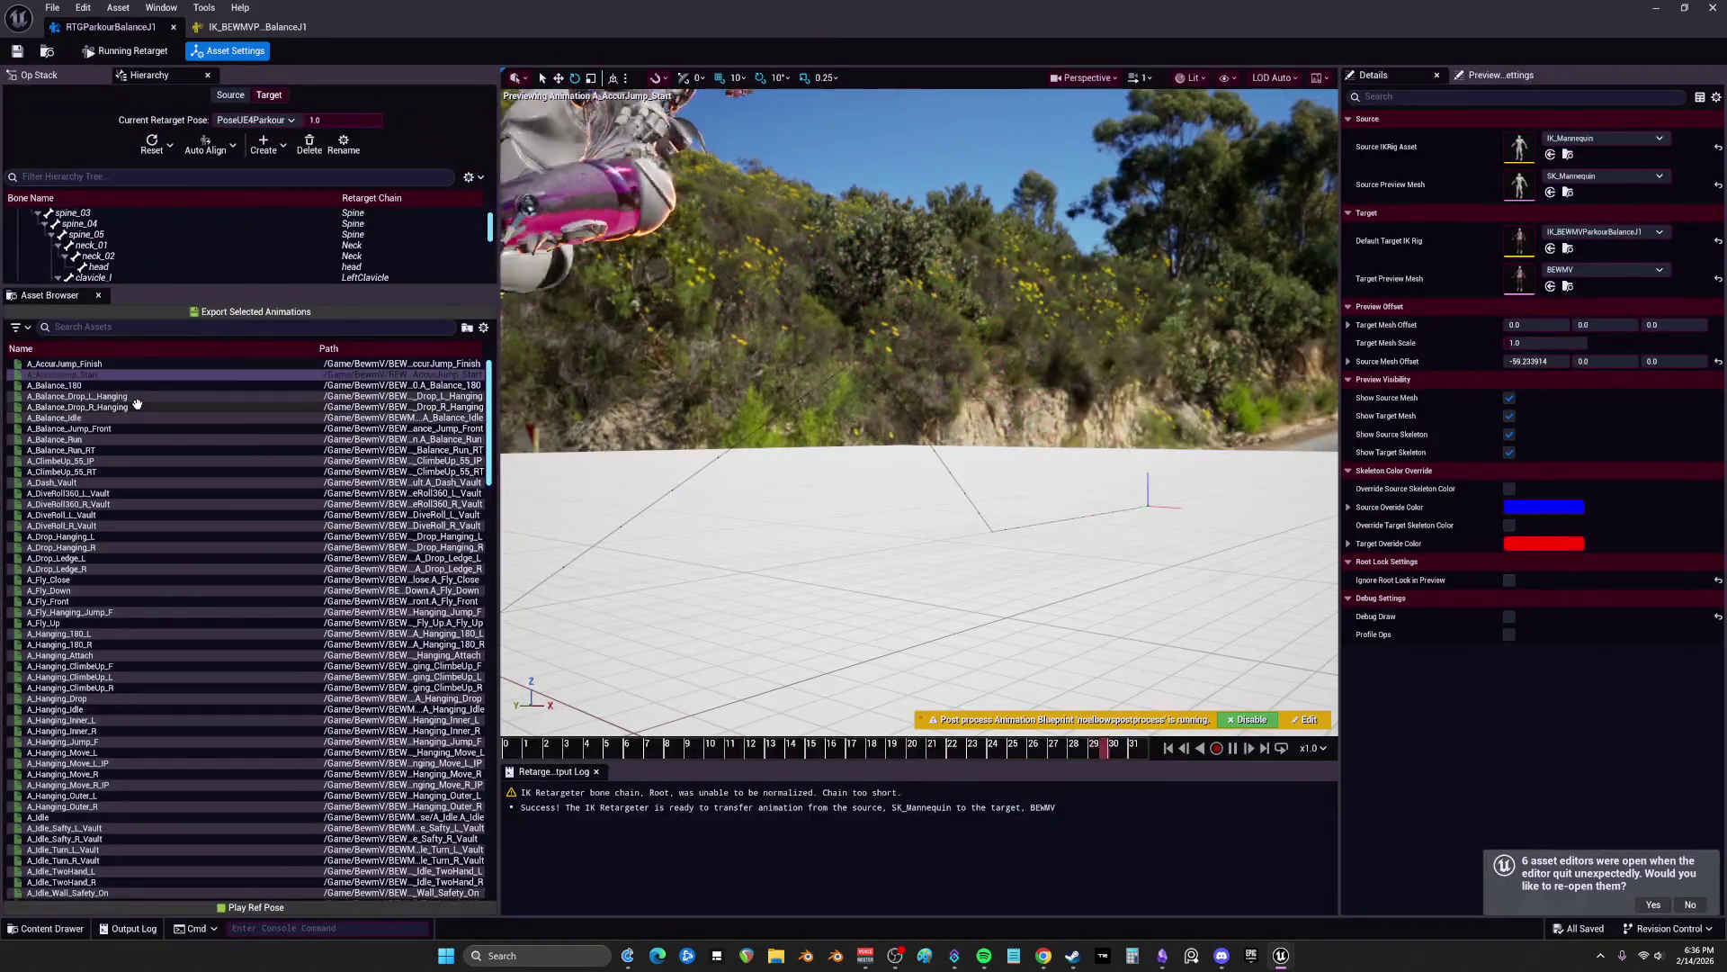
{"action": "left_click", "coordinate": [115, 365]}
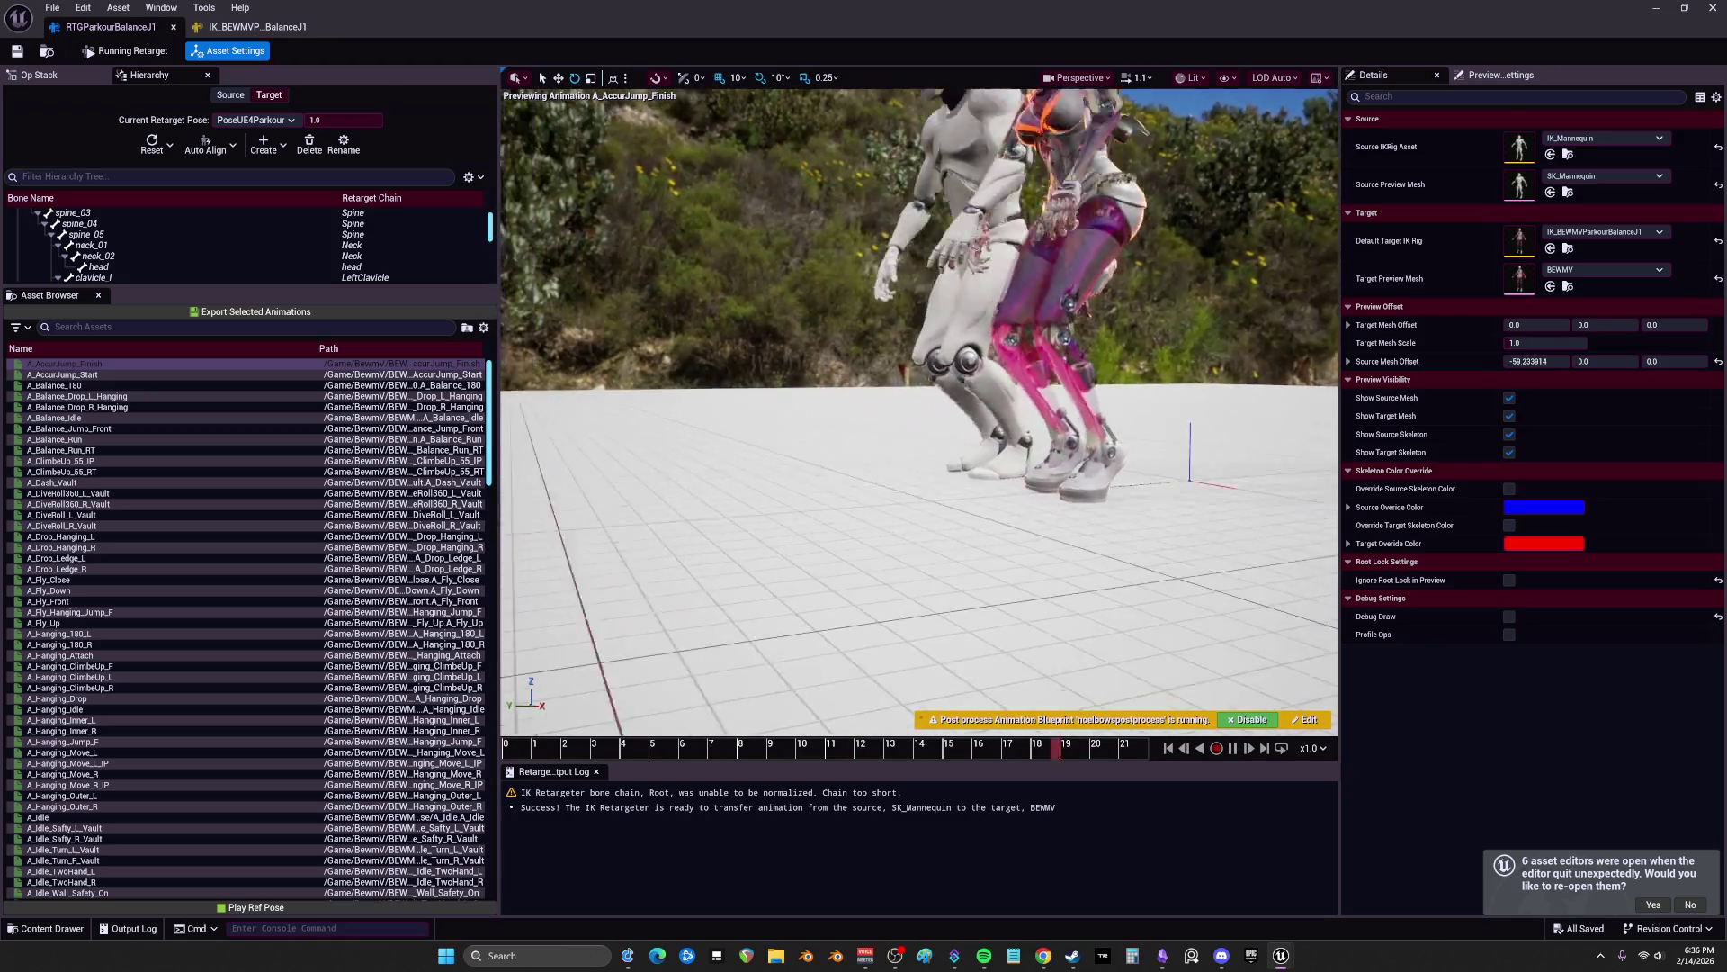
{"action": "mouse_move", "coordinate": [1103, 601]}
{"action": "left_mouse_down"}
{"action": "mouse_move", "coordinate": [1170, 601]}
{"action": "mouse_move", "coordinate": [1103, 601]}
{"action": "left_mouse_up"}
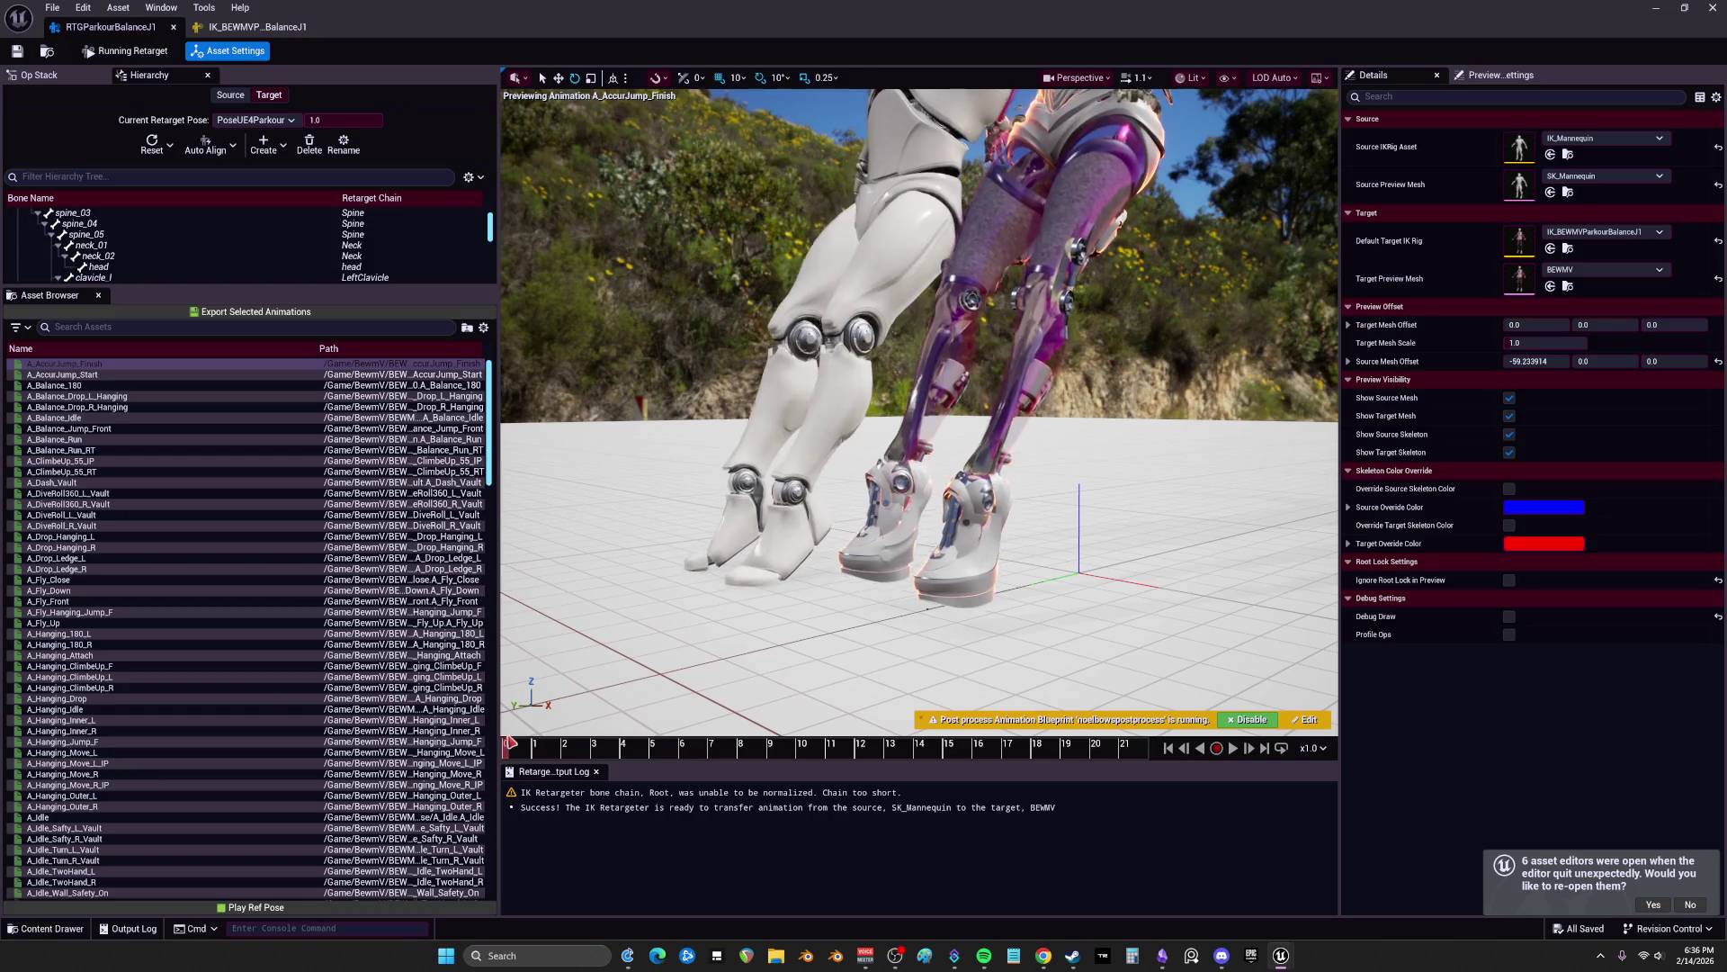
{"action": "left_click_drag", "start_coordinate": [561, 735], "coordinate": [618, 731]}
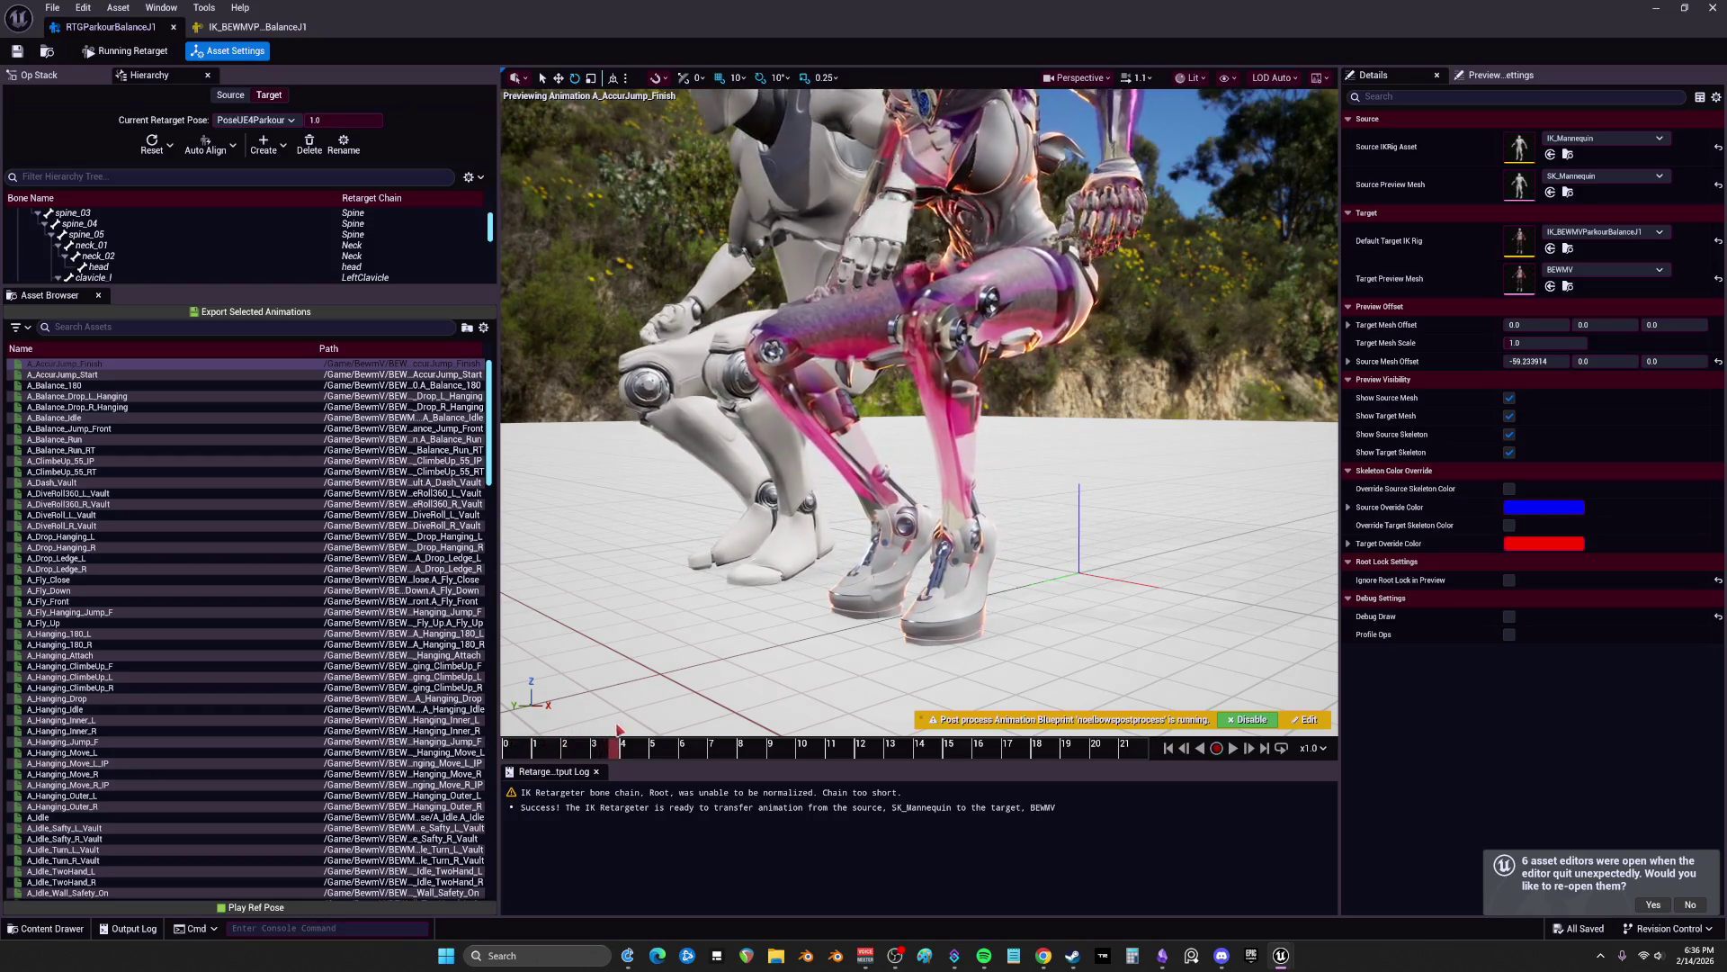
{"action": "left_click_drag", "start_coordinate": [753, 736], "coordinate": [938, 739]}
{"action": "left_click_drag", "start_coordinate": [993, 639], "coordinate": [993, 639]}
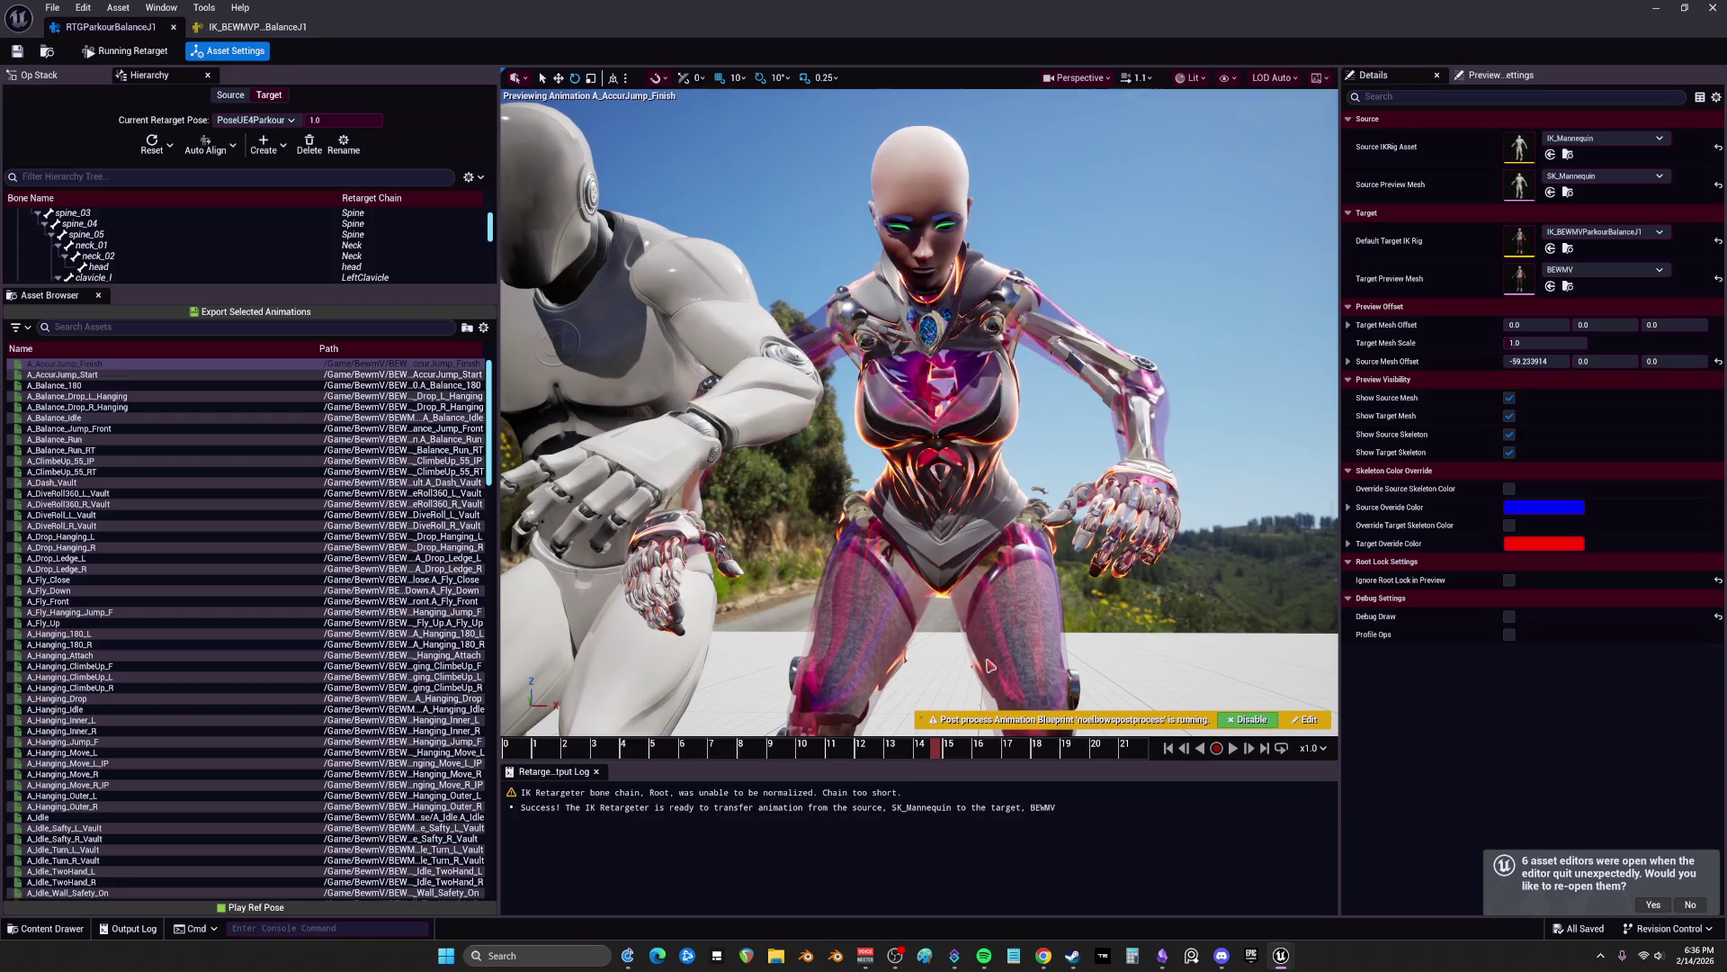
{"action": "mouse_move", "coordinate": [862, 748]}
{"action": "left_mouse_down"}
{"action": "mouse_move", "coordinate": [1002, 718]}
{"action": "mouse_move", "coordinate": [1114, 740]}
{"action": "left_mouse_up"}
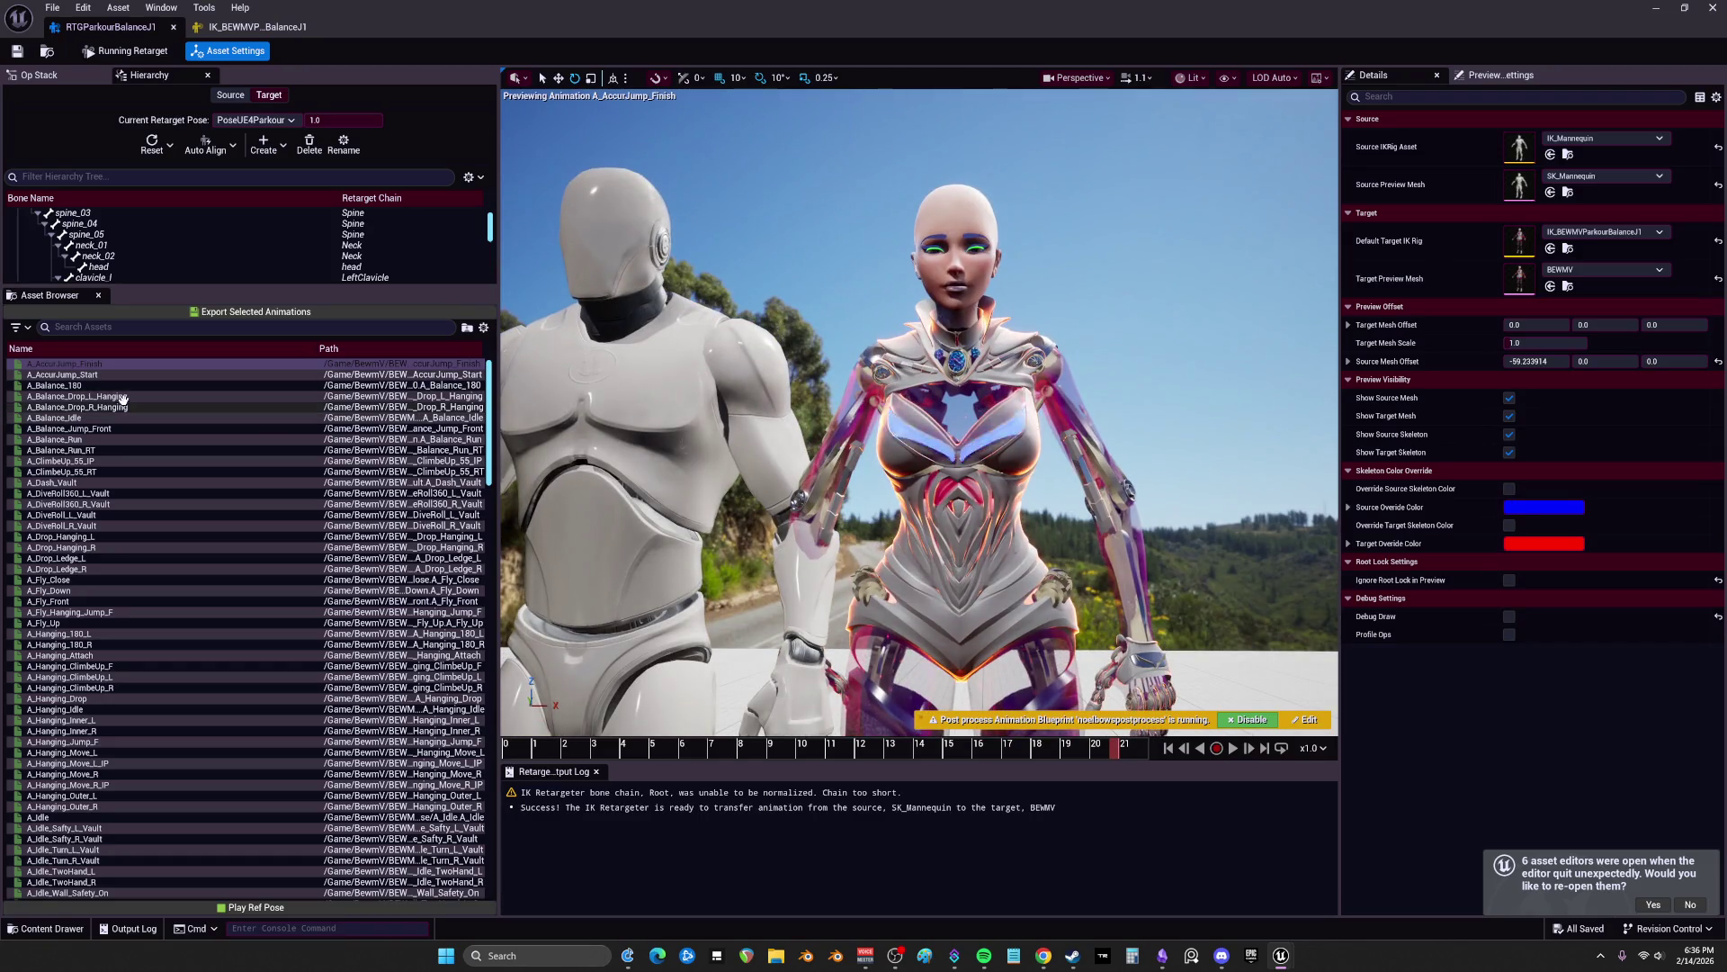
{"action": "left_click", "coordinate": [230, 310]}
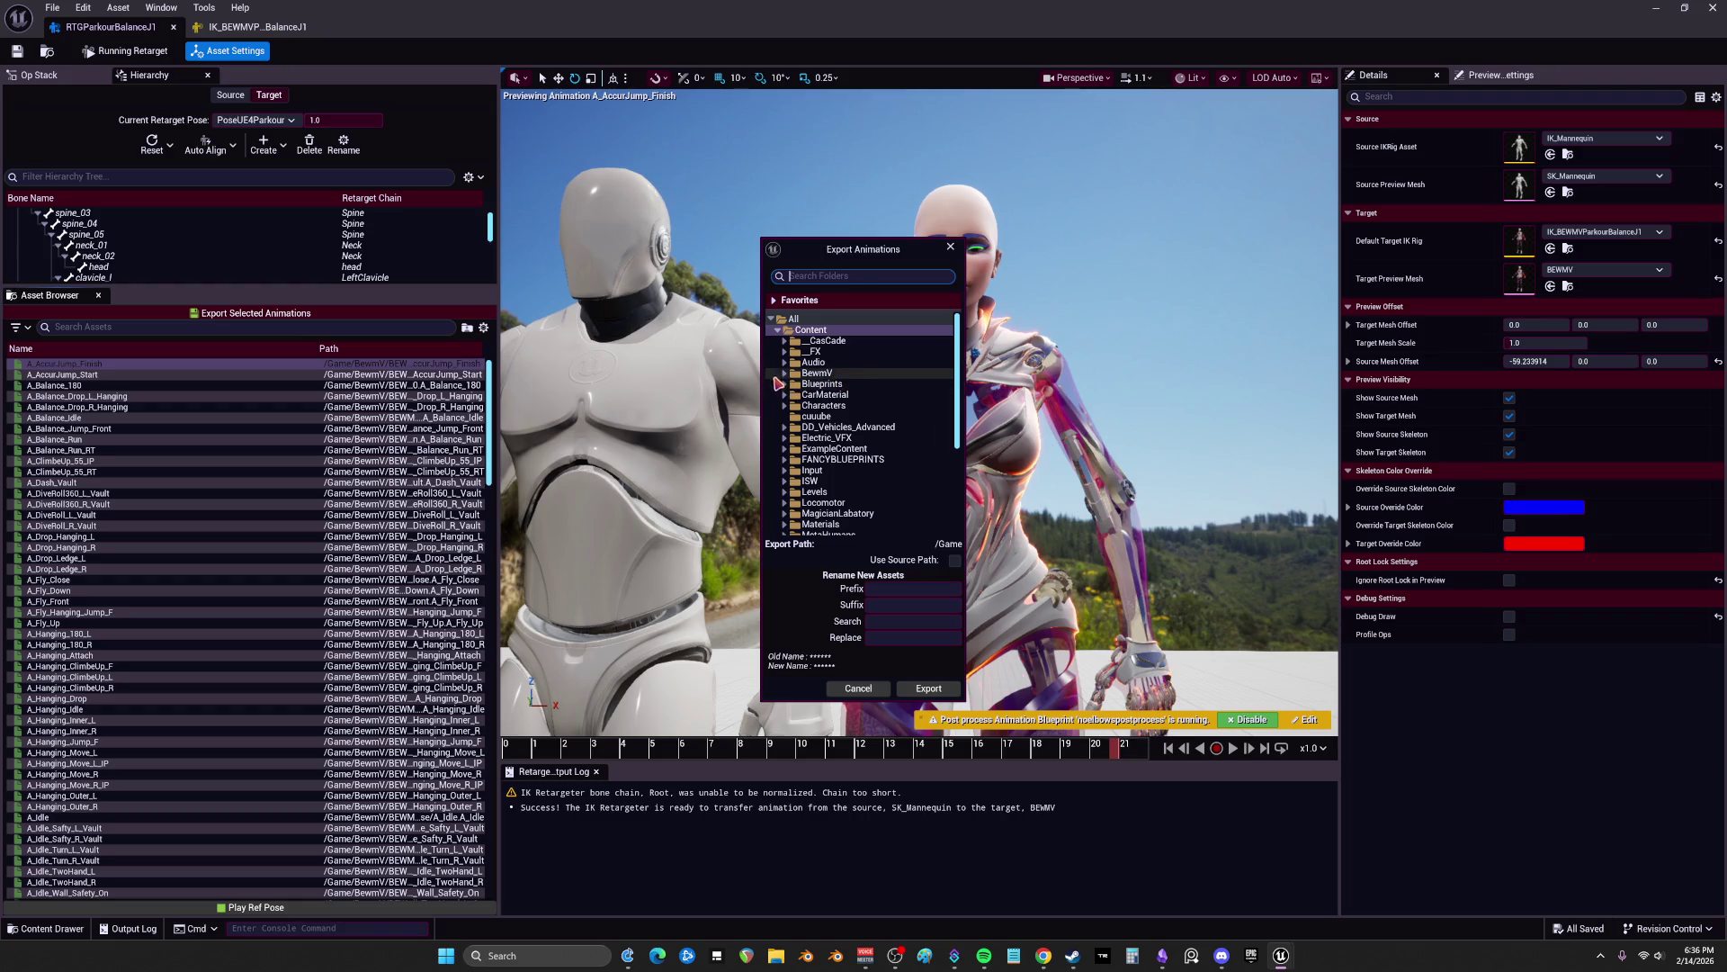
Step: Export A_AccuJump_Finish to the BEWMV Jump folder via batch export, then maximize the retargeter
{"action": "left_click", "coordinate": [784, 371]}
{"action": "left_click", "coordinate": [792, 384]}
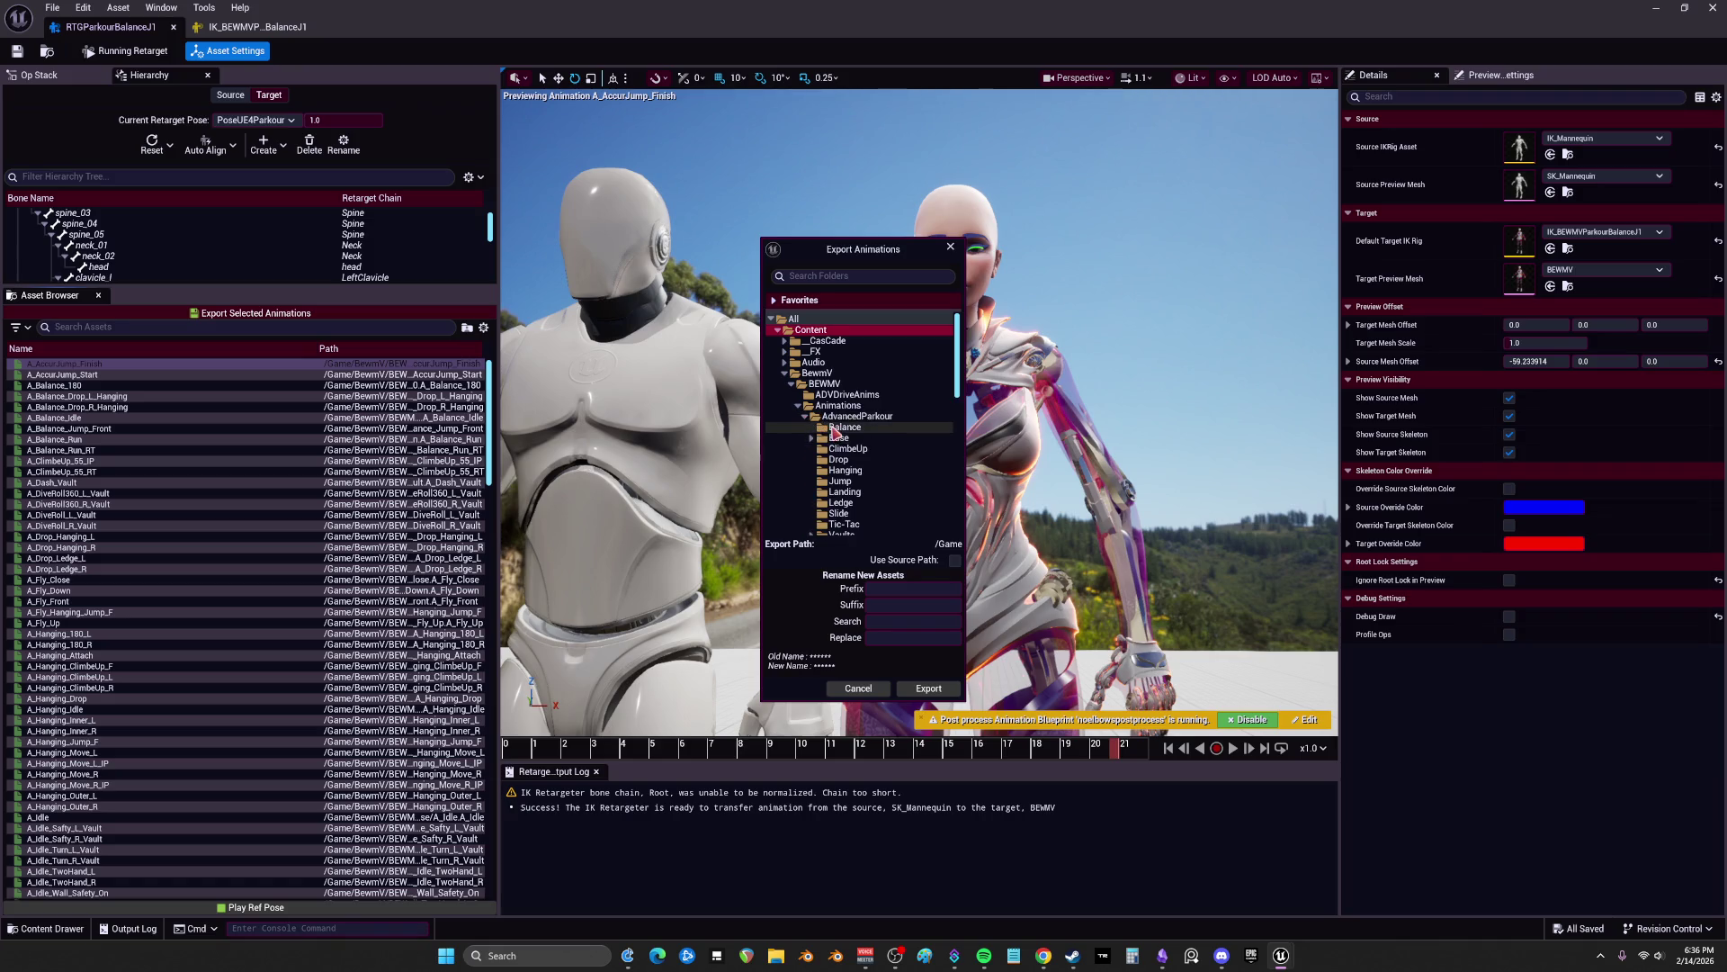
{"action": "left_click", "coordinate": [851, 483]}
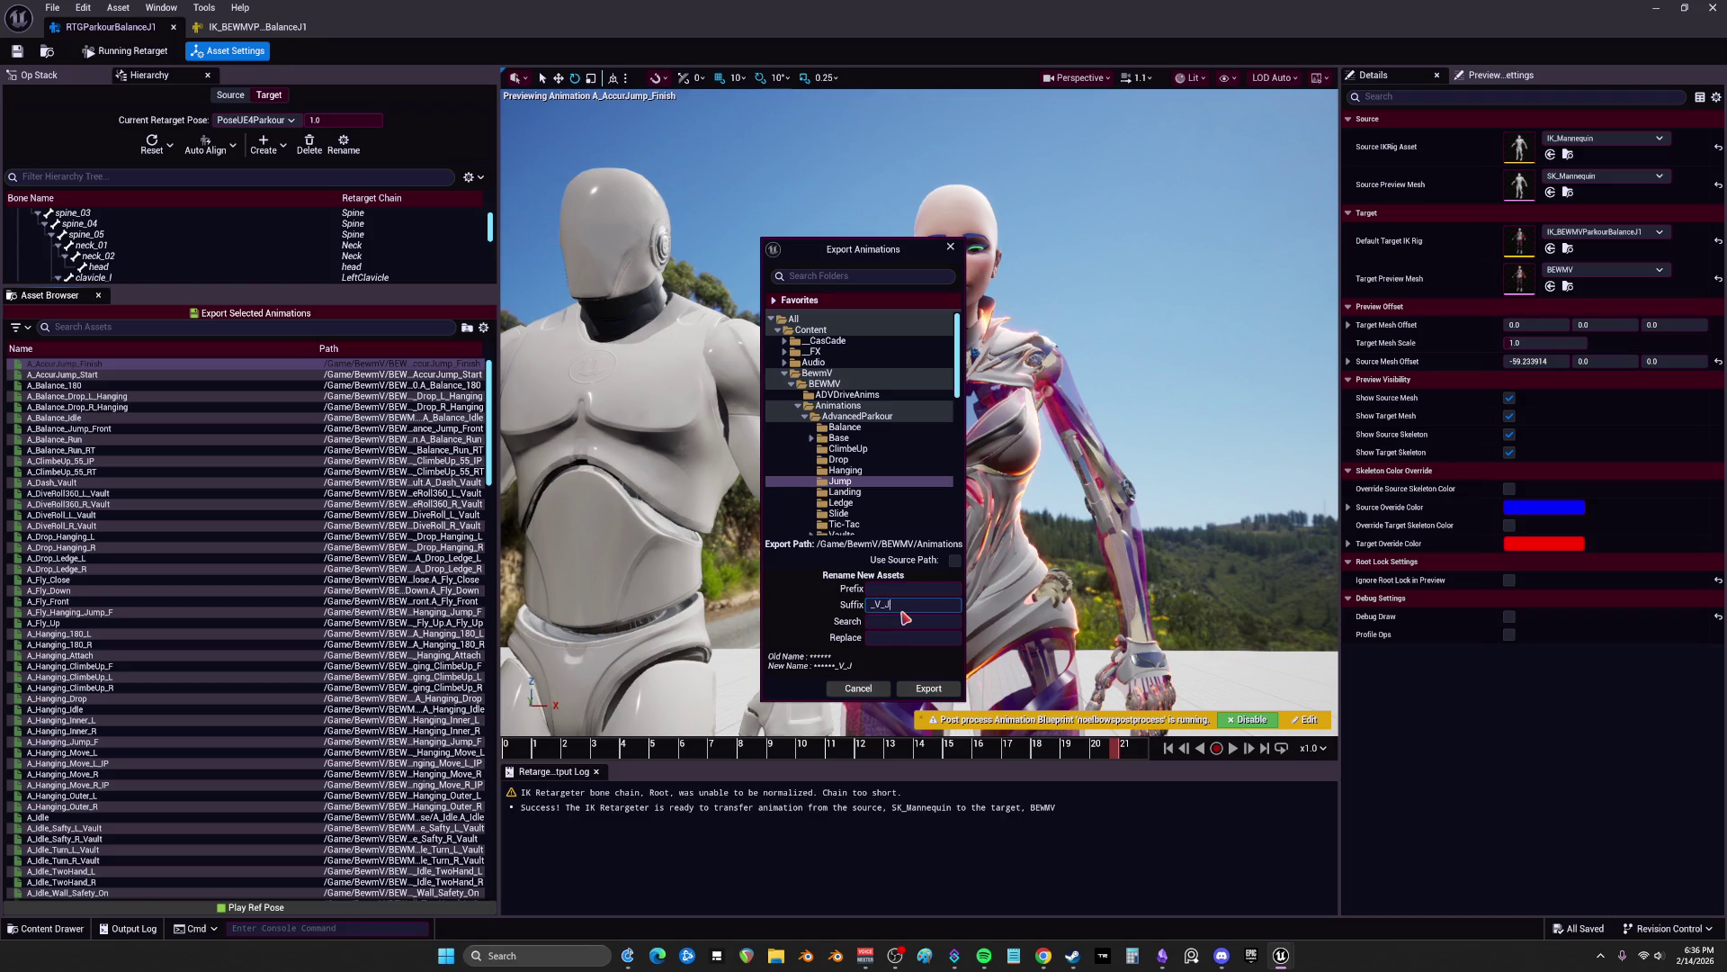
{"action": "left_click", "coordinate": [912, 689]}
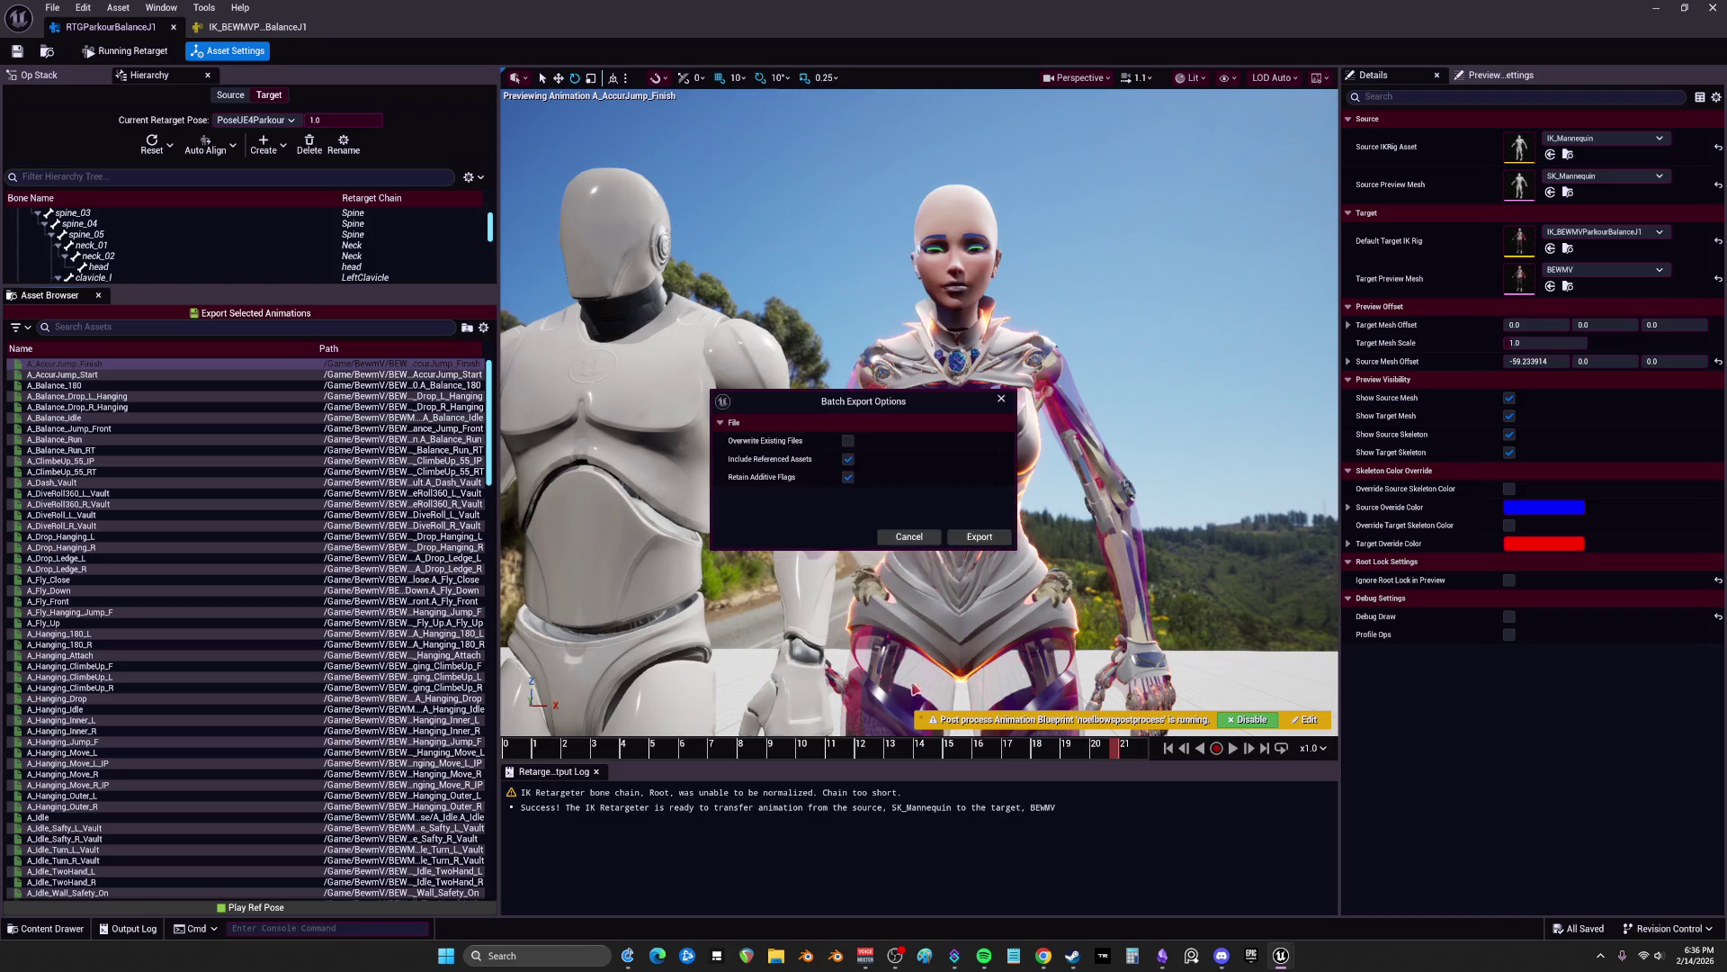
{"action": "left_click", "coordinate": [981, 537]}
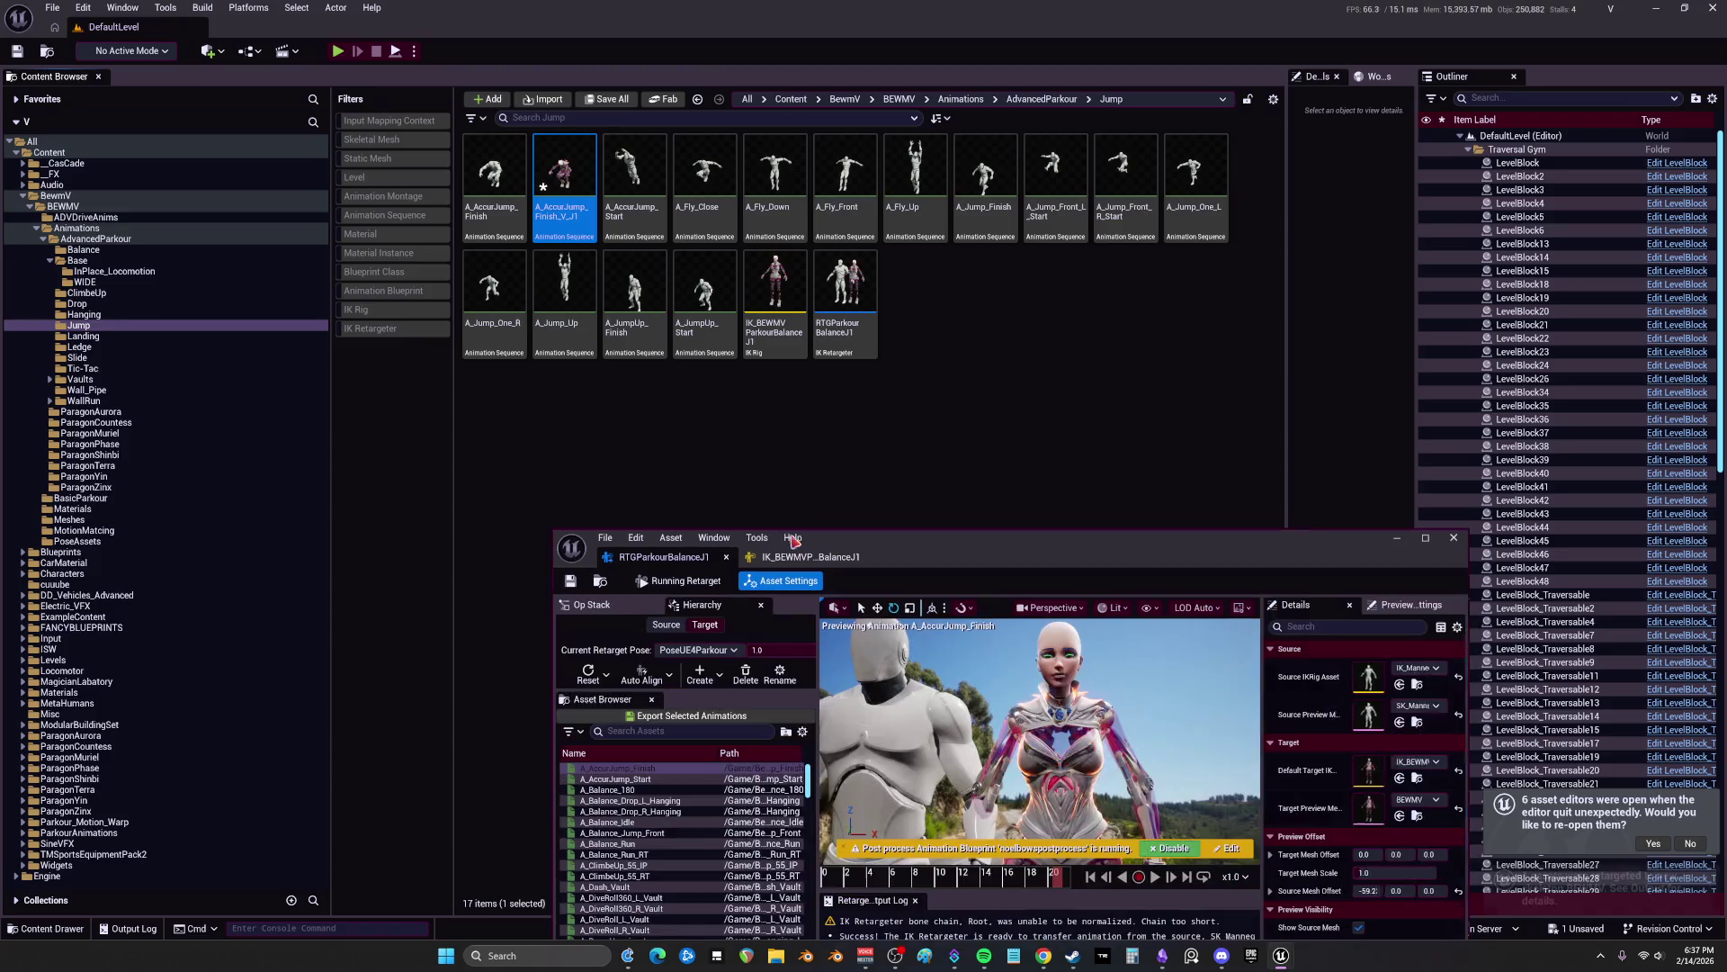
{"action": "left_click_drag", "start_coordinate": [927, 559], "coordinate": [927, 9]}
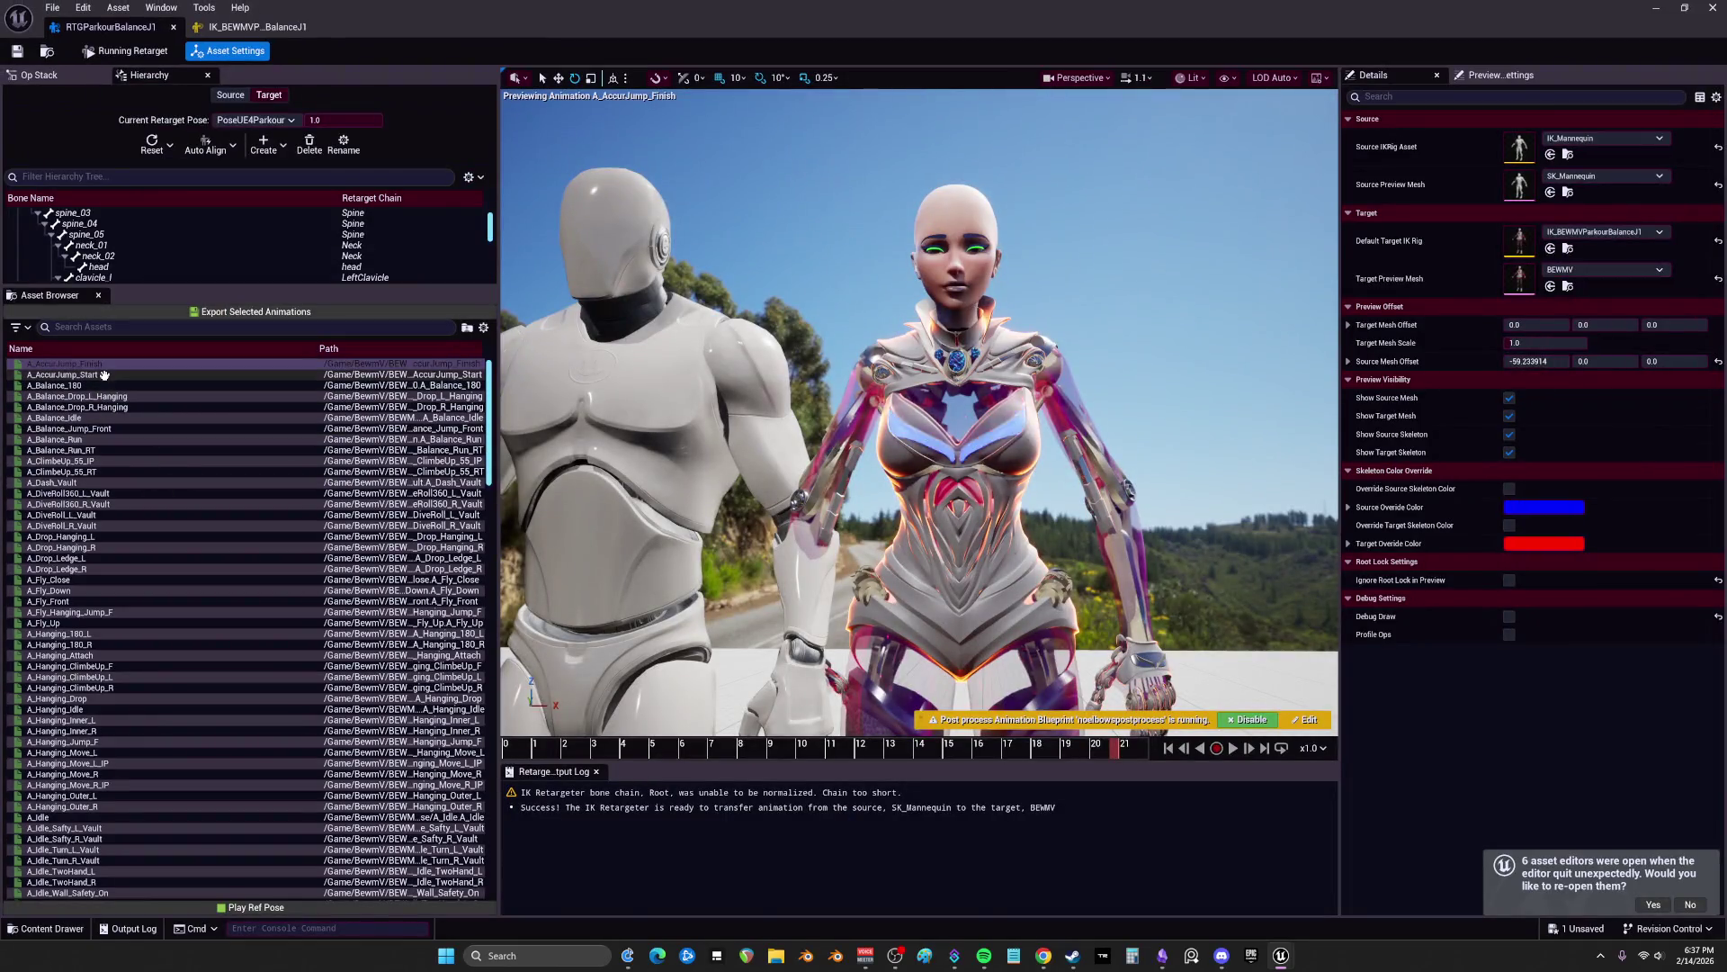
Step: Preview A_AccuJump_Start, paused and scrubbed back to the start
{"action": "left_click", "coordinate": [104, 375]}
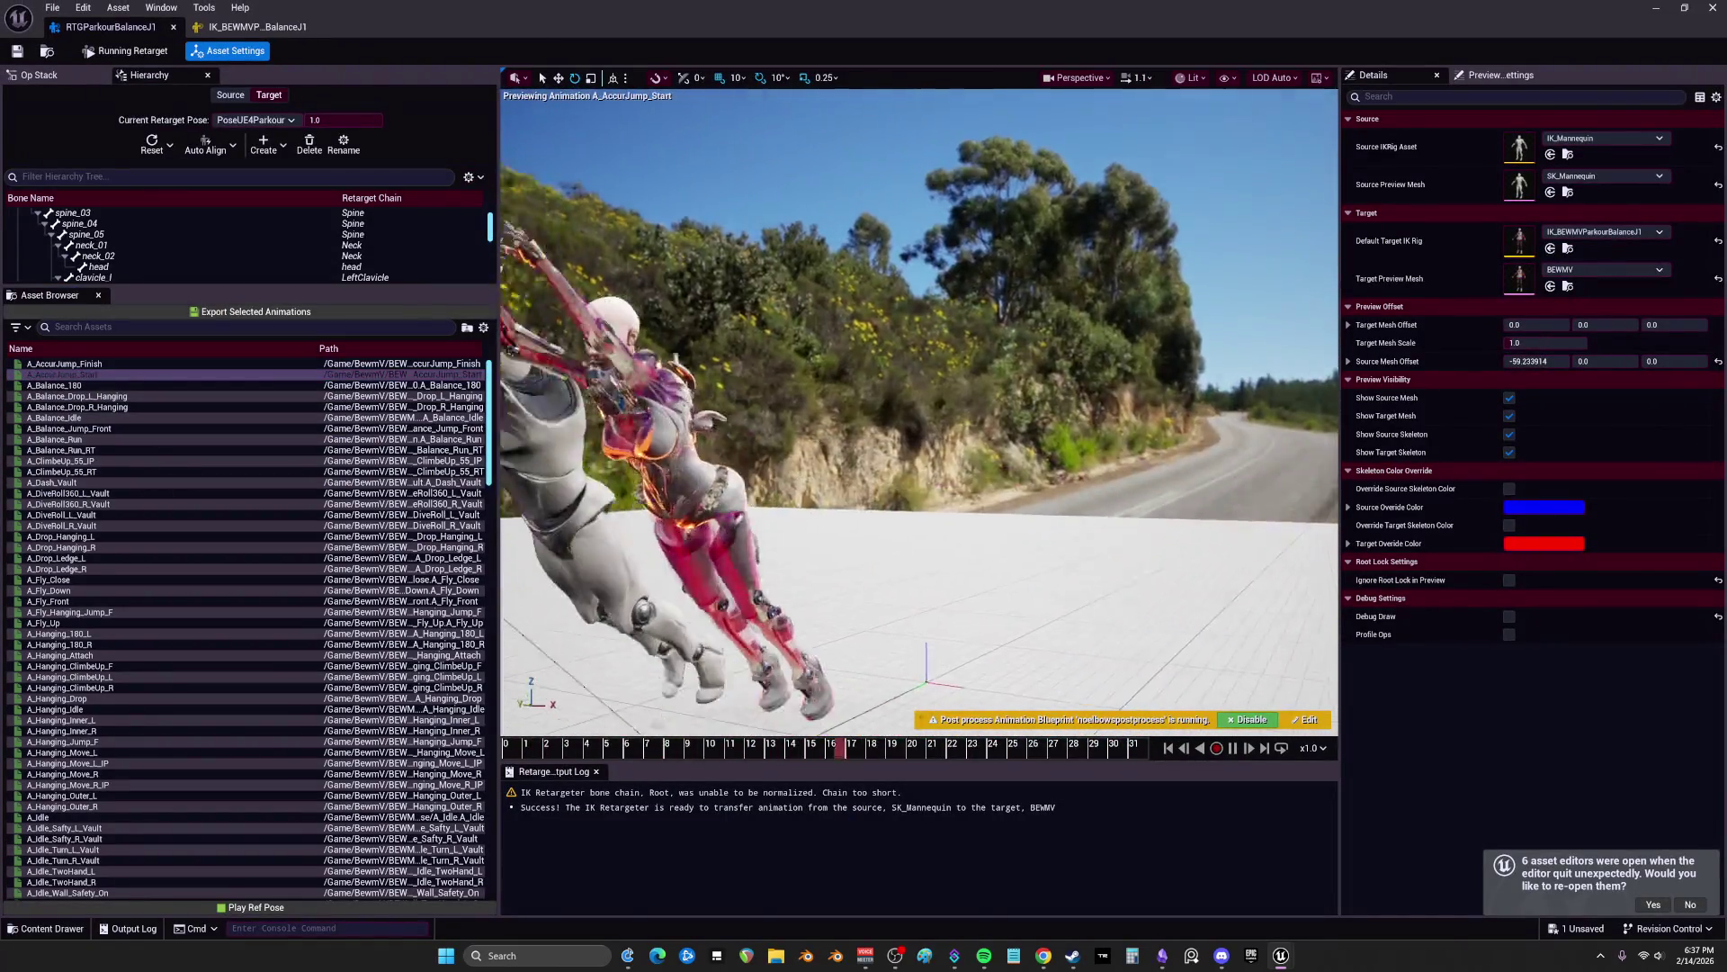
{"action": "key", "text": "space"}
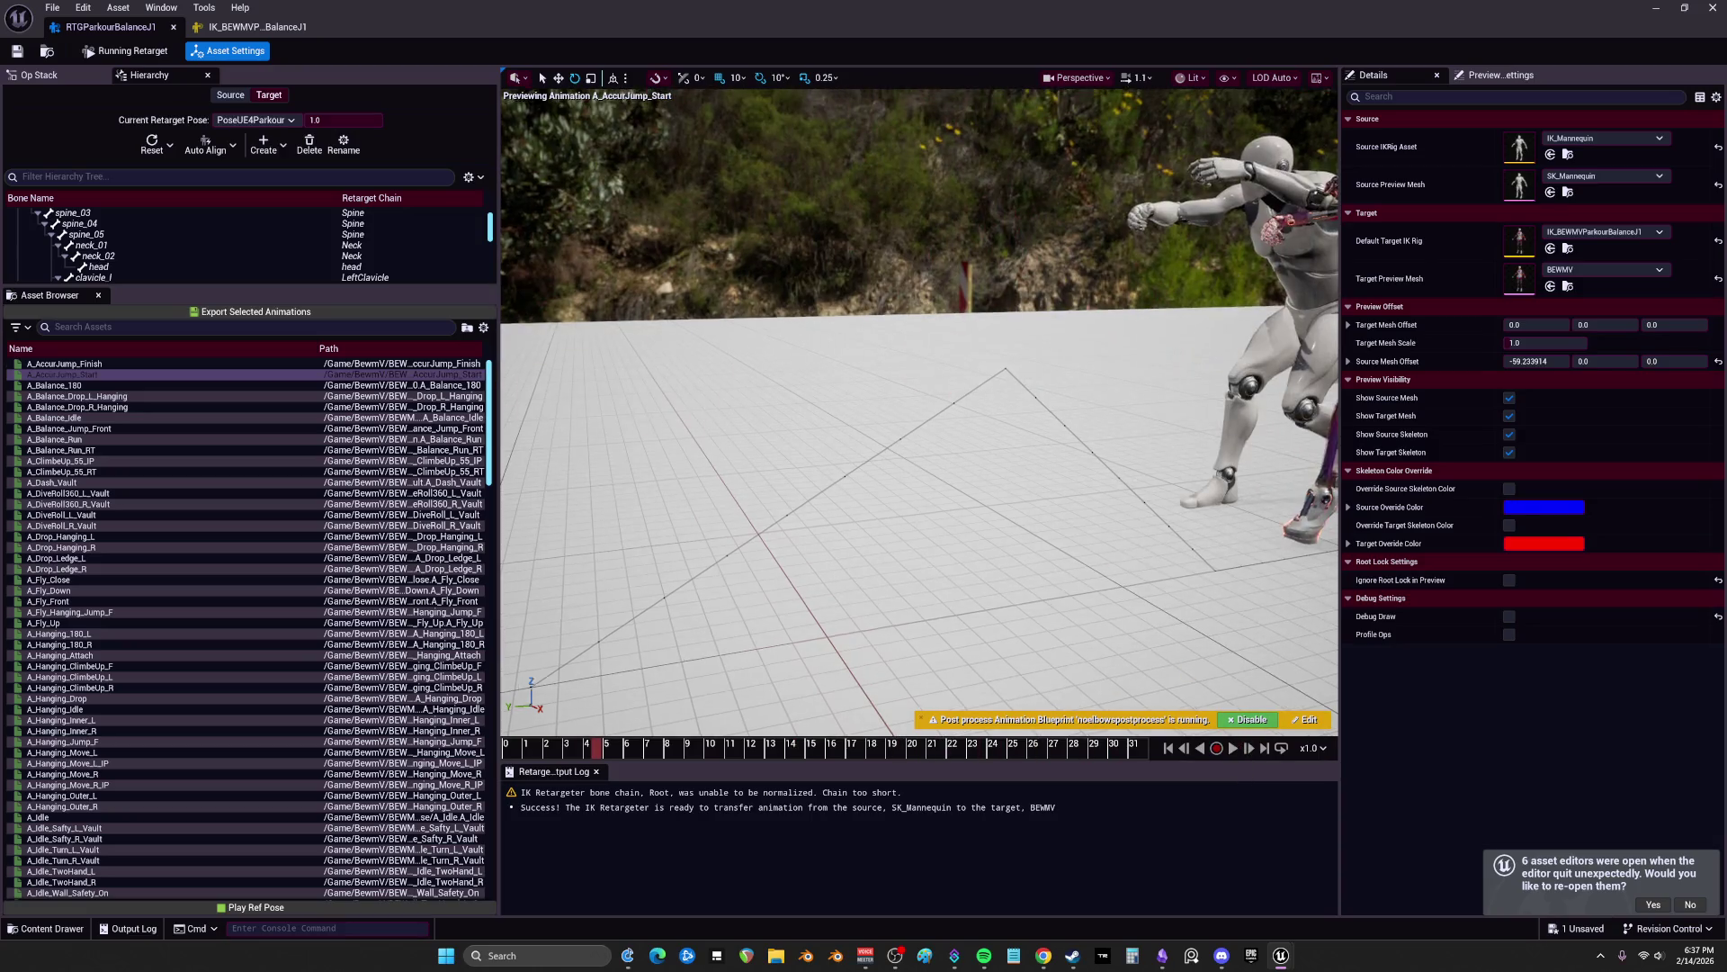
{"action": "mouse_move", "coordinate": [921, 750]}
{"action": "left_mouse_down"}
{"action": "mouse_move", "coordinate": [525, 754]}
{"action": "mouse_move", "coordinate": [821, 254]}
{"action": "mouse_move", "coordinate": [870, 4]}
{"action": "left_mouse_up"}
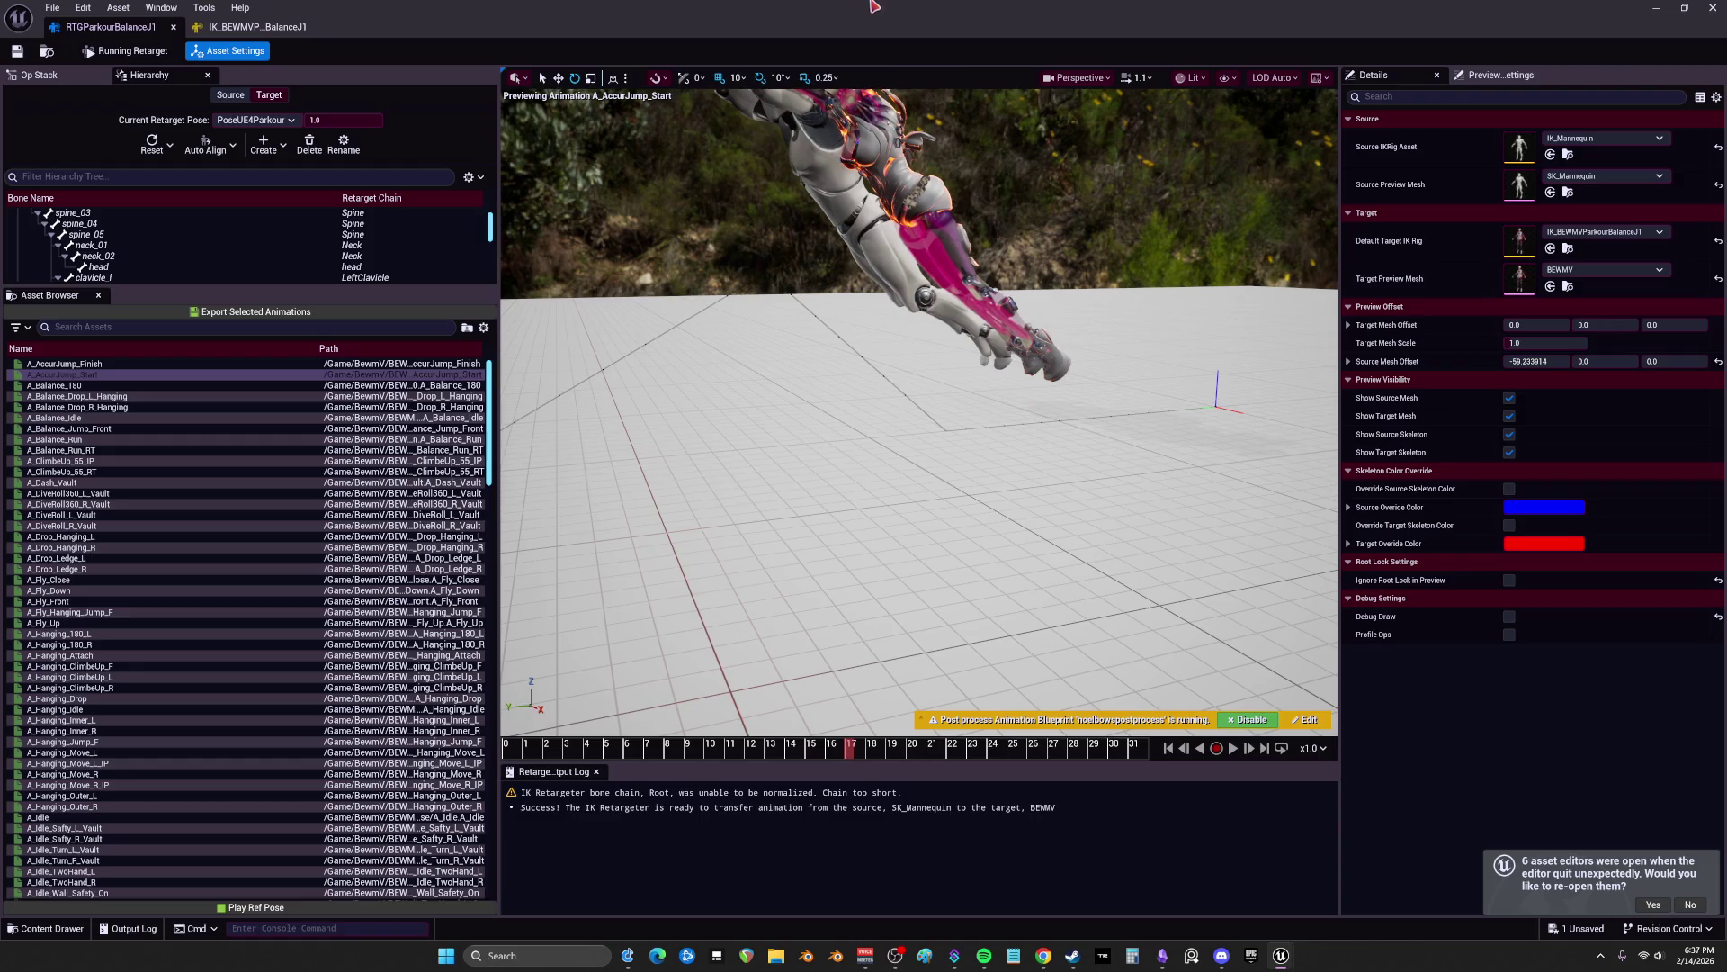
Step: Draw the full bone hierarchy in the viewport, scrub to mid-jump, and bring up export settings
{"action": "left_click", "coordinate": [1190, 77]}
{"action": "left_click", "coordinate": [1096, 81]}
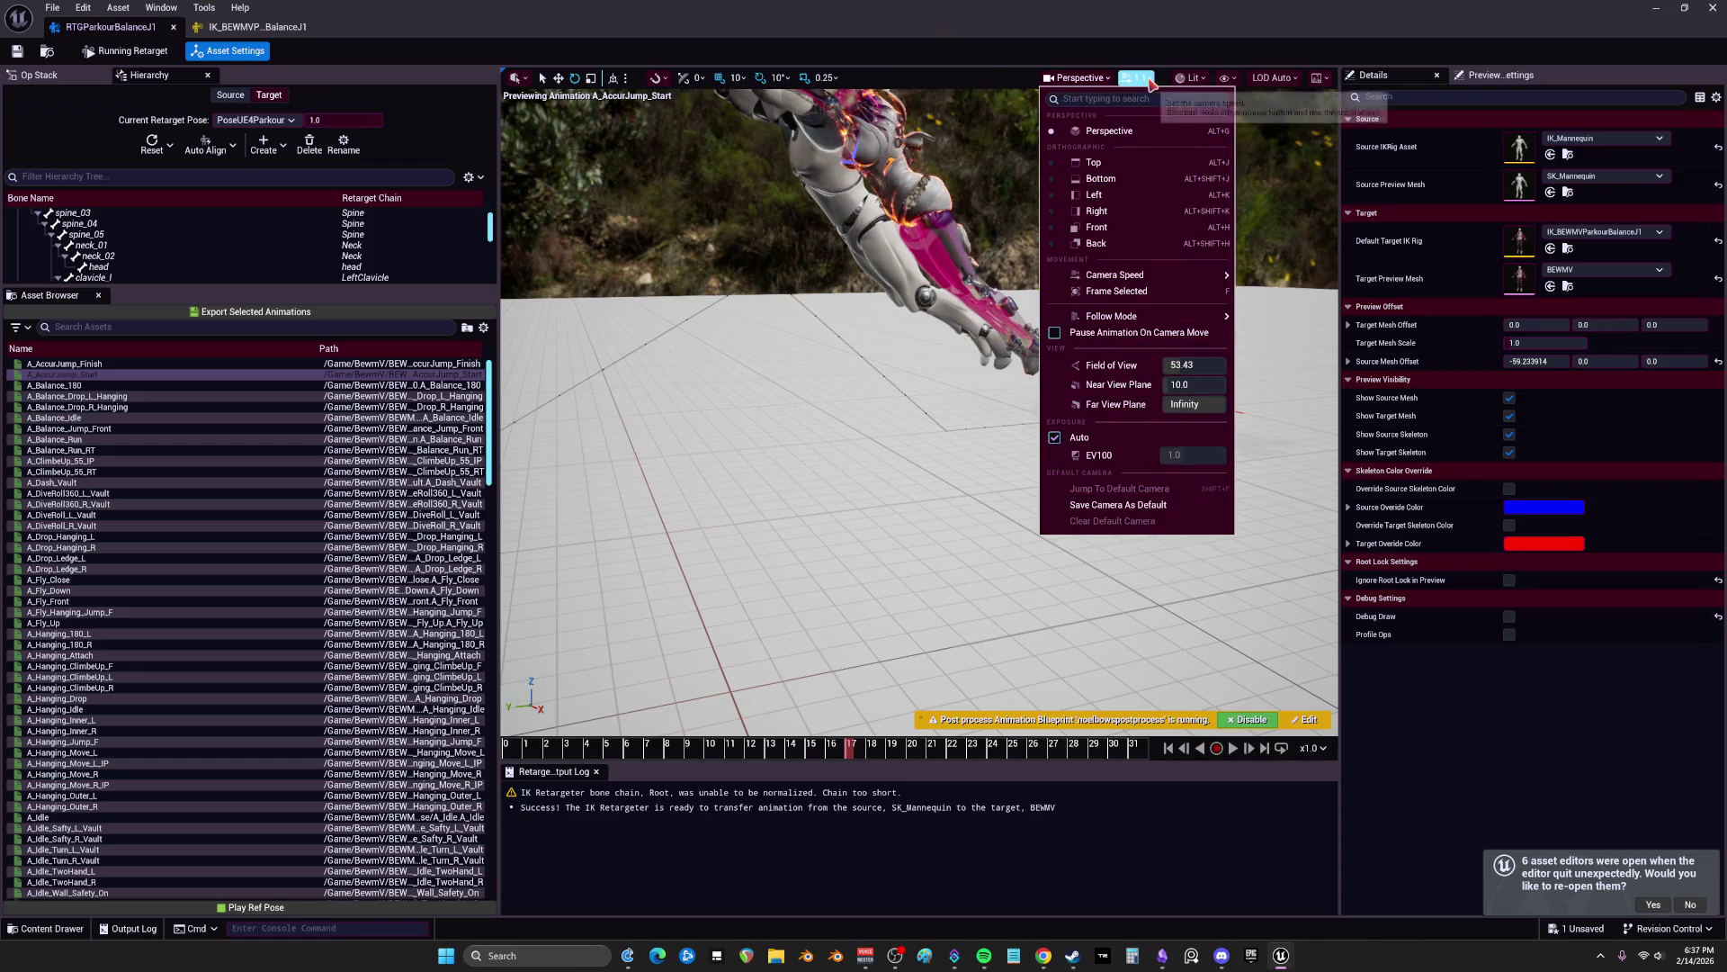
{"action": "left_click", "coordinate": [1226, 77]}
{"action": "mouse_move", "coordinate": [1277, 179]}
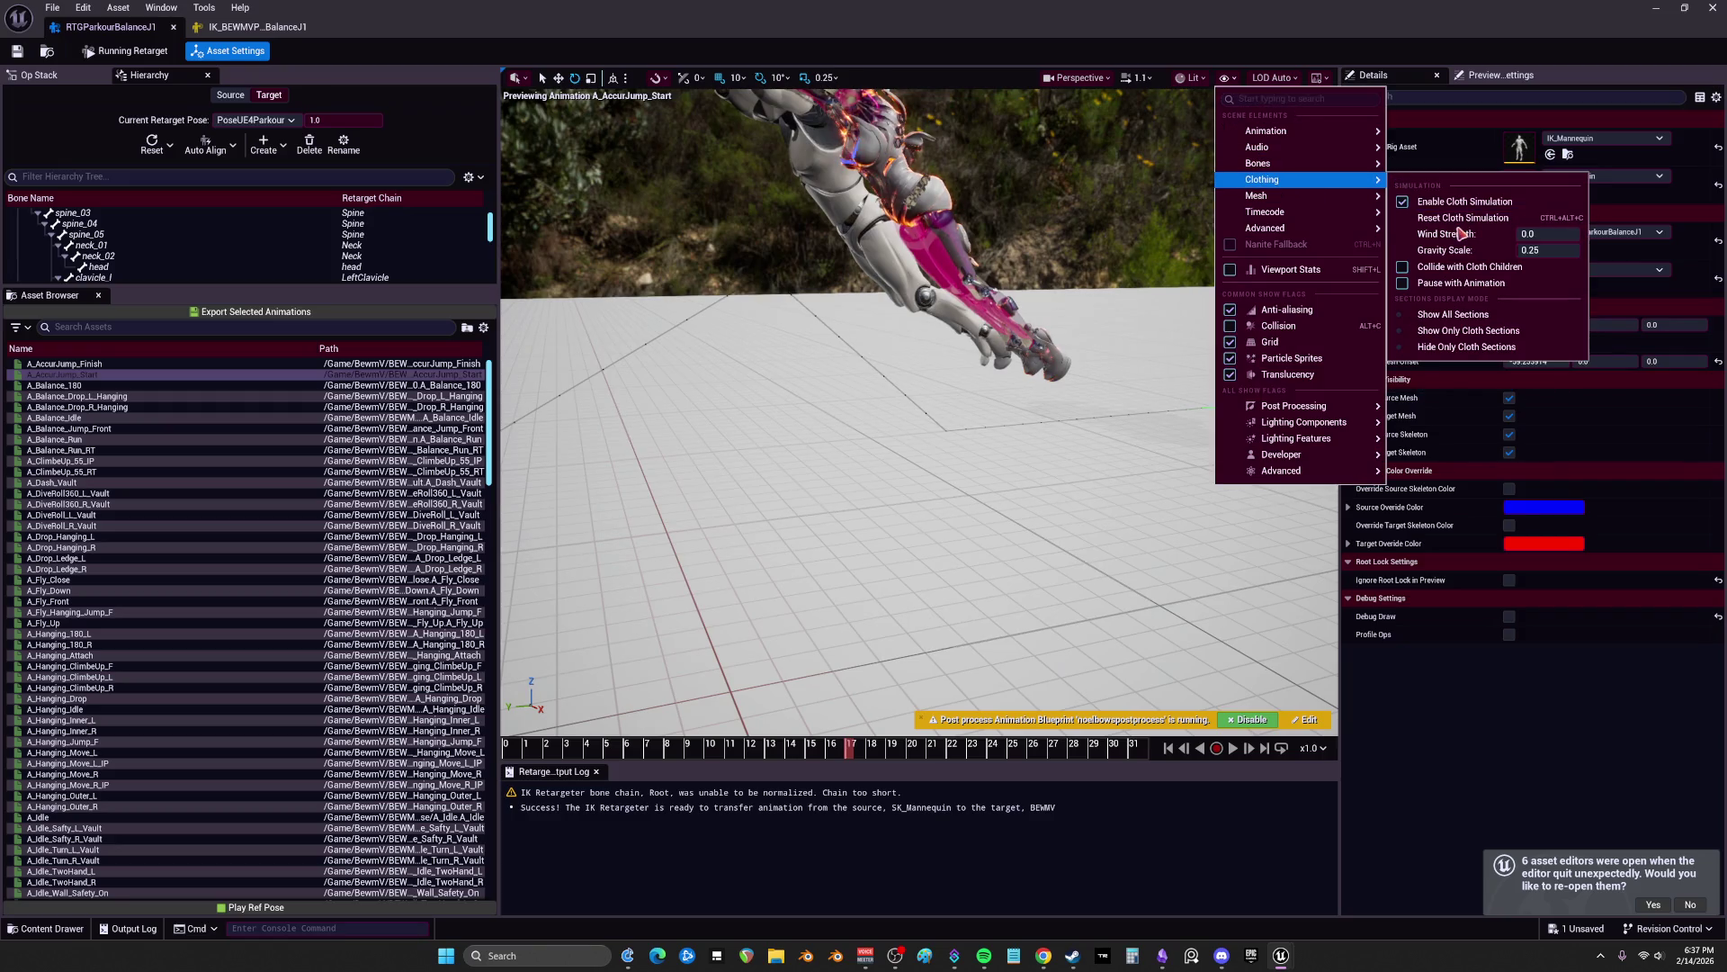
{"action": "mouse_move", "coordinate": [1352, 167]}
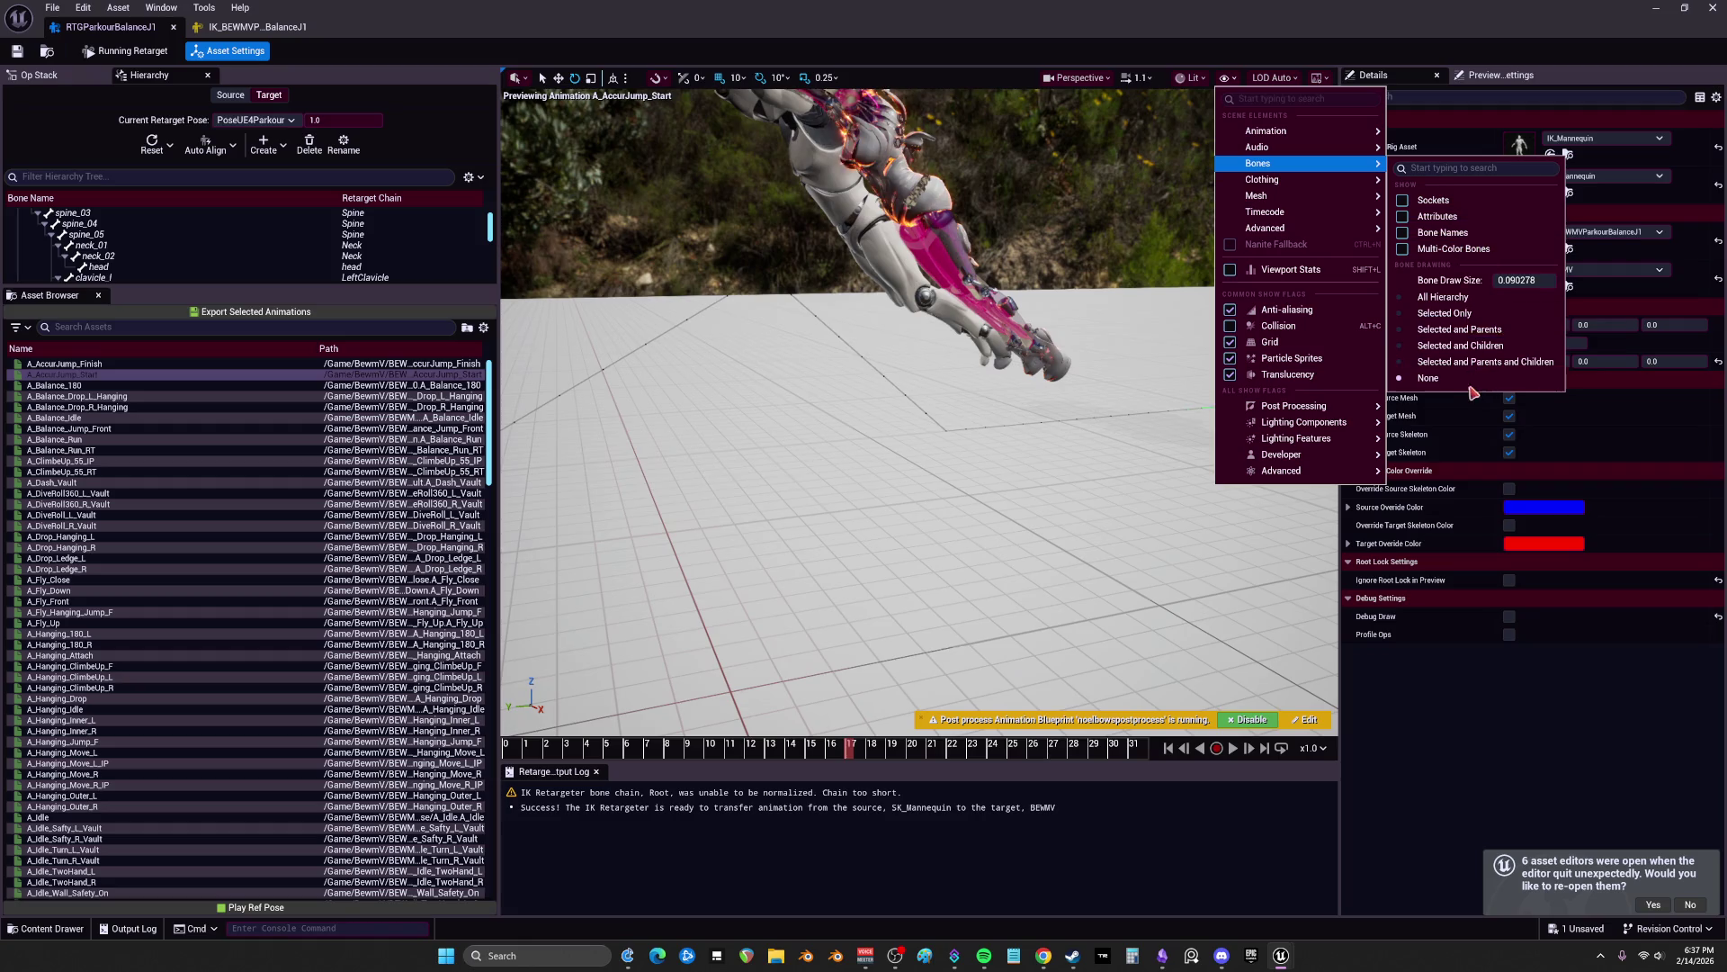
{"action": "left_click", "coordinate": [1471, 301]}
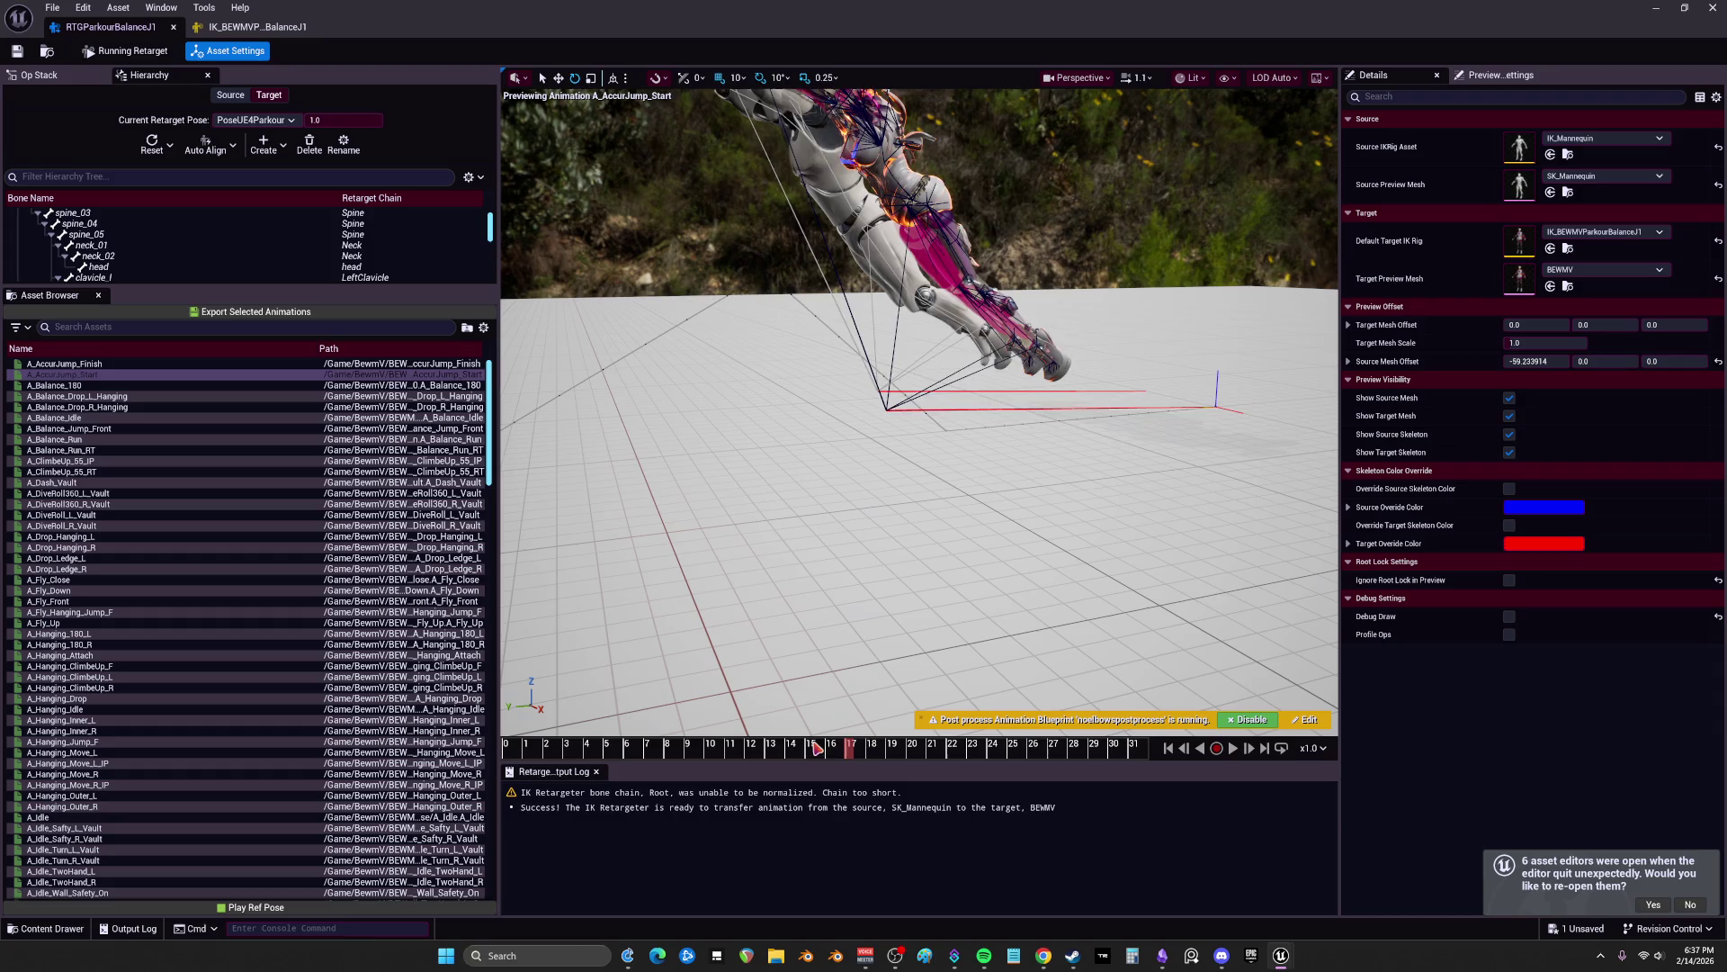
{"action": "mouse_move", "coordinate": [667, 736]}
{"action": "left_mouse_down"}
{"action": "mouse_move", "coordinate": [958, 774]}
{"action": "mouse_move", "coordinate": [1141, 747]}
{"action": "left_mouse_up"}
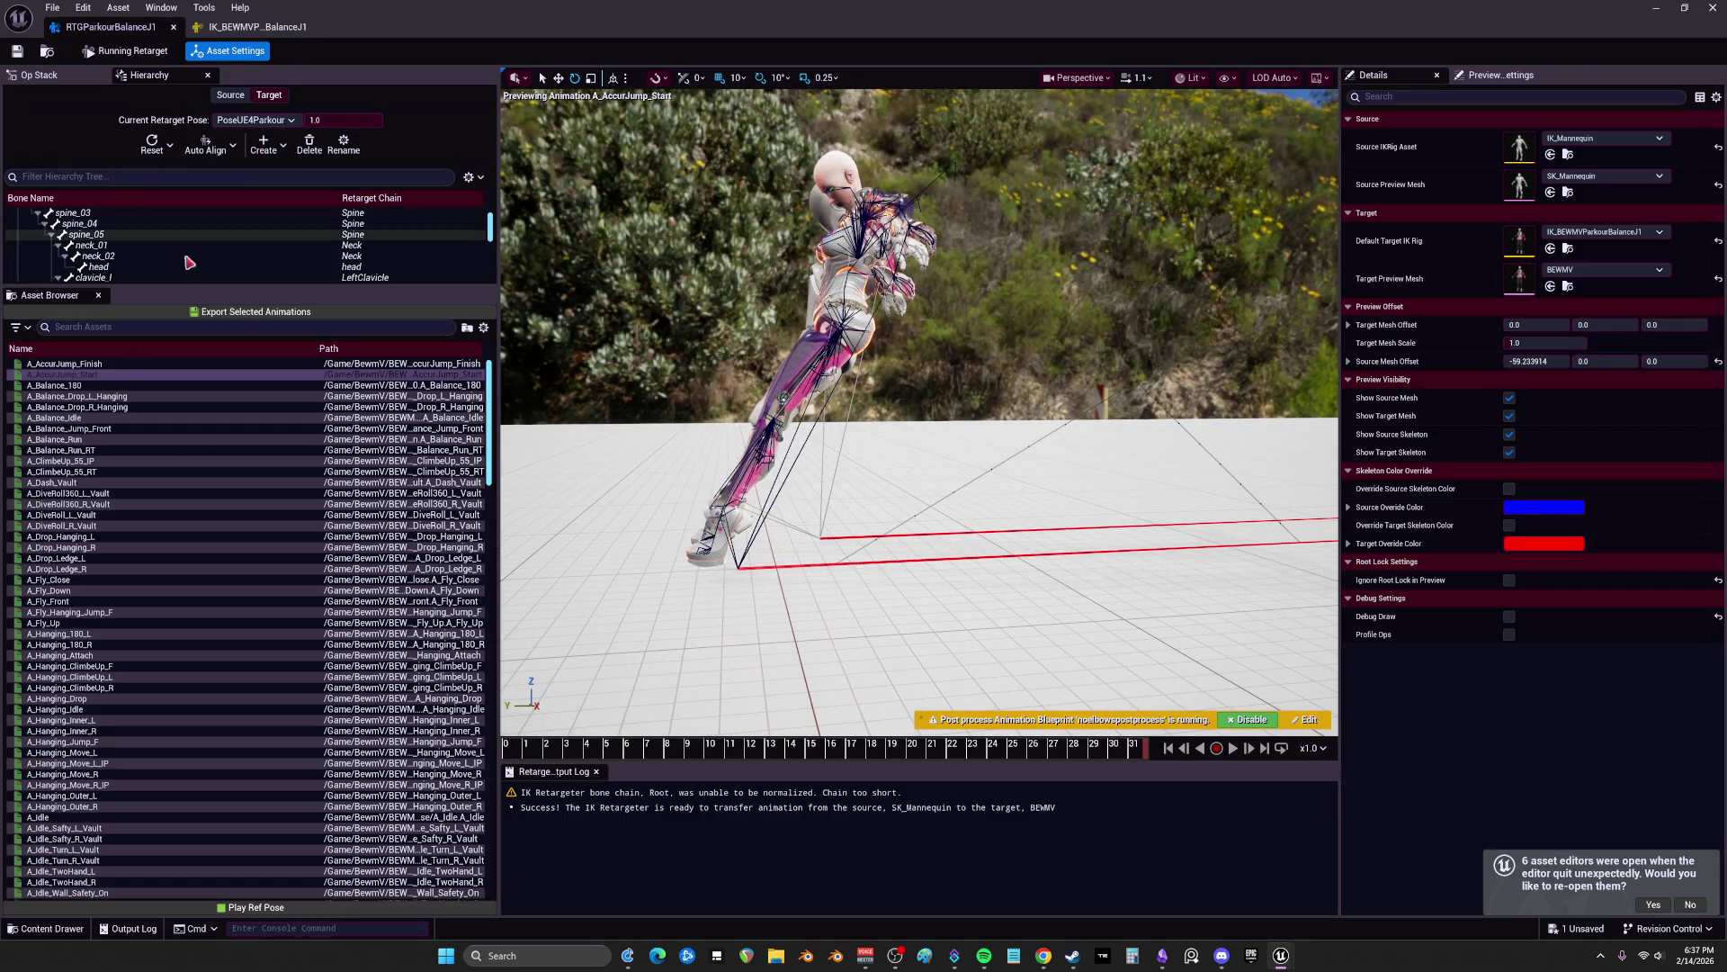
{"action": "left_click", "coordinate": [255, 312]}
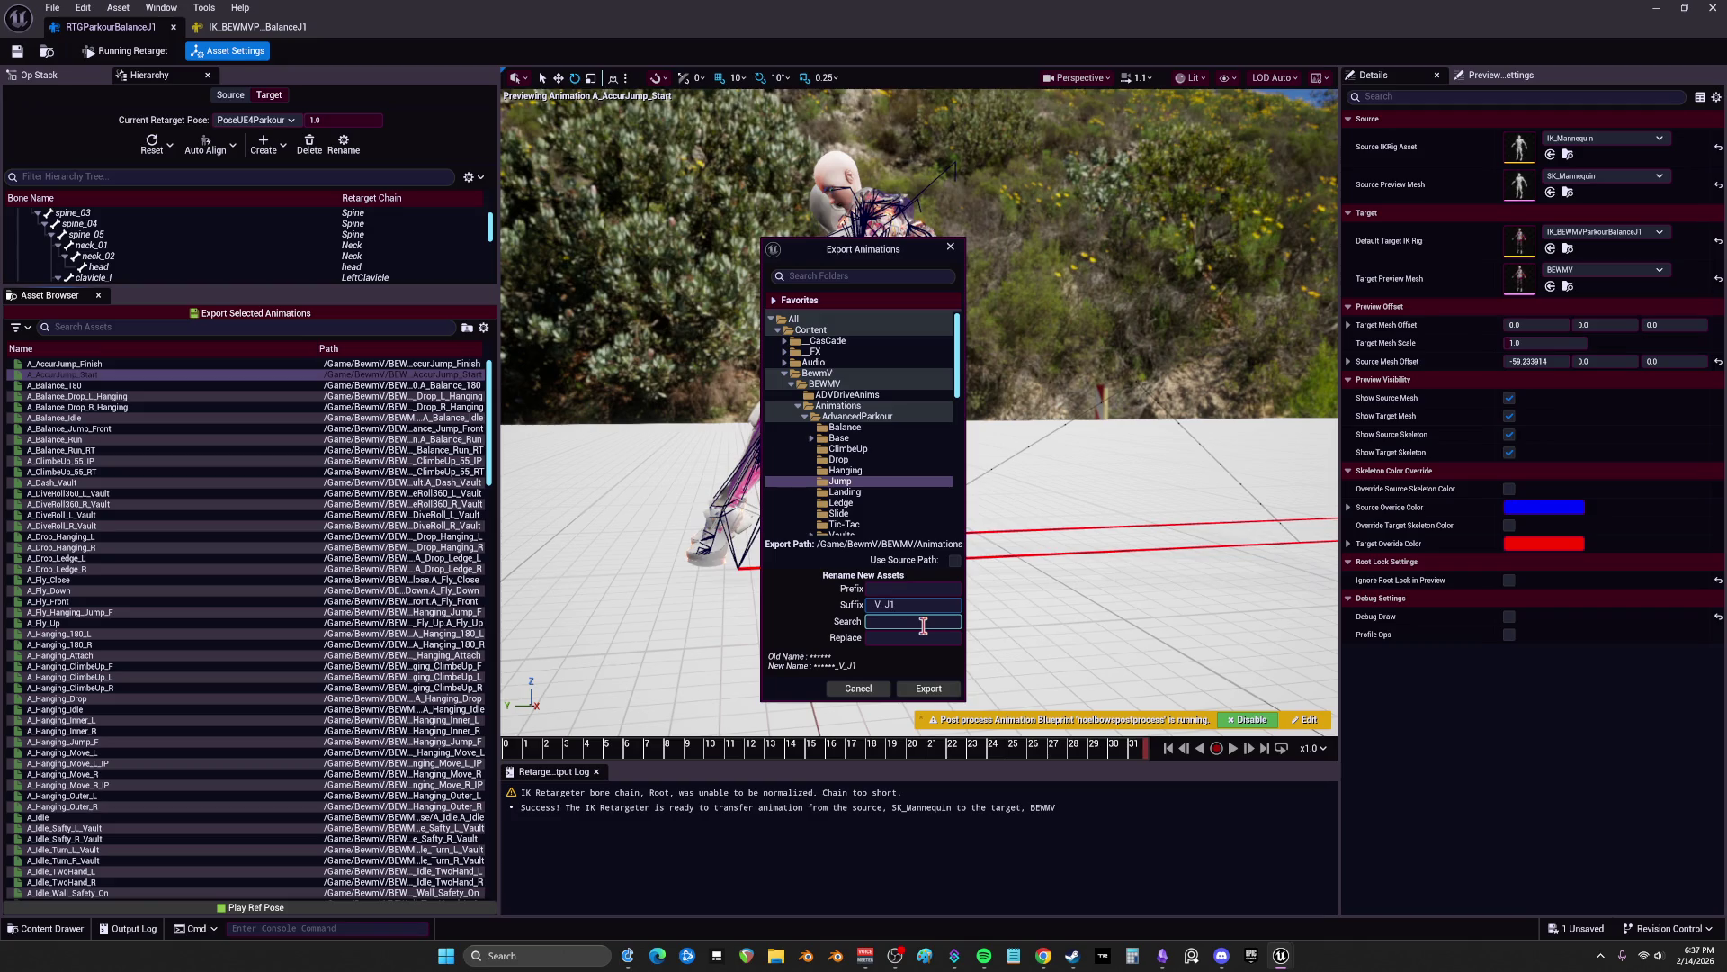
Step: Export A_AccuJump_Start as A_AccuJump_Start_V_J1 into Jump and save all assets
{"action": "left_click", "coordinate": [862, 689]}
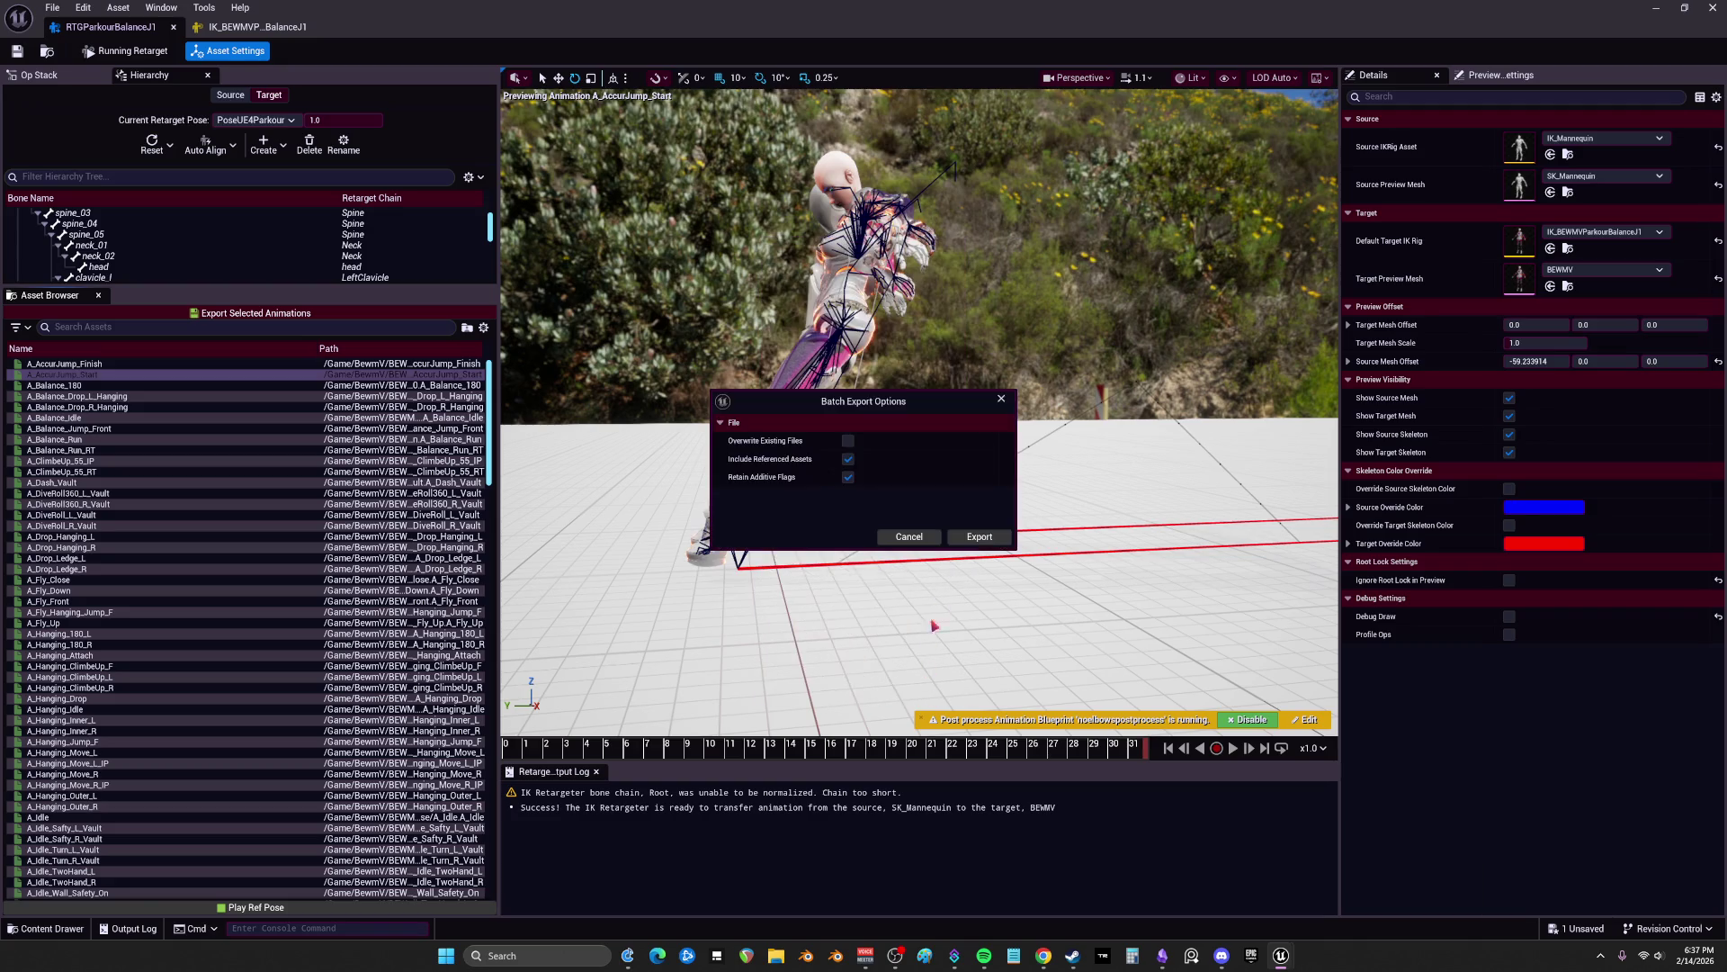
{"action": "left_click", "coordinate": [987, 538]}
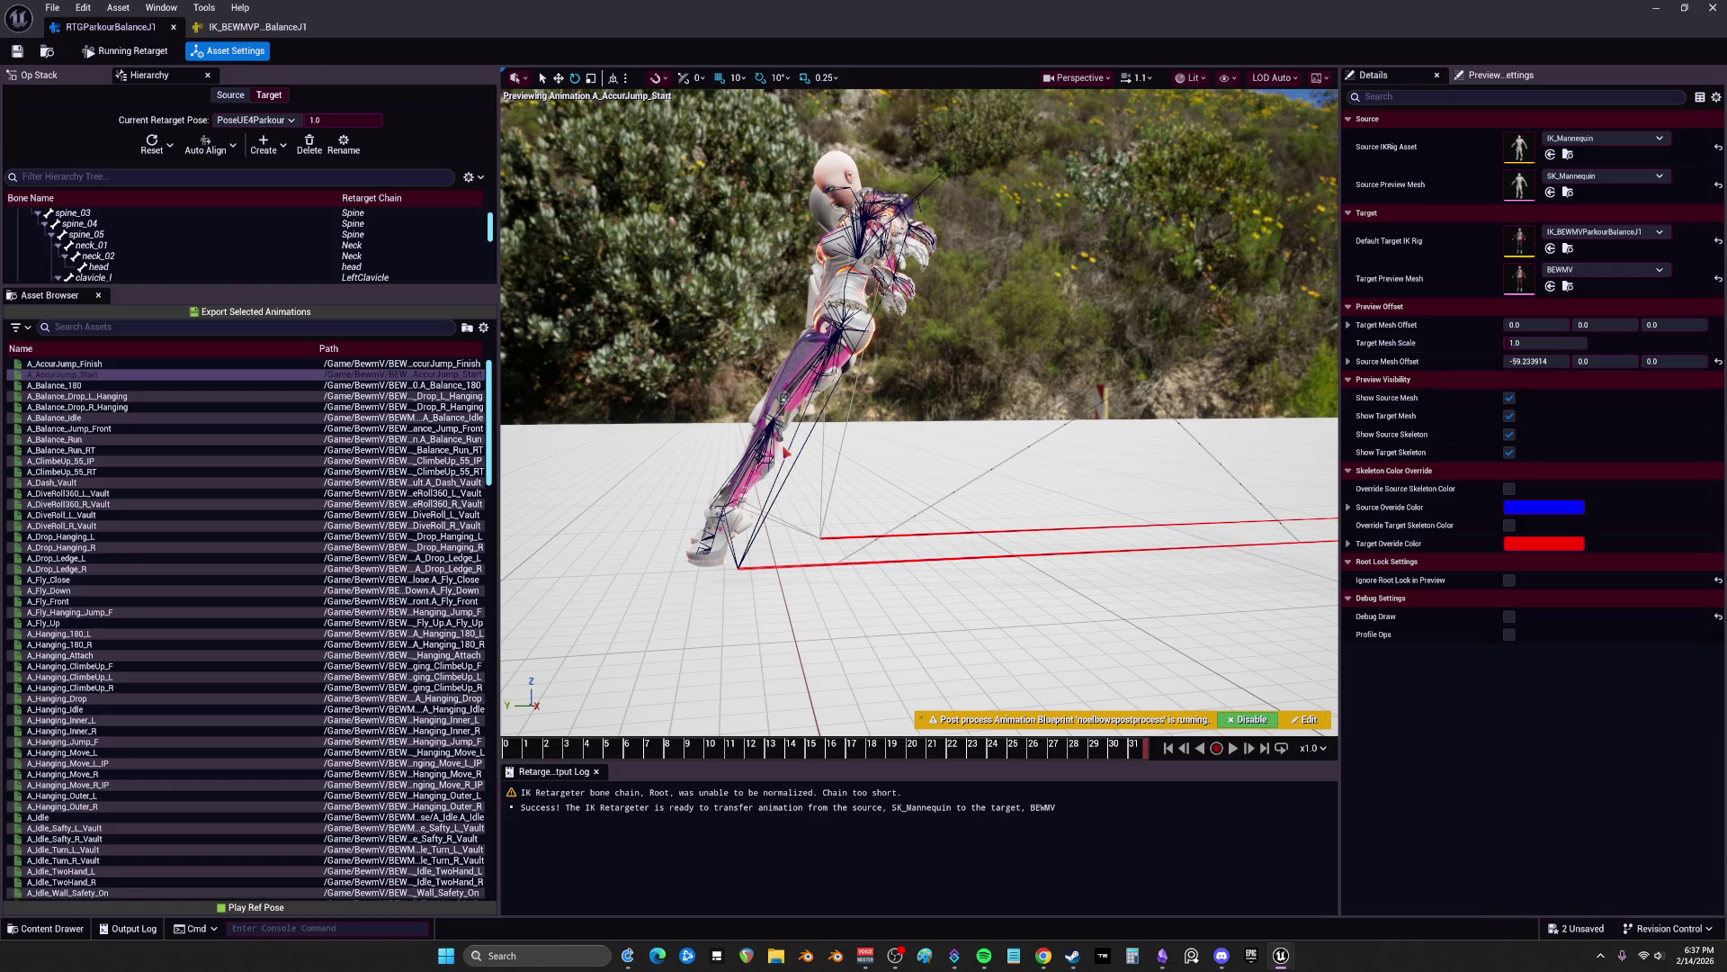
{"action": "left_click", "coordinate": [53, 8]}
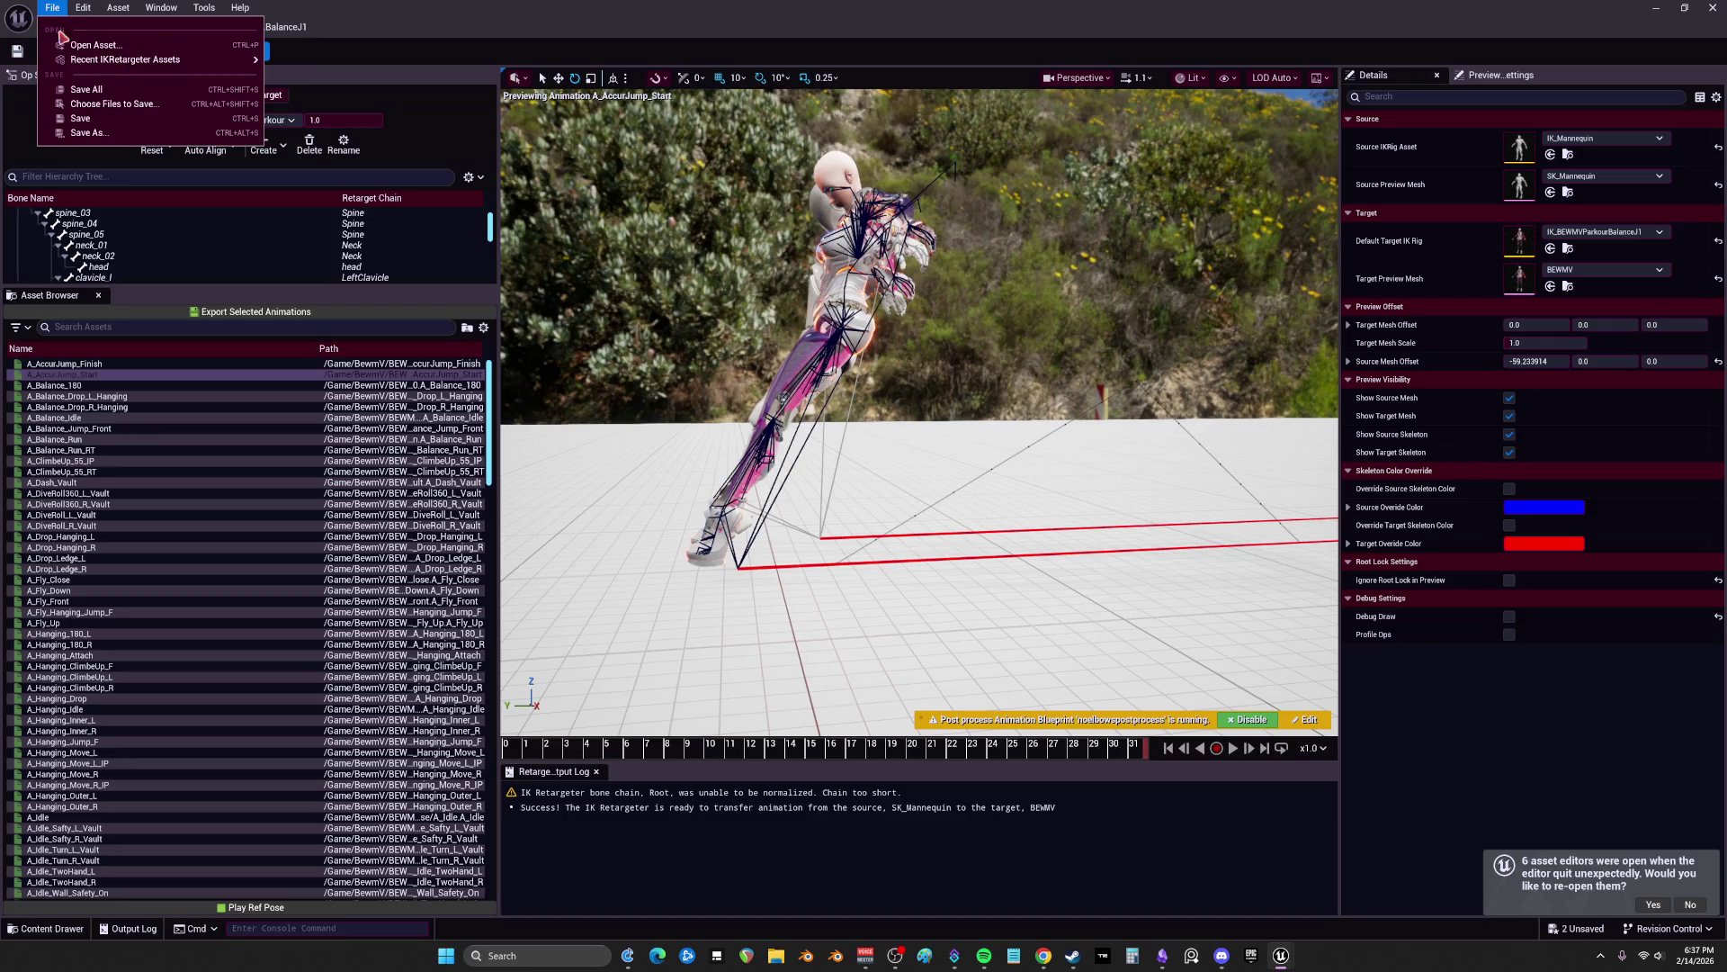
{"action": "left_click", "coordinate": [108, 96]}
Step: Check the exports behind the retargeter, re-maximize it, and preview A_Fly_Close
{"action": "double_click", "coordinate": [711, 34]}
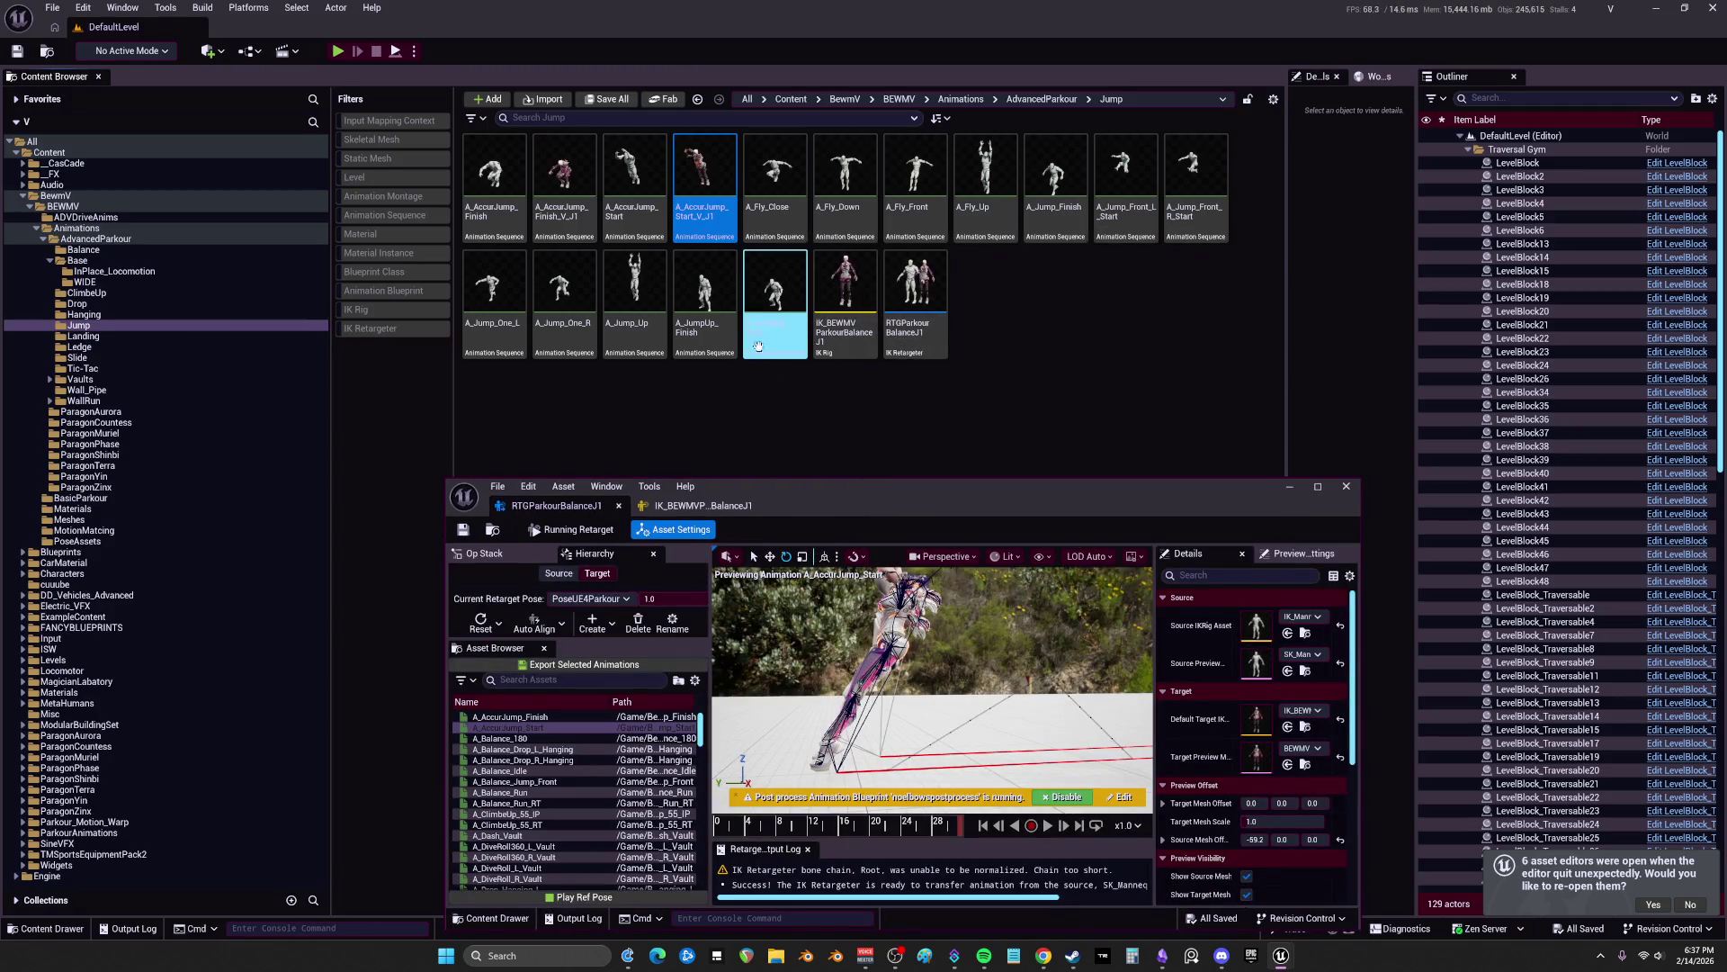
{"action": "double_click", "coordinate": [1055, 490]}
{"action": "scroll", "coordinate": [97, 477], "scroll_direction": "down", "scroll_amount": 3}
{"action": "left_click", "coordinate": [90, 428]}
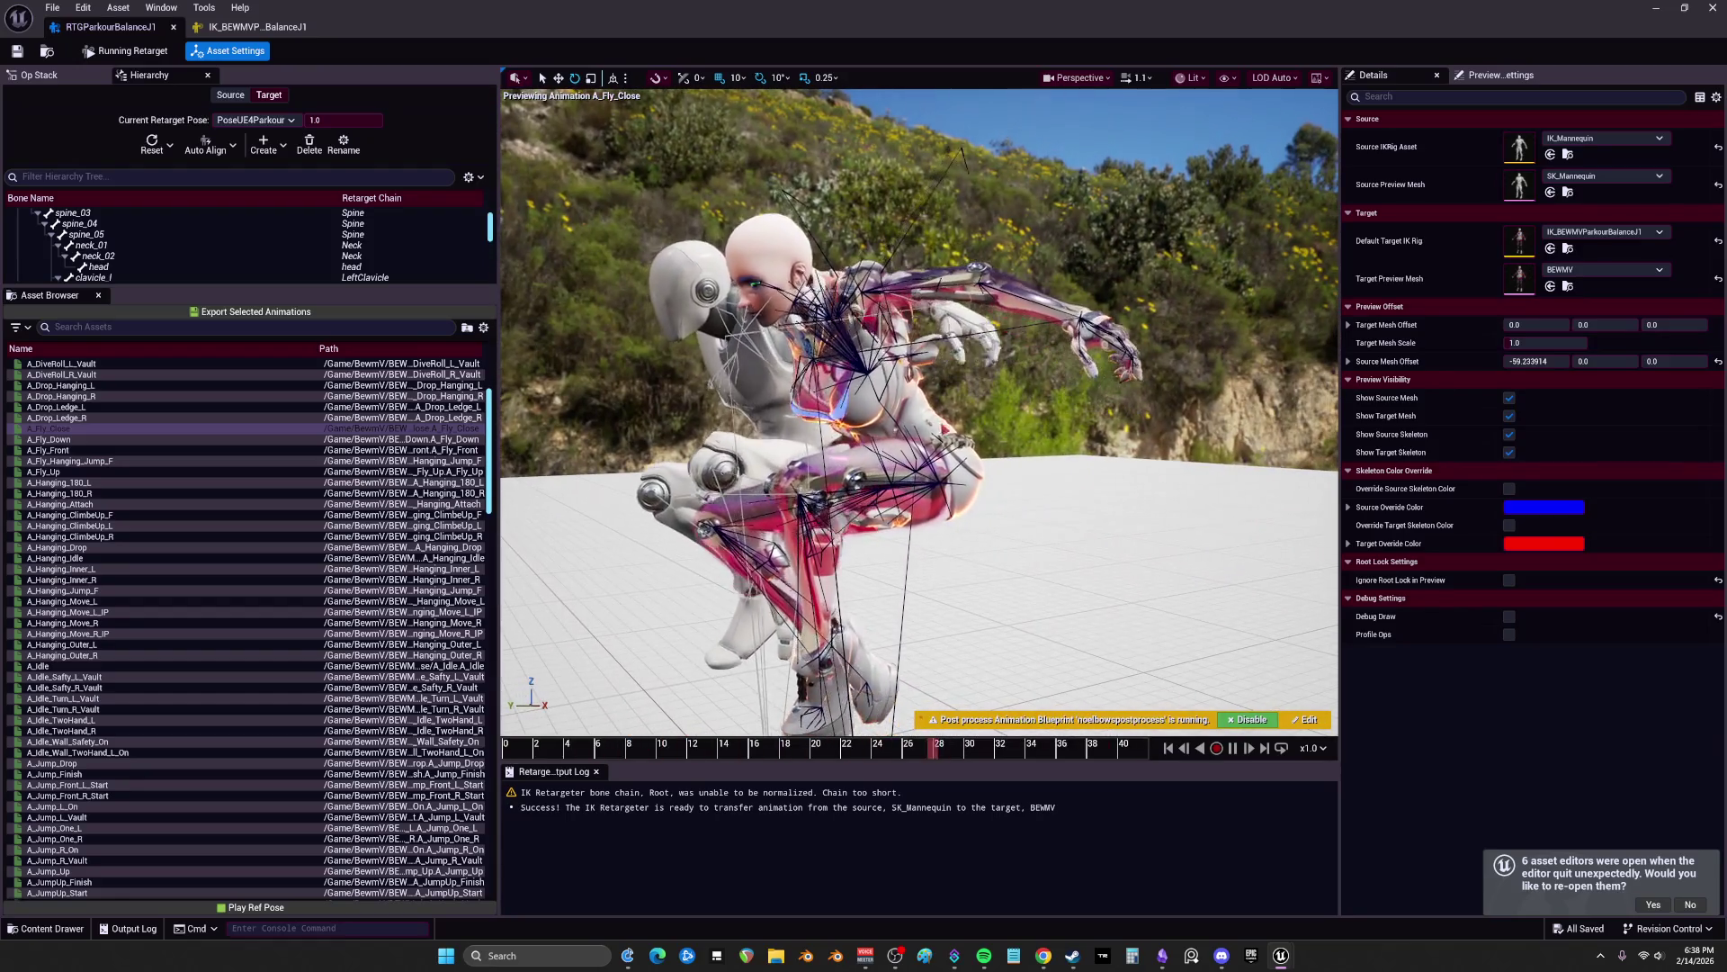
Step: Preview A_Fly_Down, A_Fly_Front and A_Fly_Hanging_Jump_F, pause near the start, then restore down the retargeter
{"action": "left_click", "coordinate": [107, 440]}
{"action": "left_click", "coordinate": [90, 451]}
{"action": "left_click", "coordinate": [90, 462]}
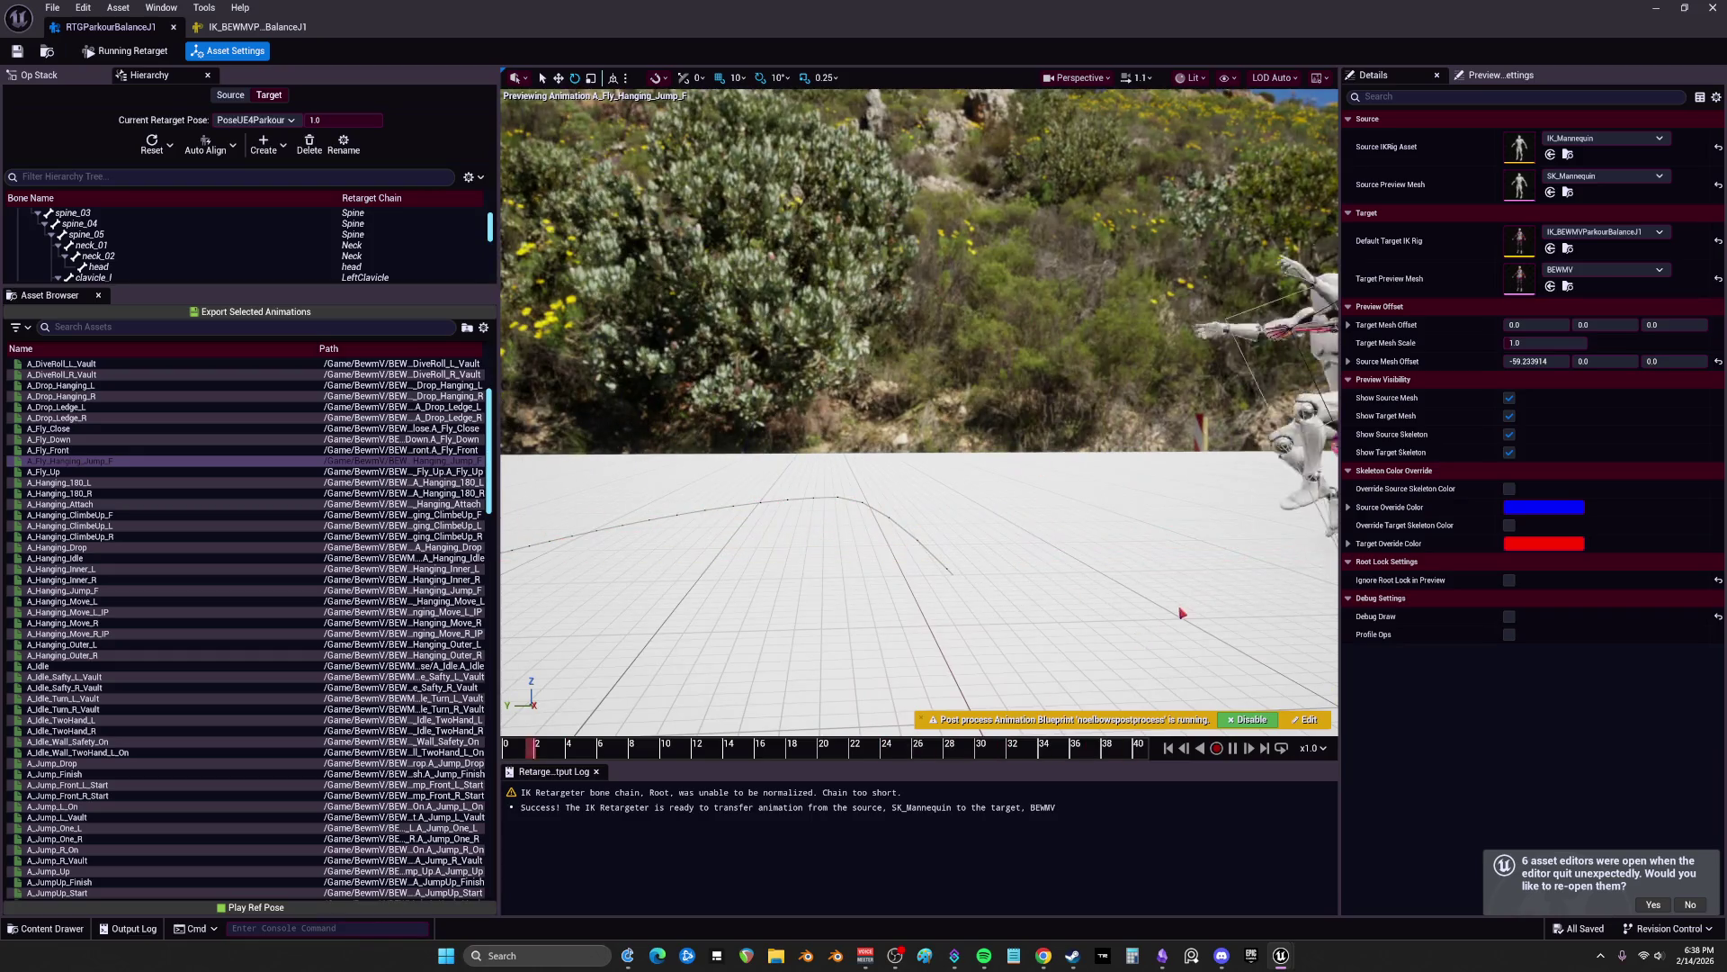
{"action": "key", "text": "space"}
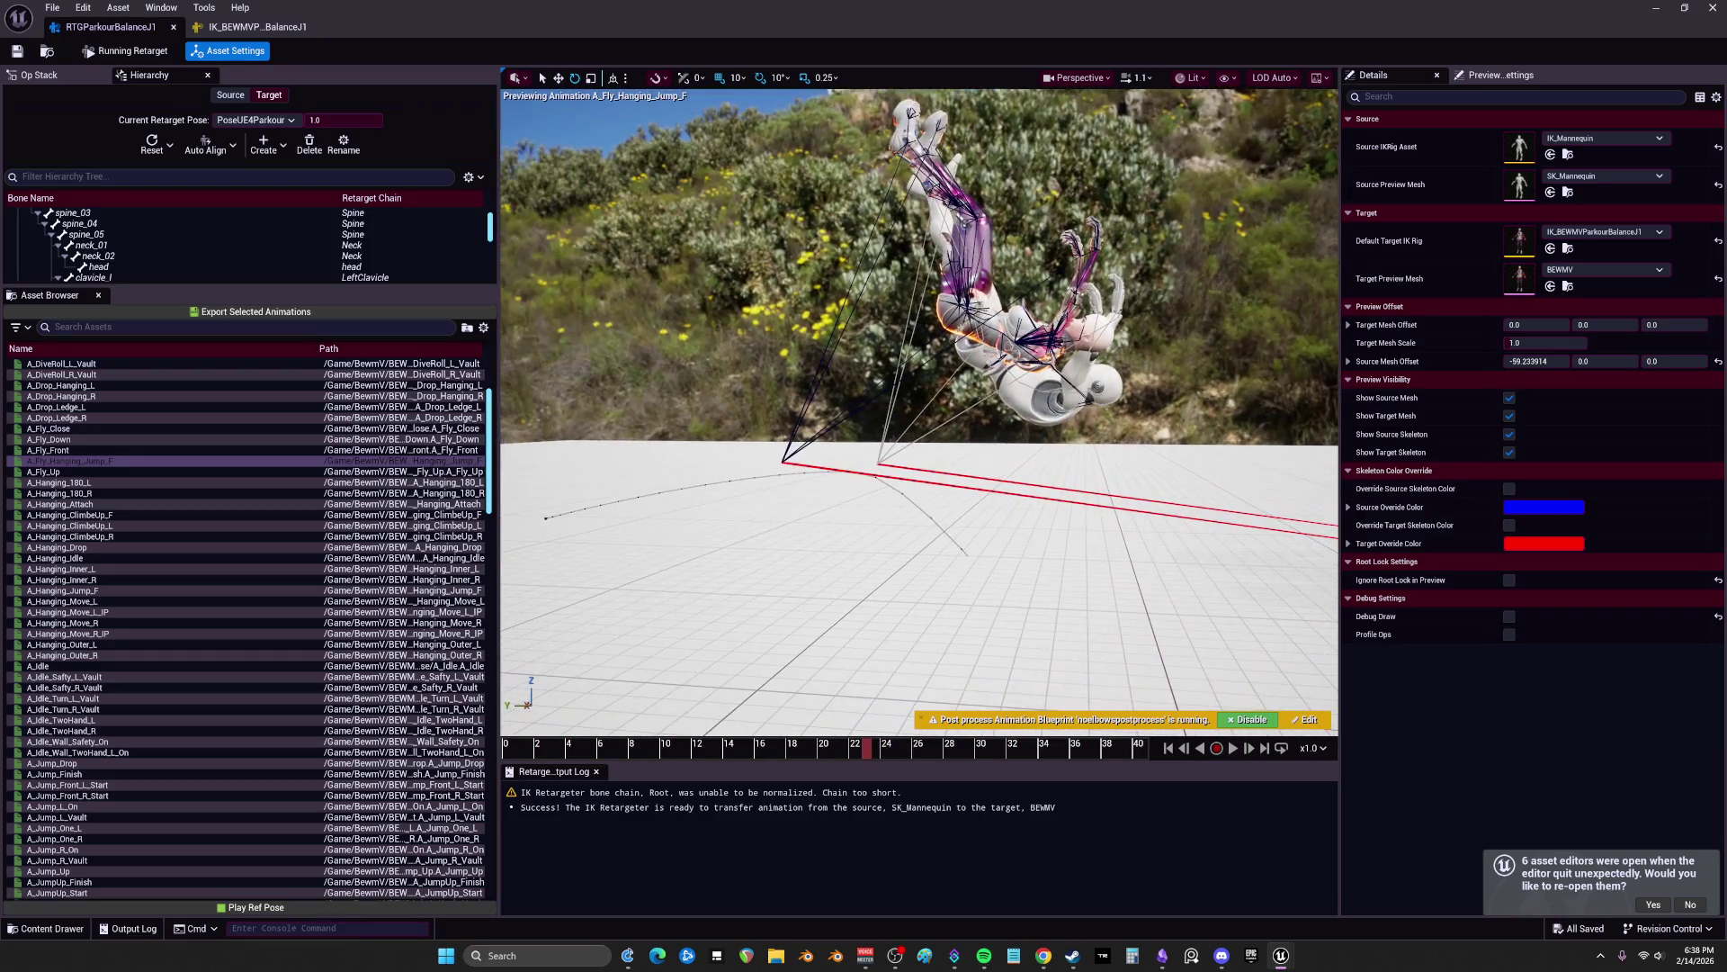
{"action": "left_click_drag", "start_coordinate": [564, 462], "coordinate": [629, 455]}
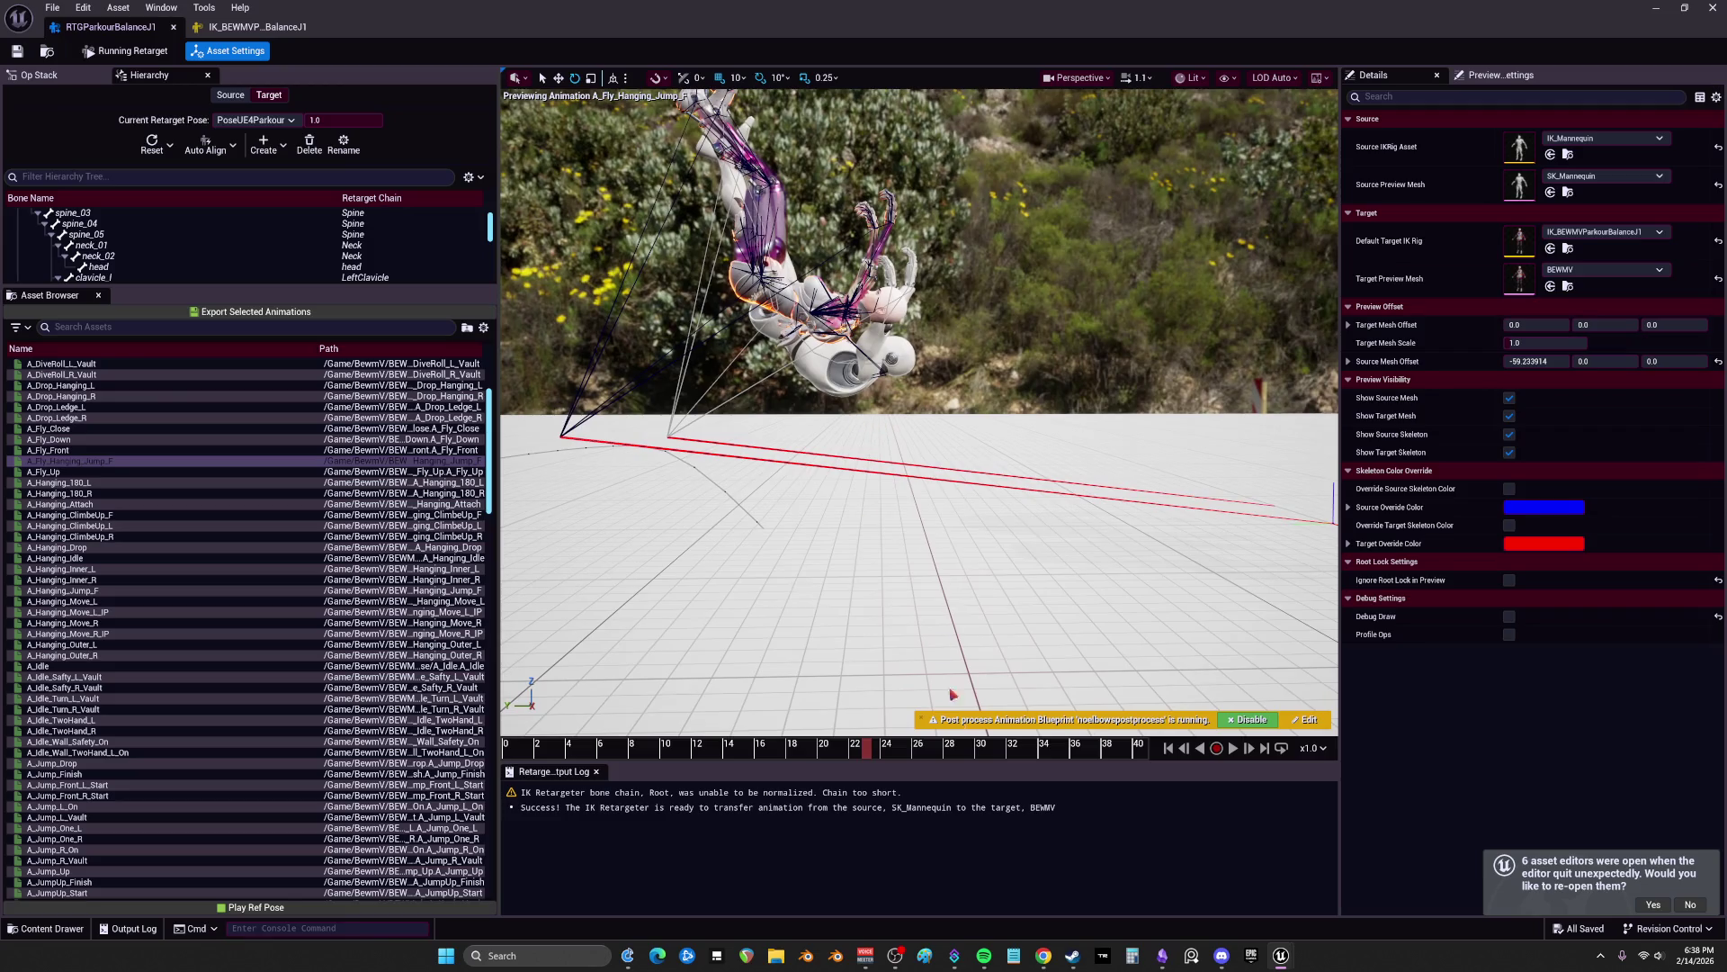
{"action": "mouse_move", "coordinate": [888, 747]}
{"action": "left_mouse_down"}
{"action": "mouse_move", "coordinate": [517, 745]}
{"action": "mouse_move", "coordinate": [868, 703]}
{"action": "left_mouse_up"}
{"action": "left_click_drag", "start_coordinate": [891, 11], "coordinate": [885, 506]}
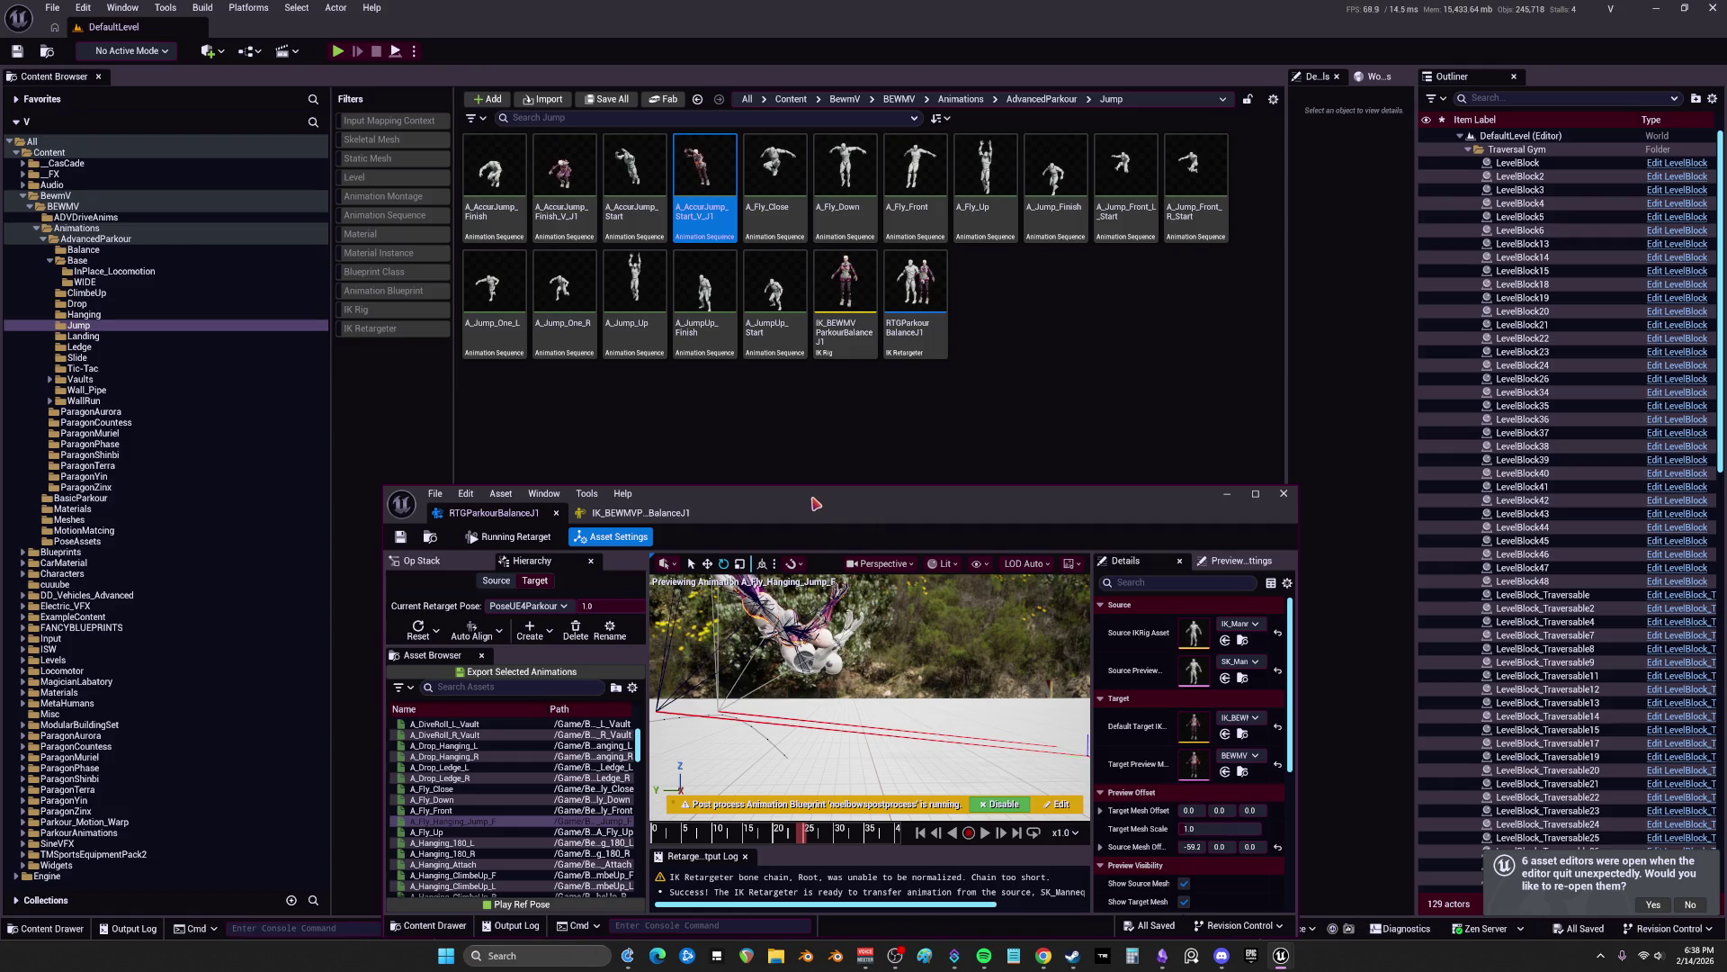
Step: Open A_Fly_Hanging_Jump_F_V_B2 from the Hanging folder in the animation editor, then close it
{"action": "mouse_move", "coordinate": [851, 501]}
{"action": "left_mouse_down"}
{"action": "mouse_move", "coordinate": [844, 6]}
{"action": "mouse_move", "coordinate": [745, 449]}
{"action": "left_mouse_up"}
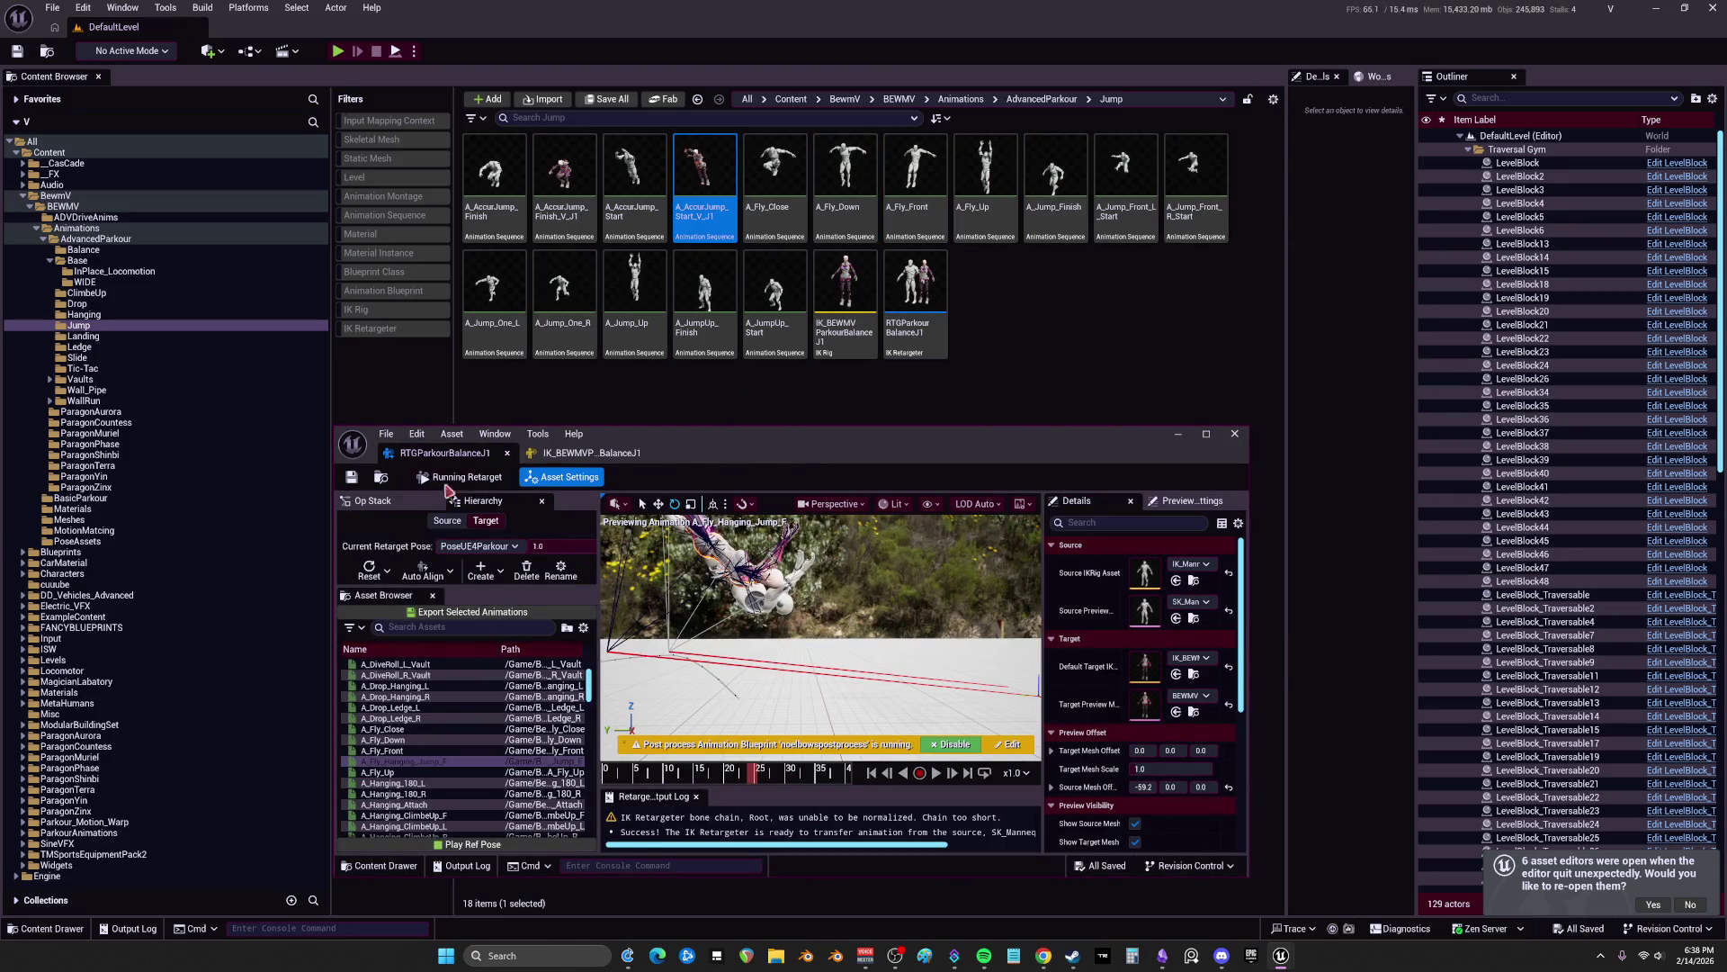
{"action": "left_click", "coordinate": [90, 315]}
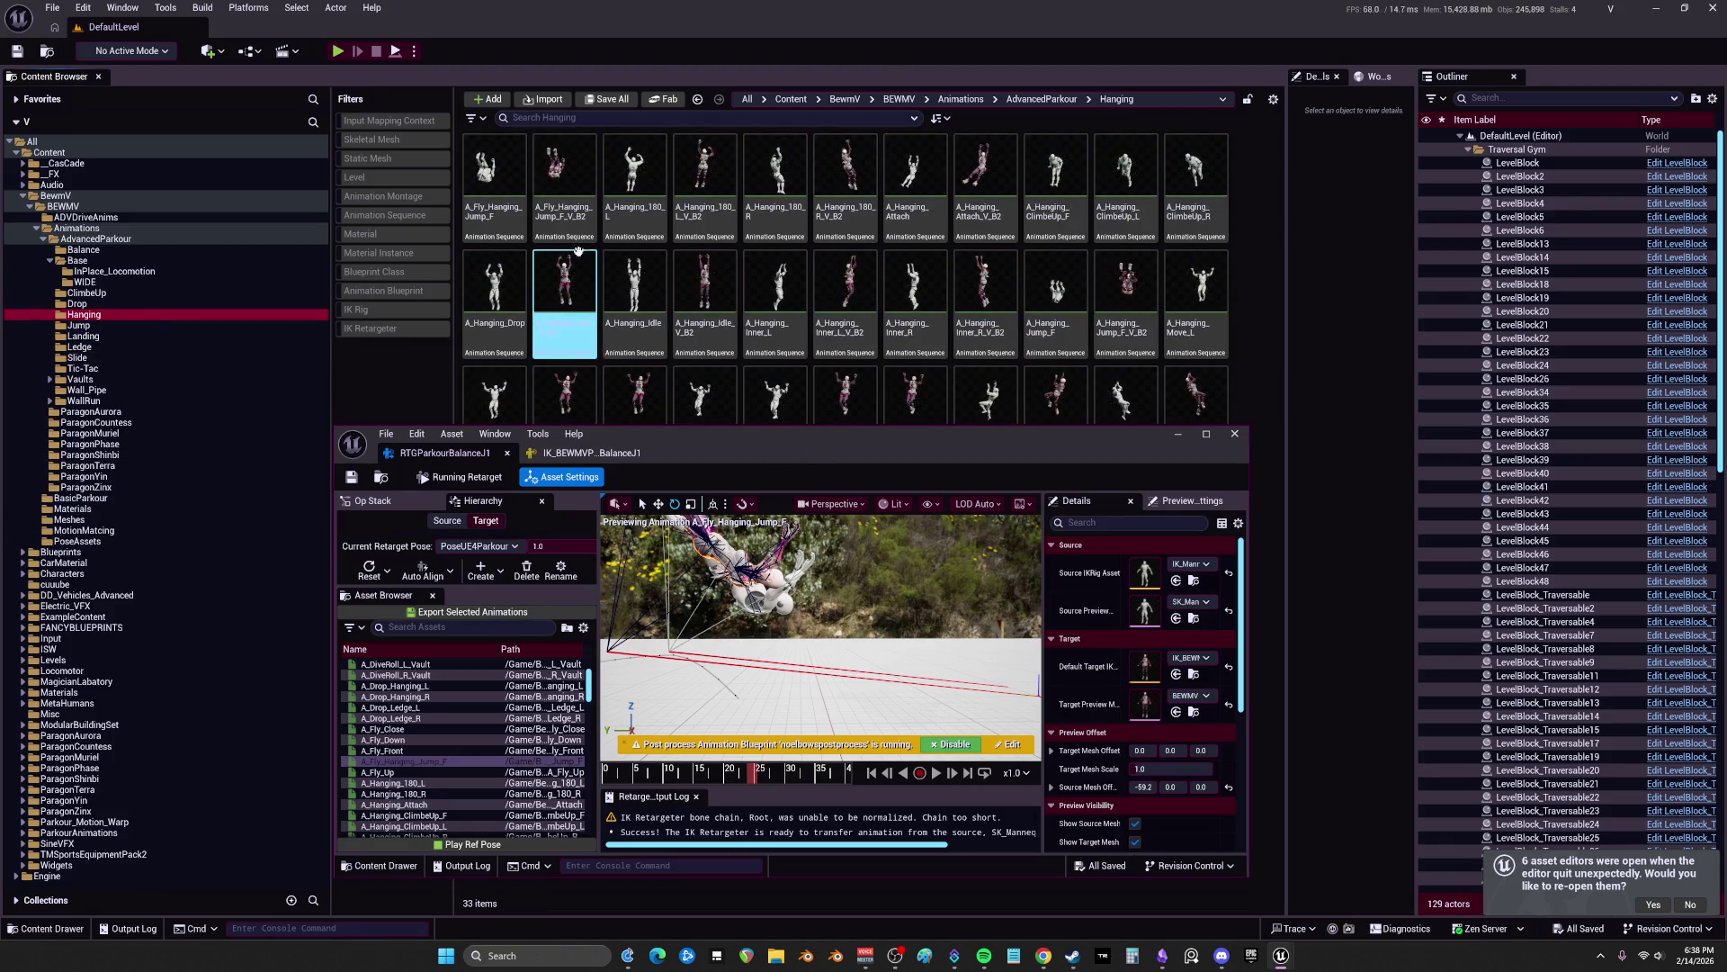
{"action": "double_click", "coordinate": [571, 203]}
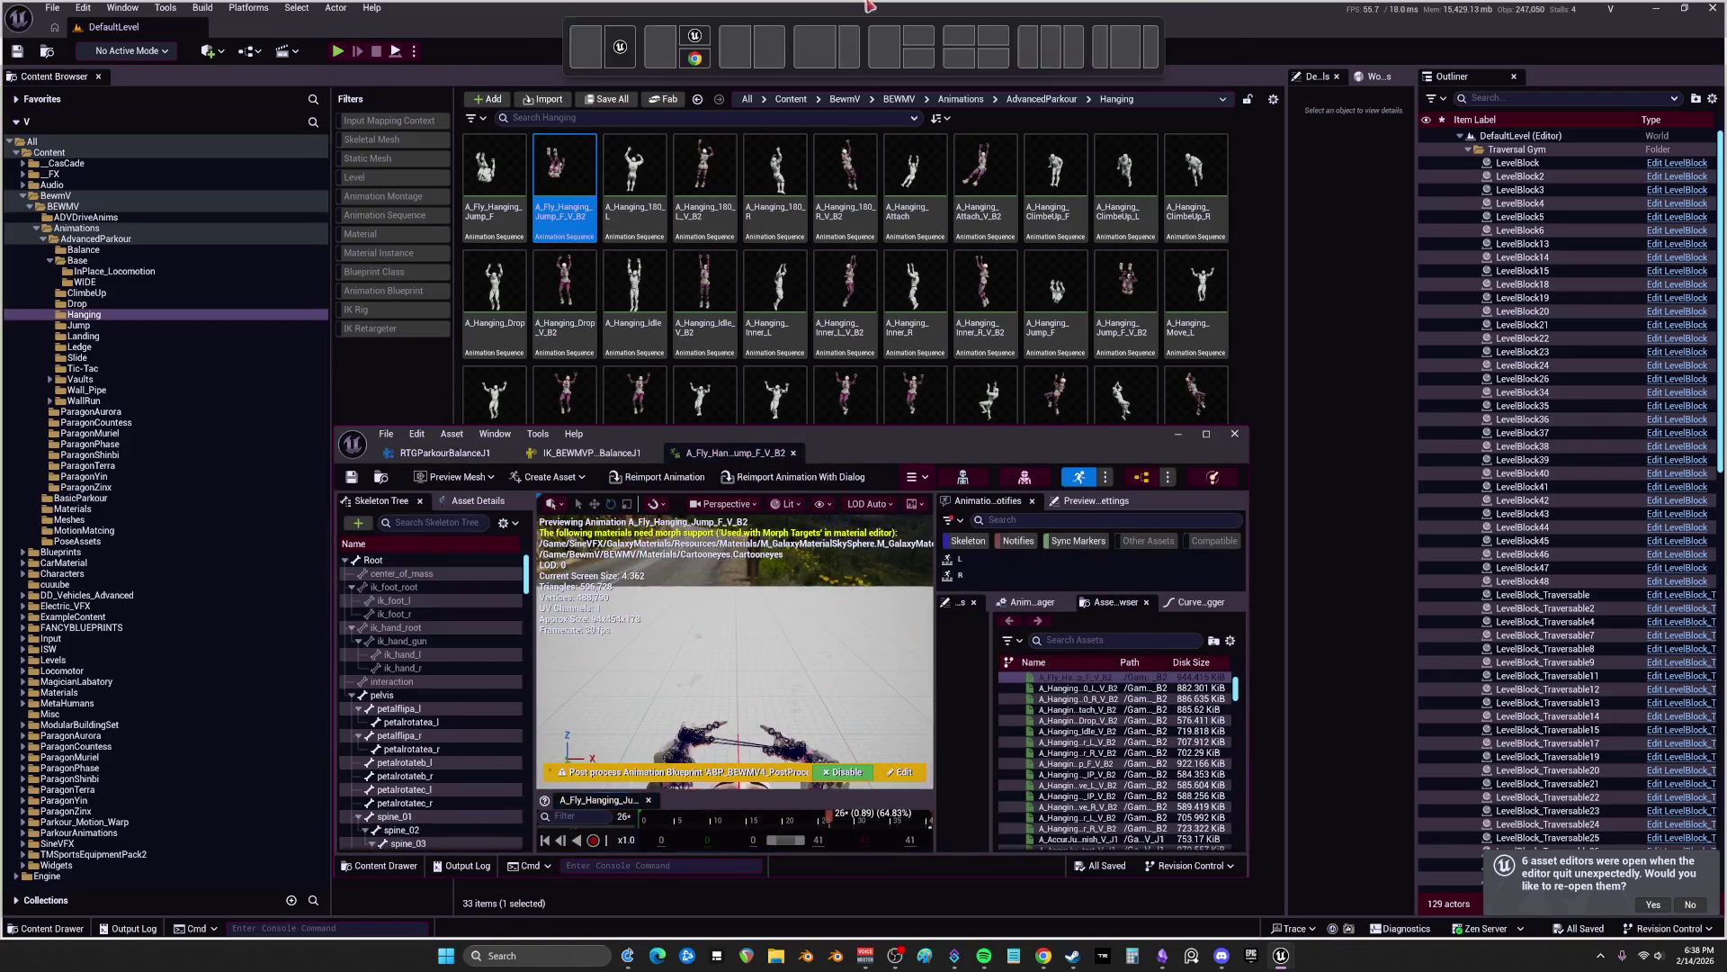
{"action": "left_click_drag", "start_coordinate": [864, 4], "coordinate": [864, 4]}
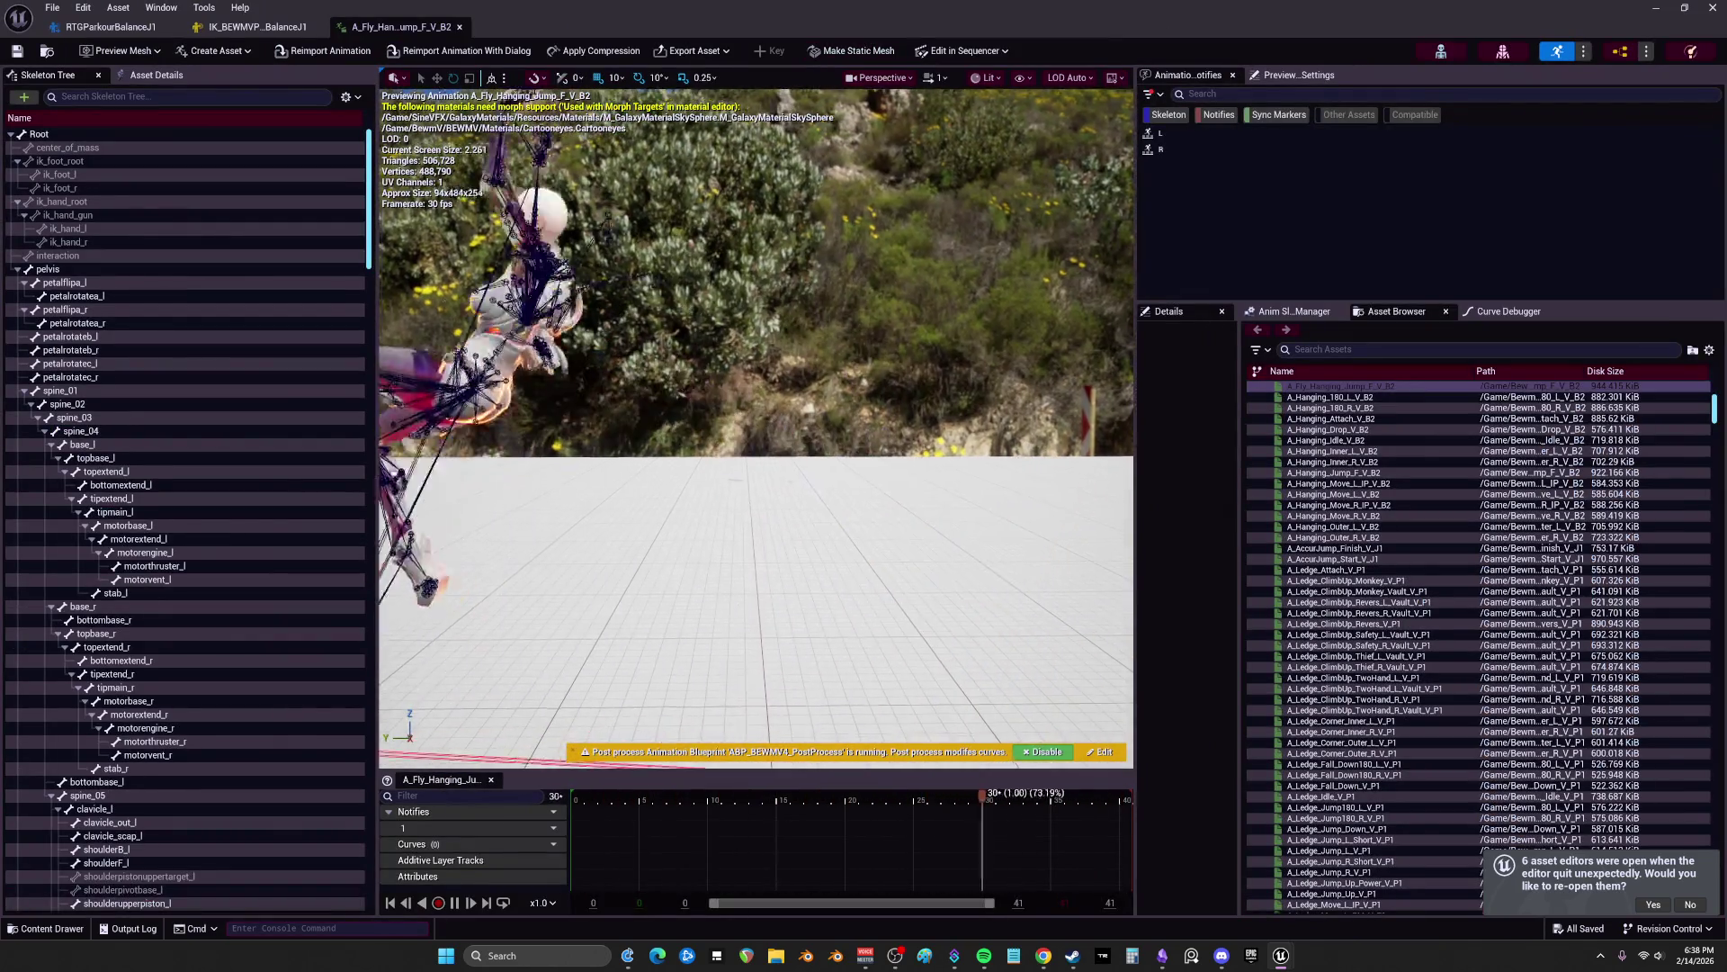
{"action": "left_click", "coordinate": [458, 27]}
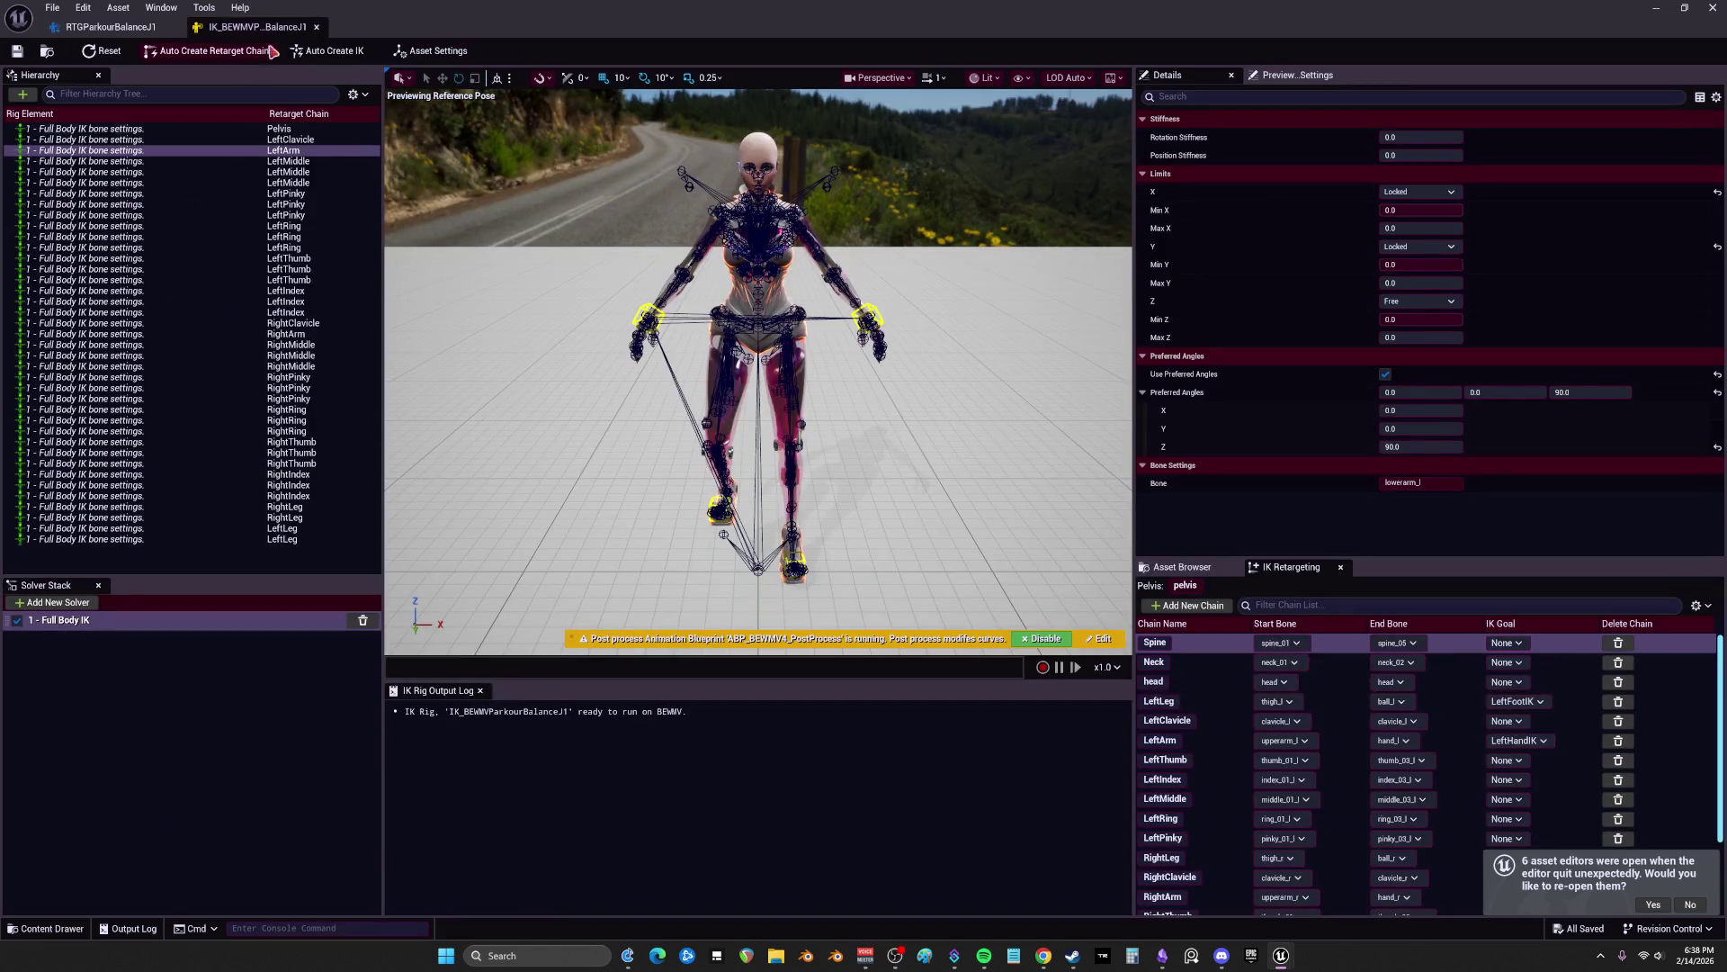
Step: In RTGParkourBalanceJ1, preview A_Fly_Up and select it together with the other A_Fly animations
{"action": "left_click", "coordinate": [136, 31]}
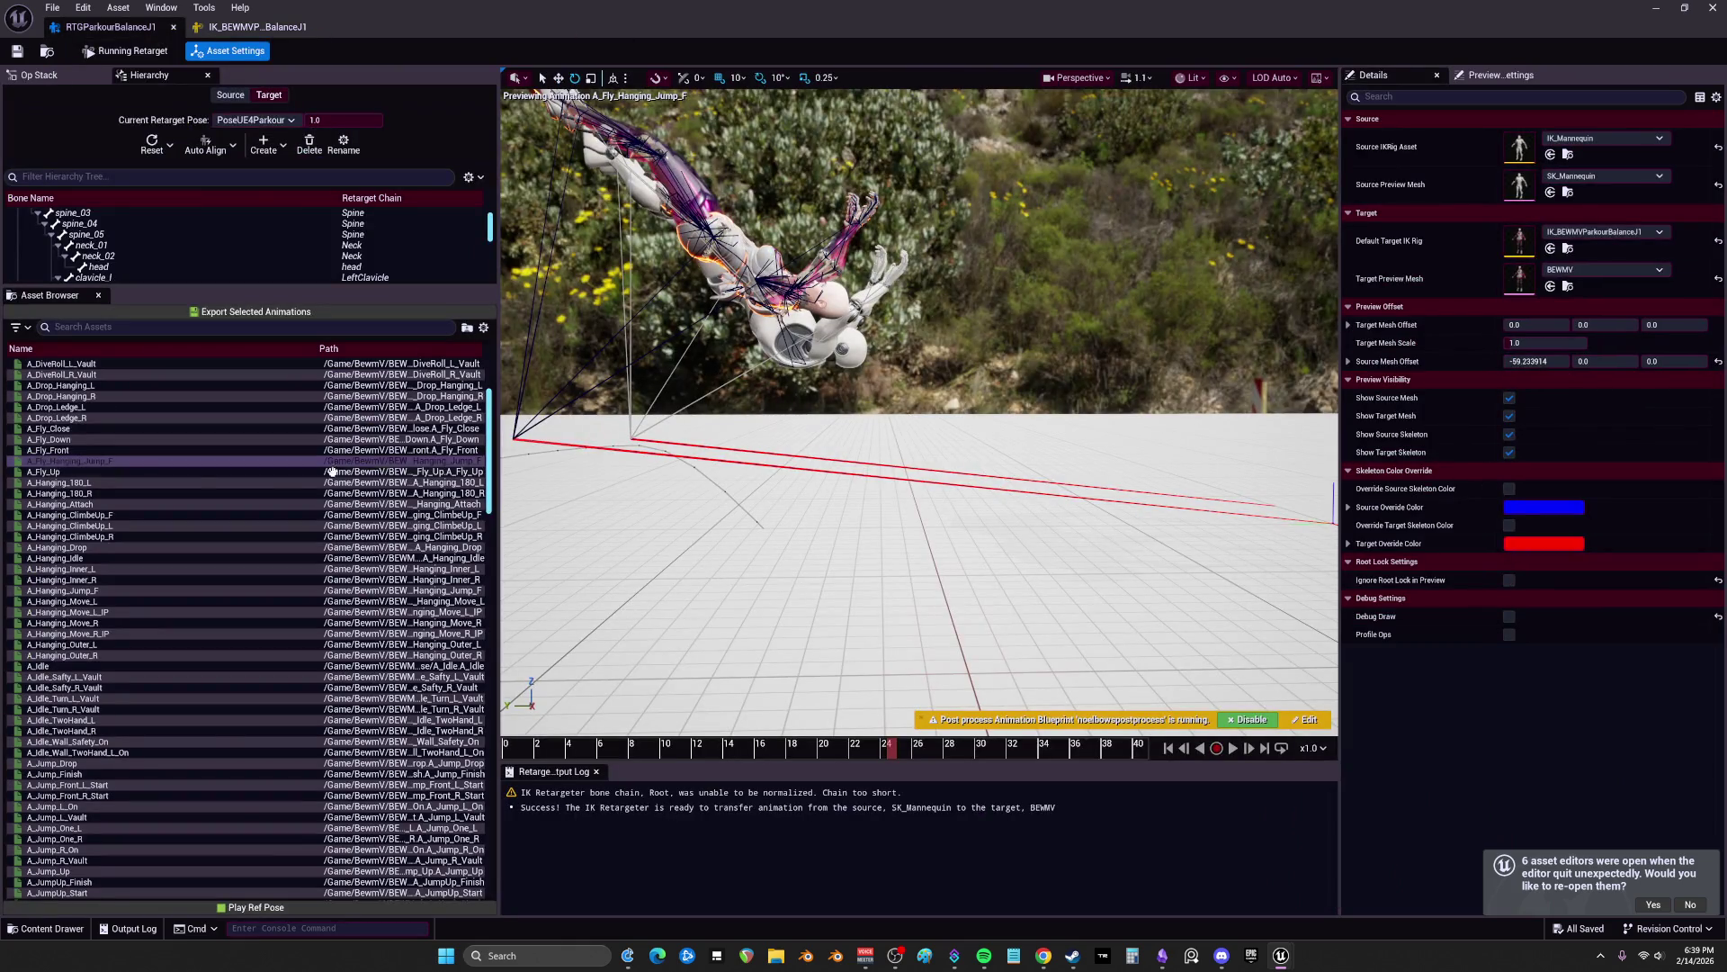
{"action": "left_click", "coordinate": [384, 472]}
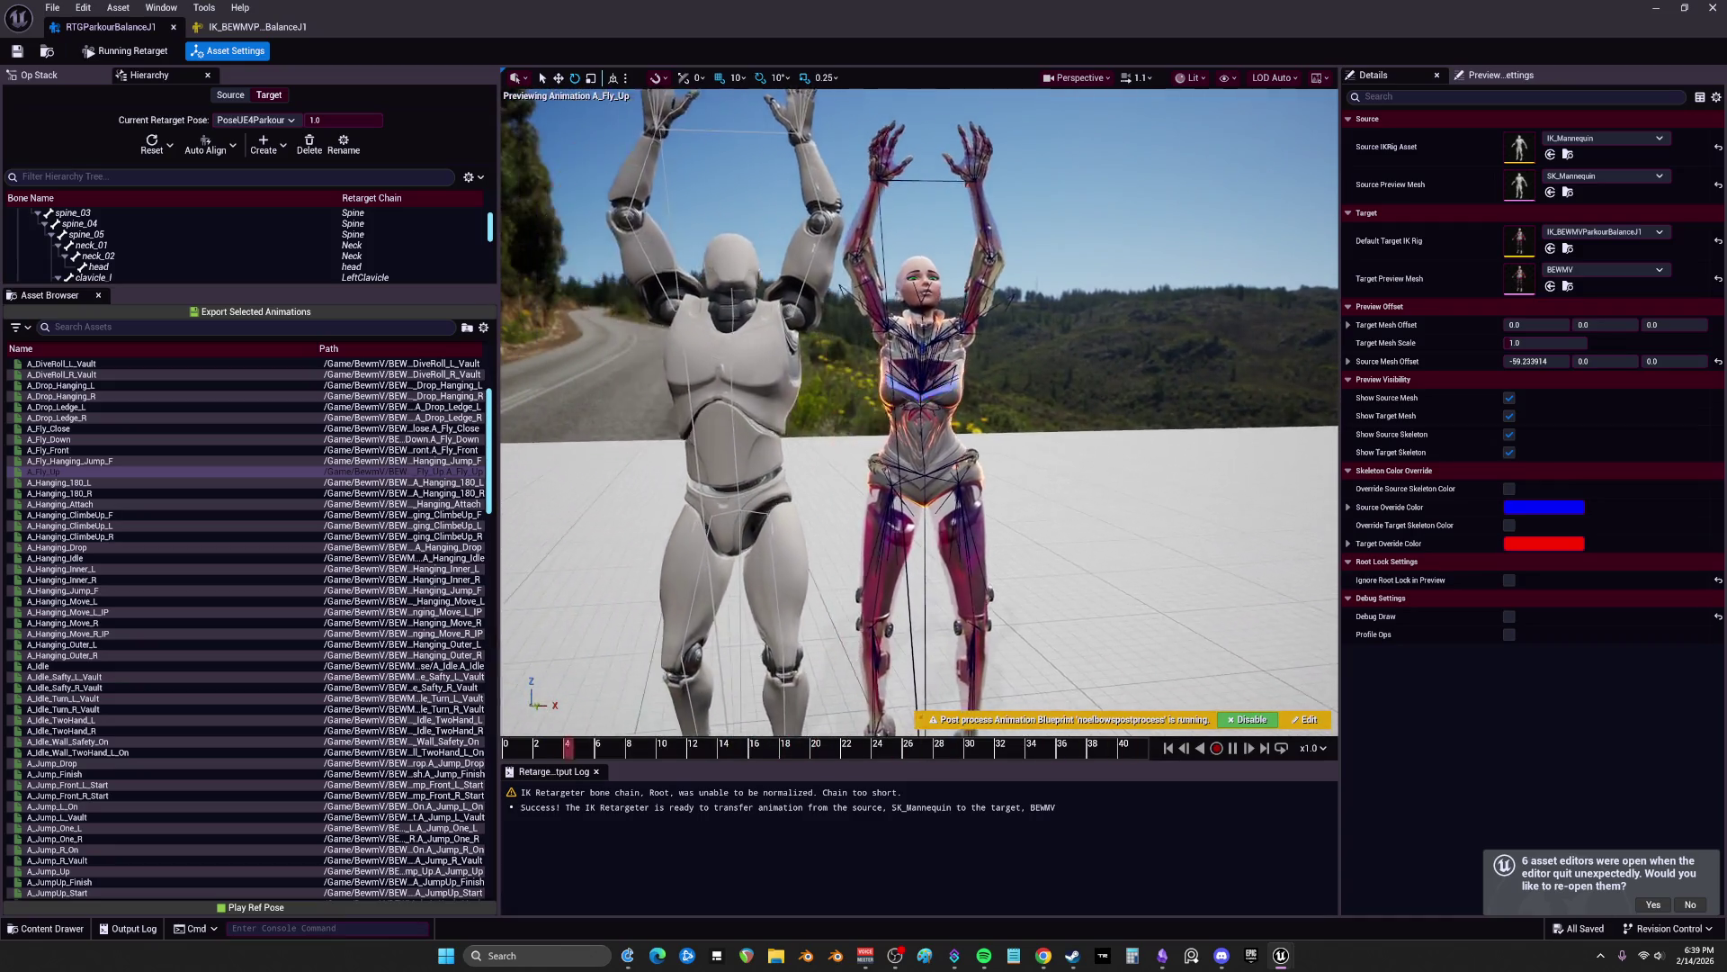
{"action": "left_click", "coordinate": [80, 450], "text": "ctrl"}
{"action": "left_click", "coordinate": [77, 439], "text": "ctrl"}
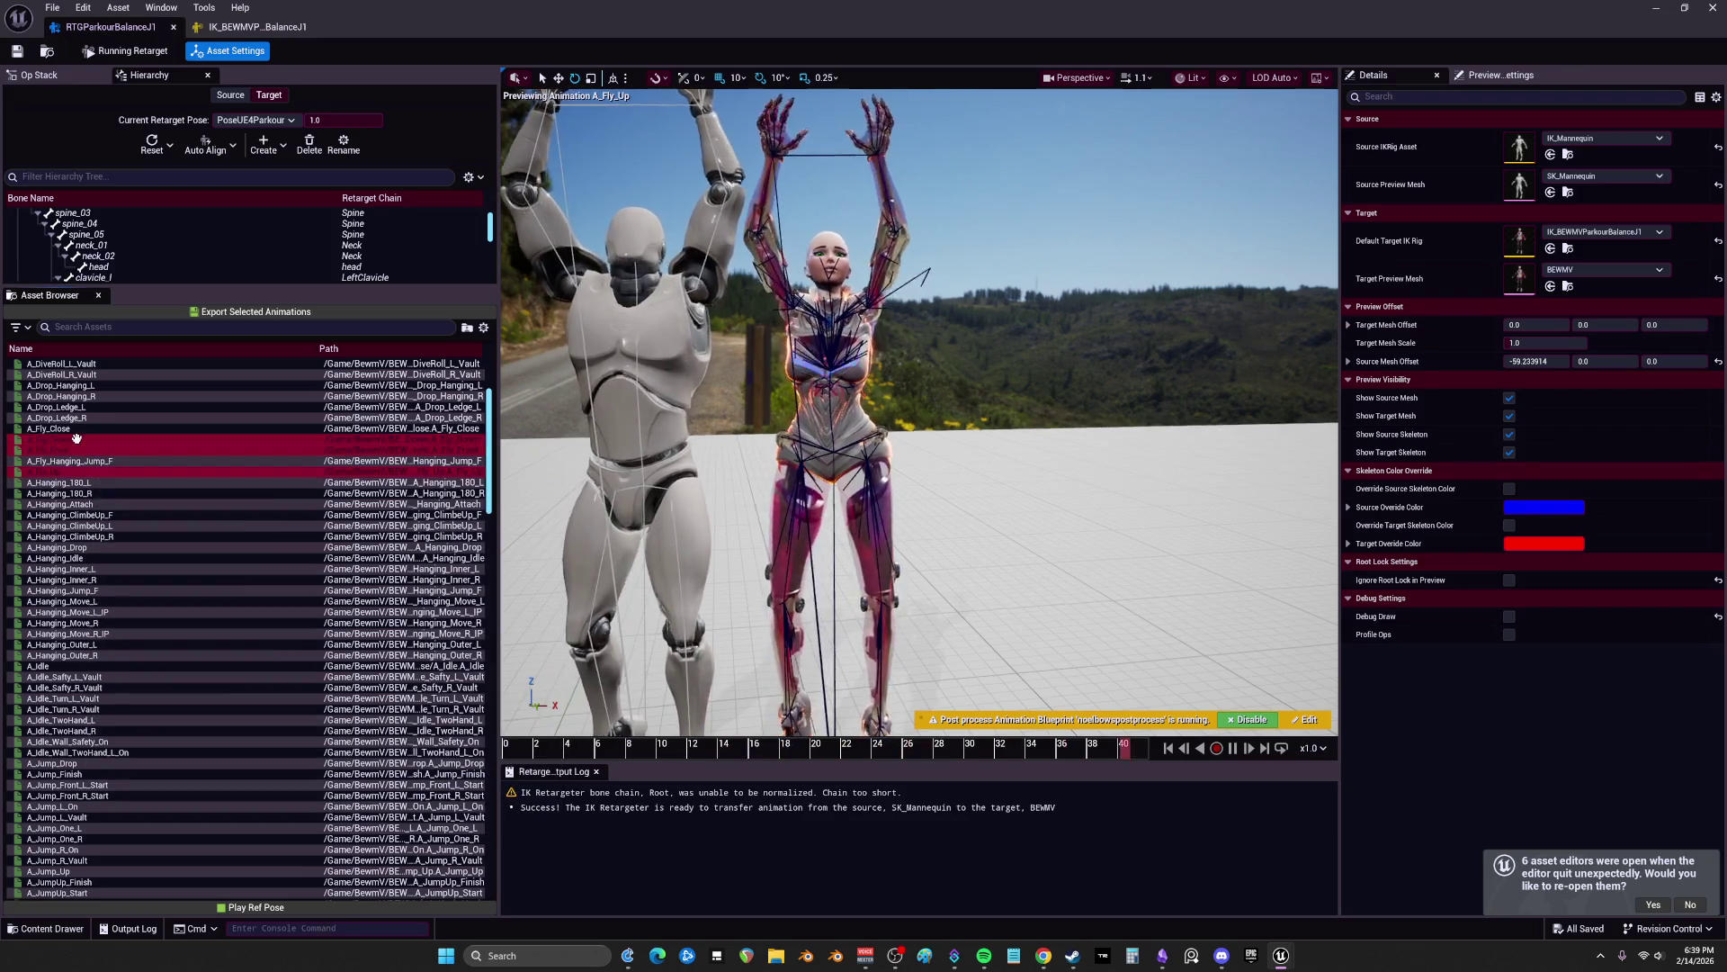
Step: Export the selected fly animations into the Jump folder with the suffix _V_J
{"action": "left_click", "coordinate": [251, 314]}
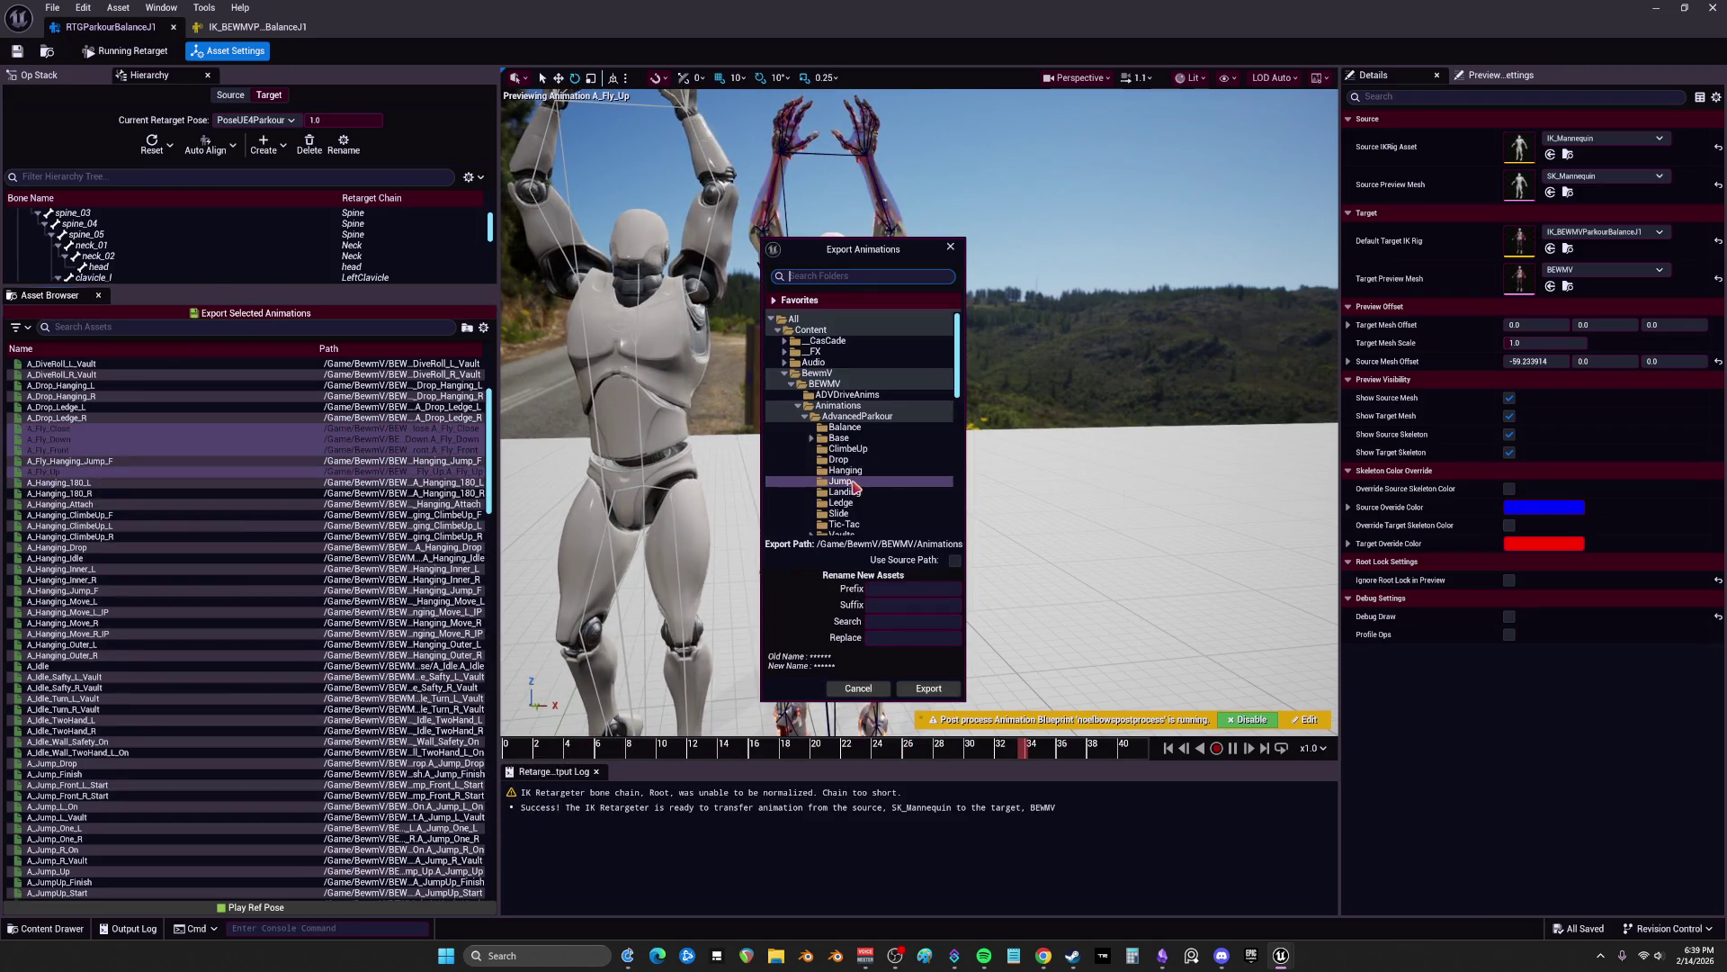
{"action": "left_click", "coordinate": [906, 605]}
{"action": "type", "text": "_V_J"}
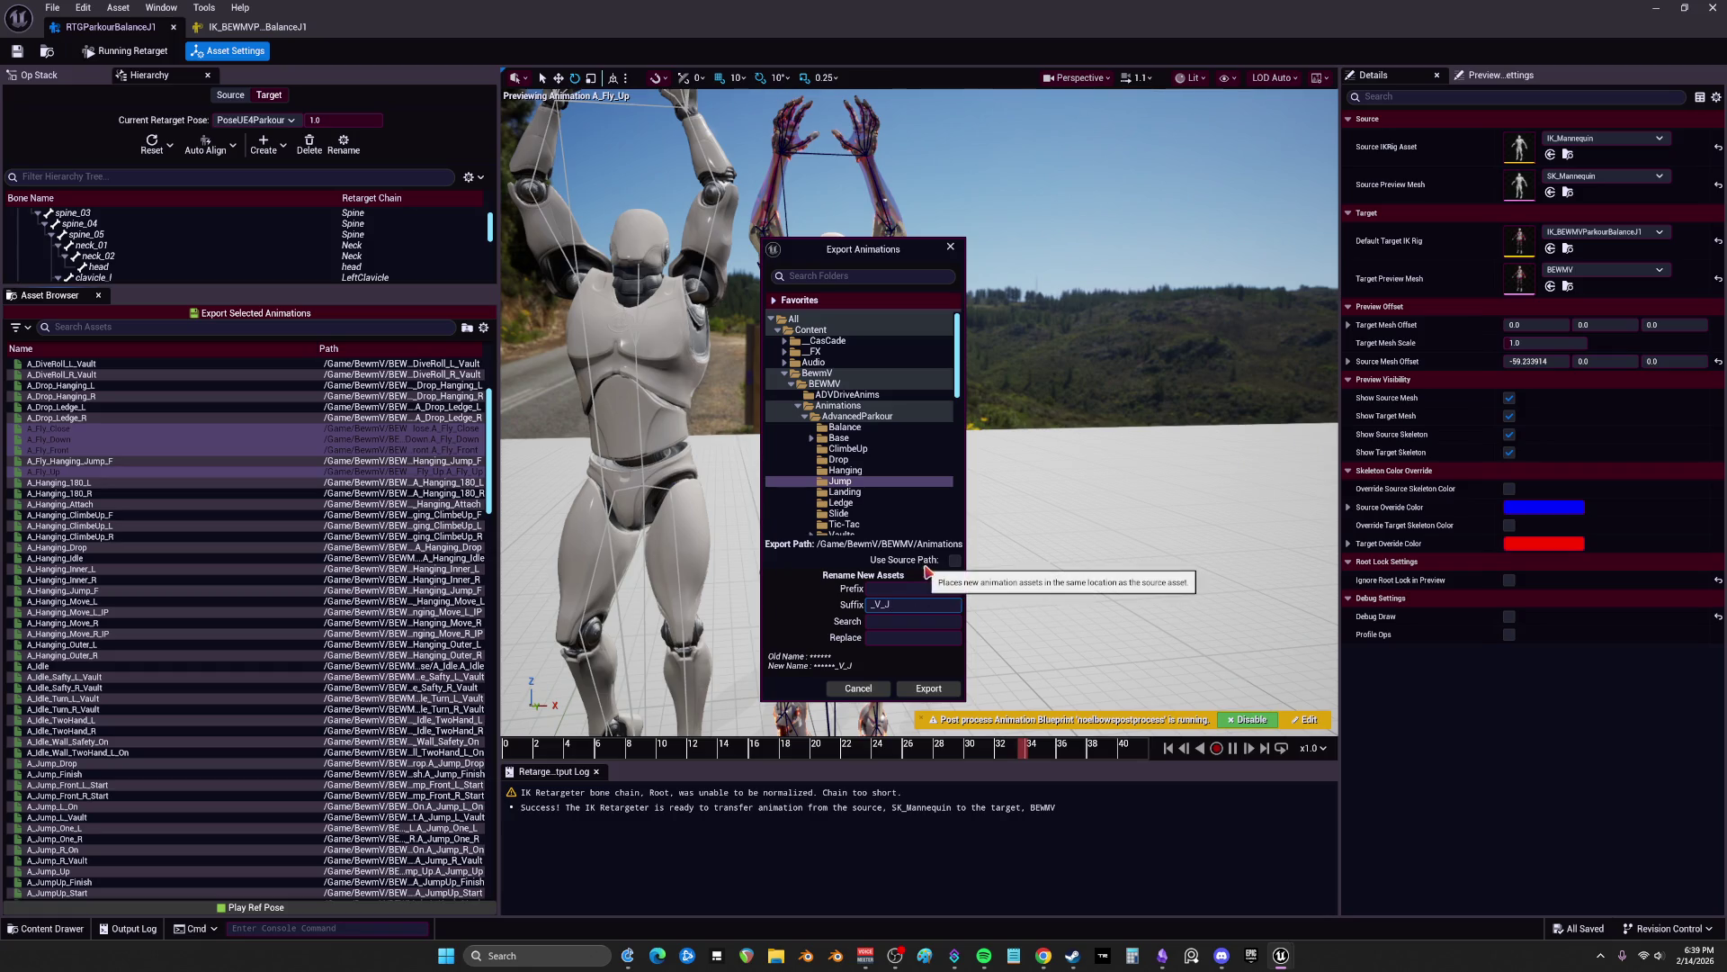
{"action": "left_click", "coordinate": [925, 690]}
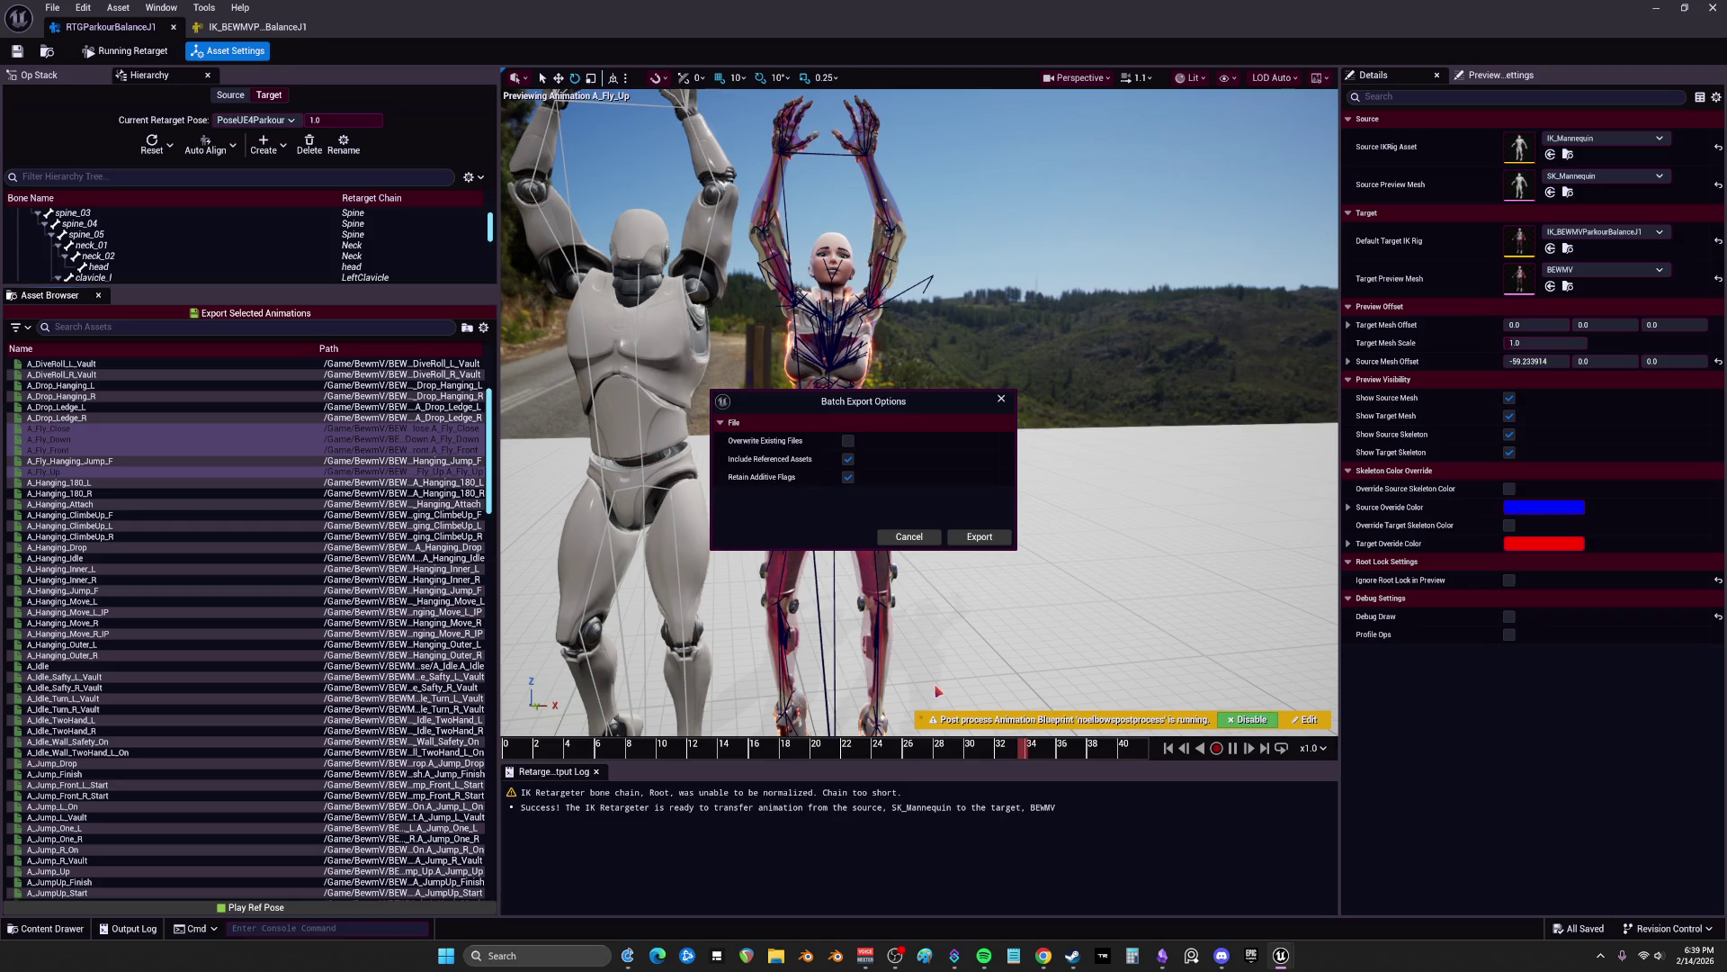
{"action": "left_click", "coordinate": [980, 536]}
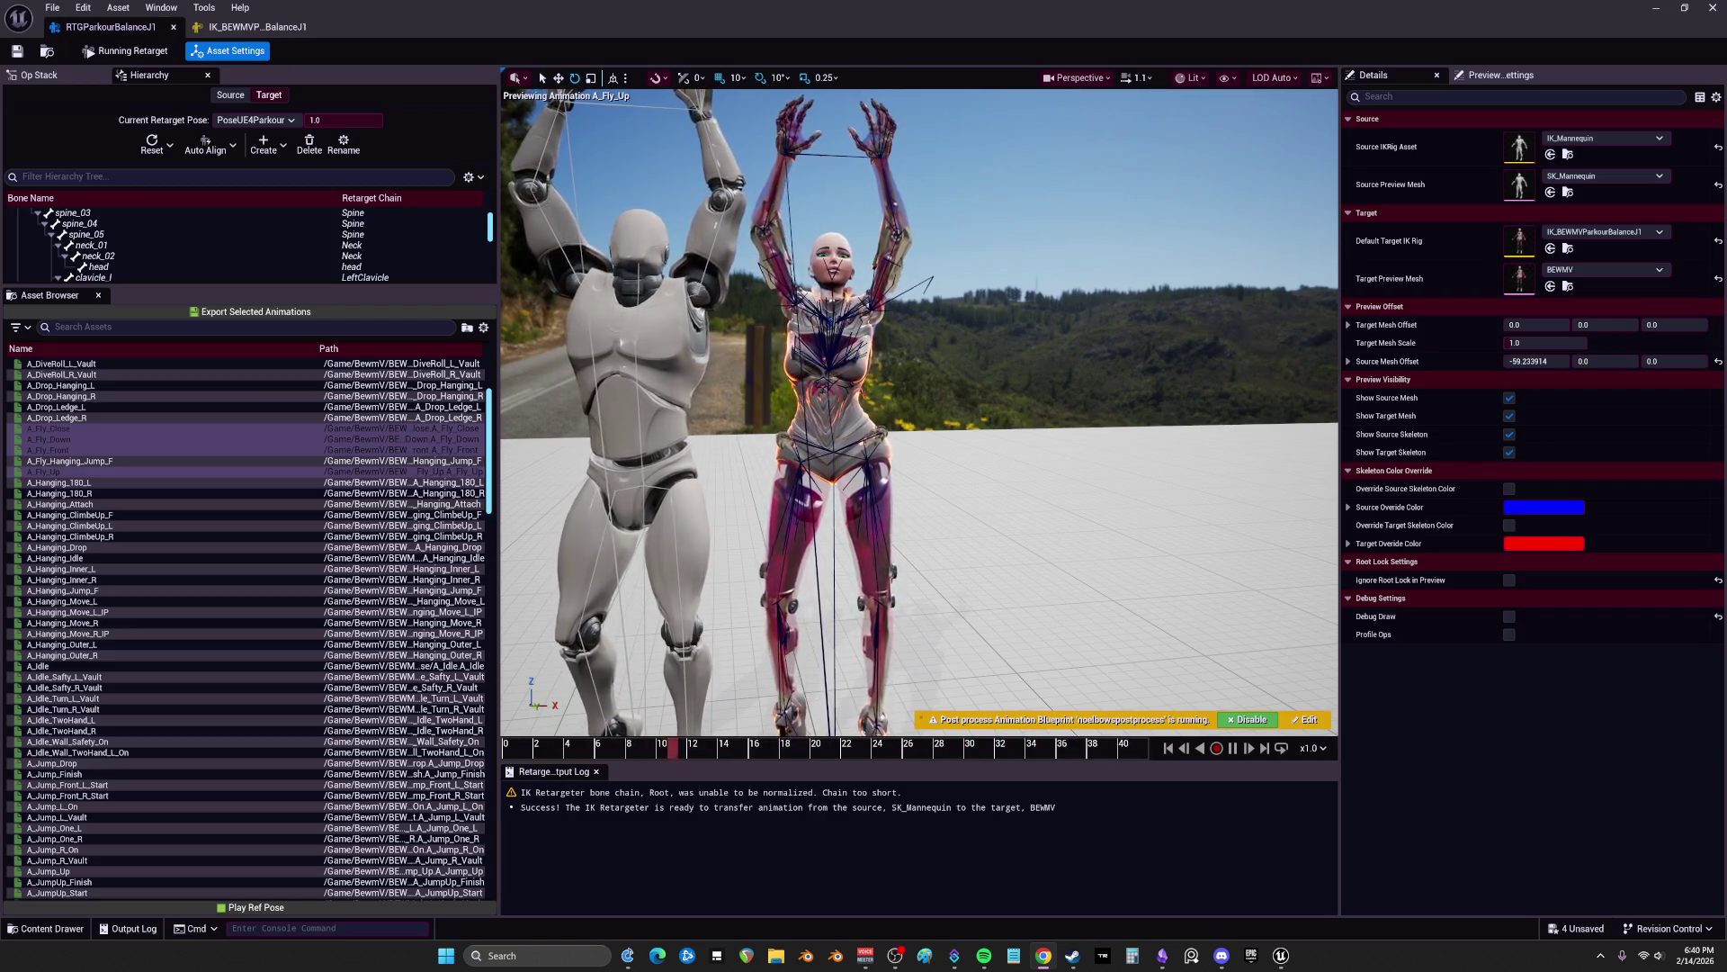
Step: Orbit the preview to inspect the retargeted A_Fly_Up pose from another angle
{"action": "mouse_move", "coordinate": [1001, 476]}
{"action": "left_mouse_down"}
{"action": "mouse_move", "coordinate": [980, 468]}
{"action": "mouse_move", "coordinate": [1002, 476]}
{"action": "mouse_move", "coordinate": [994, 460]}
{"action": "left_mouse_up"}
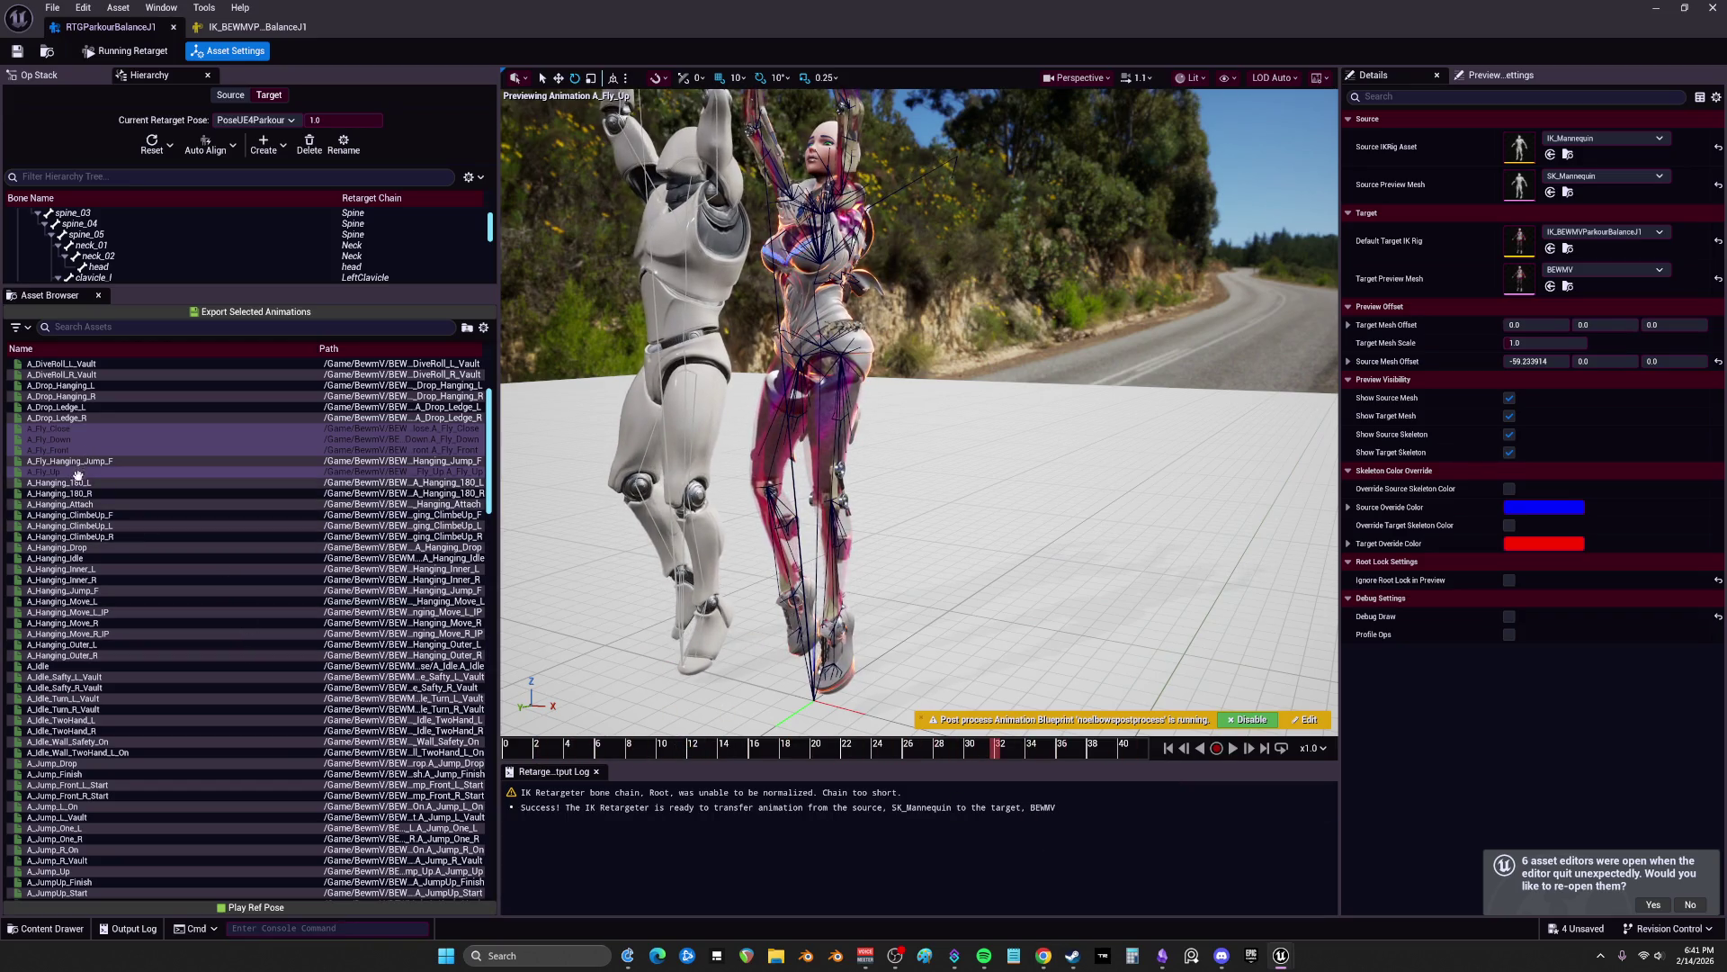
Step: Restore the retargeter to confirm the new _V_J fly animations, then maximize it again
{"action": "double_click", "coordinate": [717, 7]}
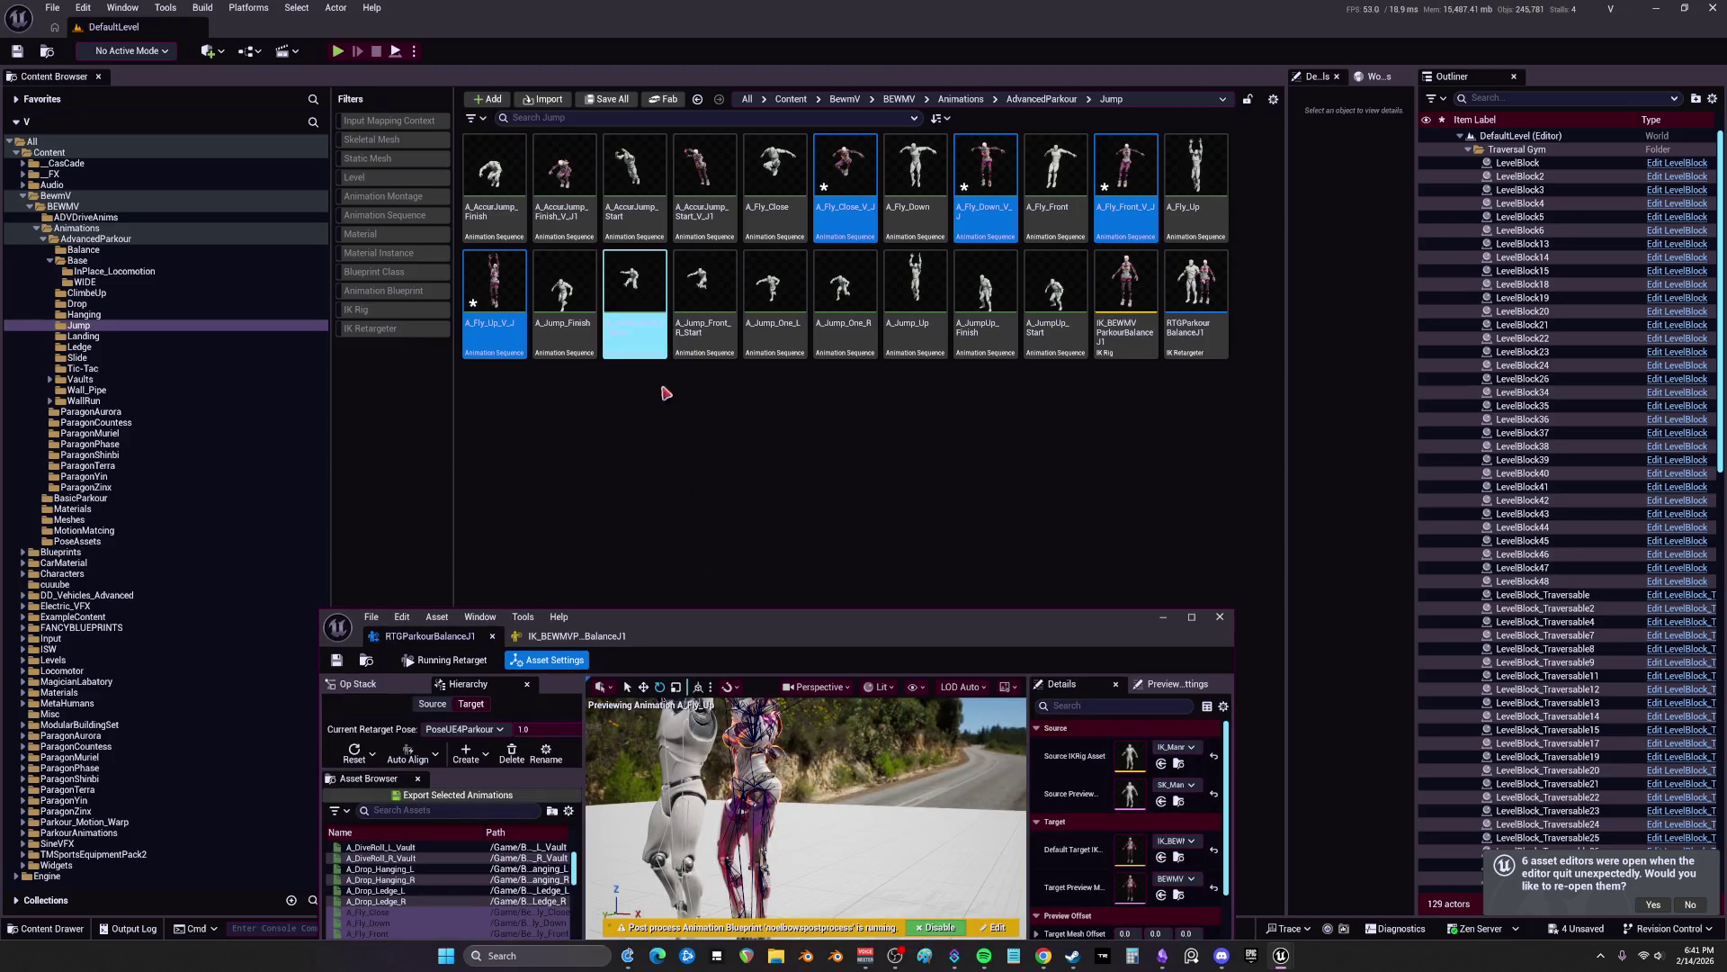
{"action": "key", "text": "Left"}
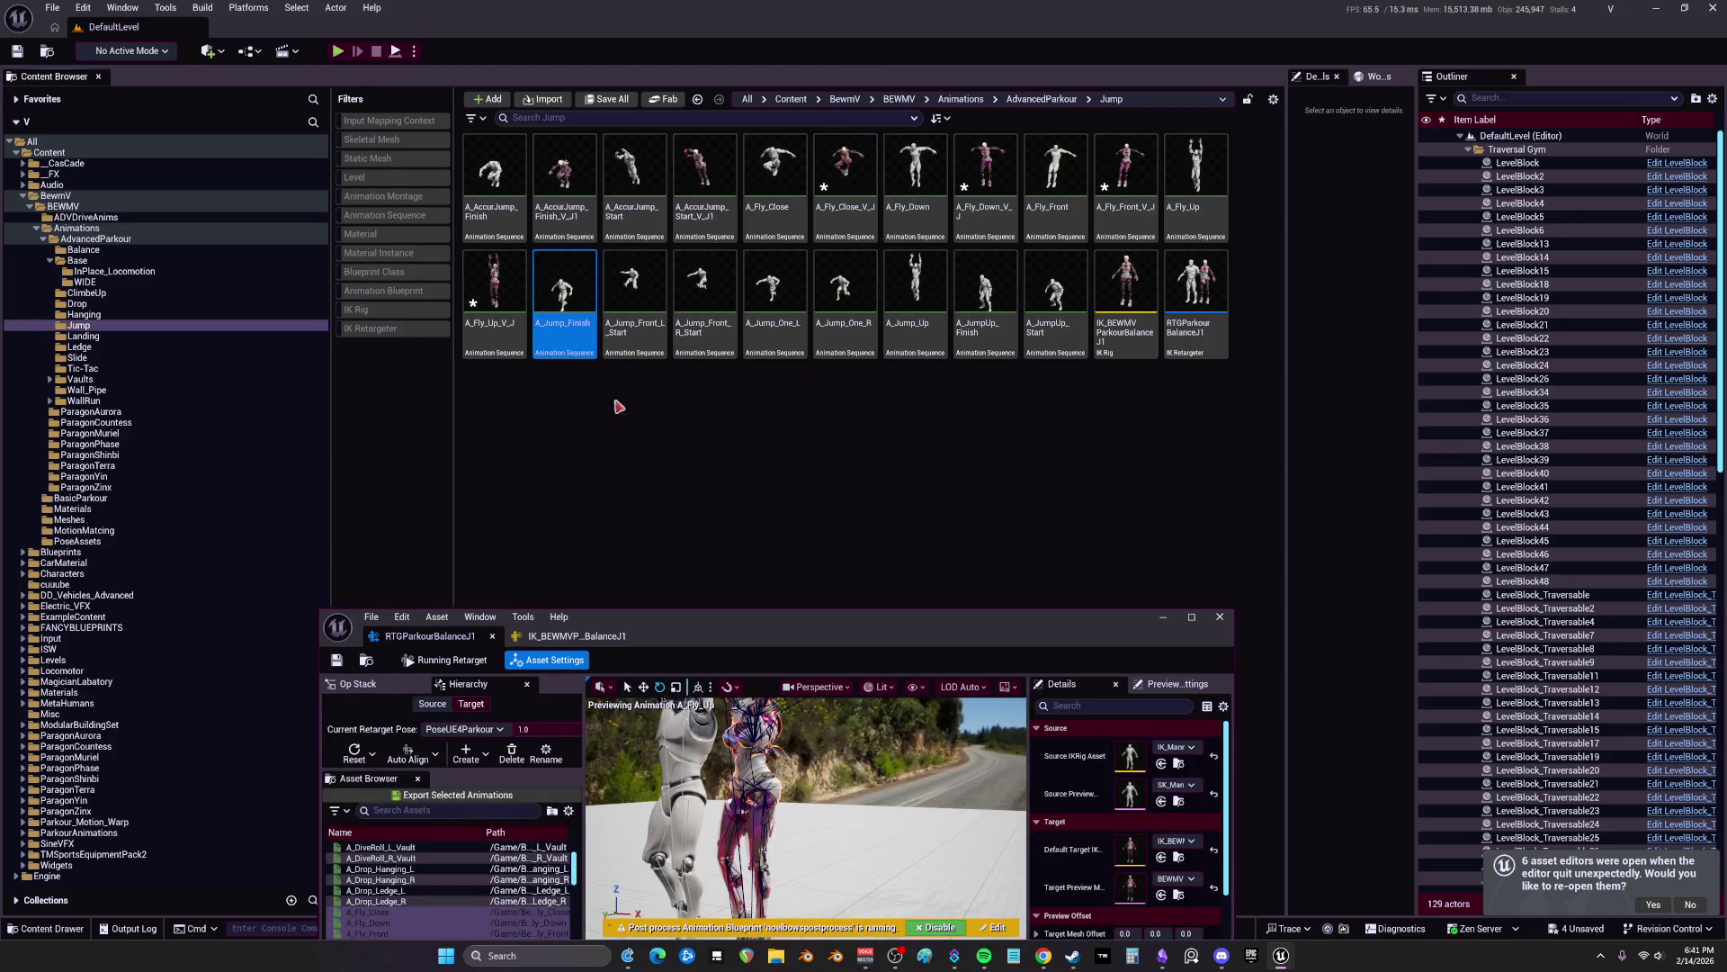
{"action": "double_click", "coordinate": [880, 623]}
Step: Preview A_Jump_Drop, pausing and scrubbing through its frames
{"action": "scroll", "coordinate": [148, 550], "scroll_direction": "down", "scroll_amount": 5}
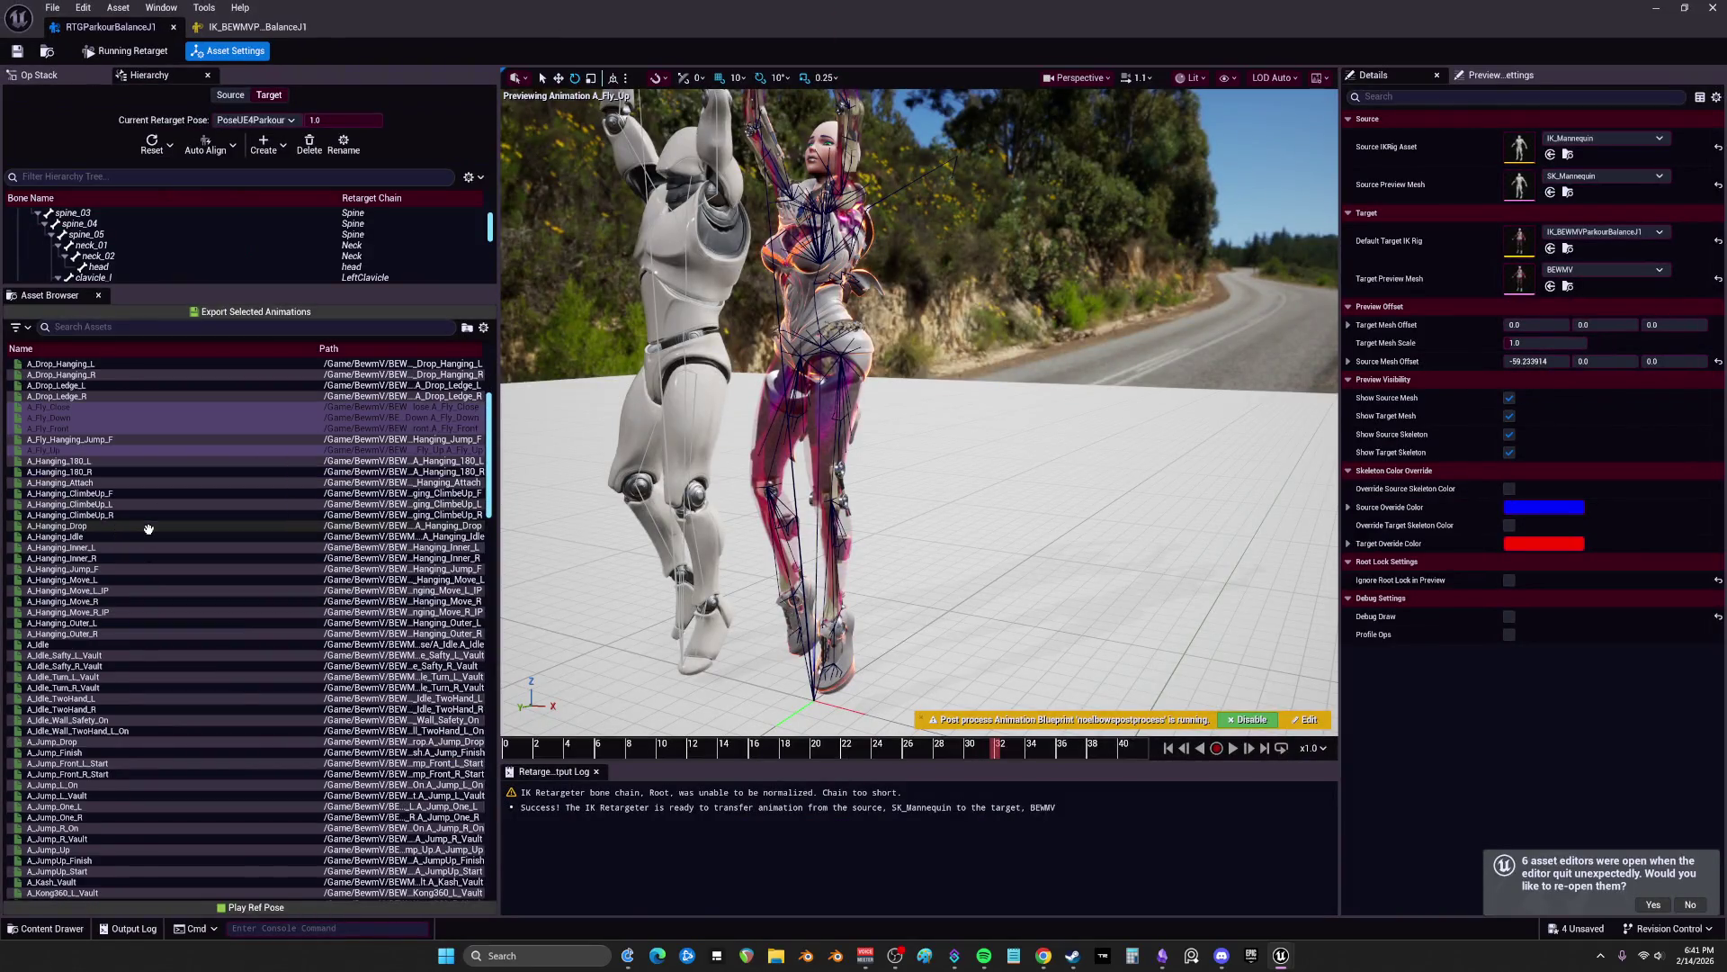
{"action": "scroll", "coordinate": [155, 542], "scroll_direction": "down", "scroll_amount": 2}
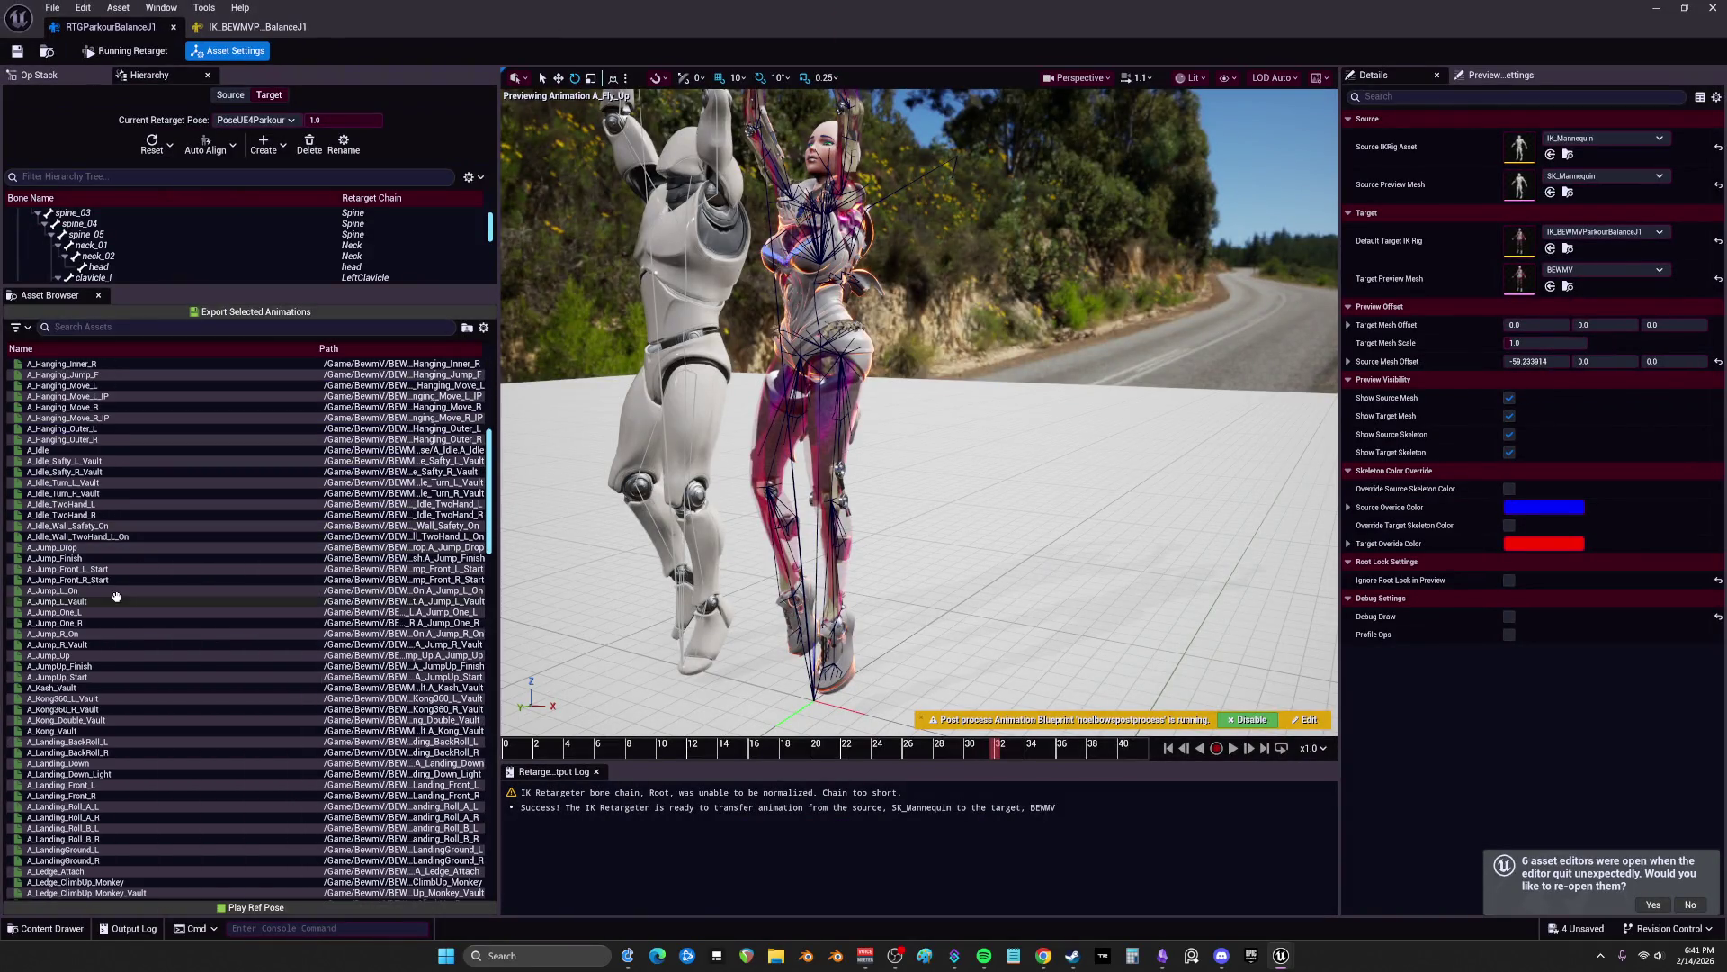
{"action": "left_click", "coordinate": [155, 547]}
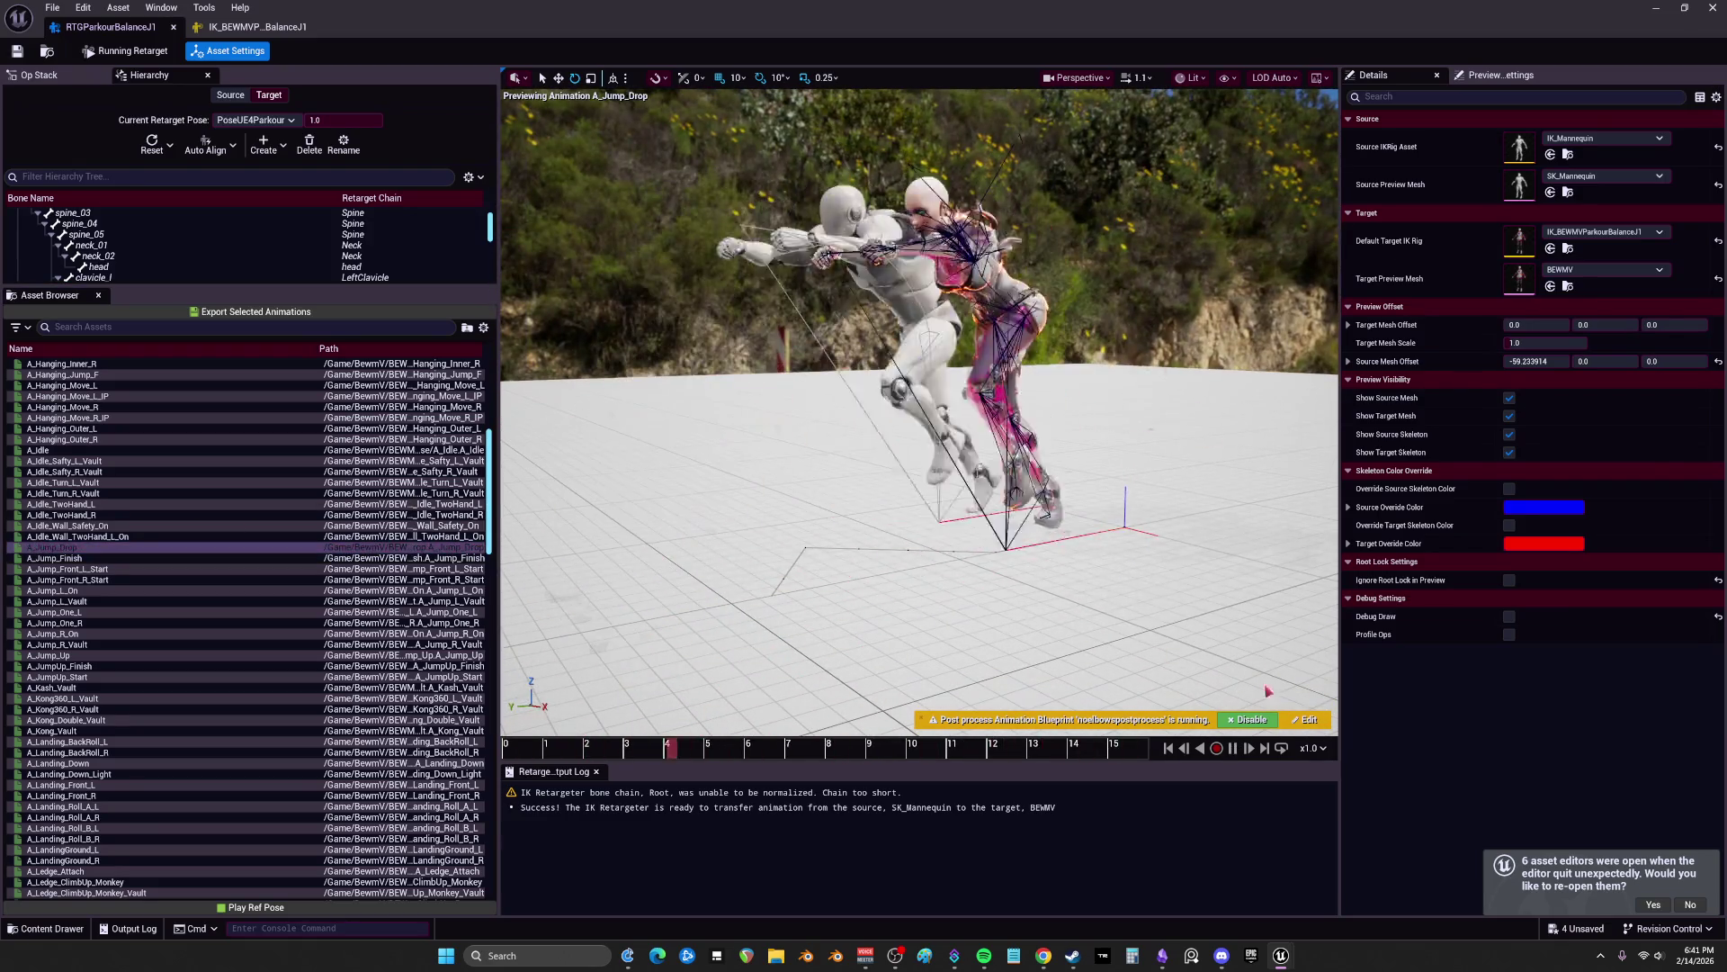
{"action": "left_click", "coordinate": [1232, 748]}
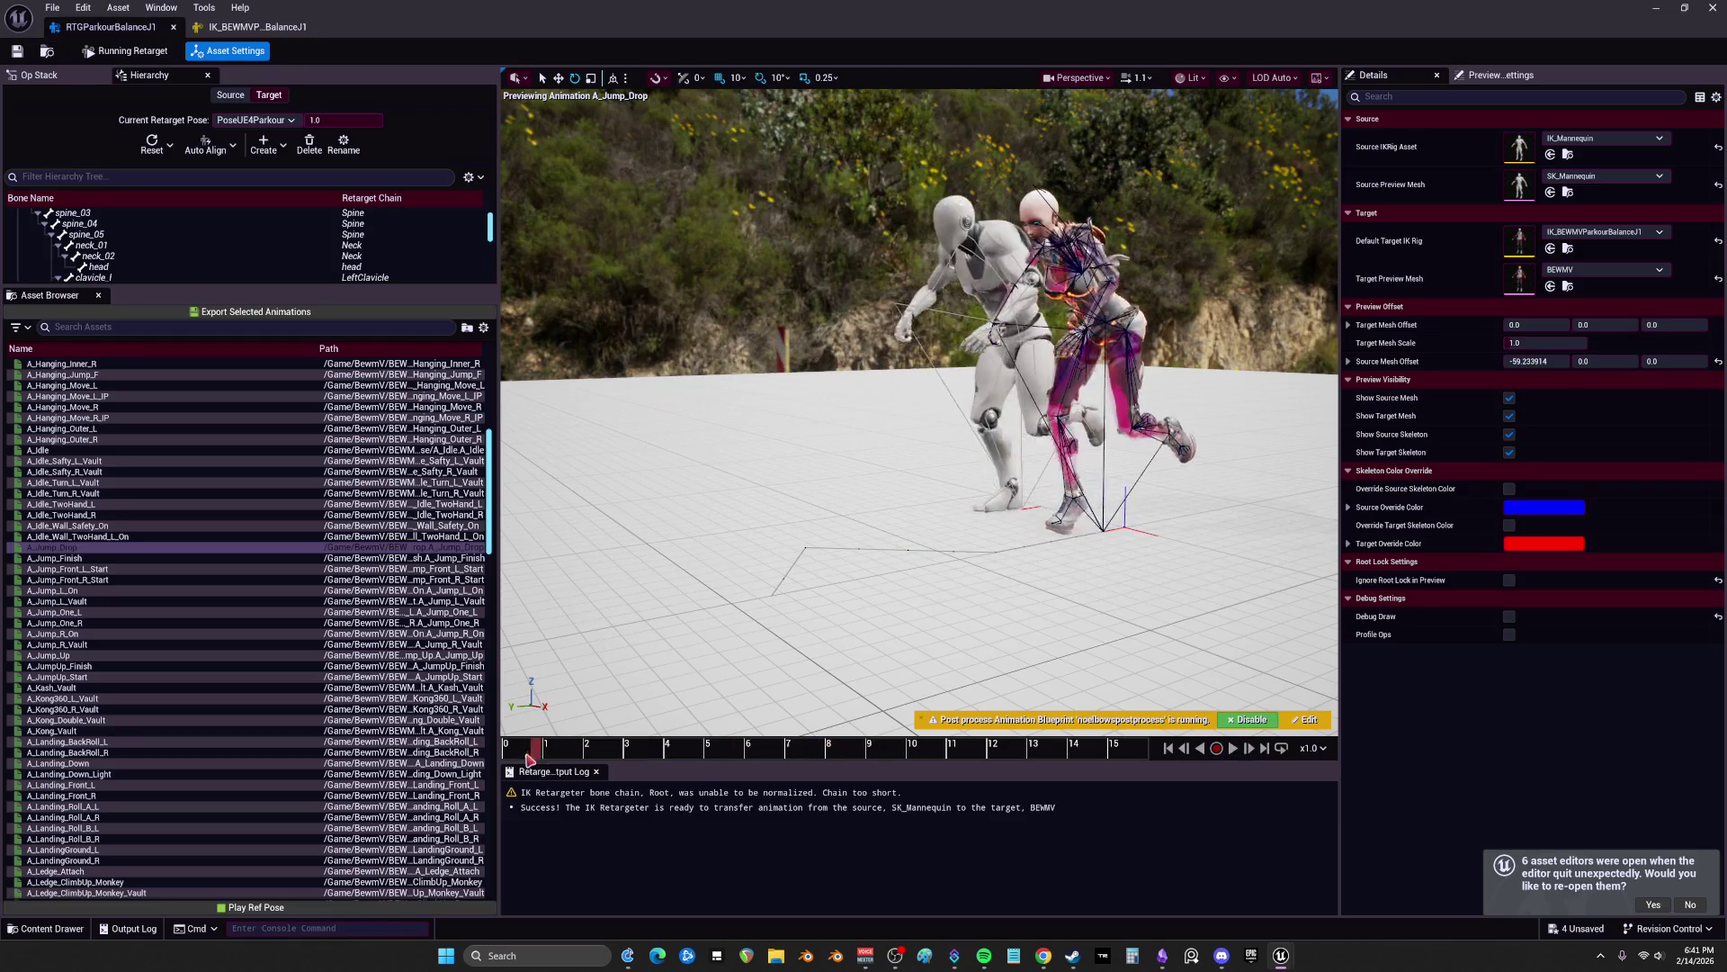
{"action": "mouse_move", "coordinate": [969, 744]}
{"action": "left_mouse_down"}
{"action": "mouse_move", "coordinate": [1052, 746]}
{"action": "mouse_move", "coordinate": [1013, 751]}
{"action": "mouse_move", "coordinate": [1062, 777]}
{"action": "mouse_move", "coordinate": [1035, 764]}
{"action": "left_mouse_up"}
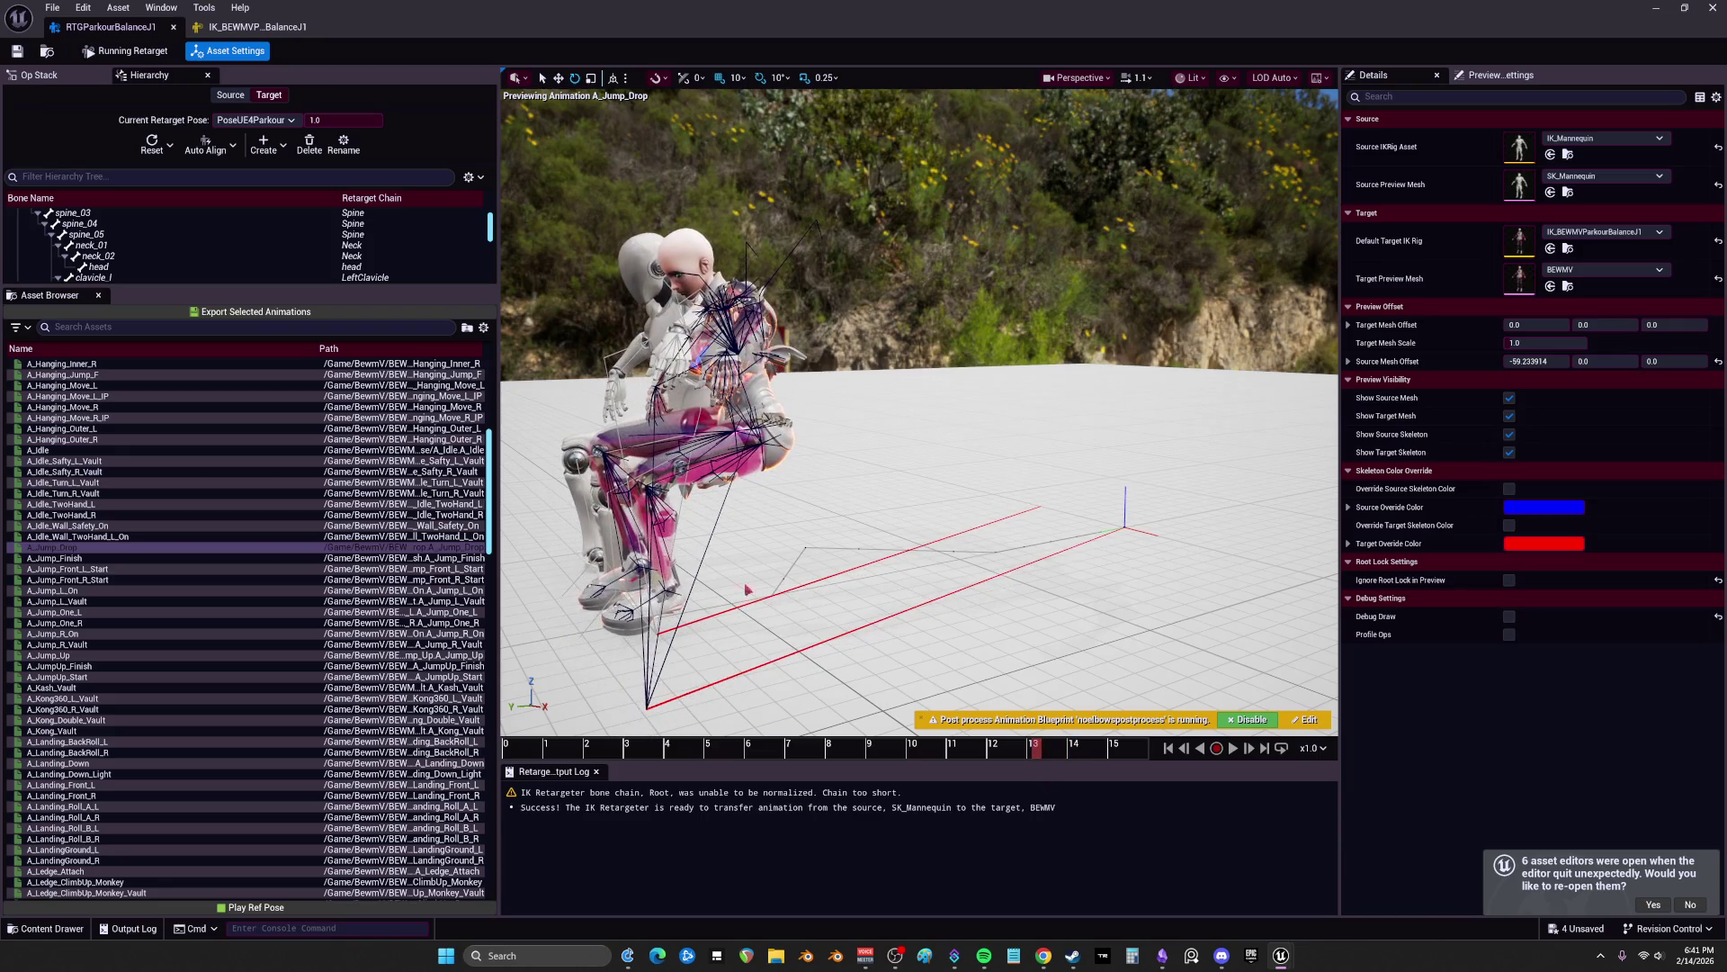
{"action": "scroll", "coordinate": [790, 605], "scroll_direction": "up", "scroll_amount": 3}
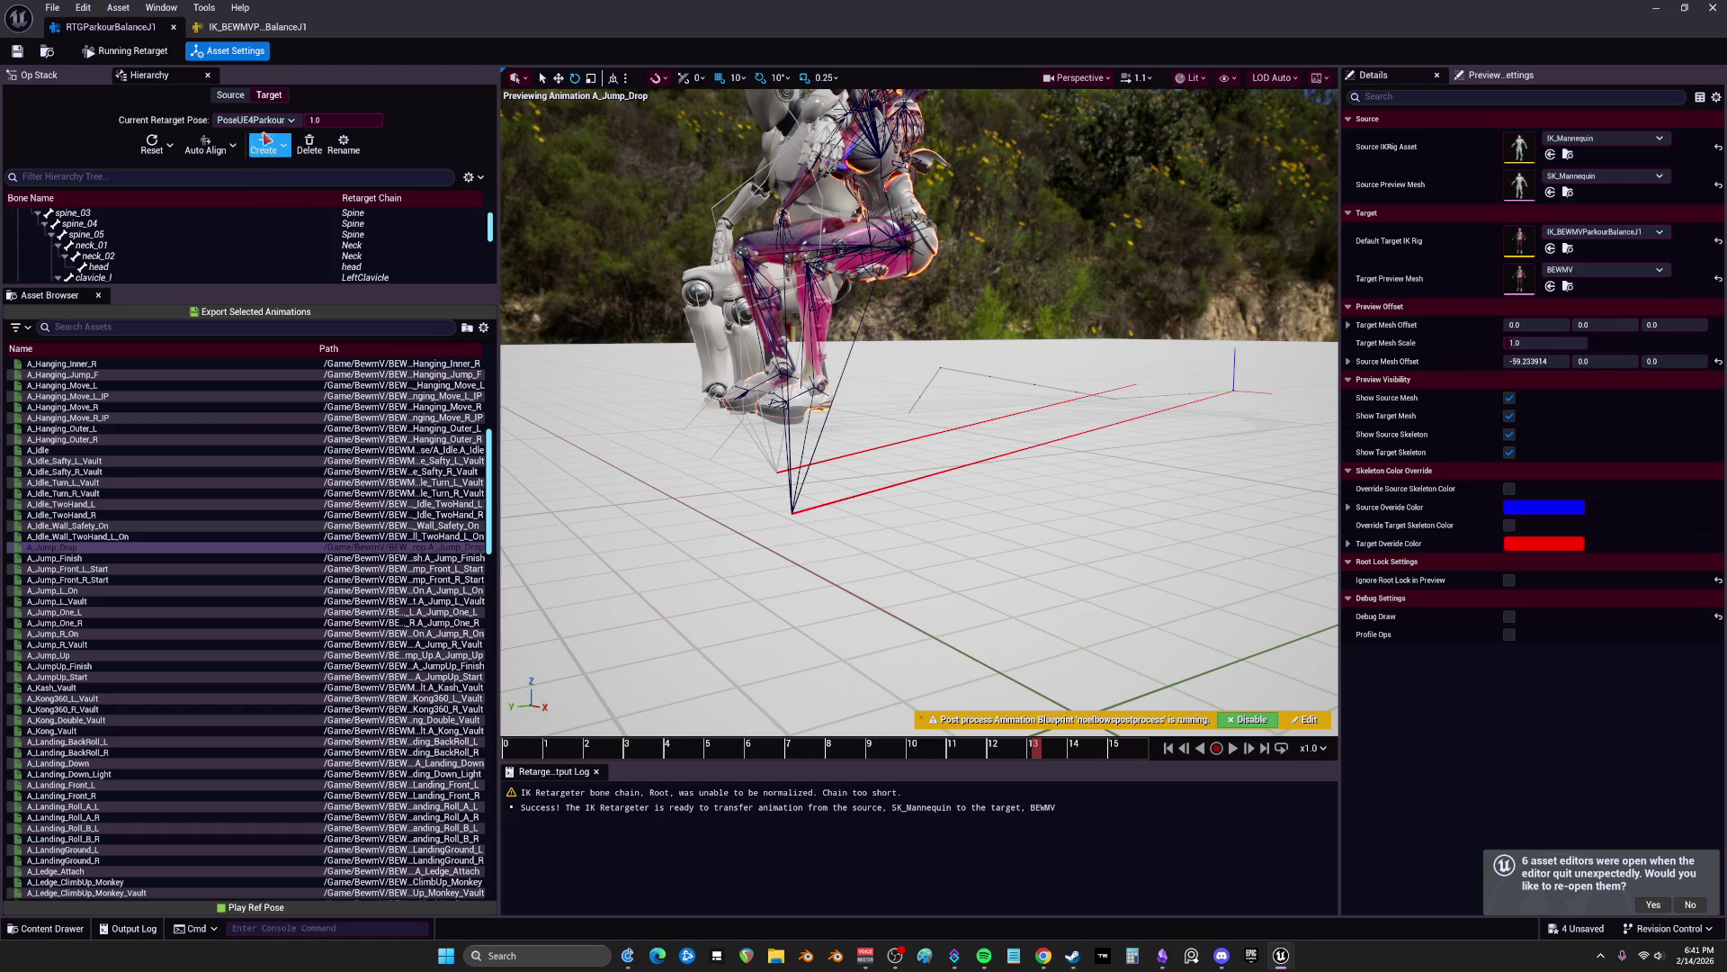
Step: Disable the Floor Constraint op in the Op Stack and scrub A_Jump_Drop to check the pose
{"action": "left_click", "coordinate": [72, 77]}
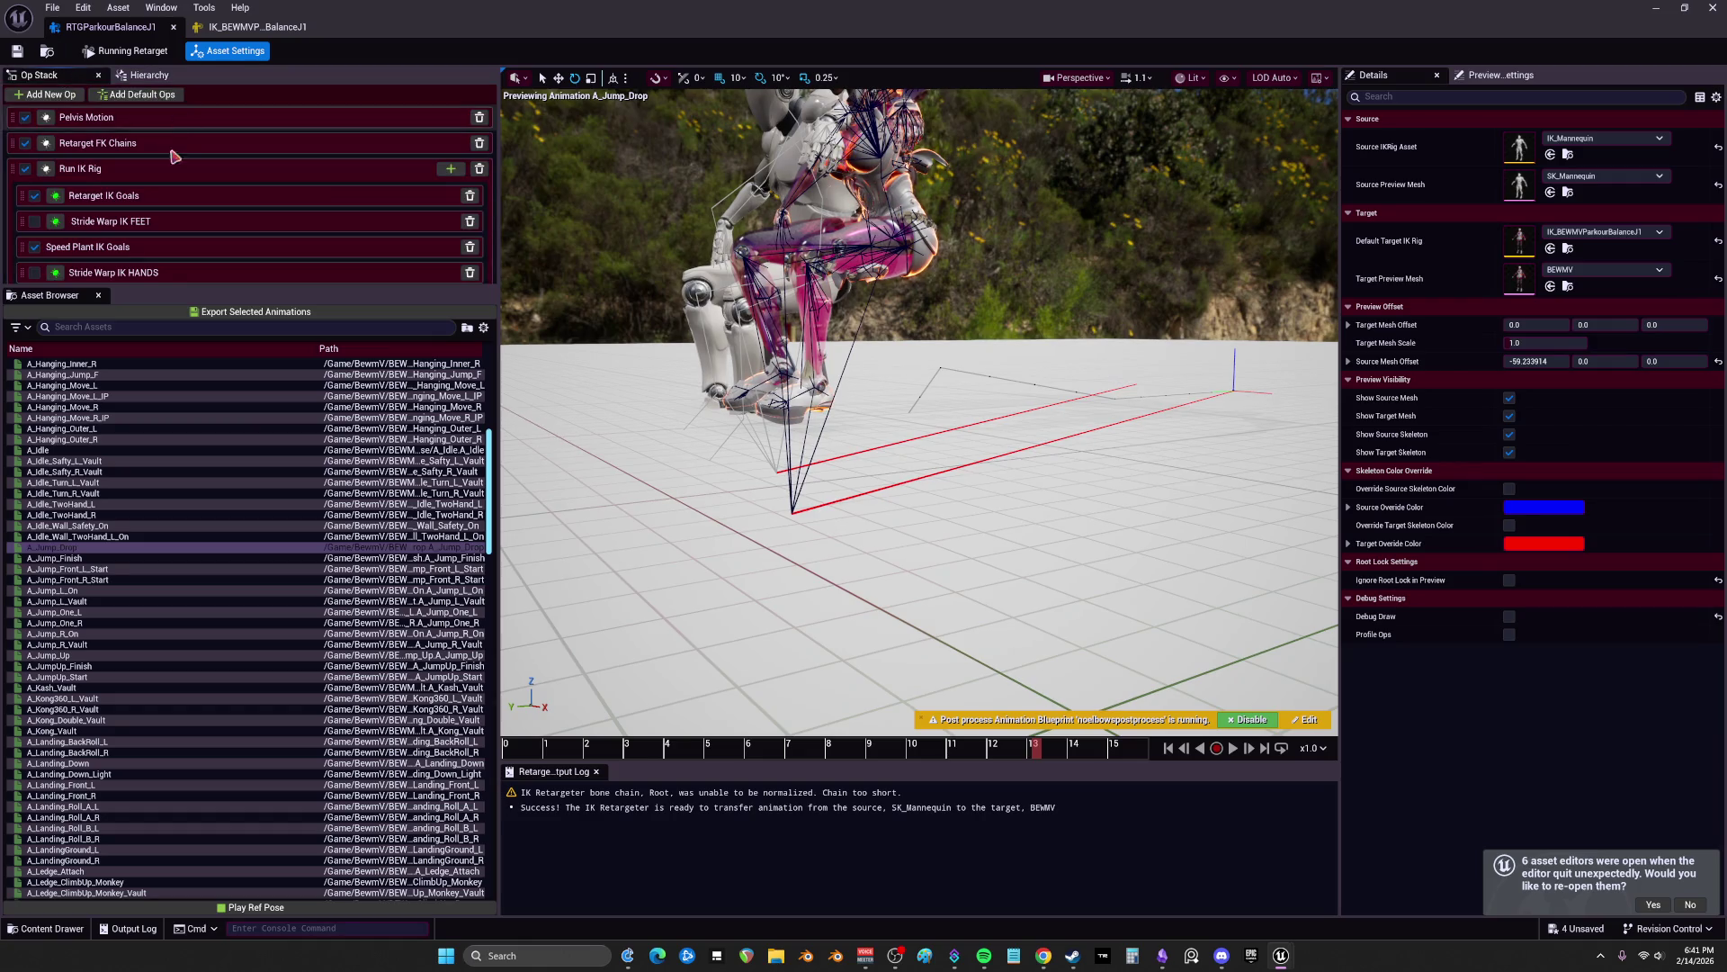
{"action": "left_click", "coordinate": [169, 306]}
{"action": "left_click_drag", "start_coordinate": [169, 288], "coordinate": [108, 371]}
{"action": "left_click", "coordinate": [34, 298]}
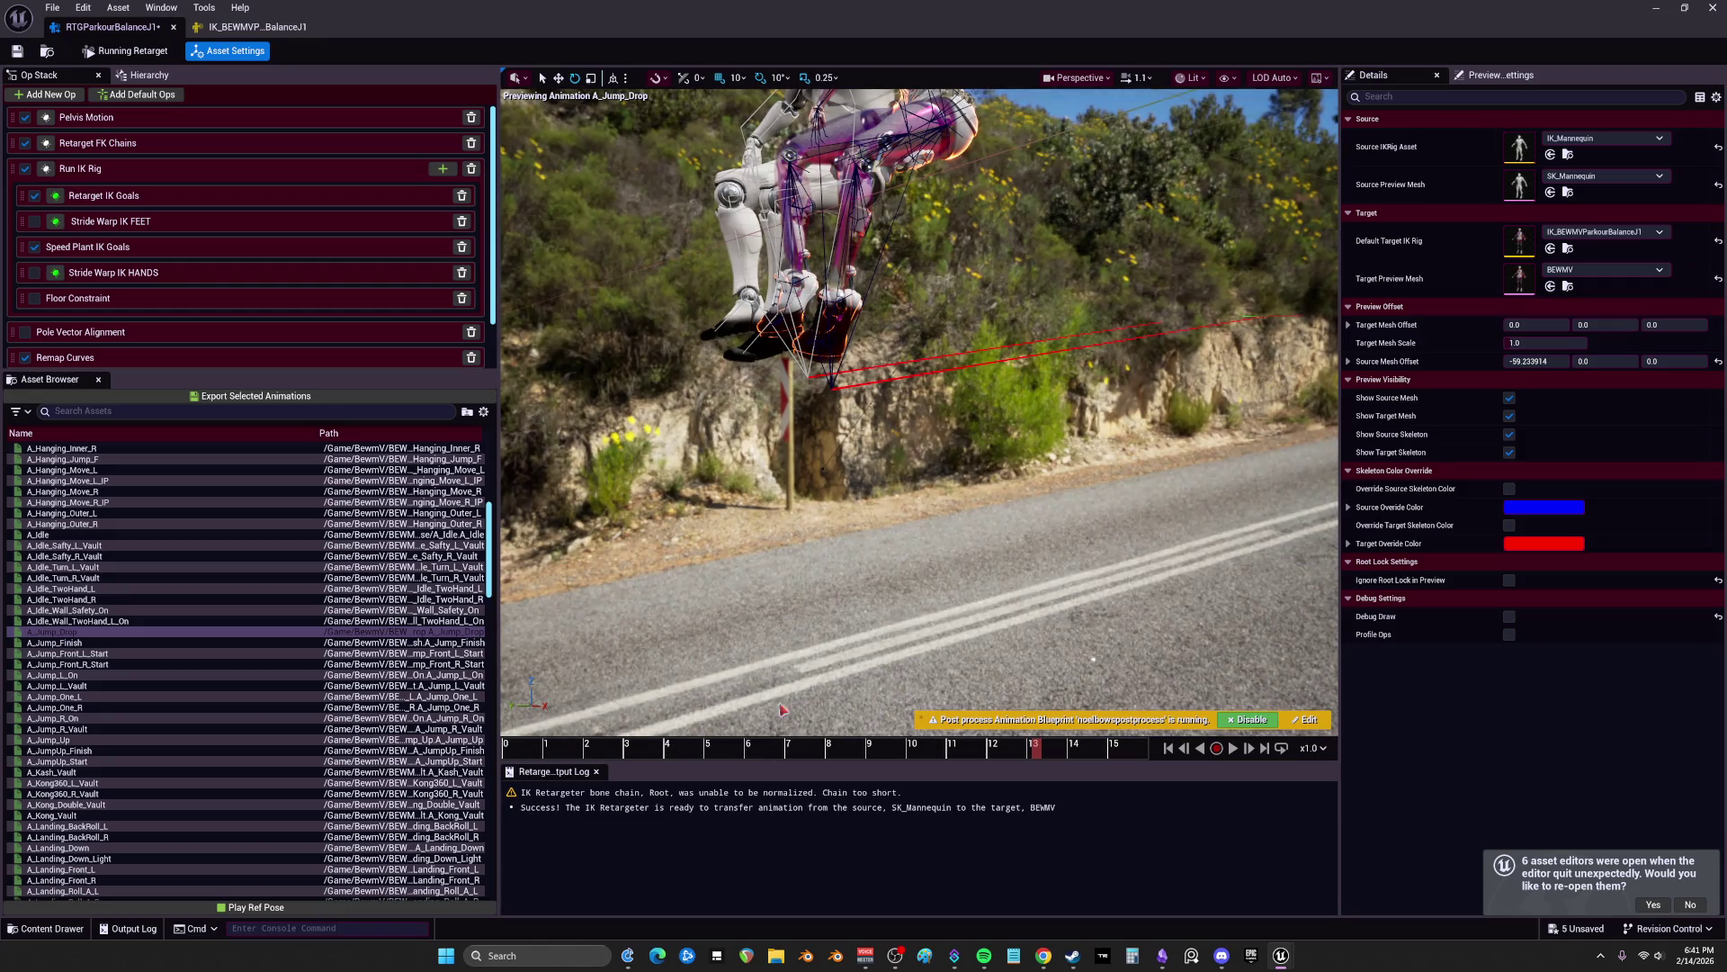
{"action": "left_click_drag", "start_coordinate": [623, 764], "coordinate": [1241, 771]}
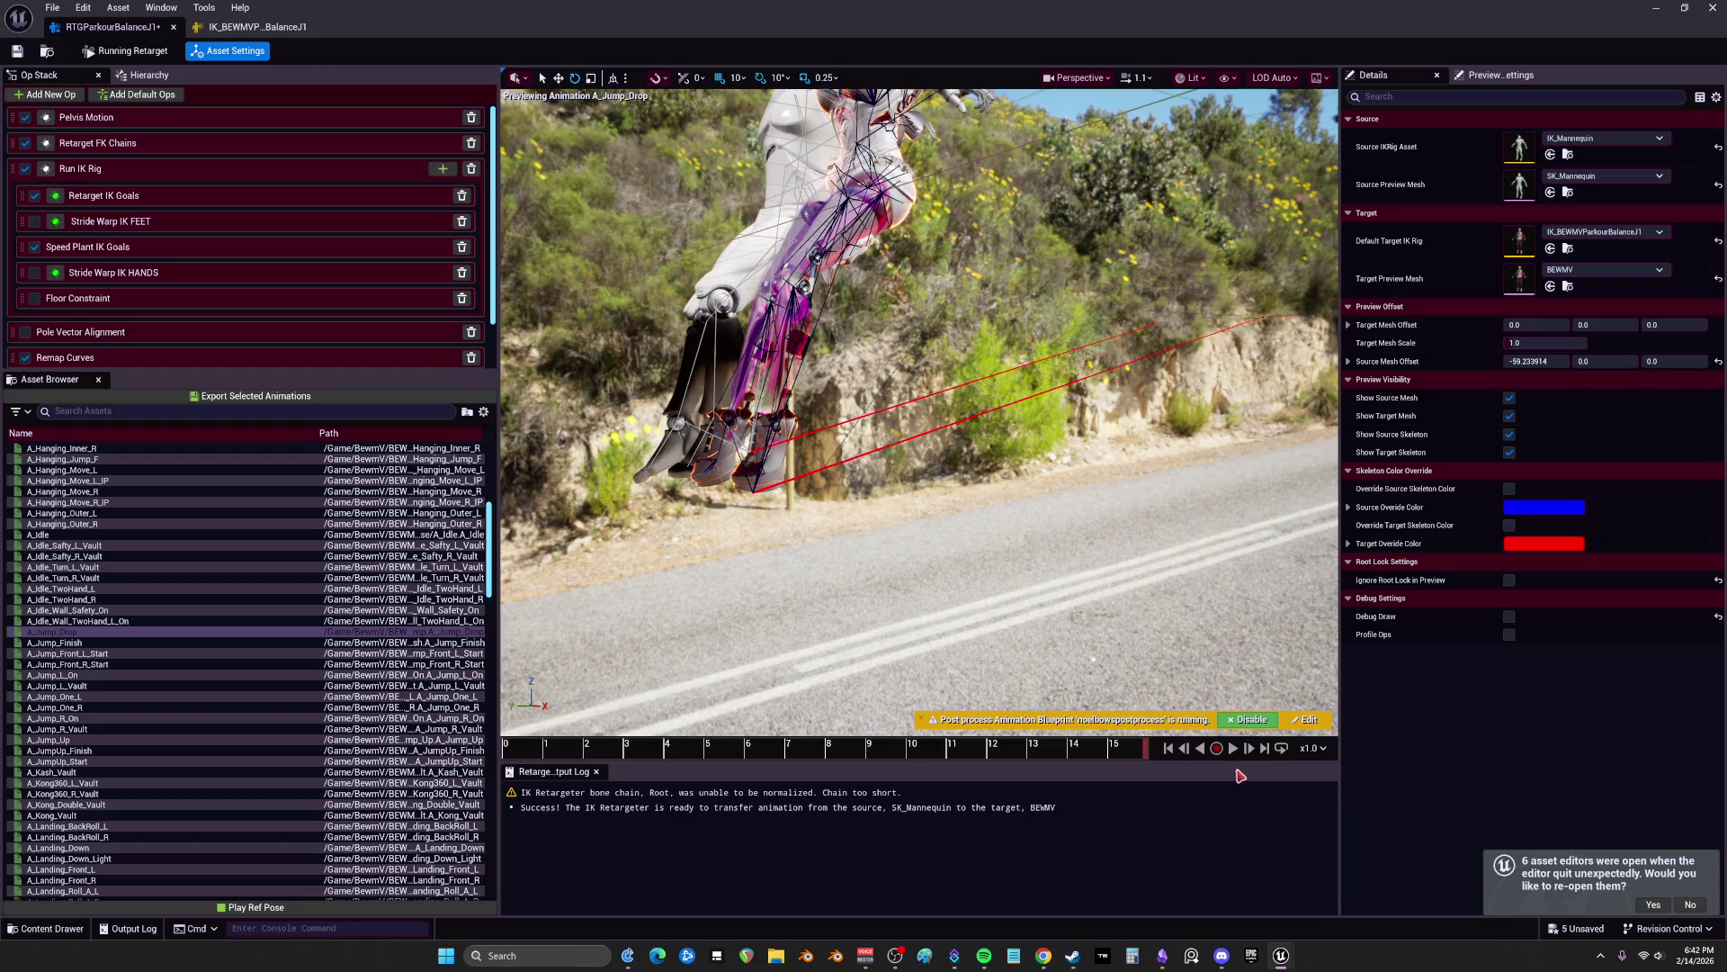
Step: Export A_Jump_Drop to the Jump folder with the _V_J suffix
{"action": "left_click", "coordinate": [255, 397]}
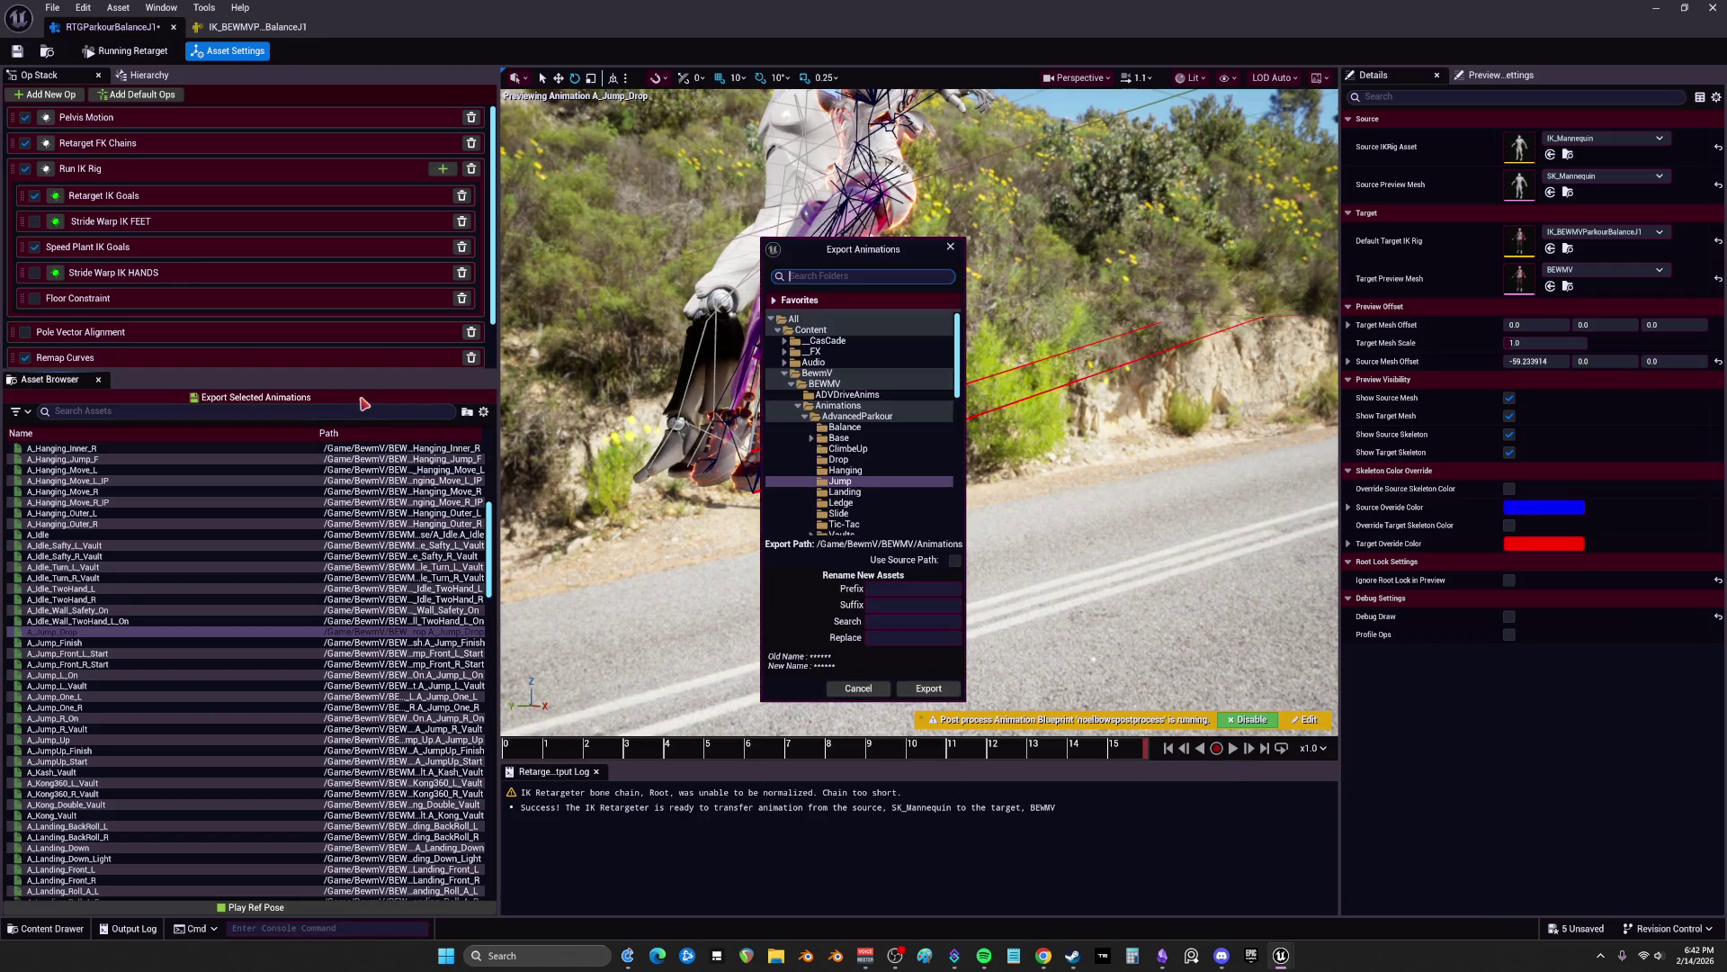
{"action": "left_click", "coordinate": [893, 606]}
{"action": "left_click", "coordinate": [940, 691]}
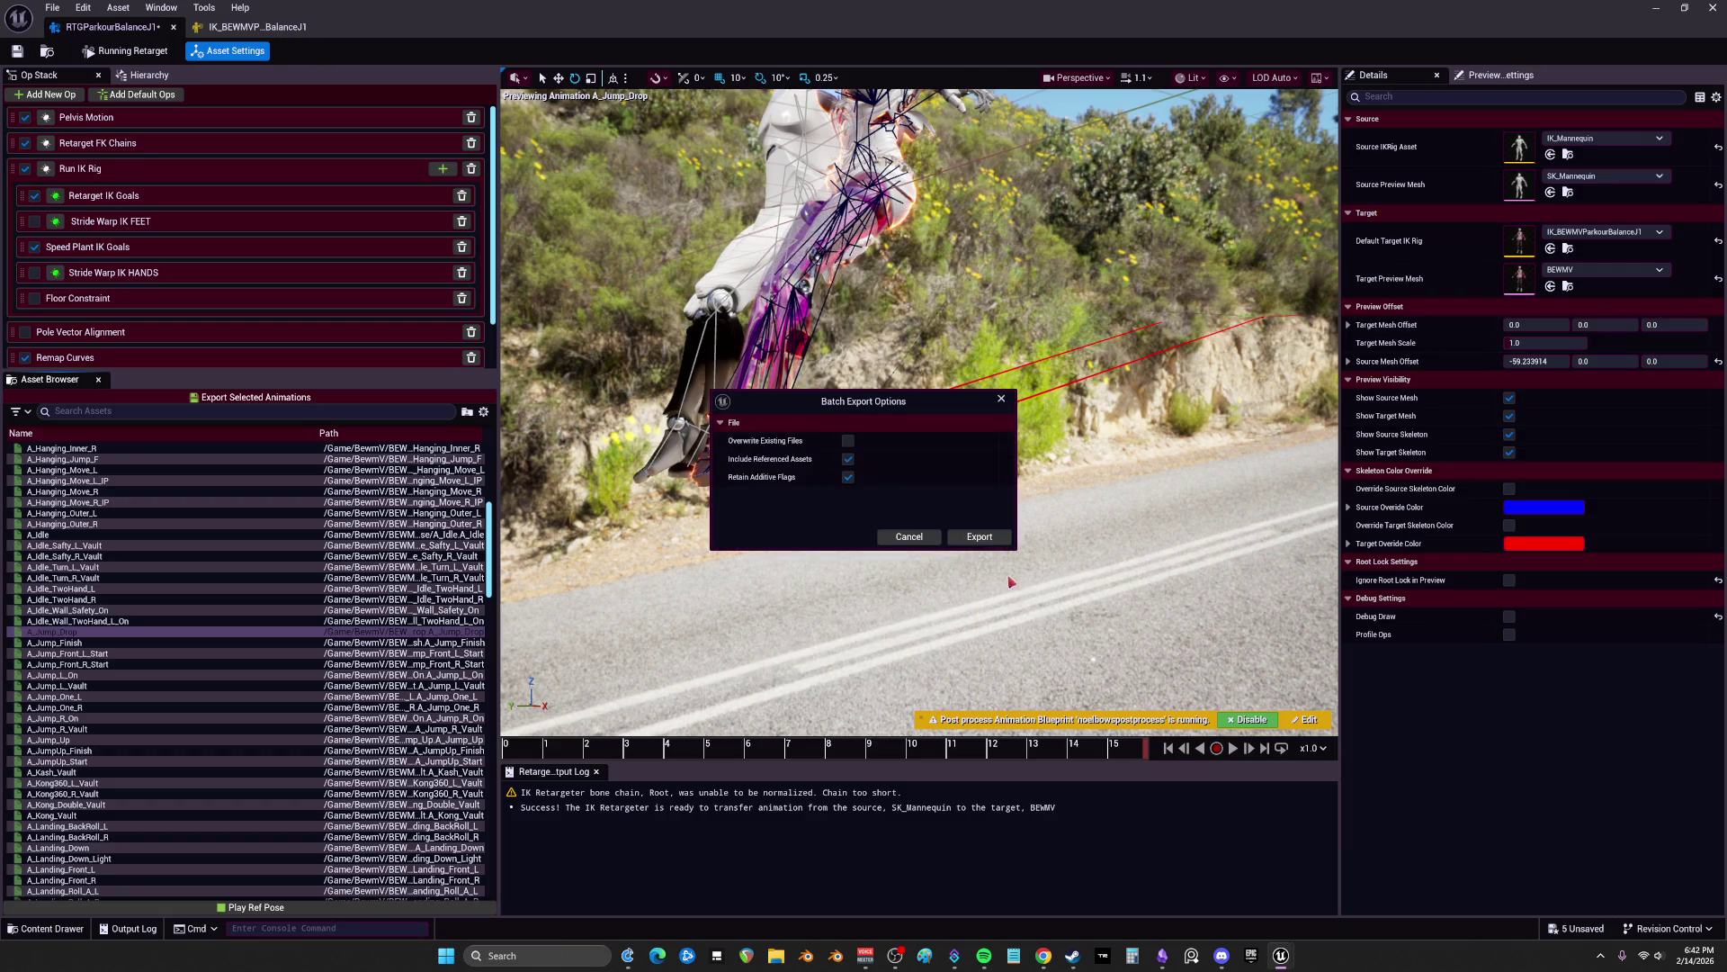
{"action": "left_click", "coordinate": [979, 537]}
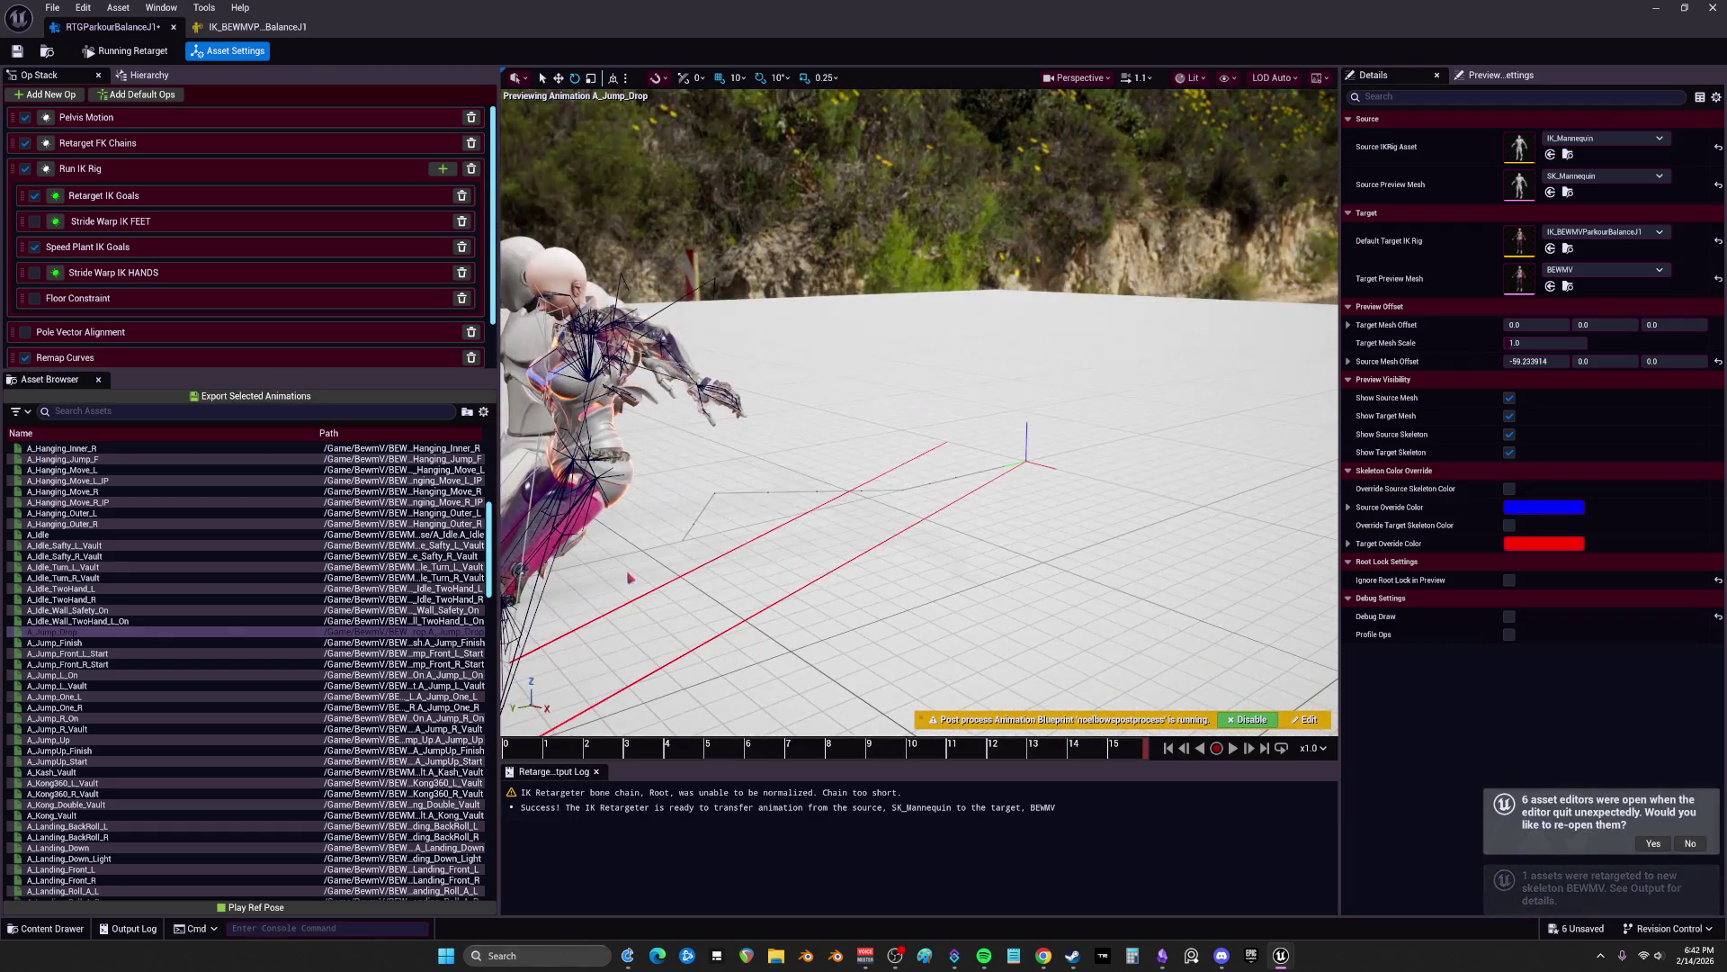
{"action": "key", "text": "Down"}
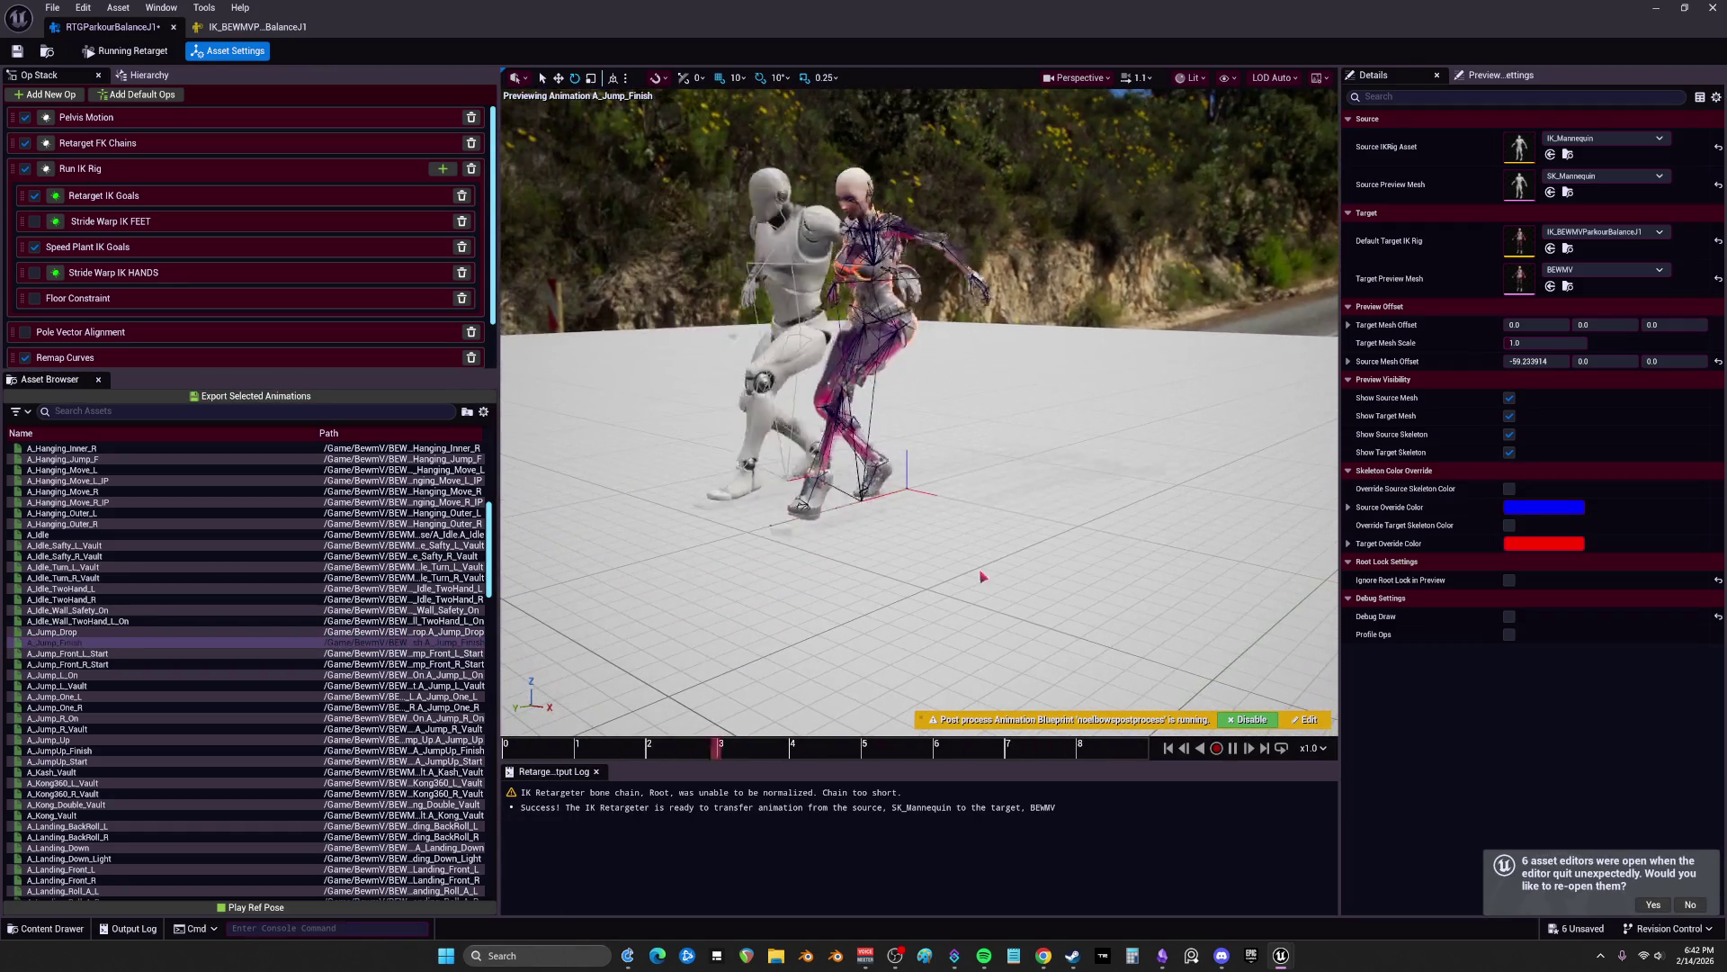
Step: Re-enable Floor Constraint and preview A_Jump_Front_L_Start in reverse and A_Jump_Front_R_Start
{"action": "left_click", "coordinate": [34, 298]}
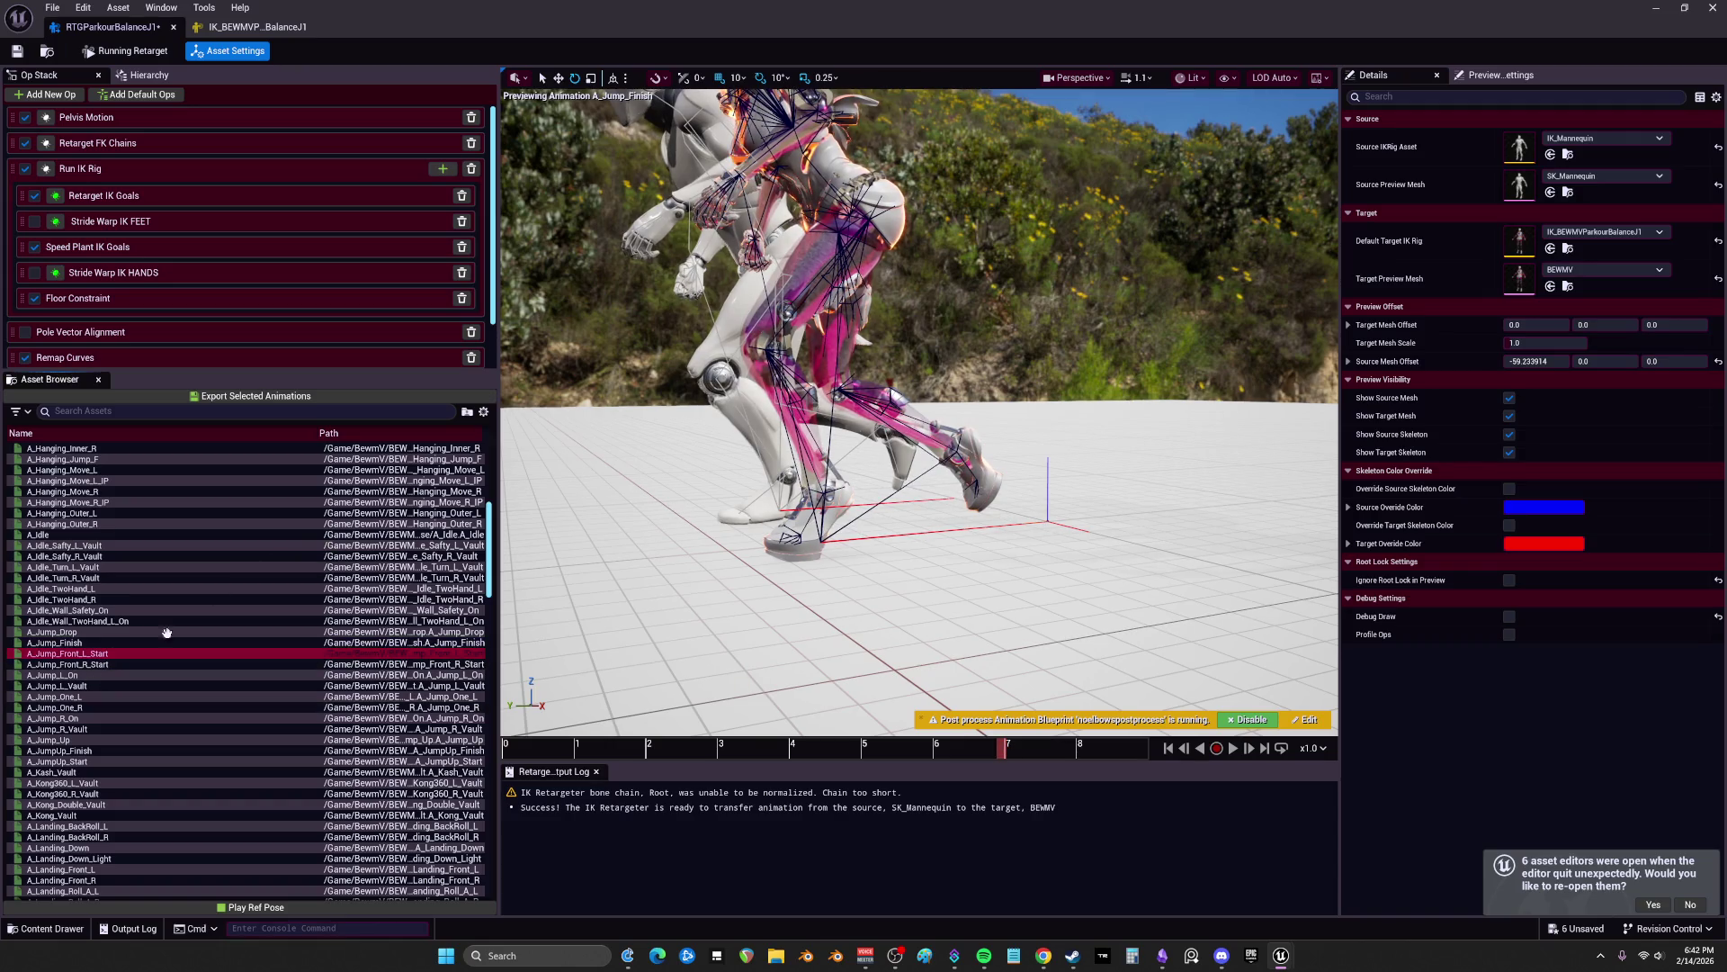
{"action": "left_click", "coordinate": [131, 652]}
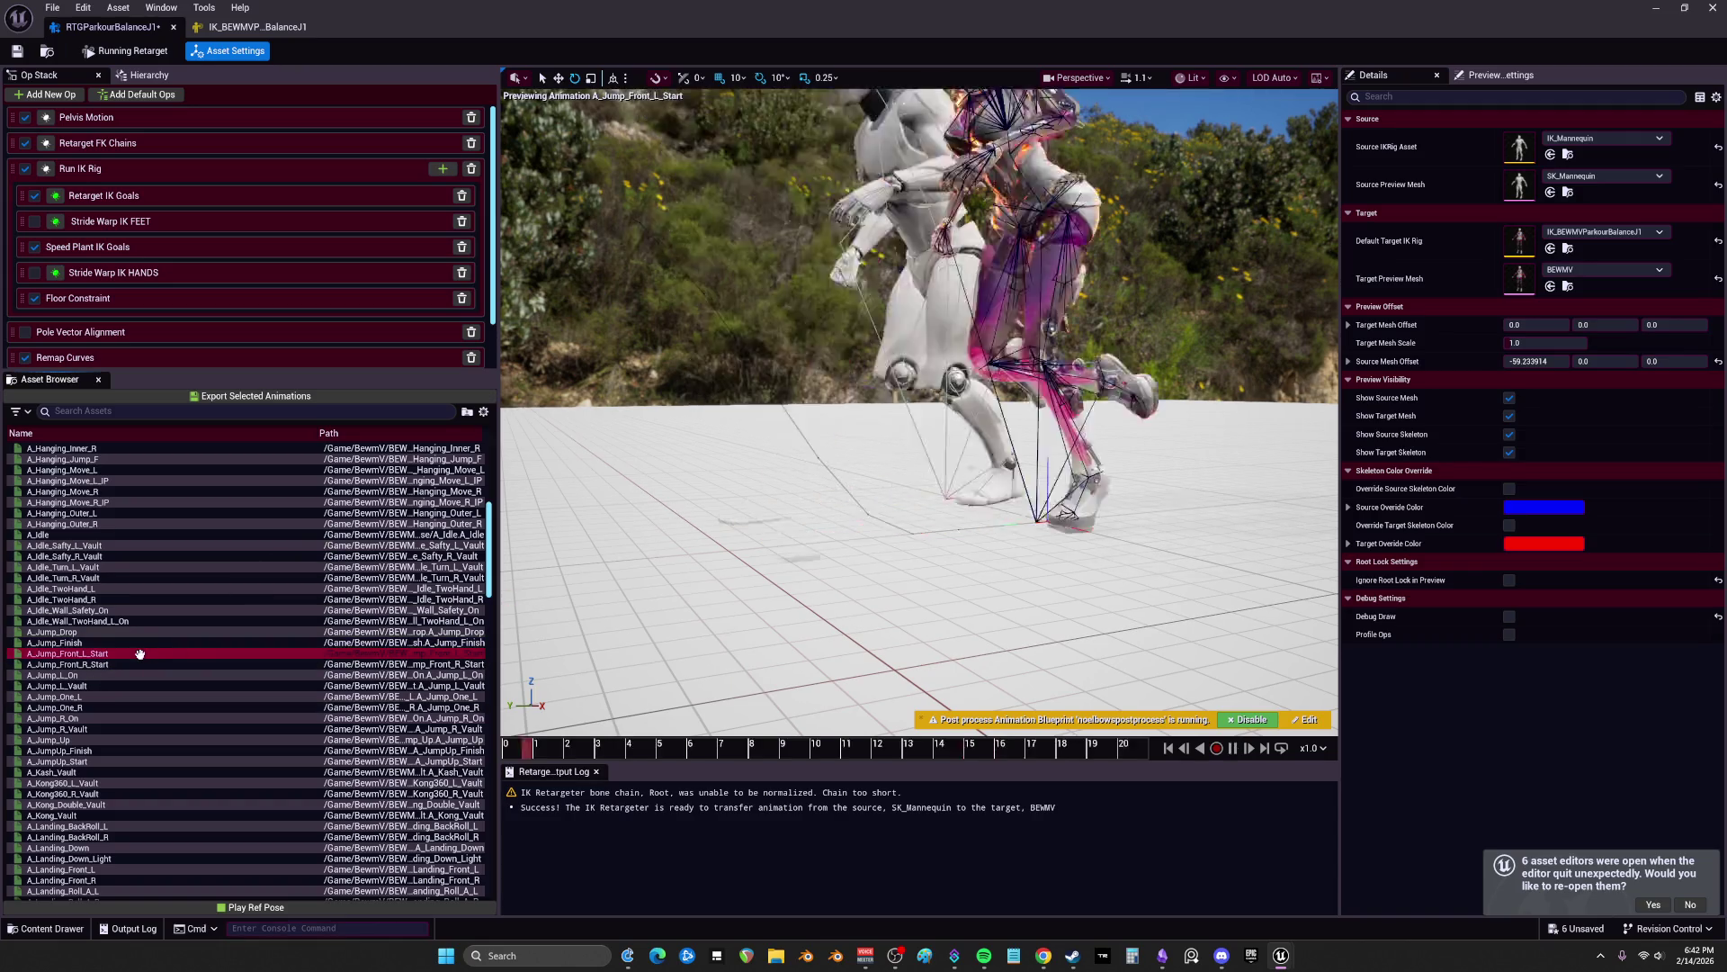
{"action": "left_click", "coordinate": [1200, 748]}
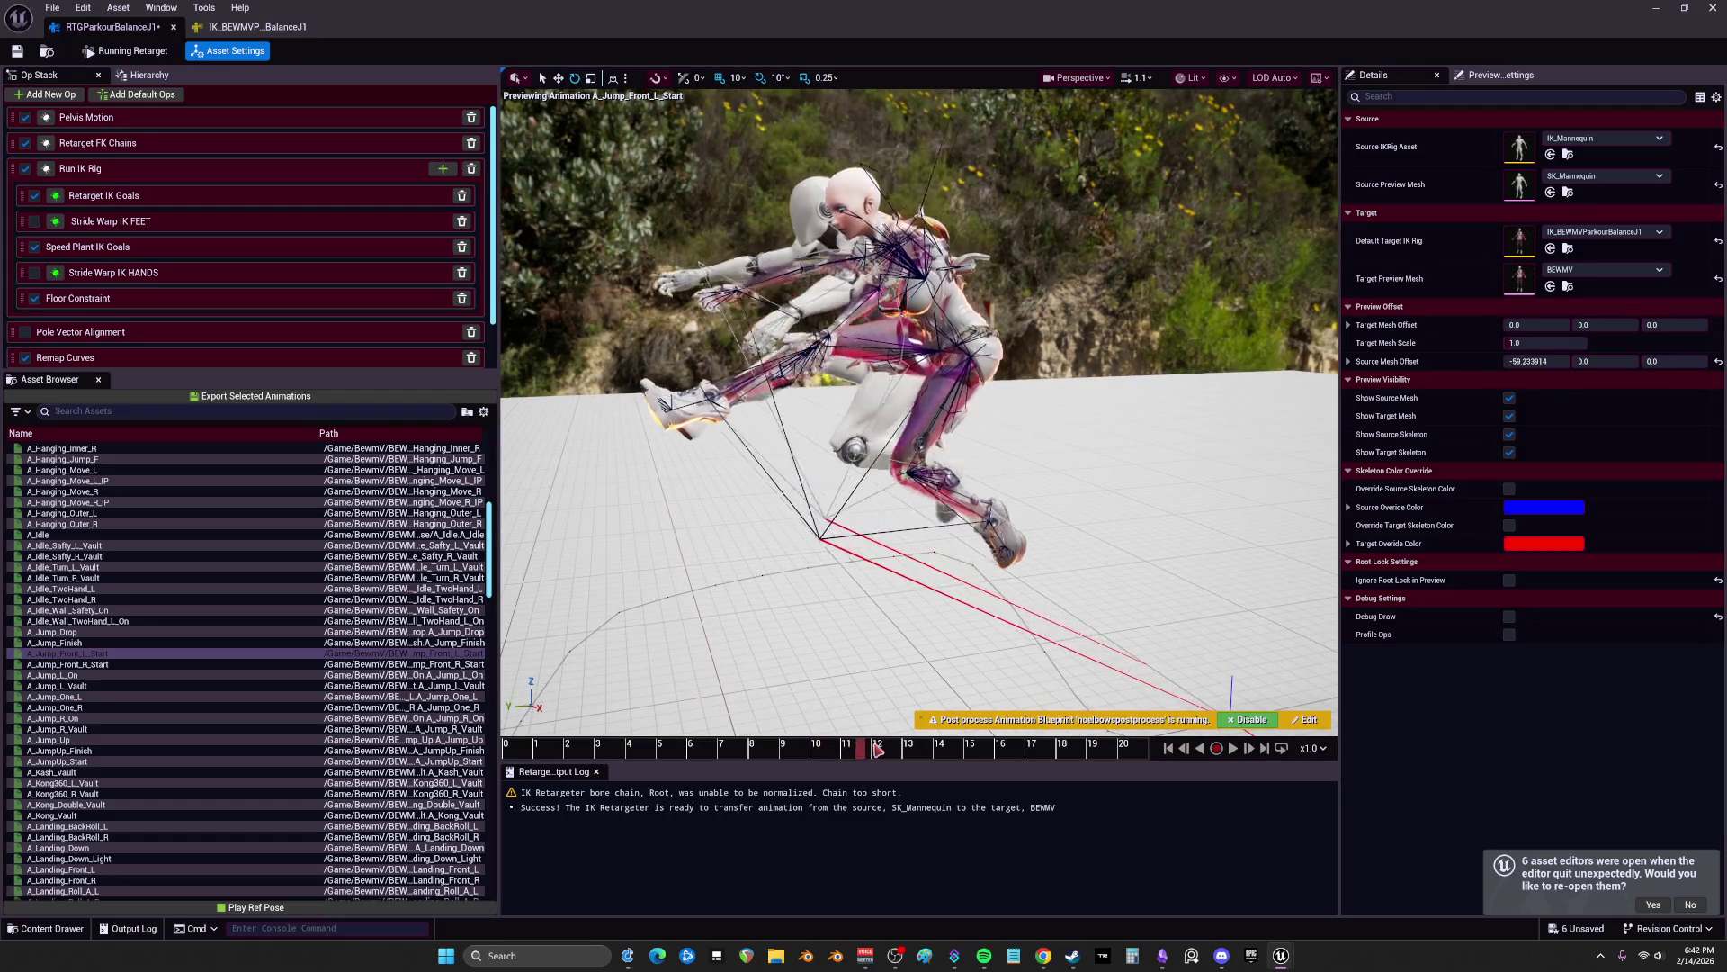
{"action": "left_click", "coordinate": [106, 664]}
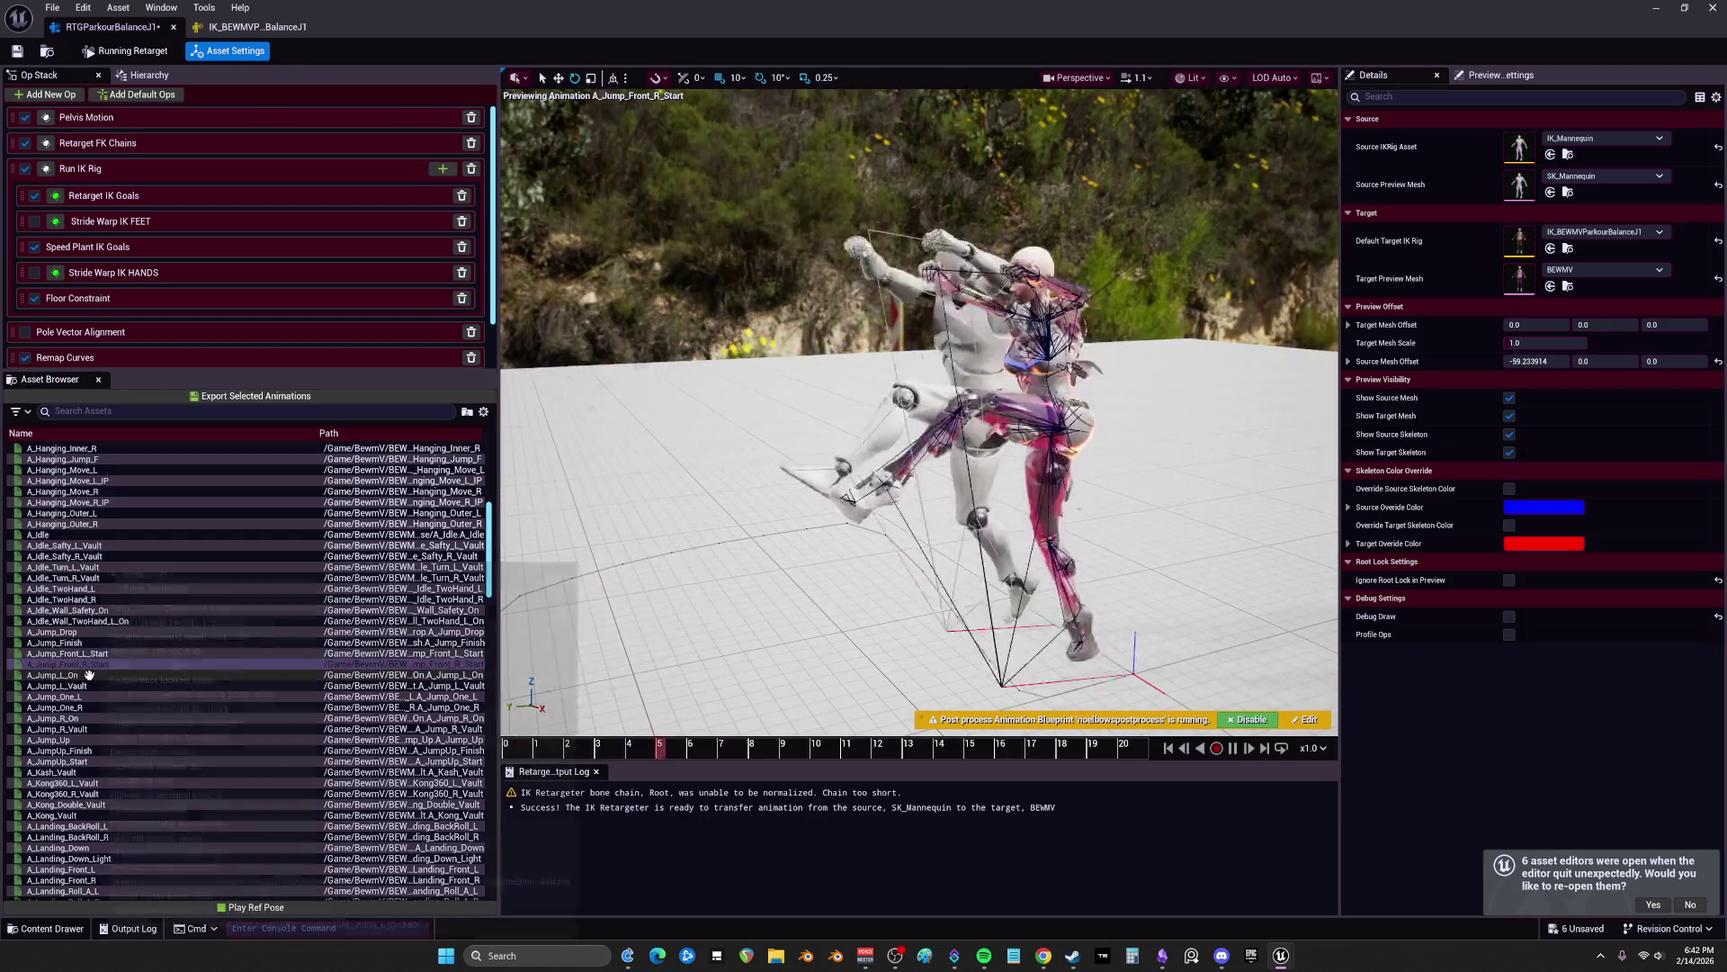
Step: Preview the A_Jump_L_On through A_JumpUp_Start animations, pausing on A_JumpUp_Start
{"action": "left_click", "coordinate": [99, 675]}
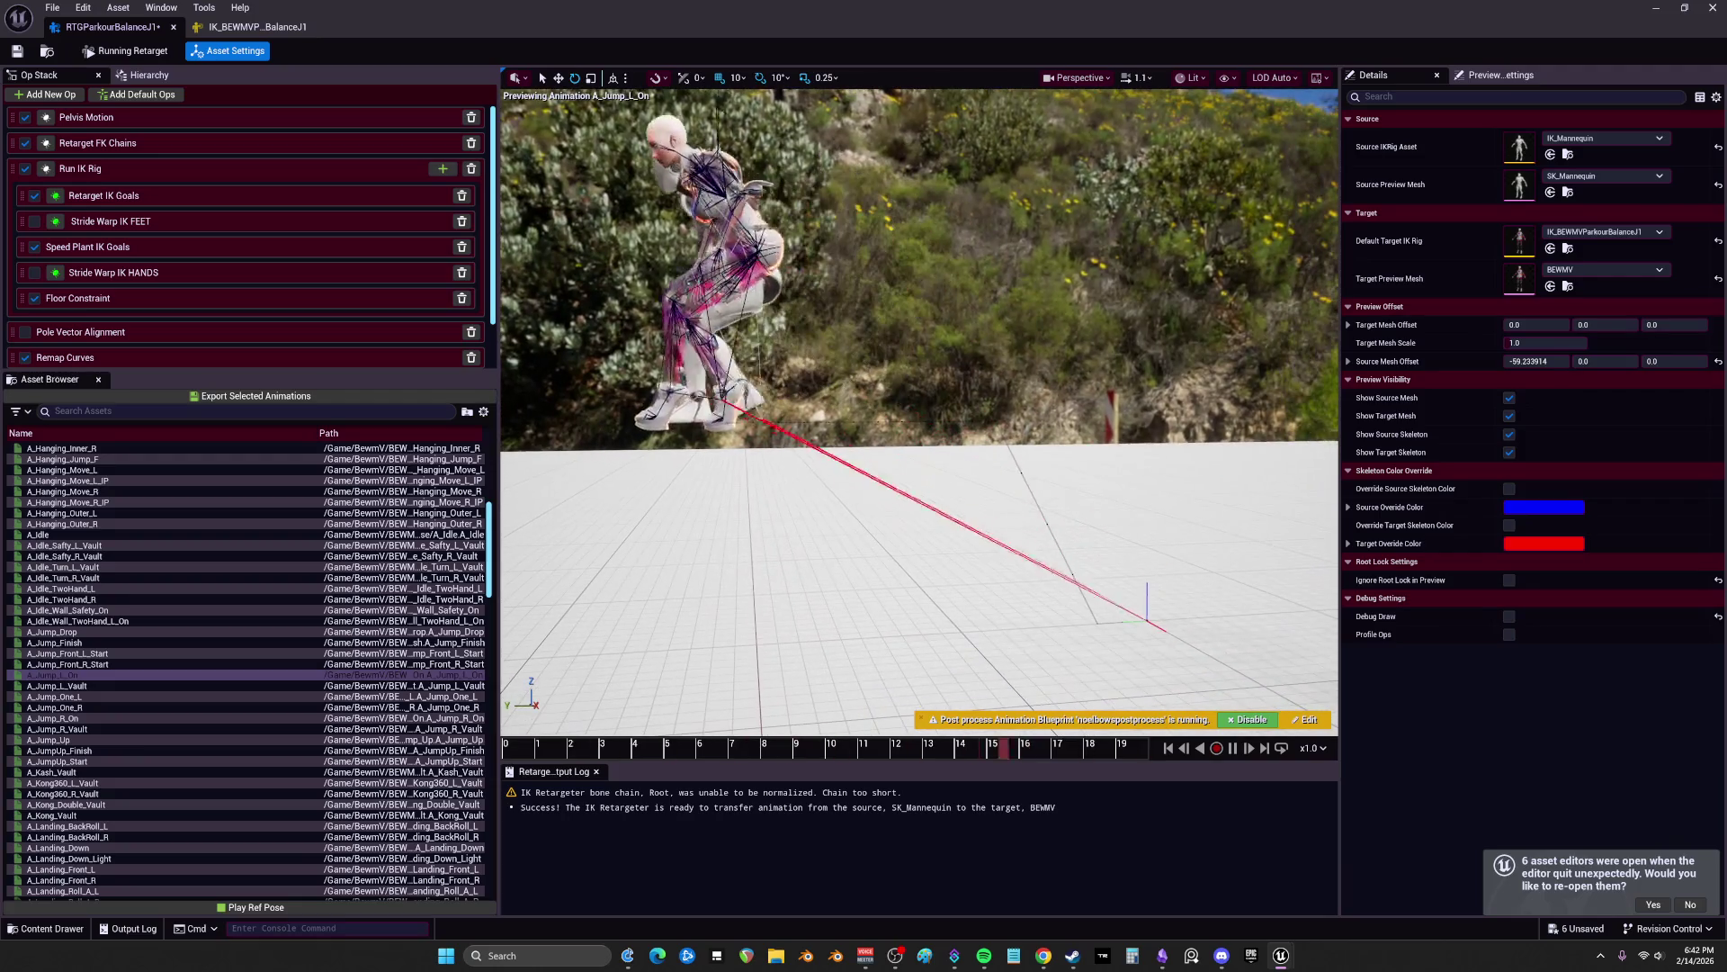
{"action": "left_click", "coordinate": [81, 686]}
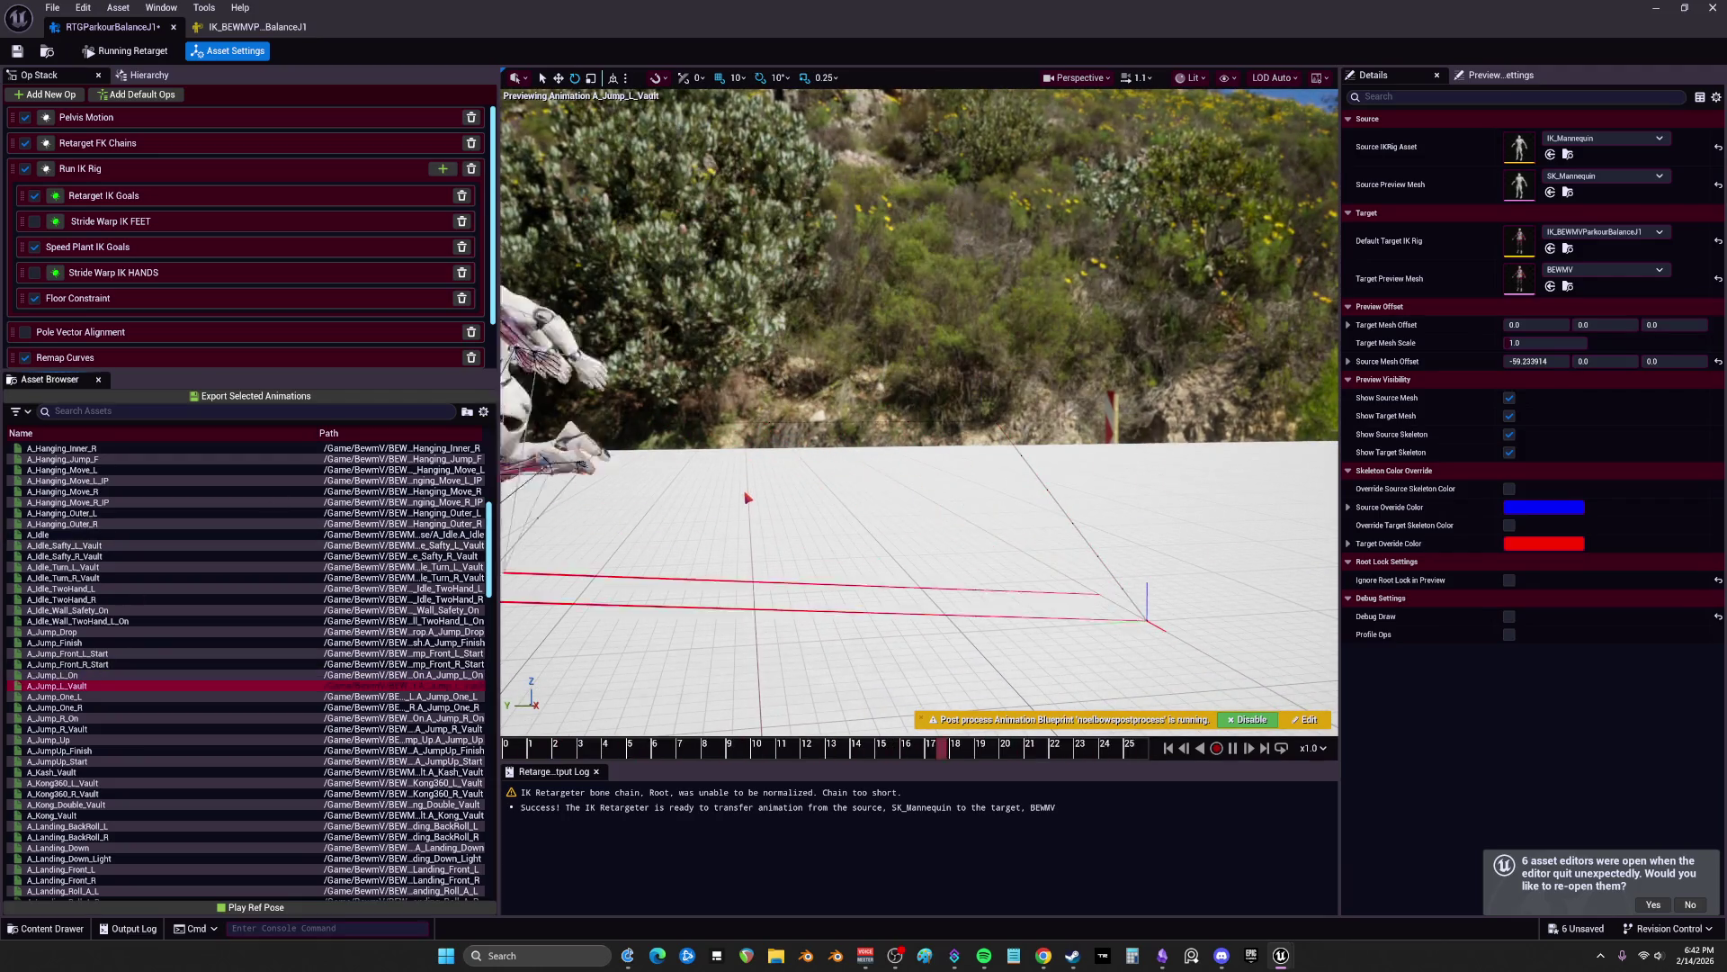
{"action": "left_click", "coordinate": [77, 696]}
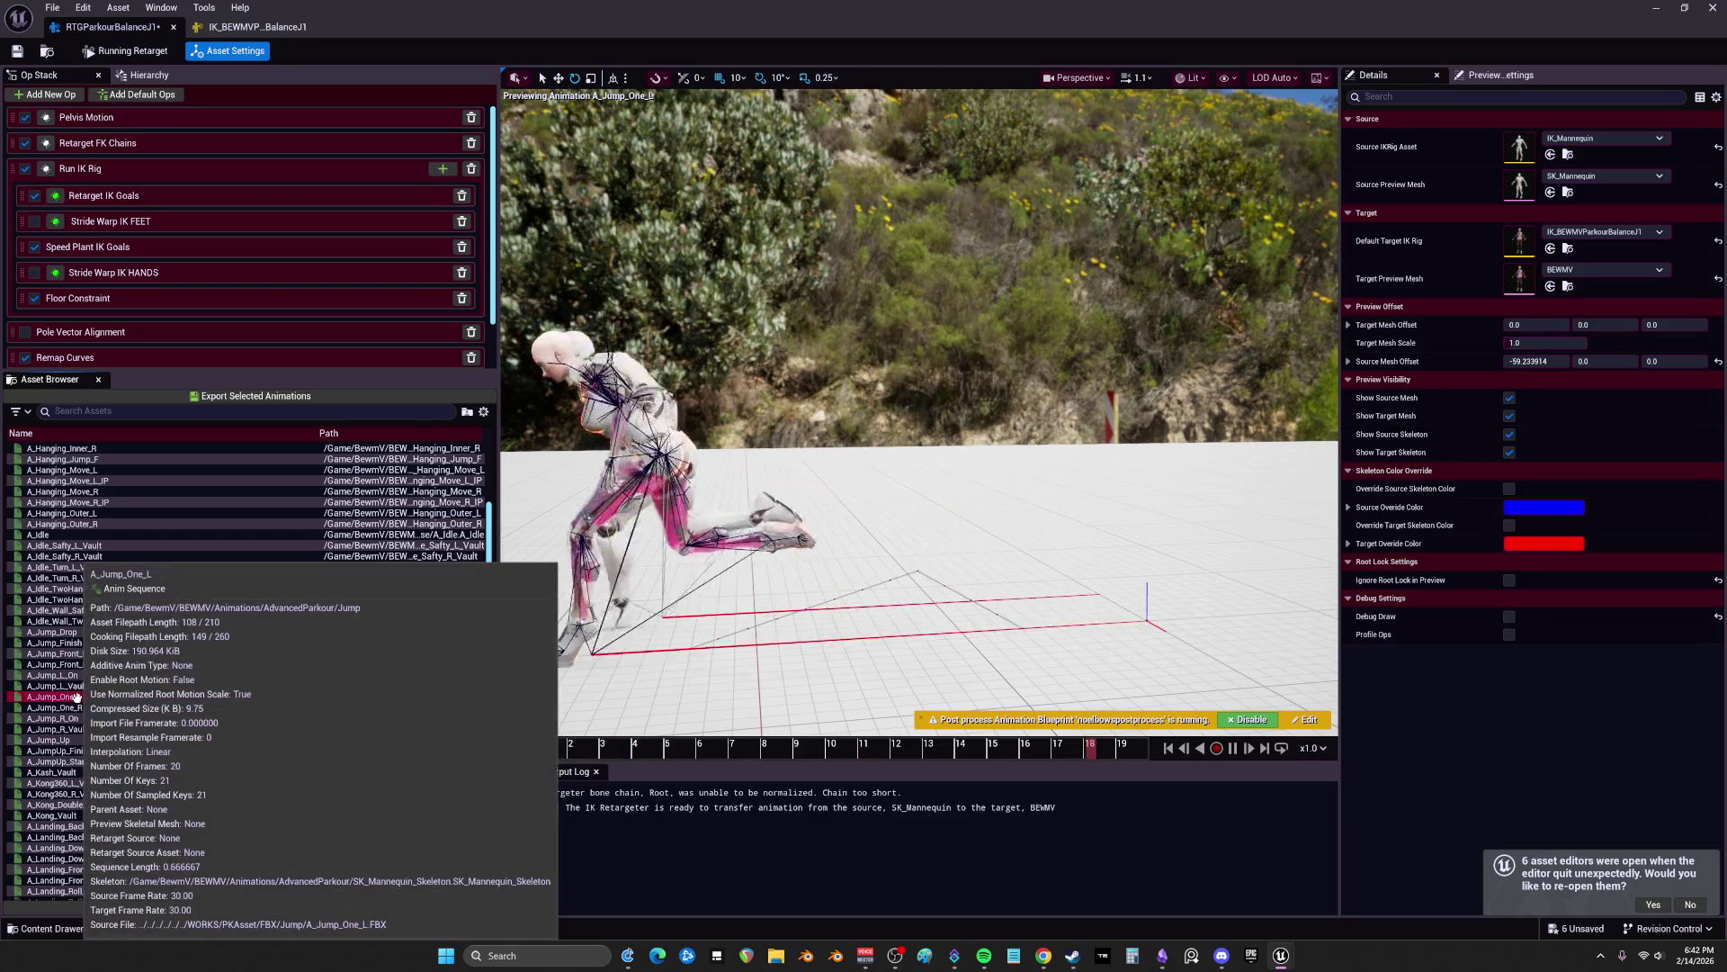
{"action": "left_click", "coordinate": [84, 707]}
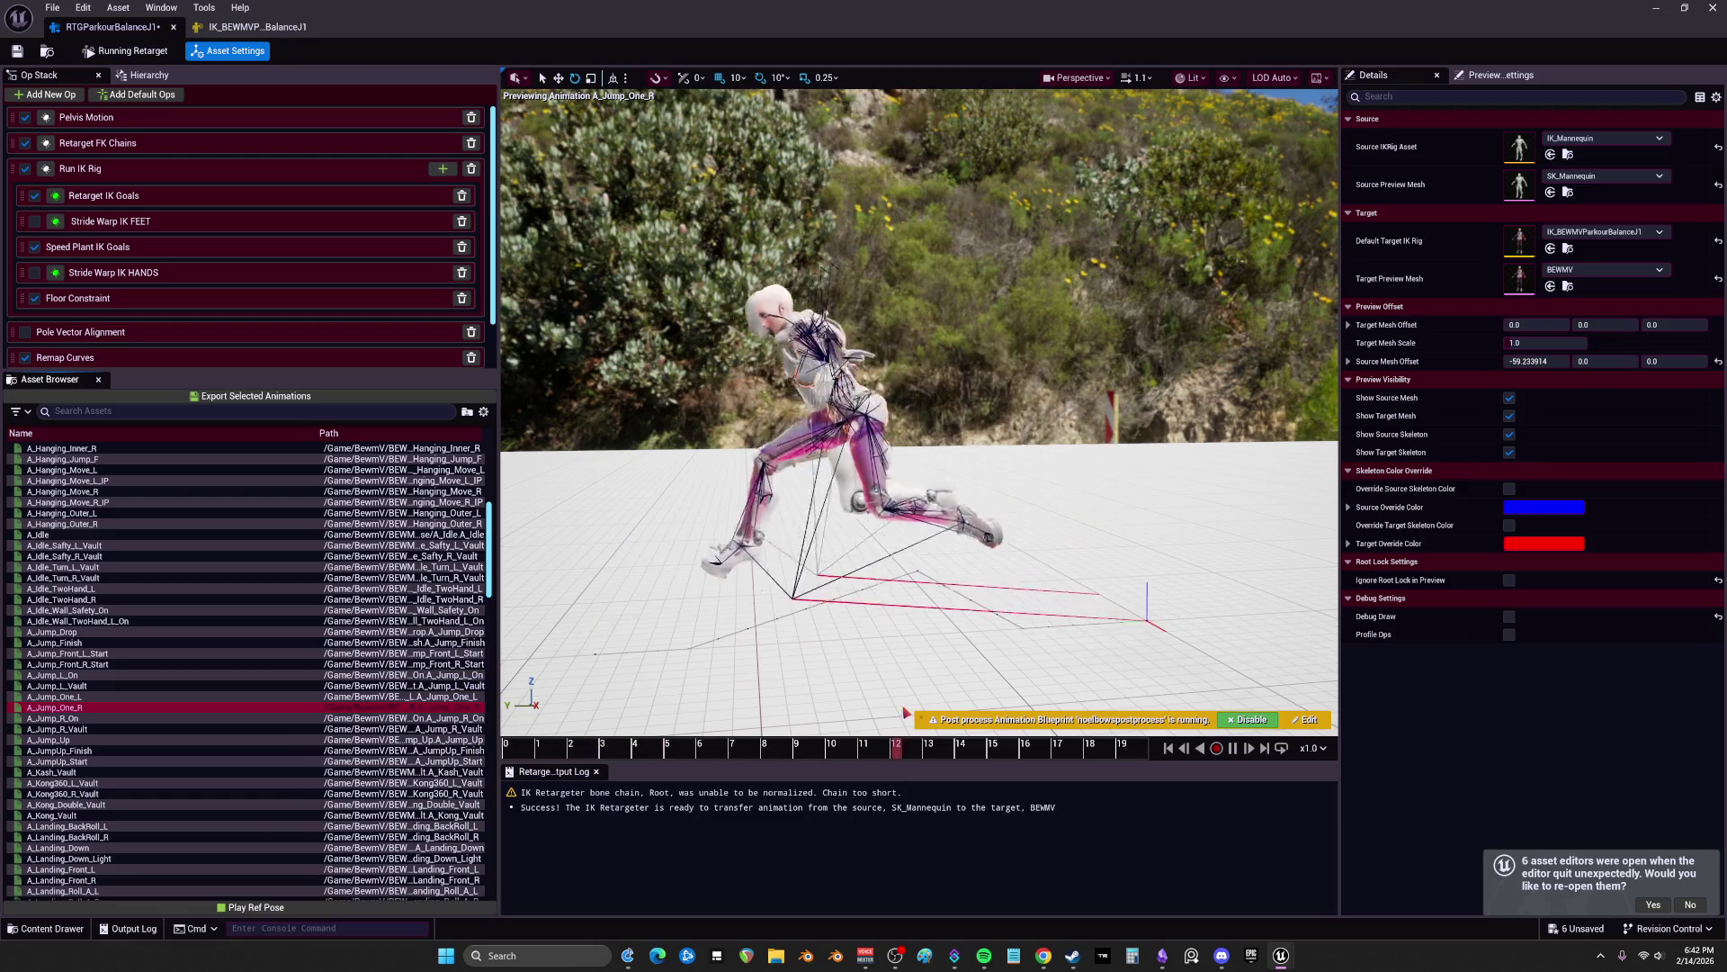
{"action": "left_click", "coordinate": [112, 718]}
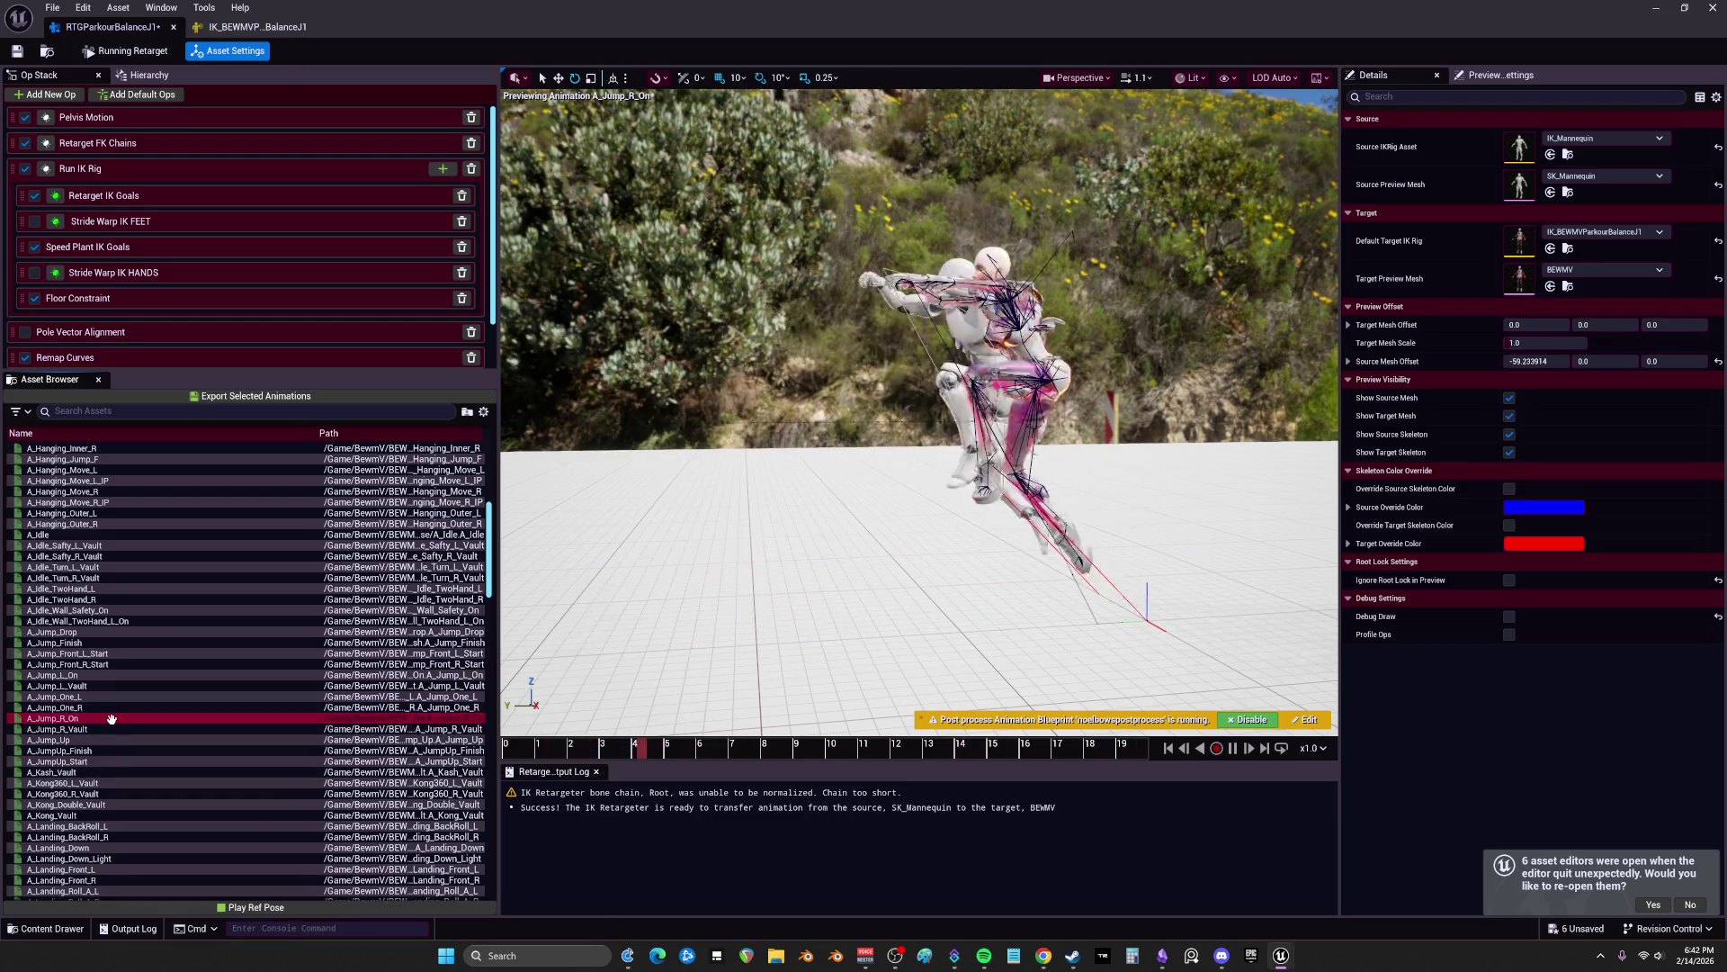
{"action": "left_click", "coordinate": [76, 728]}
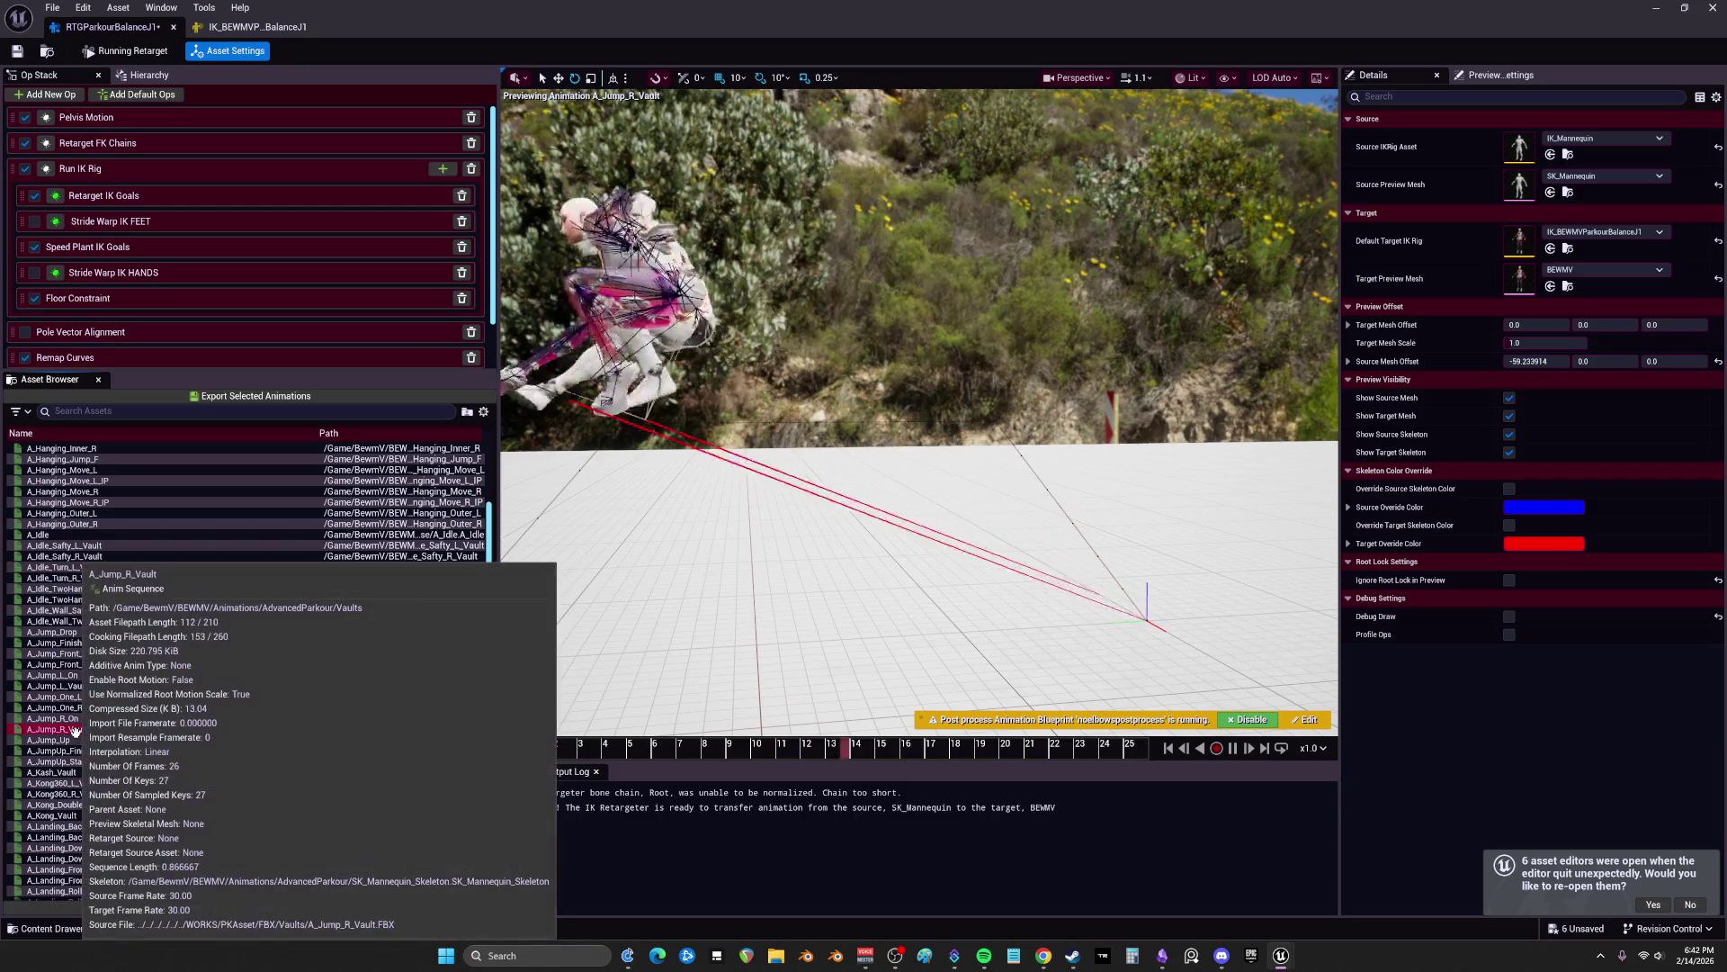
{"action": "left_click", "coordinate": [79, 739]}
{"action": "left_click", "coordinate": [83, 751]}
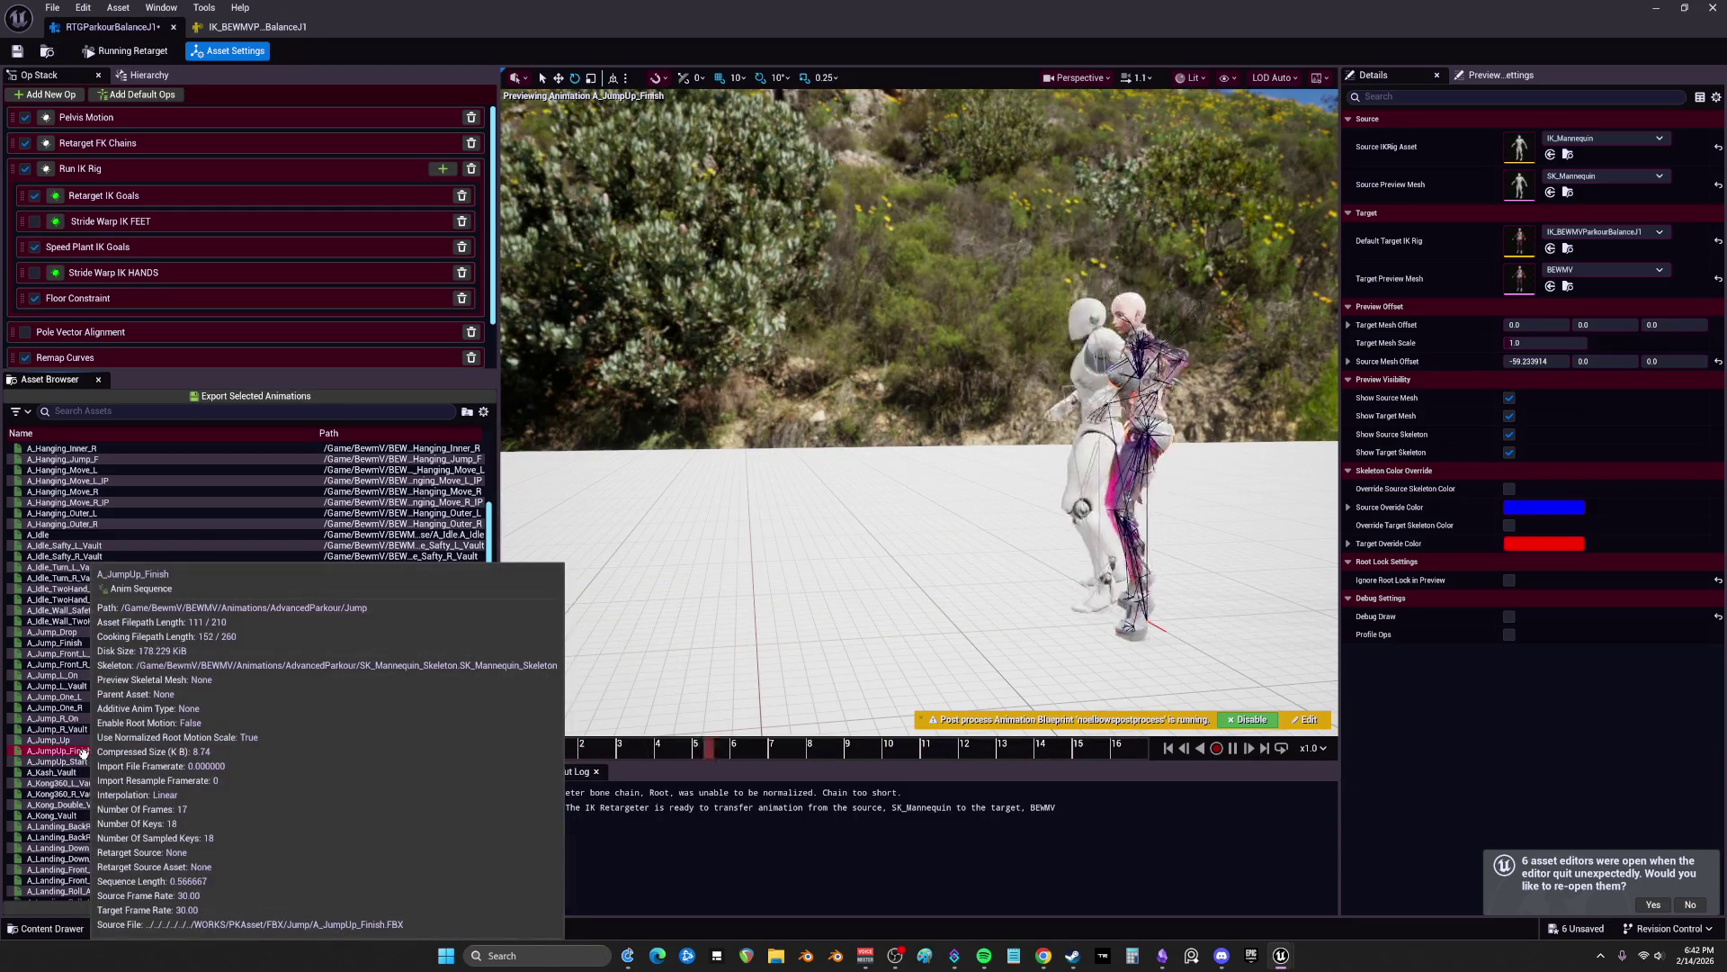
{"action": "left_click", "coordinate": [86, 761]}
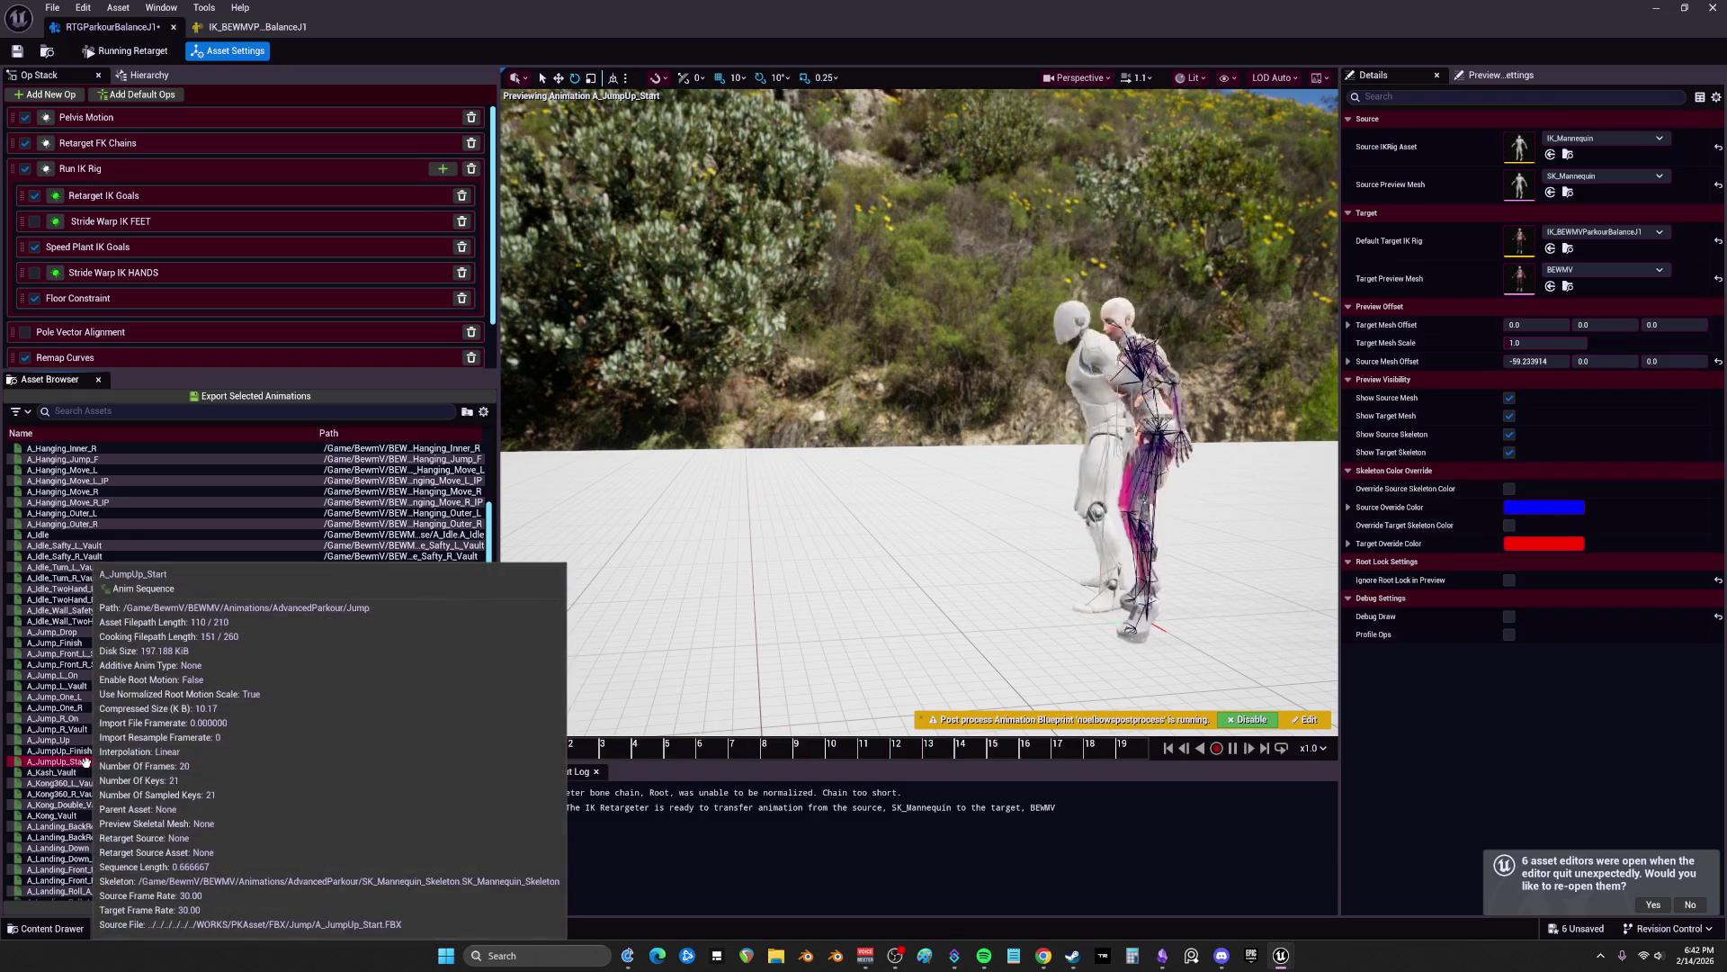
{"action": "left_click", "coordinate": [1233, 748]}
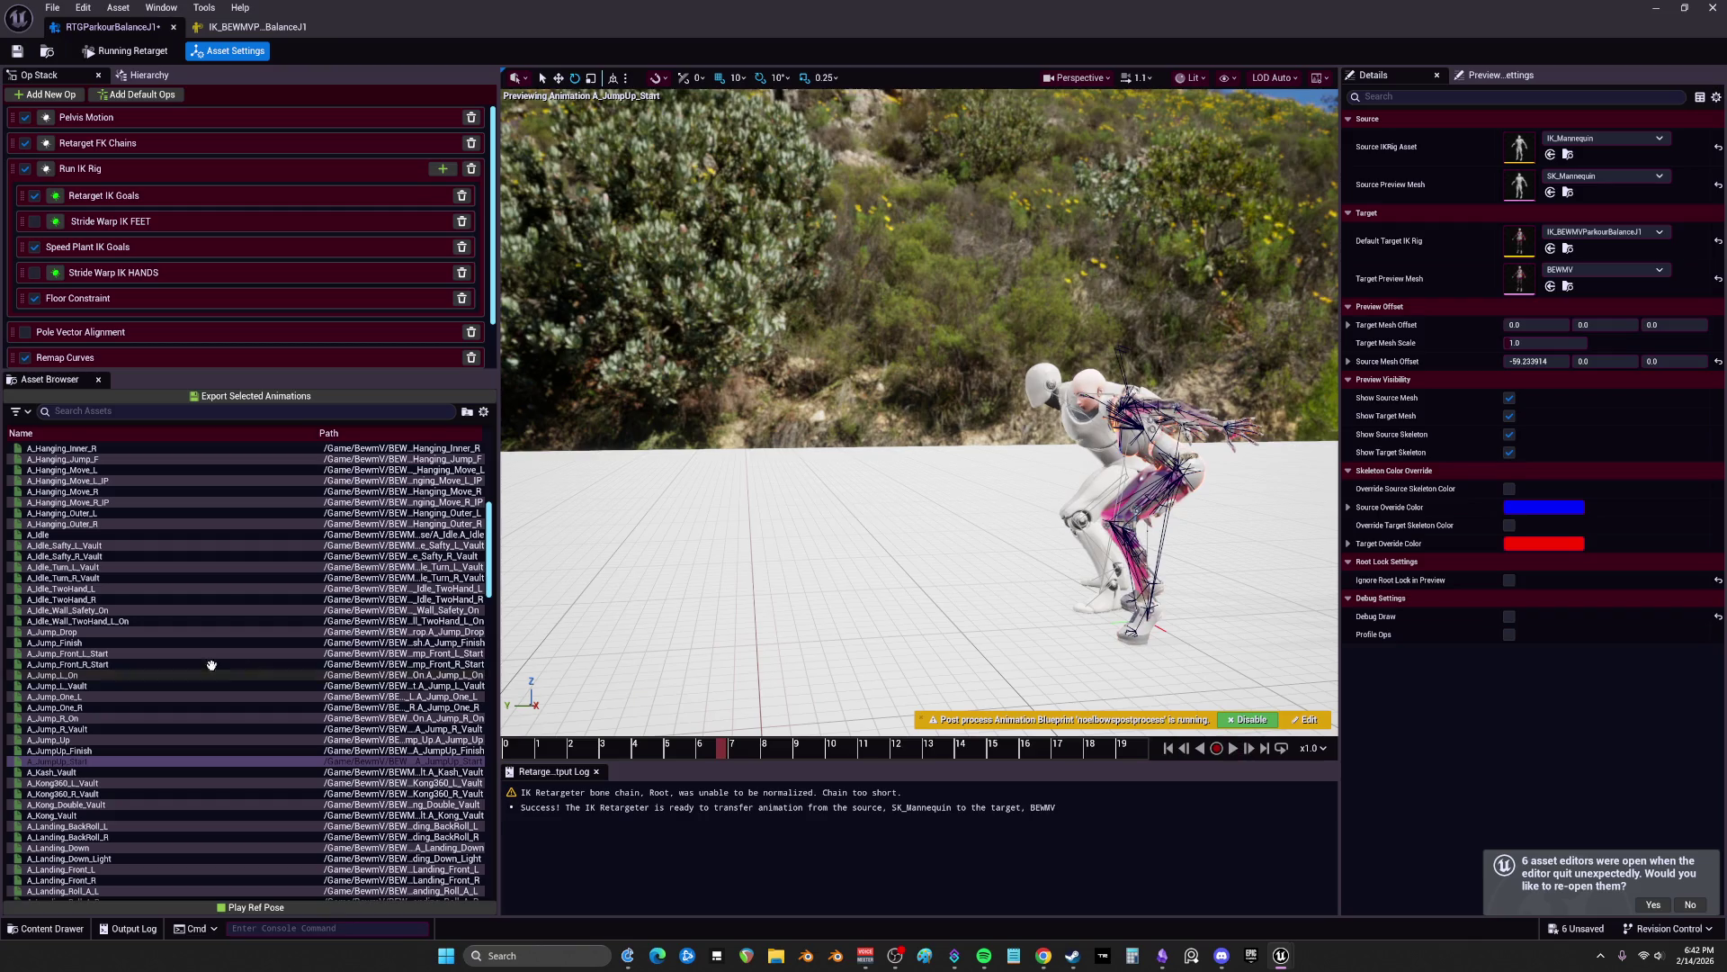
{"action": "left_click", "coordinate": [86, 644]}
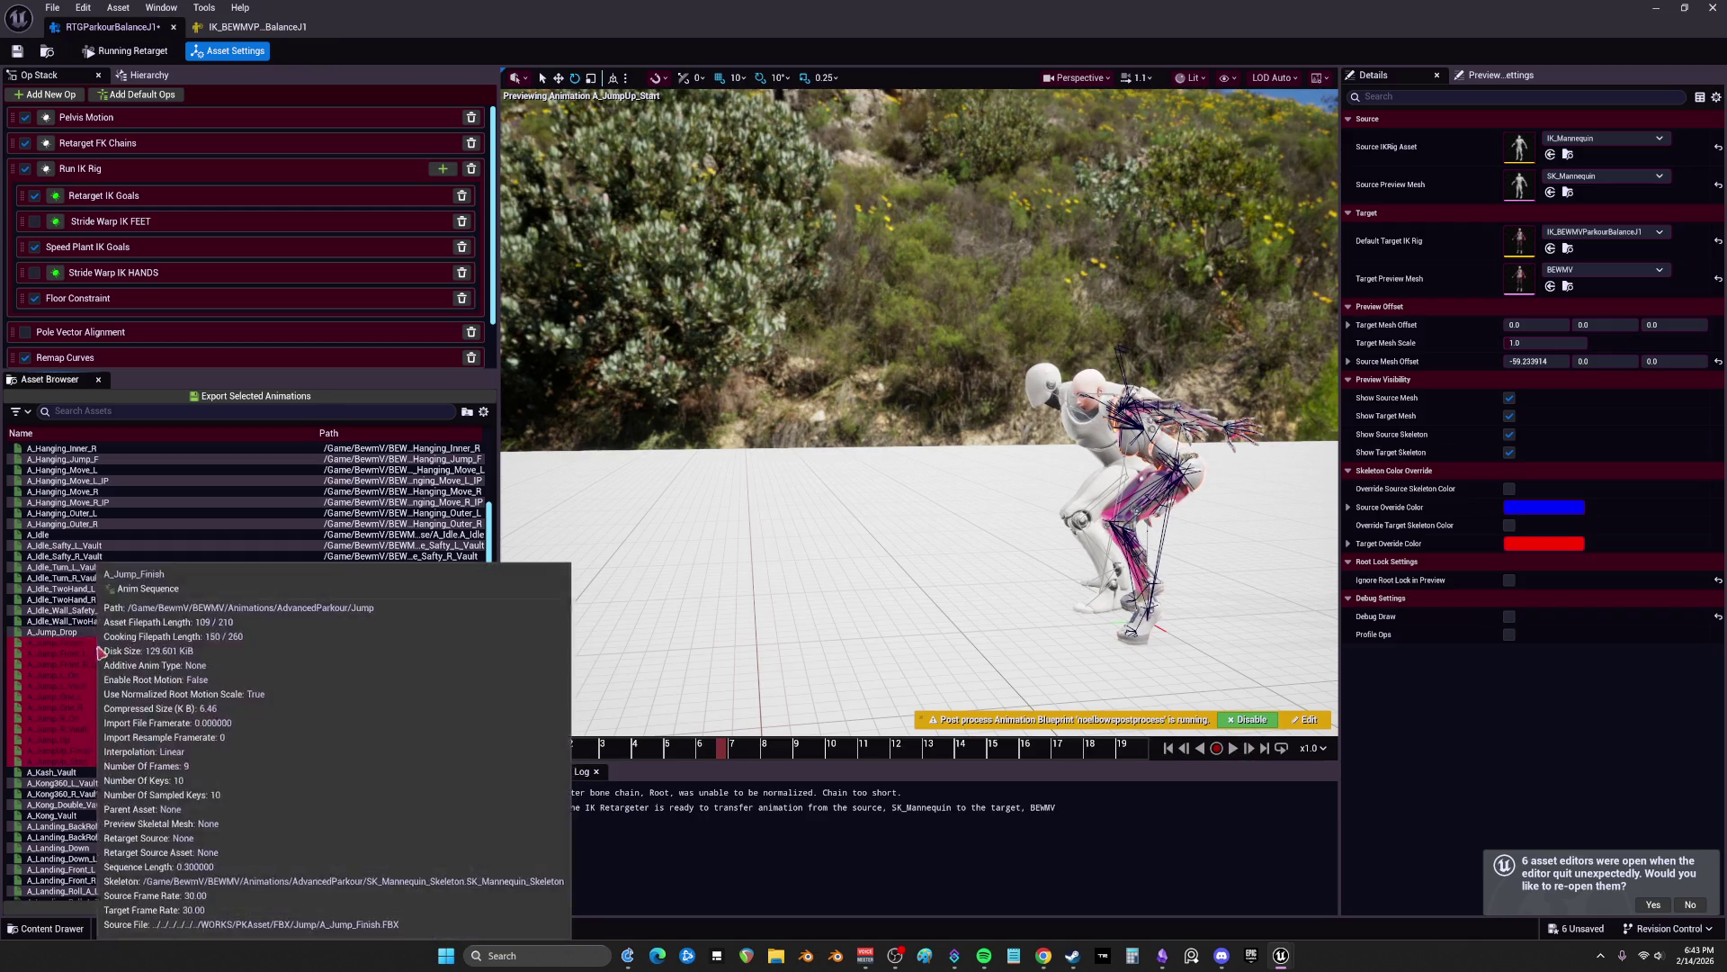
Step: Export the jumps from A_Jump_Finish to A_JumpUp_Start into the Jump folder with suffix _V_J
{"action": "left_click", "coordinate": [85, 761]}
{"action": "left_click", "coordinate": [81, 642], "text": "shift"}
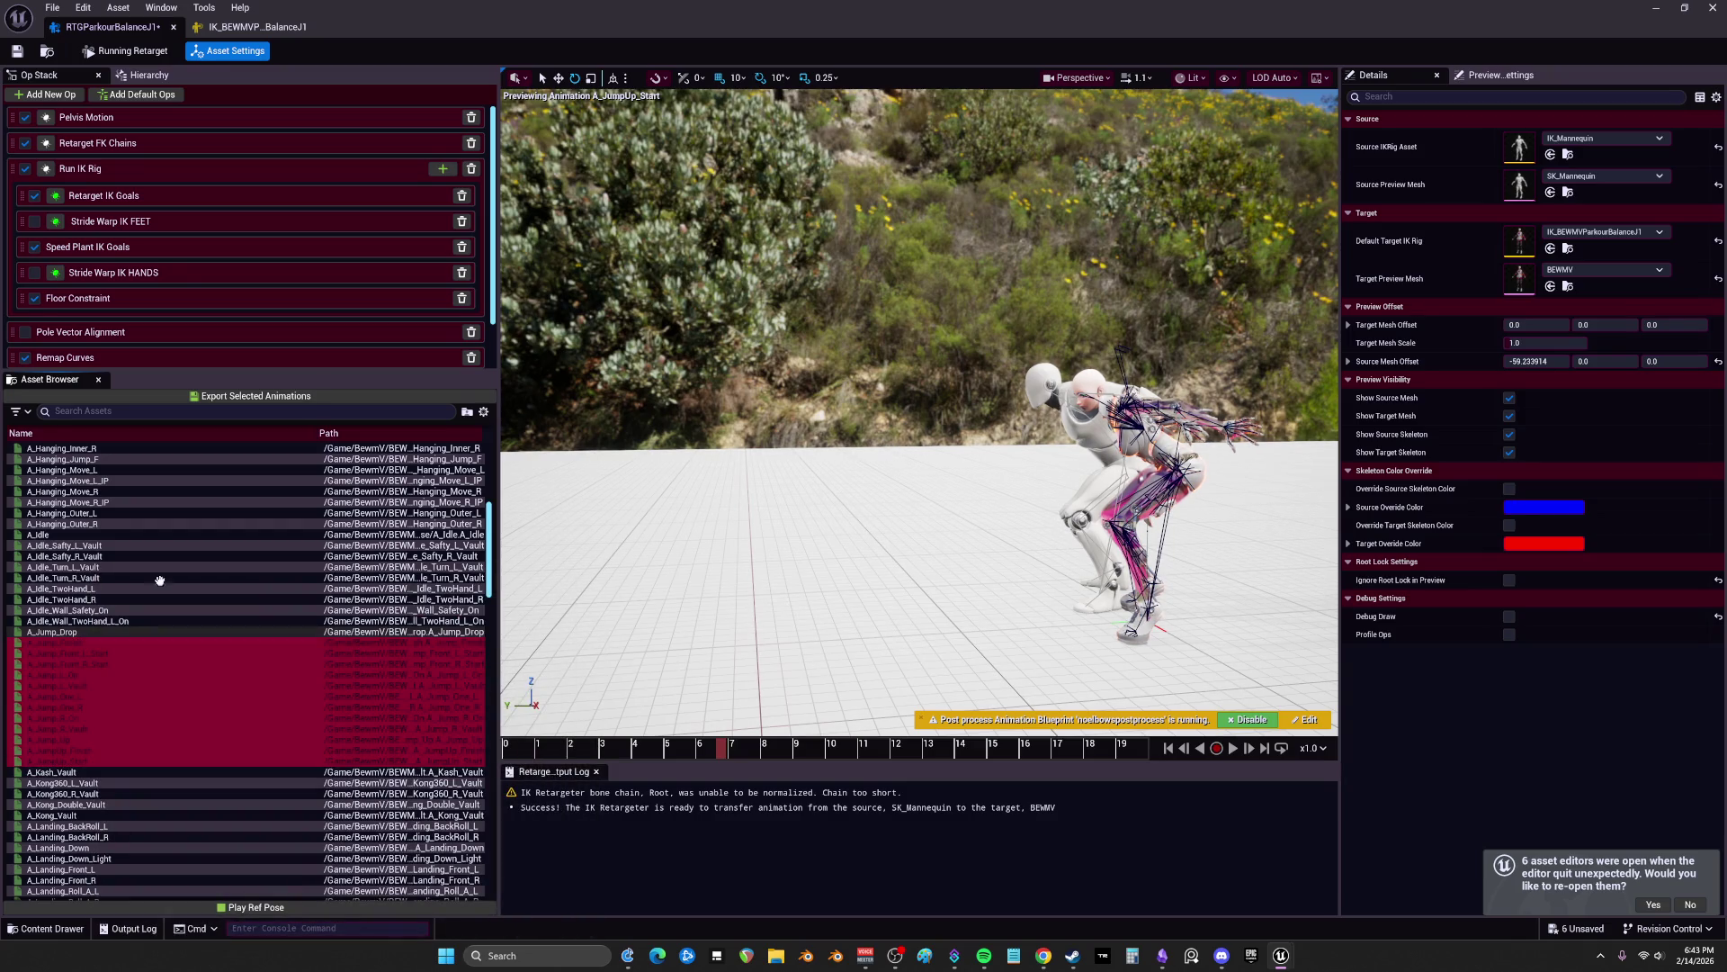
{"action": "left_click", "coordinate": [275, 397]}
{"action": "left_click", "coordinate": [908, 605]}
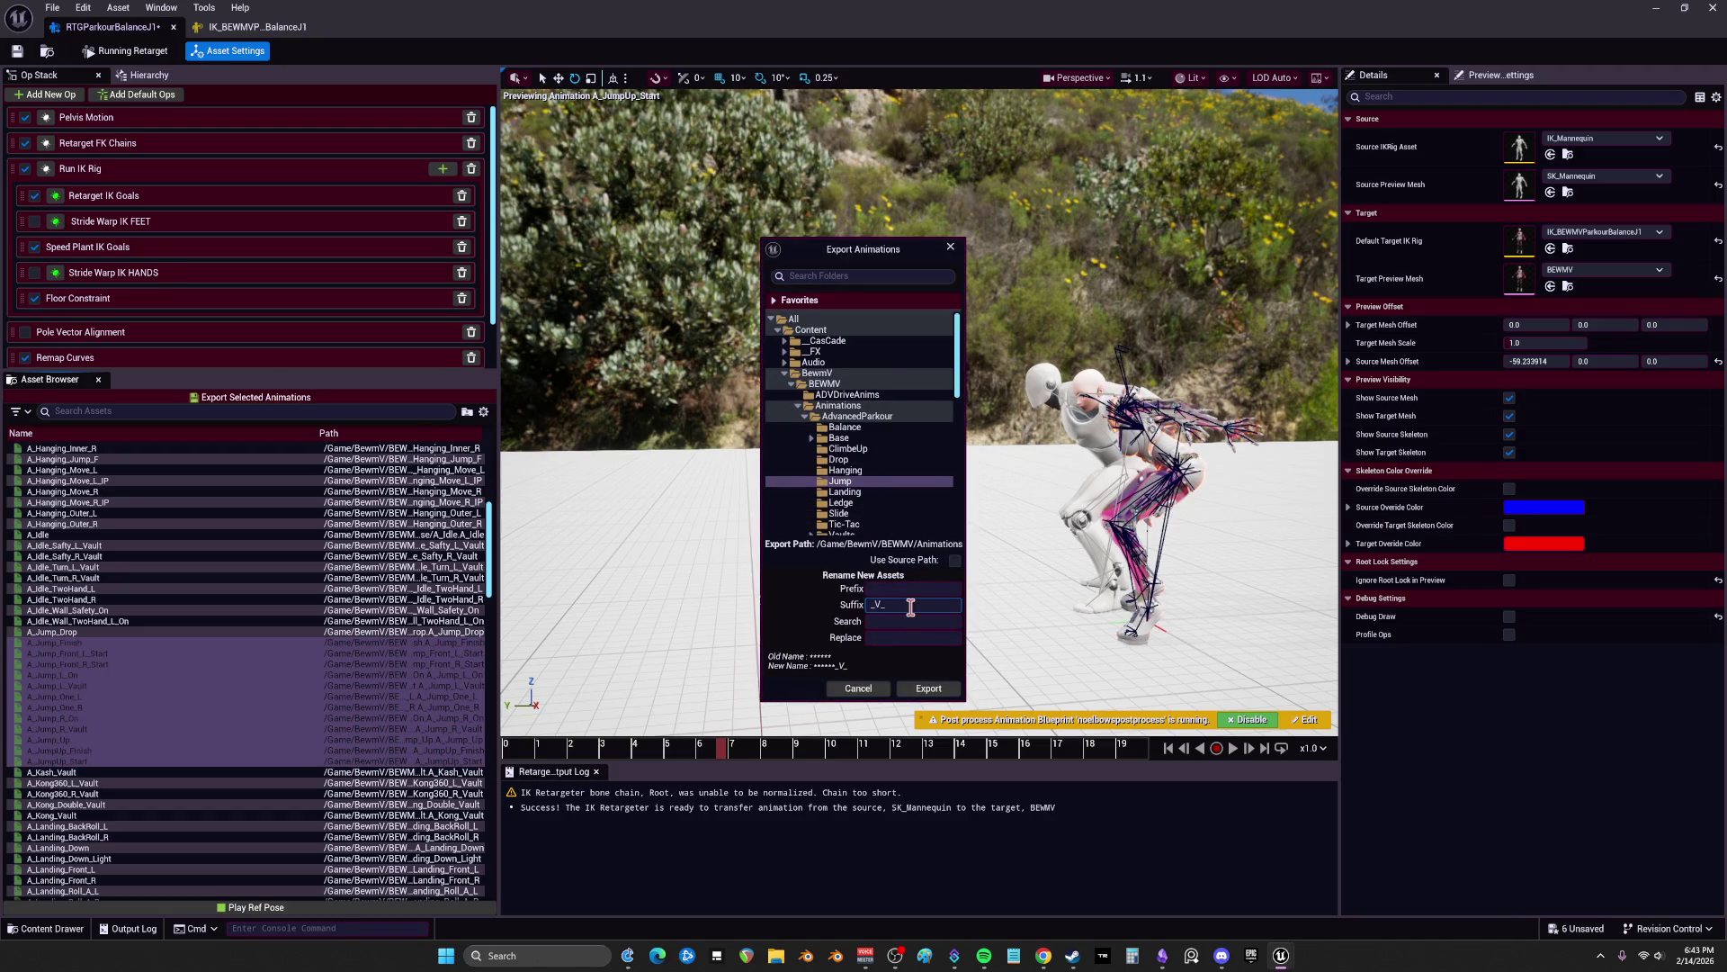
{"action": "left_click", "coordinate": [931, 688]}
{"action": "left_click", "coordinate": [980, 541]}
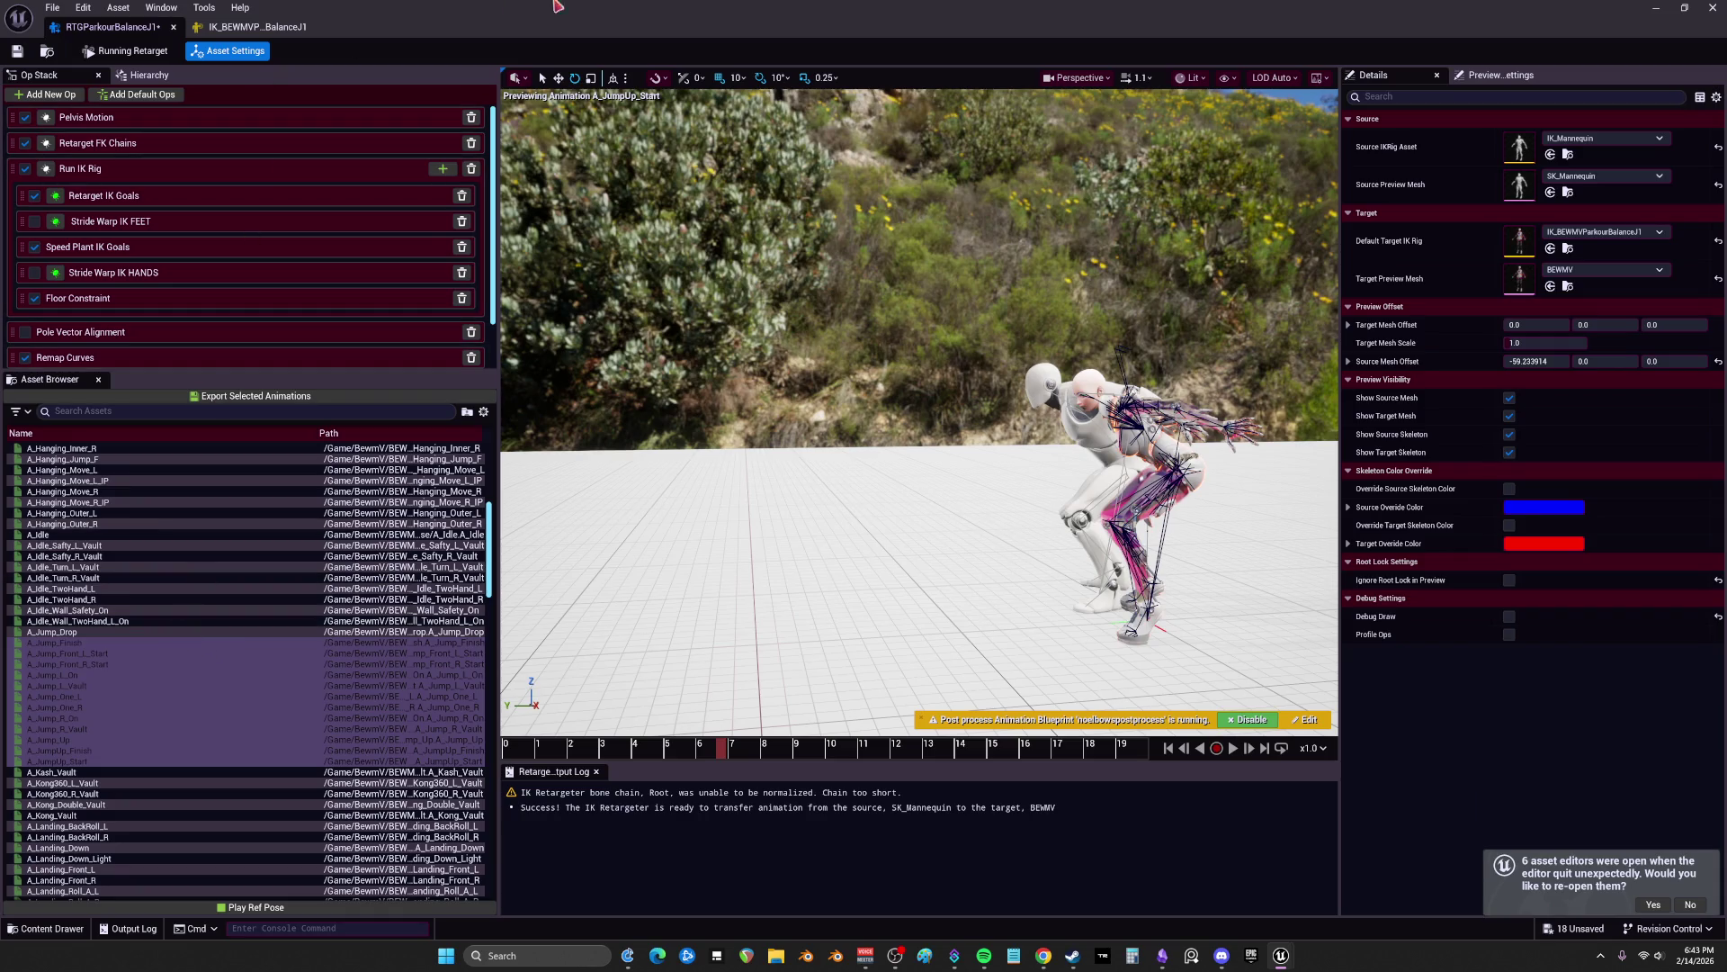
{"action": "key", "text": "super+Down"}
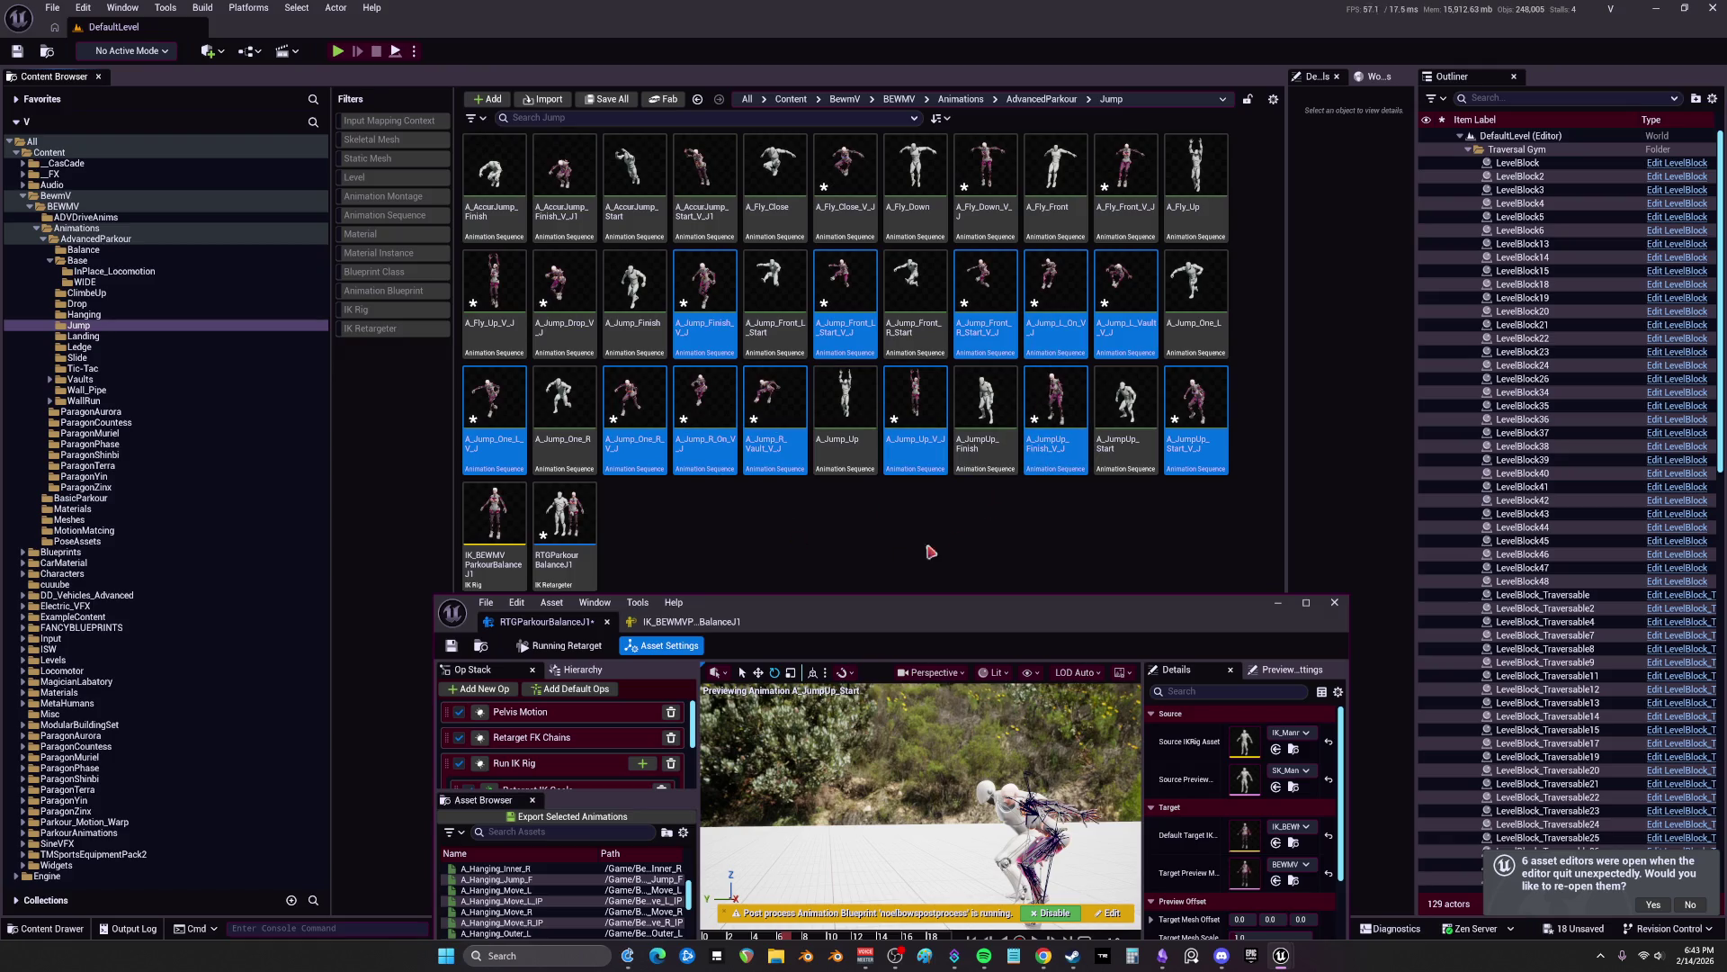
Step: Save all assets via File > Save All, then browse the Base, ClimbeUp, Hanging, Jump and Landing folders
{"action": "left_click", "coordinate": [52, 8]}
{"action": "left_click", "coordinate": [108, 190]}
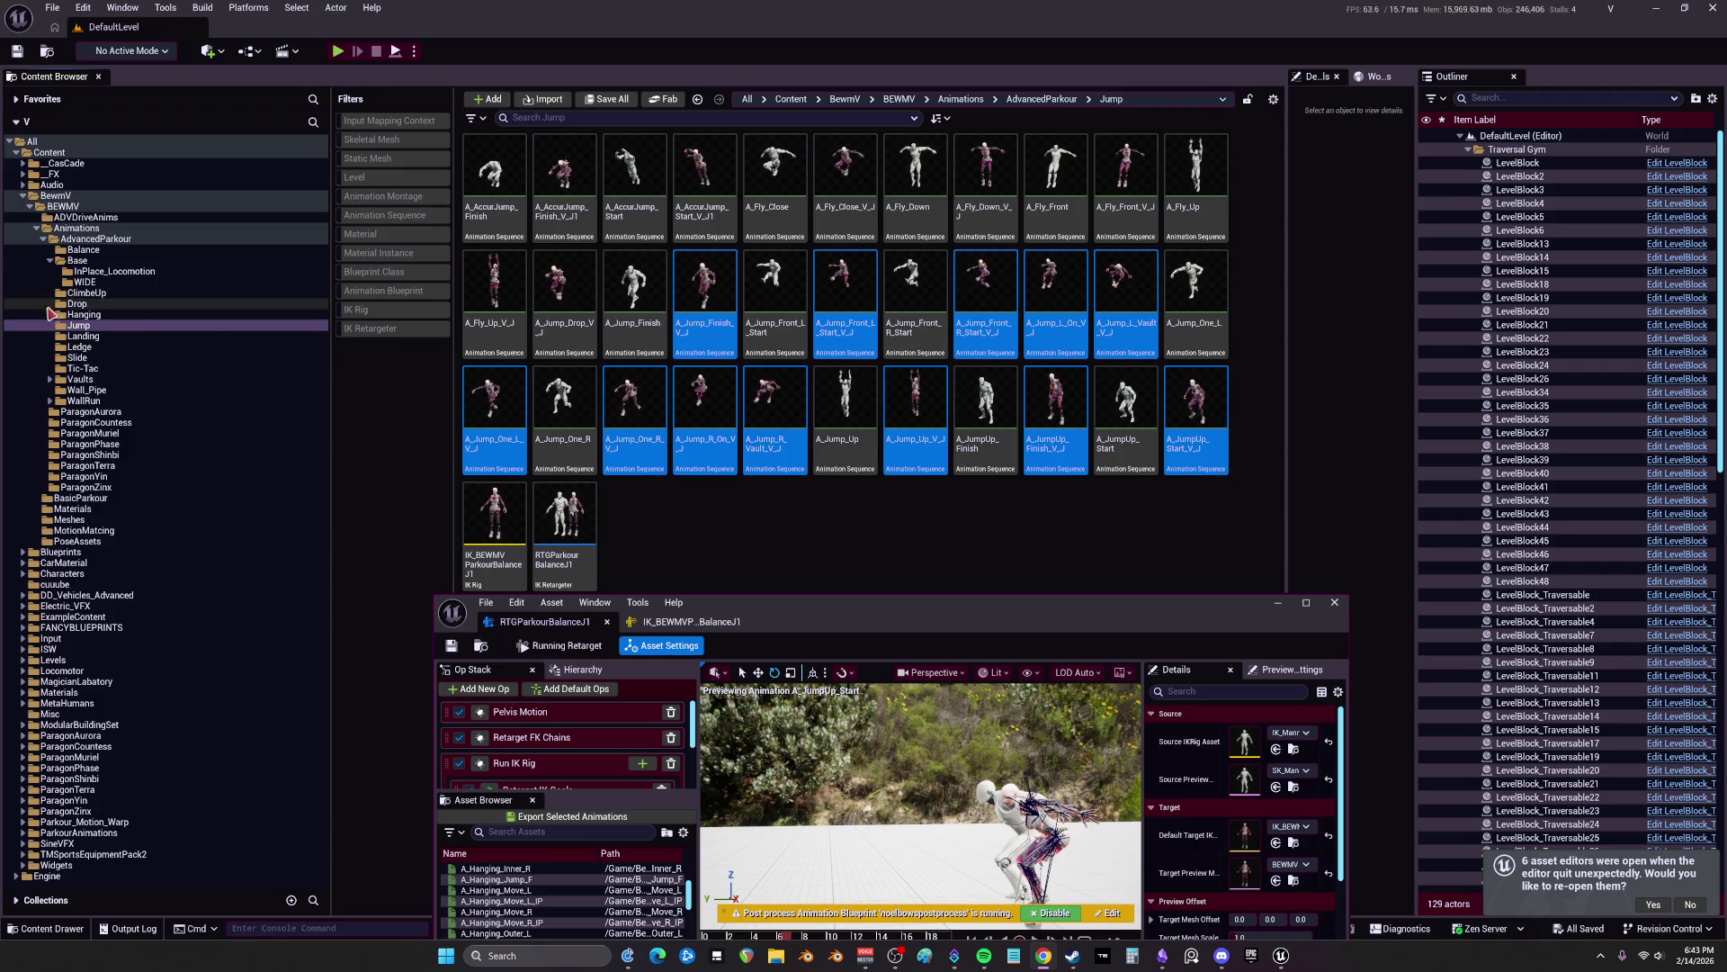
{"action": "left_click", "coordinate": [90, 260]}
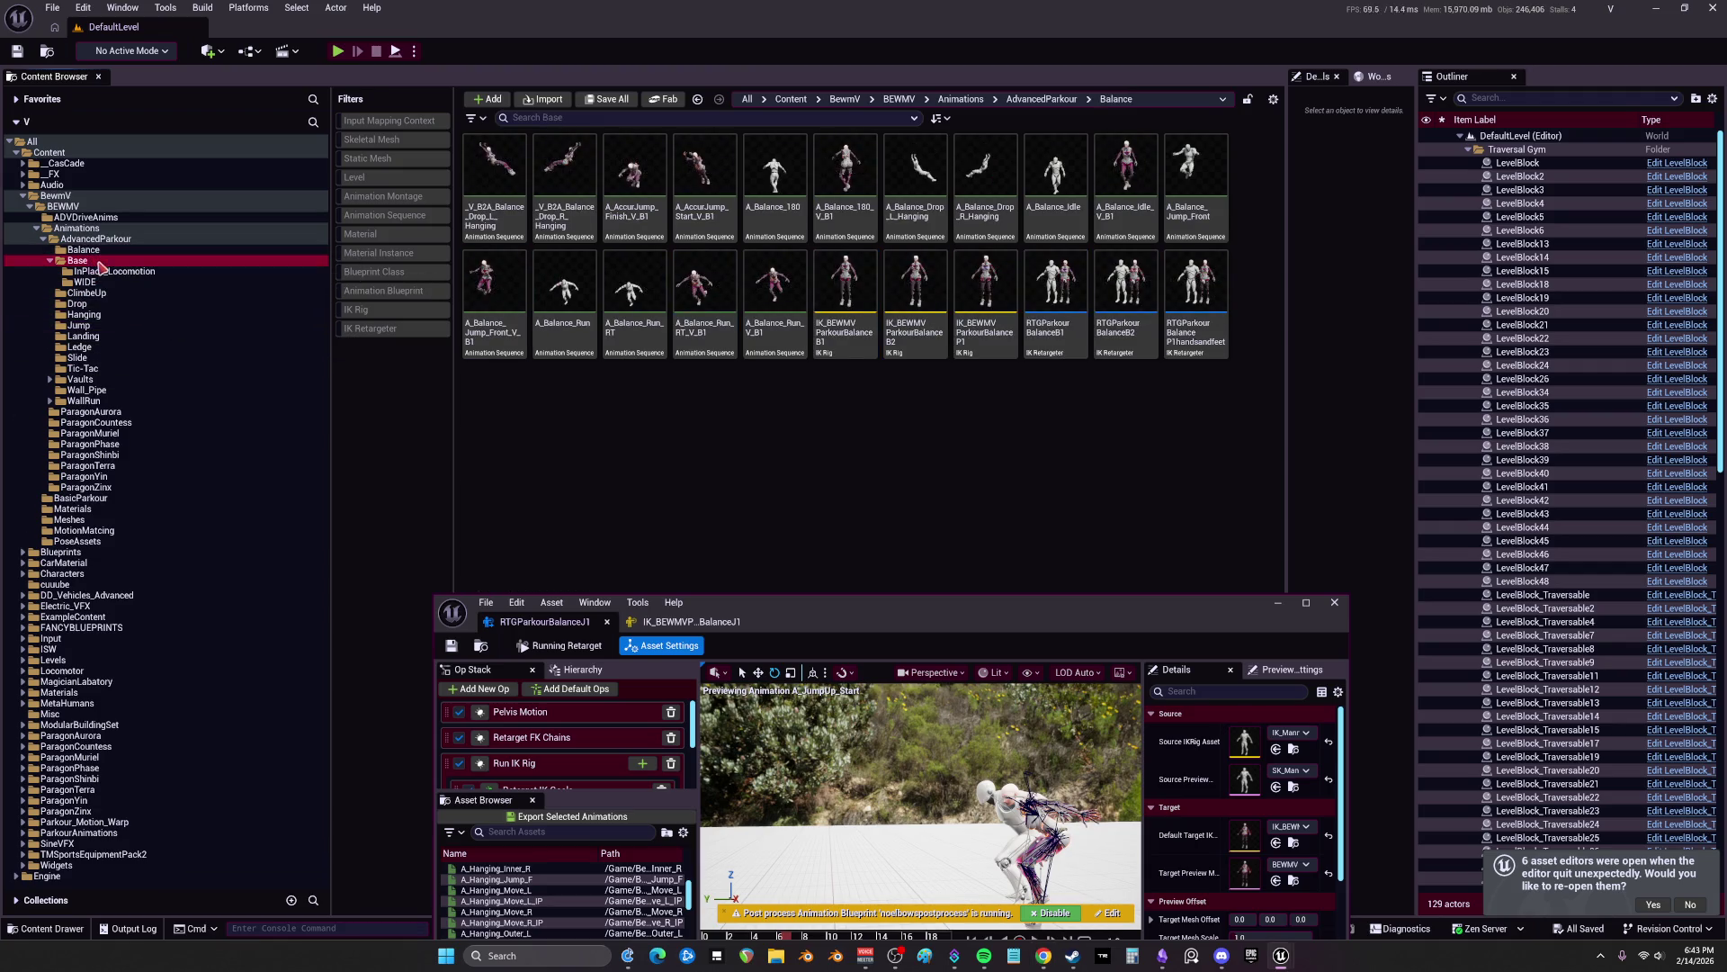
{"action": "left_click", "coordinate": [109, 271]}
{"action": "left_click", "coordinate": [90, 282]}
{"action": "left_click", "coordinate": [88, 292]}
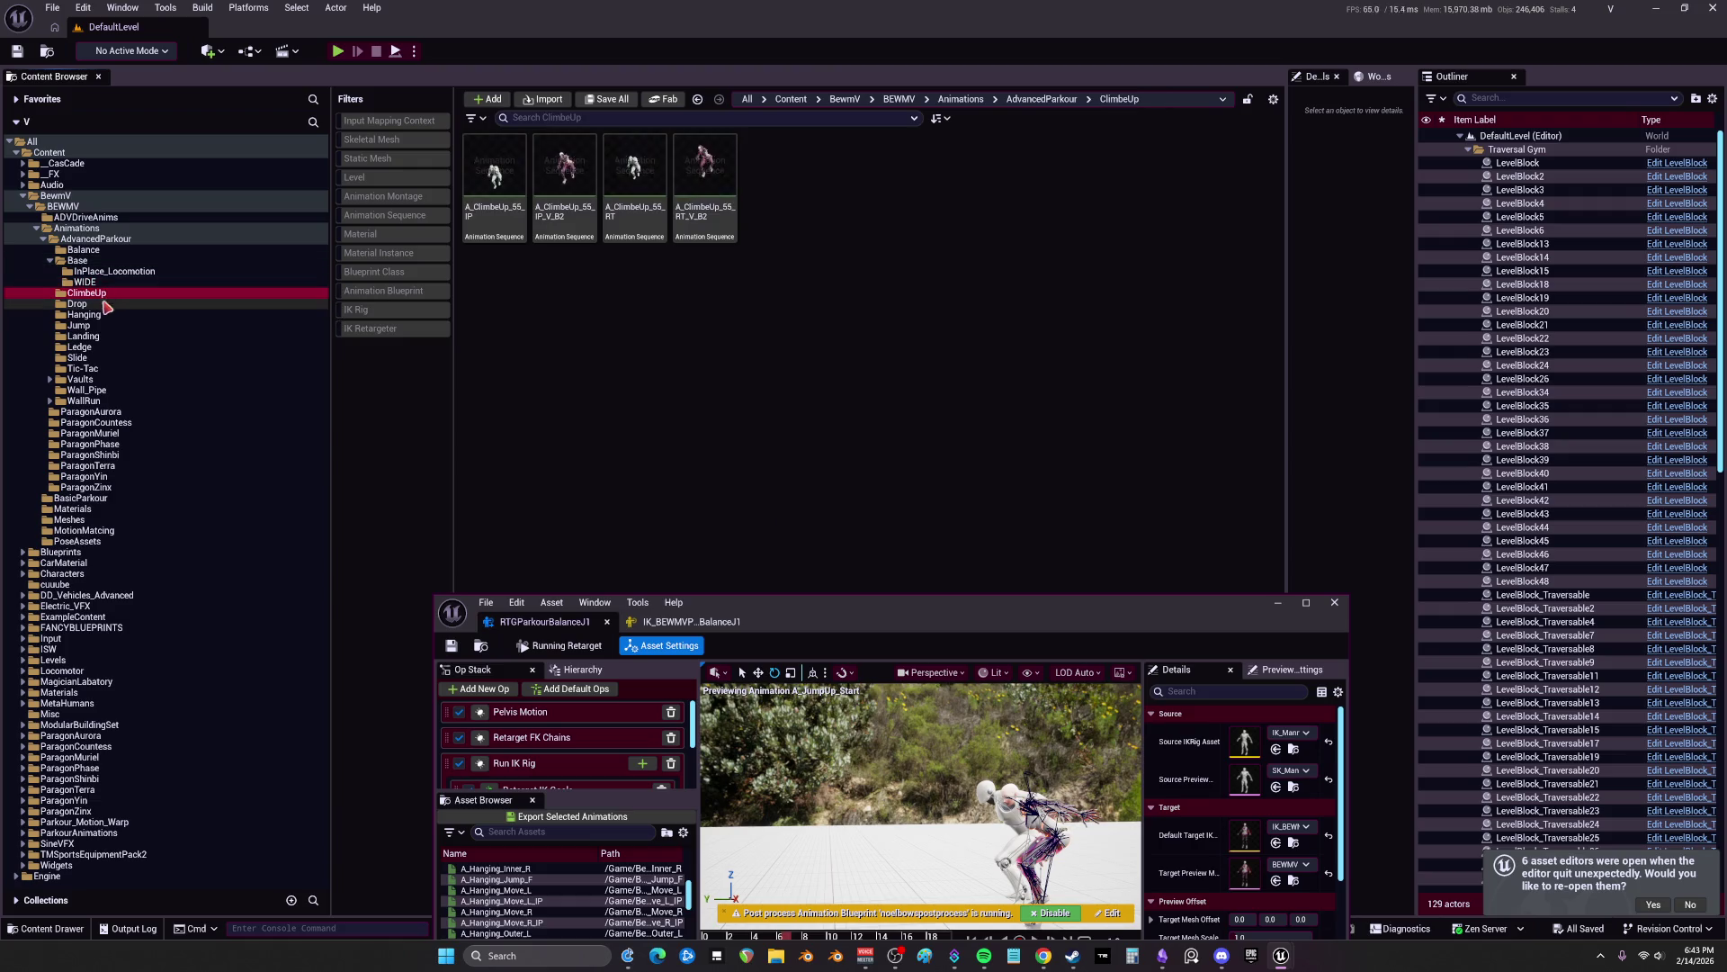
{"action": "left_click", "coordinate": [101, 314]}
{"action": "left_click", "coordinate": [106, 325]}
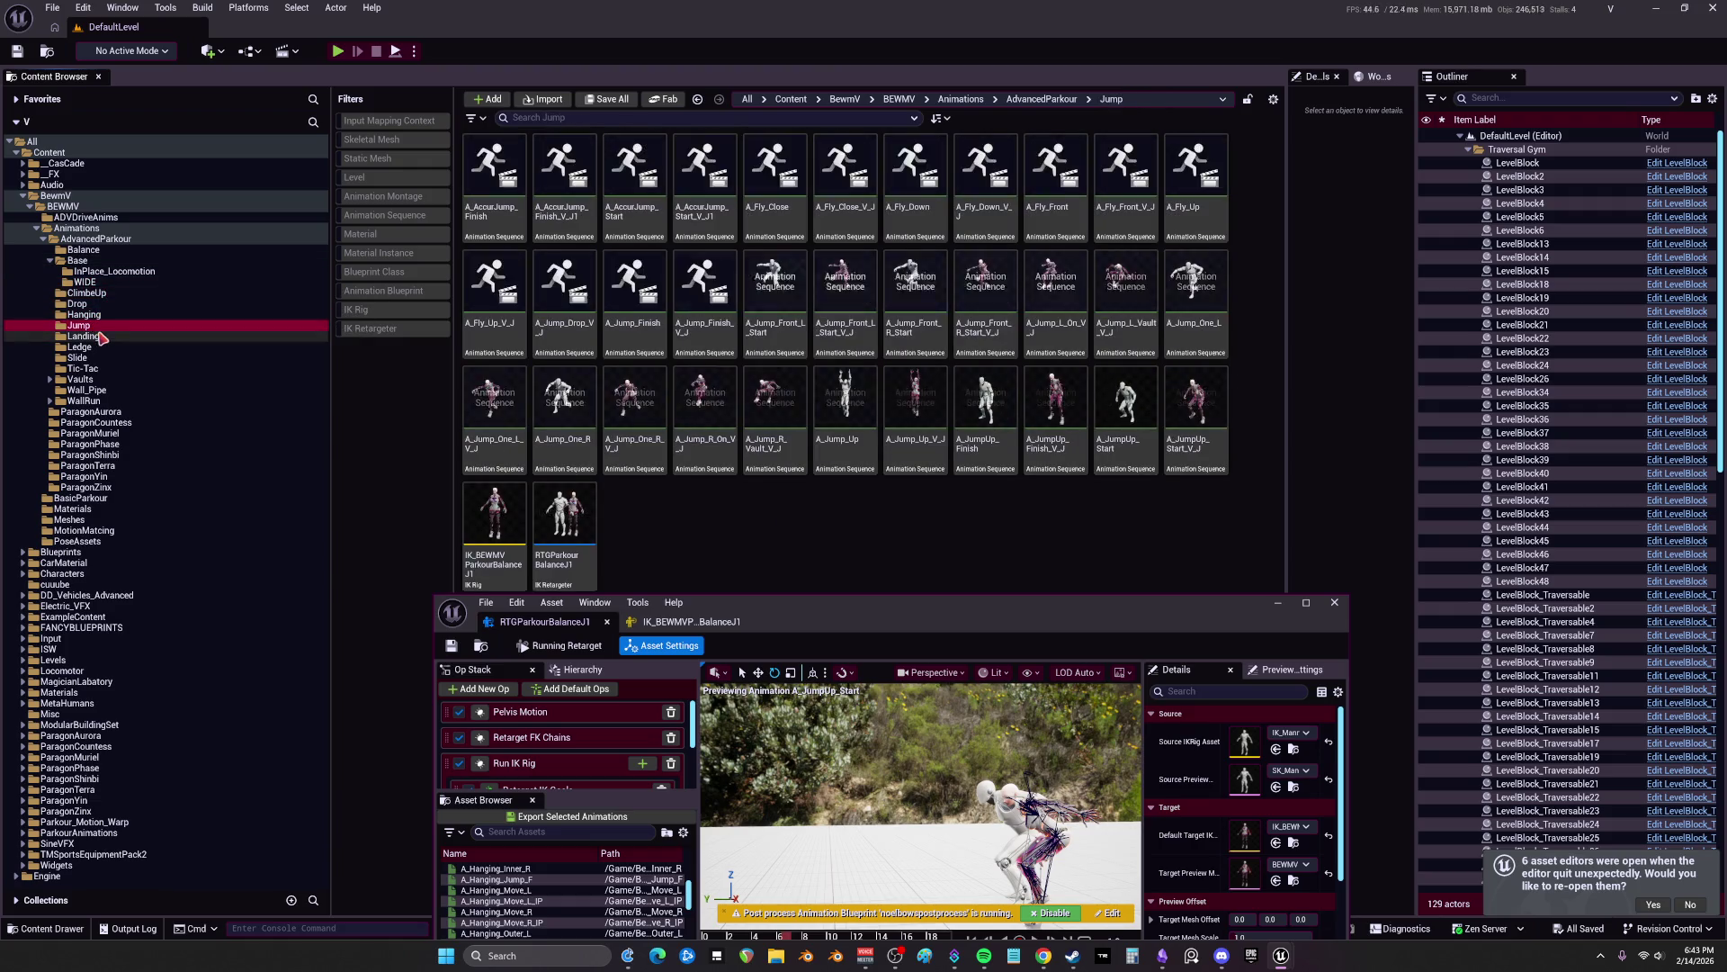
{"action": "left_click", "coordinate": [113, 336]}
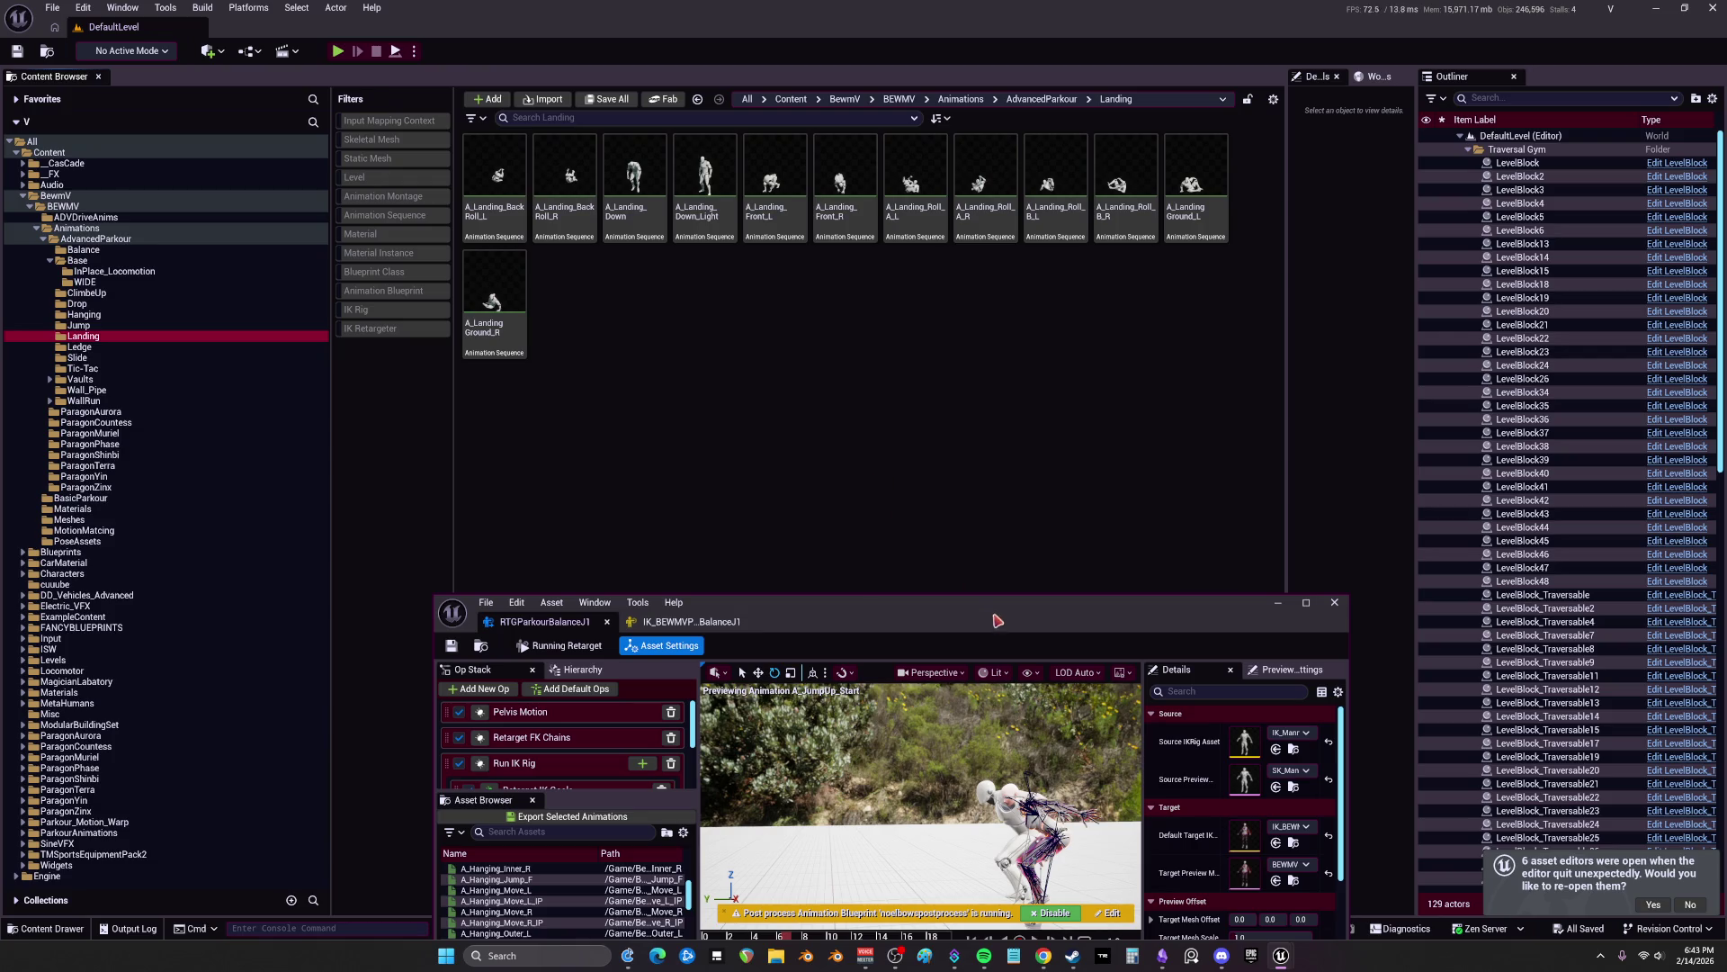
{"action": "double_click", "coordinate": [975, 635]}
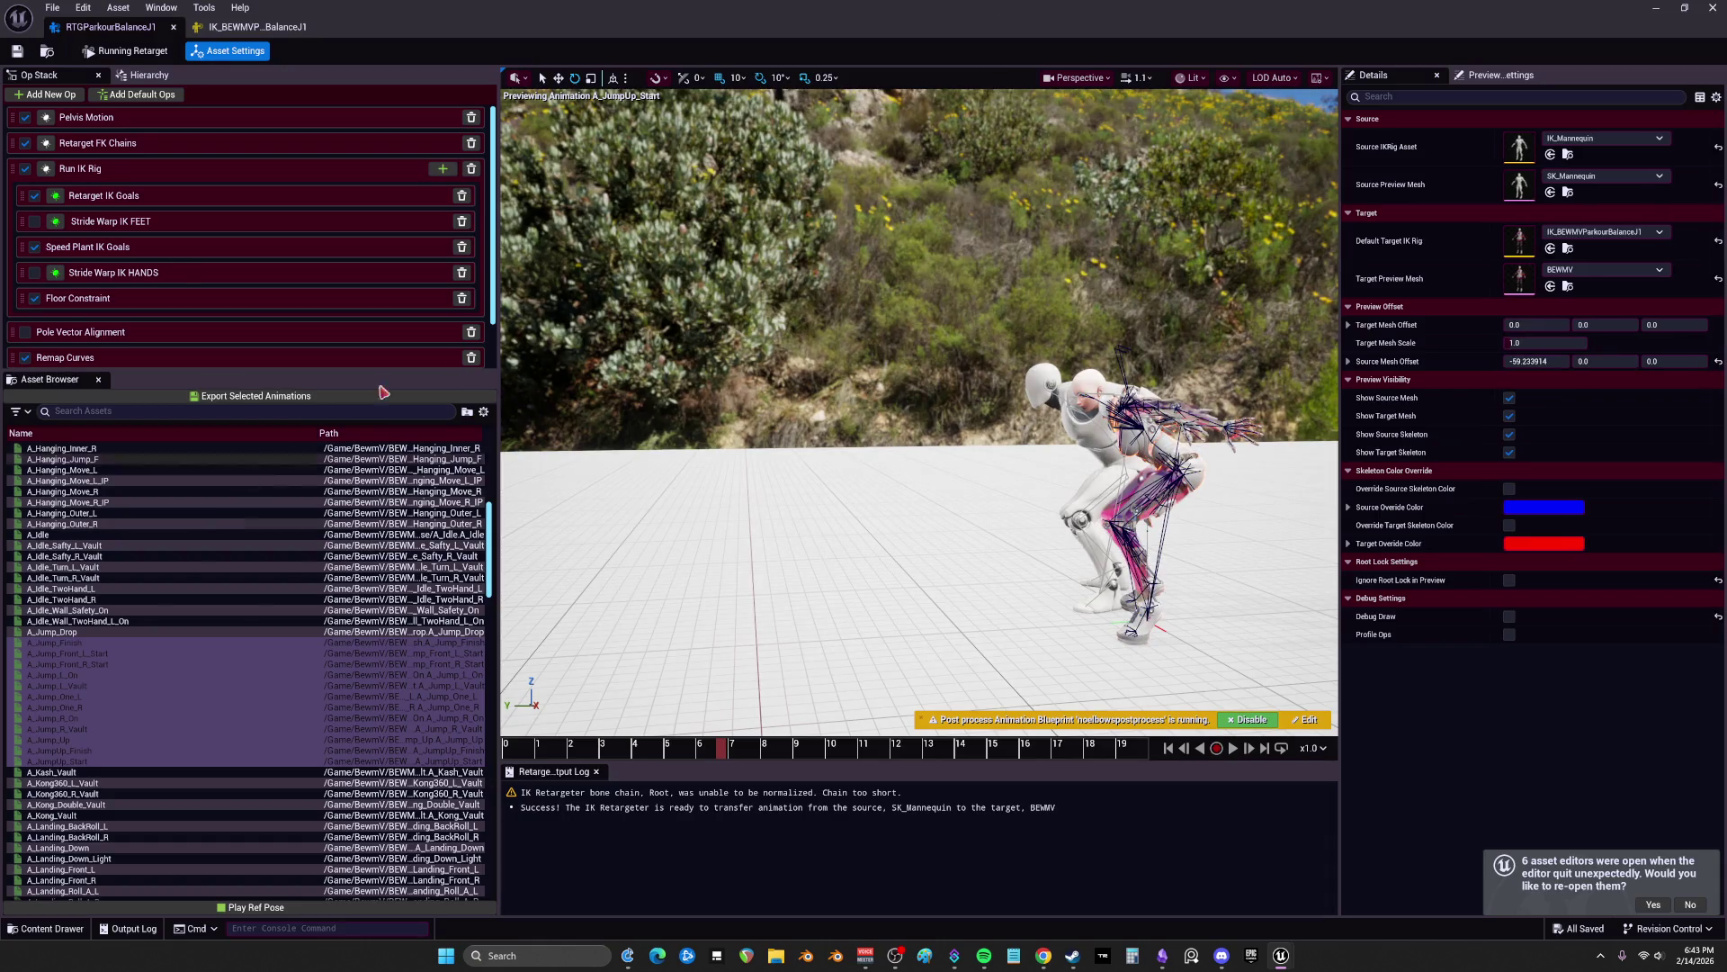
{"action": "key", "text": "alt+Tab"}
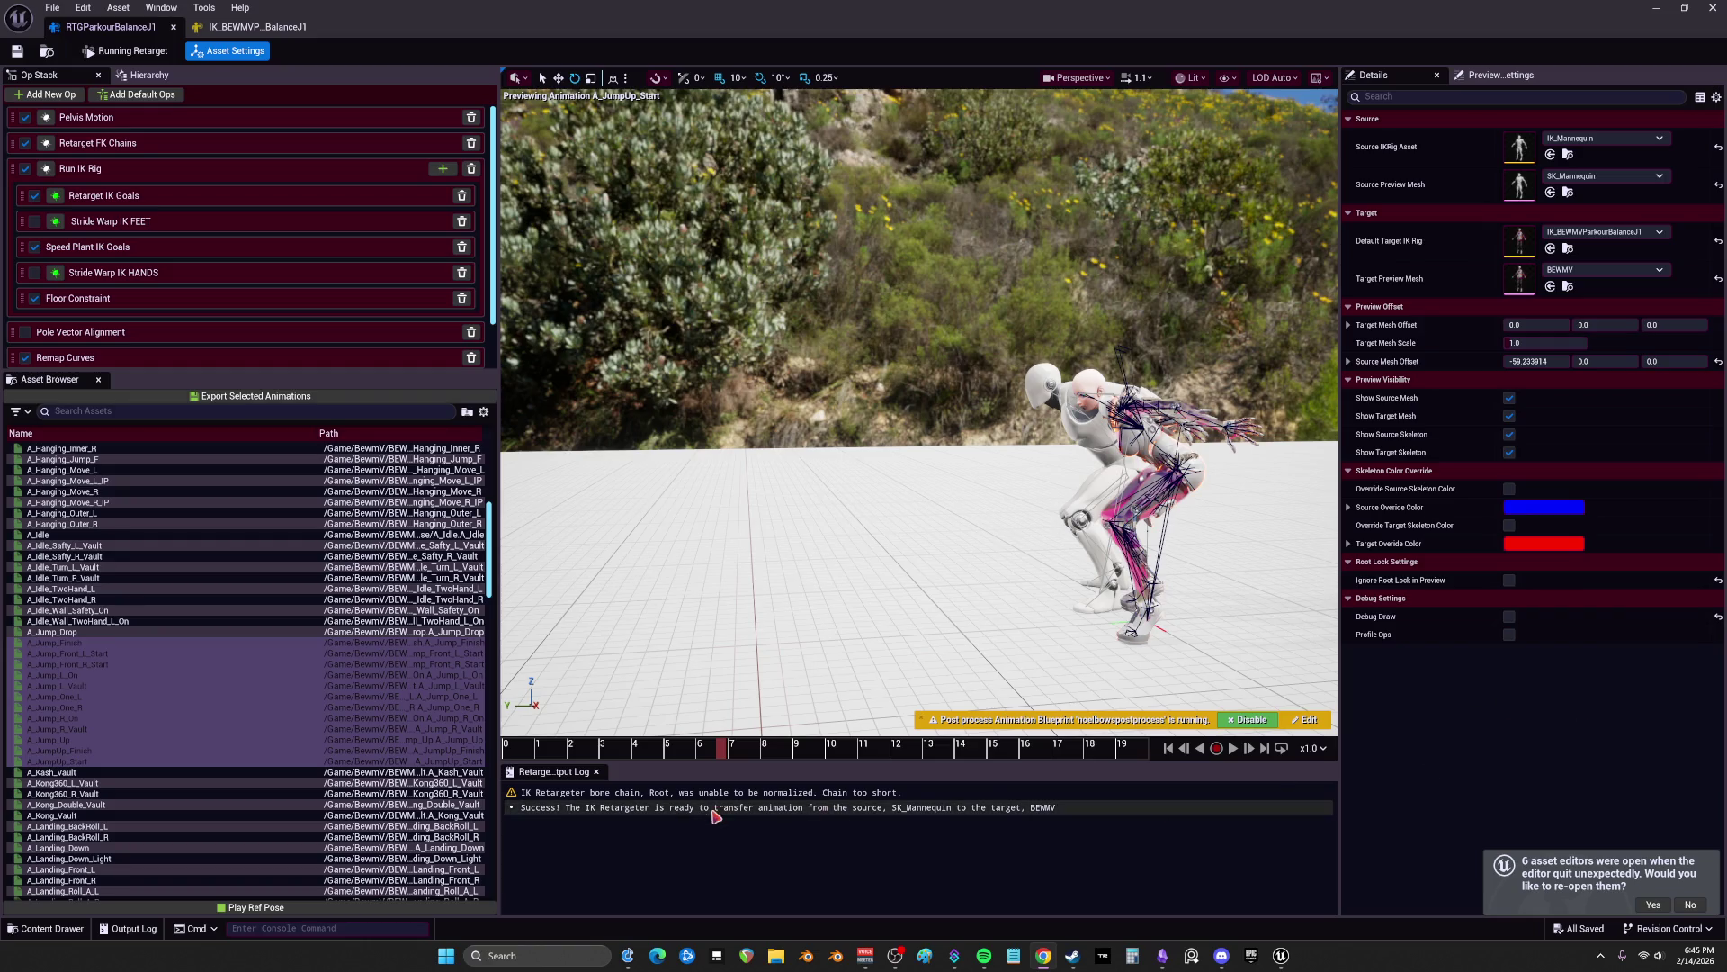
{"action": "key", "text": "super+Down"}
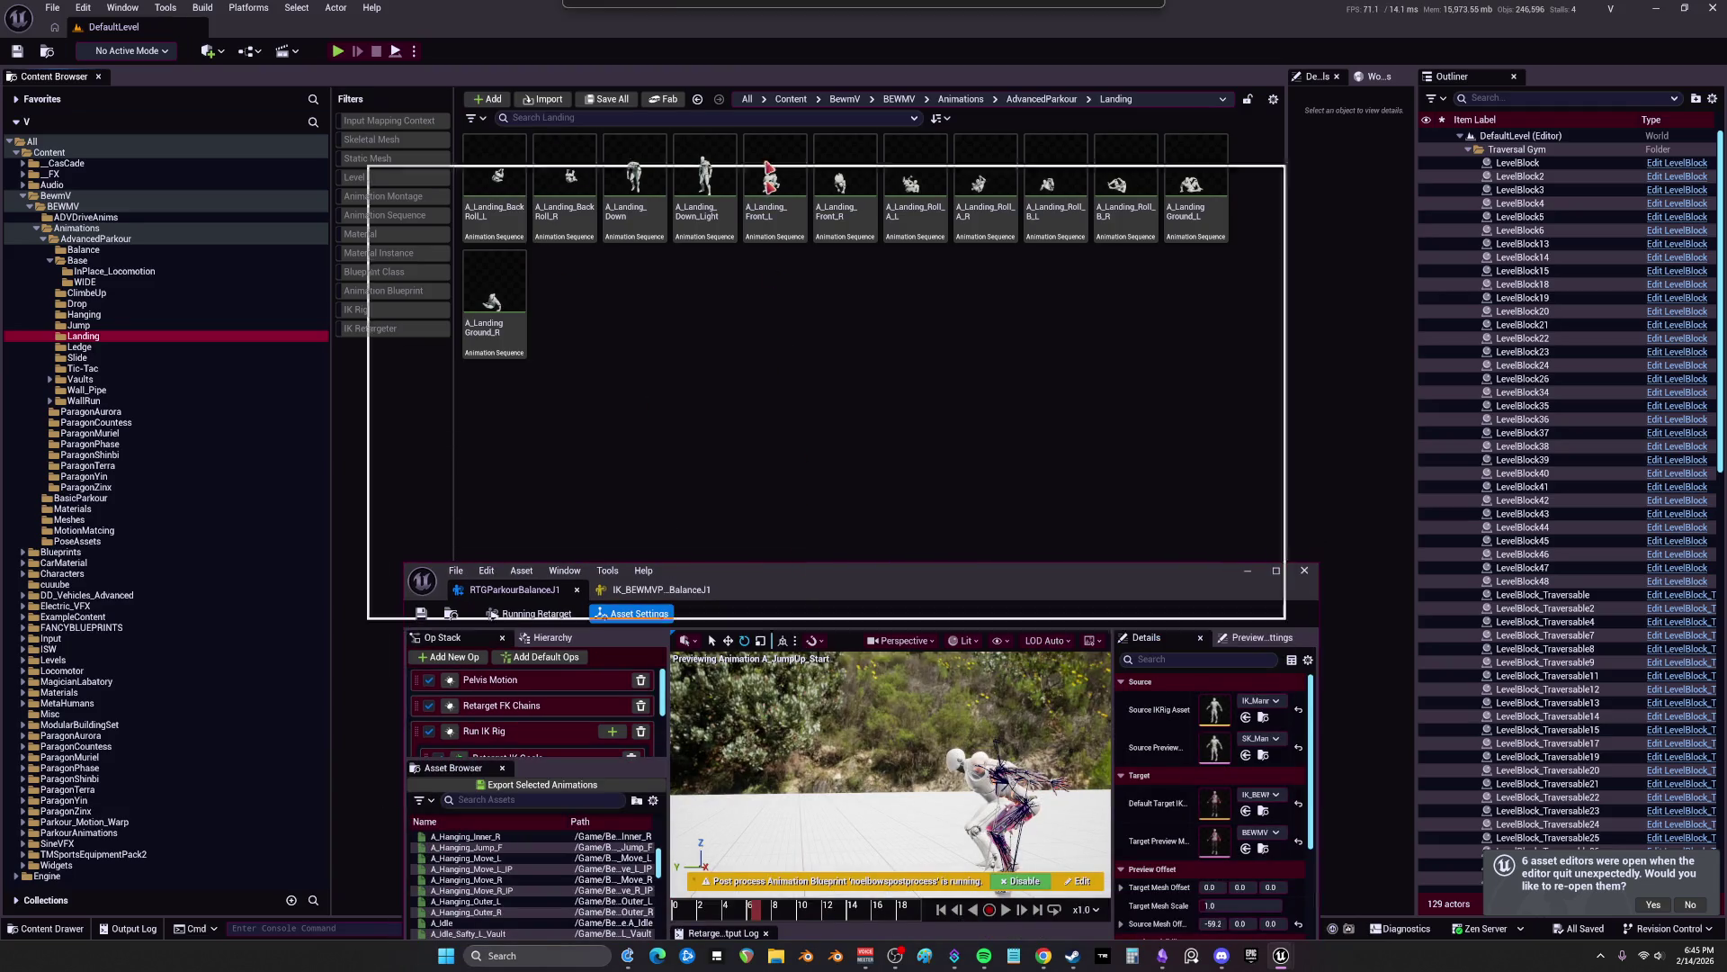
Step: Maximize the retargeter and preview A_Landing_BackRoll_L and A_Landing_BackRoll_R
{"action": "key", "text": "super+Up"}
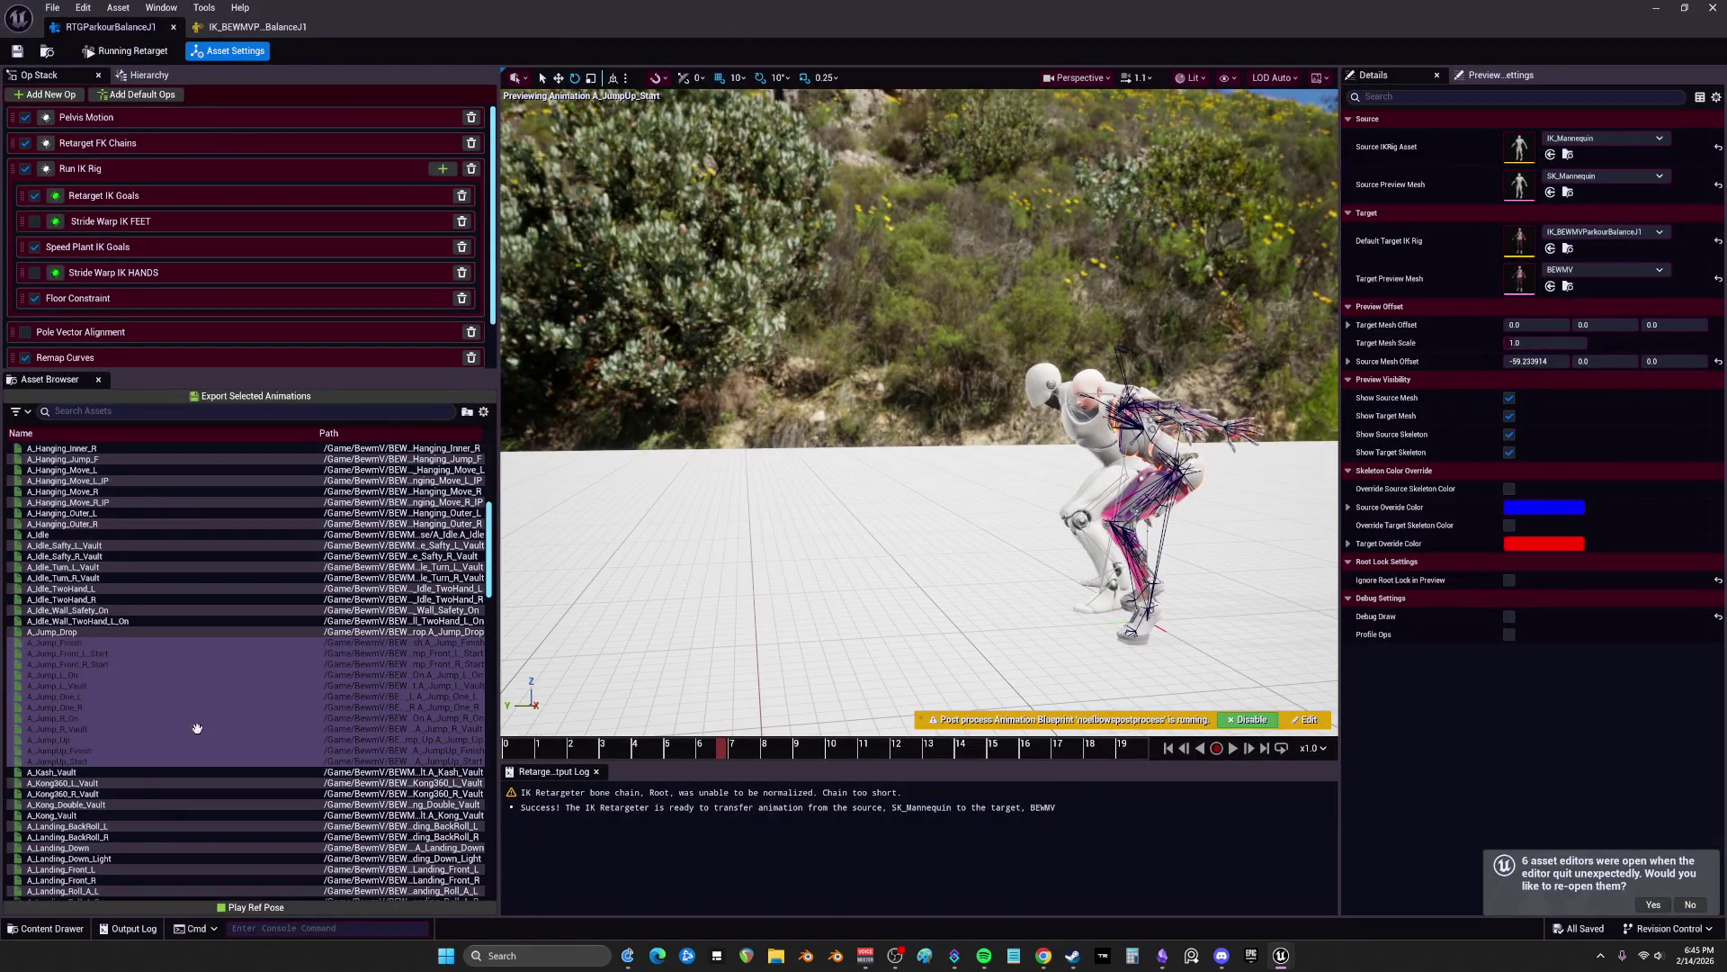
{"action": "scroll", "coordinate": [182, 680], "scroll_direction": "up", "scroll_amount": 2}
{"action": "scroll", "coordinate": [180, 676], "scroll_direction": "down", "scroll_amount": 10}
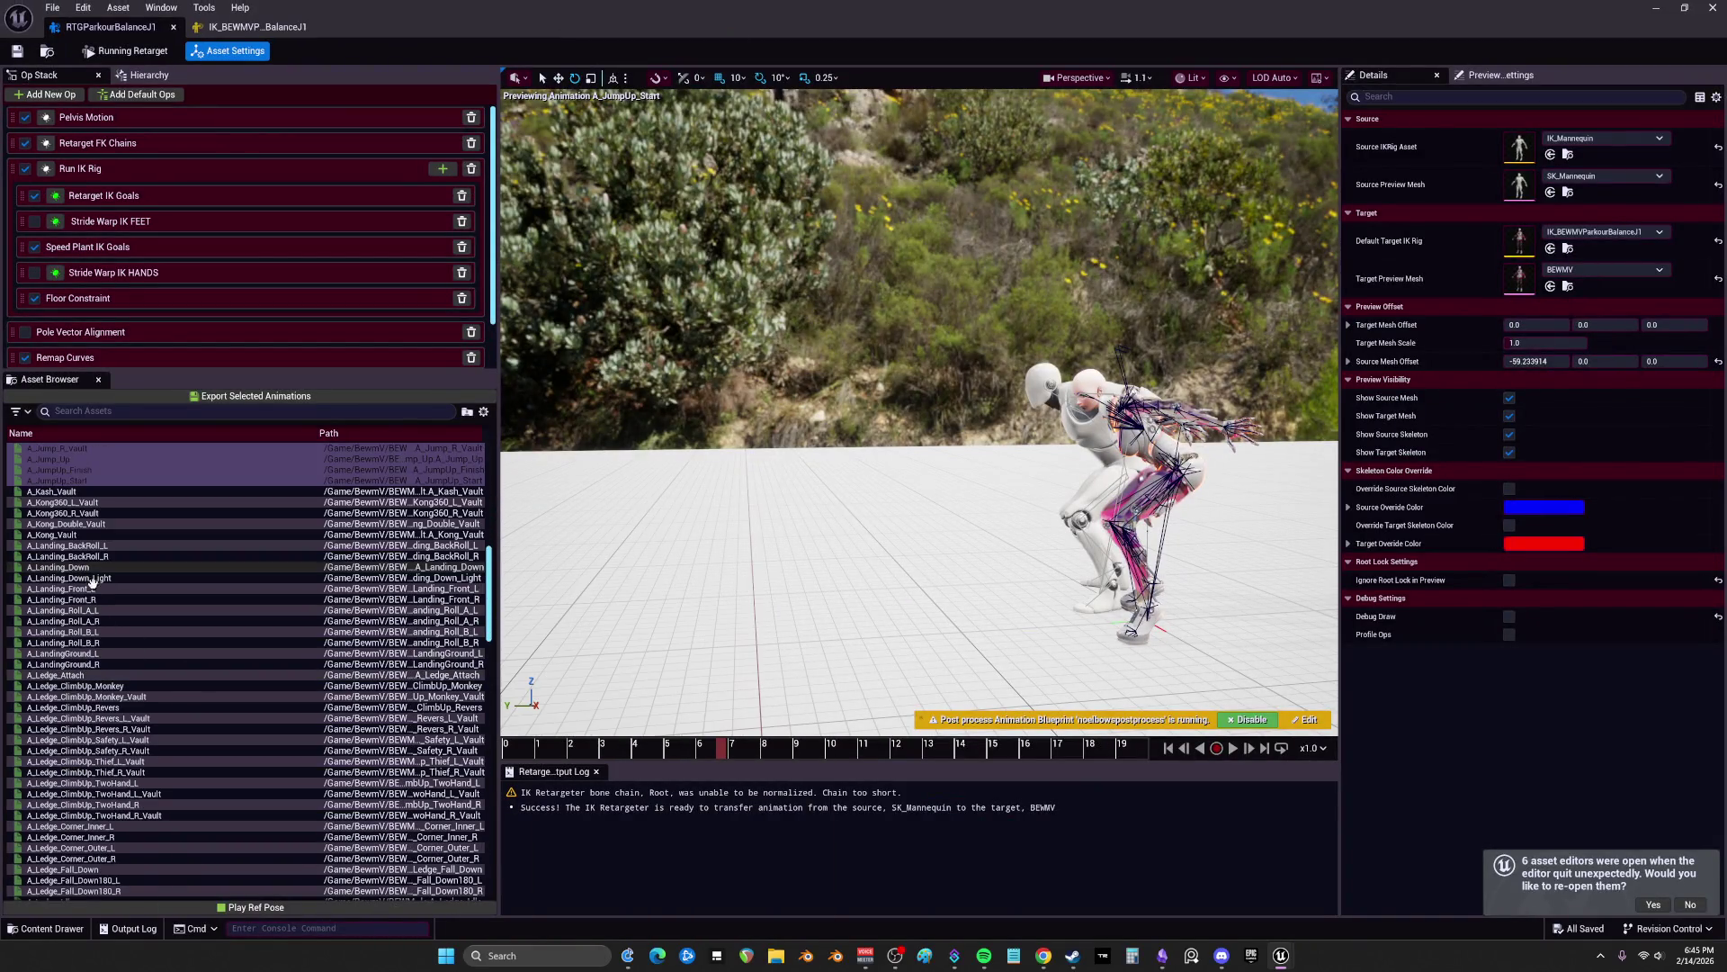
{"action": "left_click", "coordinate": [84, 541]}
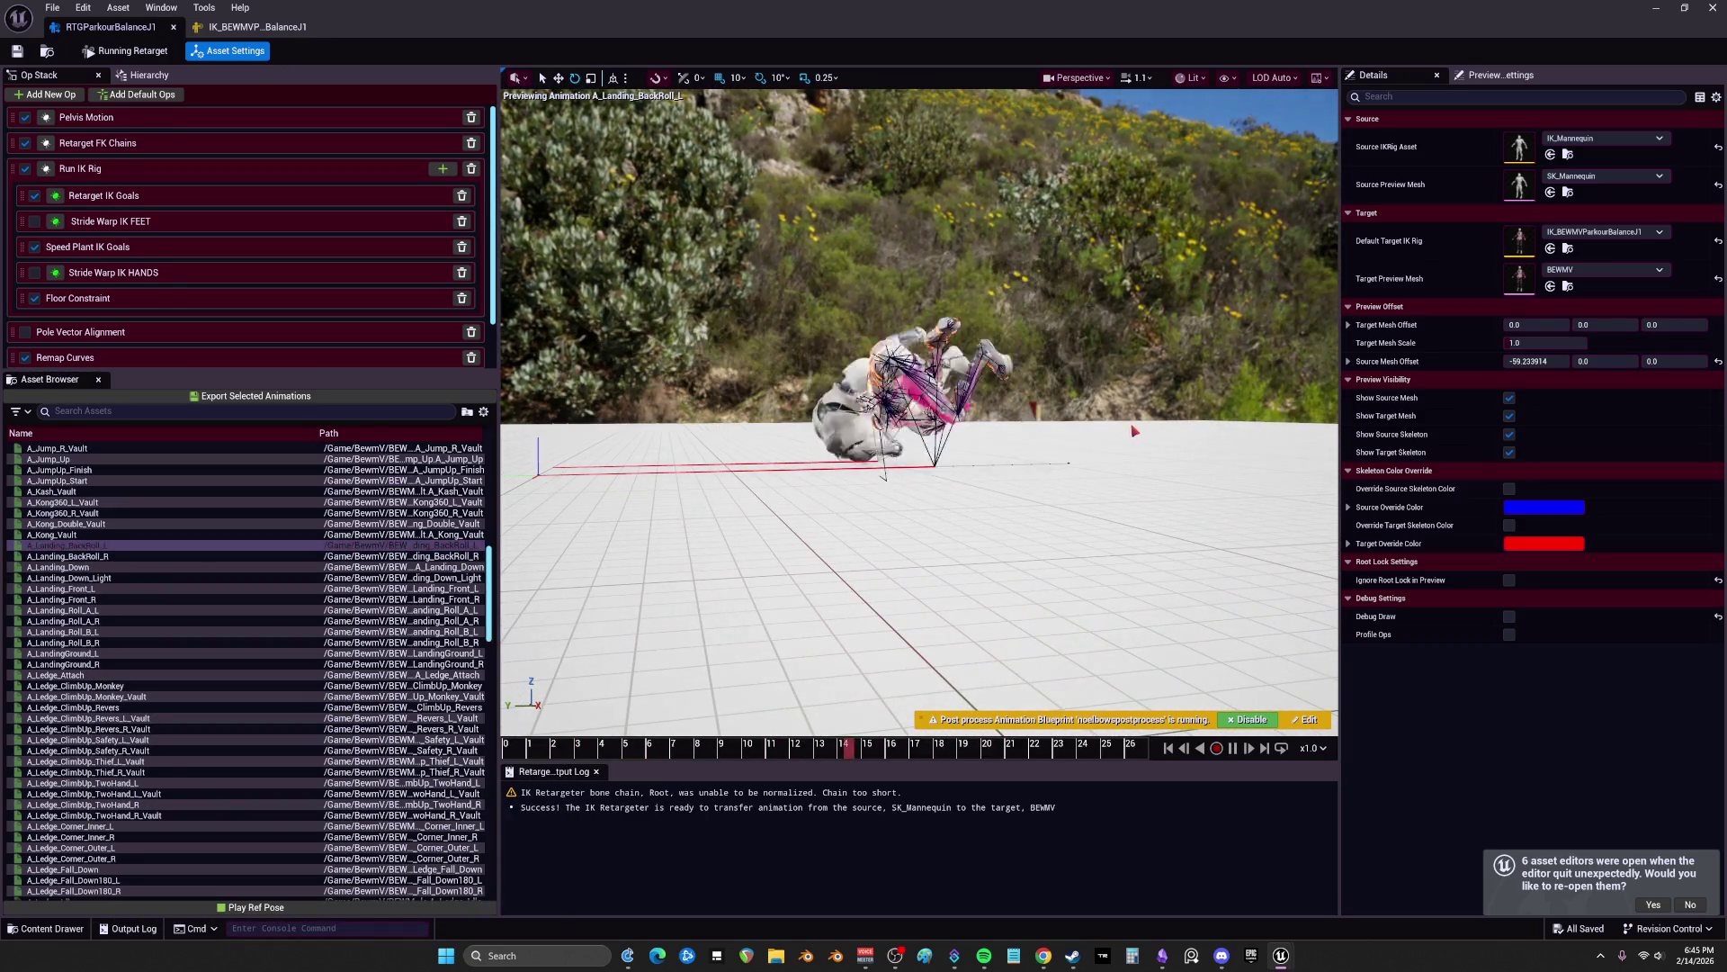
{"action": "left_click", "coordinate": [80, 556]}
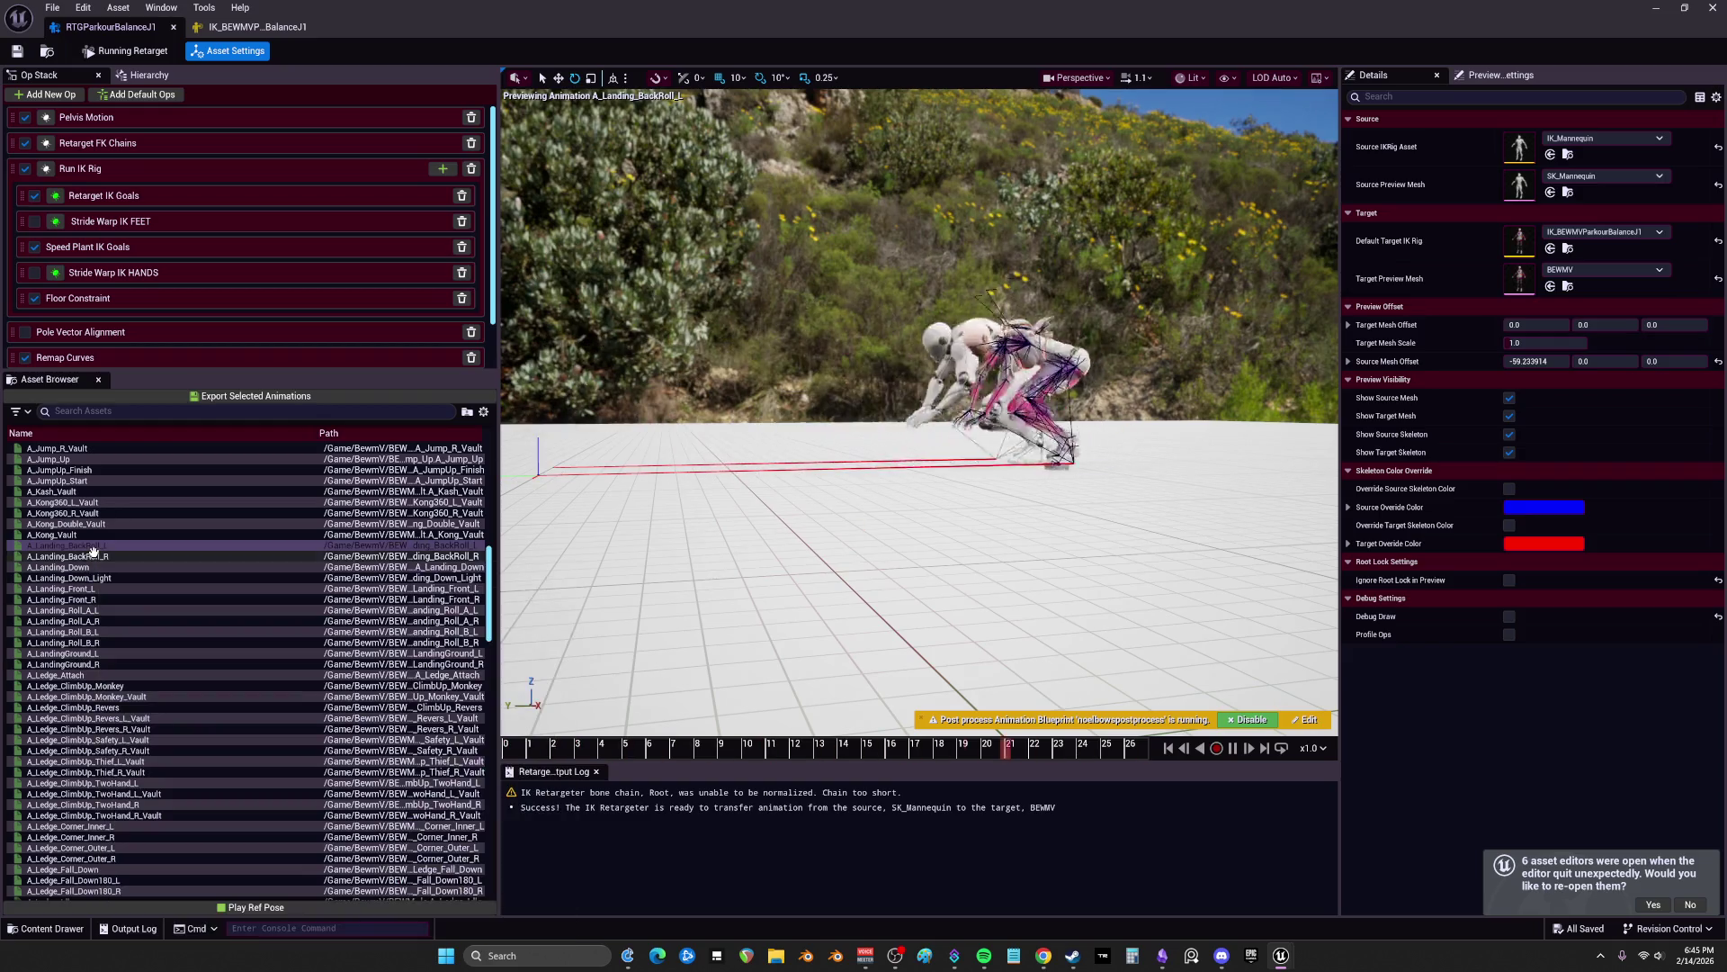
Step: Preview A_Landing_Down close up on the feet, paused near frame 7
{"action": "left_click", "coordinate": [82, 568]}
{"action": "mouse_move", "coordinate": [899, 540]}
{"action": "left_mouse_down"}
{"action": "mouse_move", "coordinate": [881, 468]}
{"action": "mouse_move", "coordinate": [918, 405]}
{"action": "mouse_move", "coordinate": [900, 504]}
{"action": "mouse_move", "coordinate": [908, 486]}
{"action": "left_mouse_up"}
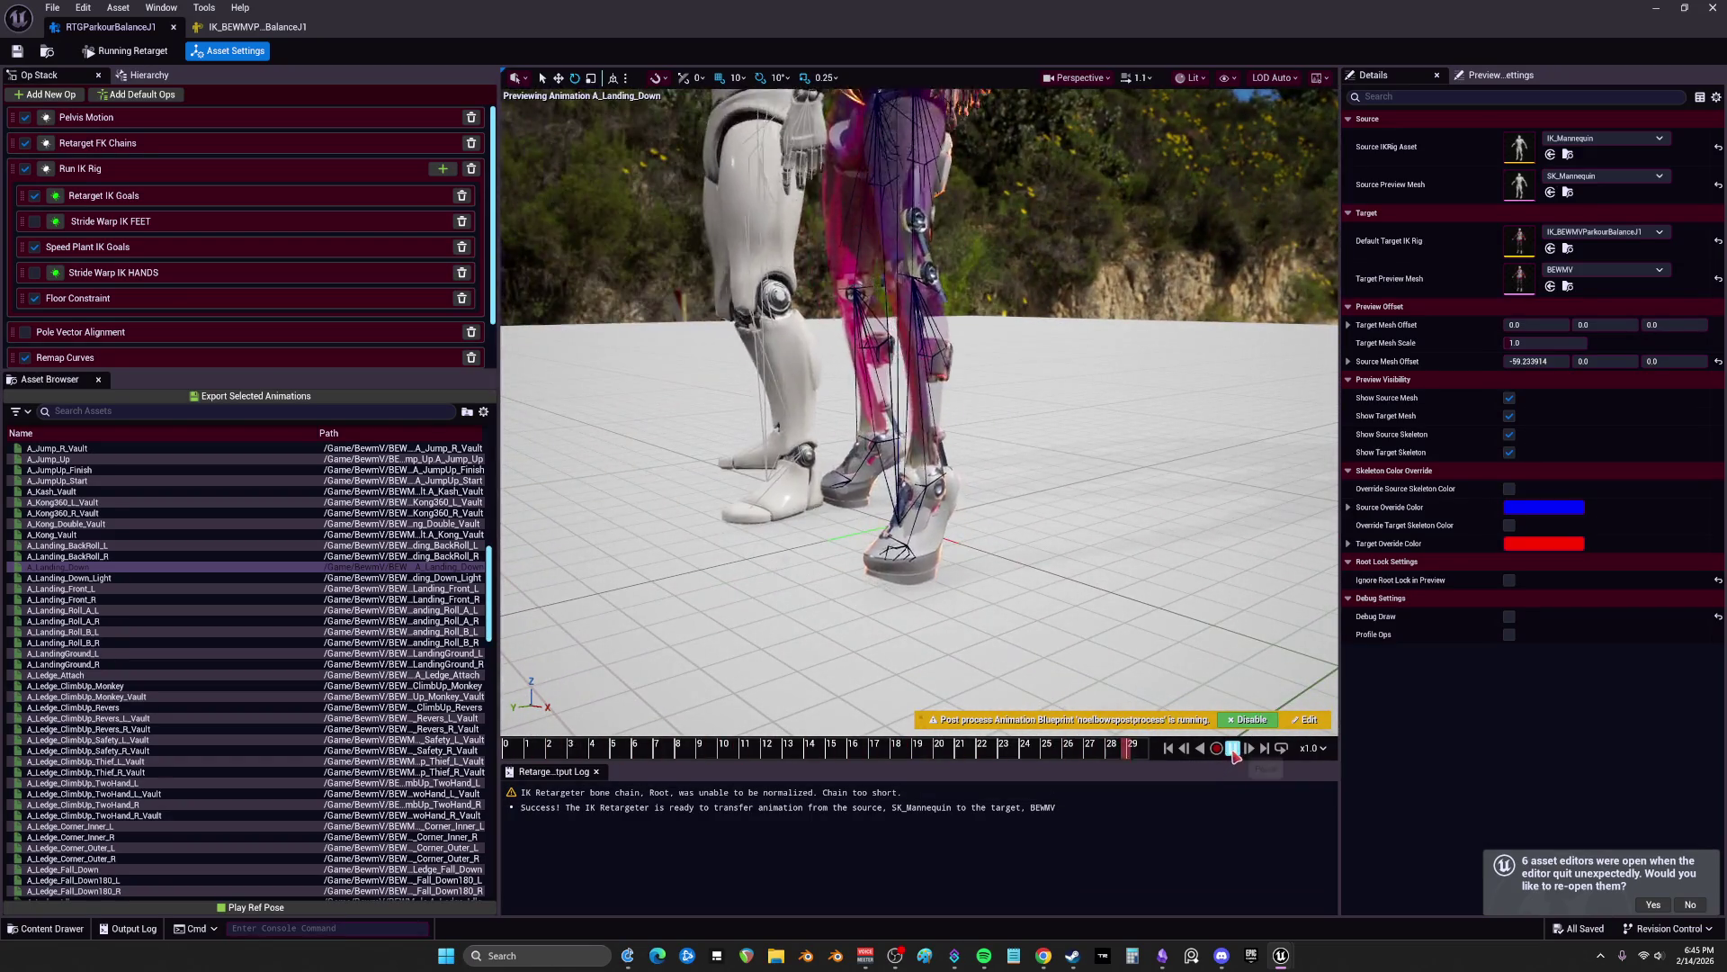
{"action": "left_click", "coordinate": [657, 750]}
{"action": "mouse_move", "coordinate": [660, 756]}
{"action": "left_mouse_down"}
{"action": "mouse_move", "coordinate": [684, 754]}
{"action": "mouse_move", "coordinate": [666, 754]}
{"action": "left_mouse_up"}
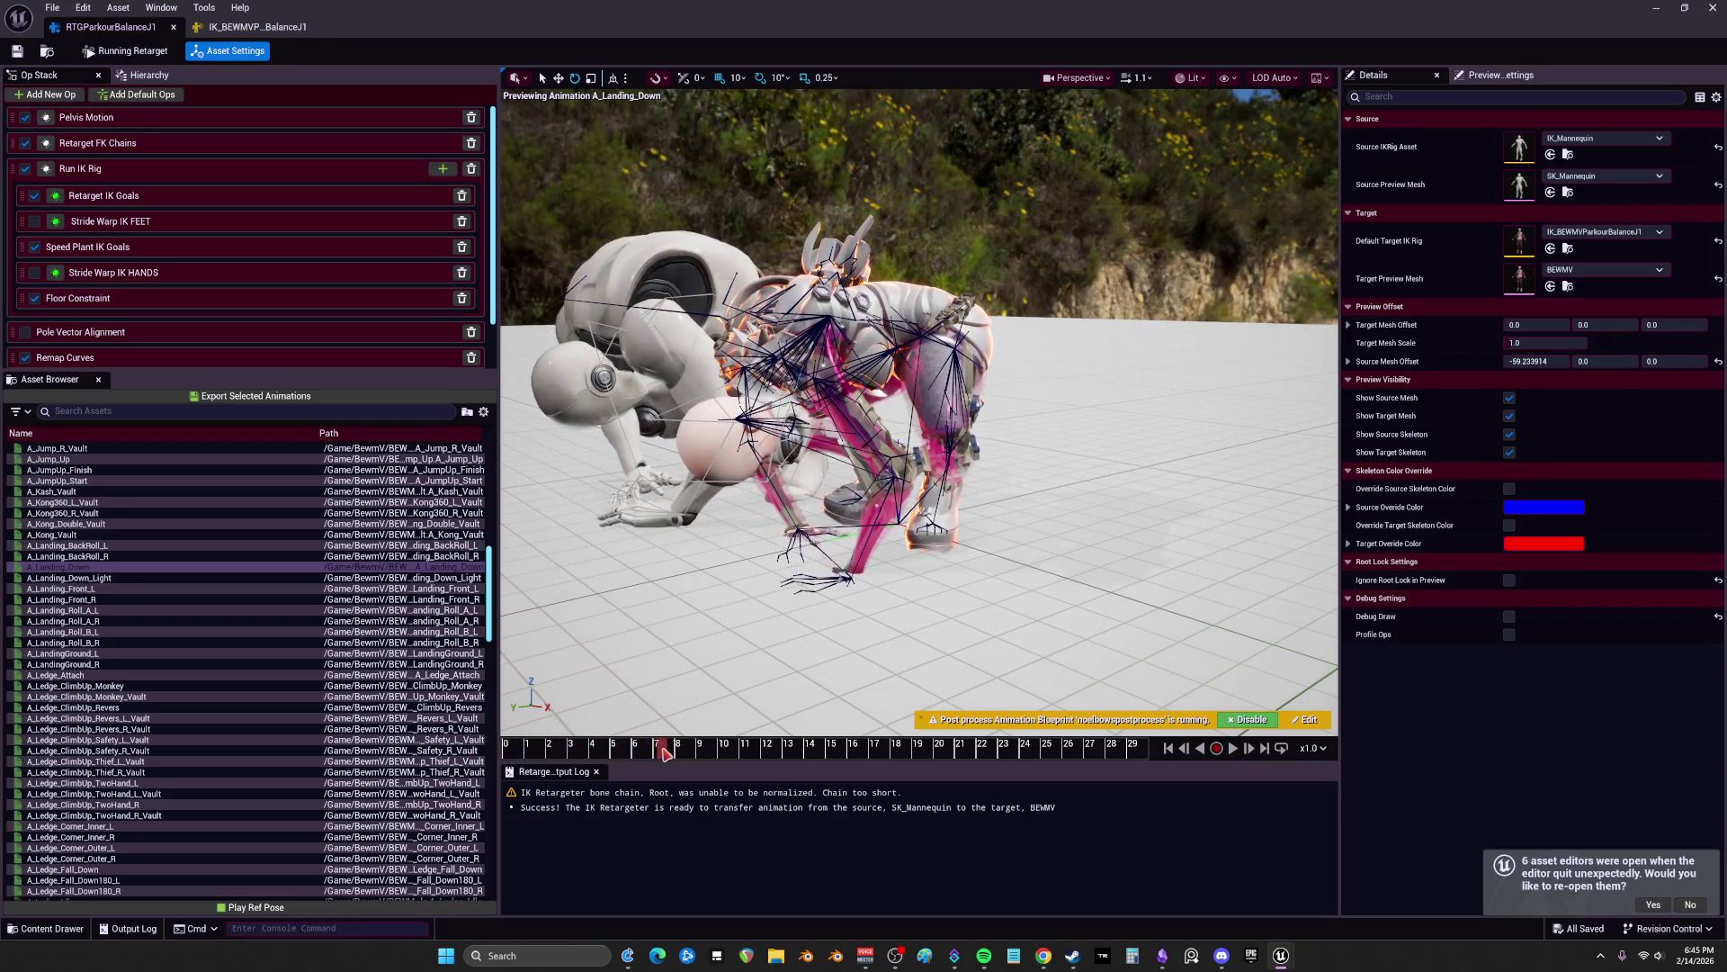
{"action": "left_click", "coordinate": [113, 577]}
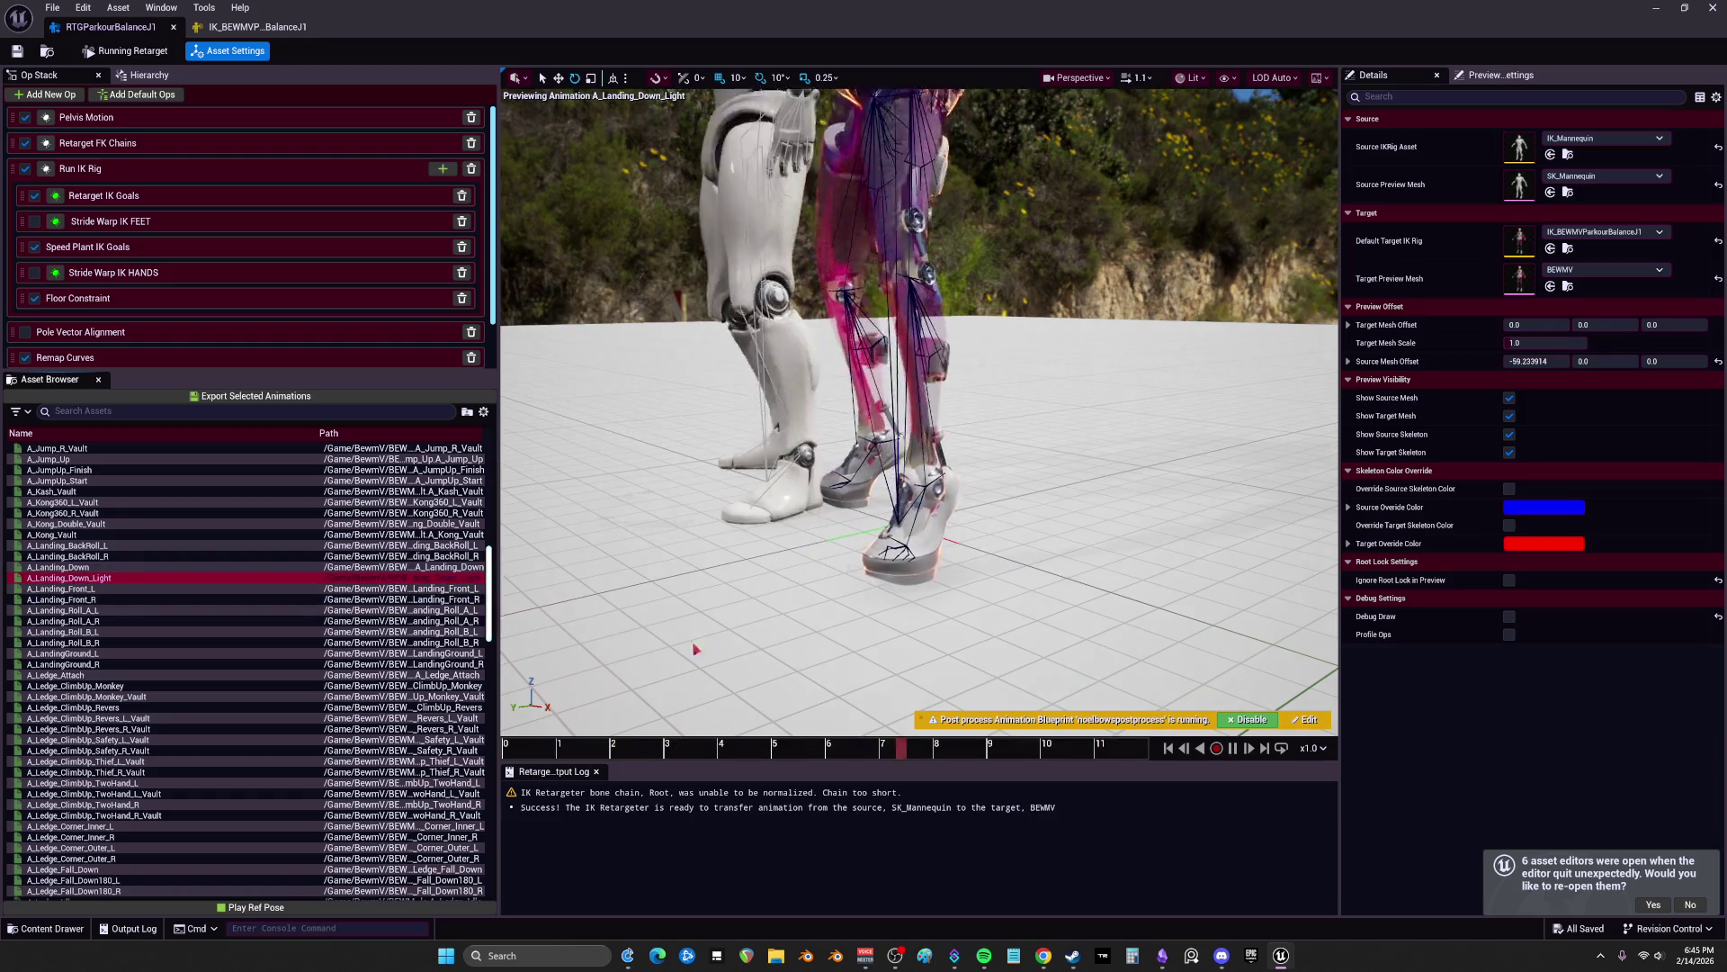
{"action": "left_click", "coordinate": [127, 566]}
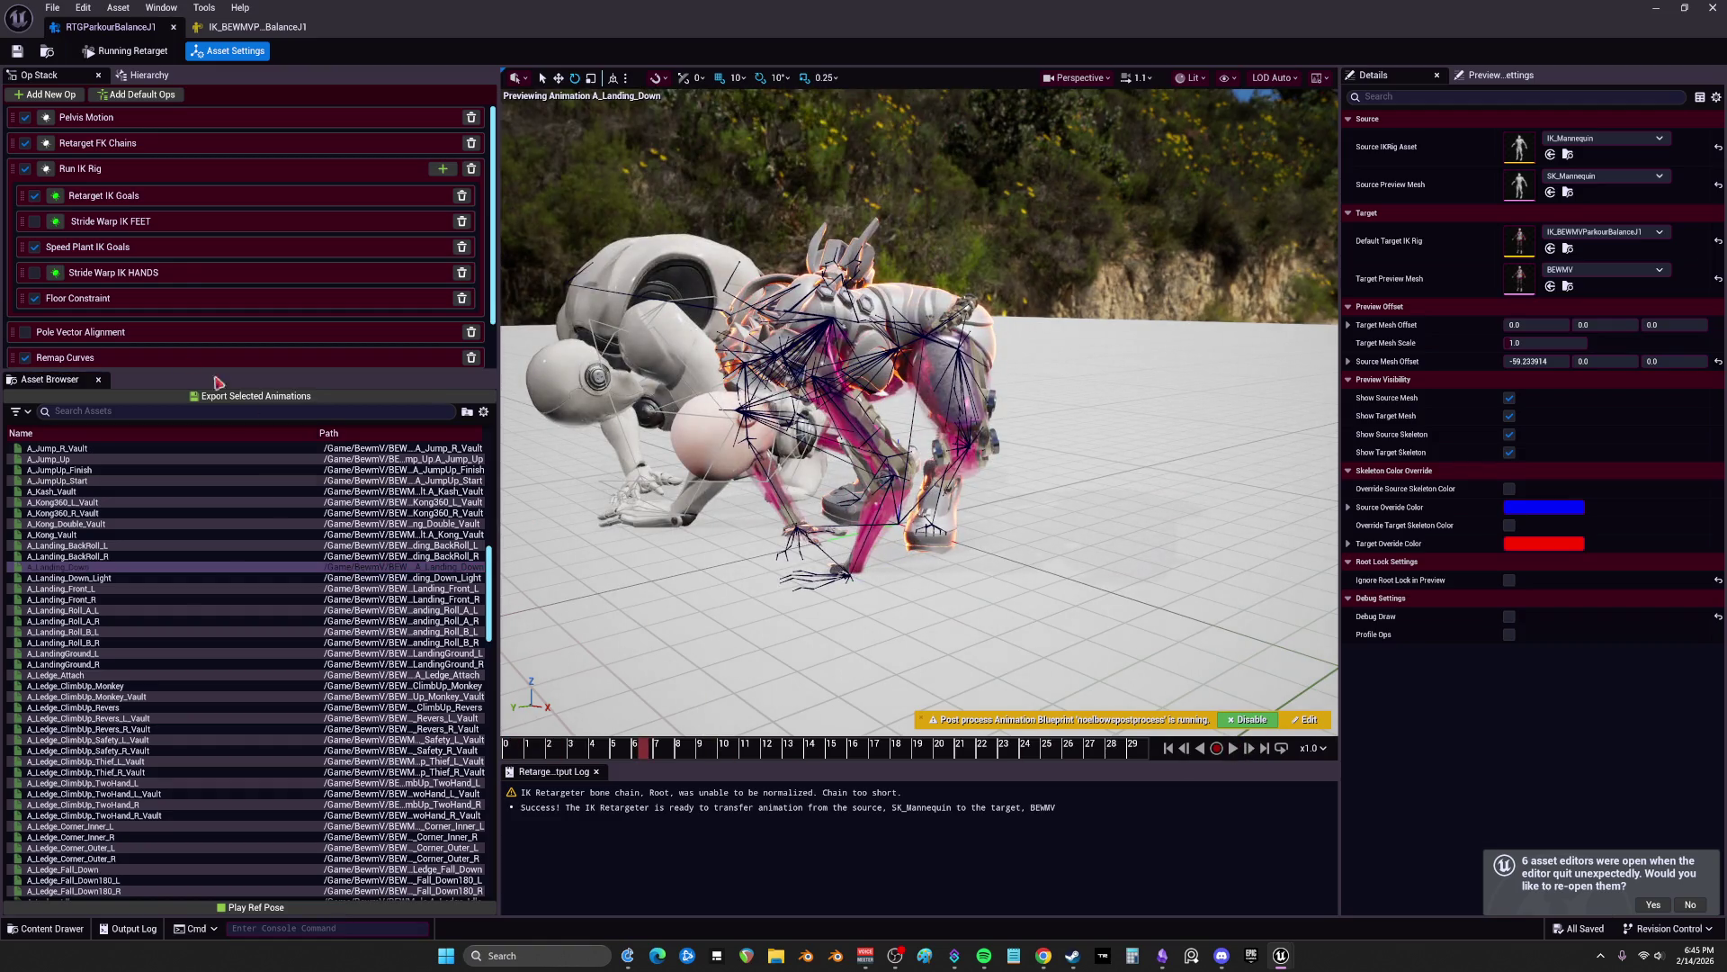
Step: Enable the floor constraint for LeftArm and RightArm and slightly raise Maintain Height Offset
{"action": "left_click", "coordinate": [180, 299]}
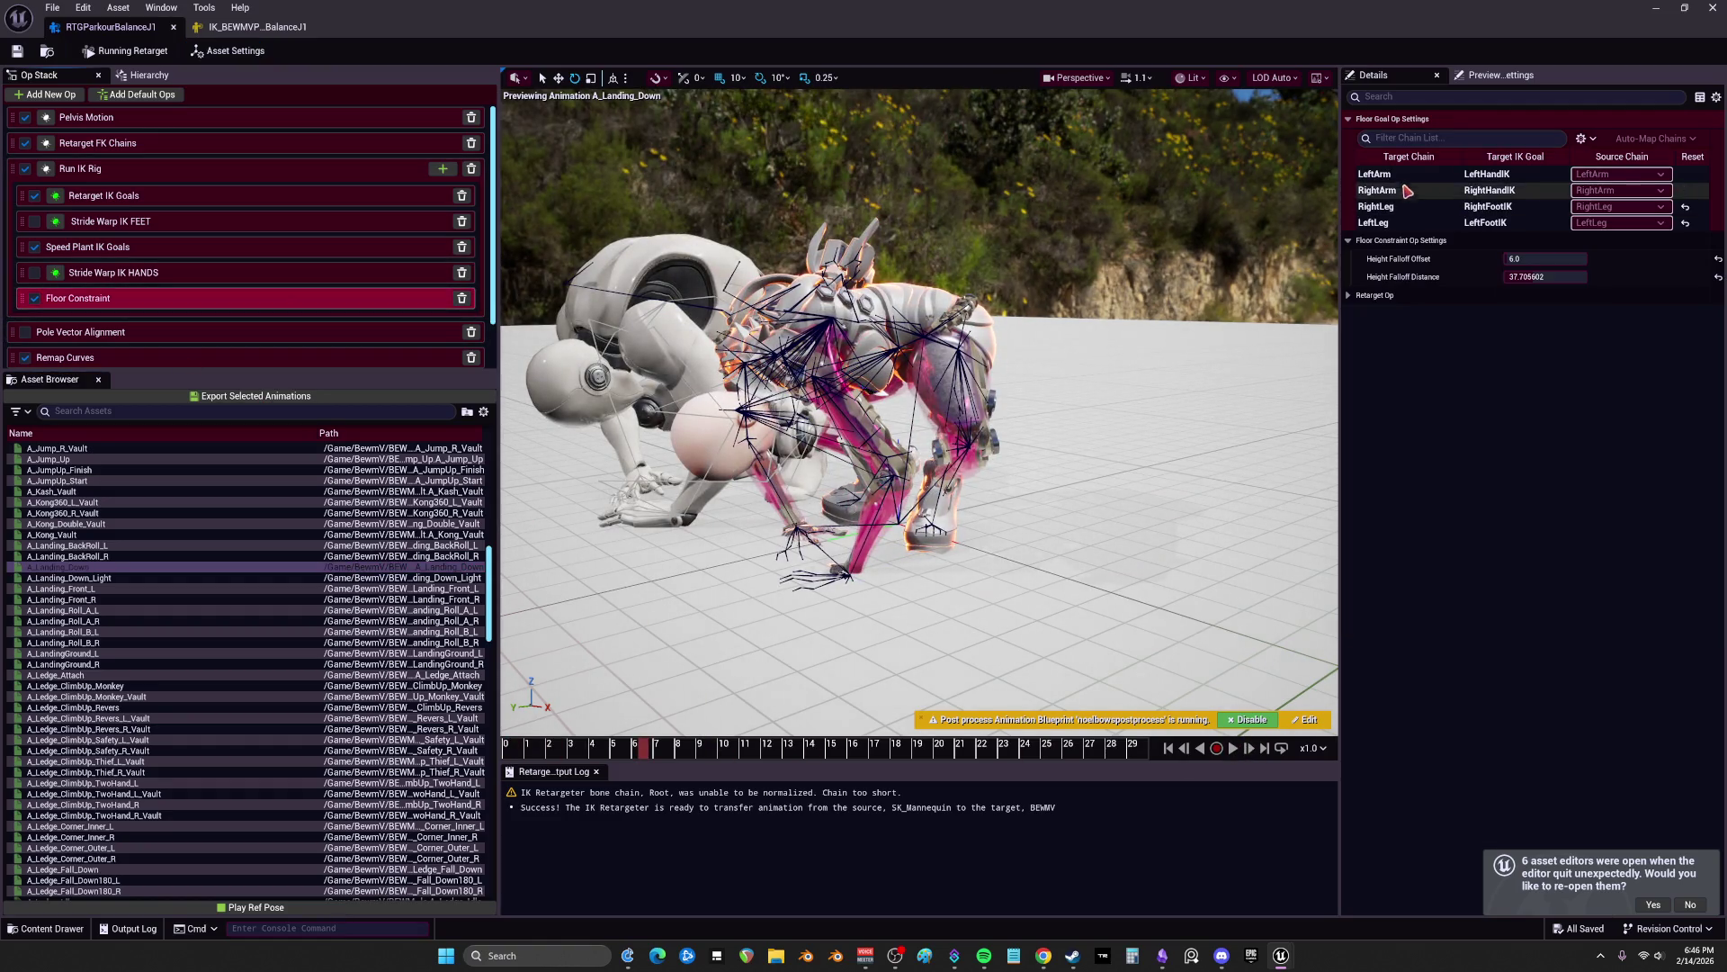
{"action": "left_click", "coordinate": [1377, 173]}
{"action": "left_click", "coordinate": [1513, 259]}
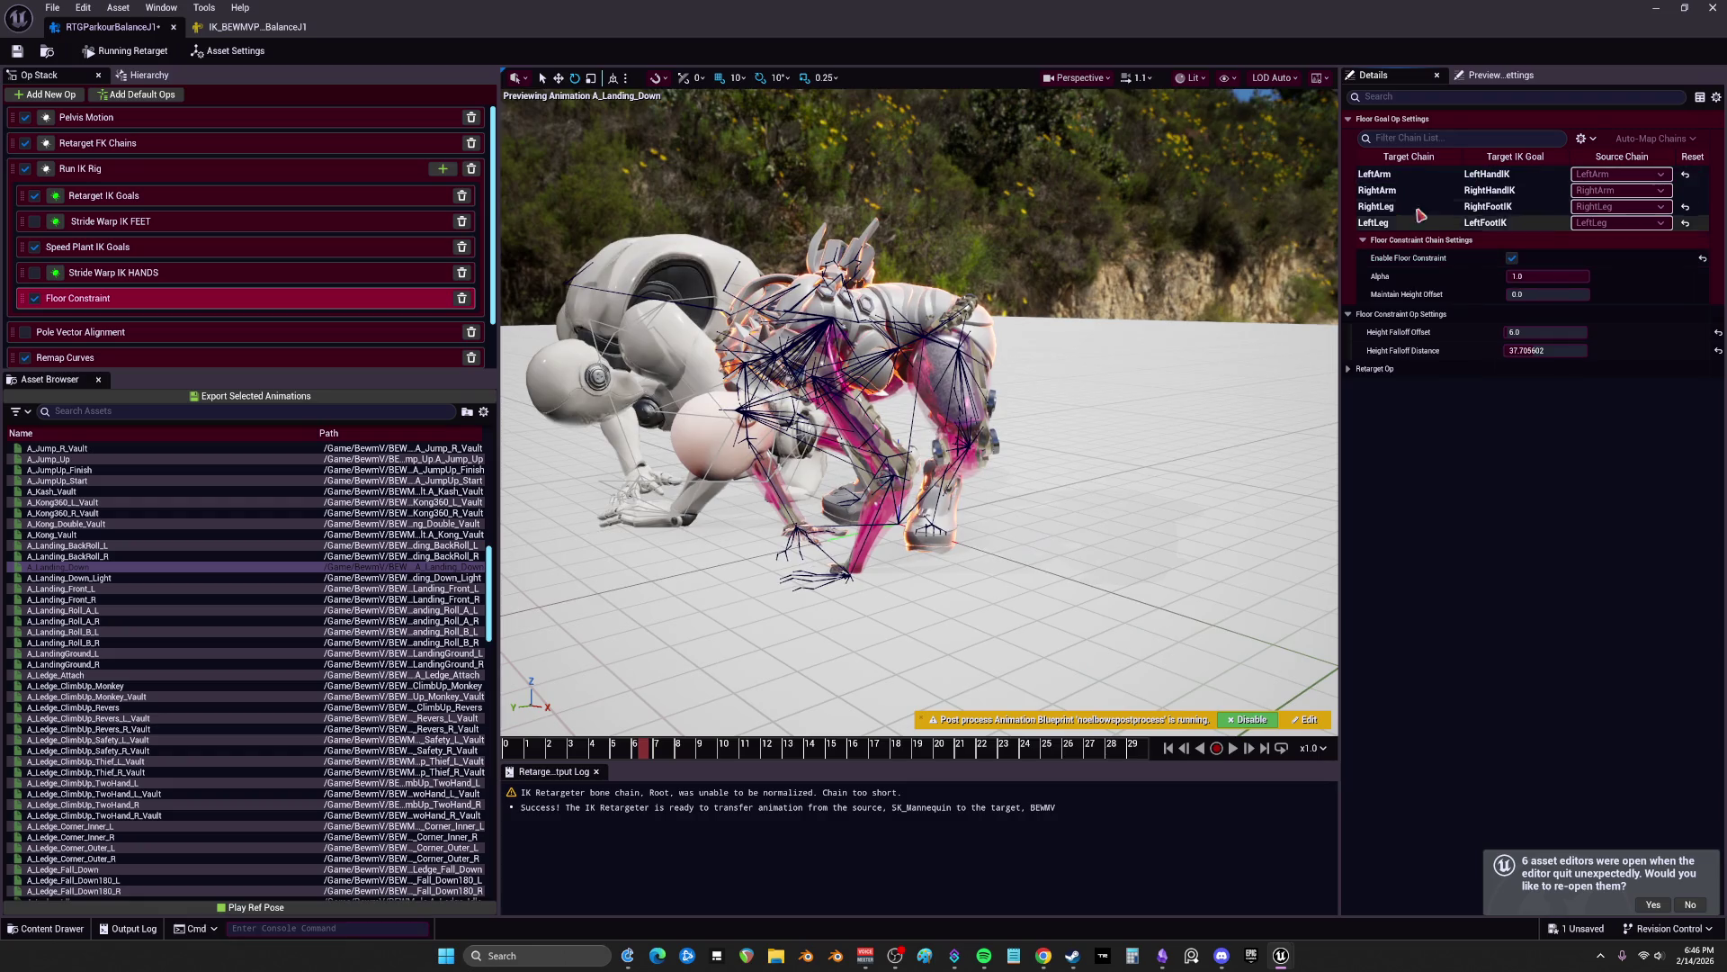
{"action": "left_click", "coordinate": [1385, 190]}
{"action": "left_click", "coordinate": [1512, 258]}
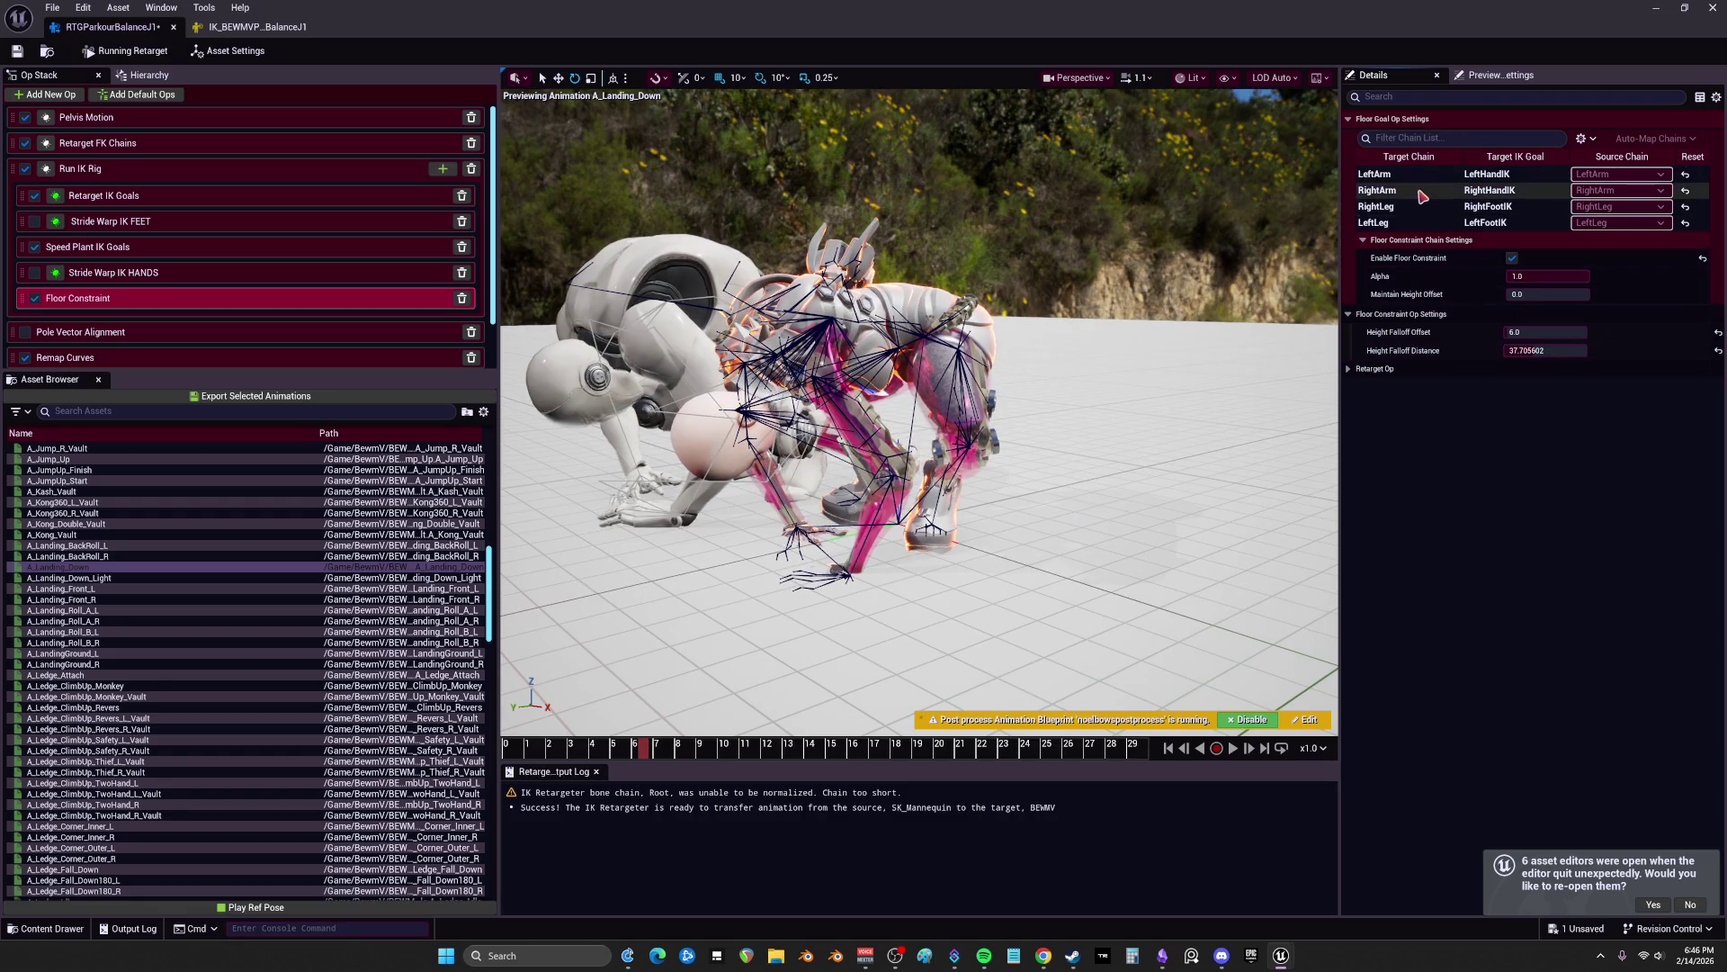
{"action": "left_click", "coordinate": [1377, 173]}
{"action": "left_click", "coordinate": [1546, 351]}
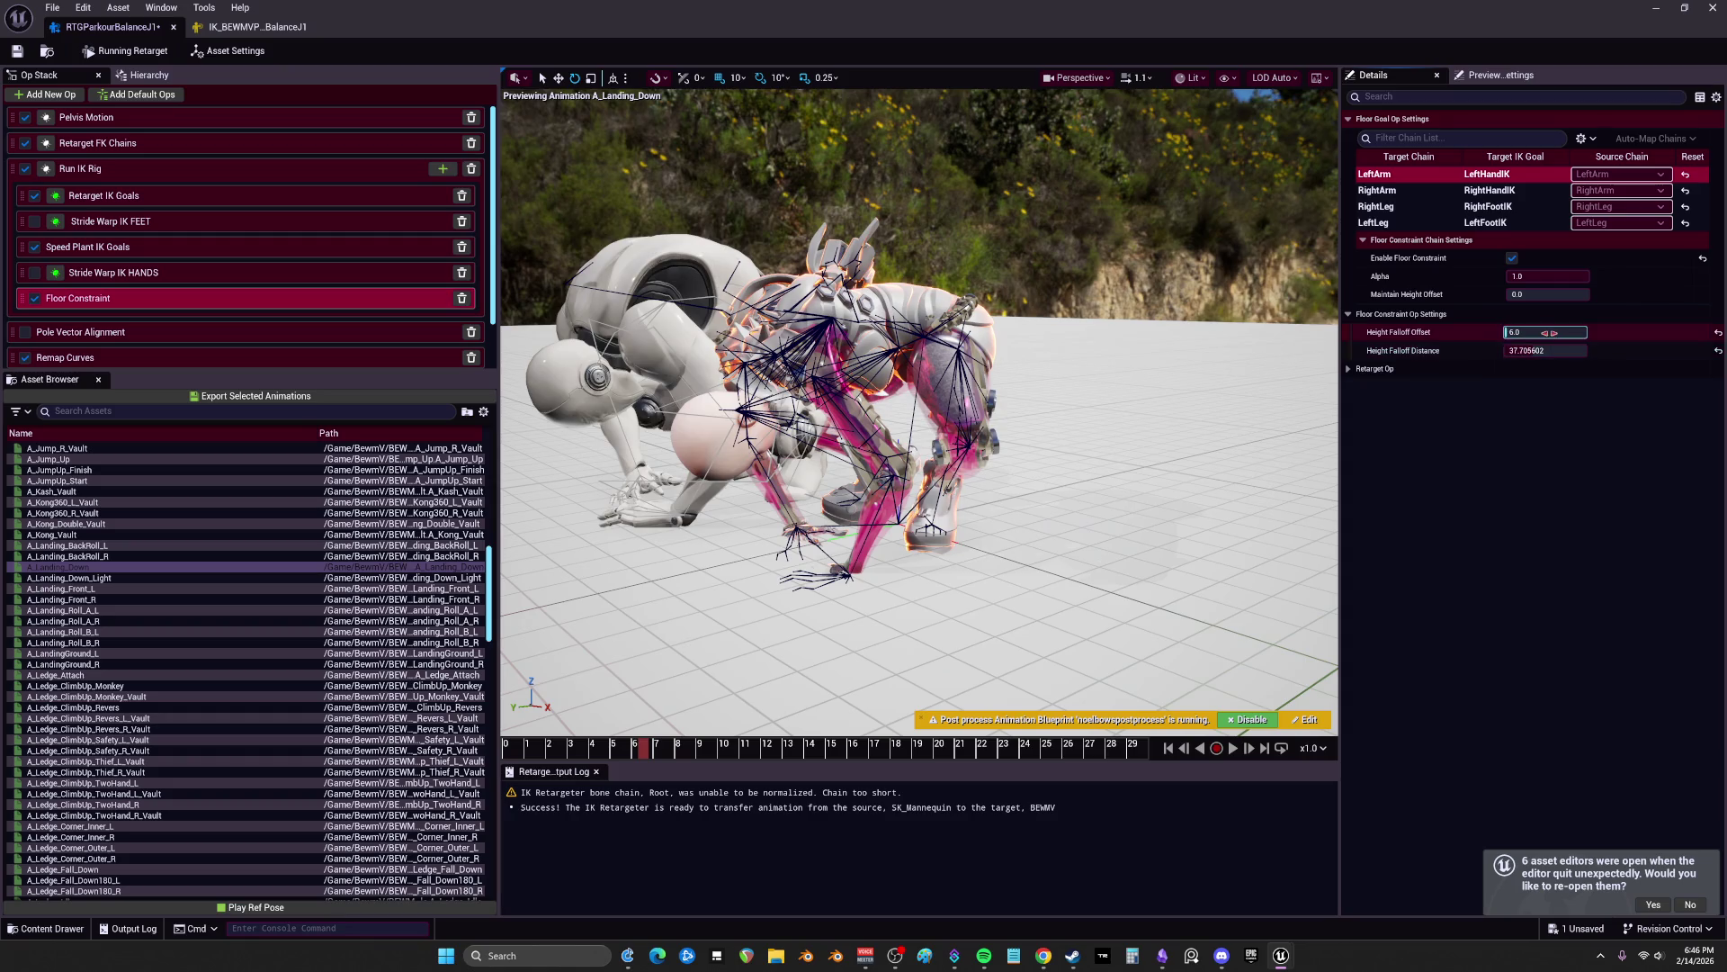
{"action": "left_click_drag", "start_coordinate": [1548, 294], "coordinate": [1557, 294]}
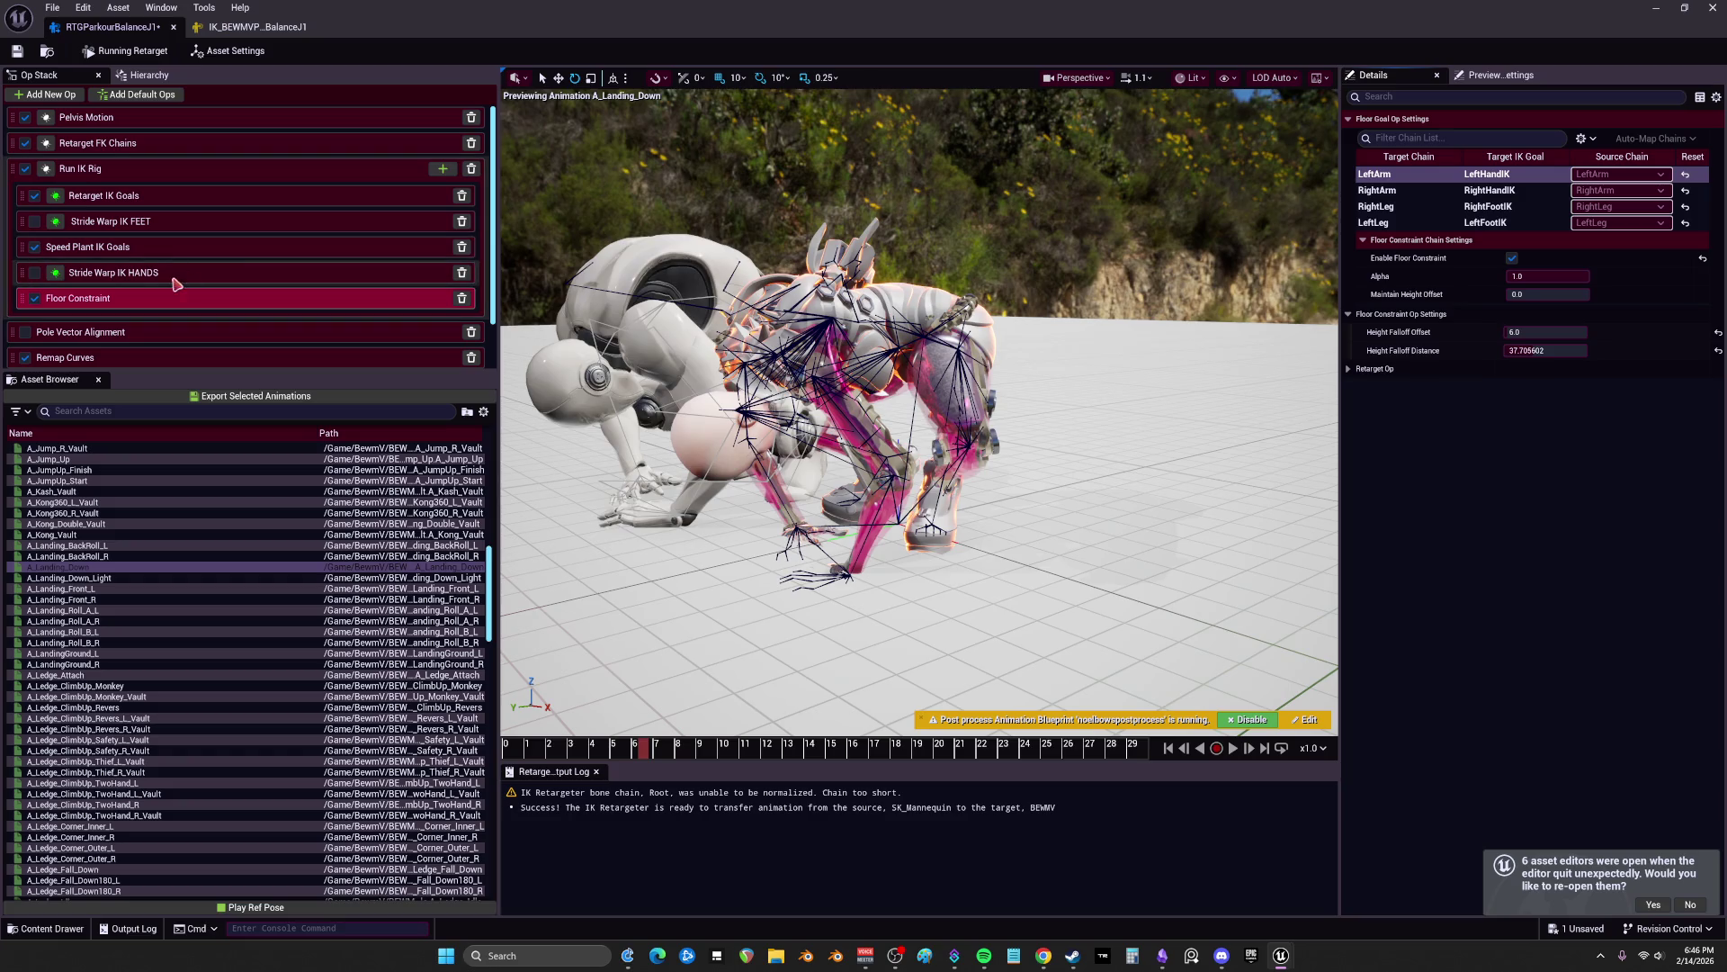
Step: Show the Speed Plant IK Goals settings for the RightLeg and LeftLeg chains
{"action": "left_click", "coordinate": [115, 246]}
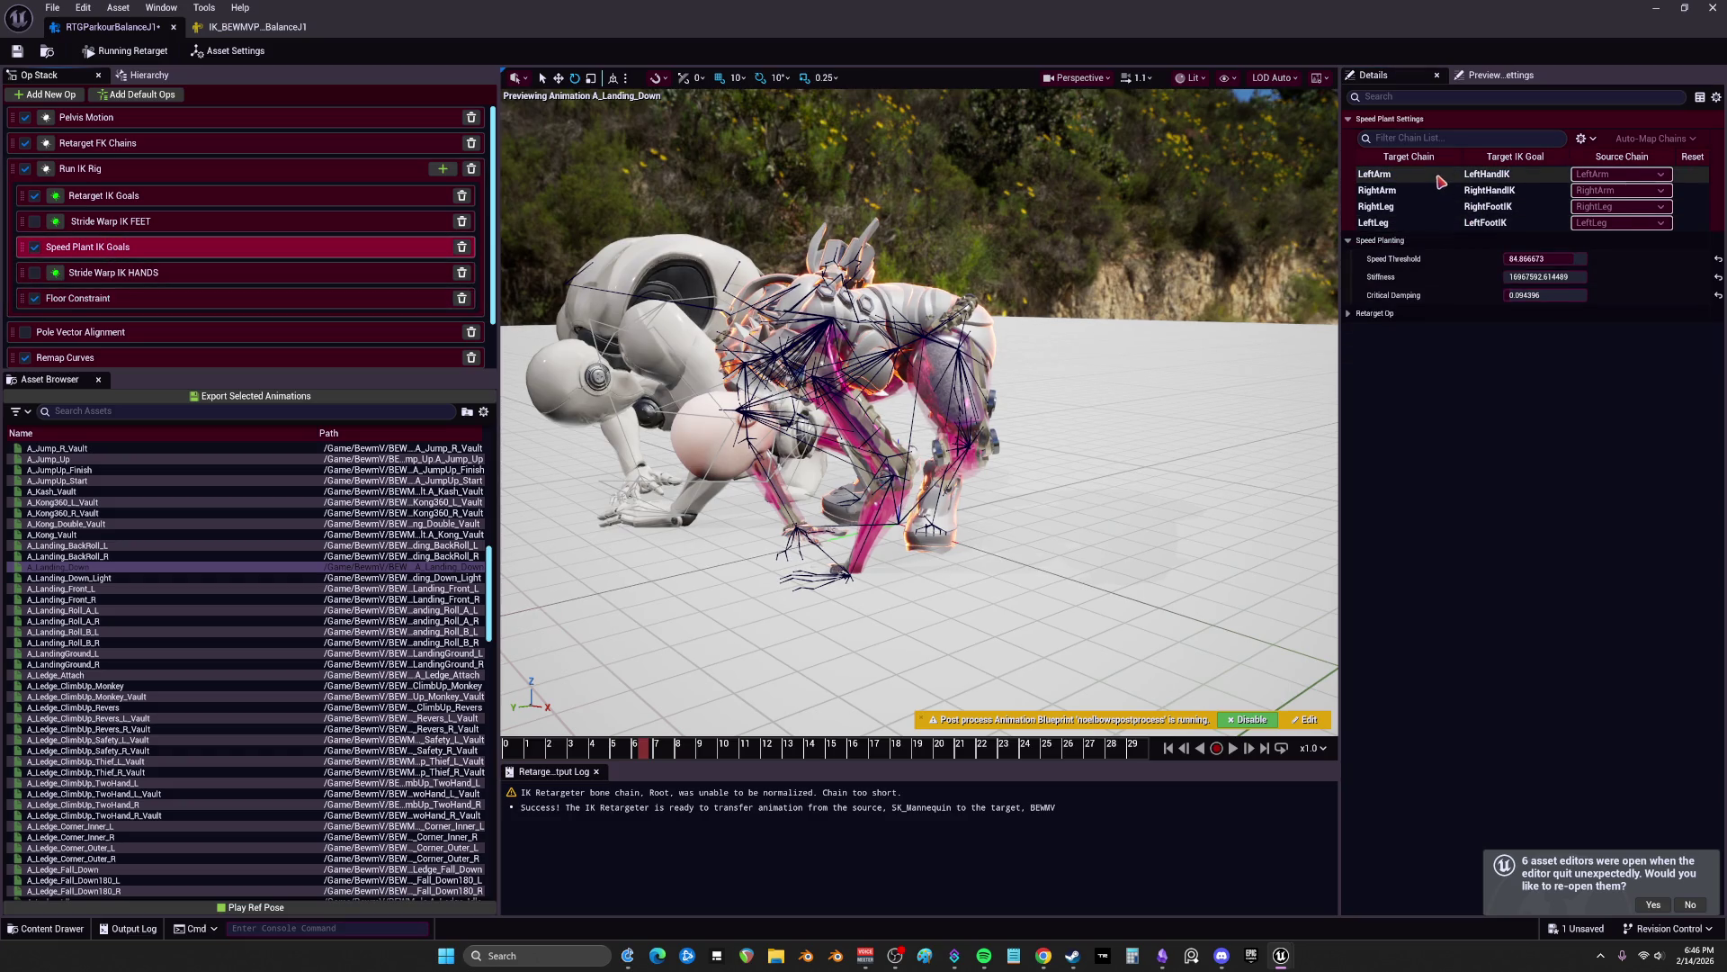
{"action": "left_click", "coordinate": [1378, 189]}
{"action": "left_click", "coordinate": [1410, 209]}
{"action": "left_click", "coordinate": [1400, 221]}
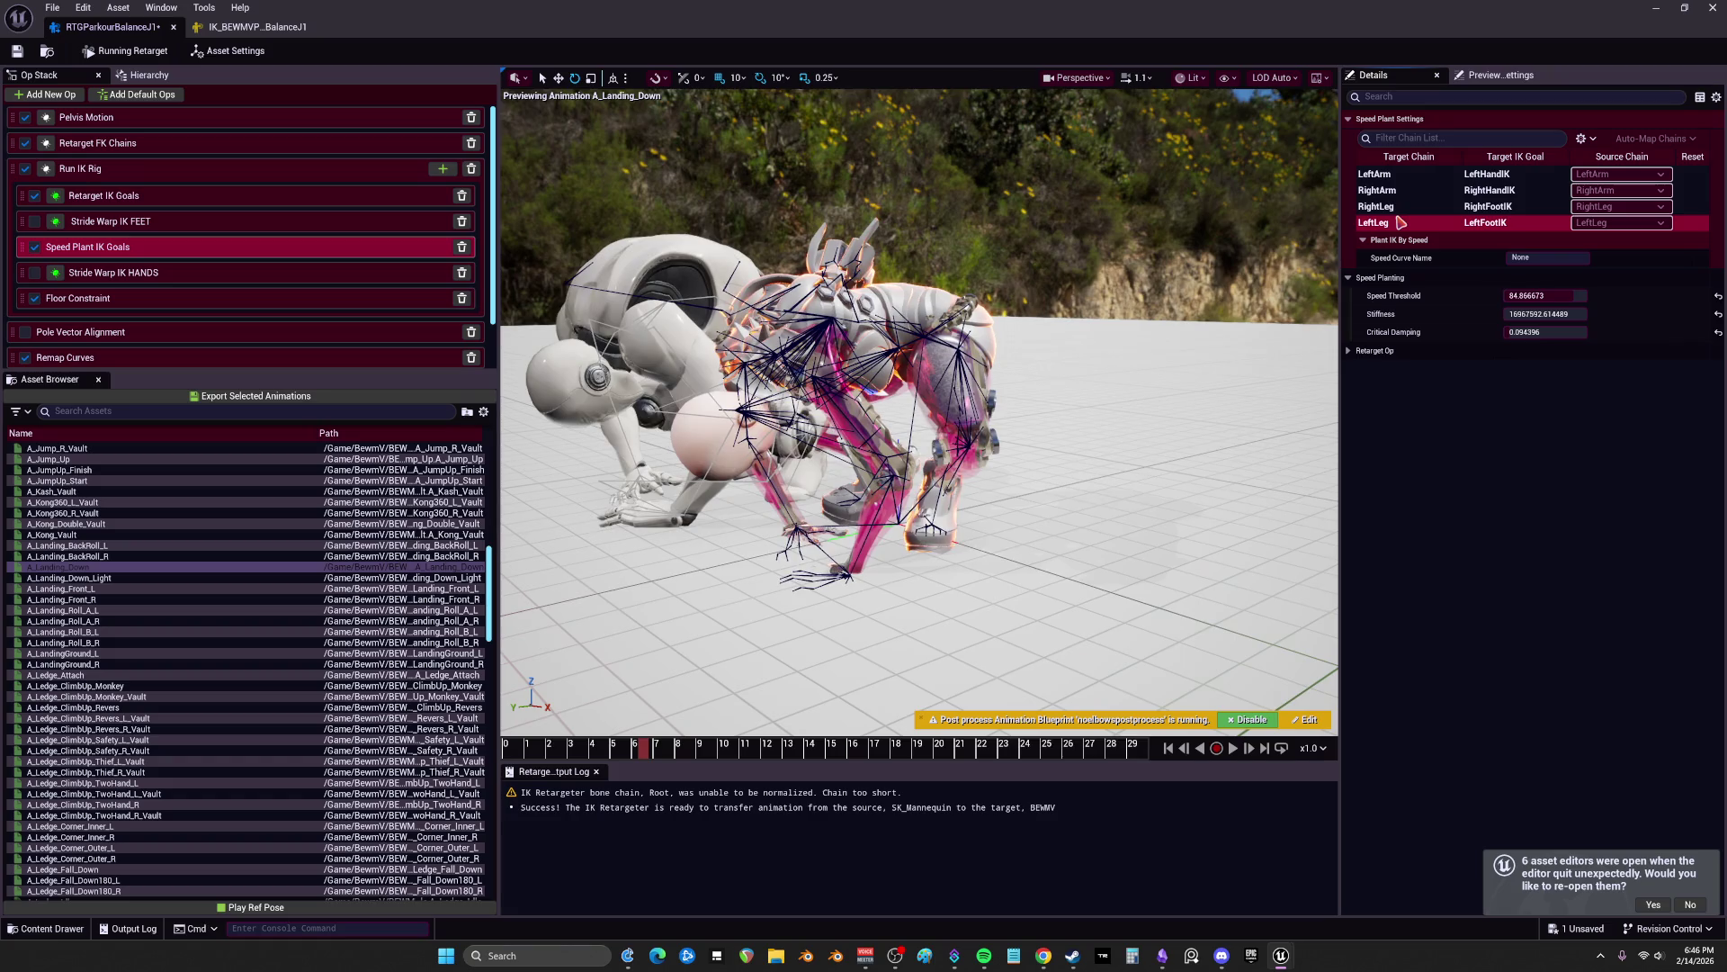
Step: Set the RightArm IK goal's Blend to Source Rotation to 1.0 in Retarget IK Goals
{"action": "left_click", "coordinate": [127, 195]}
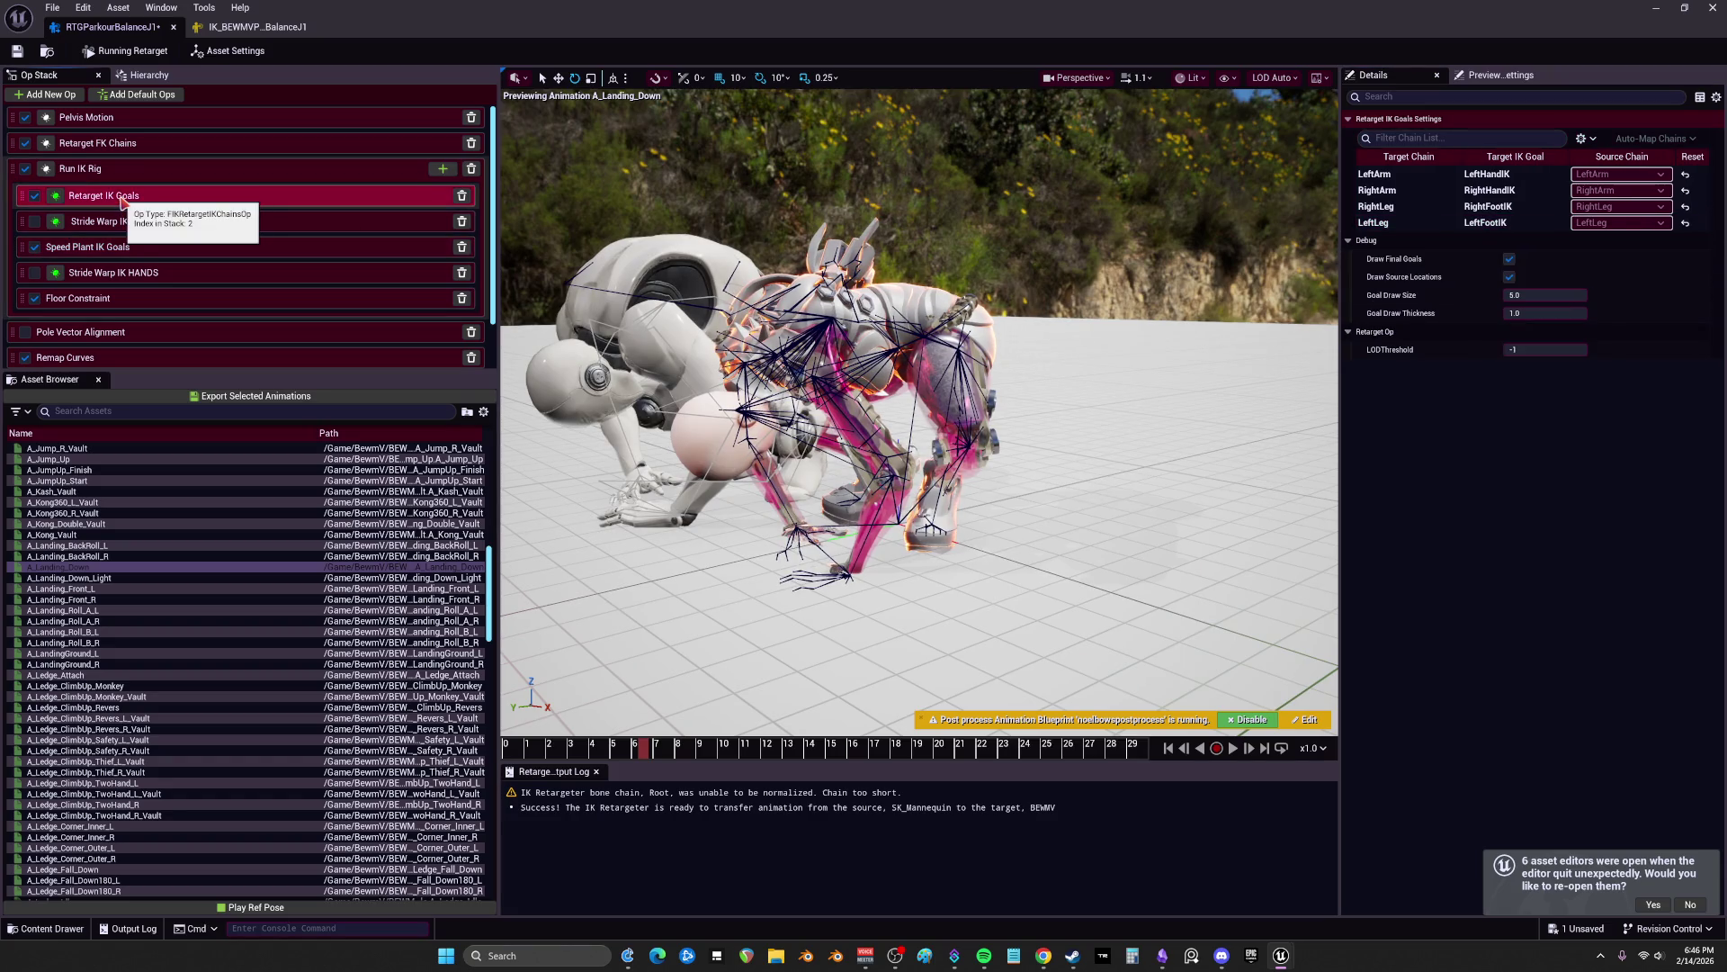
{"action": "left_click", "coordinate": [1368, 191]}
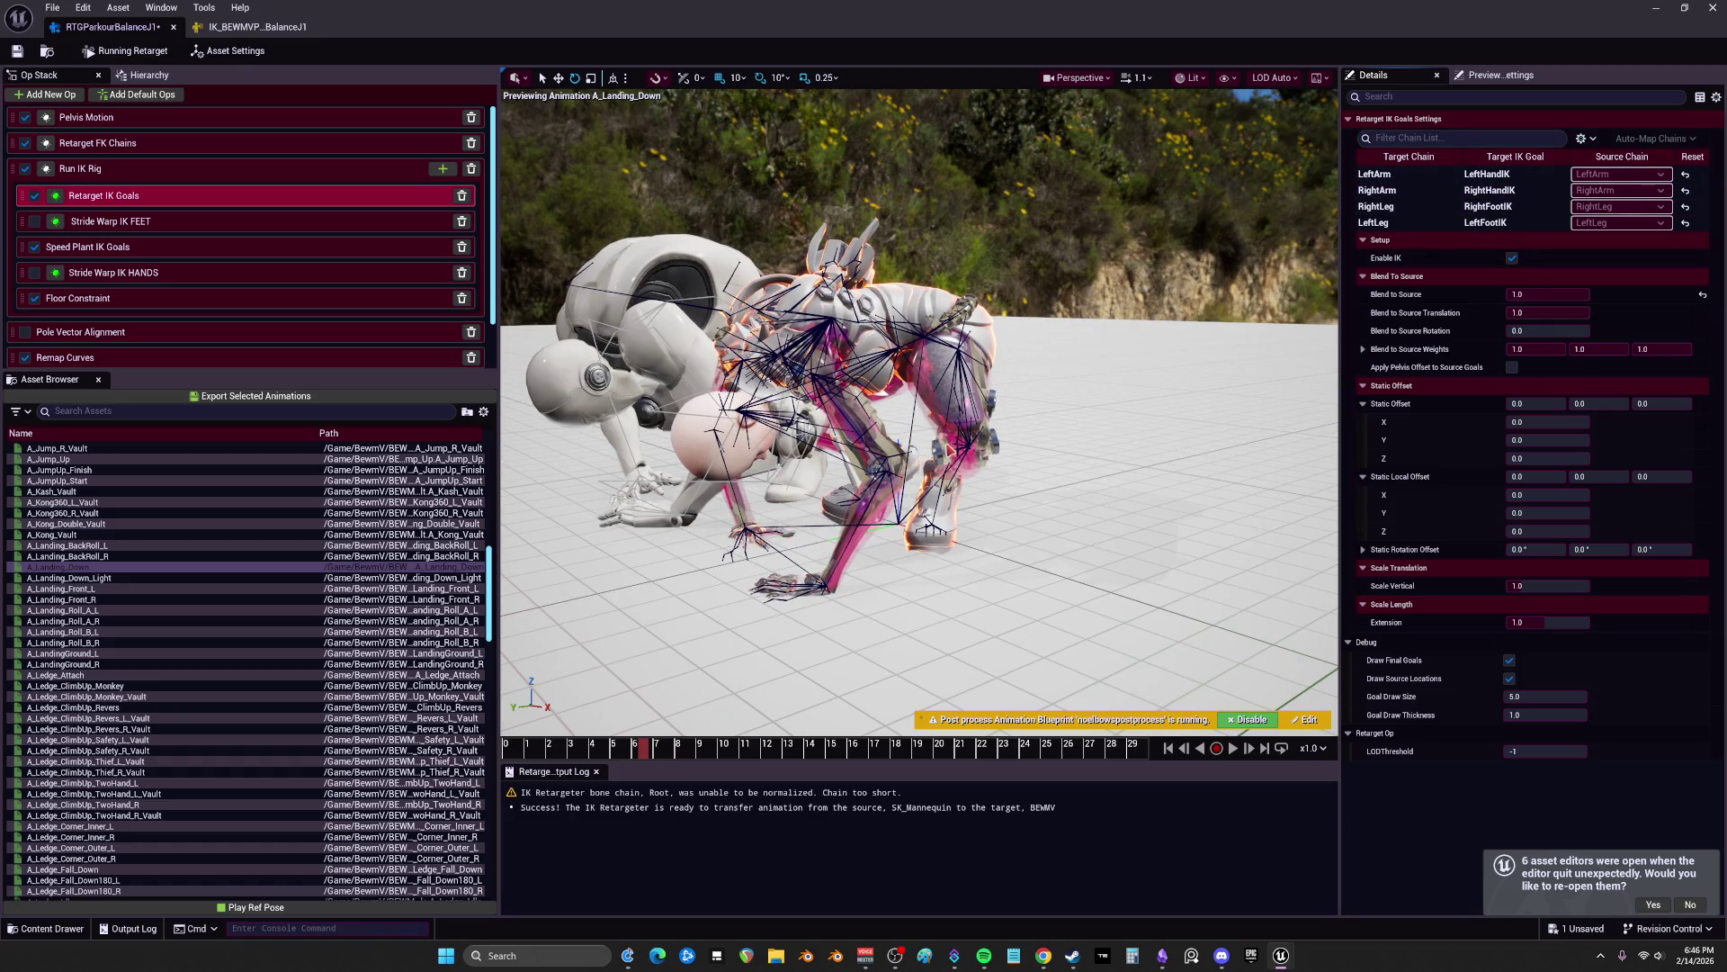
{"action": "left_click_drag", "start_coordinate": [1520, 332], "coordinate": [1543, 331]}
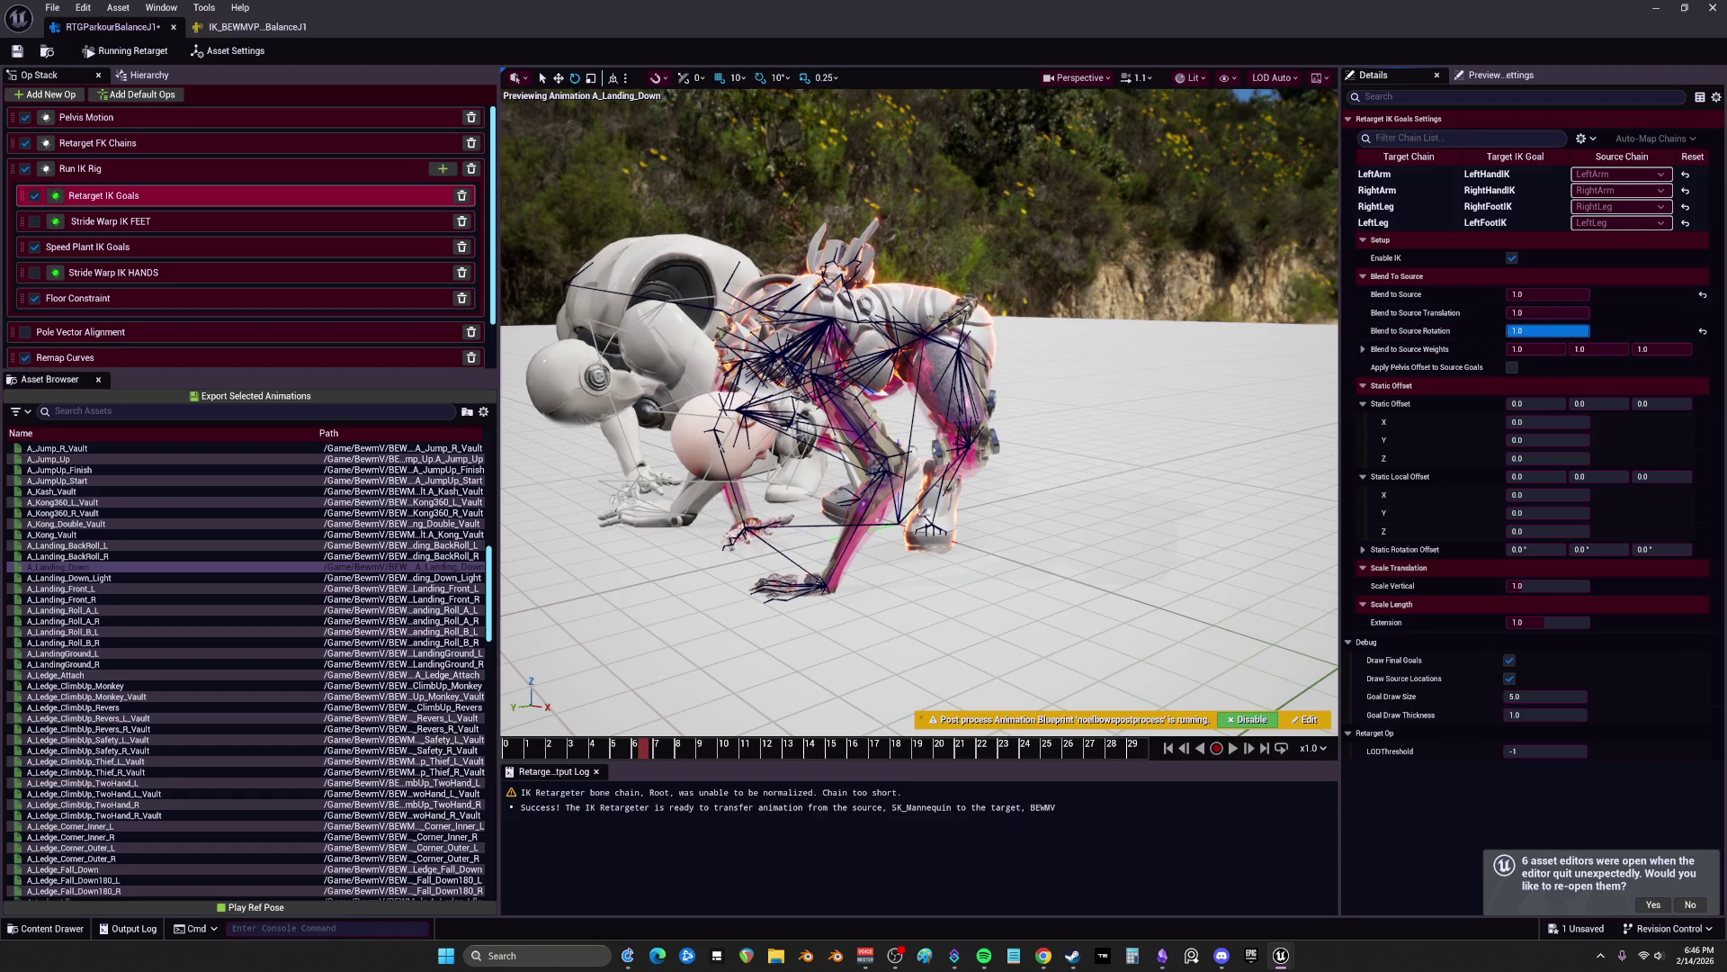
{"action": "left_click_drag", "start_coordinate": [917, 405], "coordinate": [818, 373]}
{"action": "left_click", "coordinate": [1527, 328]}
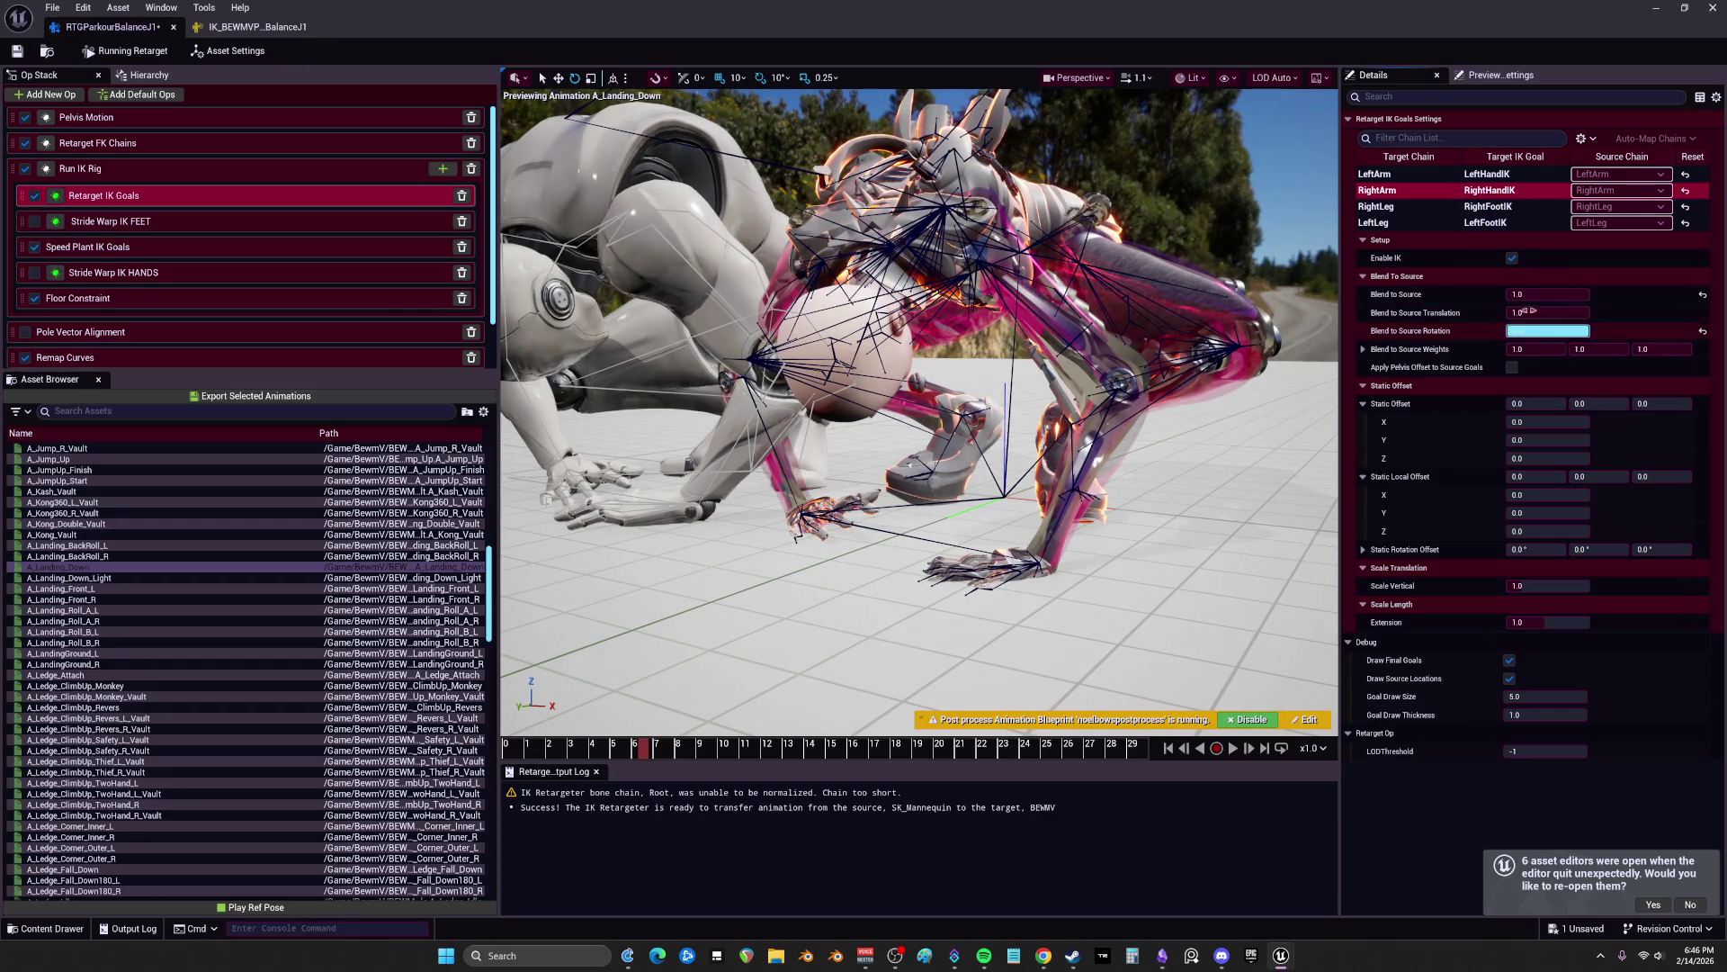
{"action": "type", "text": "1"}
{"action": "key", "text": "Return"}
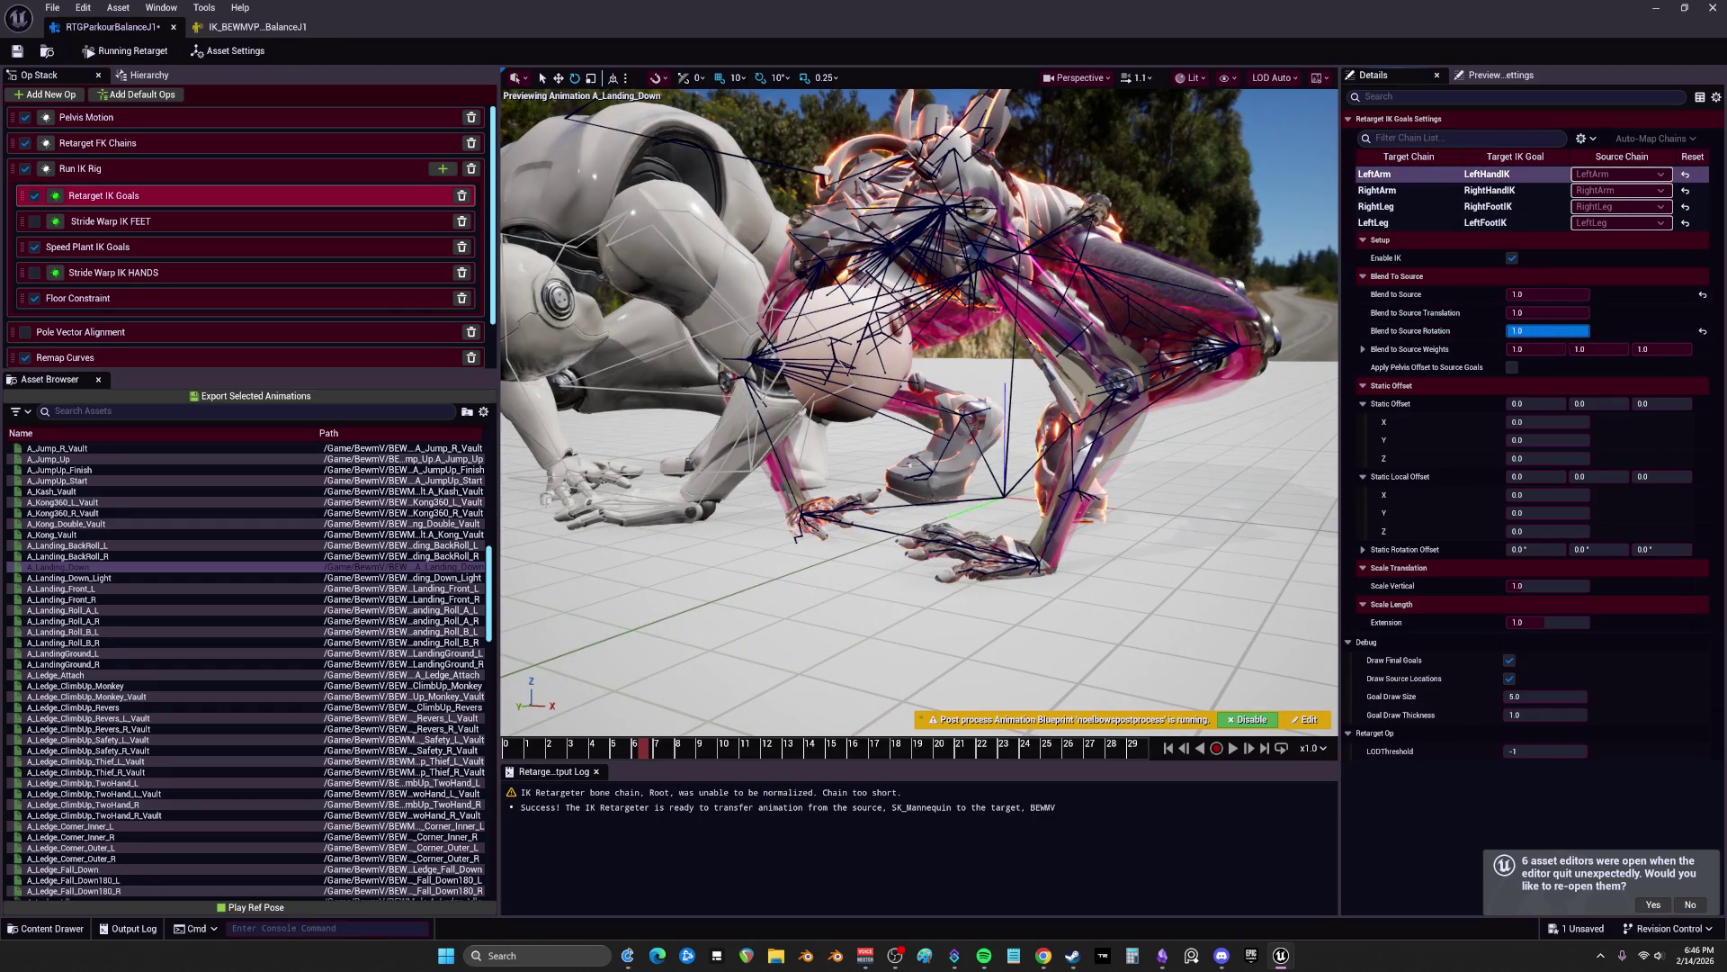
Step: Set LeftArm's Blend to Source Rotation to 1.0, then select the Floor Constraint op
{"action": "type", "text": "1"}
{"action": "key", "text": "Return"}
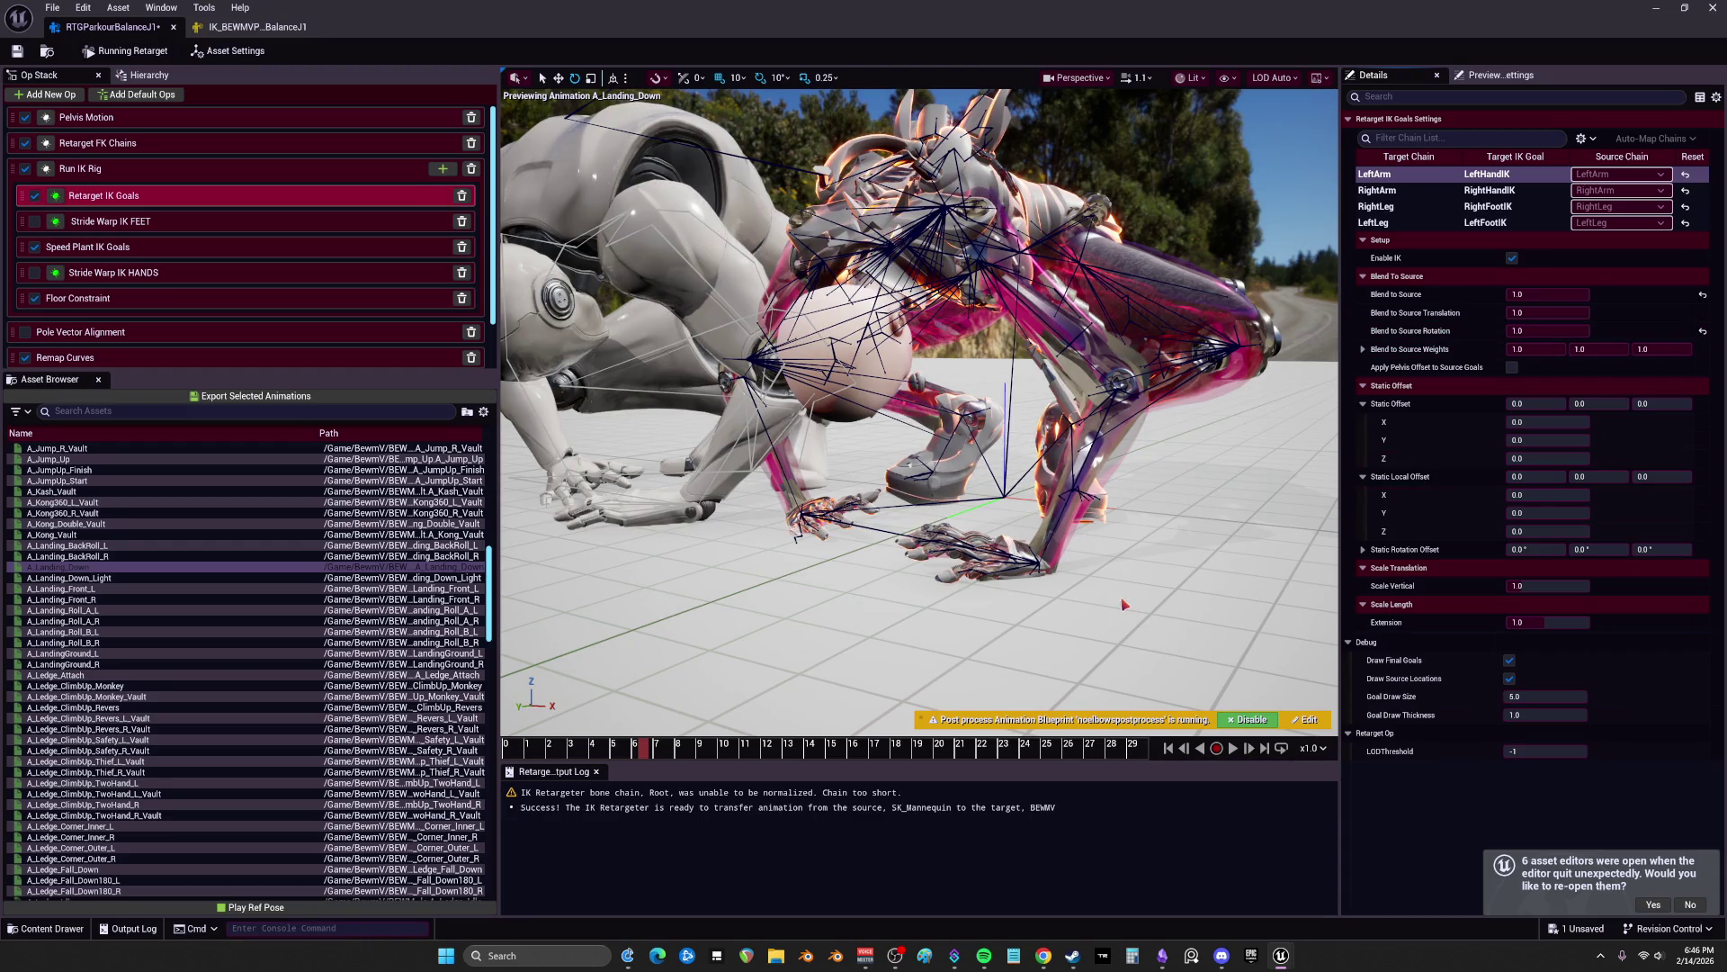
{"action": "left_click", "coordinate": [178, 252]}
{"action": "left_click", "coordinate": [166, 296]}
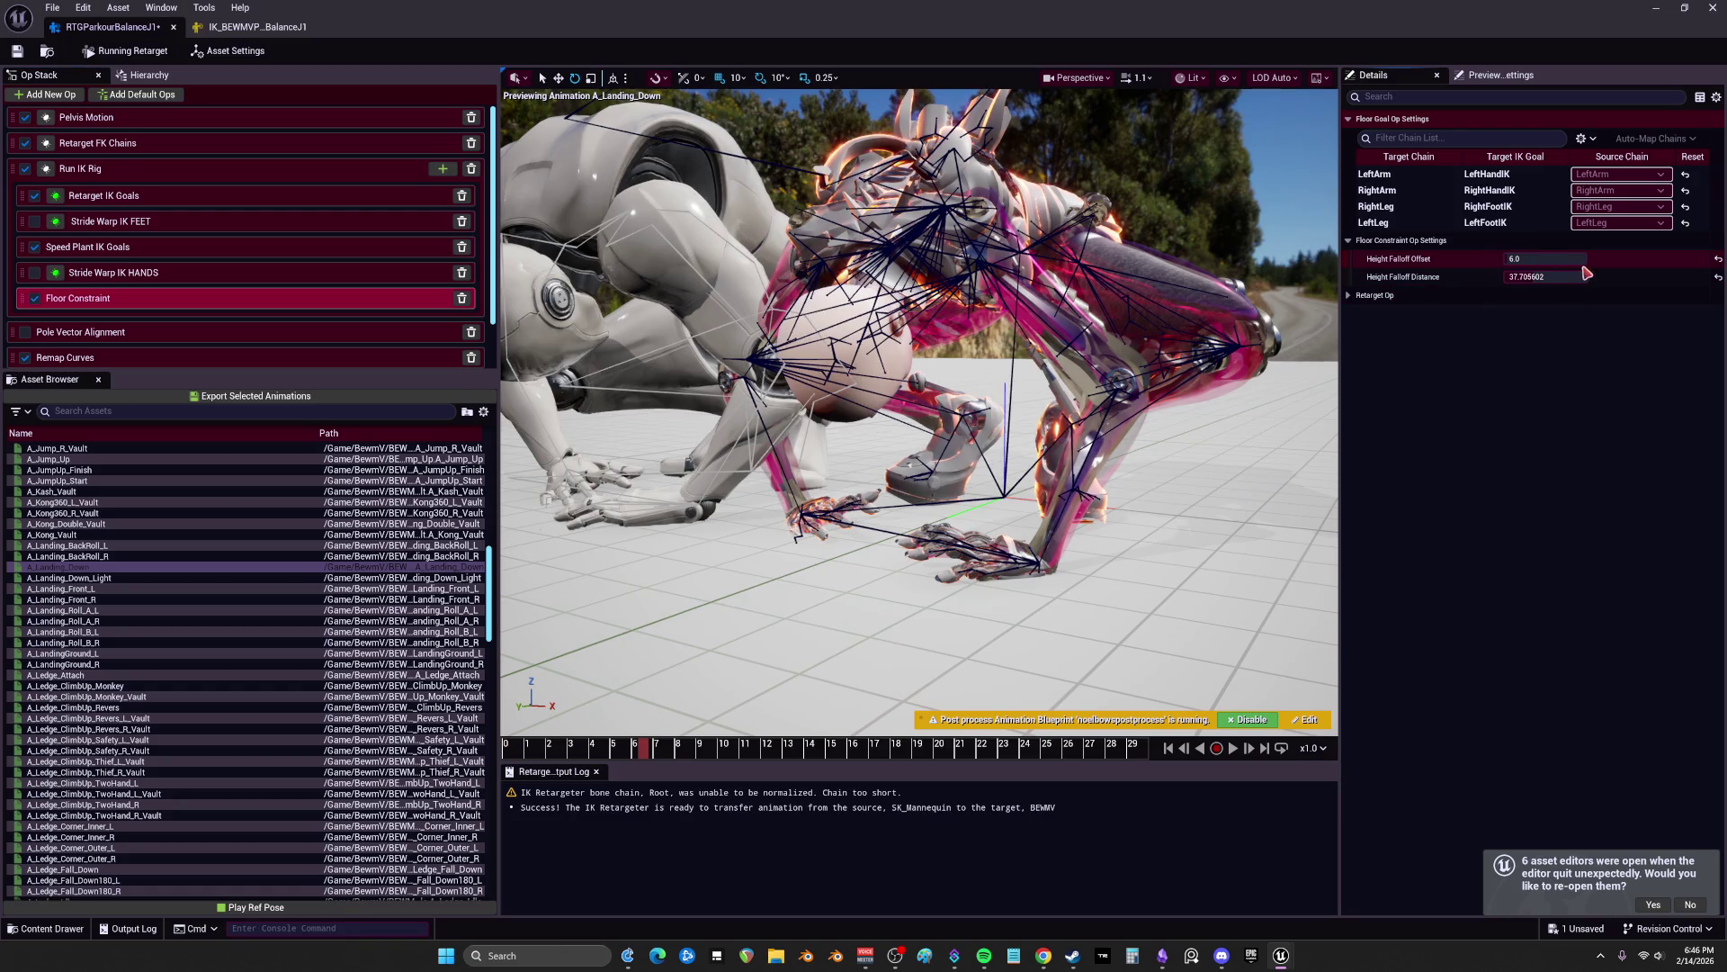
Step: Tune Floor Constraint to Height Falloff Offset 8.0 and Distance 20.0, checking the chains and scrubbing
{"action": "left_click", "coordinate": [1375, 173]}
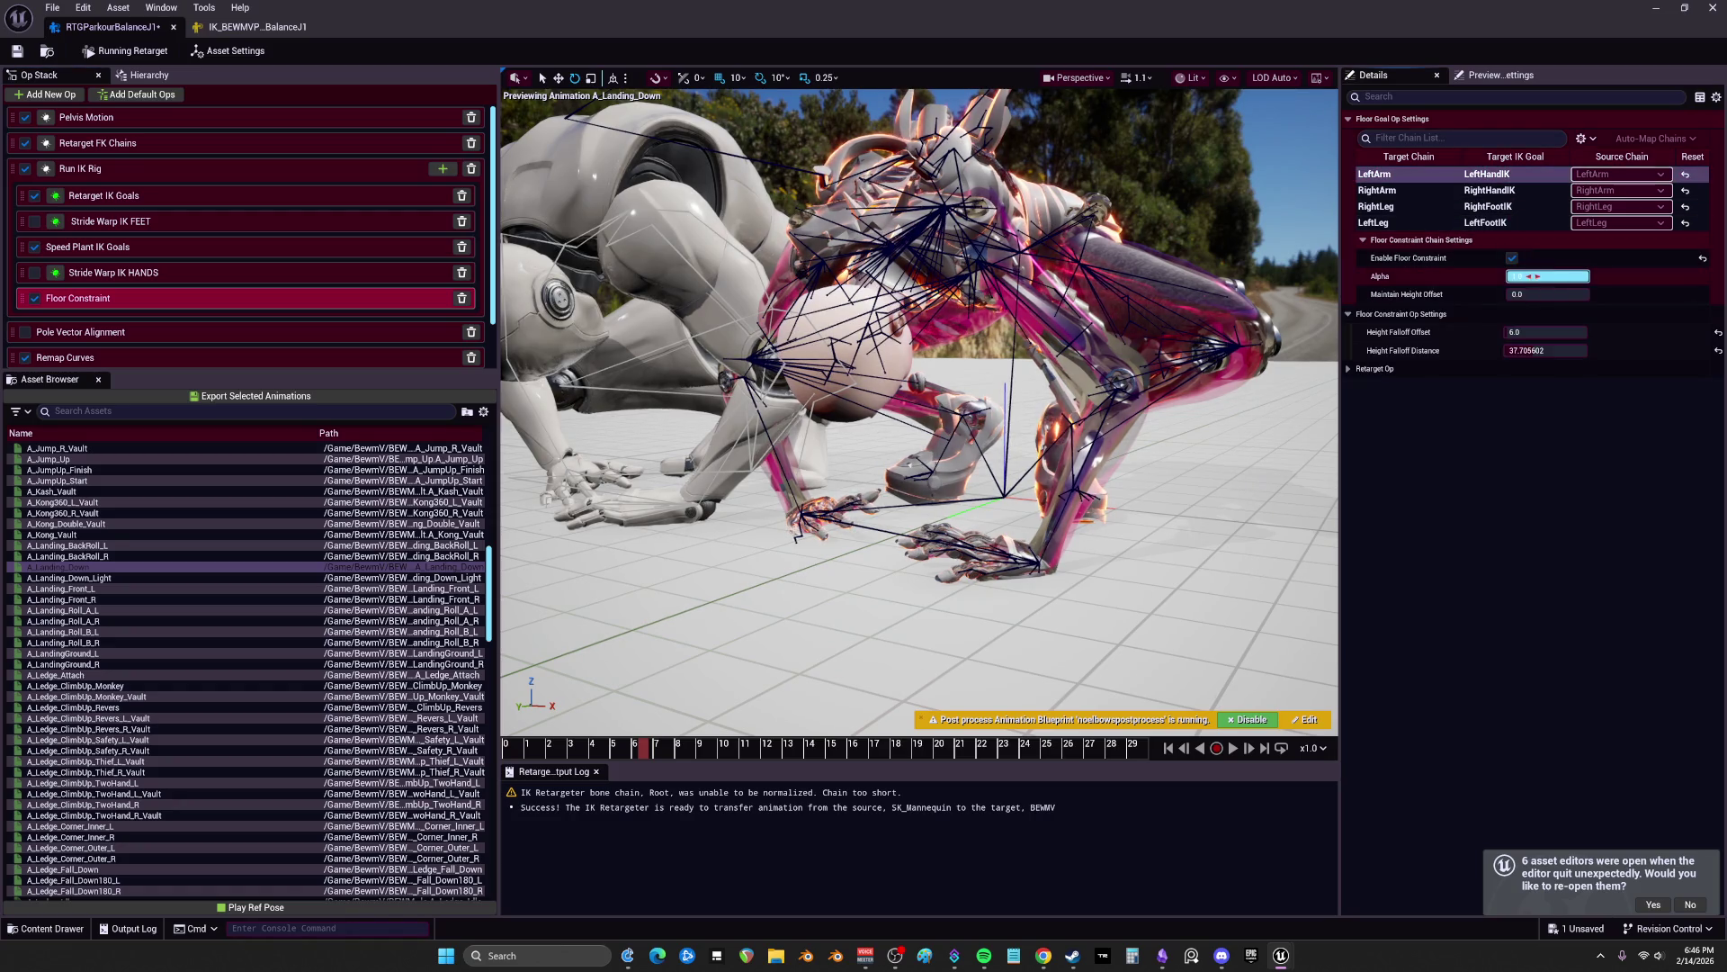
{"action": "mouse_move", "coordinate": [1526, 334]}
{"action": "left_mouse_down"}
{"action": "mouse_move", "coordinate": [1565, 334]}
{"action": "mouse_move", "coordinate": [1532, 332]}
{"action": "left_mouse_up"}
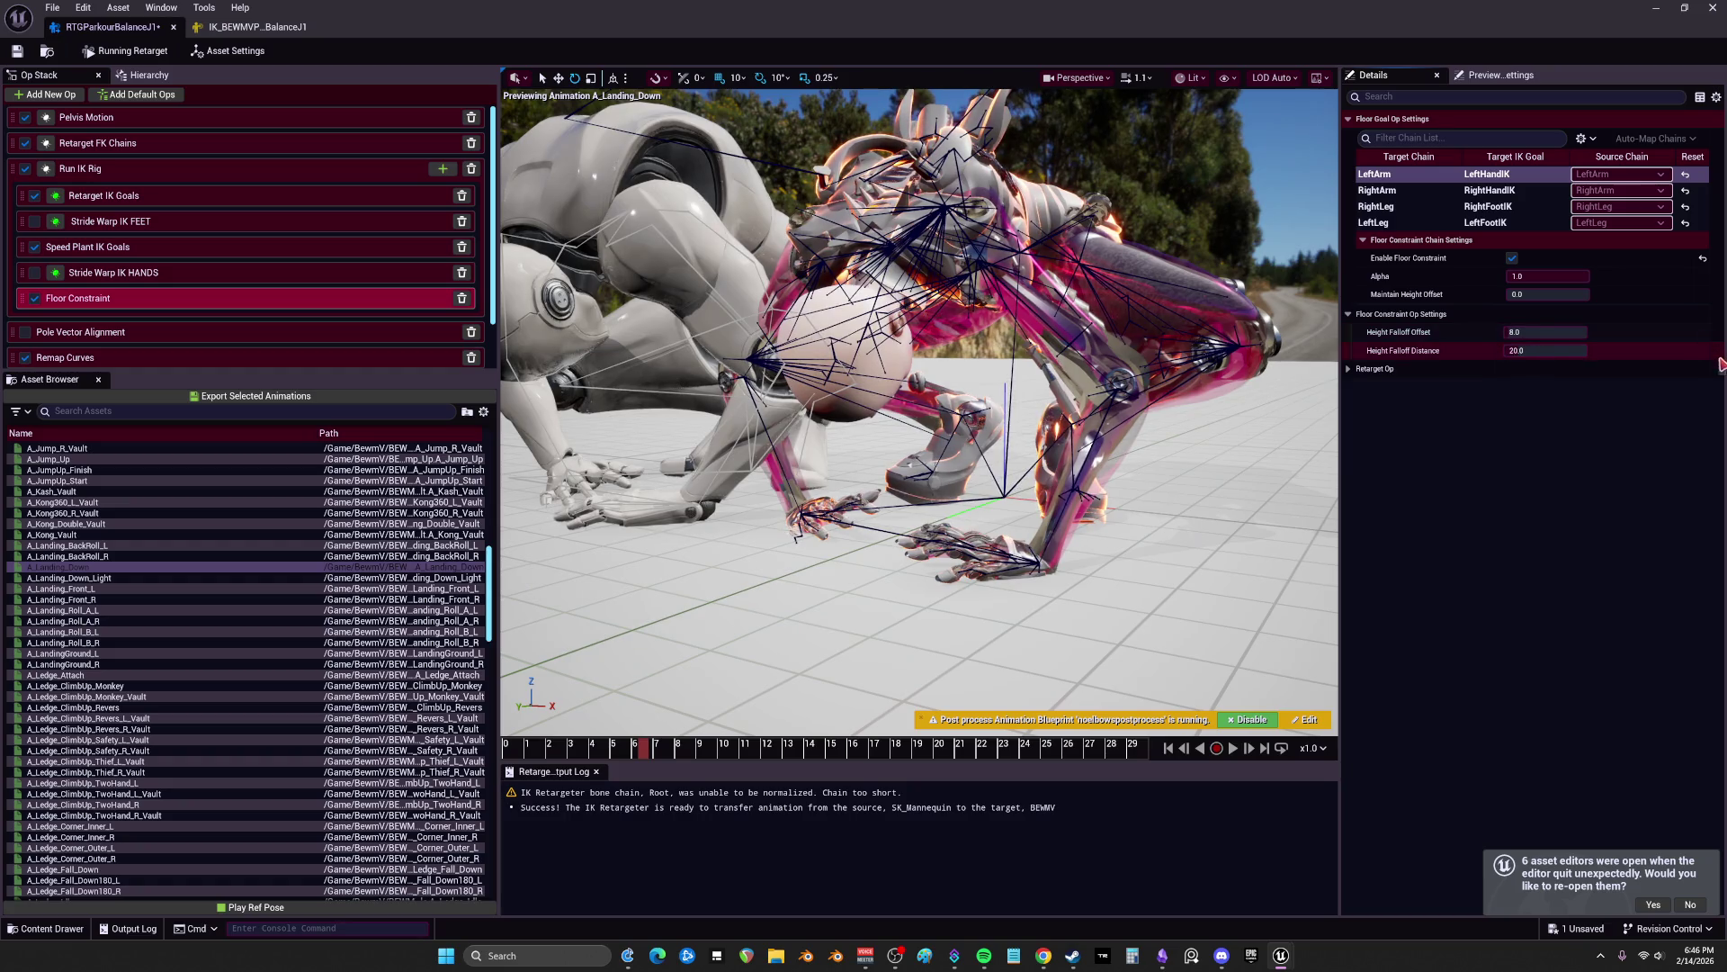
{"action": "left_click", "coordinate": [1489, 200]}
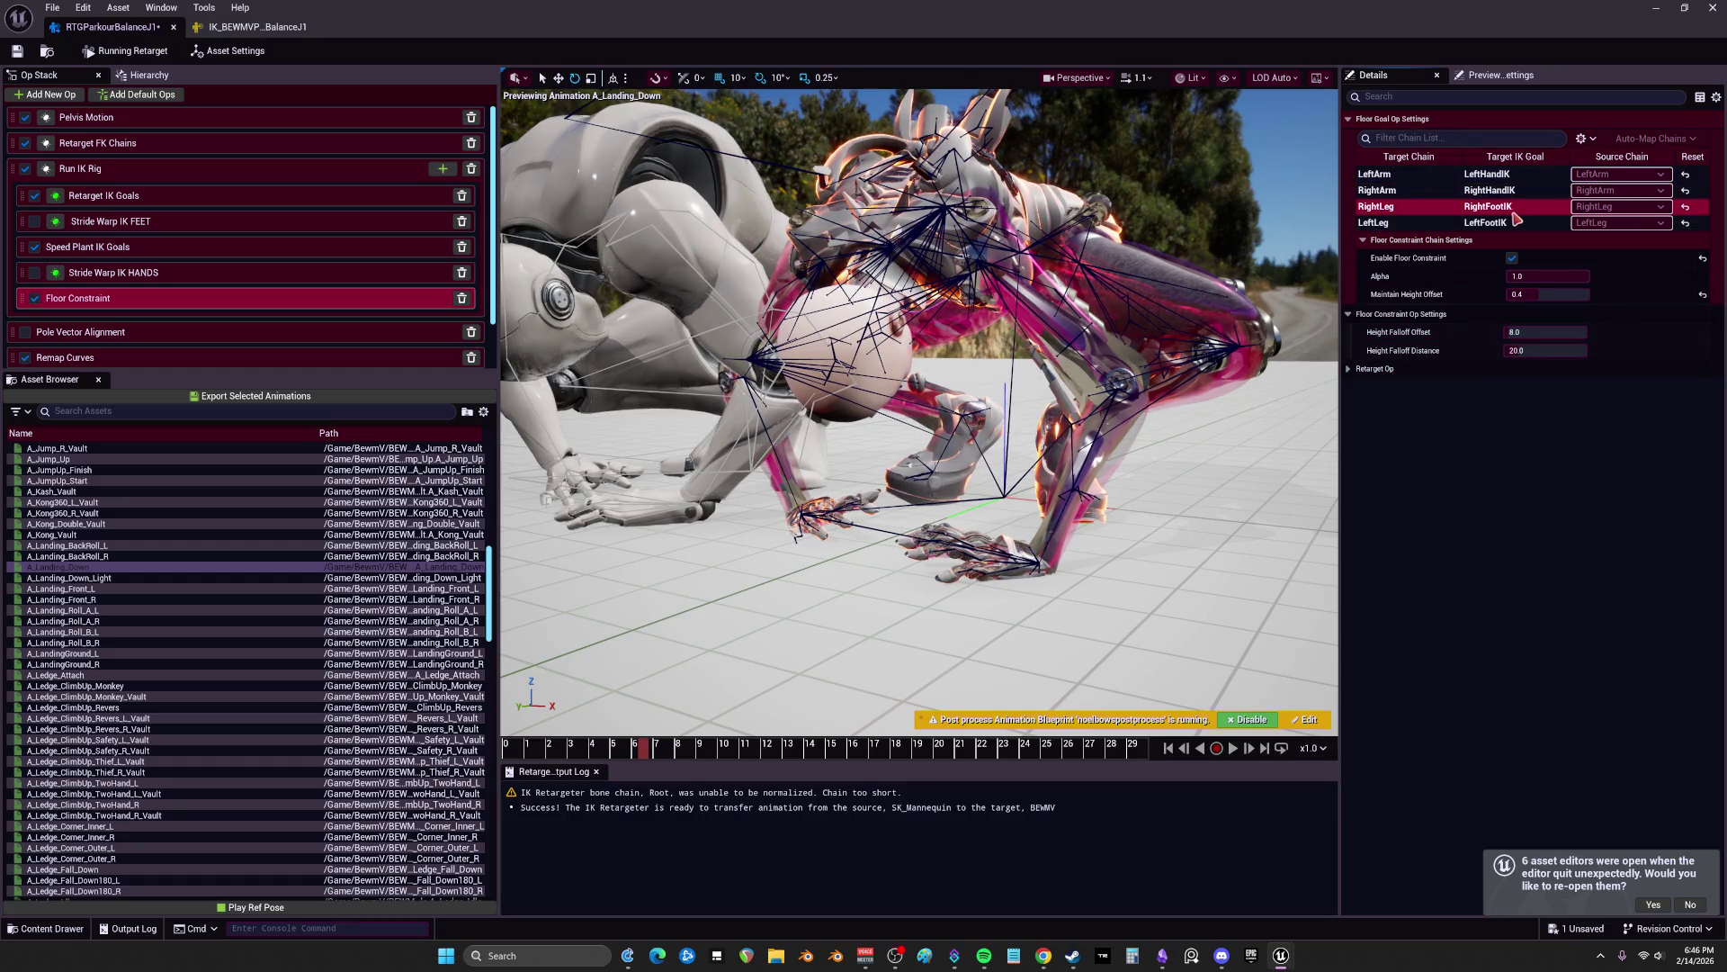
{"action": "left_click", "coordinate": [1492, 222]}
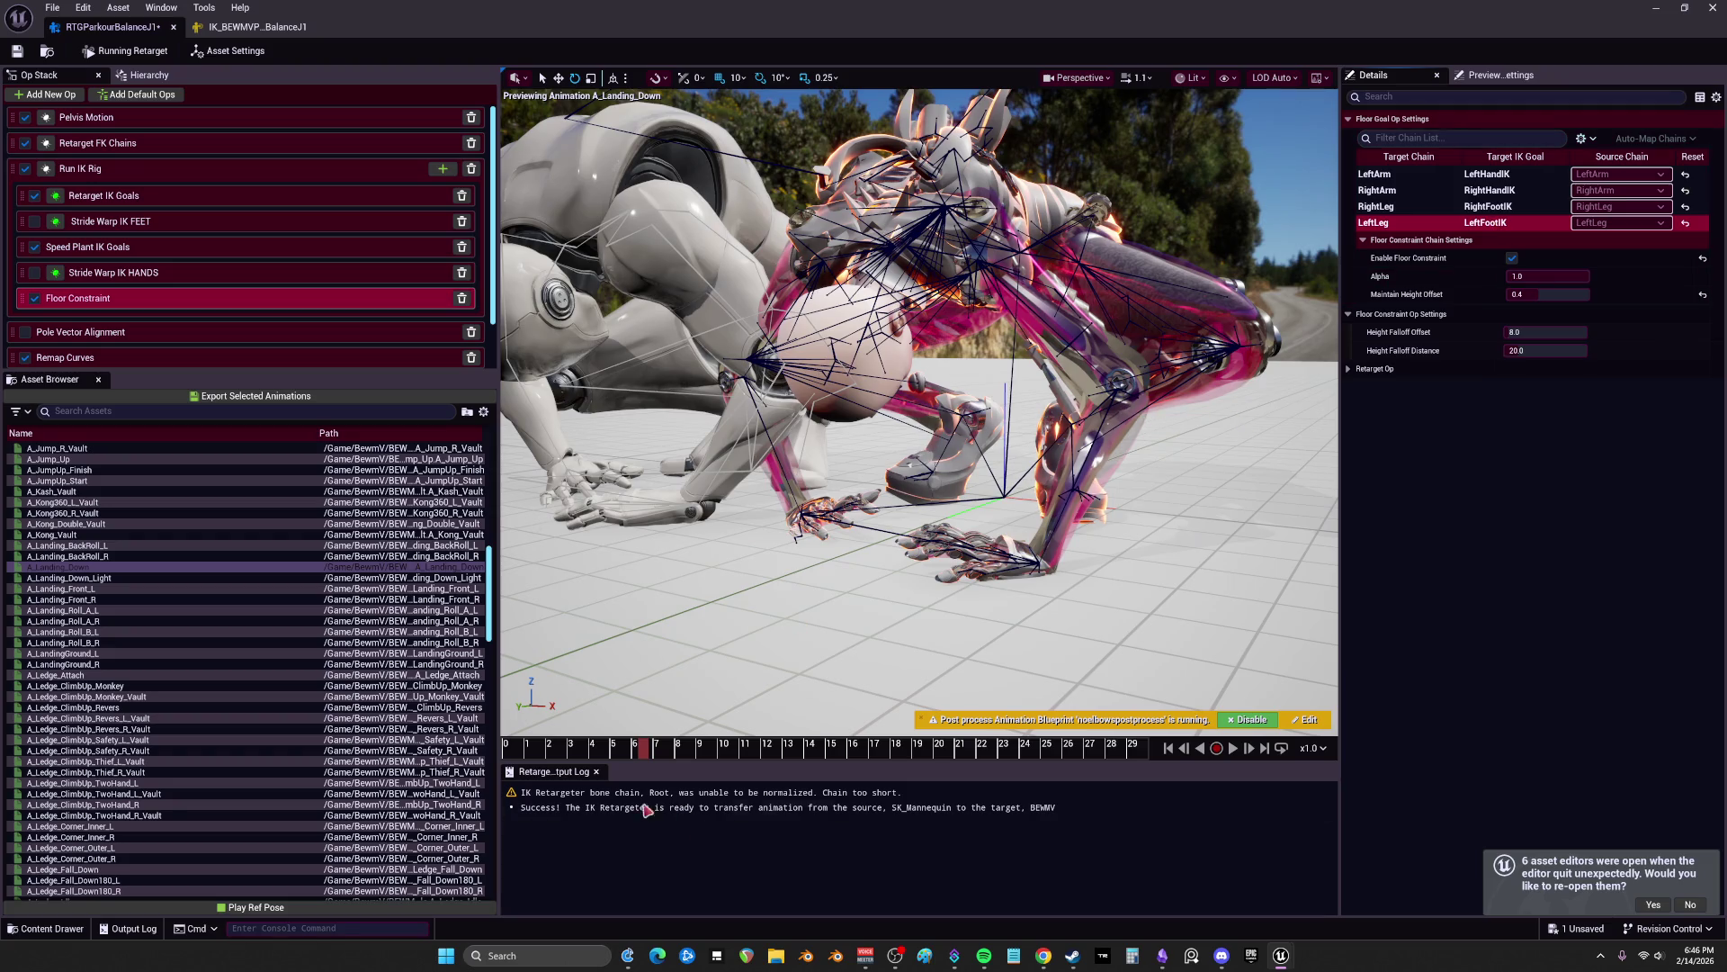
{"action": "mouse_move", "coordinate": [644, 753]}
{"action": "left_mouse_down"}
{"action": "mouse_move", "coordinate": [526, 748]}
{"action": "mouse_move", "coordinate": [730, 752]}
{"action": "mouse_move", "coordinate": [691, 754]}
{"action": "mouse_move", "coordinate": [710, 759]}
{"action": "left_mouse_up"}
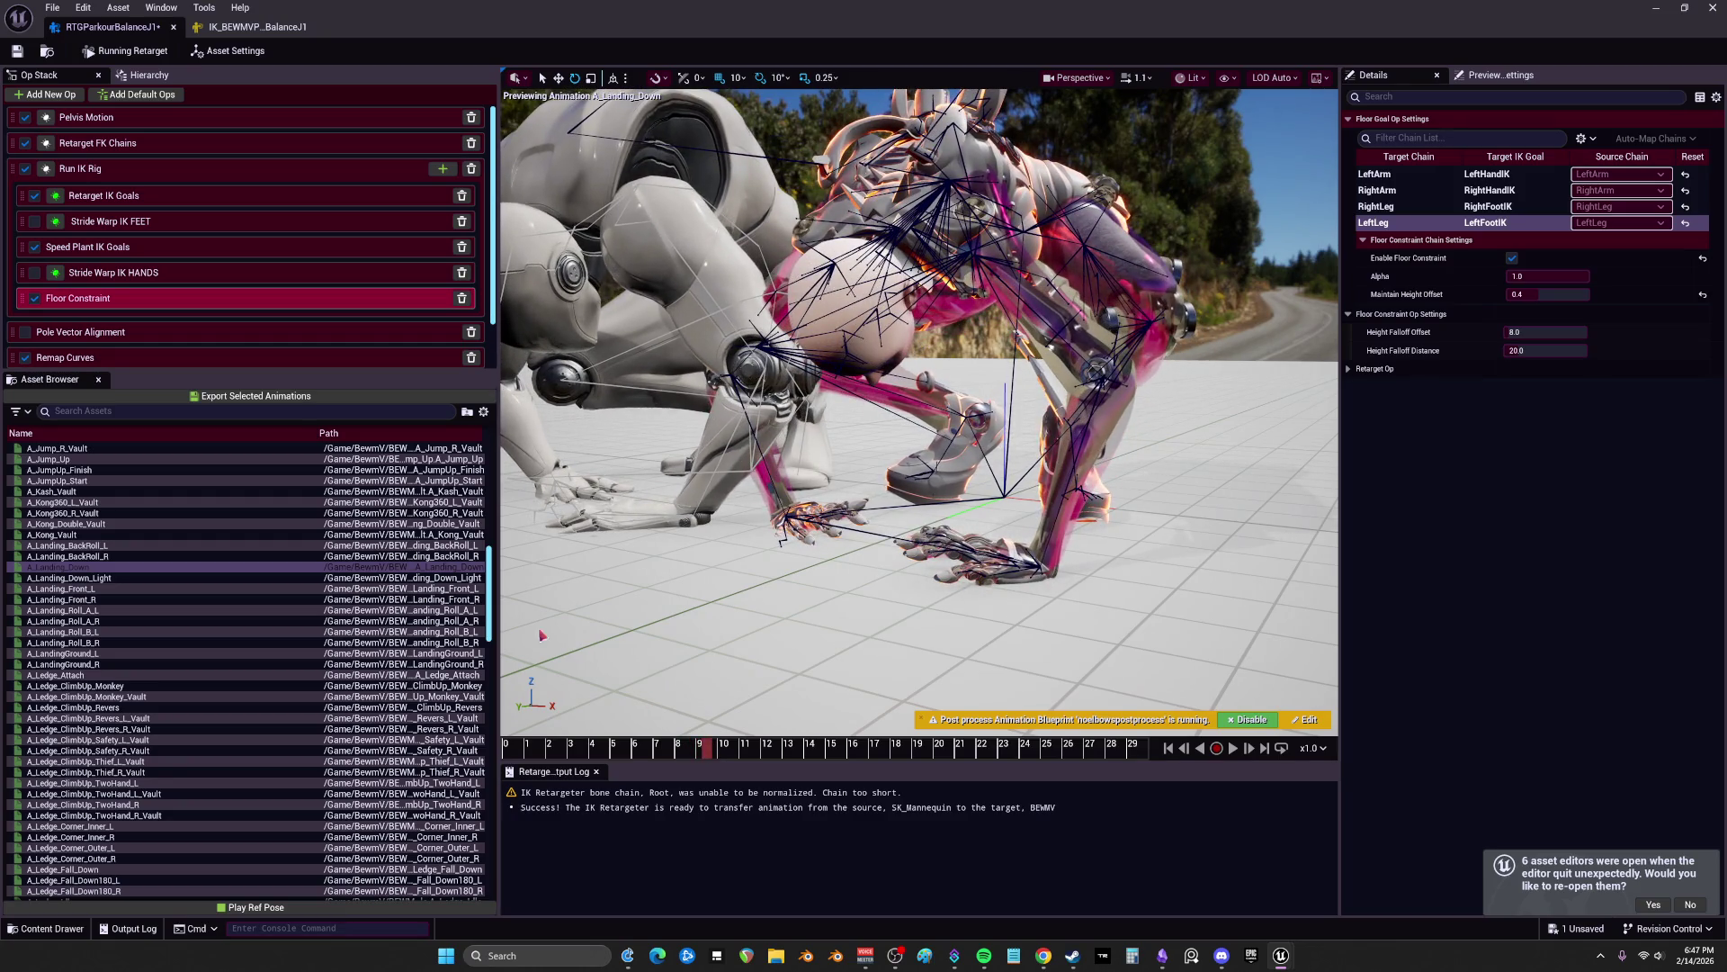
Step: Lower the Speed Plant threshold to about 40.6 and raise Critical Damping to 1.0
{"action": "left_click", "coordinate": [121, 247]}
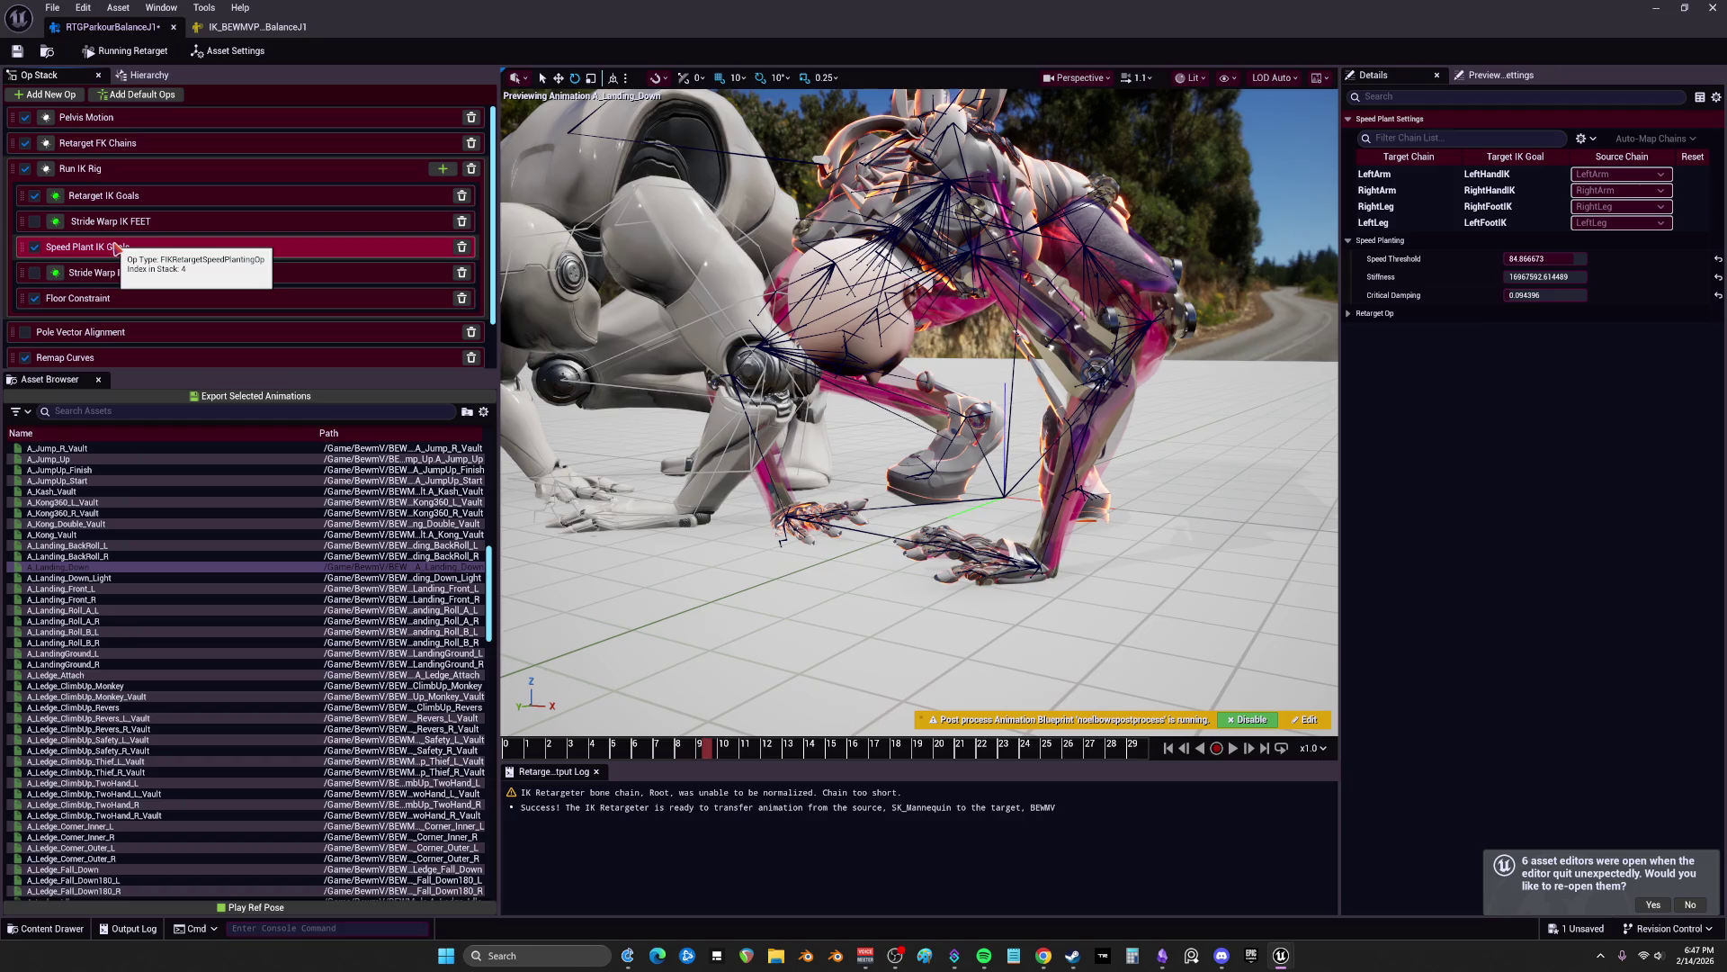
{"action": "left_click_drag", "start_coordinate": [1545, 259], "coordinate": [1555, 275]}
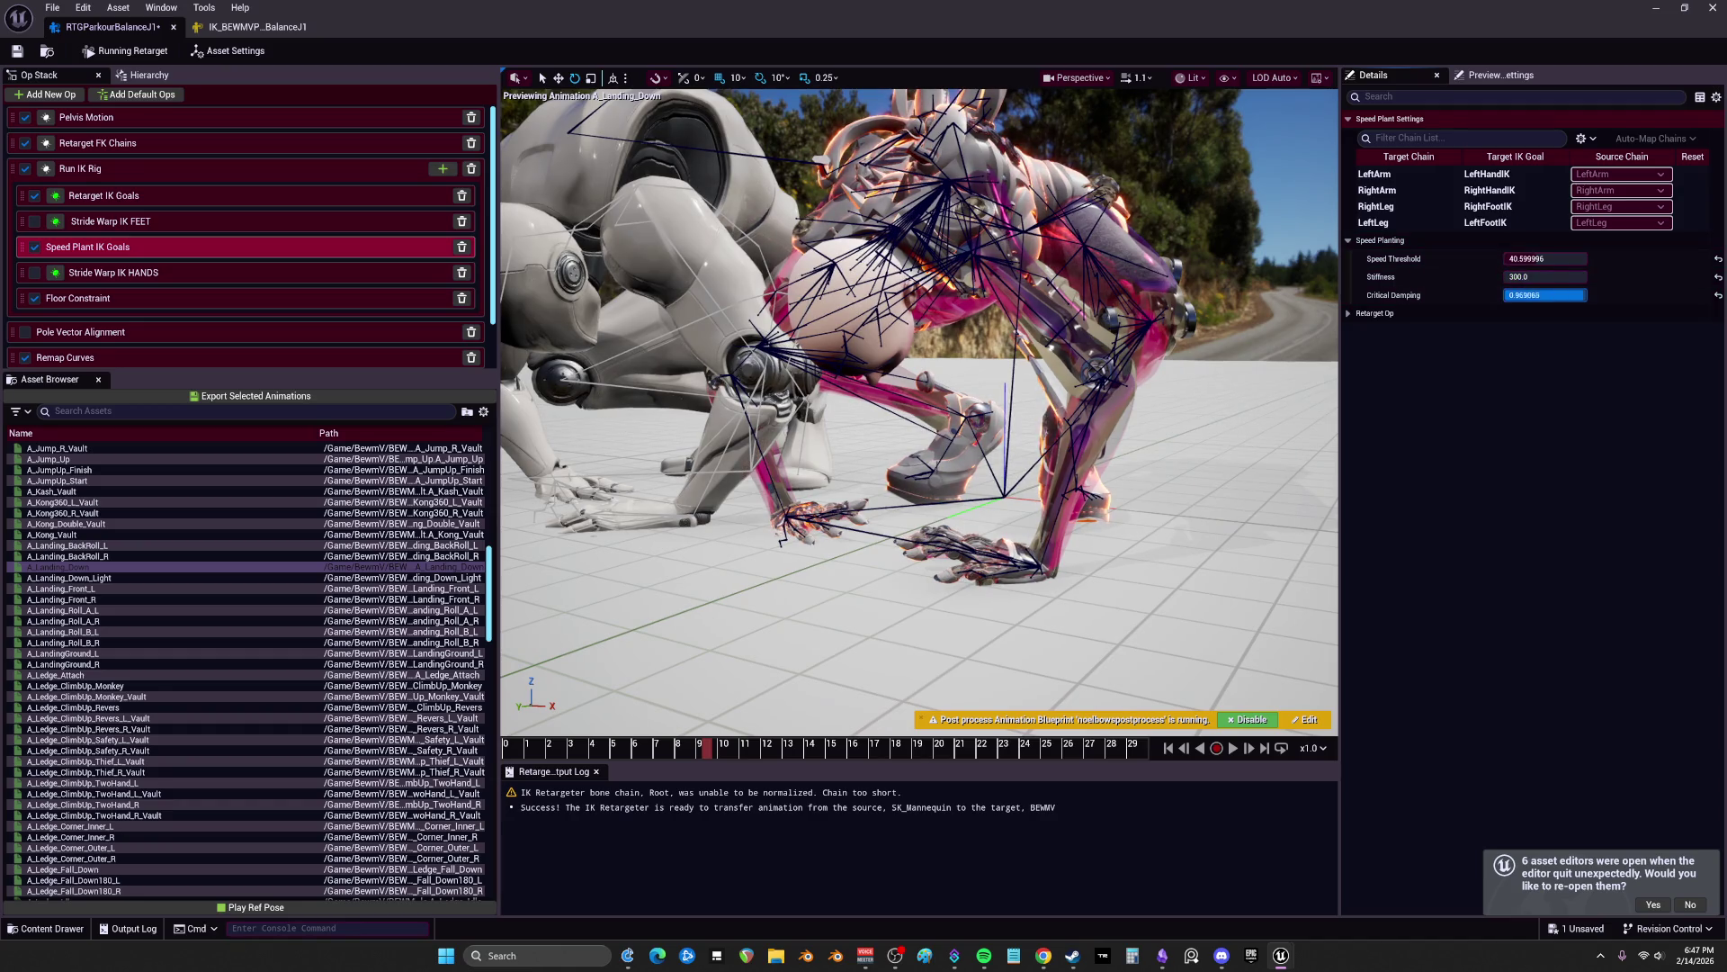
{"action": "left_click_drag", "start_coordinate": [1546, 295], "coordinate": [1556, 296]}
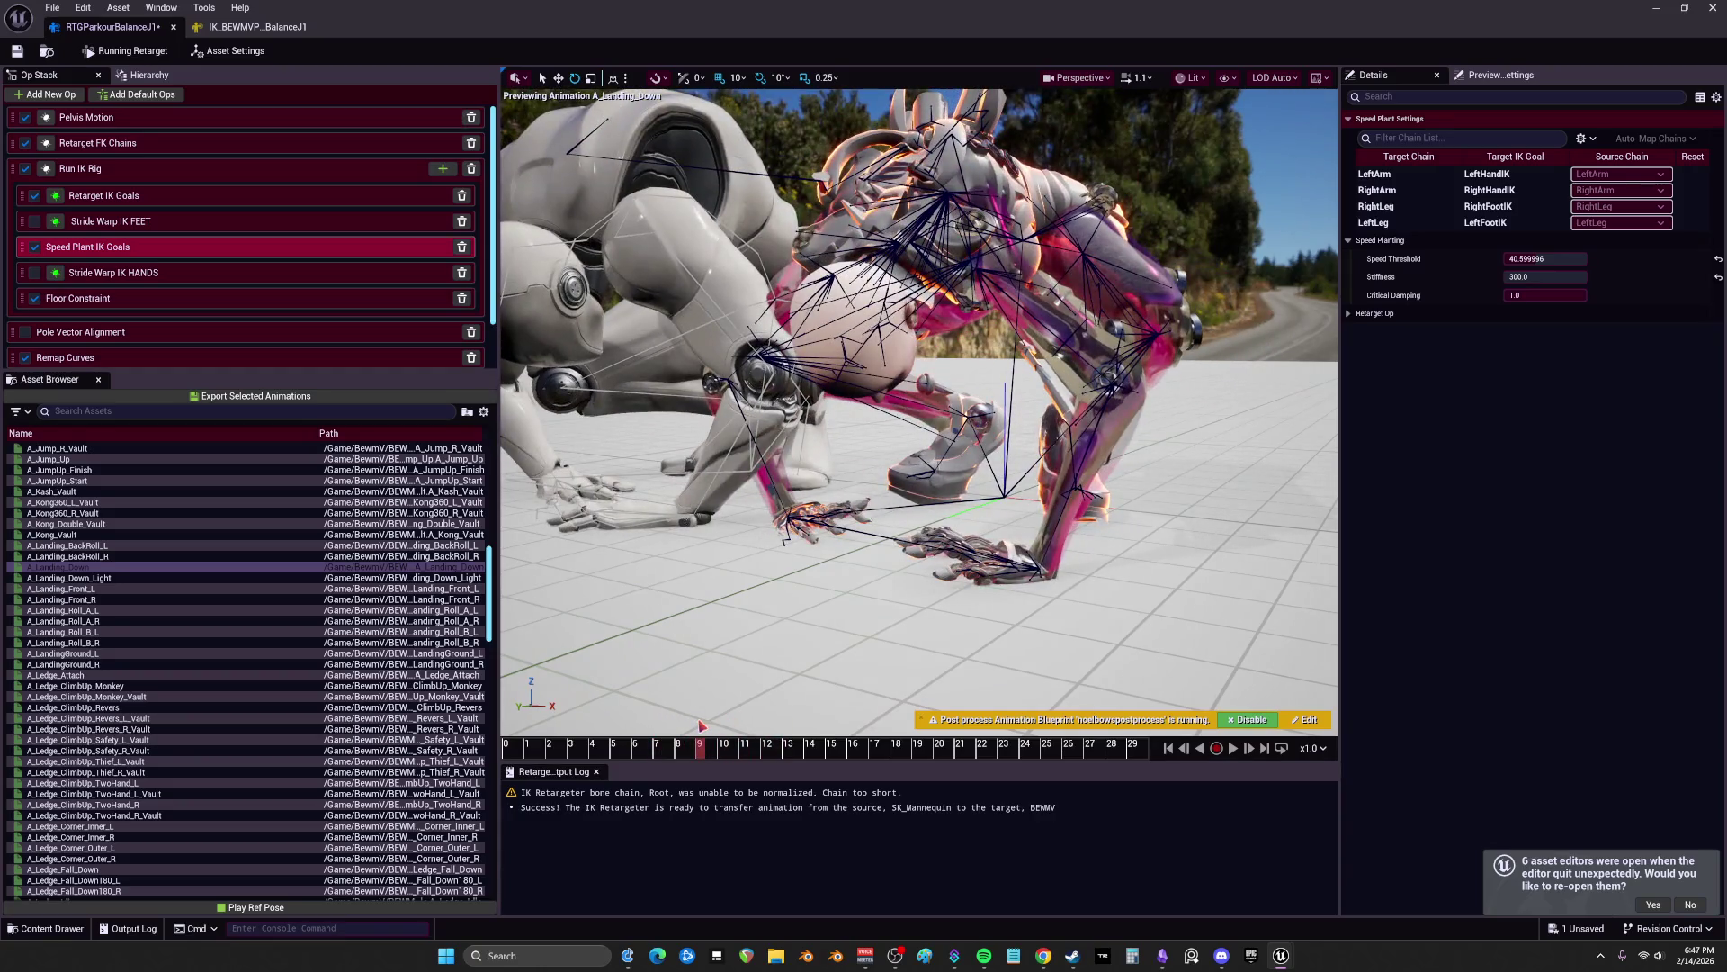
{"action": "mouse_move", "coordinate": [741, 663]}
{"action": "left_mouse_down"}
{"action": "mouse_move", "coordinate": [791, 495]}
{"action": "mouse_move", "coordinate": [900, 495]}
{"action": "left_mouse_up"}
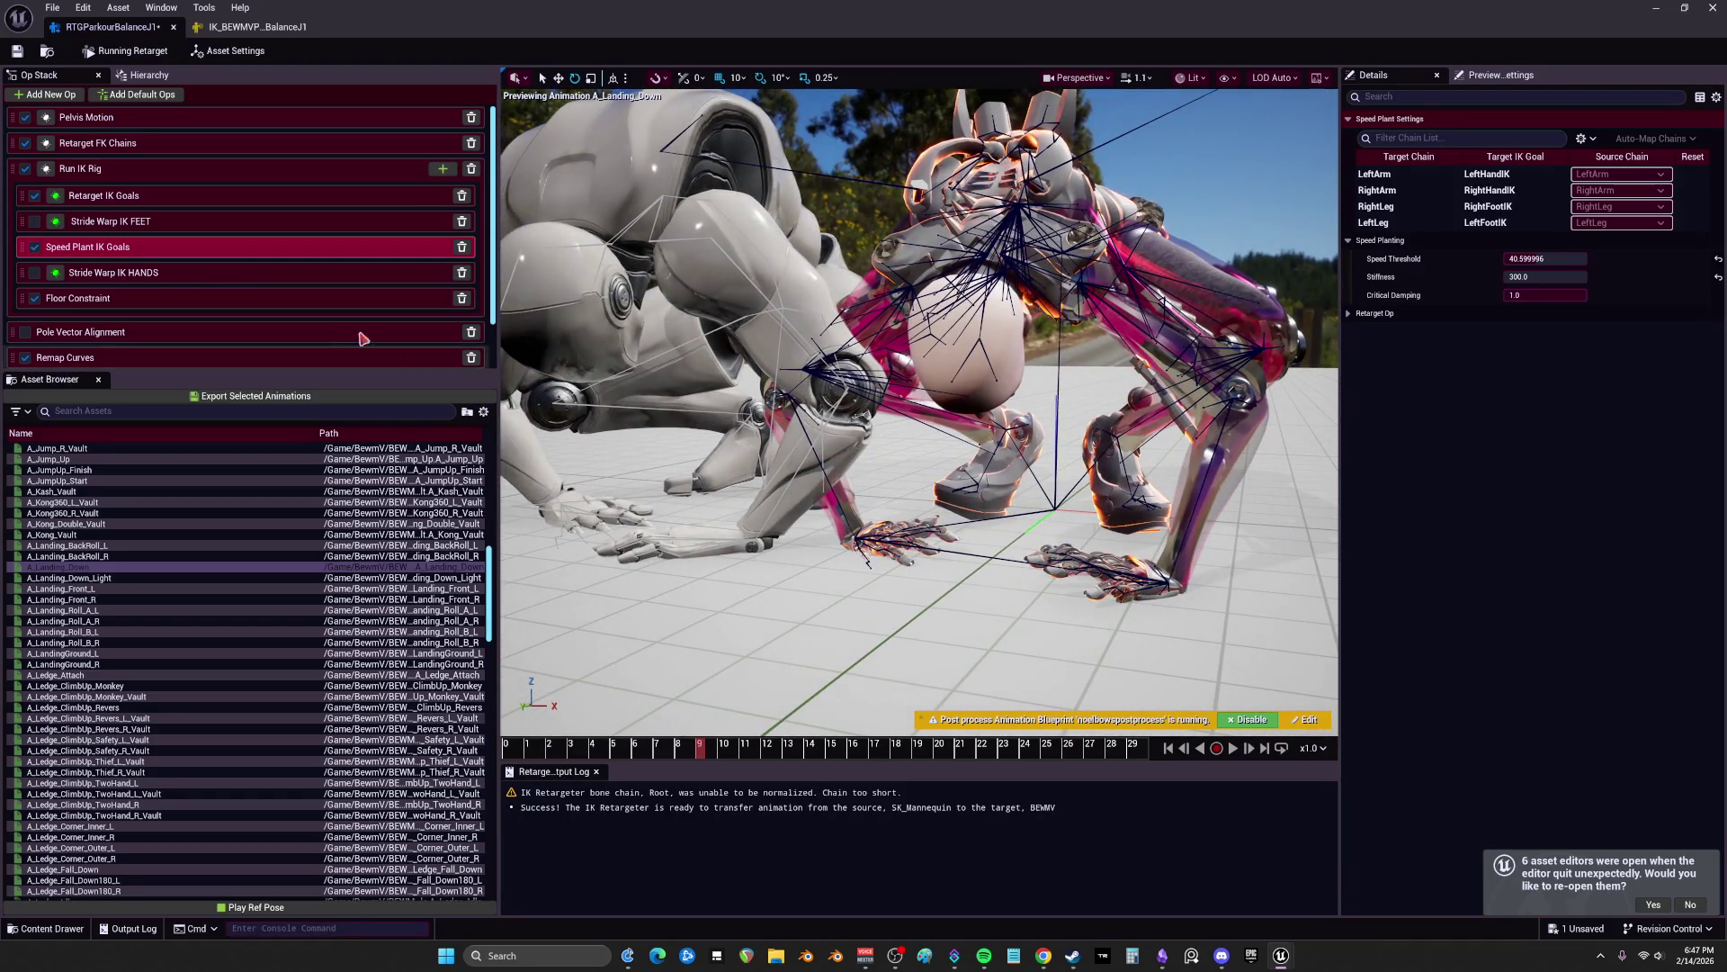
{"action": "left_click", "coordinate": [135, 169]}
Step: Set the RightArm FK chain's Rotation Alpha to 1.0, then select the LeftArm IK goal
{"action": "left_click", "coordinate": [139, 143]}
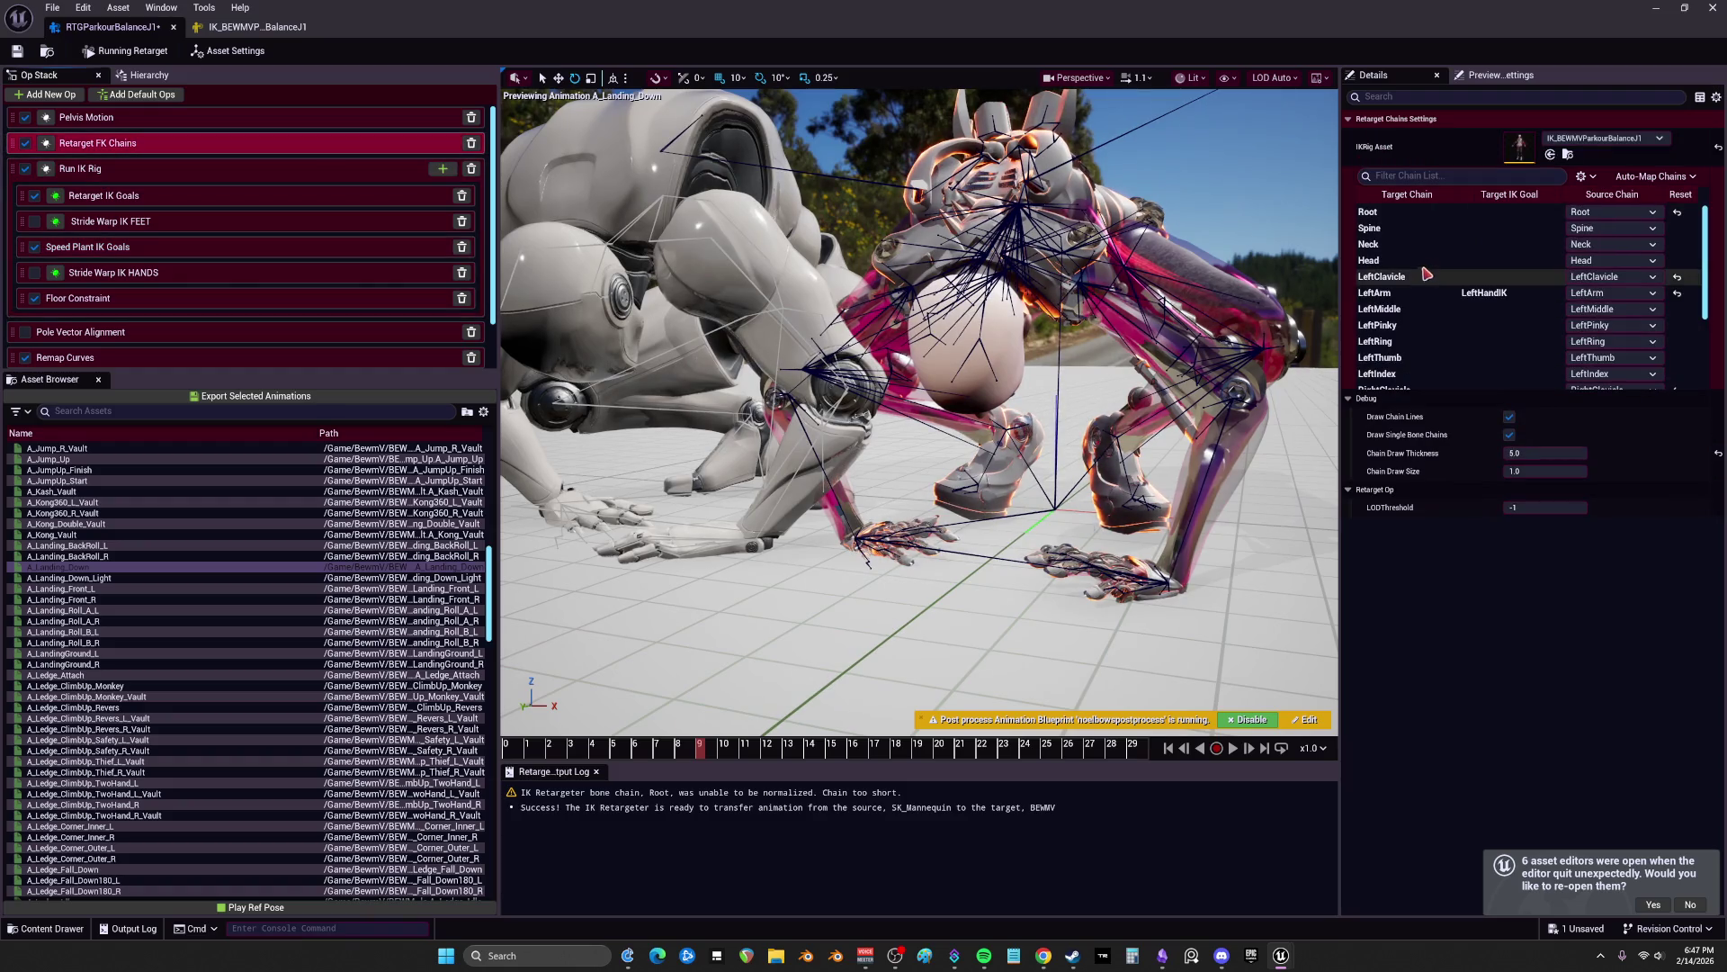
{"action": "scroll", "coordinate": [1408, 306], "scroll_direction": "down", "scroll_amount": 3}
{"action": "left_click", "coordinate": [1408, 324]}
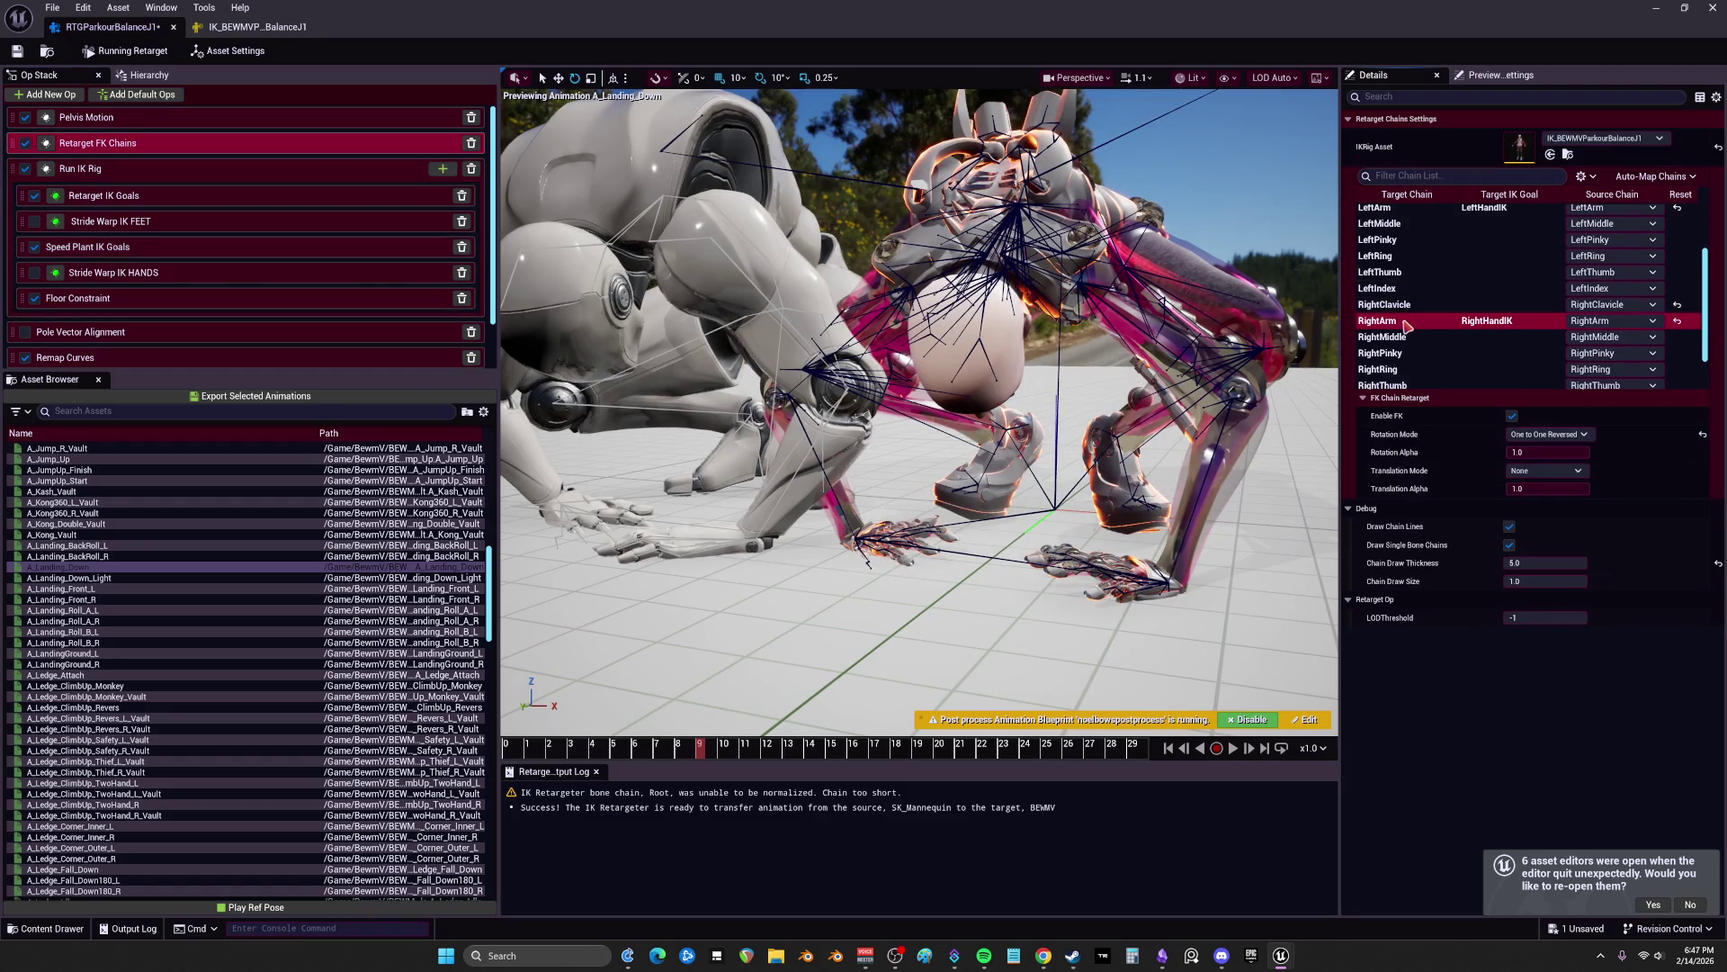
{"action": "left_click", "coordinate": [1547, 453]}
{"action": "key", "text": "Return"}
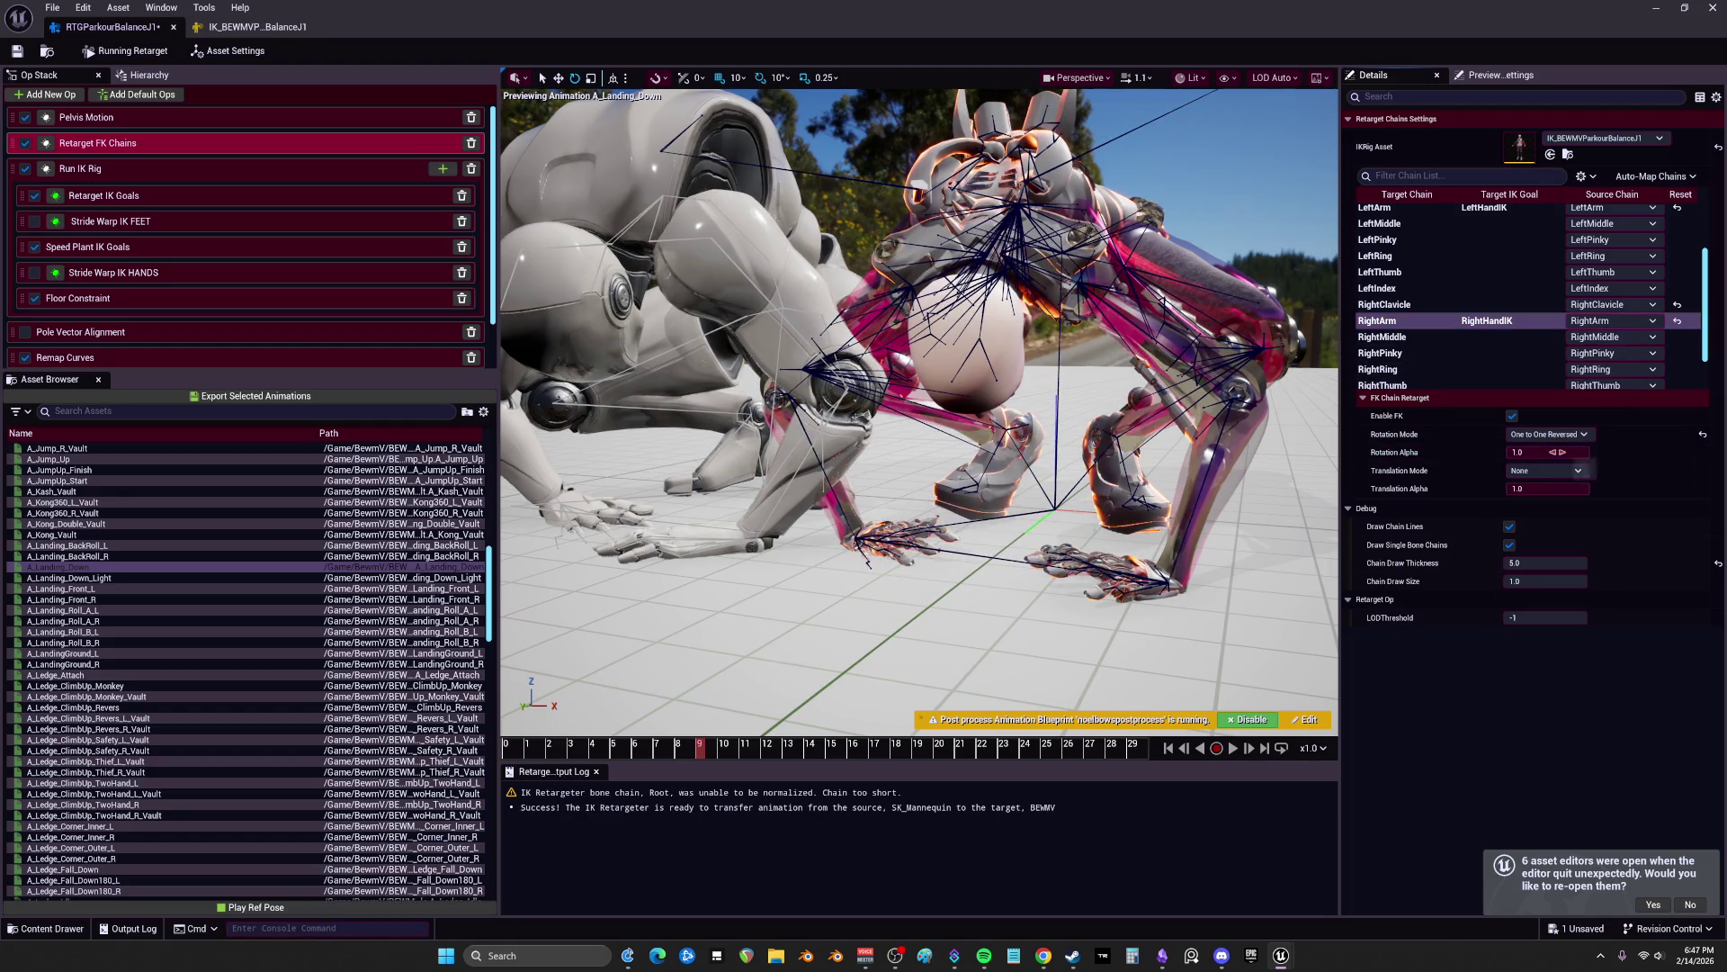
{"action": "left_click", "coordinate": [101, 195]}
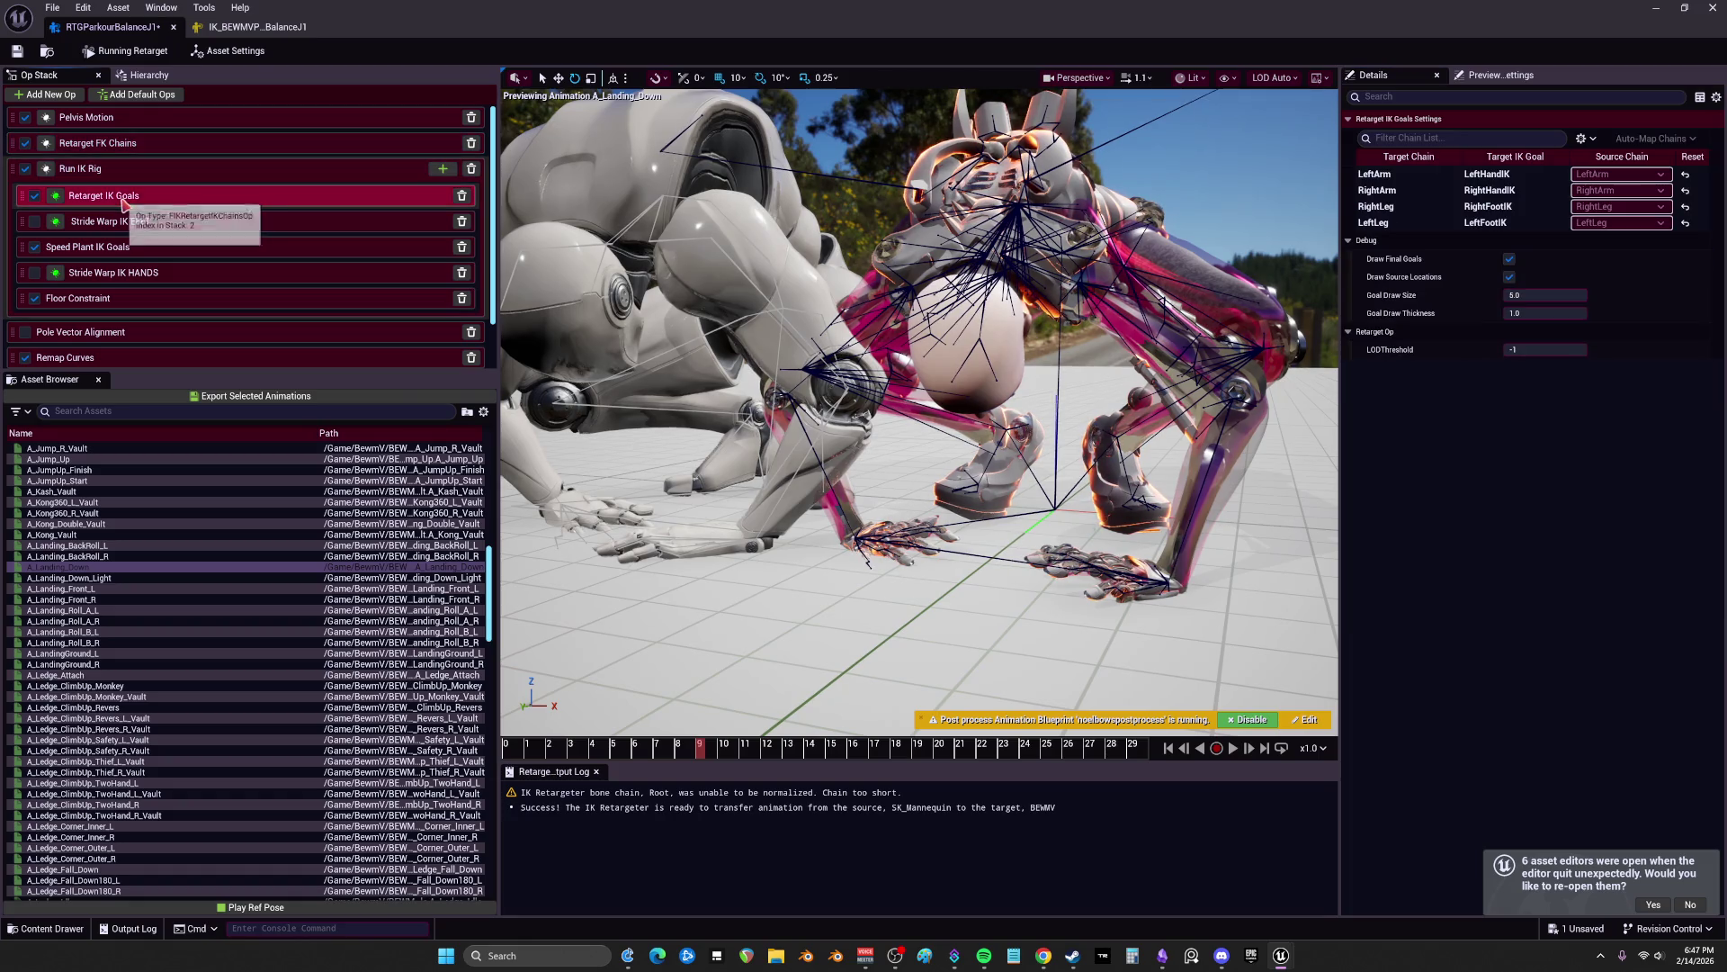
{"action": "left_click", "coordinate": [1403, 173]}
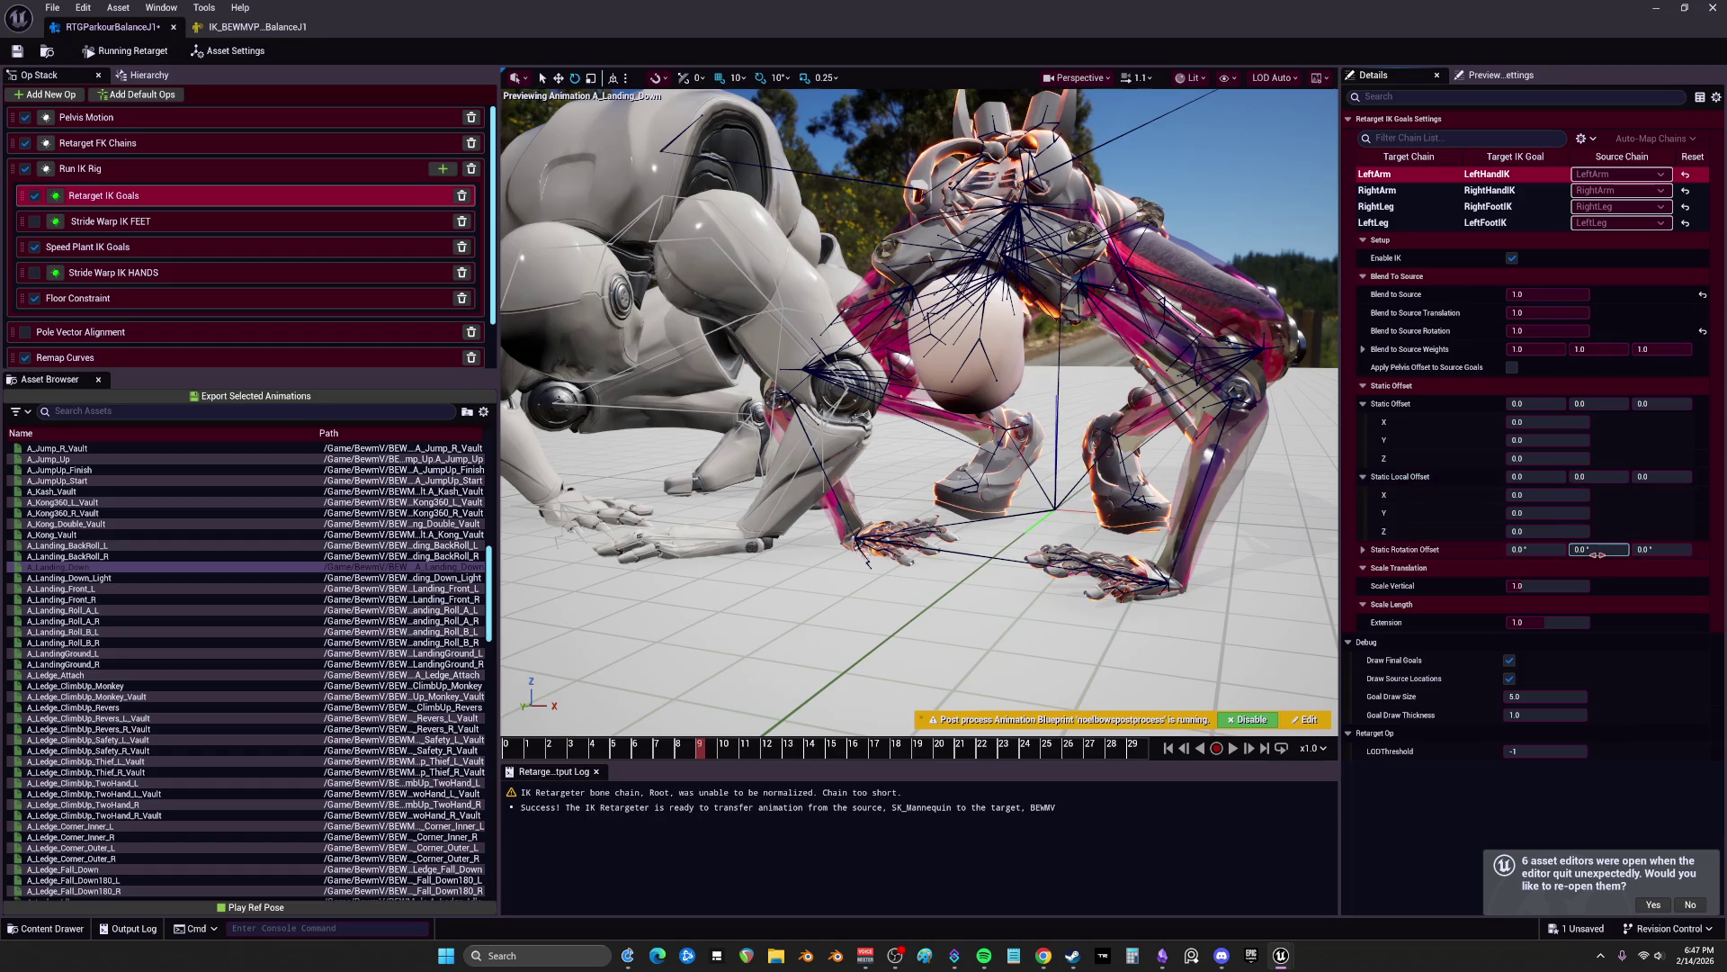
Step: Give the LeftArm IK goal a static rotation offset of about -1.08°, 1.03°, -13.30°
{"action": "left_click_drag", "start_coordinate": [1595, 551], "coordinate": [1671, 564]}
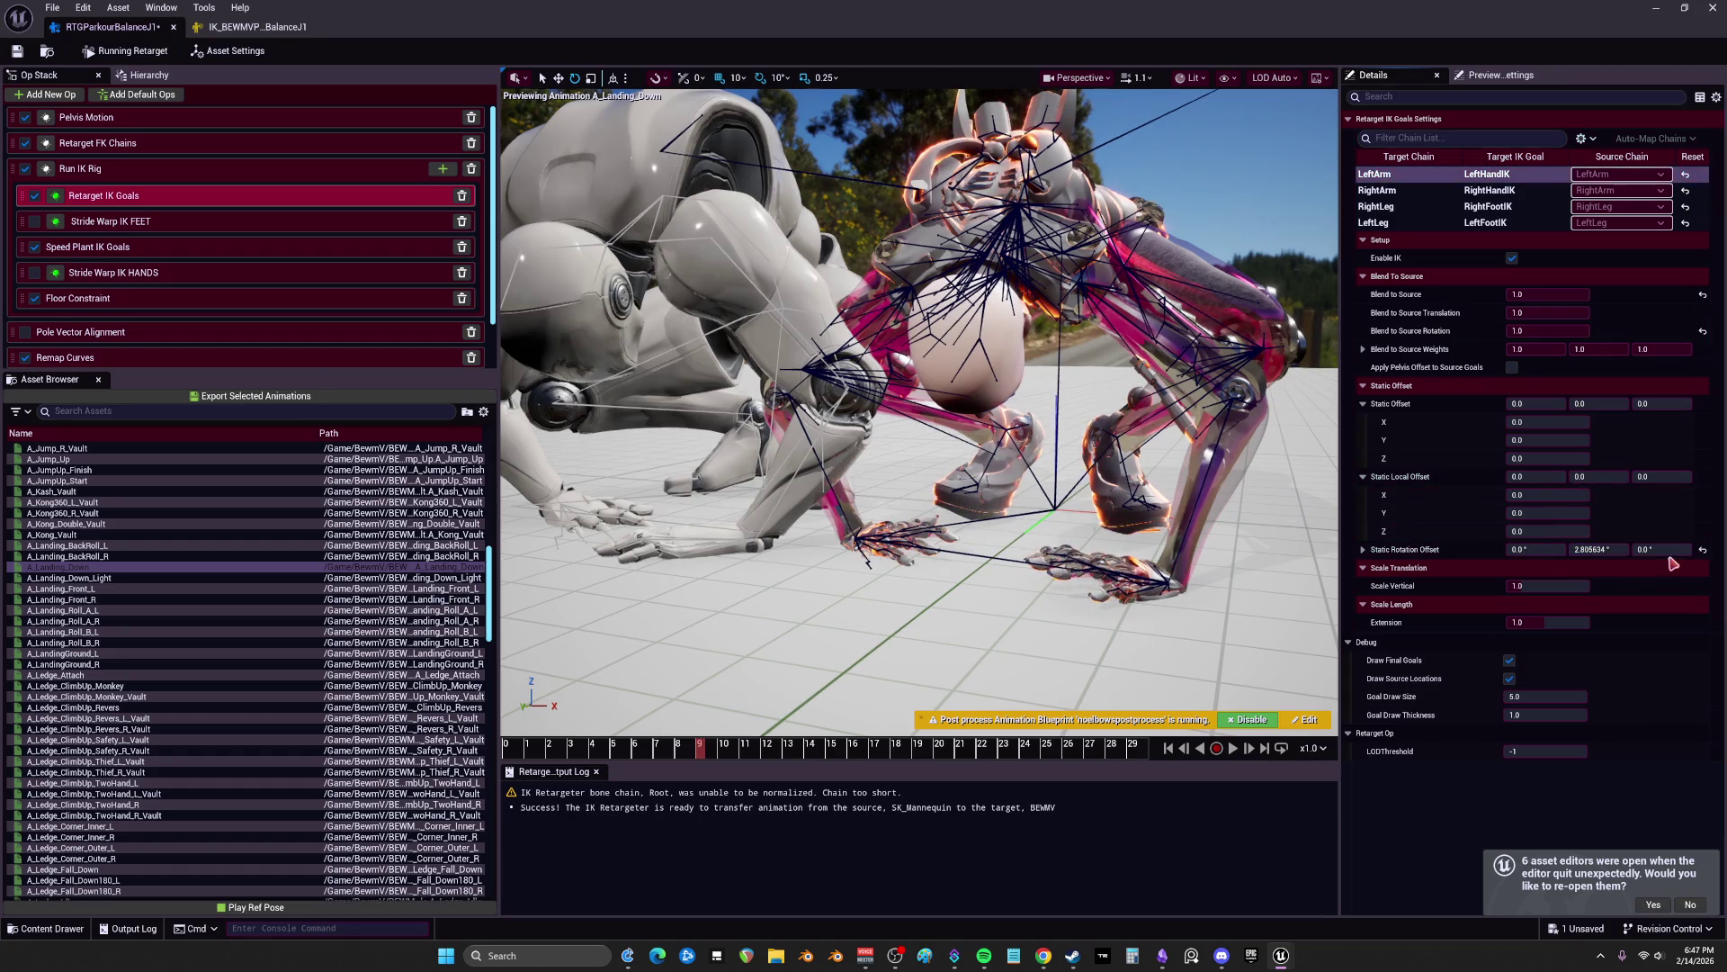
{"action": "mouse_move", "coordinate": [1666, 551]}
{"action": "left_mouse_down"}
{"action": "mouse_move", "coordinate": [1615, 550]}
{"action": "mouse_move", "coordinate": [1683, 550]}
{"action": "left_mouse_up"}
{"action": "mouse_move", "coordinate": [1534, 550]}
{"action": "left_mouse_down"}
{"action": "mouse_move", "coordinate": [1611, 550]}
{"action": "mouse_move", "coordinate": [1569, 550]}
{"action": "left_mouse_up"}
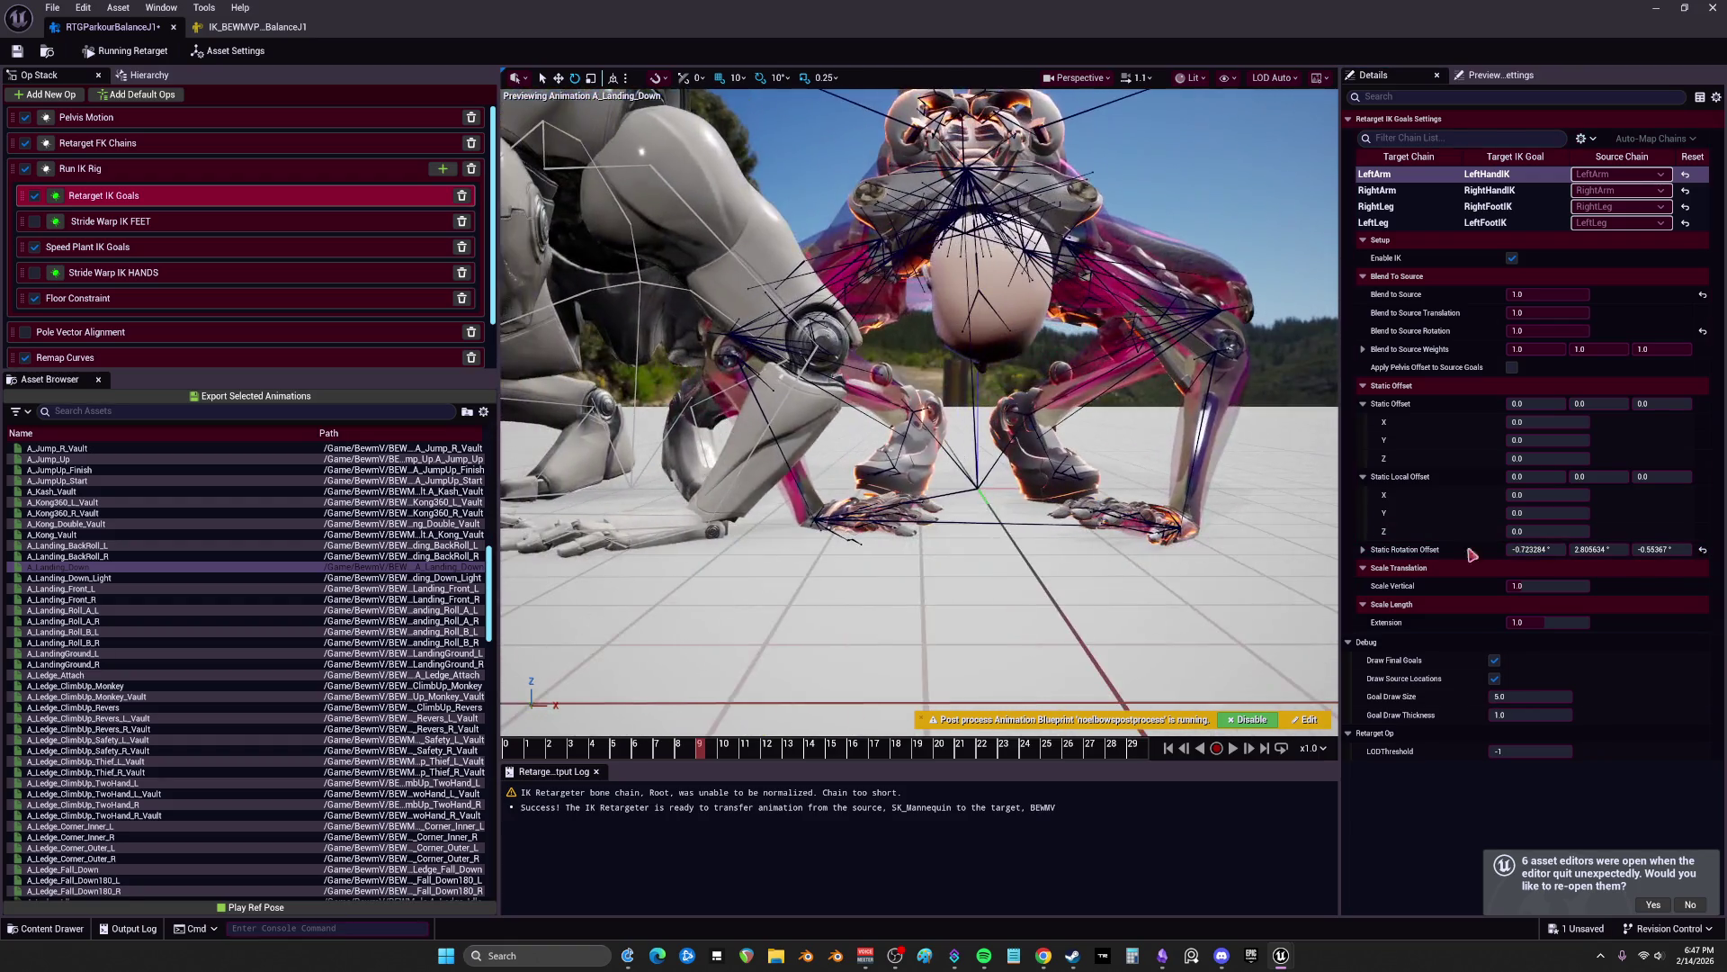
{"action": "left_click", "coordinate": [1703, 549]}
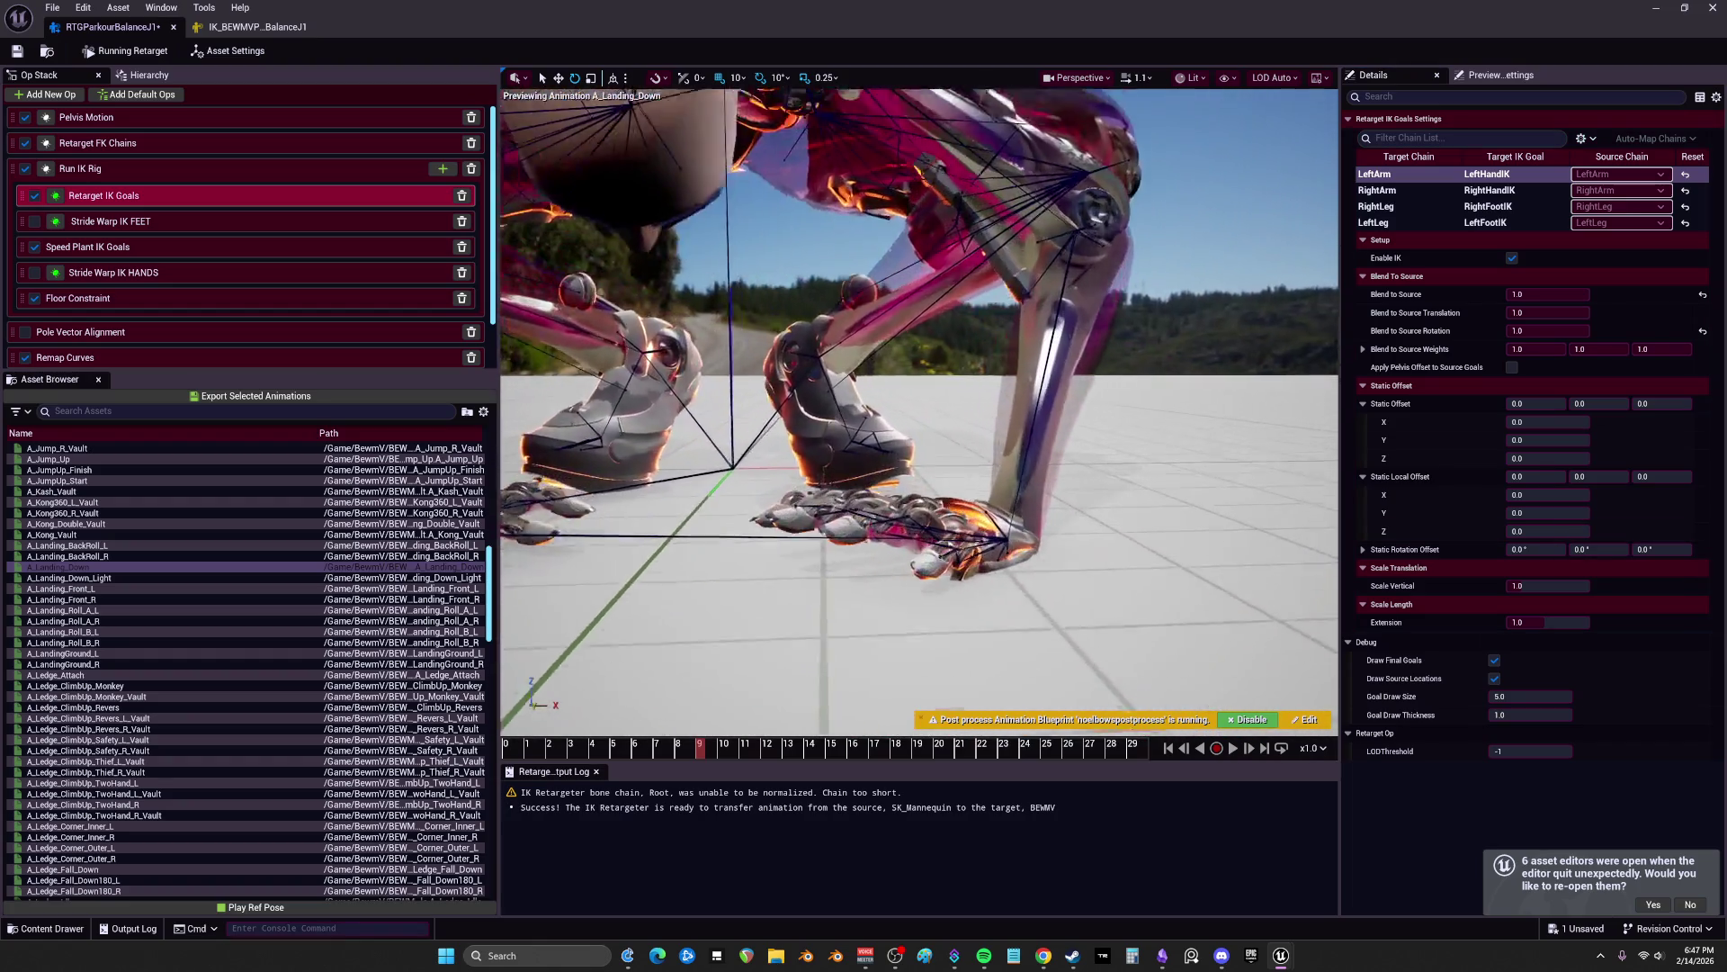
{"action": "left_click_drag", "start_coordinate": [1598, 549], "coordinate": [1520, 552]}
{"action": "left_click_drag", "start_coordinate": [1663, 549], "coordinate": [1583, 549]}
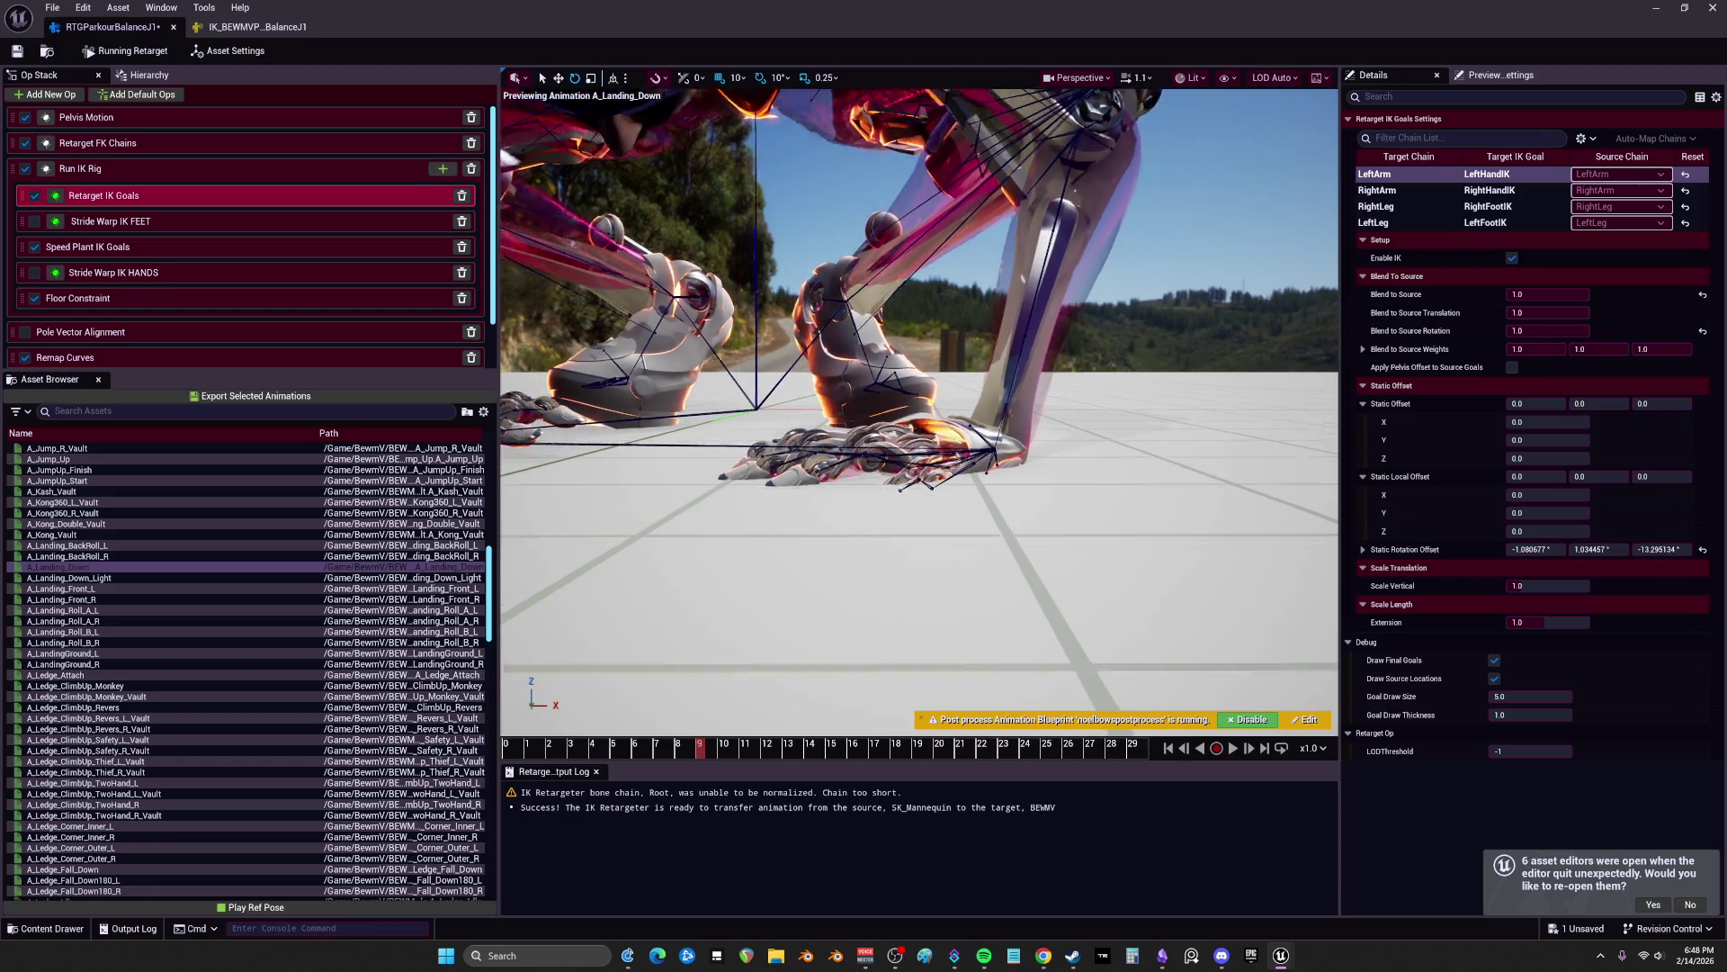
Step: Rotate the RightArm IK goal about -16° around Z and adjust its static offsets
{"action": "left_click", "coordinate": [1476, 190]}
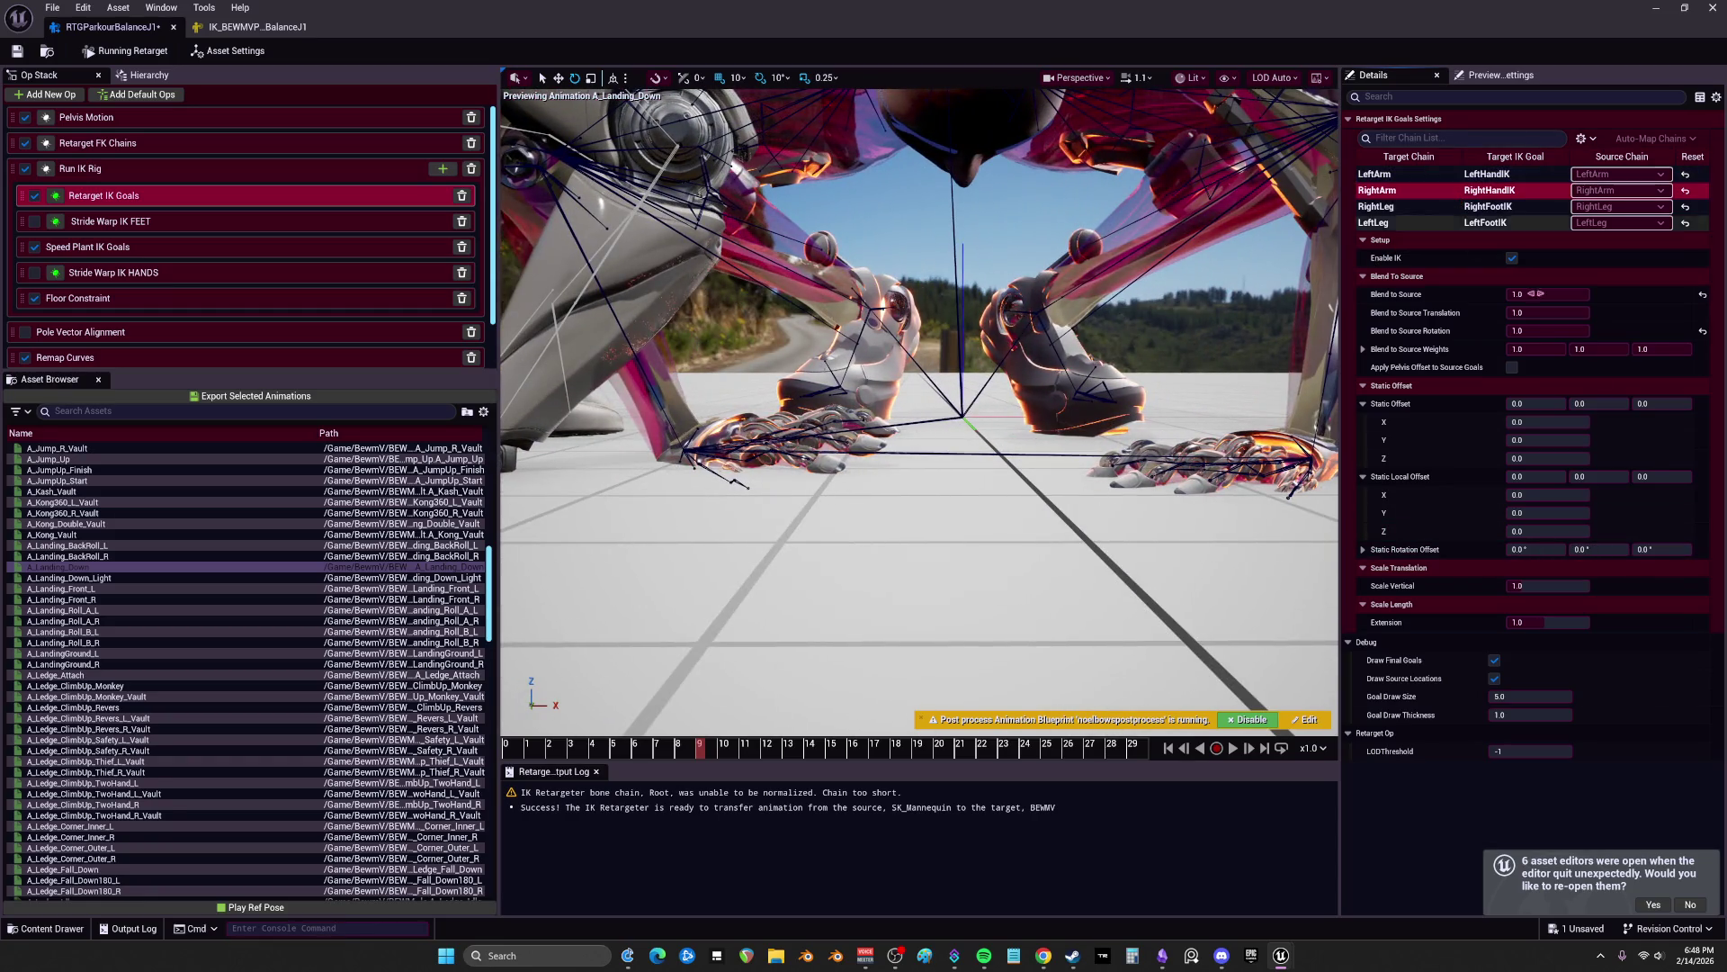
{"action": "mouse_move", "coordinate": [1663, 549]}
{"action": "left_mouse_down"}
{"action": "mouse_move", "coordinate": [1574, 548]}
{"action": "mouse_move", "coordinate": [1593, 549]}
{"action": "mouse_move", "coordinate": [1490, 508]}
{"action": "left_mouse_up"}
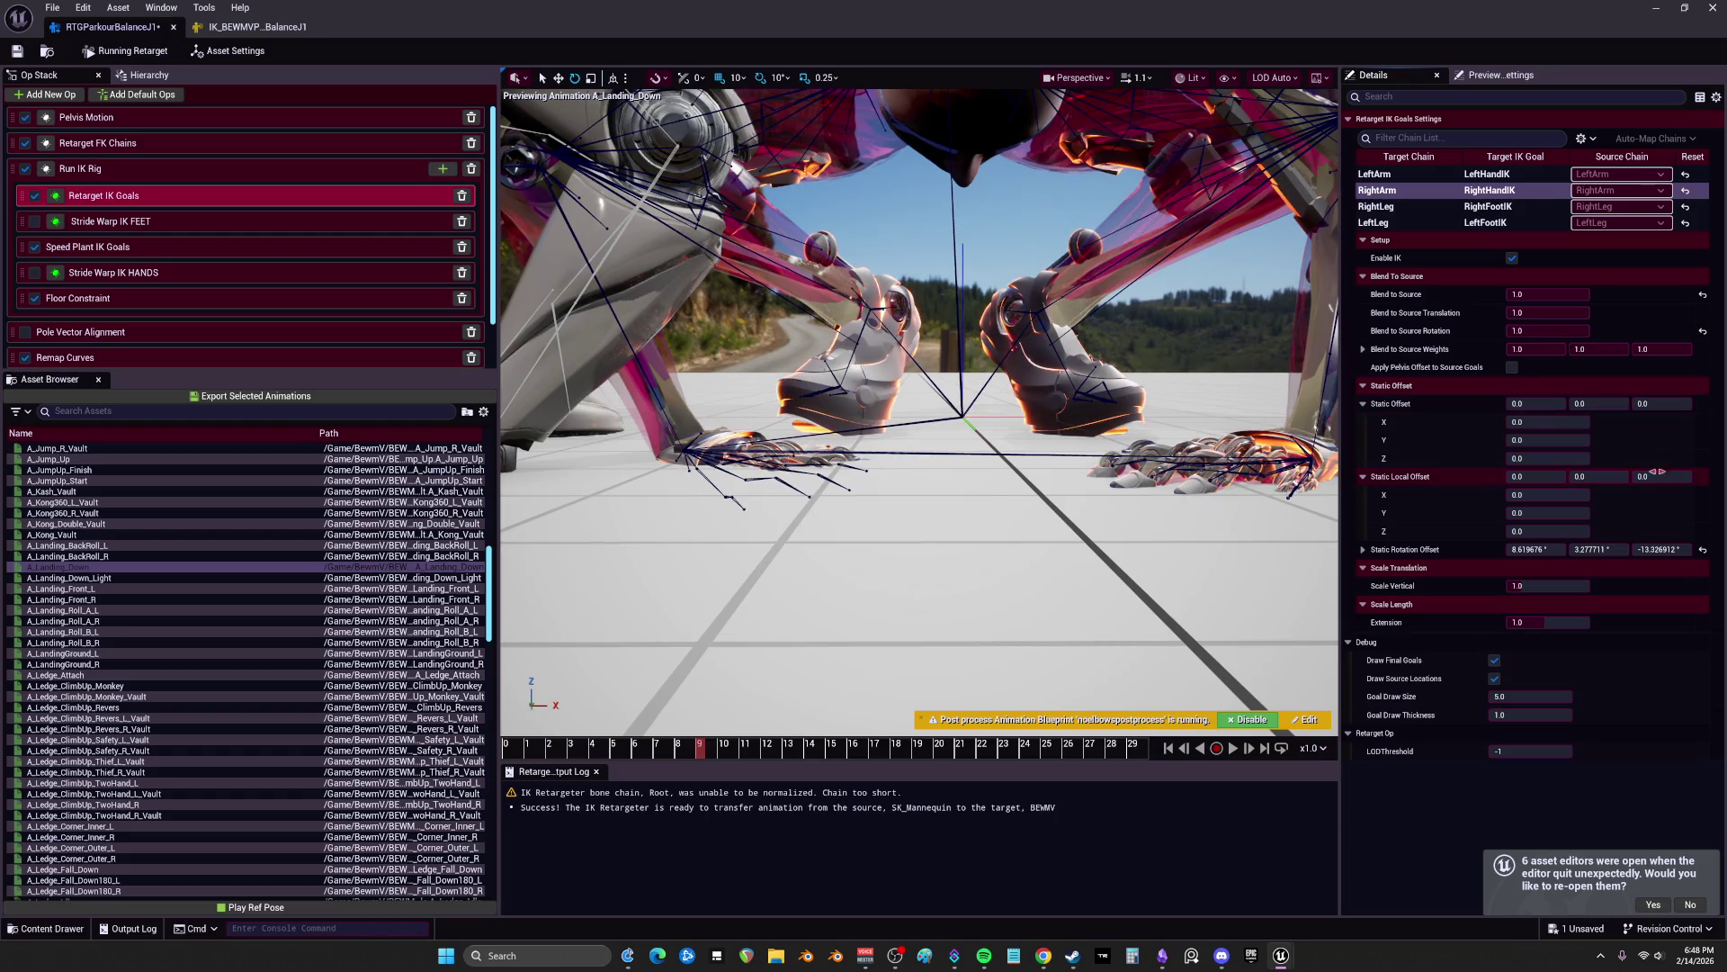
{"action": "left_click_drag", "start_coordinate": [1662, 476], "coordinate": [1687, 476]}
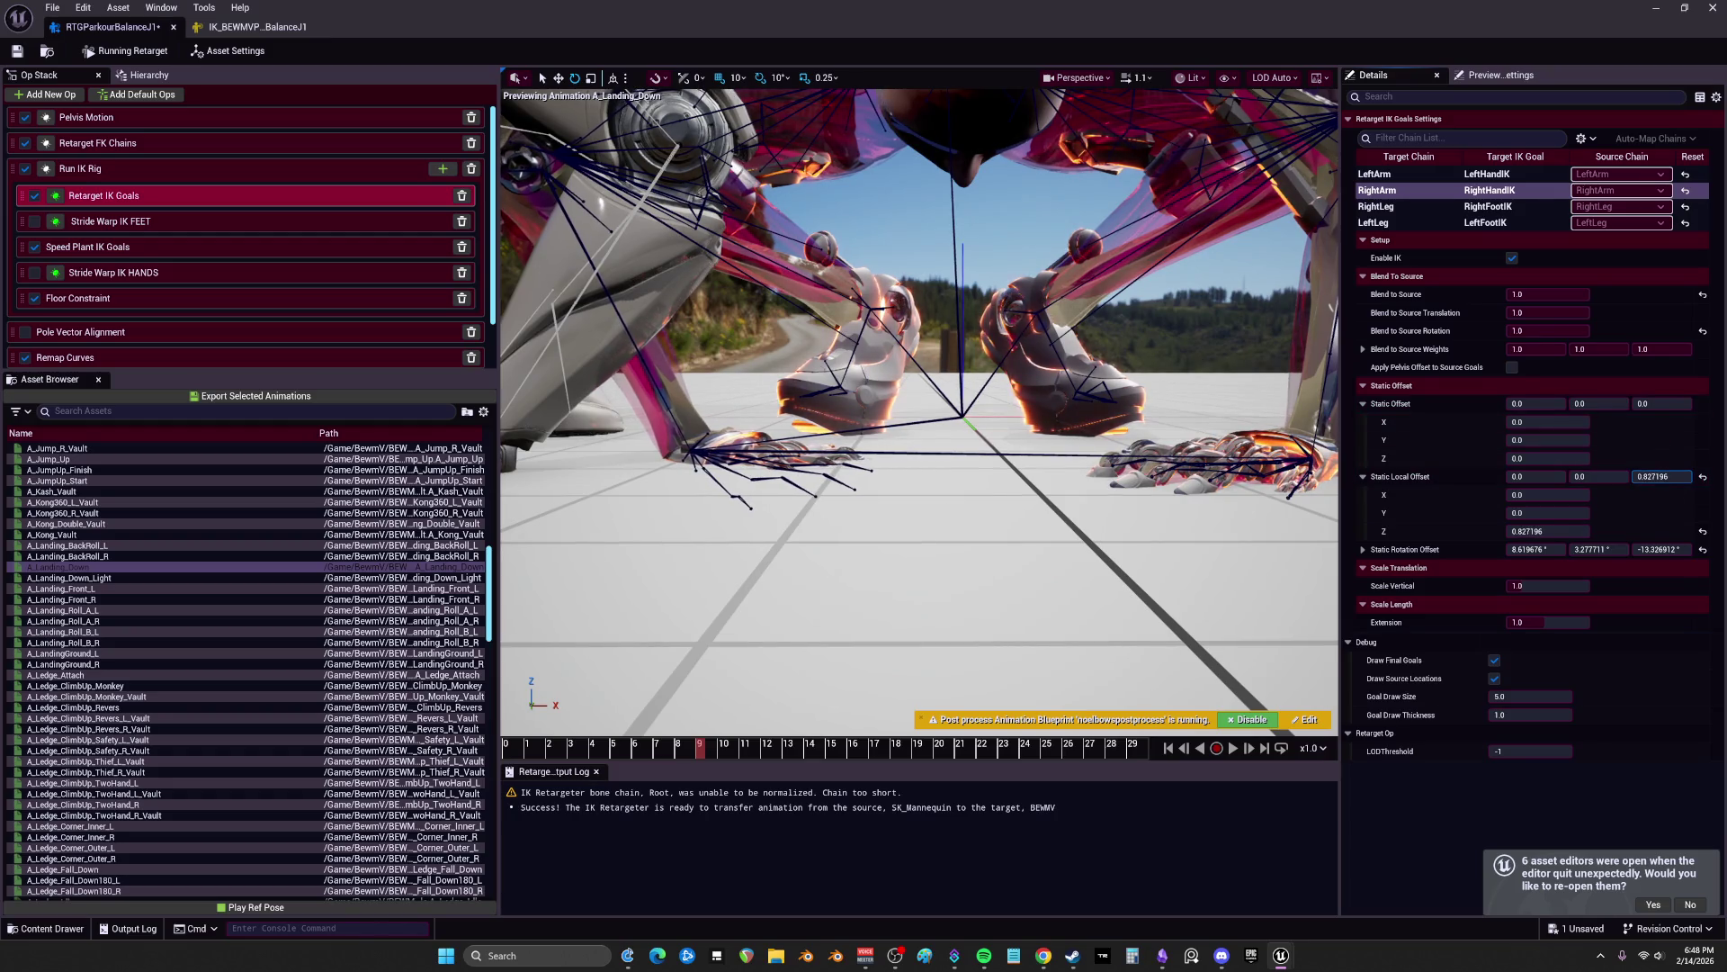
{"action": "left_click", "coordinate": [1703, 477]}
{"action": "left_click_drag", "start_coordinate": [1661, 403], "coordinate": [1701, 461]}
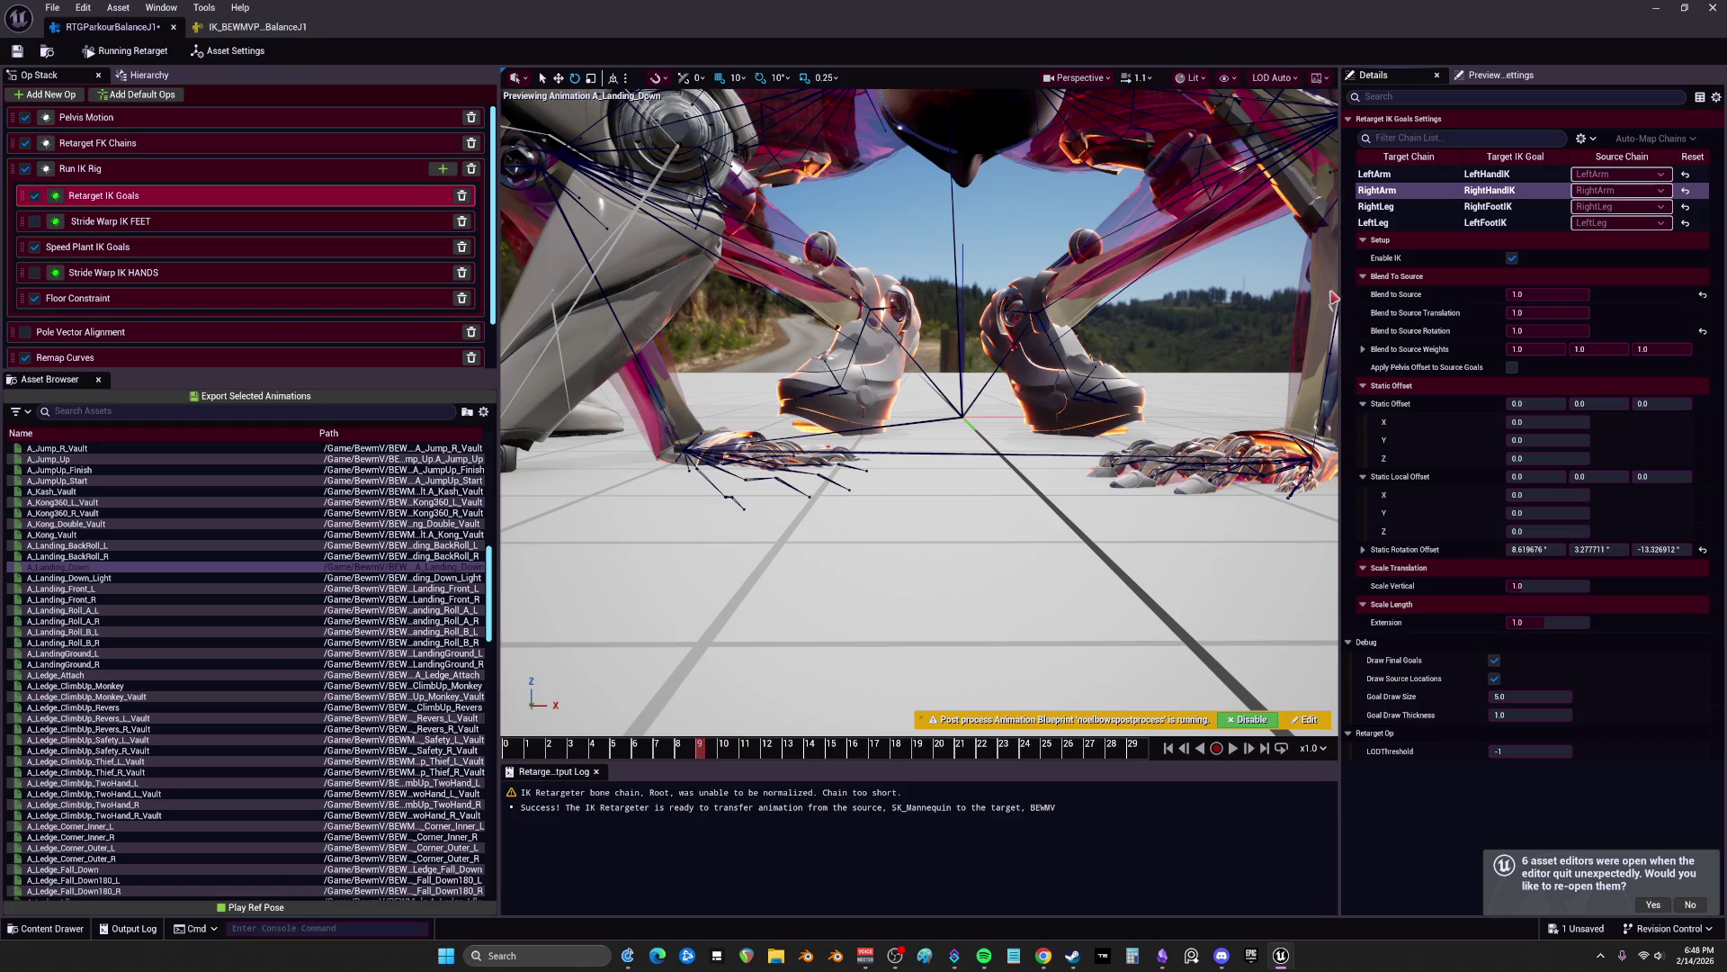
Step: Set local offset Z to 0.768 on LeftArm and about 0.27 on RightArm, then start exporting
{"action": "left_click", "coordinate": [1376, 174]}
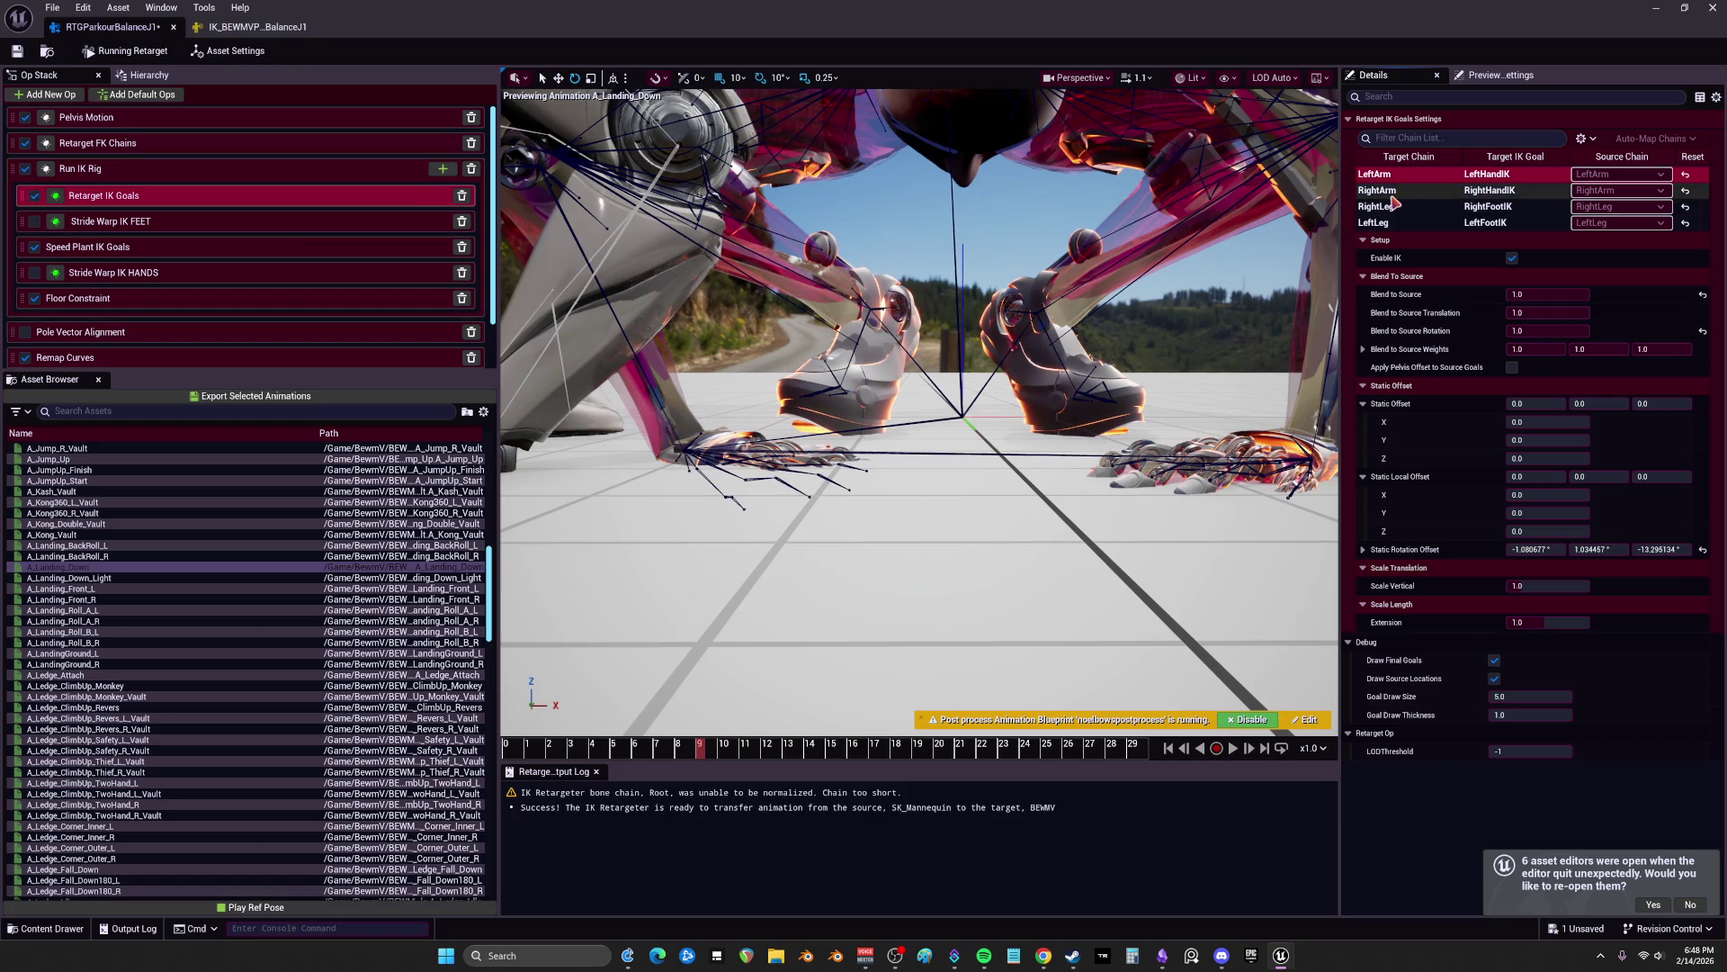
{"action": "left_click_drag", "start_coordinate": [1550, 532], "coordinate": [1565, 532]}
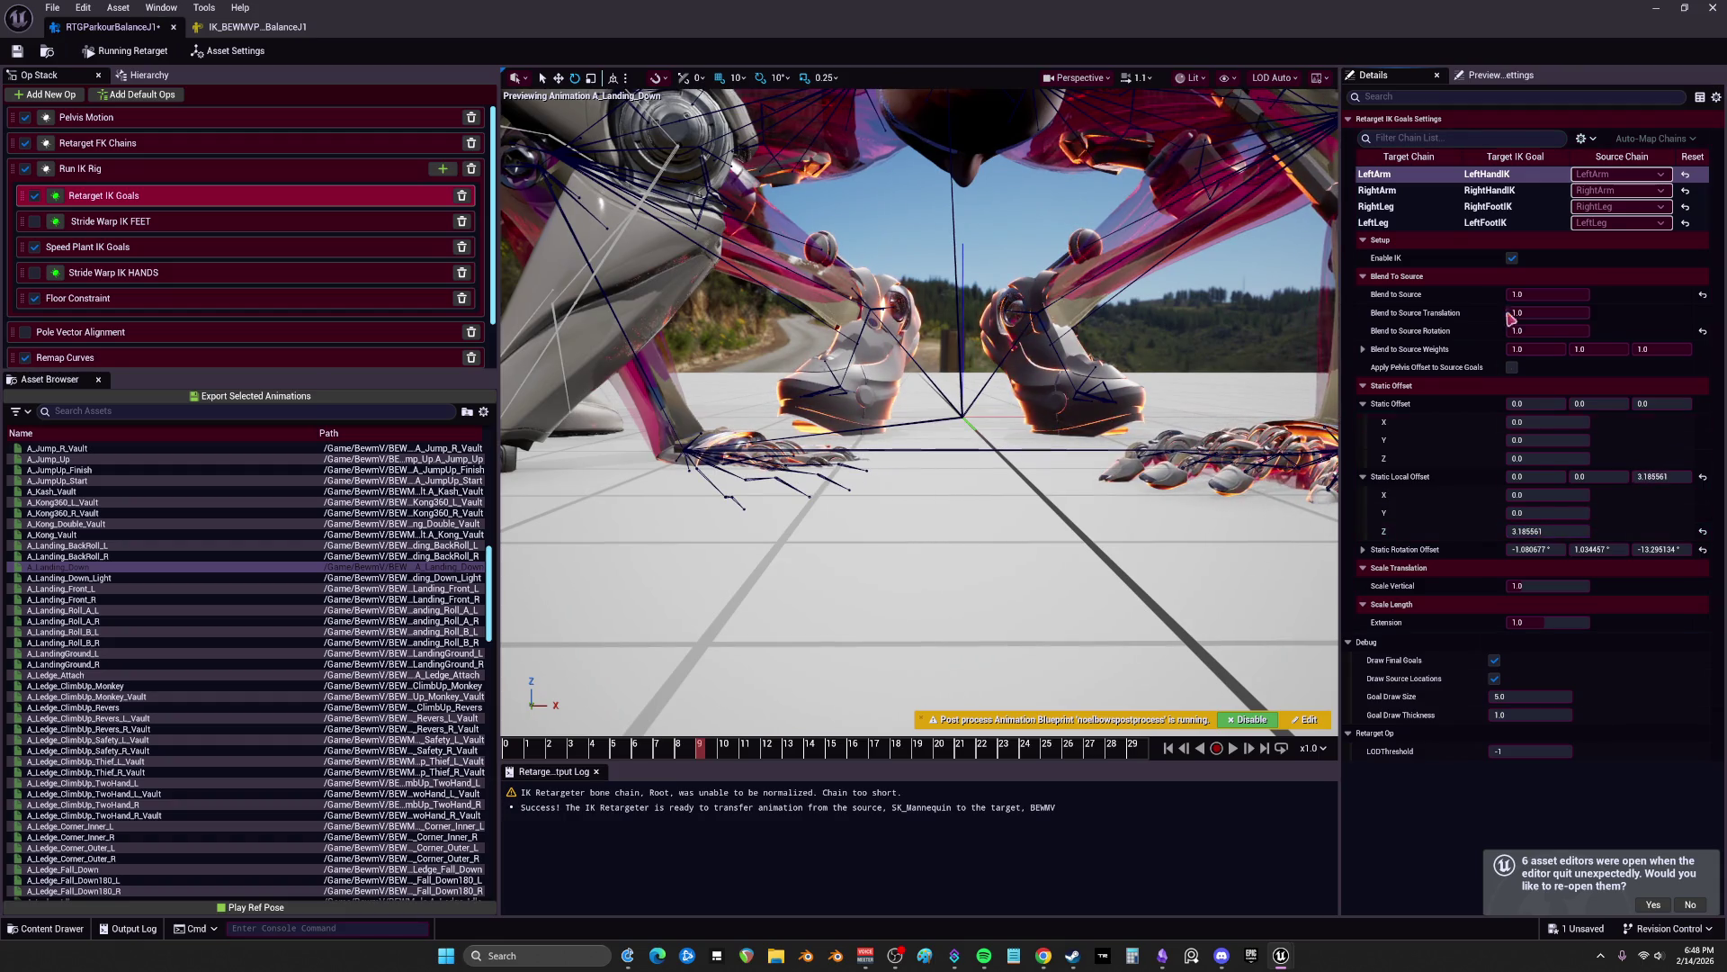
{"action": "left_click", "coordinate": [1480, 191]}
{"action": "mouse_move", "coordinate": [1549, 532]}
{"action": "left_mouse_down"}
{"action": "mouse_move", "coordinate": [1546, 495]}
{"action": "mouse_move", "coordinate": [1540, 532]}
{"action": "mouse_move", "coordinate": [1513, 532]}
{"action": "mouse_move", "coordinate": [1557, 532]}
{"action": "left_mouse_up"}
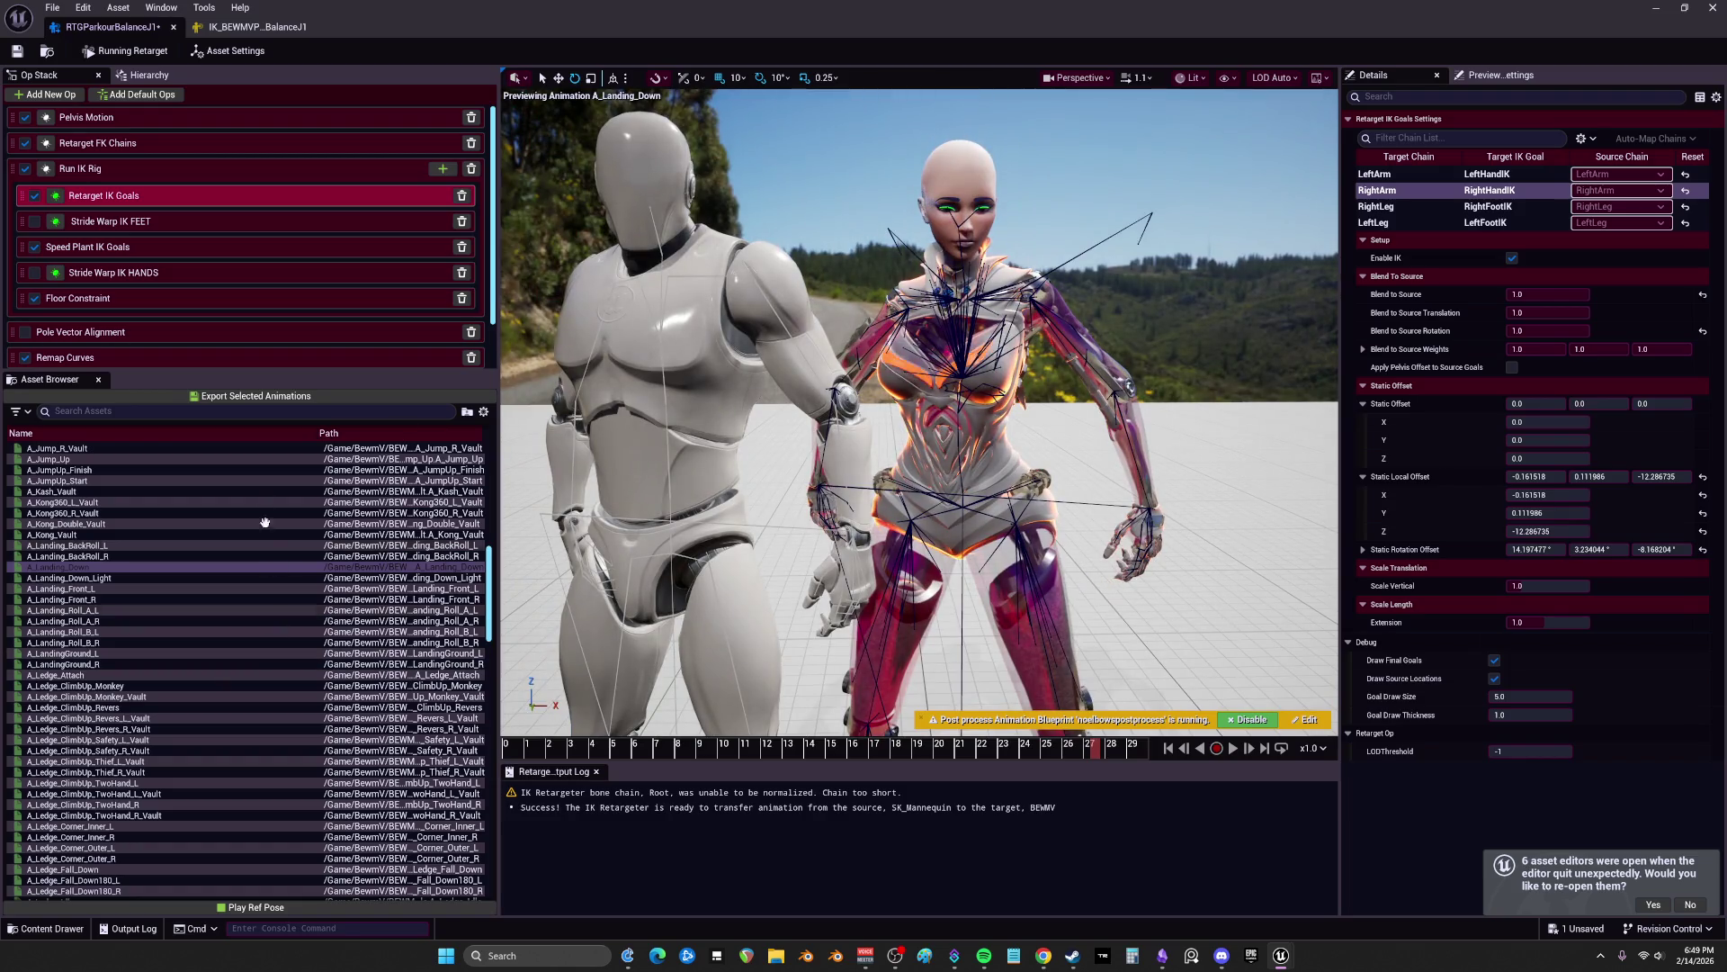
{"action": "left_click", "coordinate": [270, 396]}
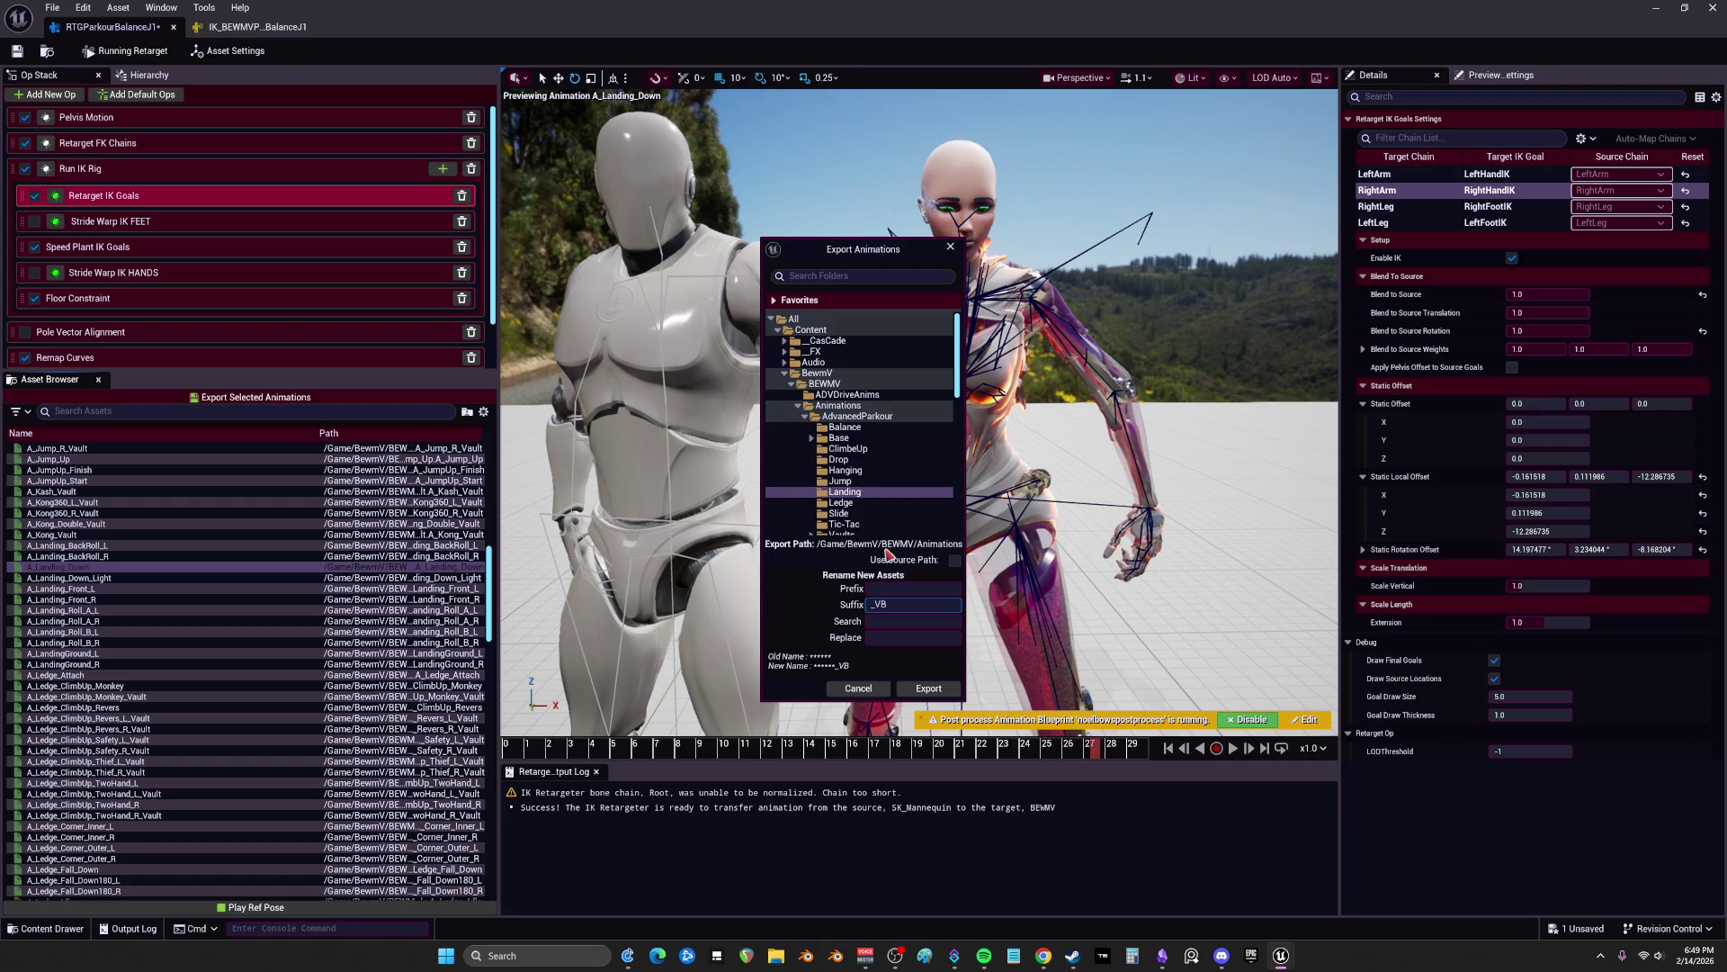
Step: Export A_Landing_Down into the Landing folder with suffix _V, then zero RightArm's static offsets
{"action": "left_click", "coordinate": [929, 690]}
{"action": "left_click", "coordinate": [981, 537]}
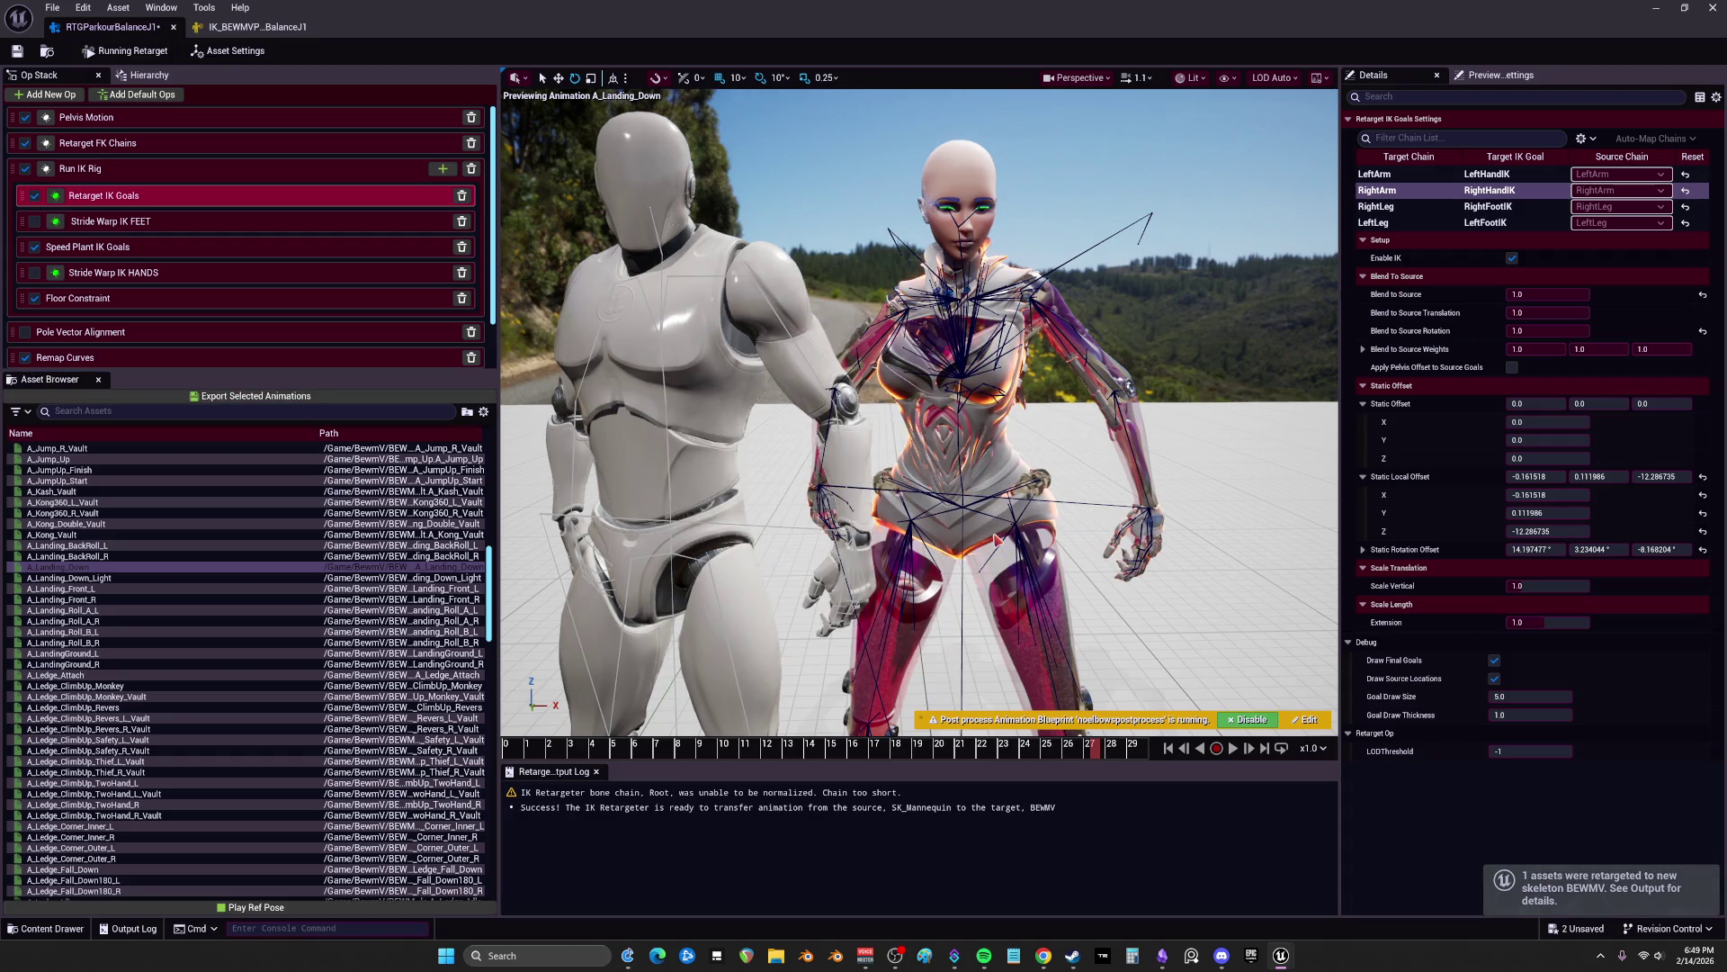
{"action": "left_click", "coordinate": [1703, 545]}
{"action": "left_click", "coordinate": [1704, 531]}
{"action": "left_click", "coordinate": [1703, 513]}
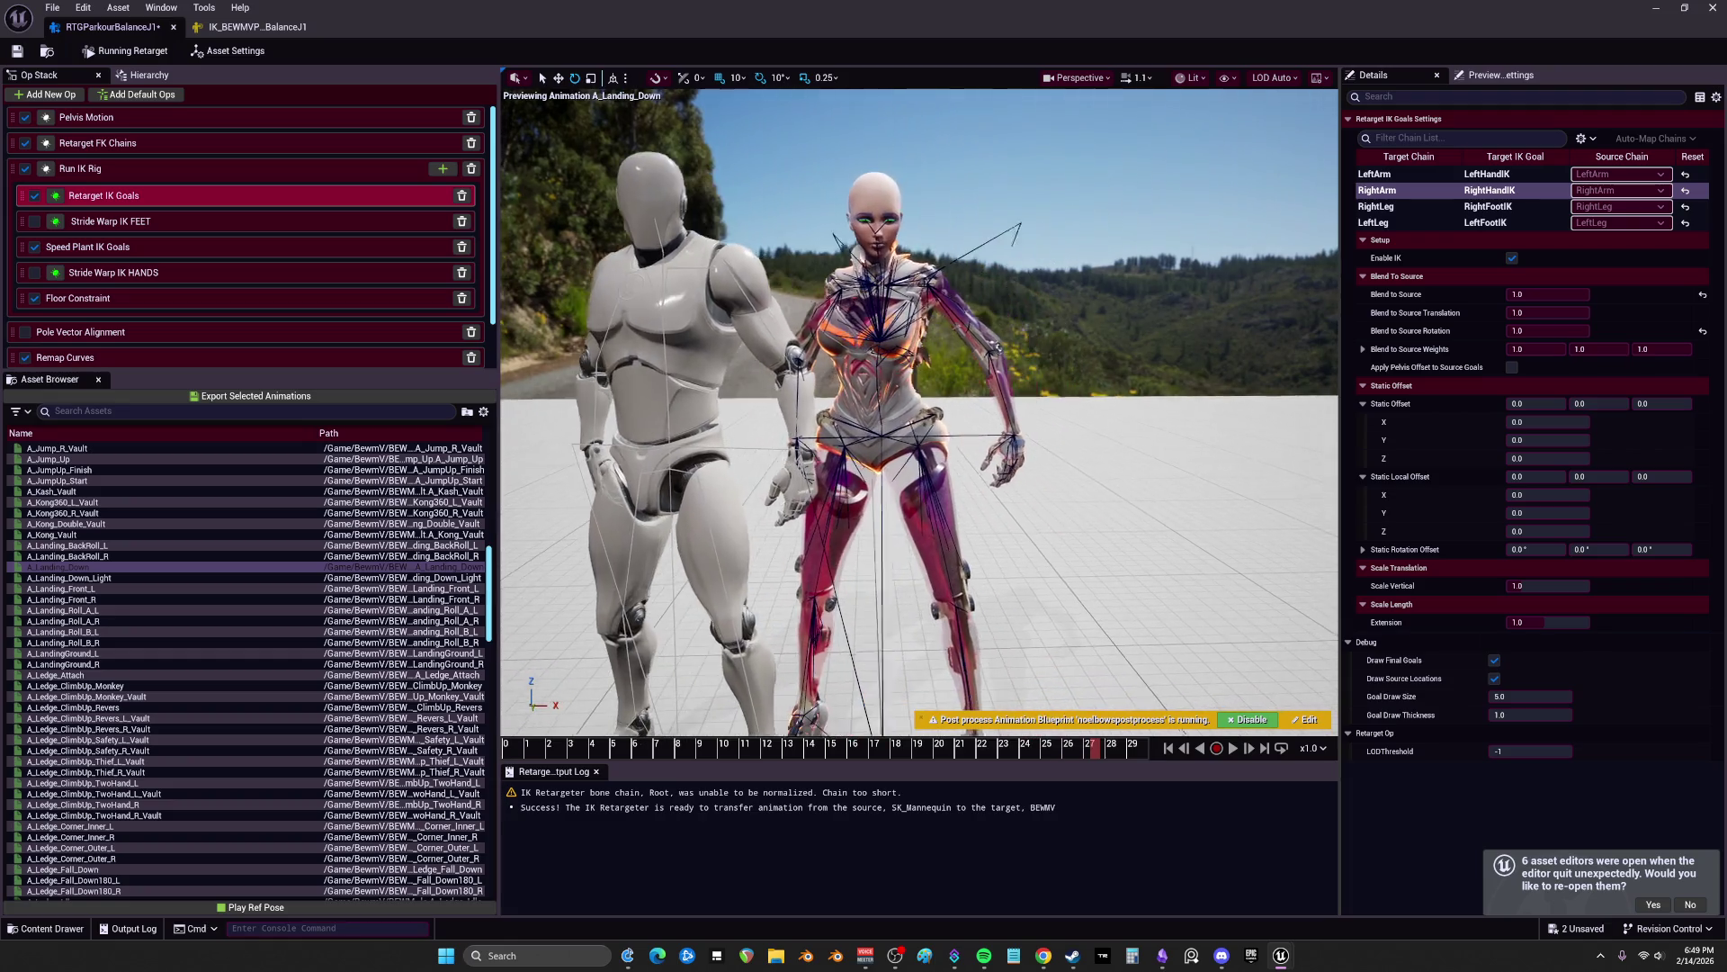
Step: Preview the A_Landing_Front_L animation in the retargeter
{"action": "left_click", "coordinate": [1406, 174]}
{"action": "left_click", "coordinate": [1511, 258]}
{"action": "left_click", "coordinate": [95, 587]}
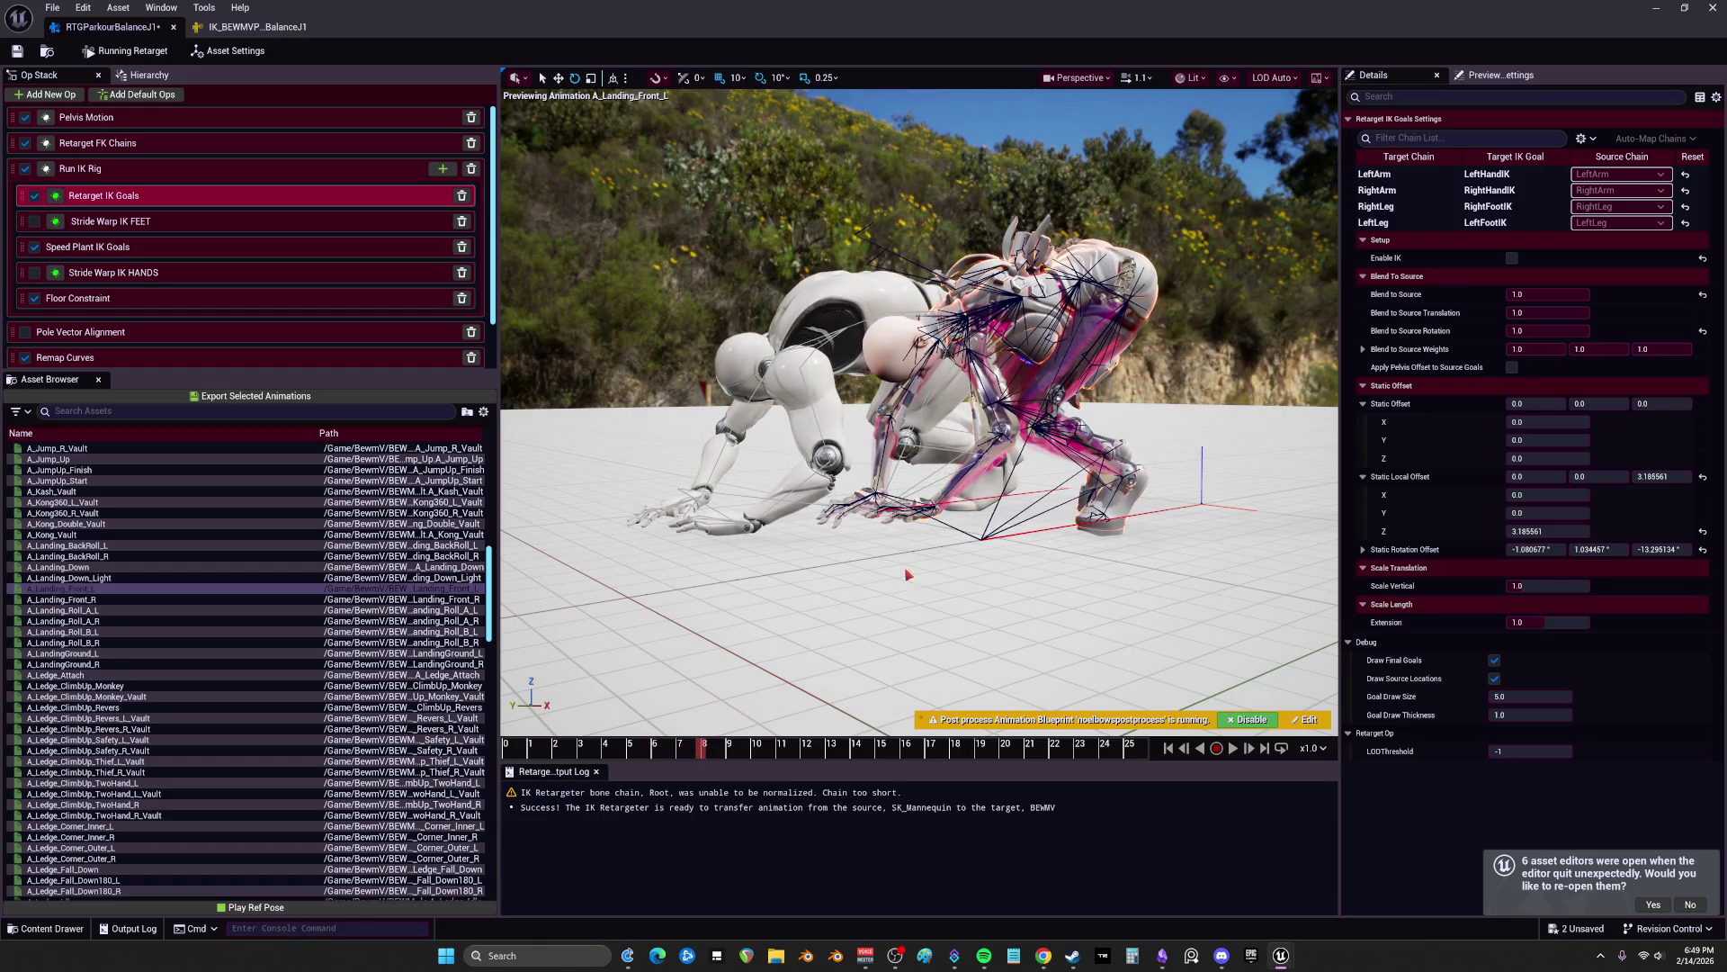
Step: Re-enable IK on the RightArm goal, scrub to about frame 10, and view Floor Constraint
{"action": "left_click", "coordinate": [1390, 189]}
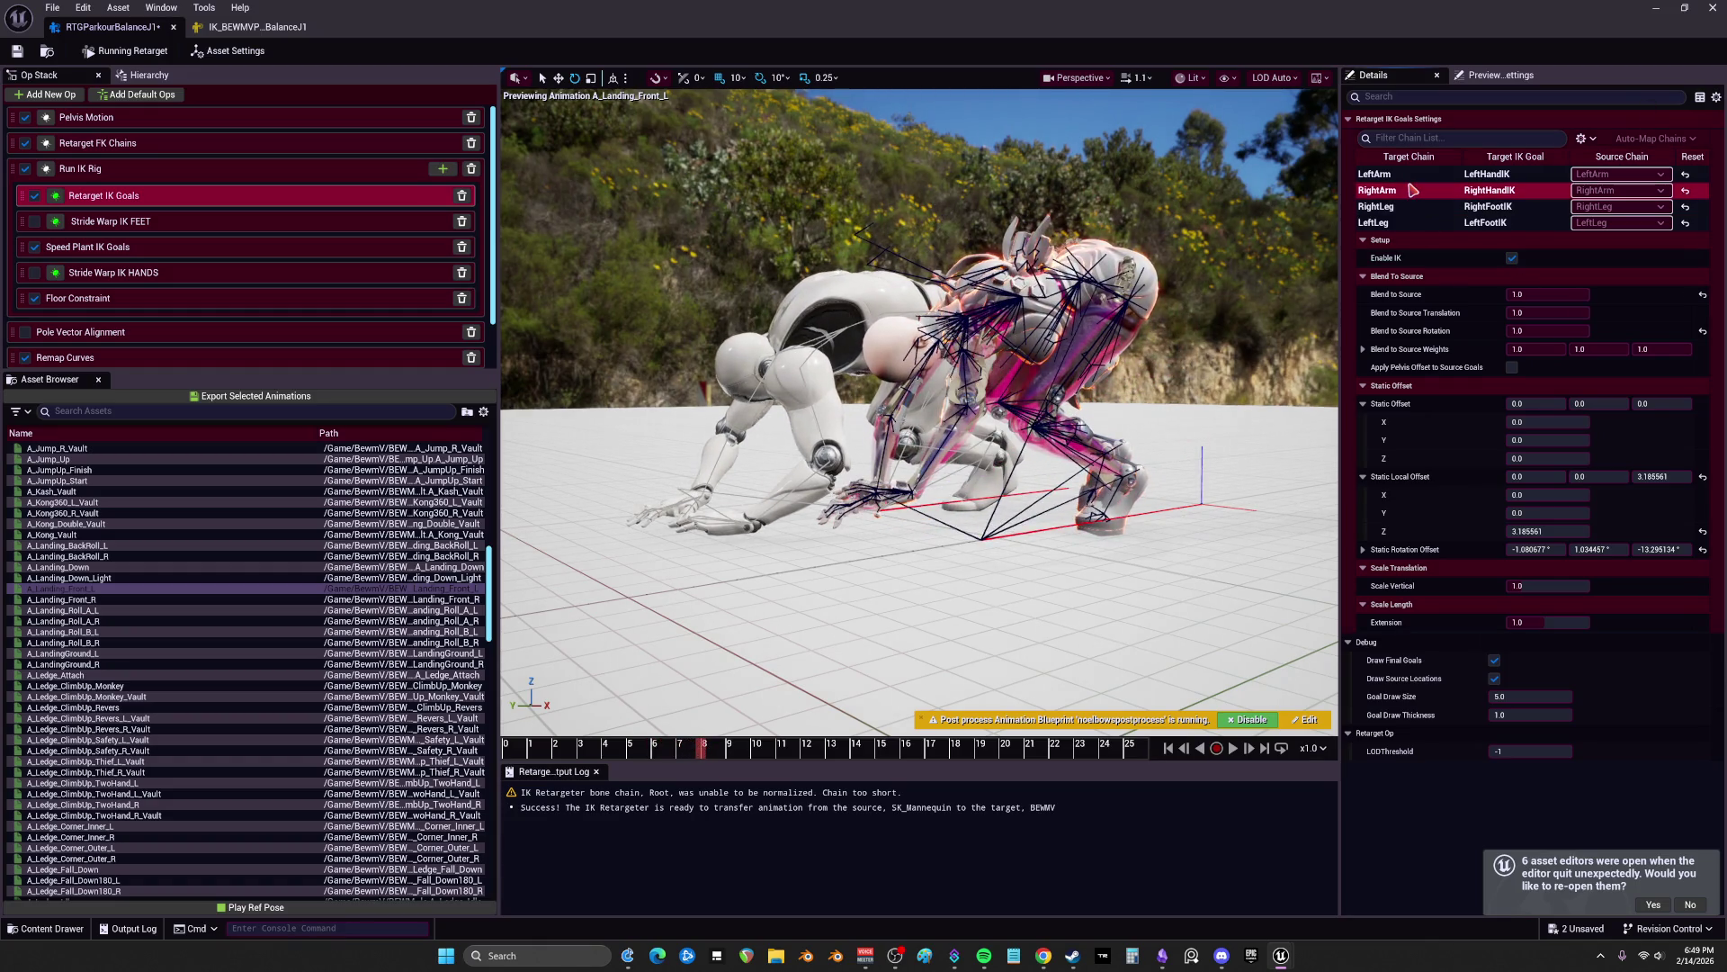
{"action": "left_click", "coordinate": [1512, 258]}
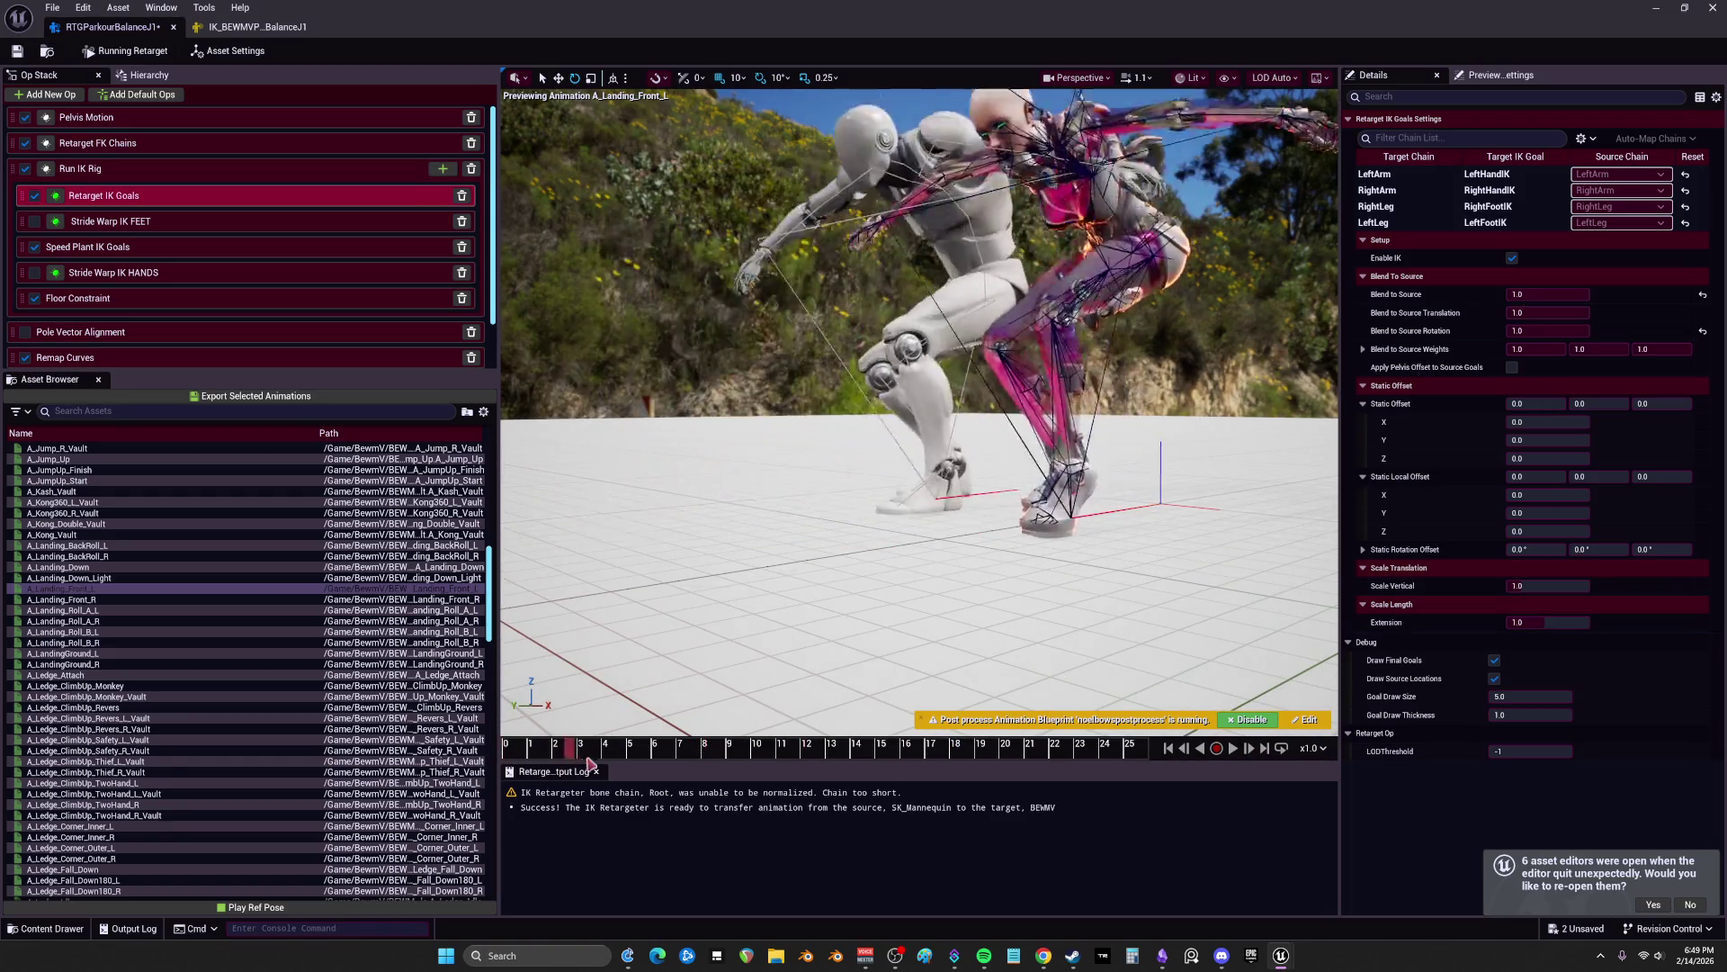
{"action": "left_click_drag", "start_coordinate": [648, 755], "coordinate": [754, 755]}
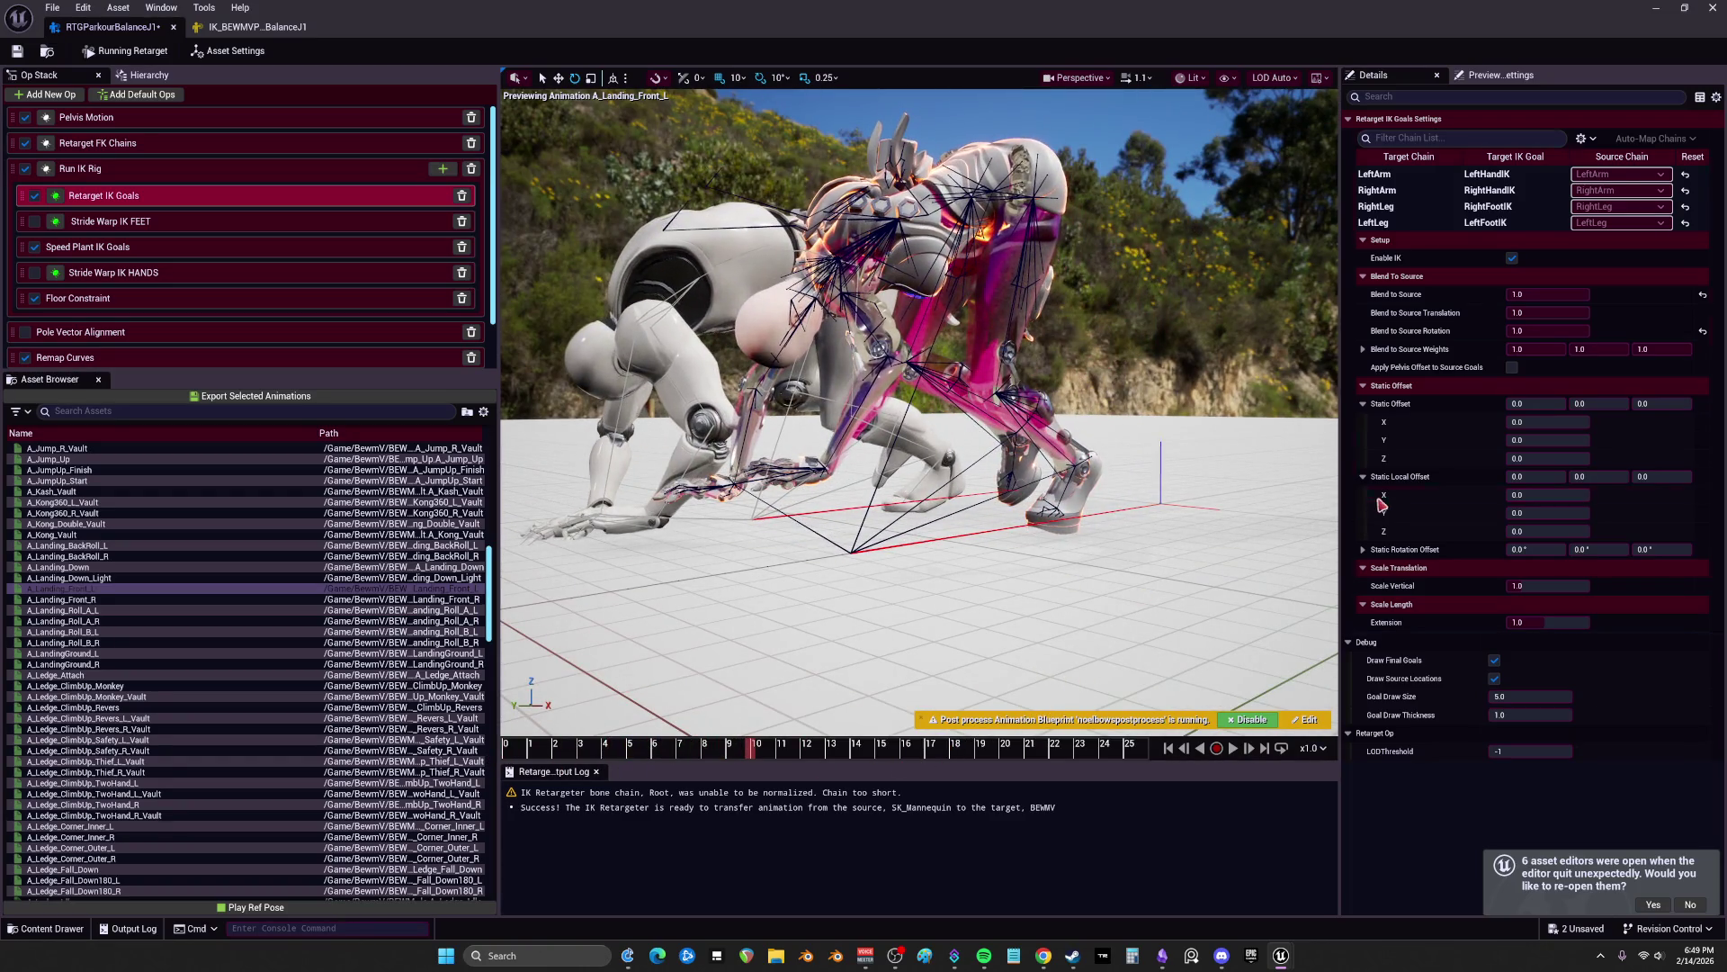
{"action": "left_click", "coordinate": [160, 248]}
{"action": "left_click", "coordinate": [144, 300]}
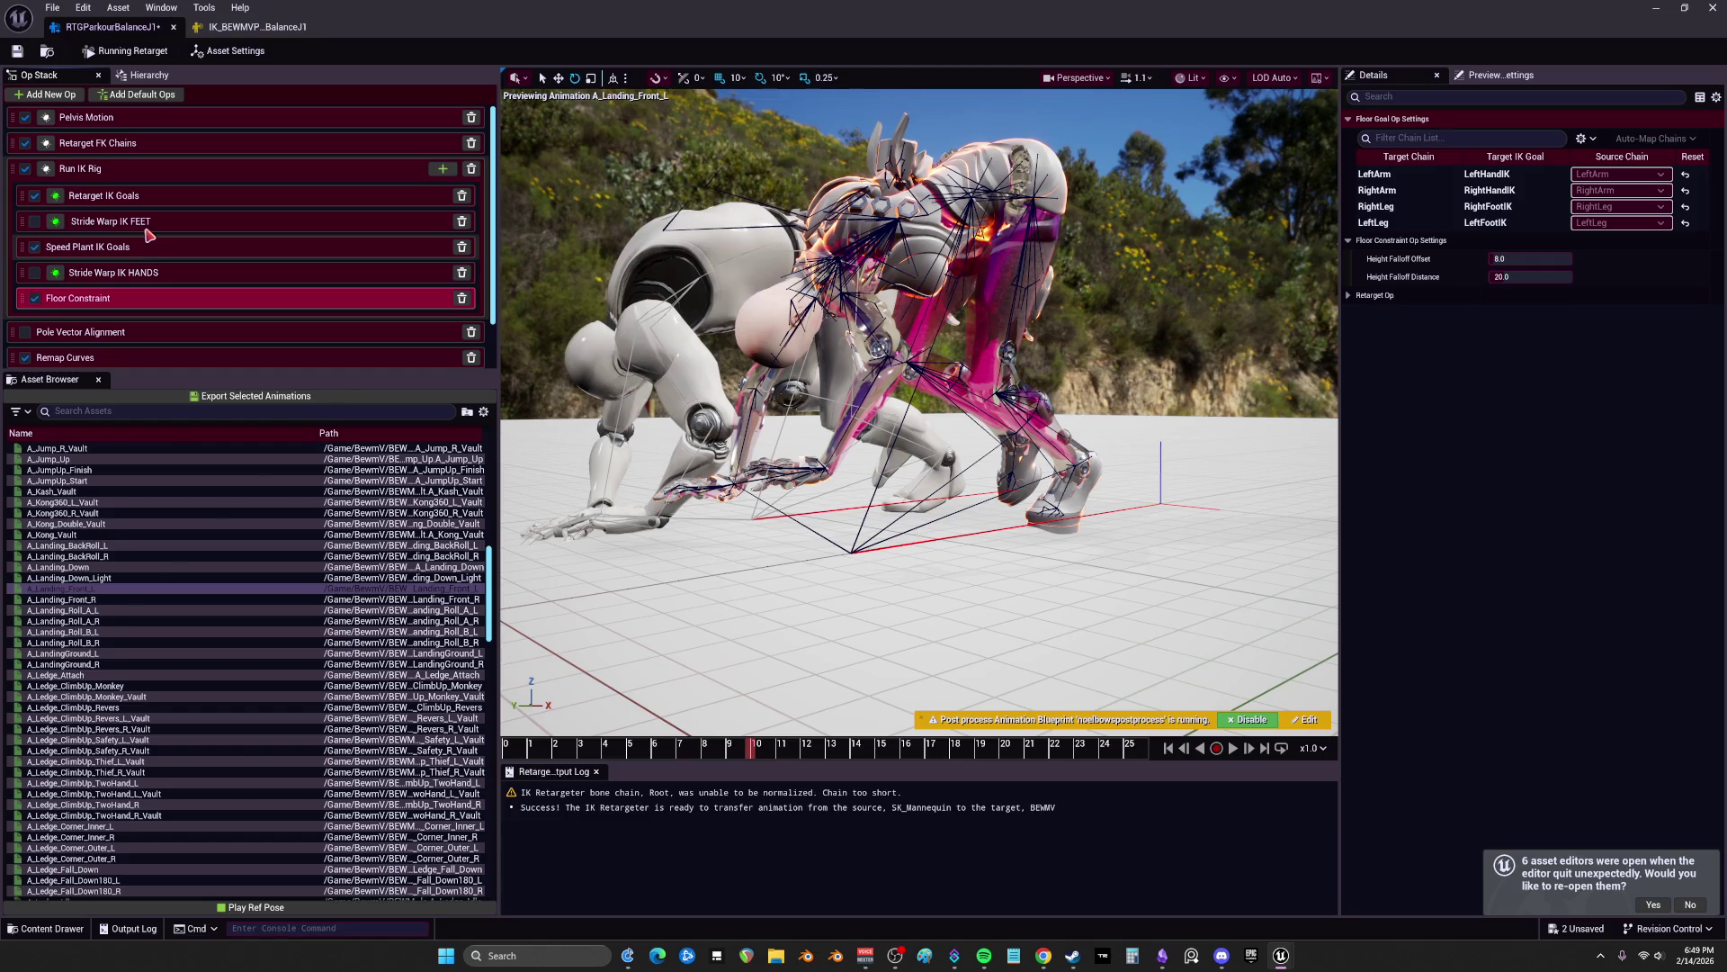
Step: Reset the LeftArm IK goal's static local offset and static offset Z to 0.0
{"action": "left_click", "coordinate": [140, 196]}
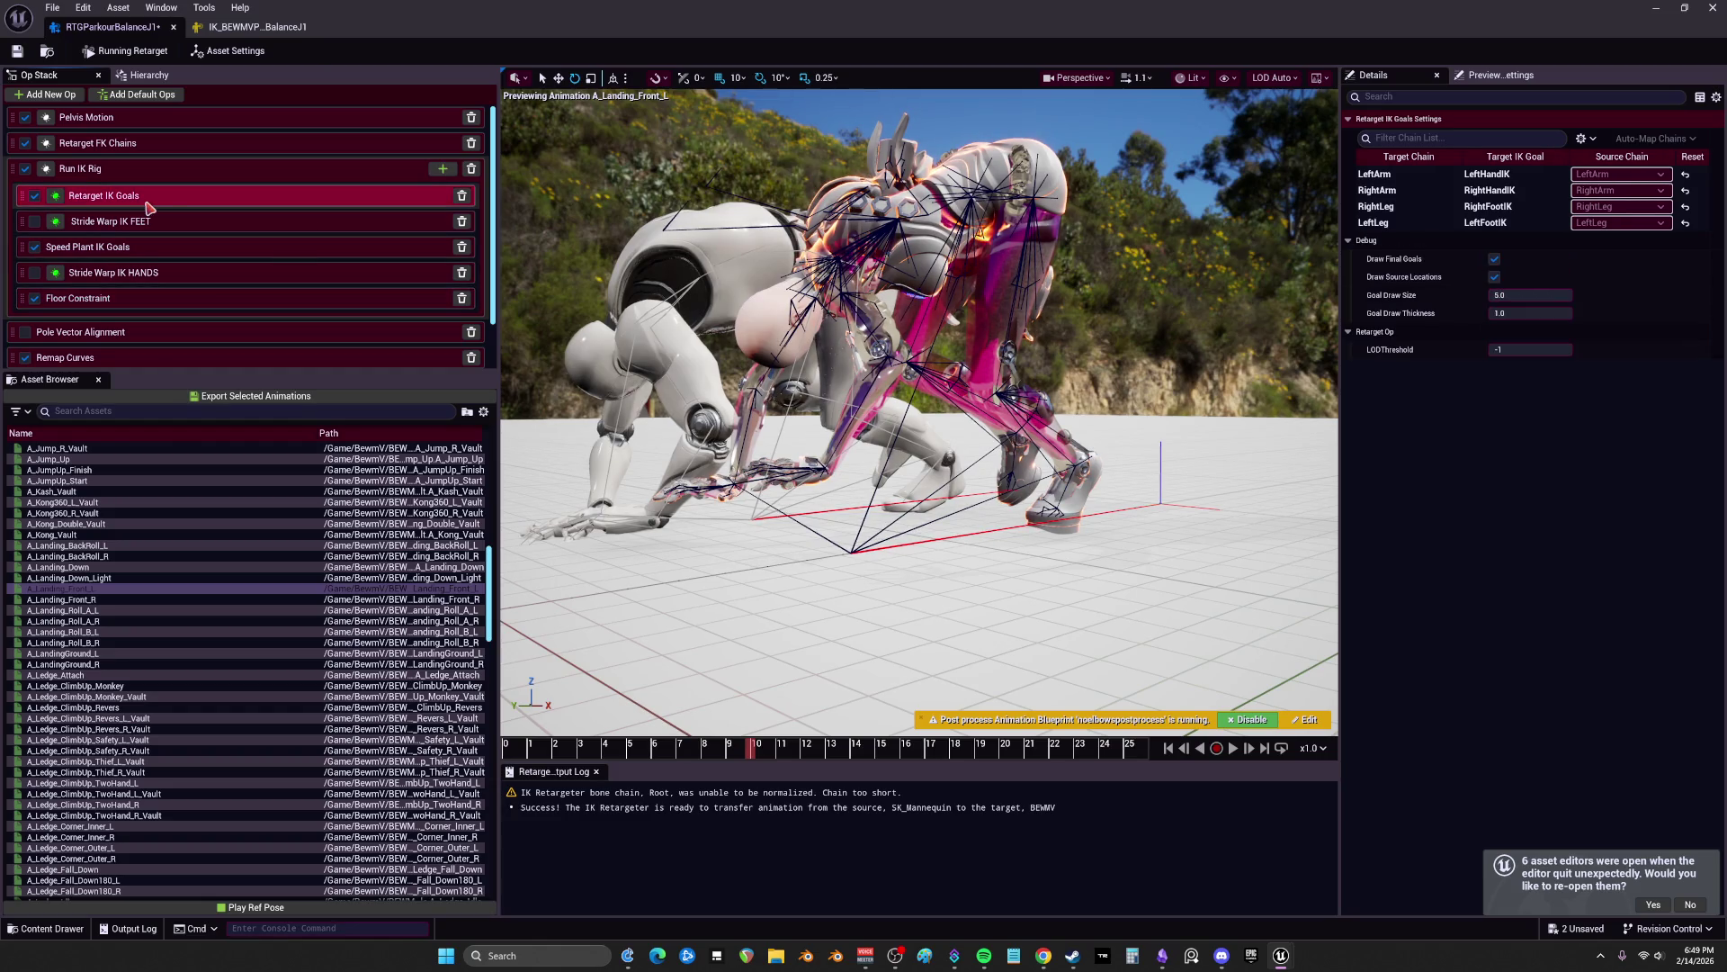
{"action": "left_click", "coordinate": [1391, 177]}
{"action": "left_click_drag", "start_coordinate": [1666, 488], "coordinate": [1672, 515]}
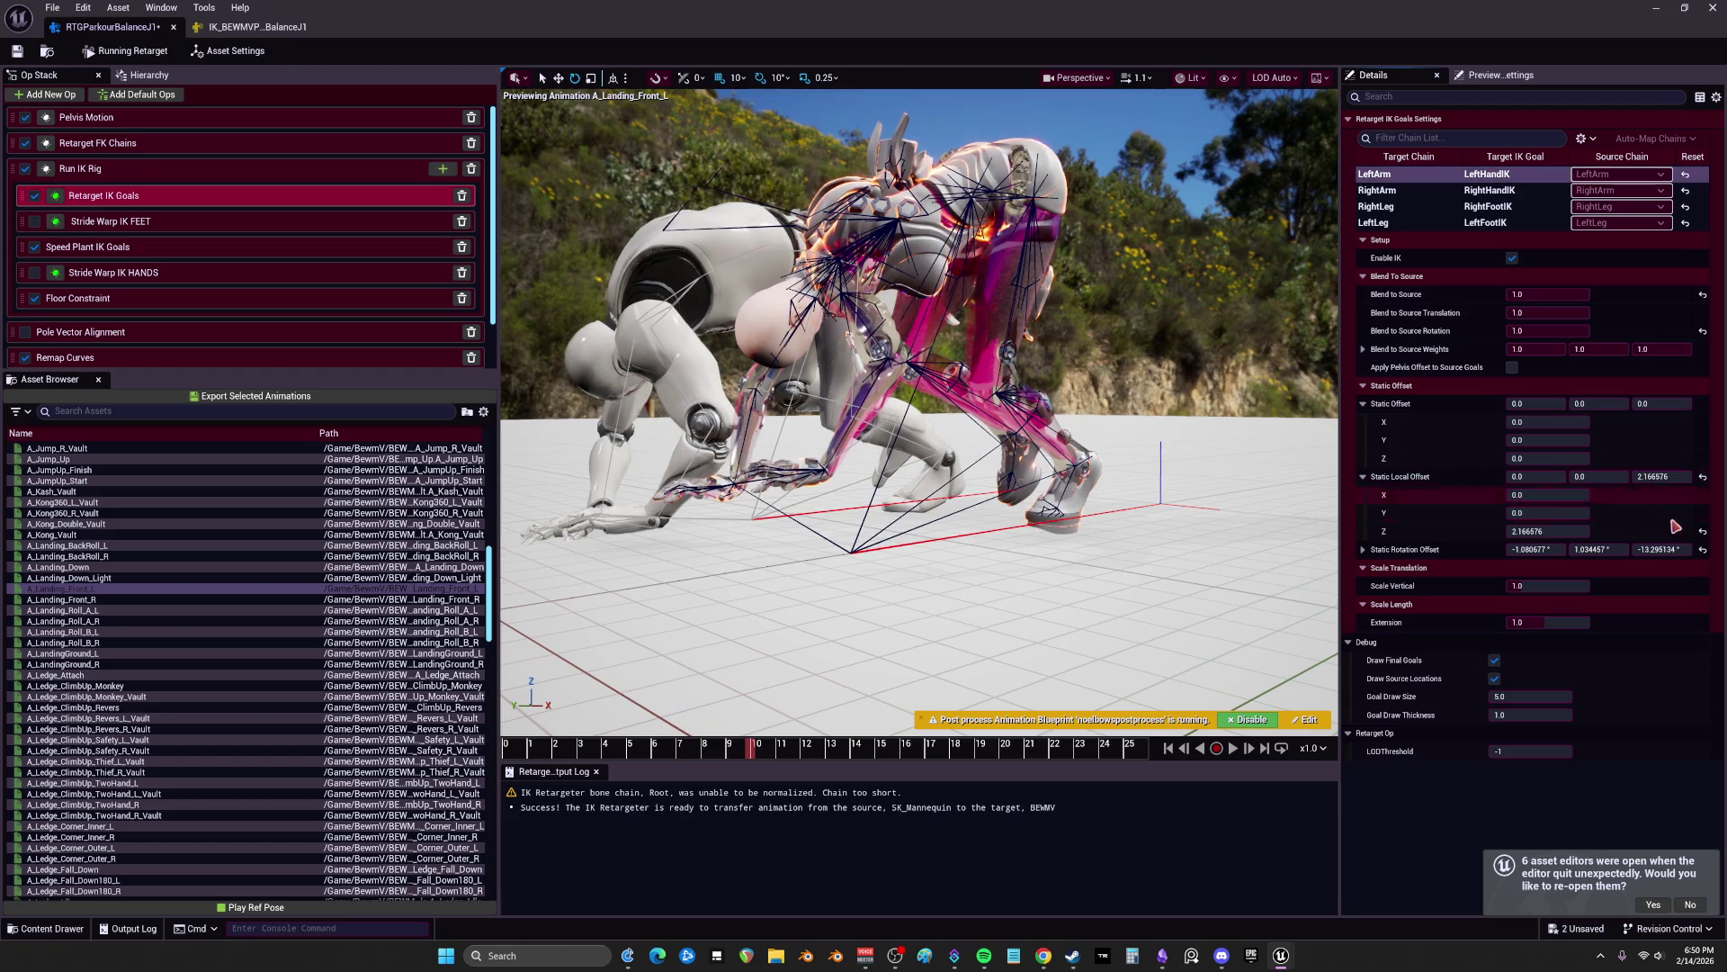
{"action": "left_click", "coordinate": [1704, 479]}
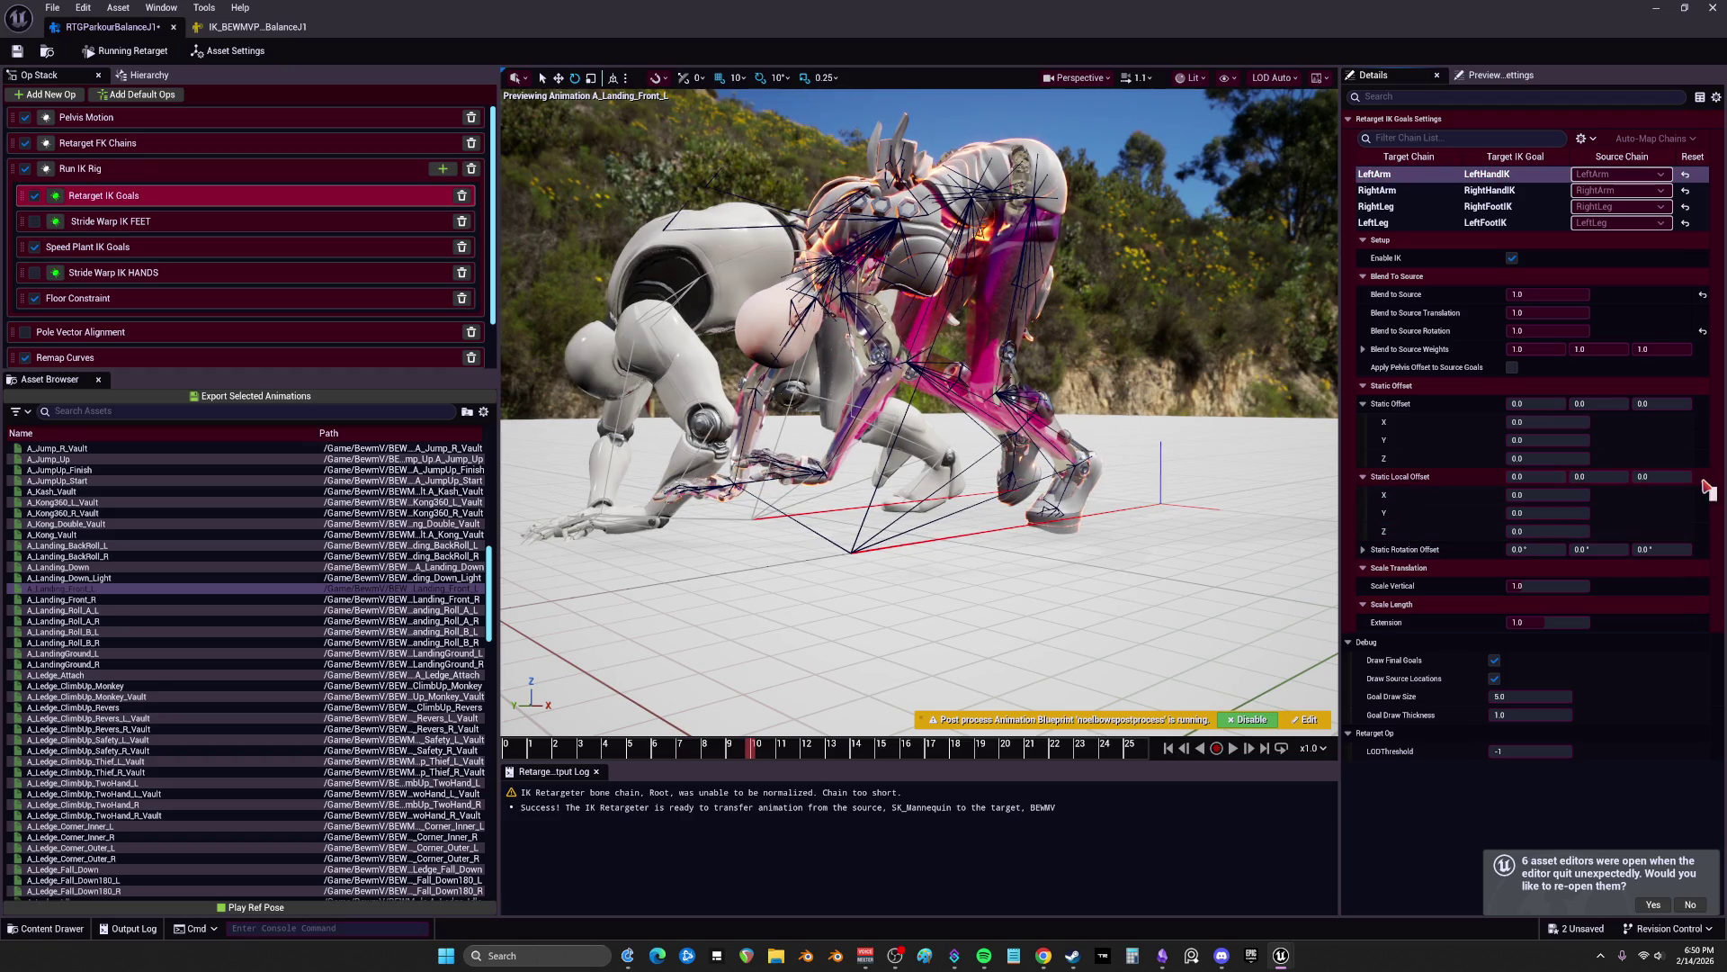
{"action": "left_click_drag", "start_coordinate": [1679, 475], "coordinate": [1670, 476]}
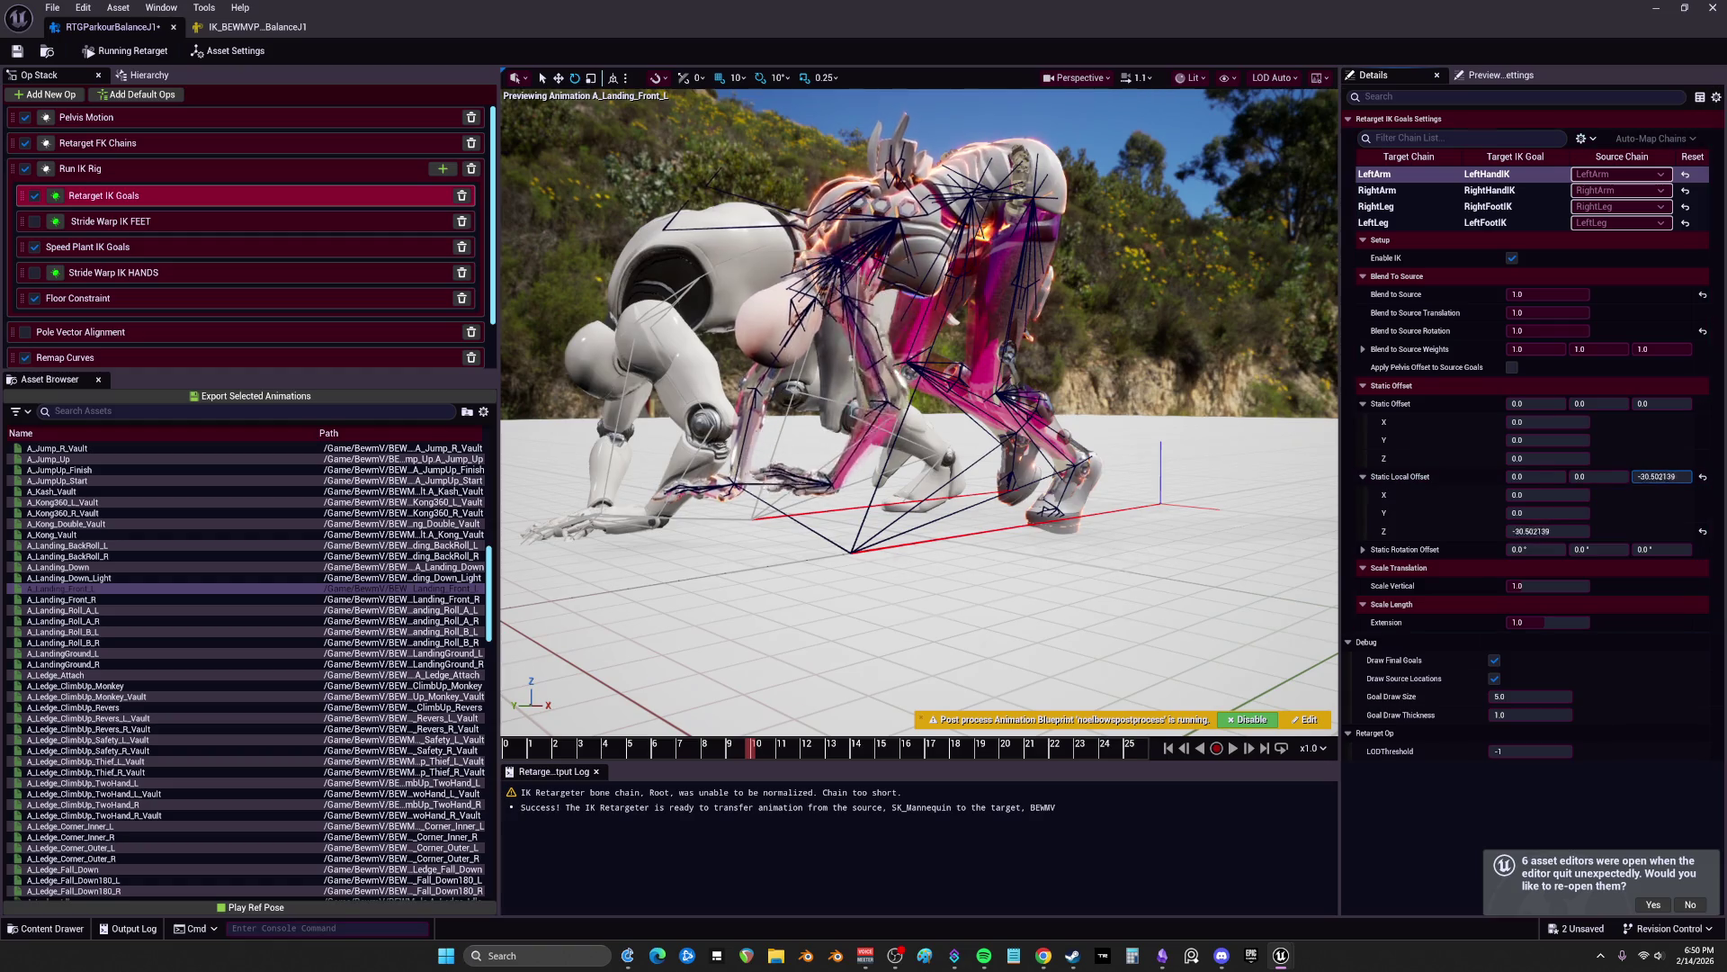
{"action": "left_click", "coordinate": [1703, 478]}
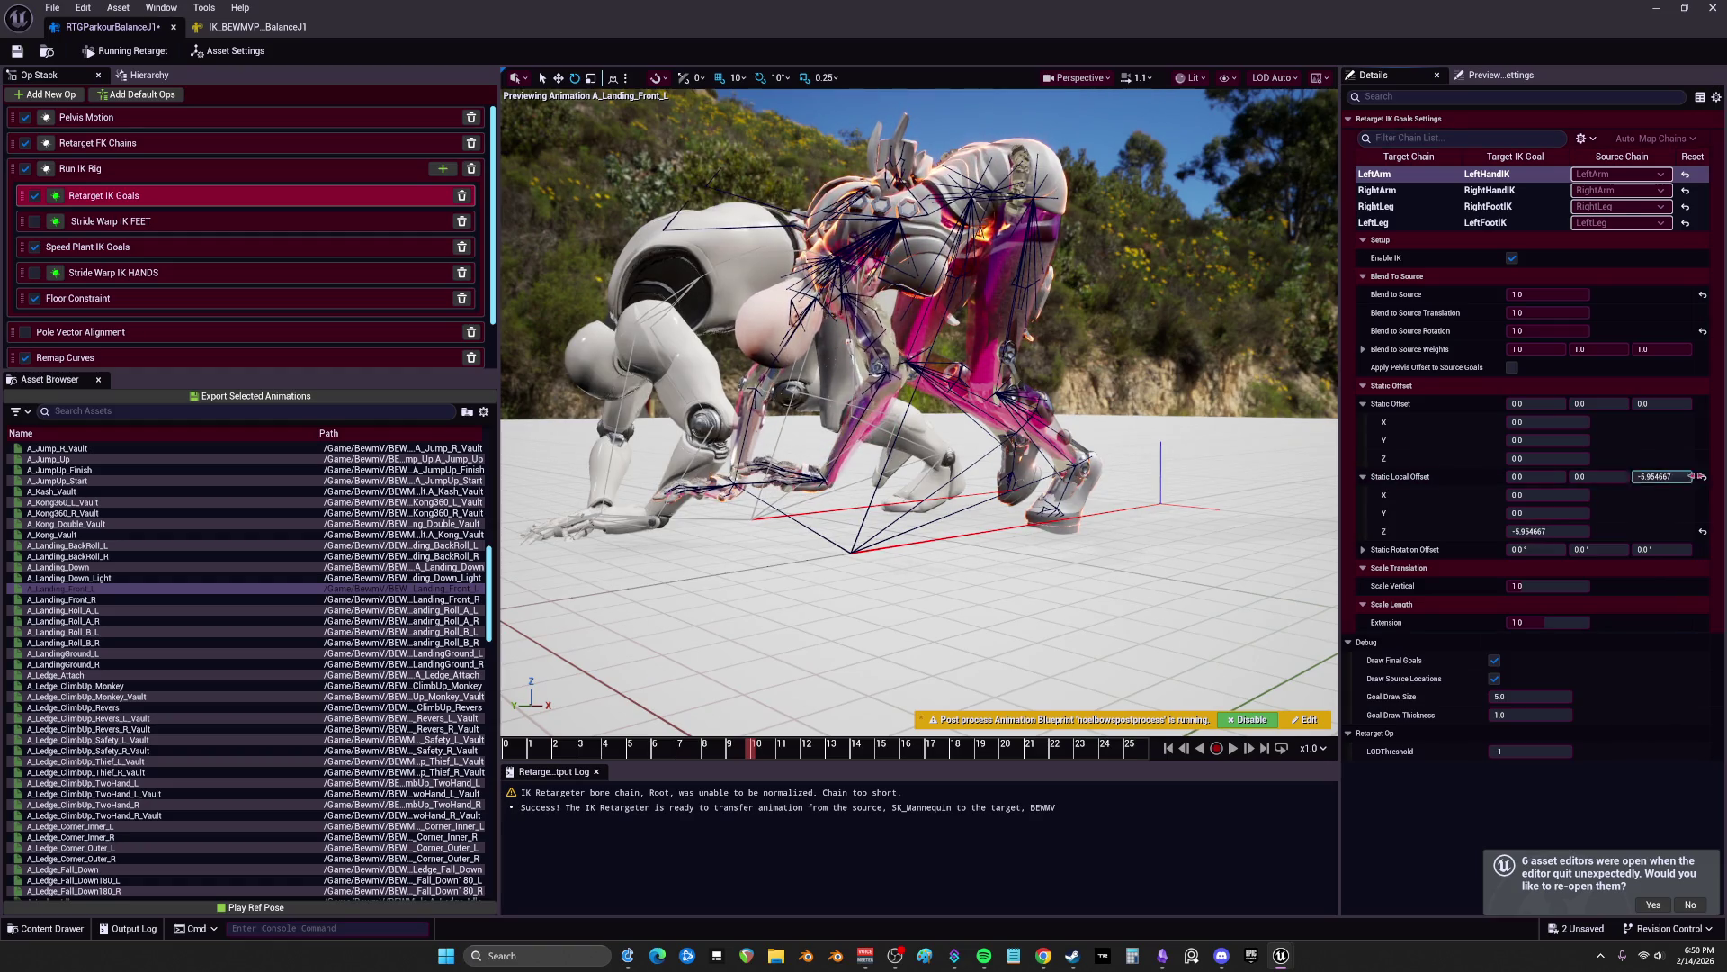
{"action": "left_click", "coordinate": [1706, 482]}
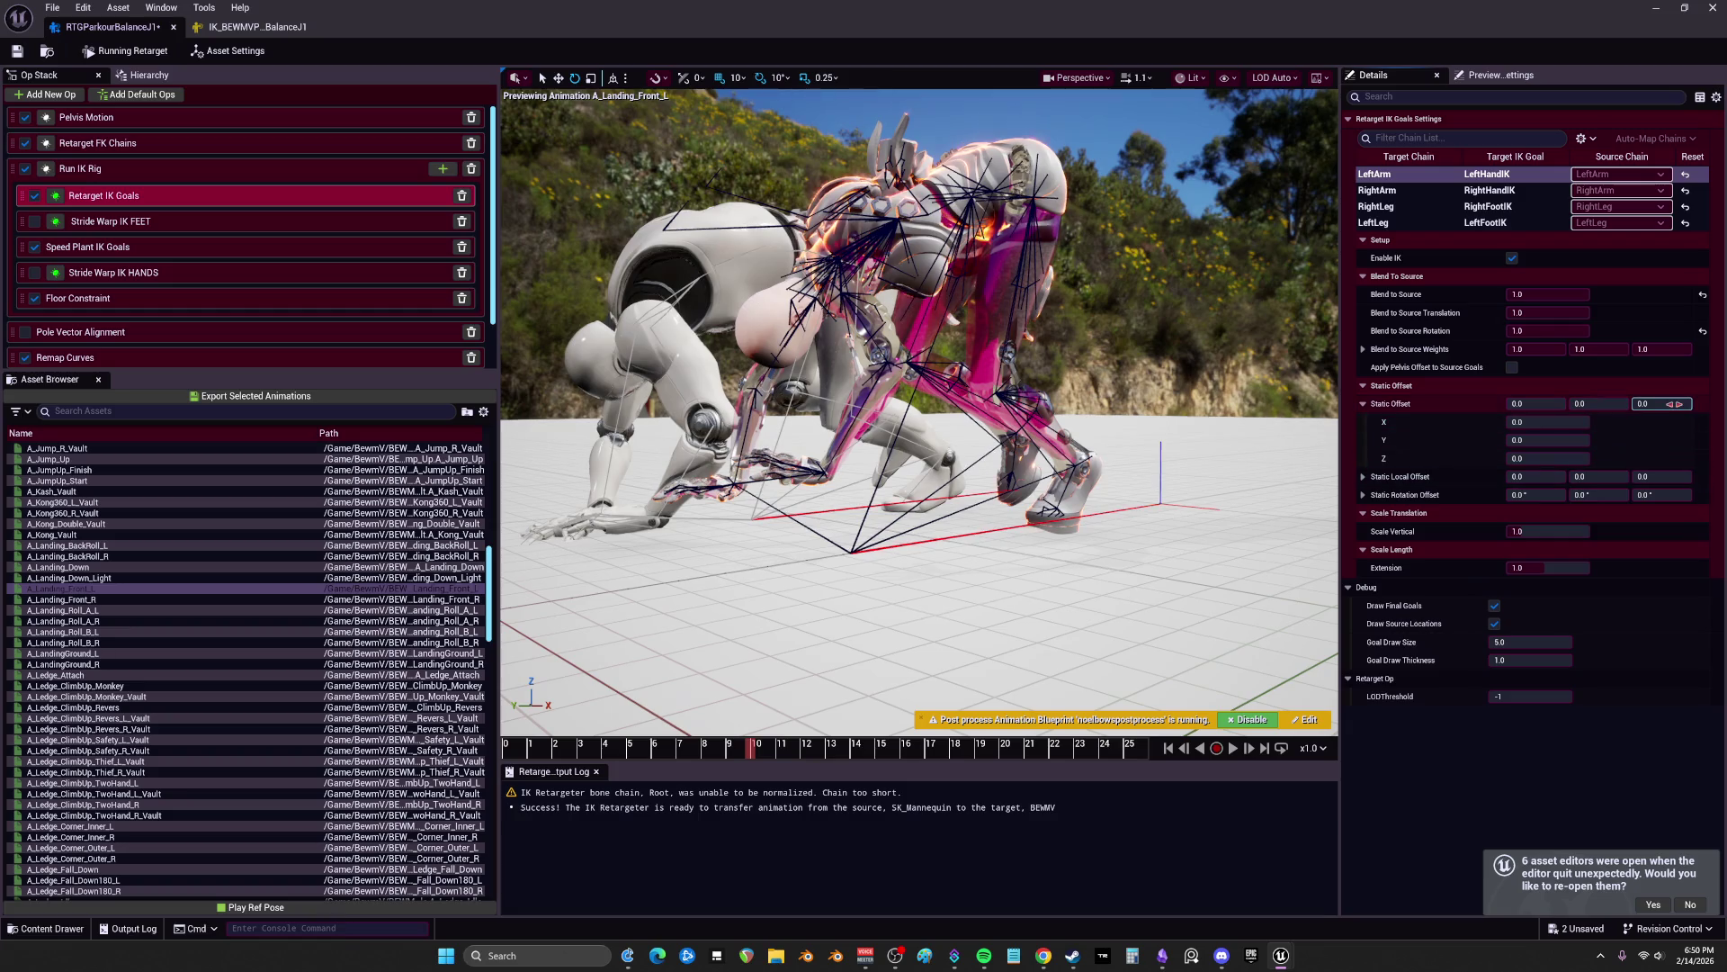
{"action": "left_click", "coordinate": [1703, 404]}
{"action": "left_click", "coordinate": [1708, 412]}
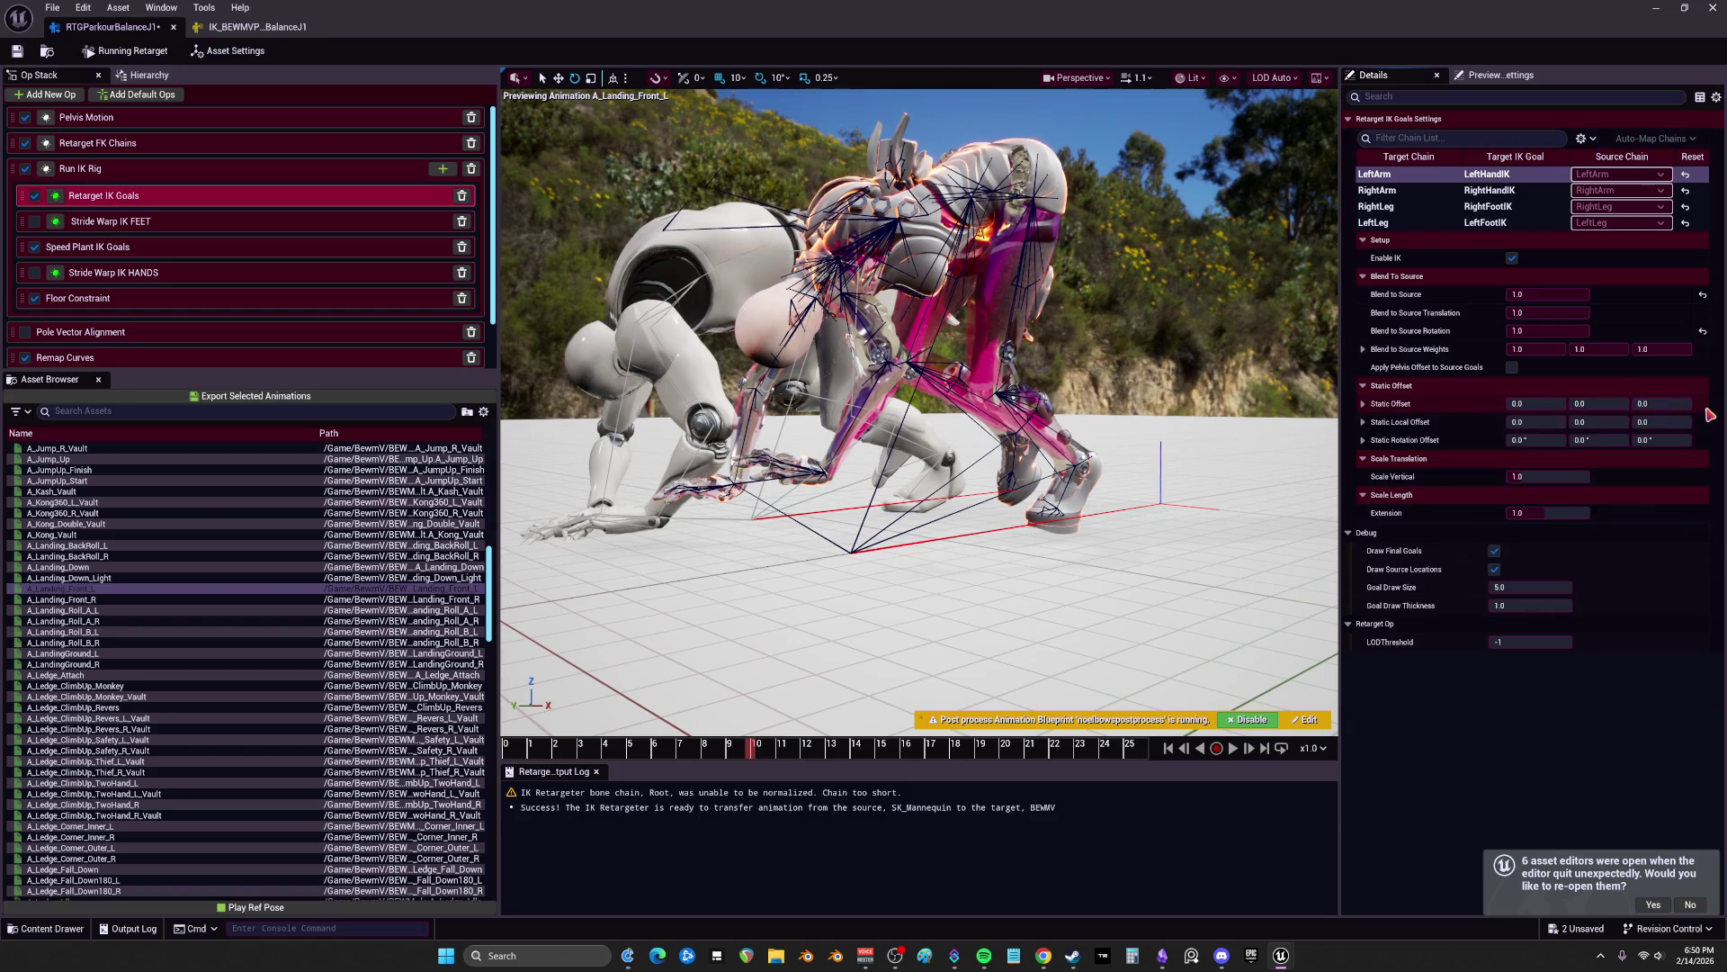
Step: Show the LeftArm chain settings in Retarget FK Chains
{"action": "left_click", "coordinate": [117, 168]}
{"action": "left_click", "coordinate": [119, 144]}
{"action": "left_click", "coordinate": [1440, 293]}
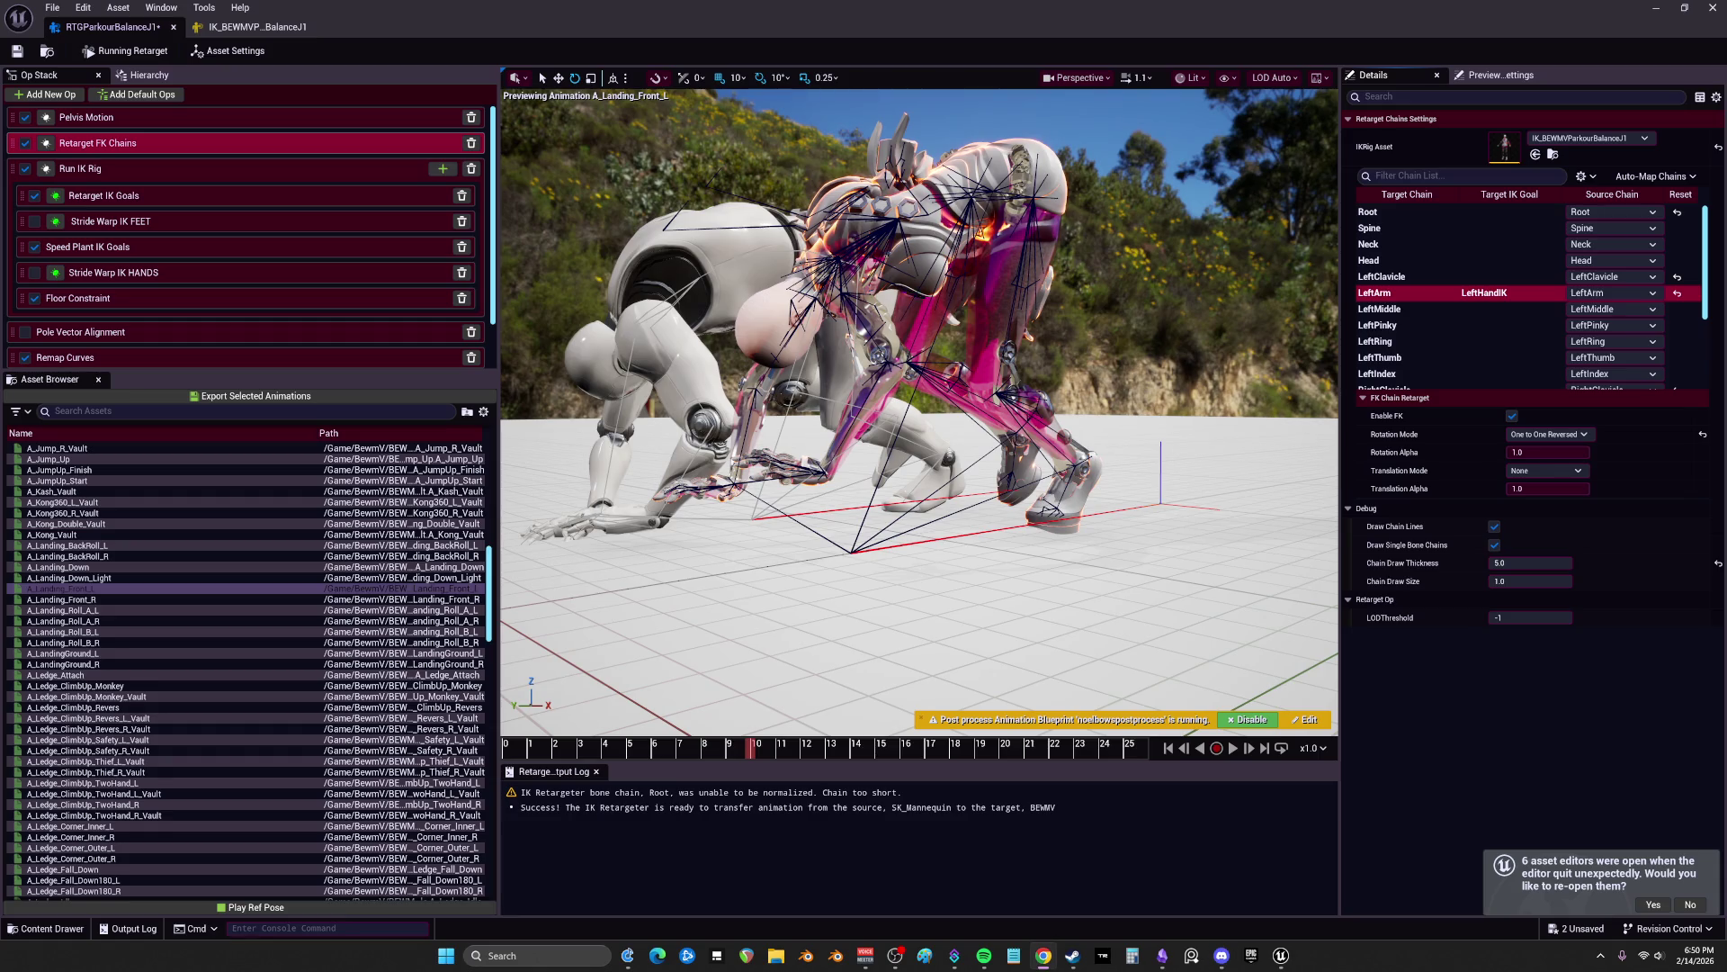
Step: Set the Root FK chain's Translation Mode to Globally Scaled
{"action": "left_click_drag", "start_coordinate": [1241, 684], "coordinate": [855, 630]}
{"action": "mouse_move", "coordinate": [740, 754]}
{"action": "left_mouse_down"}
{"action": "mouse_move", "coordinate": [546, 754]}
{"action": "mouse_move", "coordinate": [743, 765]}
{"action": "left_mouse_up"}
{"action": "left_click", "coordinate": [1464, 292]}
{"action": "key", "text": "Up"}
{"action": "key", "text": "Up"}
{"action": "key", "text": "Up"}
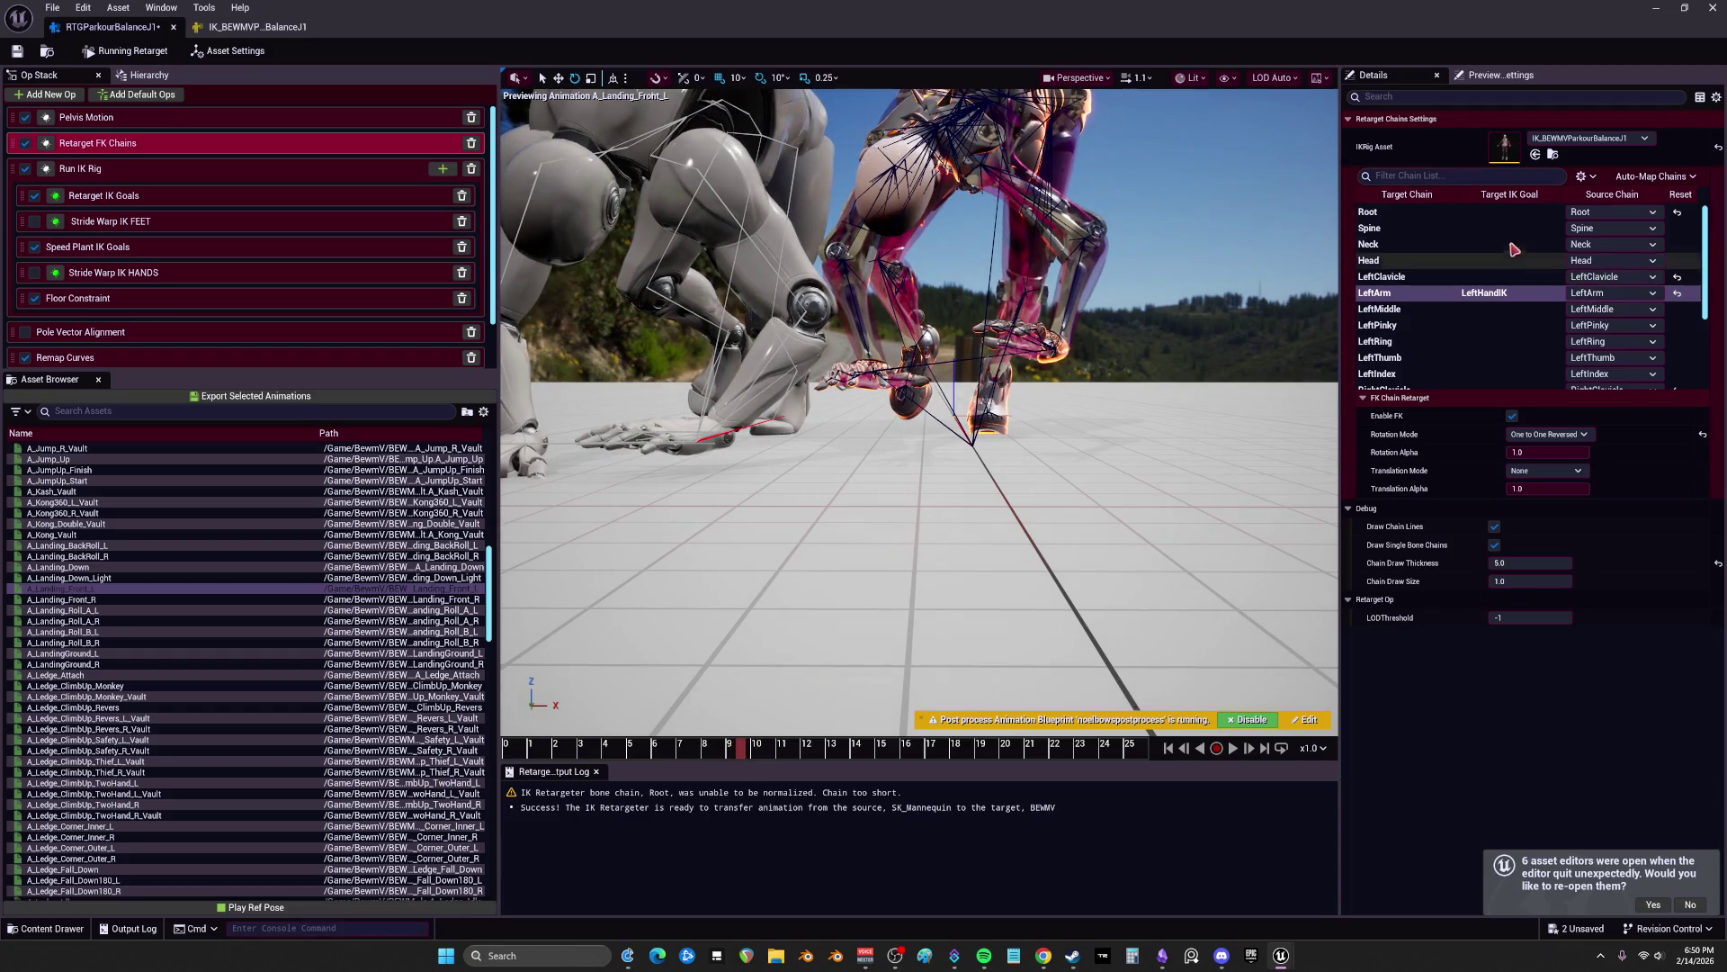
{"action": "left_click", "coordinate": [1546, 470]}
{"action": "left_click", "coordinate": [1540, 489]}
{"action": "left_click", "coordinate": [1546, 471]}
{"action": "left_click", "coordinate": [1545, 507]}
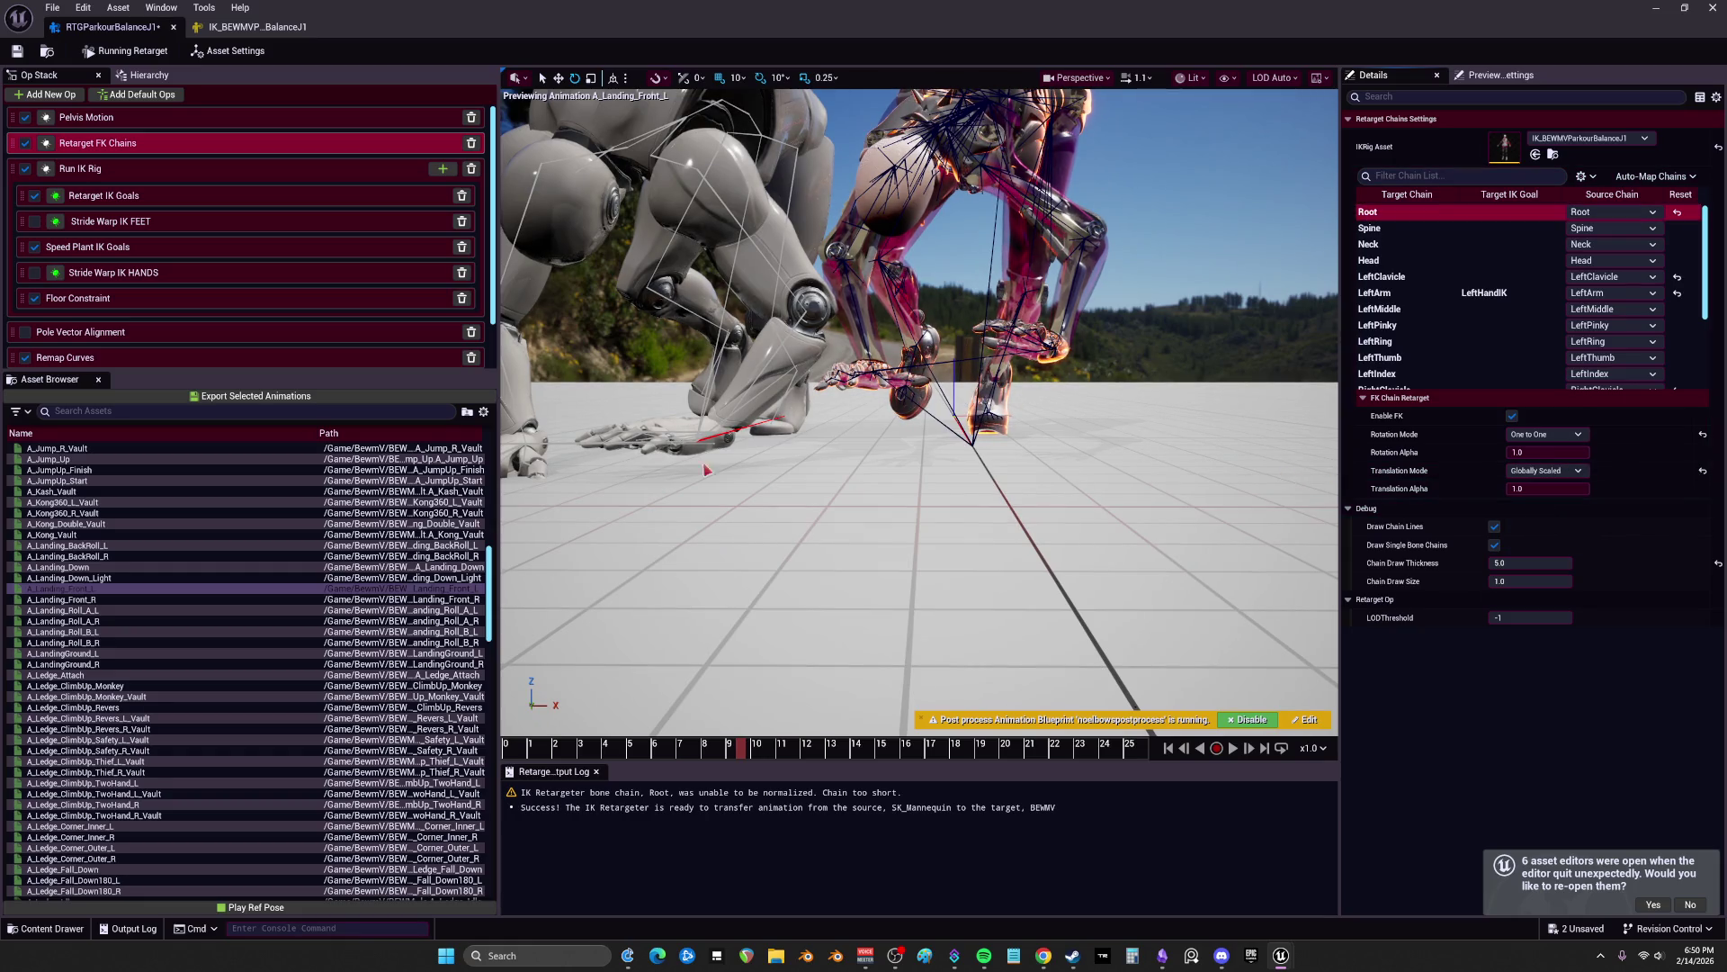
Step: Show the Run IK Rig settings listing the LeftArm, RightArm, RightLeg and LeftLeg goals
{"action": "scroll", "coordinate": [142, 289], "scroll_direction": "down", "scroll_amount": 1}
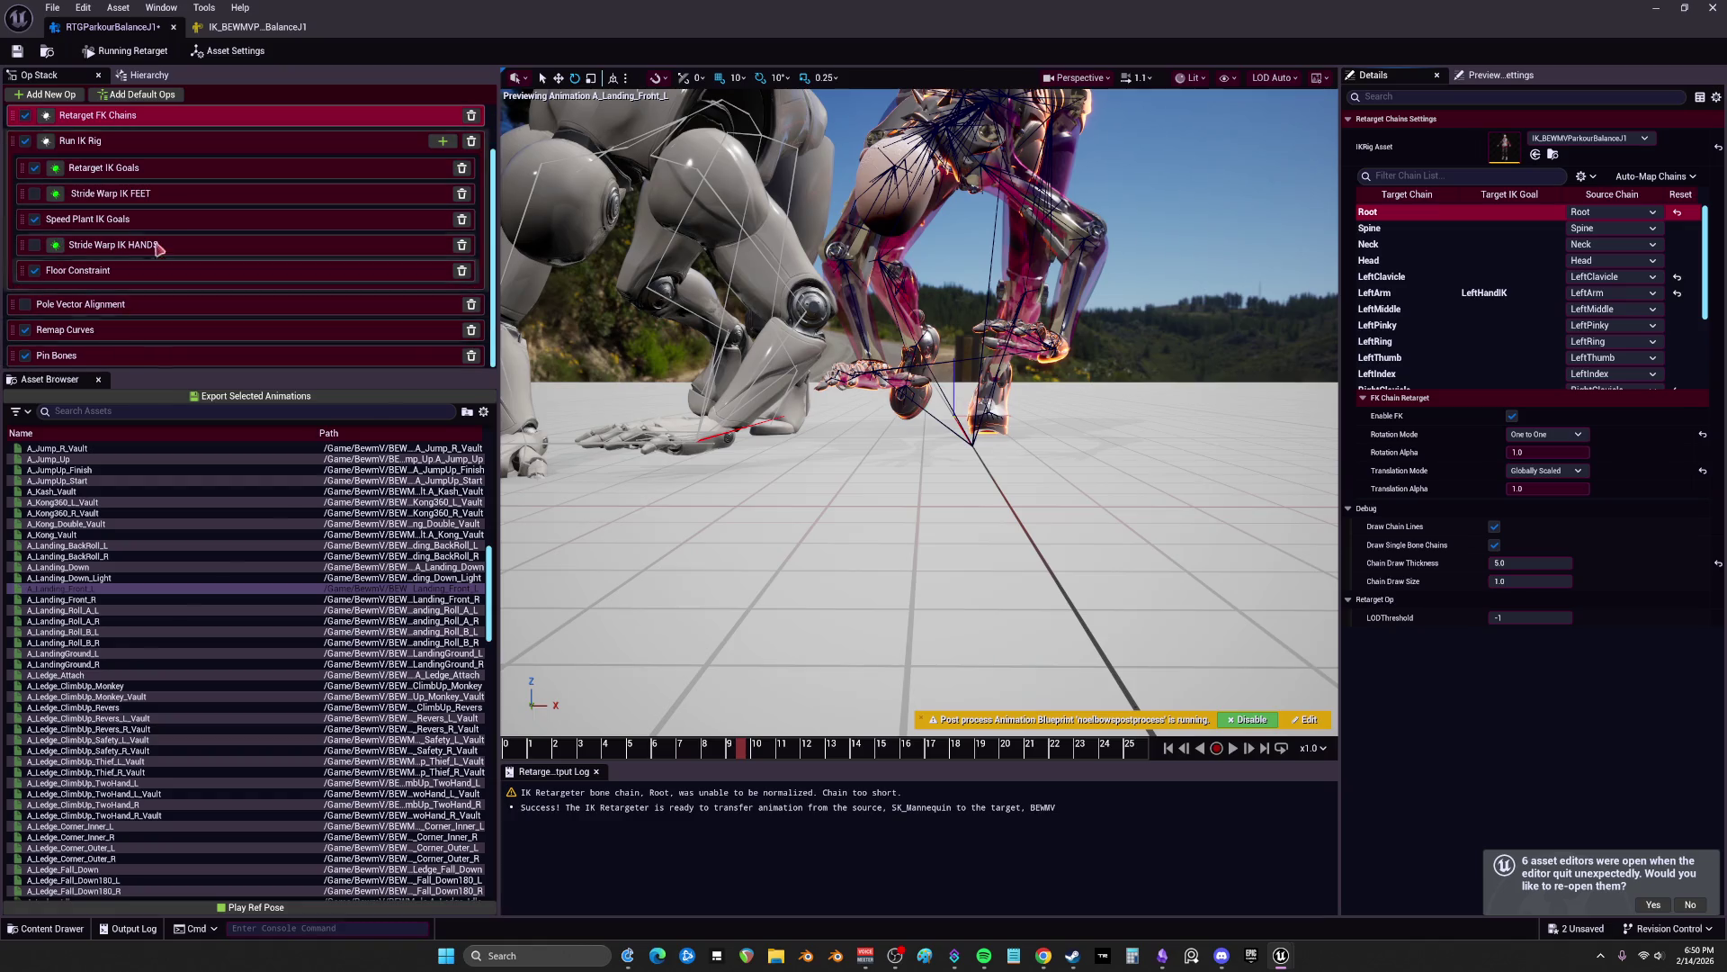
{"action": "scroll", "coordinate": [147, 270], "scroll_direction": "up", "scroll_amount": 1}
{"action": "left_click", "coordinate": [171, 174]}
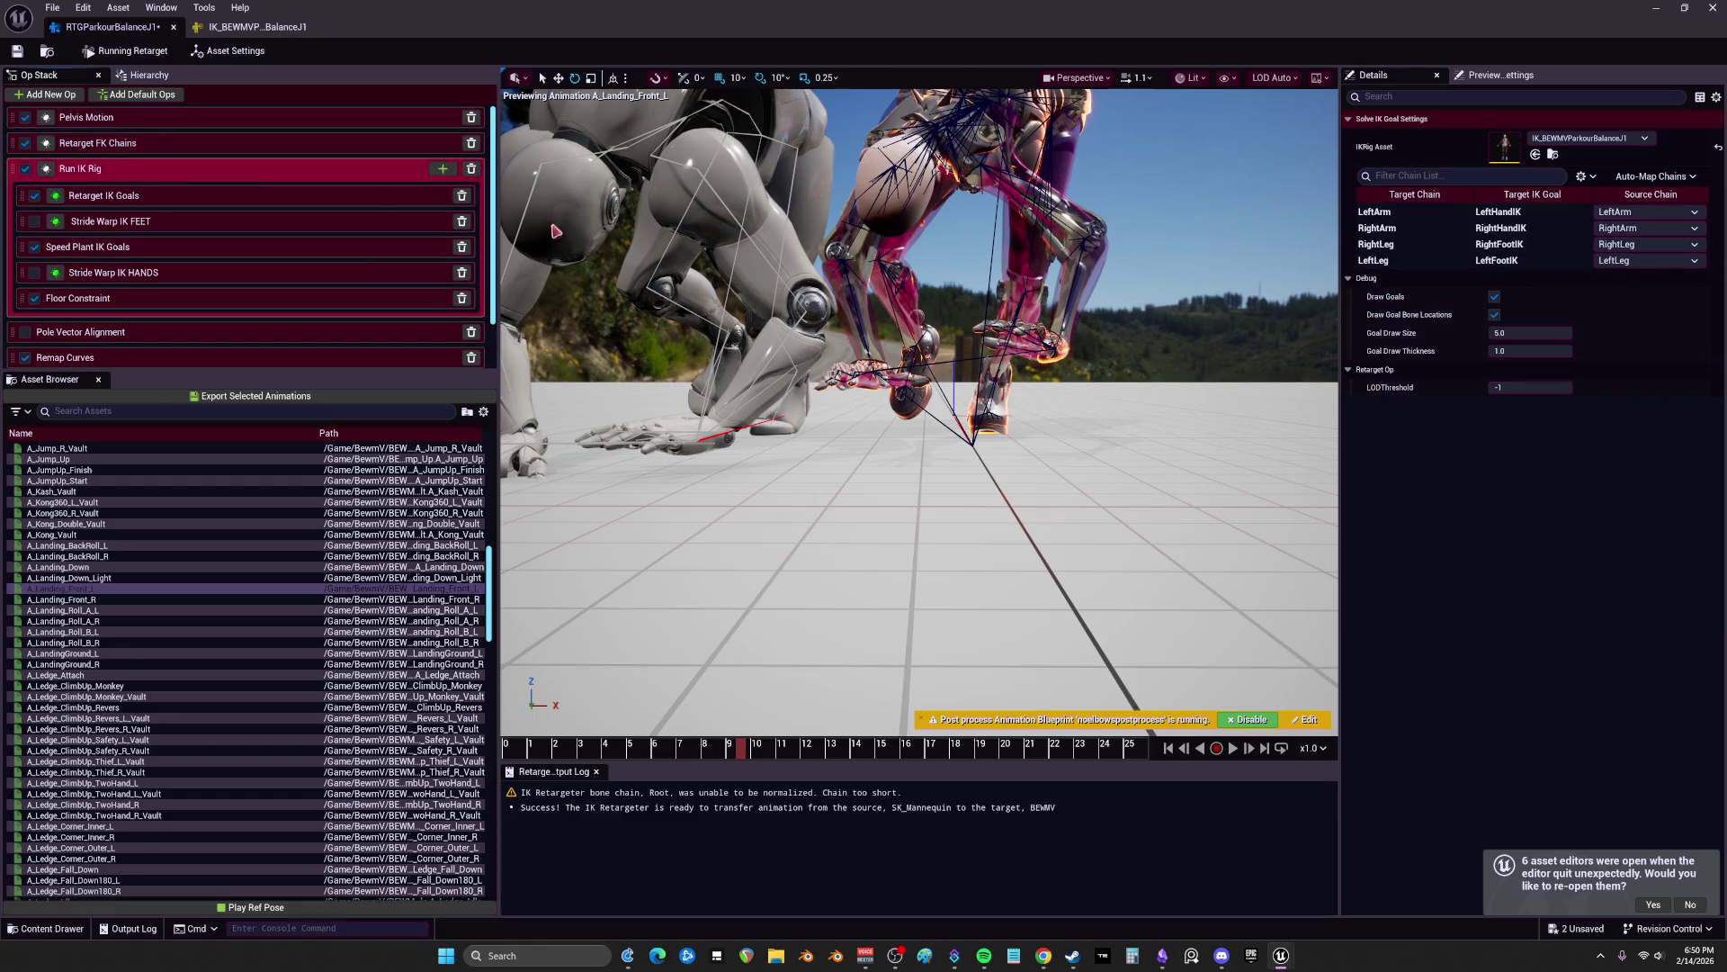
Step: In Retarget IK Goals, edit the RightArm goal's blend to source and apply the pelvis offset to source goals
{"action": "left_click", "coordinate": [232, 191]}
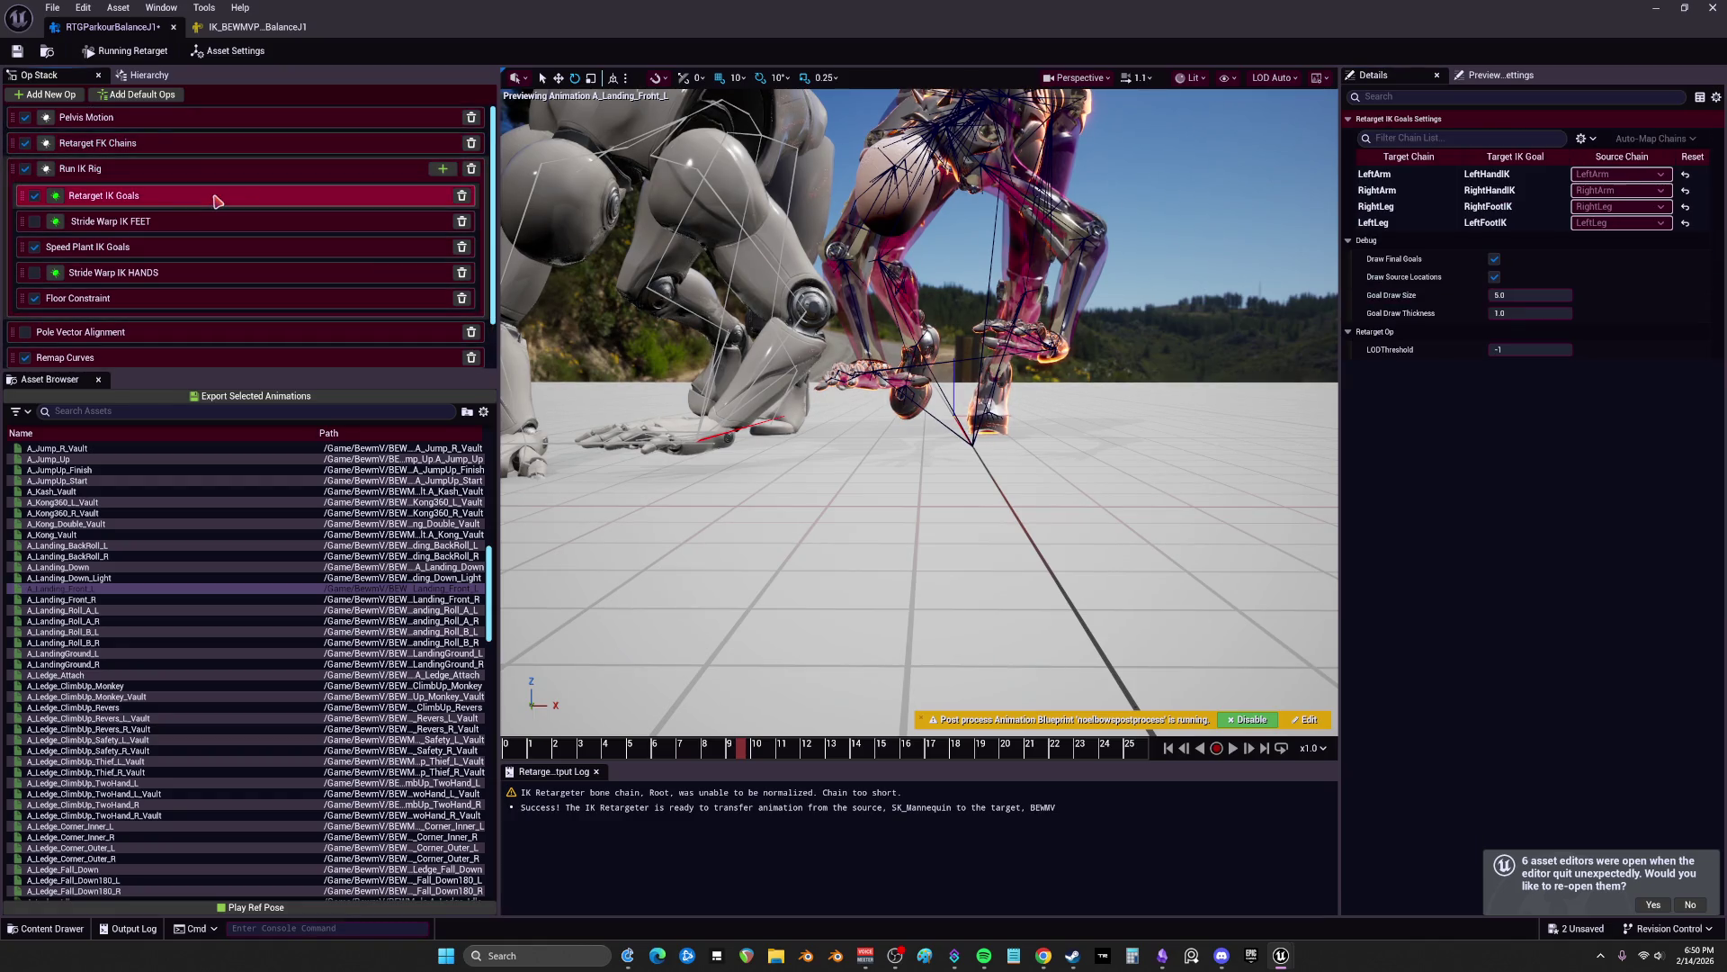
{"action": "left_click", "coordinate": [1484, 192]}
{"action": "left_click", "coordinate": [1495, 205]}
{"action": "left_click", "coordinate": [1494, 190]}
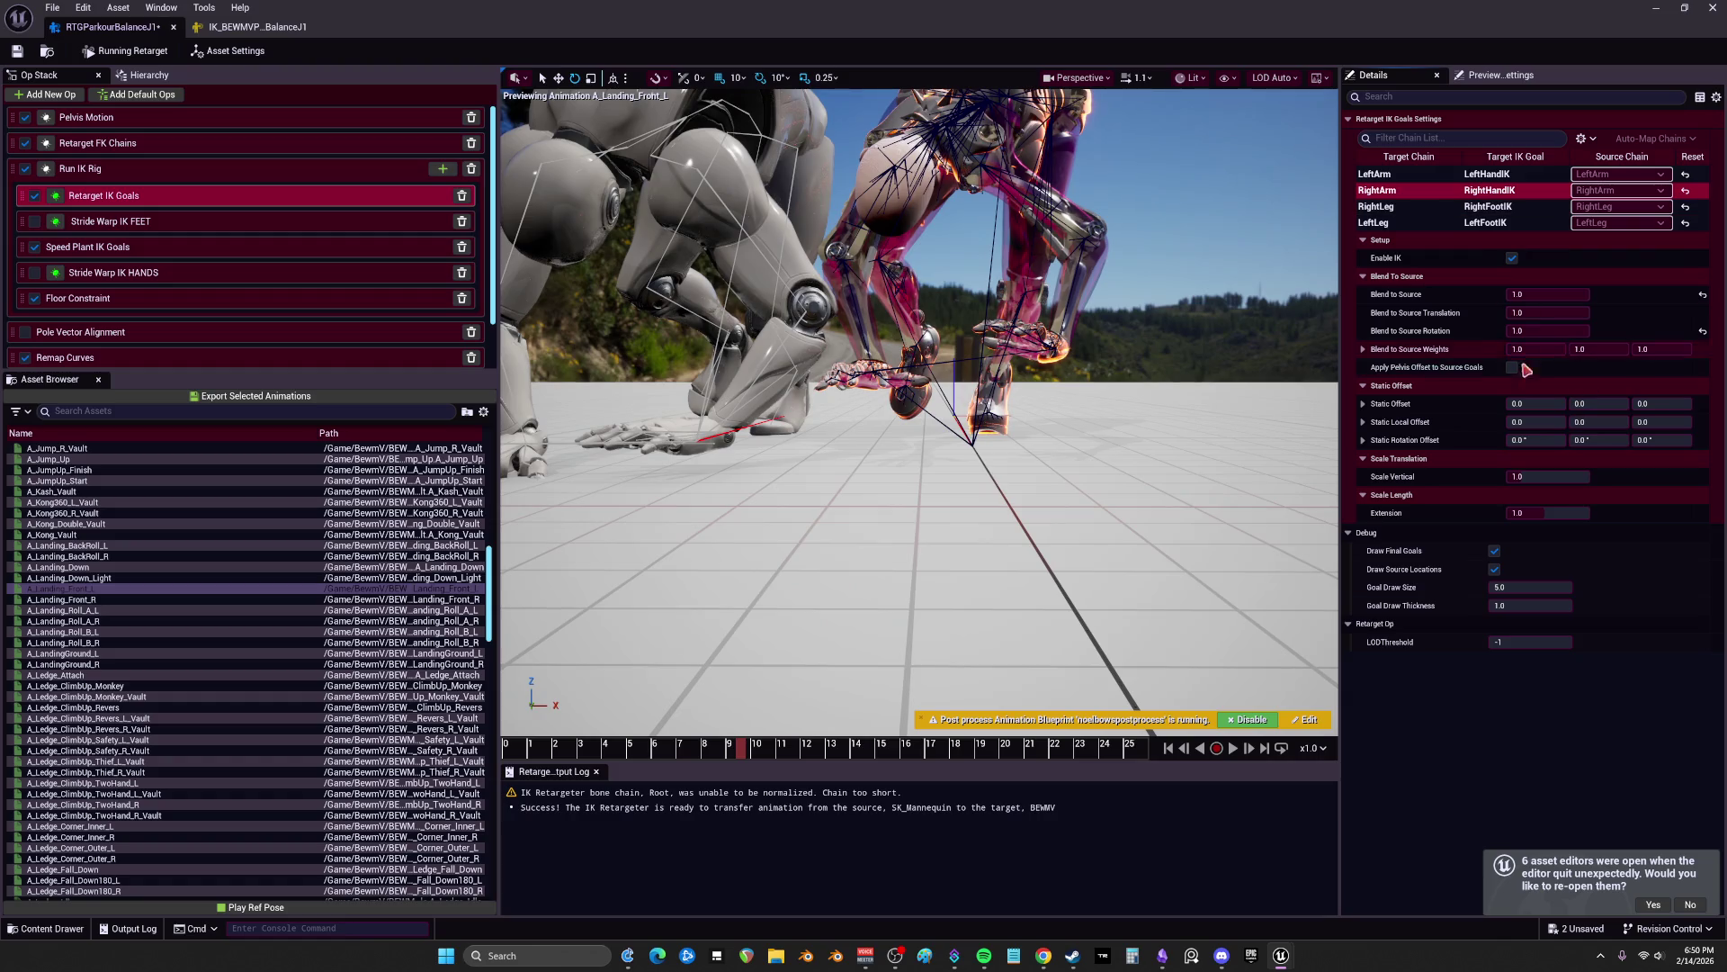
{"action": "key", "text": "Return"}
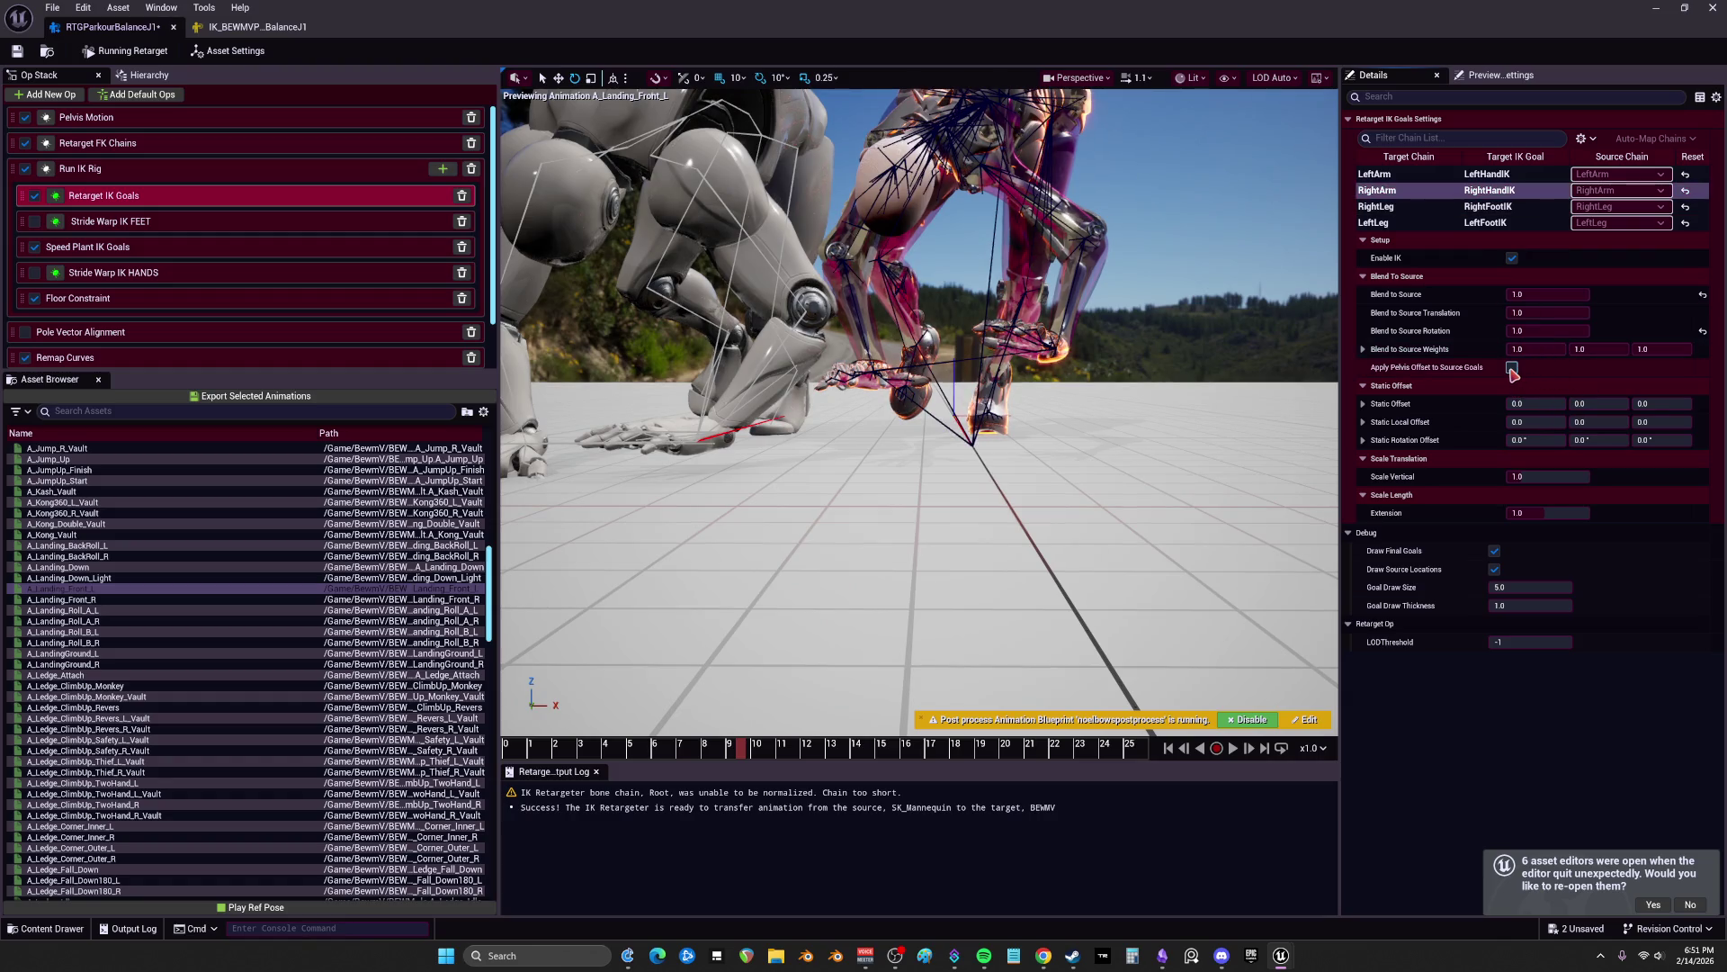
{"action": "left_click", "coordinate": [1512, 369]}
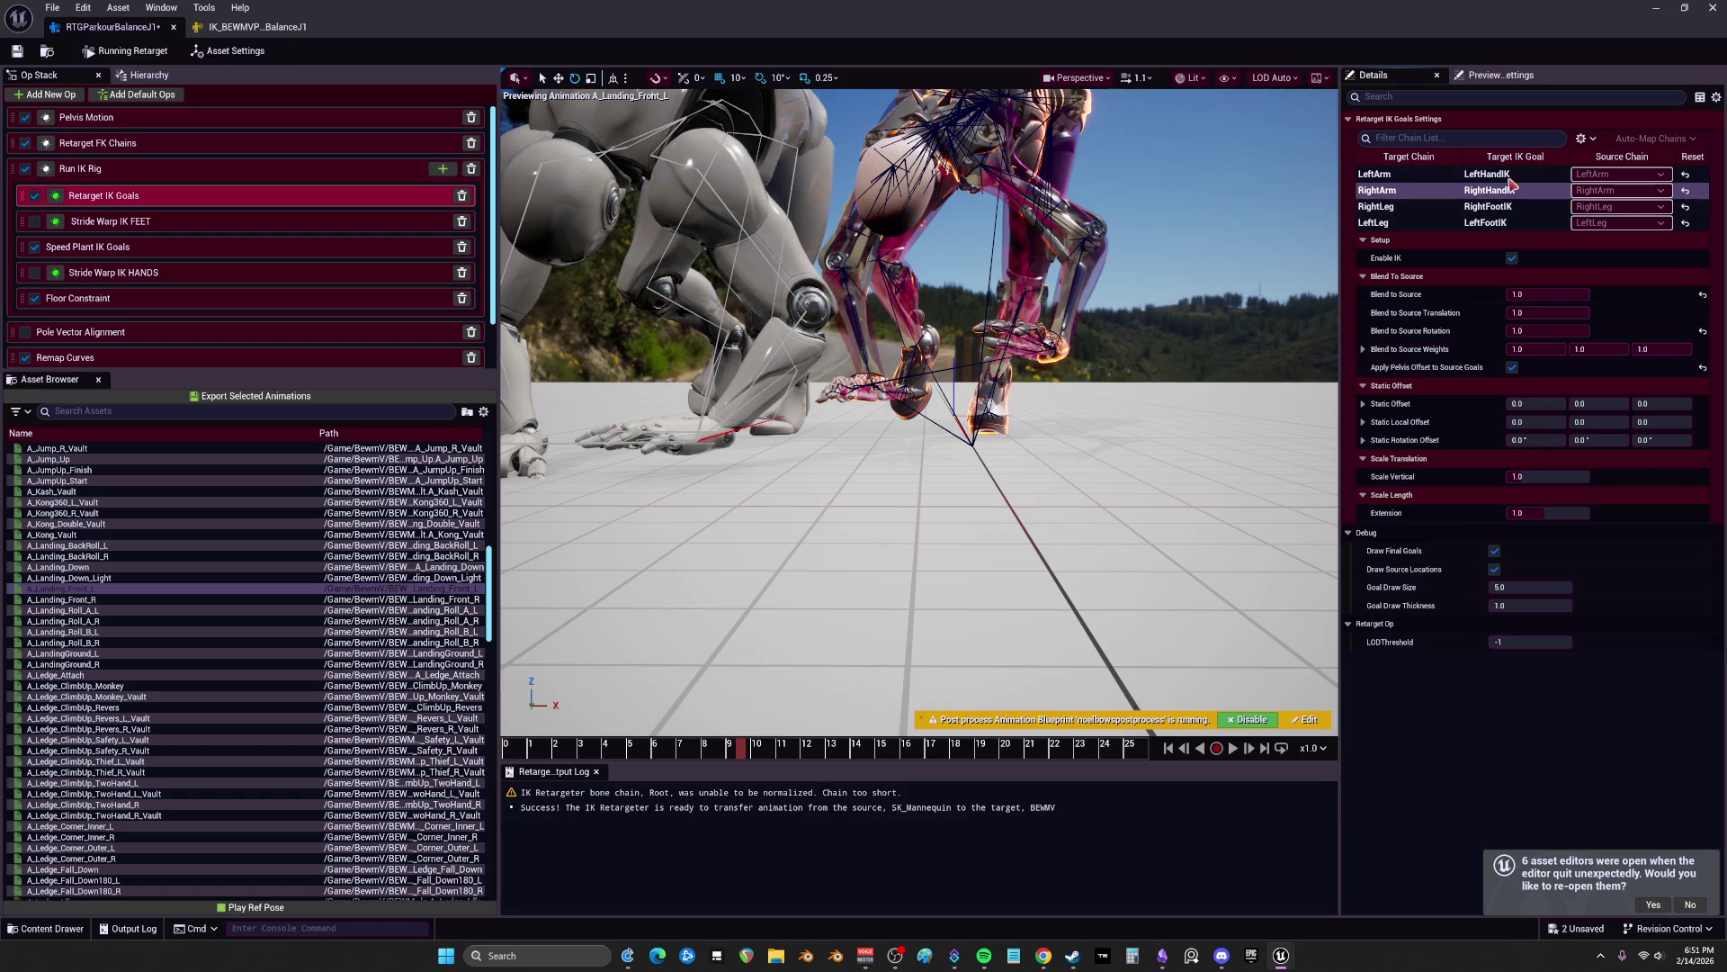
Step: Stop applying the pelvis offset for RightArm and set its Blend to Source to 0.0
{"action": "left_click", "coordinate": [1421, 174]}
{"action": "left_click", "coordinate": [1547, 330]}
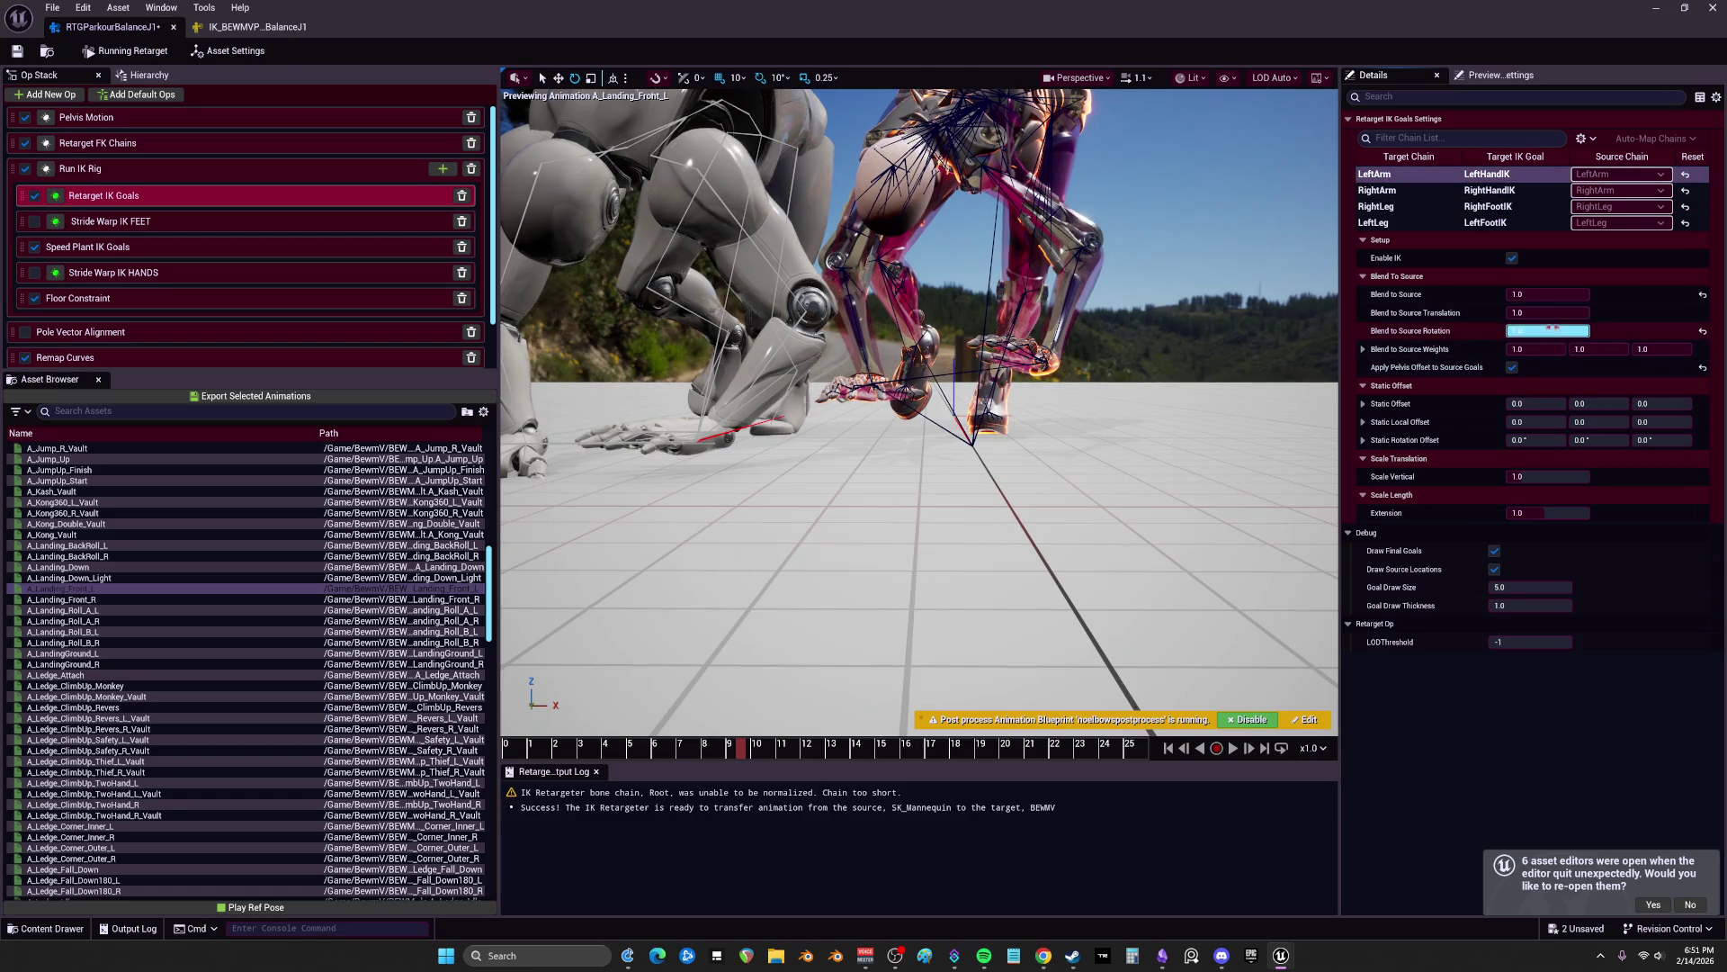
{"action": "left_click", "coordinate": [1503, 190]}
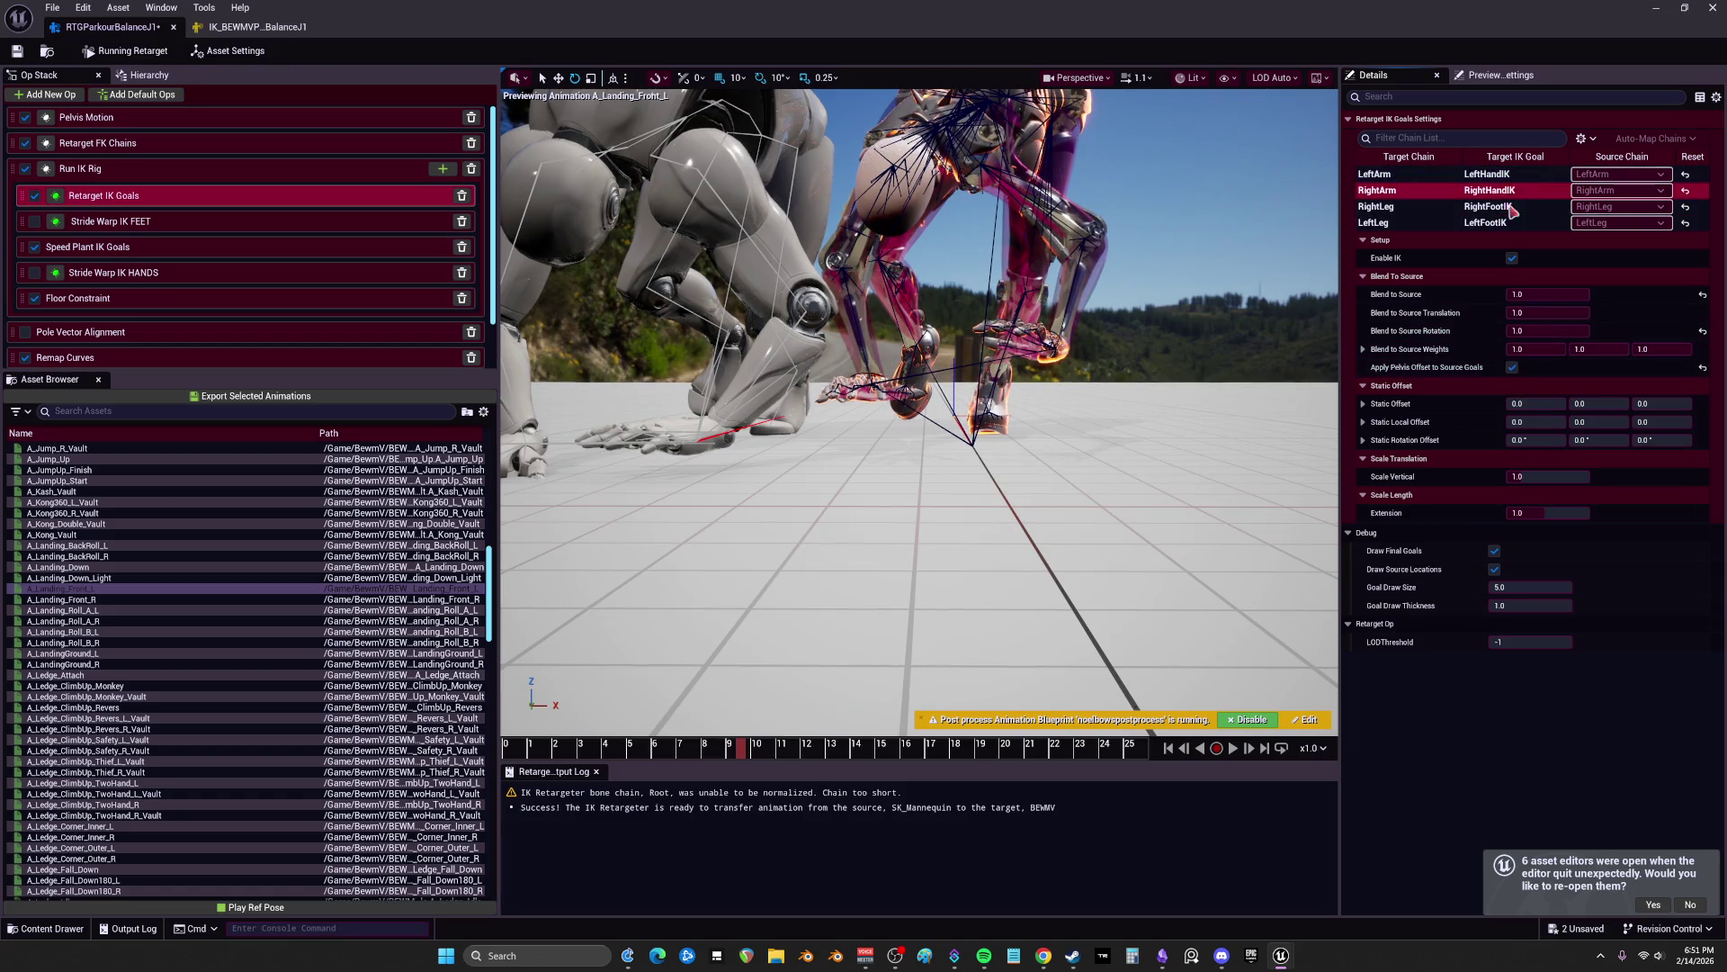
{"action": "left_click", "coordinate": [1512, 368]}
{"action": "left_click", "coordinate": [1548, 294]}
{"action": "type", "text": "0"}
{"action": "key", "text": "Return"}
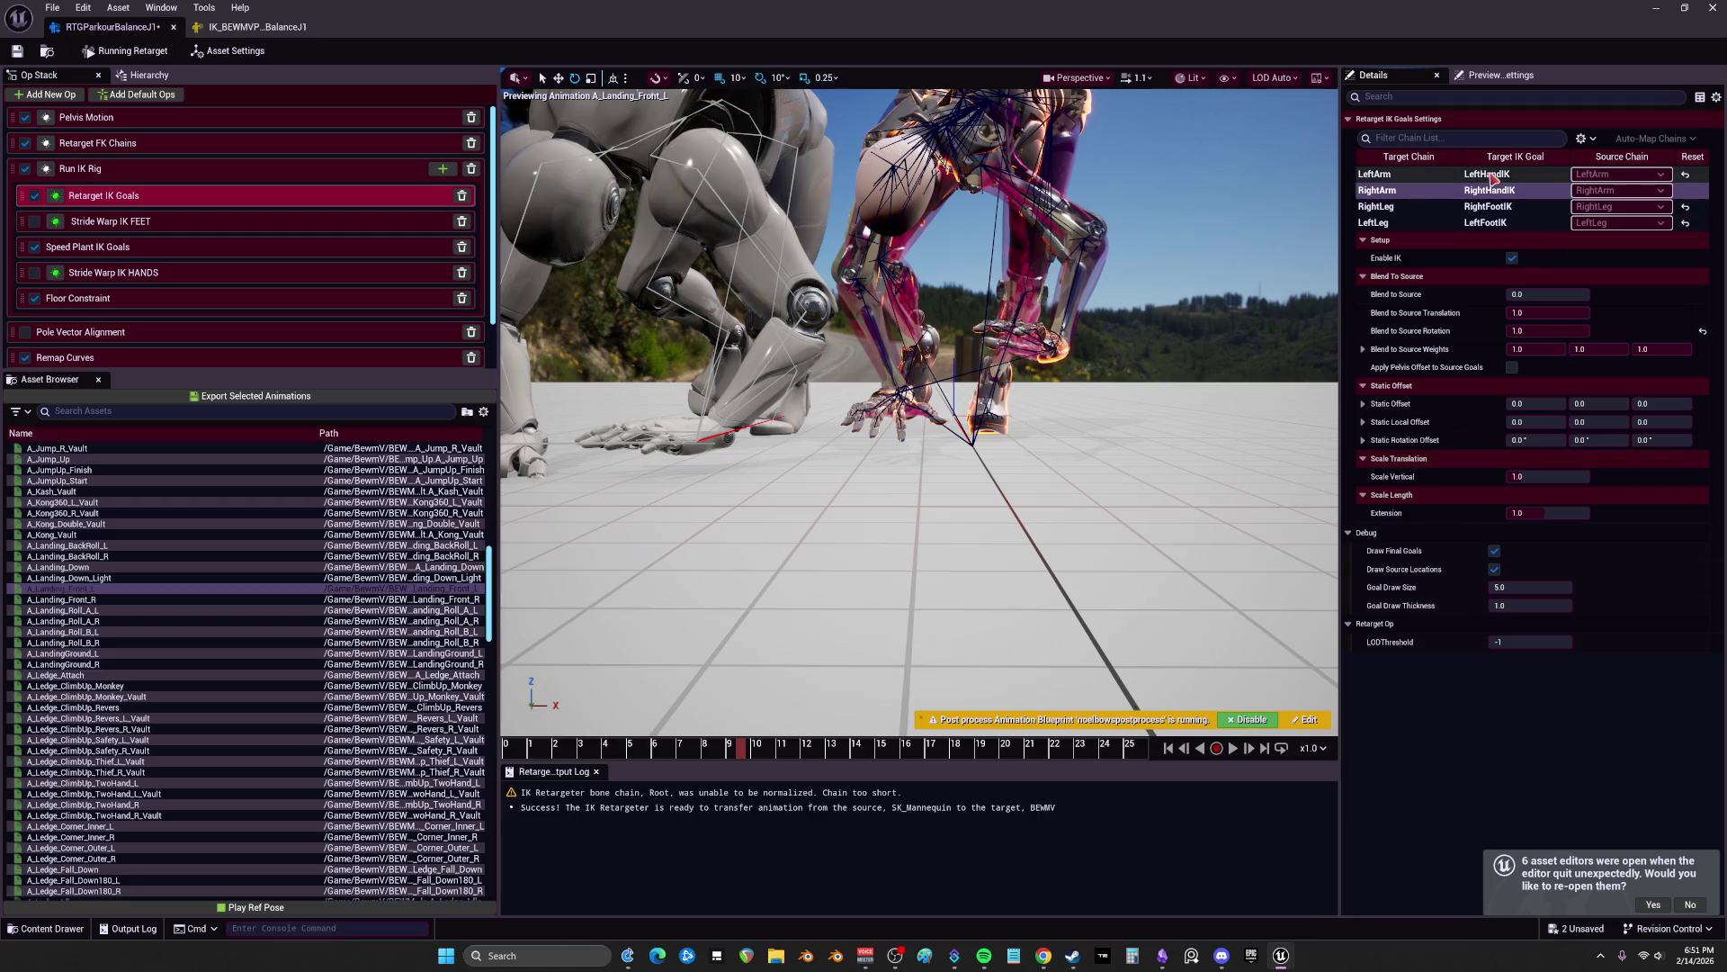
Step: Set the LeftArm IK goal's Extension to 1.0
{"action": "left_click", "coordinate": [1492, 177]}
{"action": "left_click_drag", "start_coordinate": [1282, 480], "coordinate": [1282, 480]}
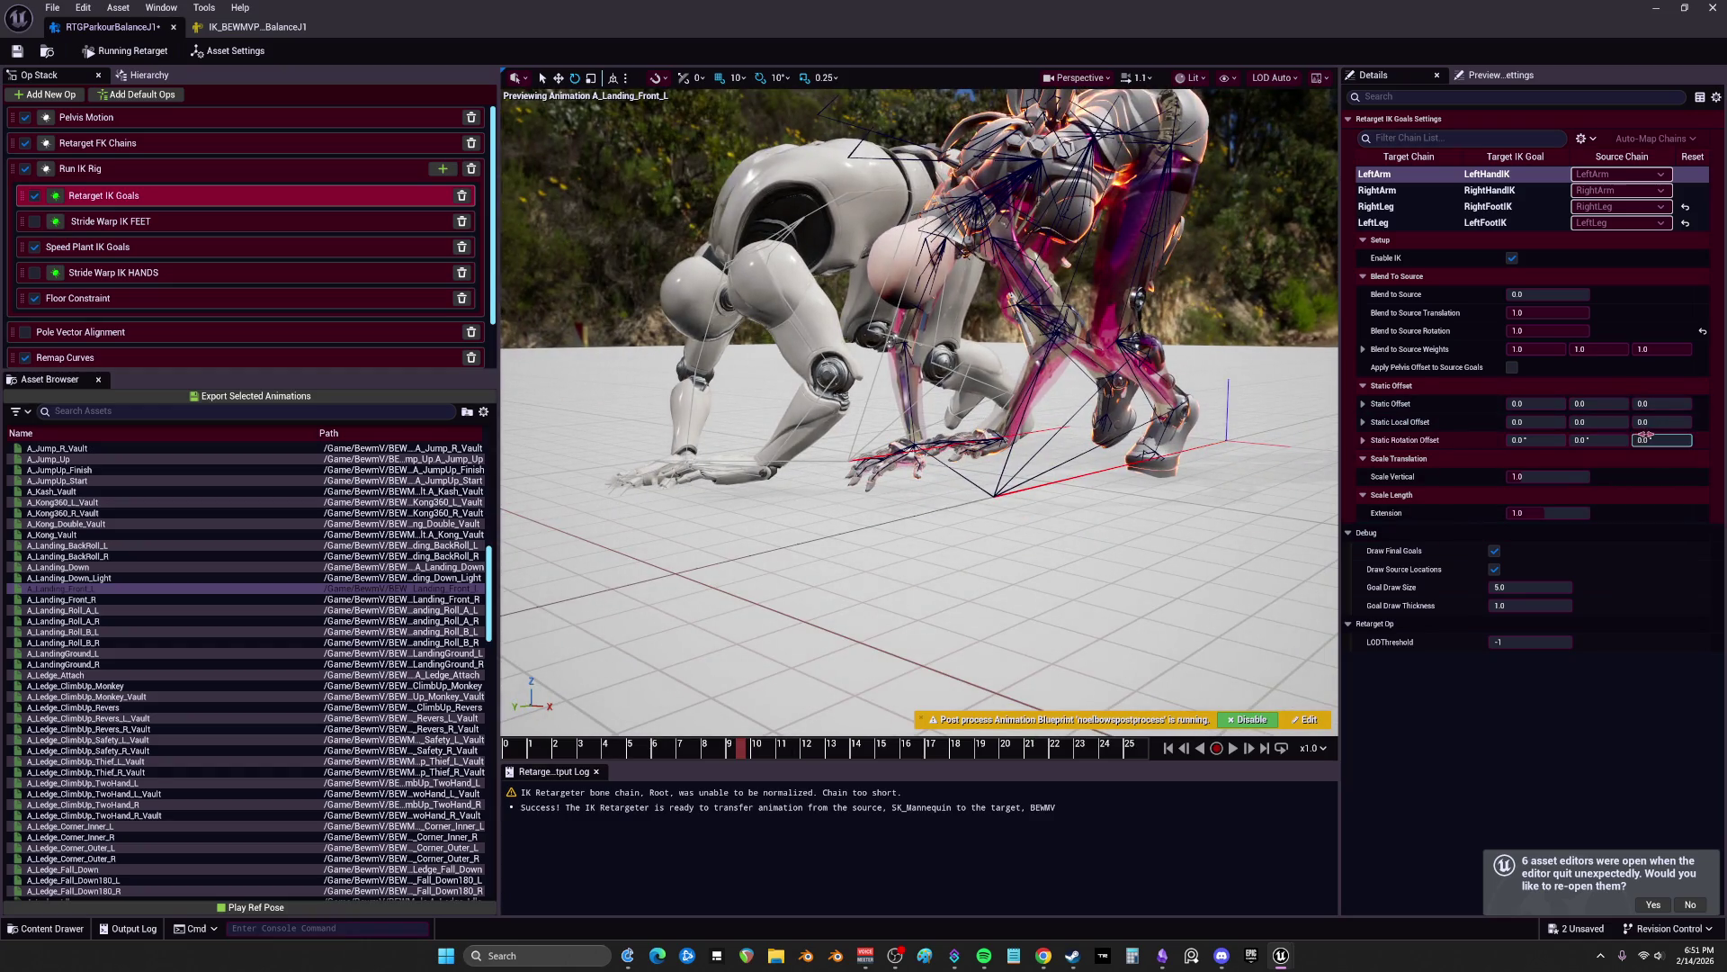
{"action": "left_click", "coordinate": [1548, 513]}
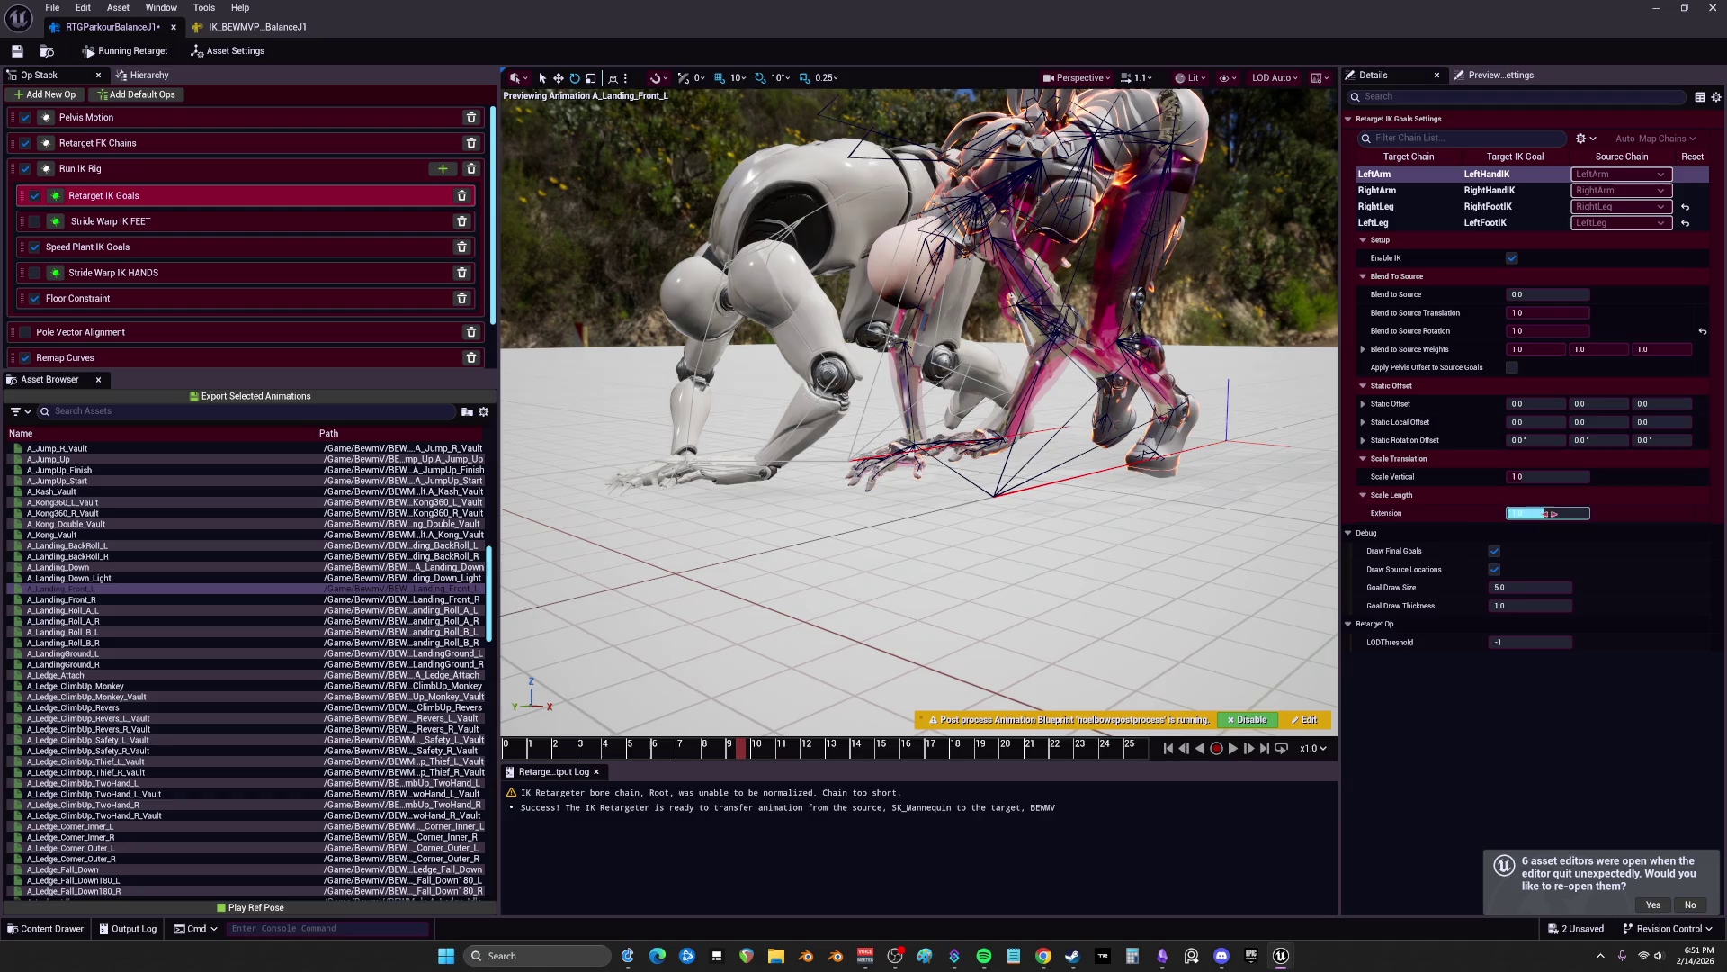
{"action": "type", "text": "0.111147"}
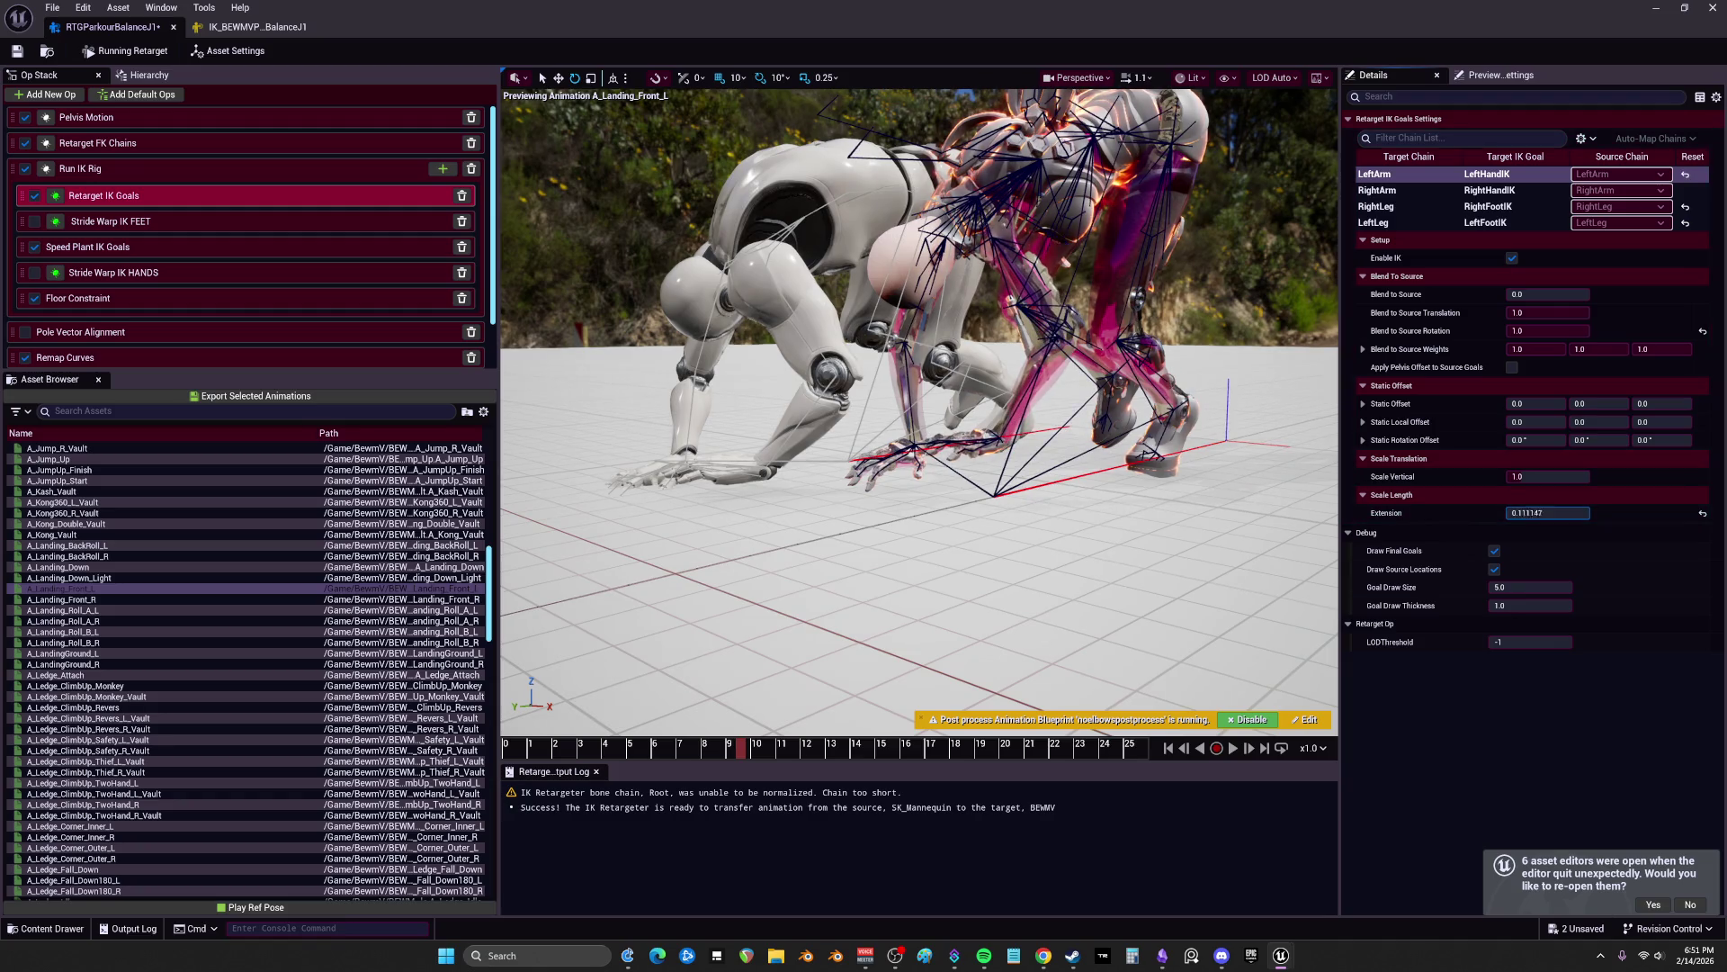
{"action": "type", "text": "2.0"}
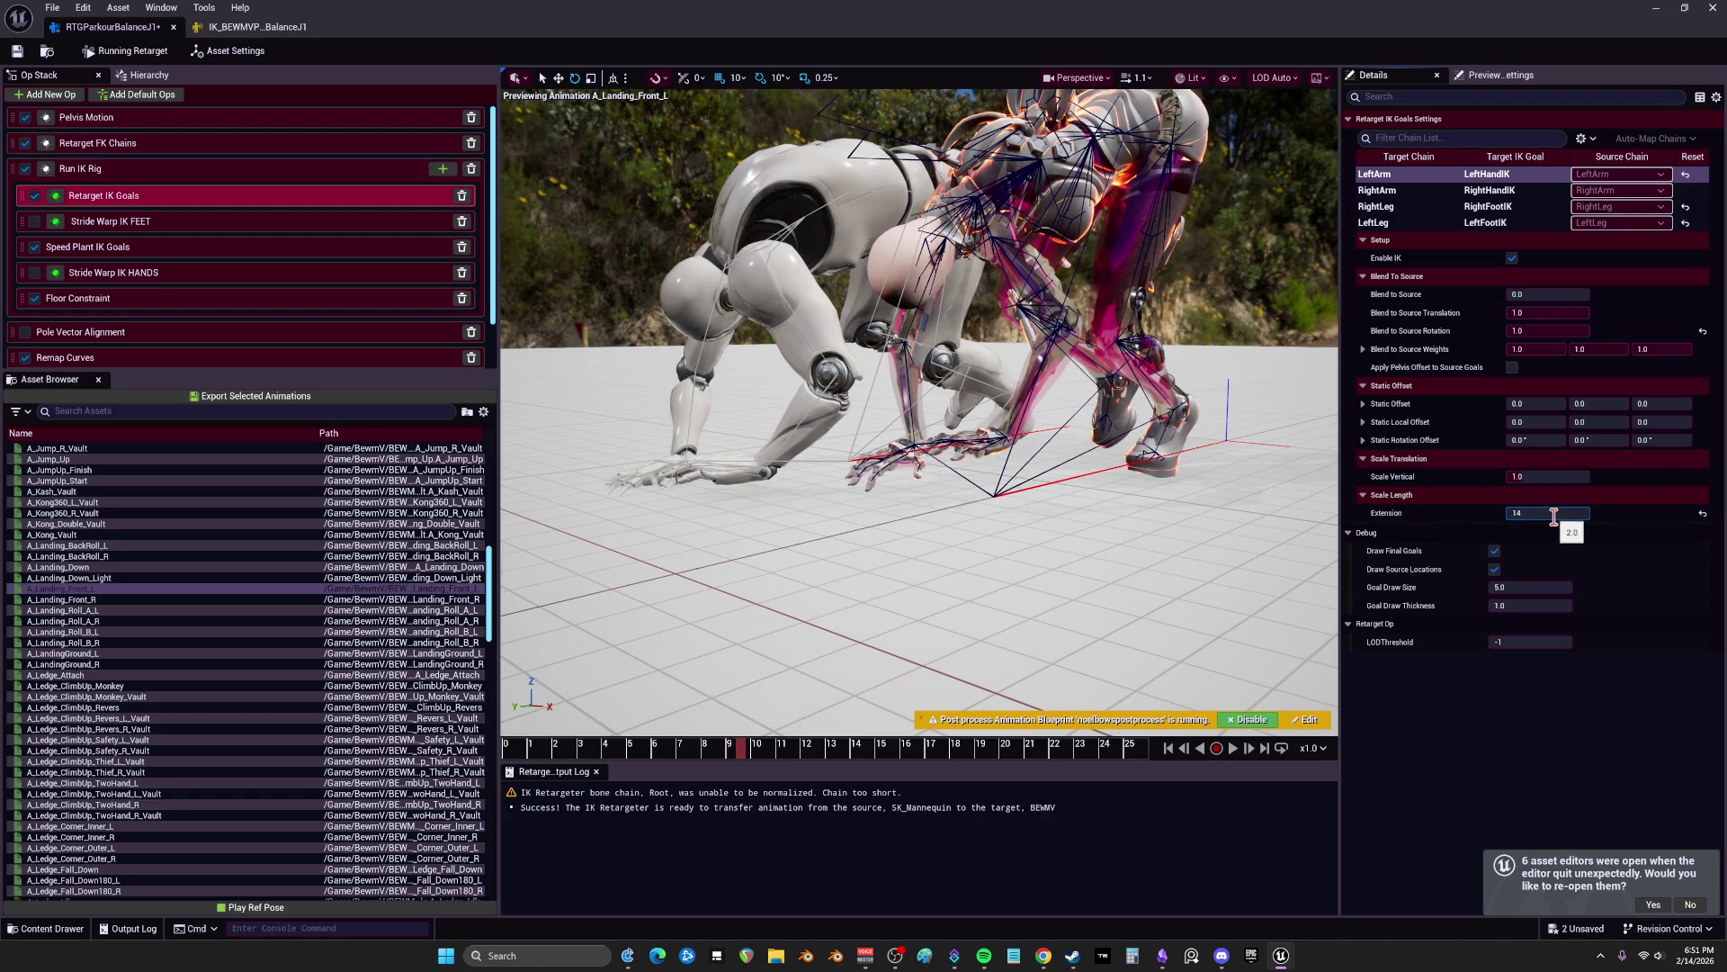
{"action": "type", "text": "0"}
{"action": "key", "text": "Return"}
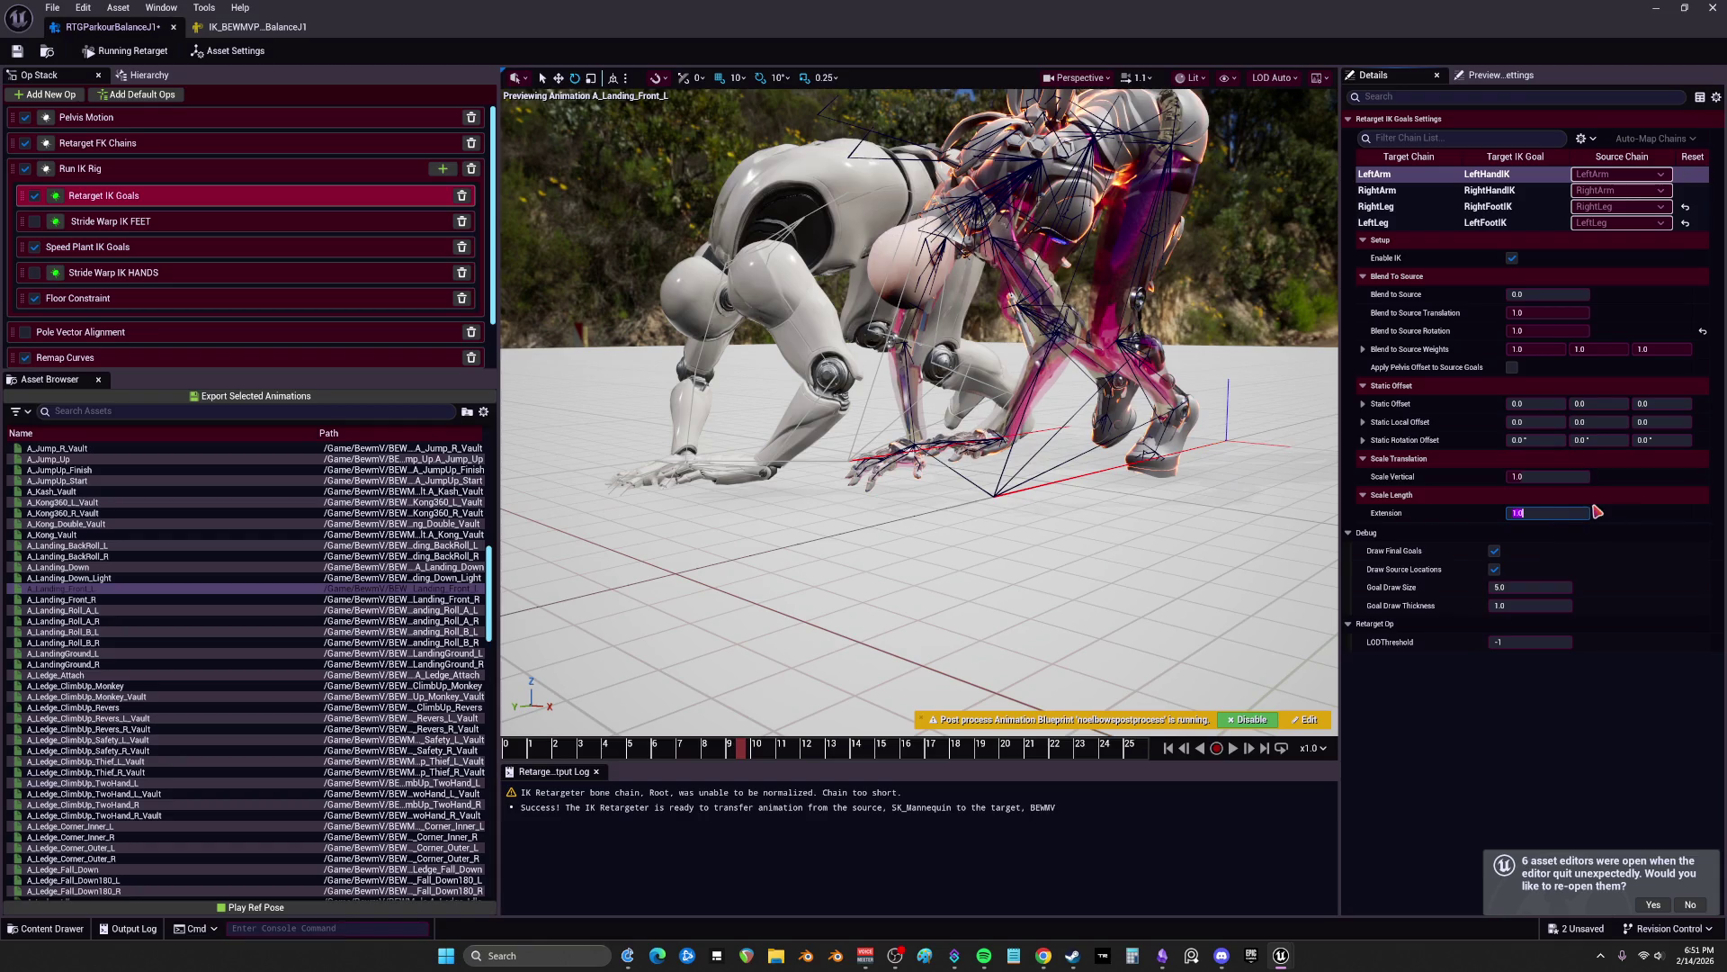
Step: Reset the LeftArm goal's static offsets to zero
{"action": "scroll", "coordinate": [131, 311], "scroll_direction": "down", "scroll_amount": 1}
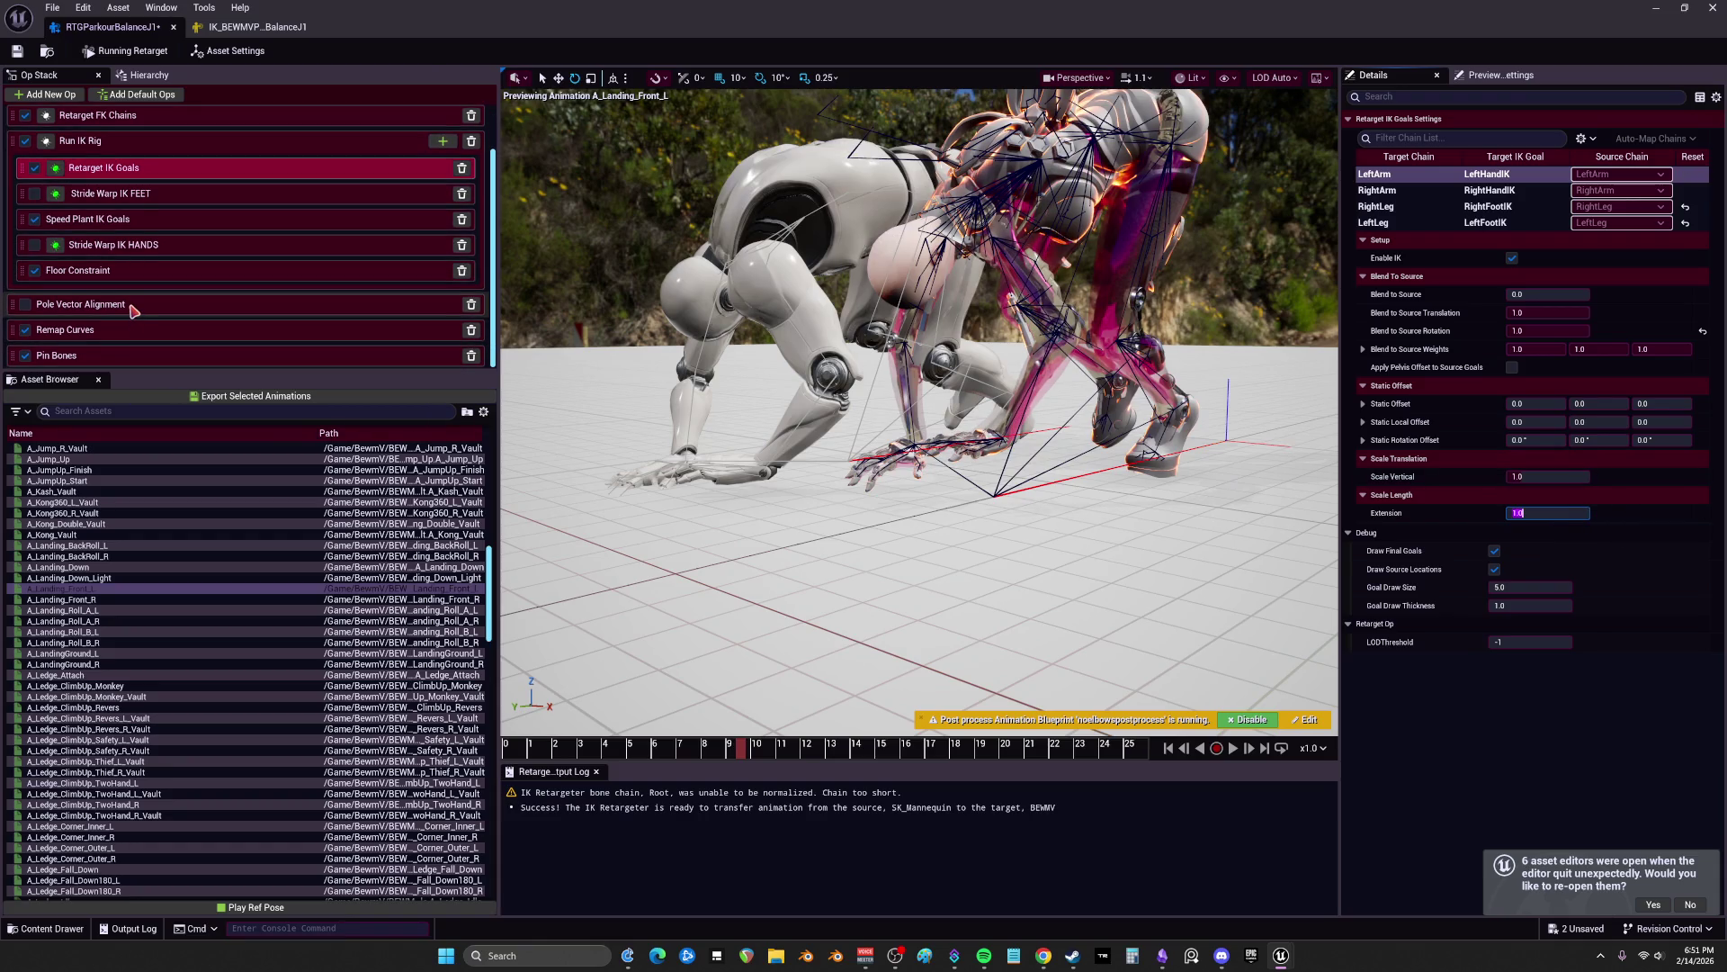
{"action": "scroll", "coordinate": [273, 260], "scroll_direction": "up", "scroll_amount": 1}
{"action": "left_click", "coordinate": [1549, 313]}
{"action": "mouse_move", "coordinate": [1658, 399]}
{"action": "left_mouse_down"}
{"action": "mouse_move", "coordinate": [1673, 403]}
{"action": "mouse_move", "coordinate": [1646, 422]}
{"action": "mouse_move", "coordinate": [1663, 422]}
{"action": "mouse_move", "coordinate": [1522, 422]}
{"action": "left_mouse_up"}
{"action": "left_click", "coordinate": [1703, 422]}
{"action": "left_click", "coordinate": [1703, 404]}
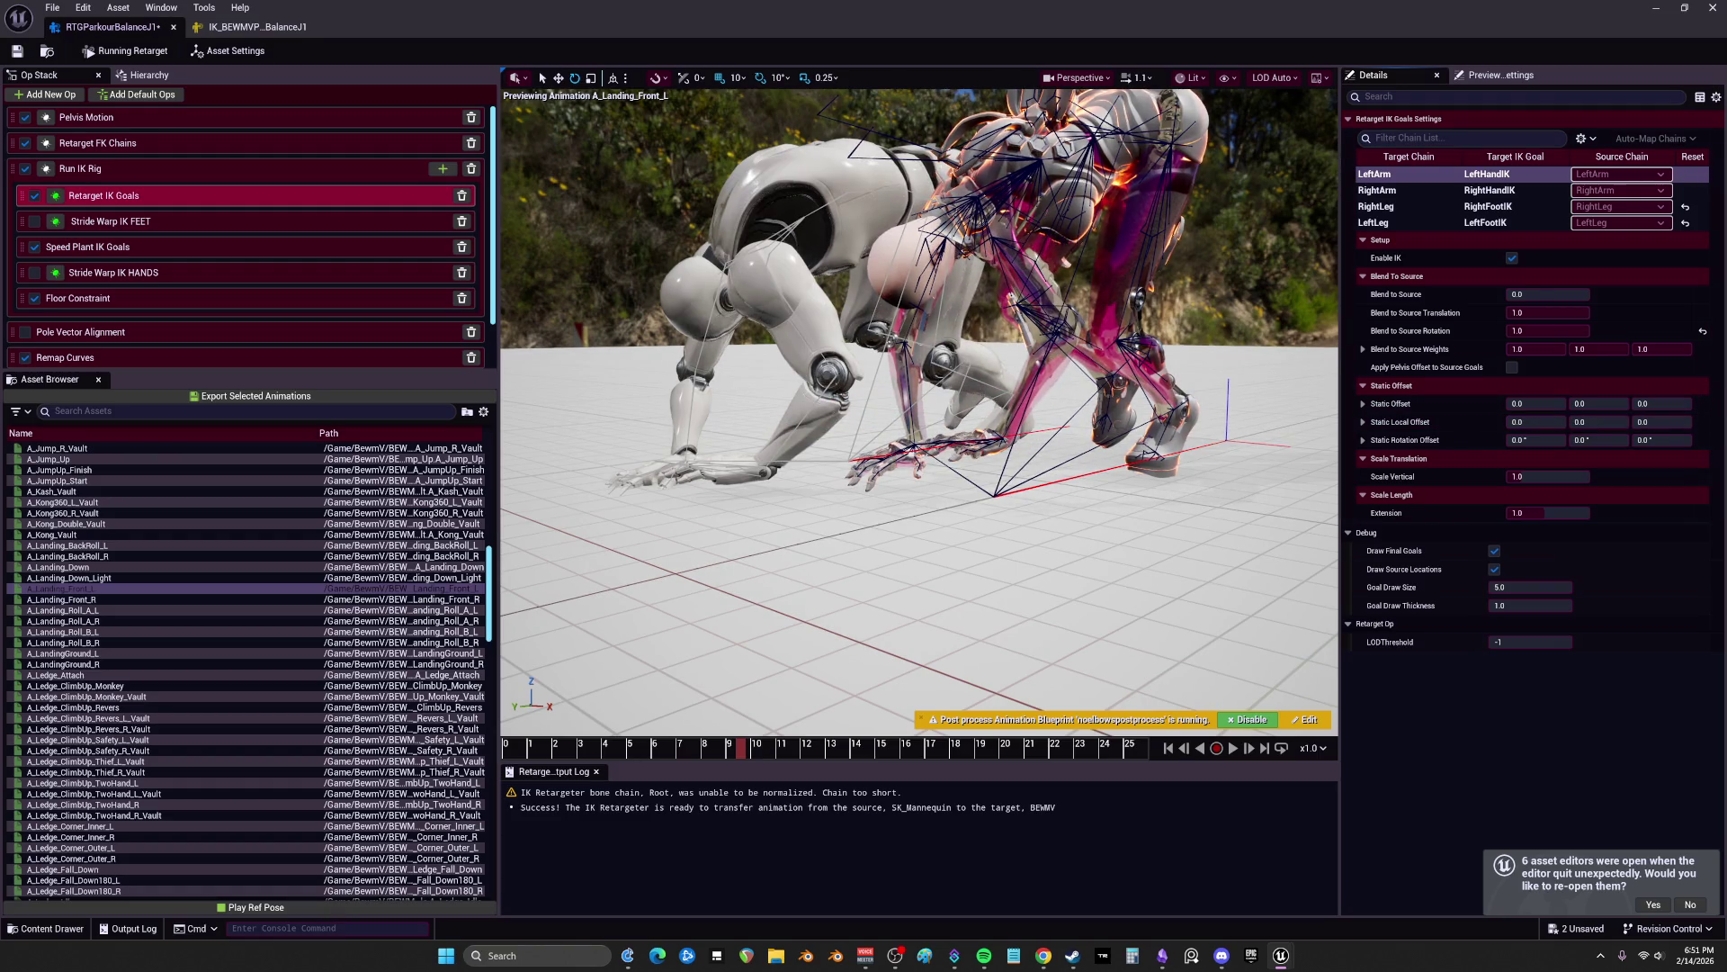
Step: Set Blend to Source to 1.0 on both arm goals, then zero the Pelvis Motion global Z offset
{"action": "left_click_drag", "start_coordinate": [1512, 294], "coordinate": [1527, 295]}
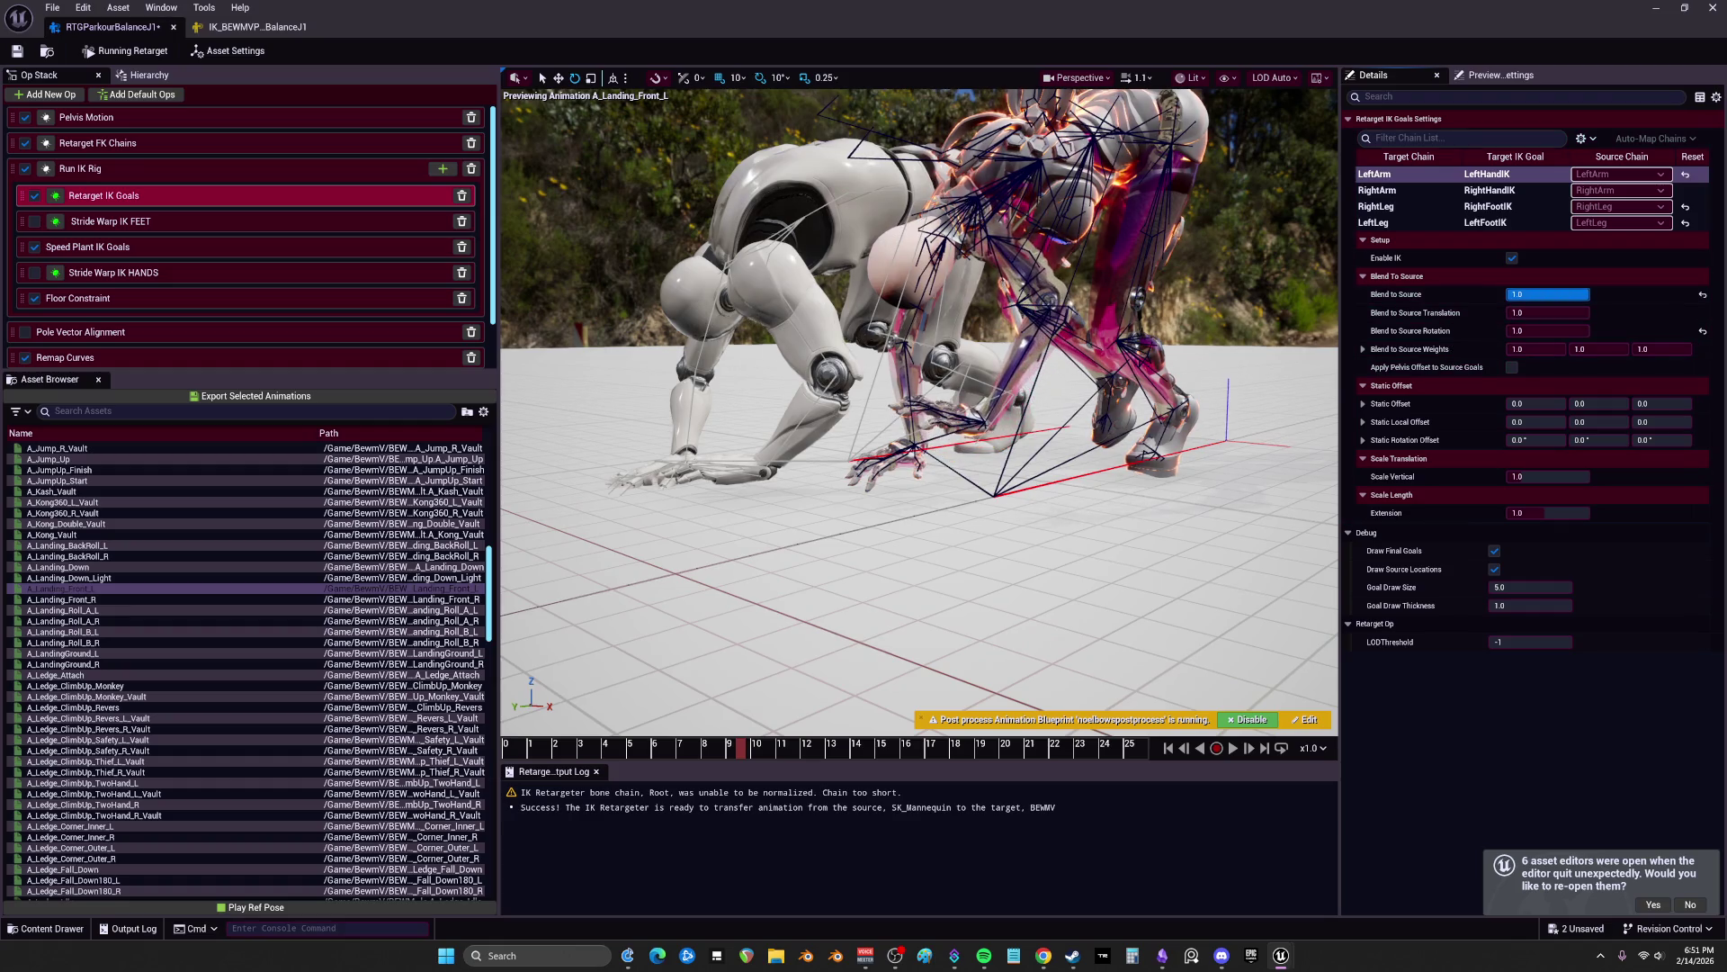
{"action": "left_click", "coordinate": [1485, 190]}
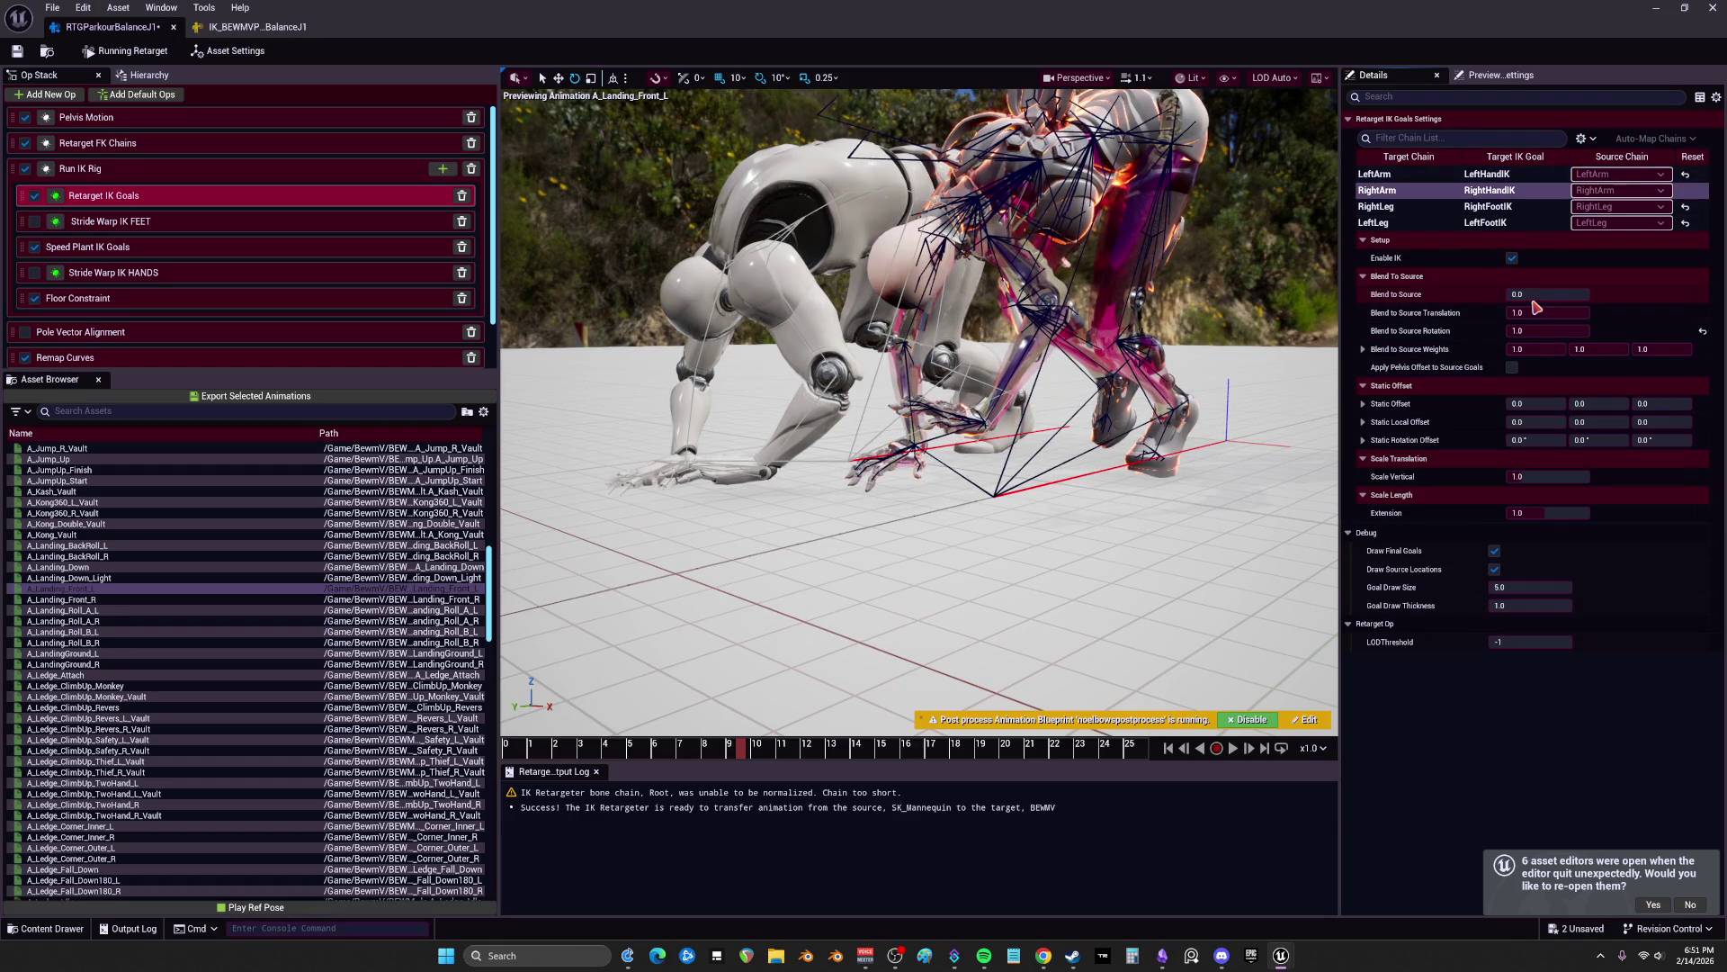
{"action": "left_click_drag", "start_coordinate": [1529, 295], "coordinate": [1590, 295]}
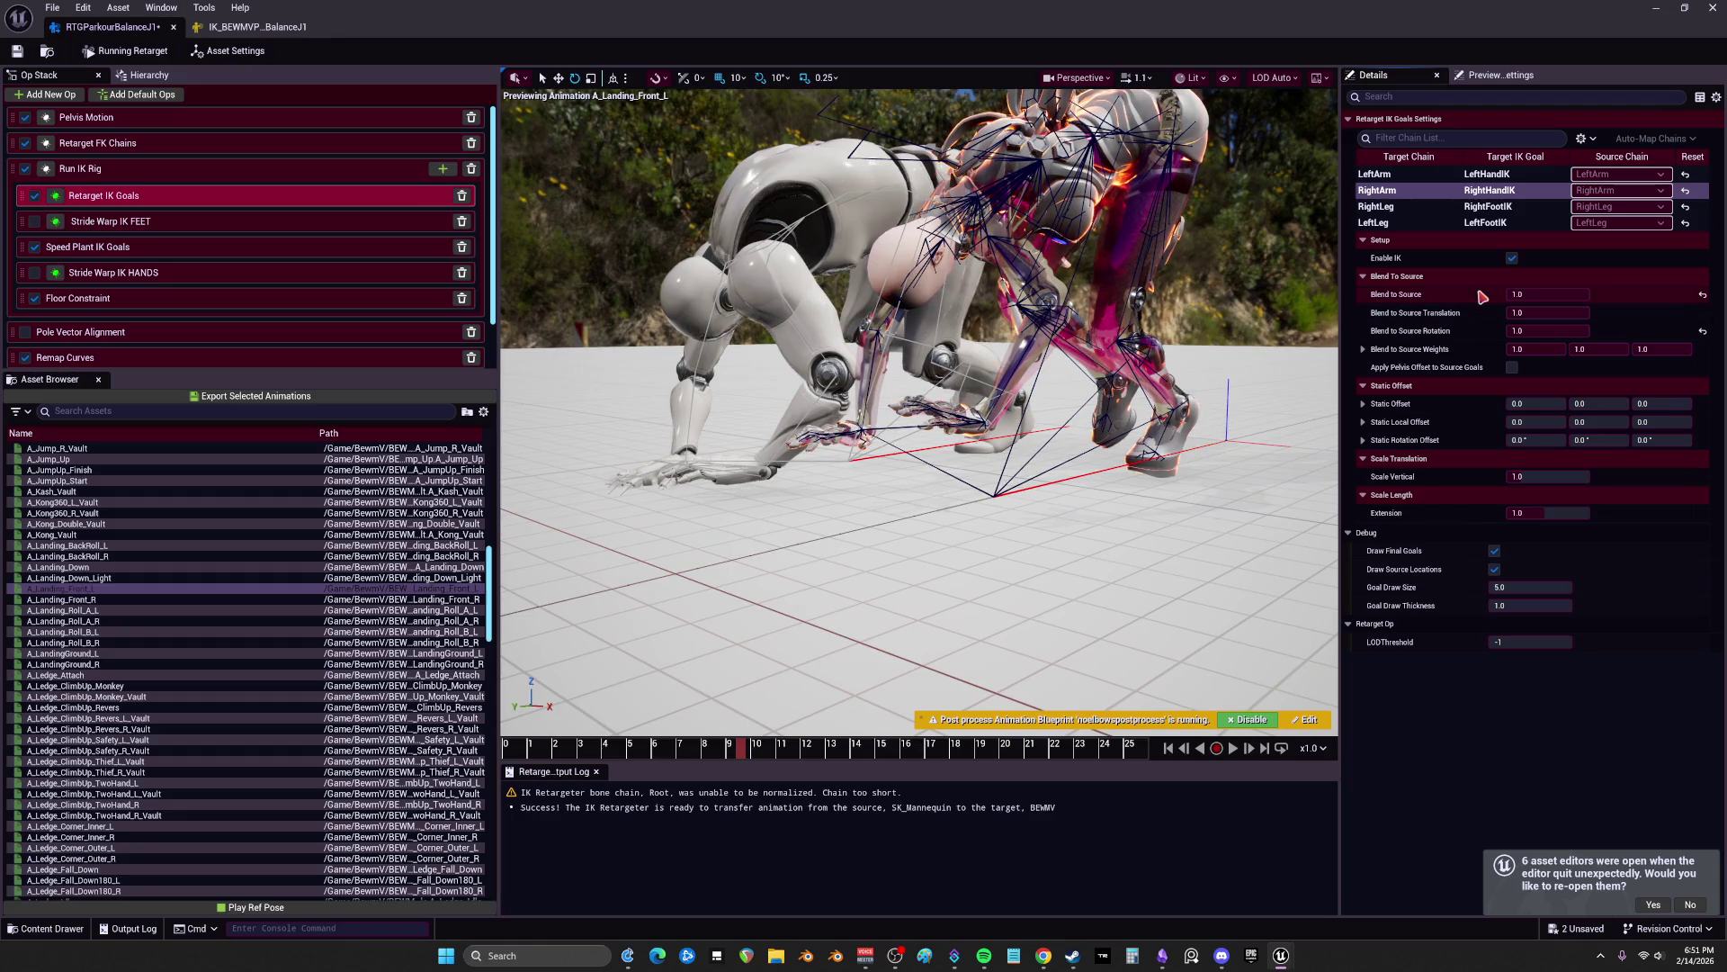
{"action": "left_click", "coordinate": [310, 120]}
{"action": "left_click", "coordinate": [1720, 376]}
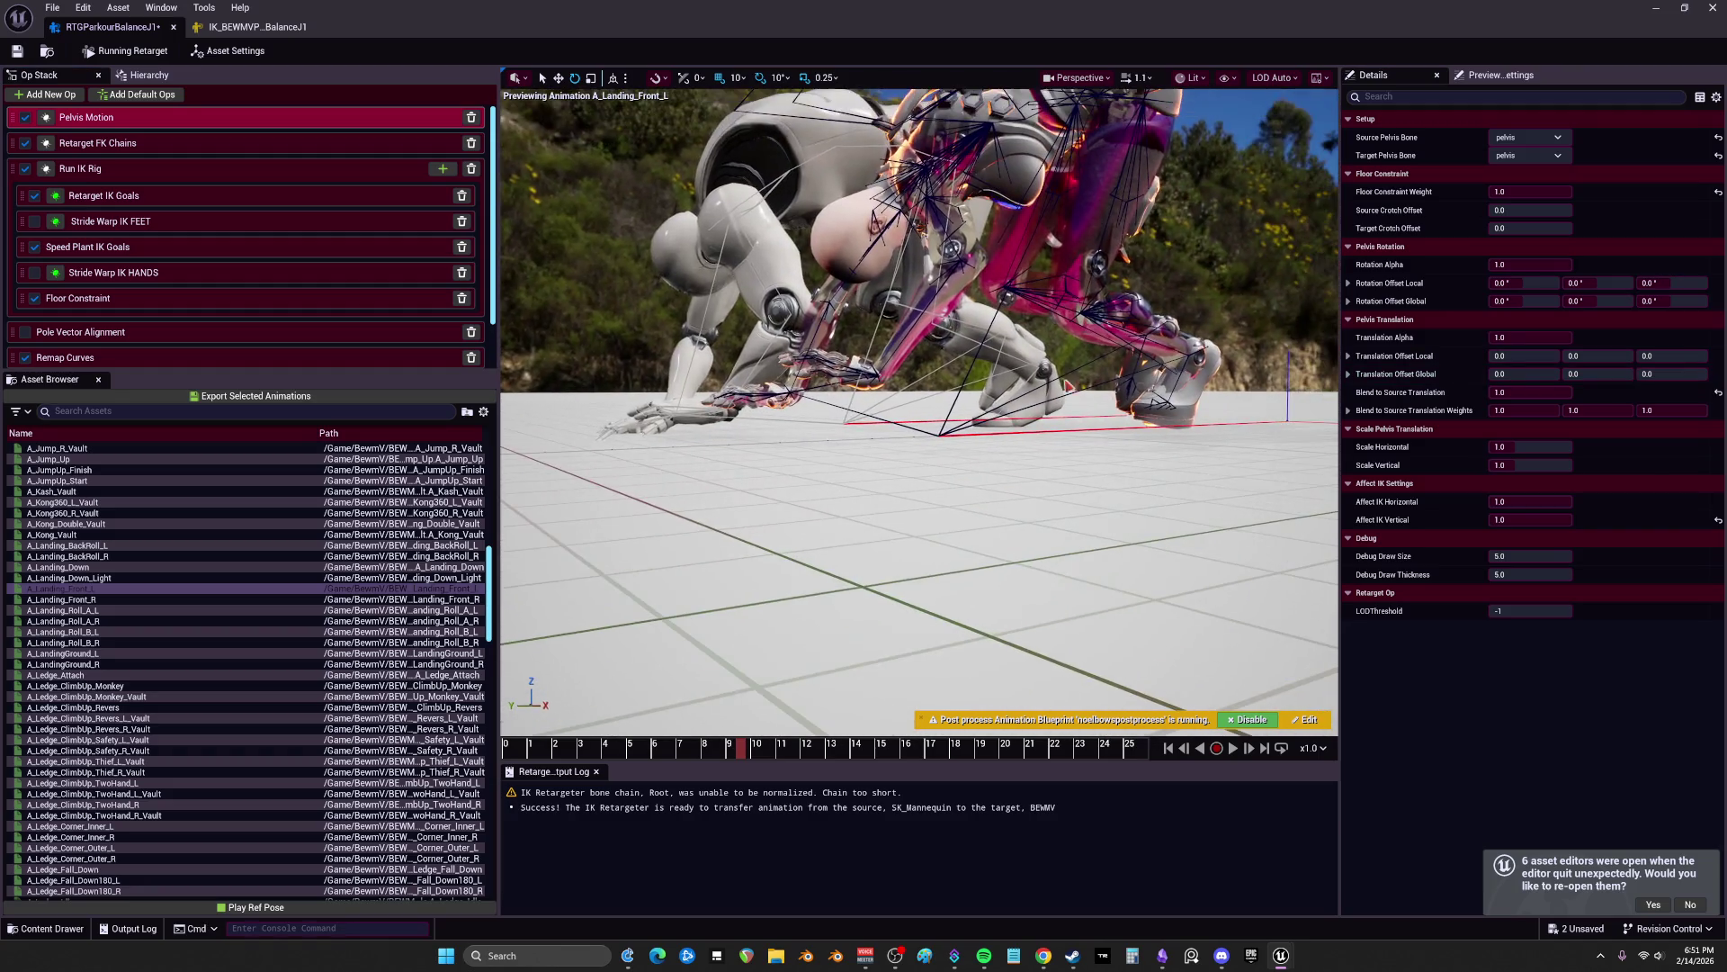
Step: Lower the pelvis global Z offset to about -5.31, zero the source crotch offset, and disable RightArm IK with zero static offset
{"action": "mouse_move", "coordinate": [1677, 376]}
{"action": "left_mouse_down"}
{"action": "mouse_move", "coordinate": [1643, 376]}
{"action": "mouse_move", "coordinate": [1666, 374]}
{"action": "left_mouse_up"}
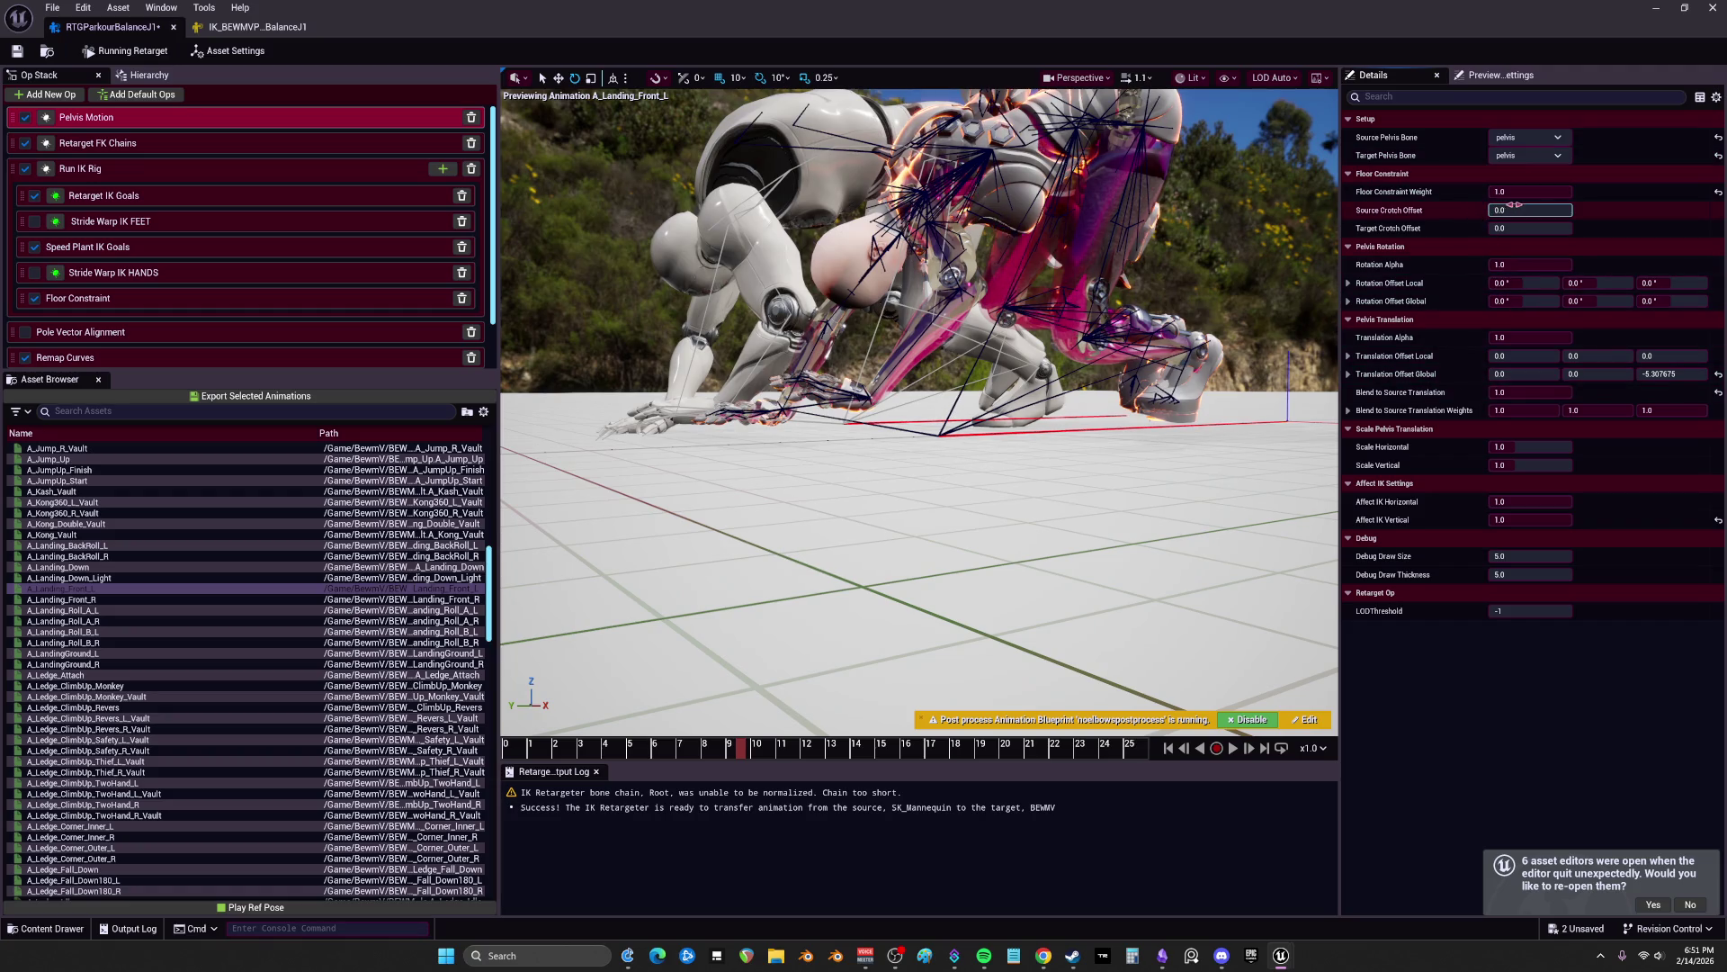
{"action": "left_click", "coordinate": [1718, 209]}
{"action": "left_click", "coordinate": [142, 206]}
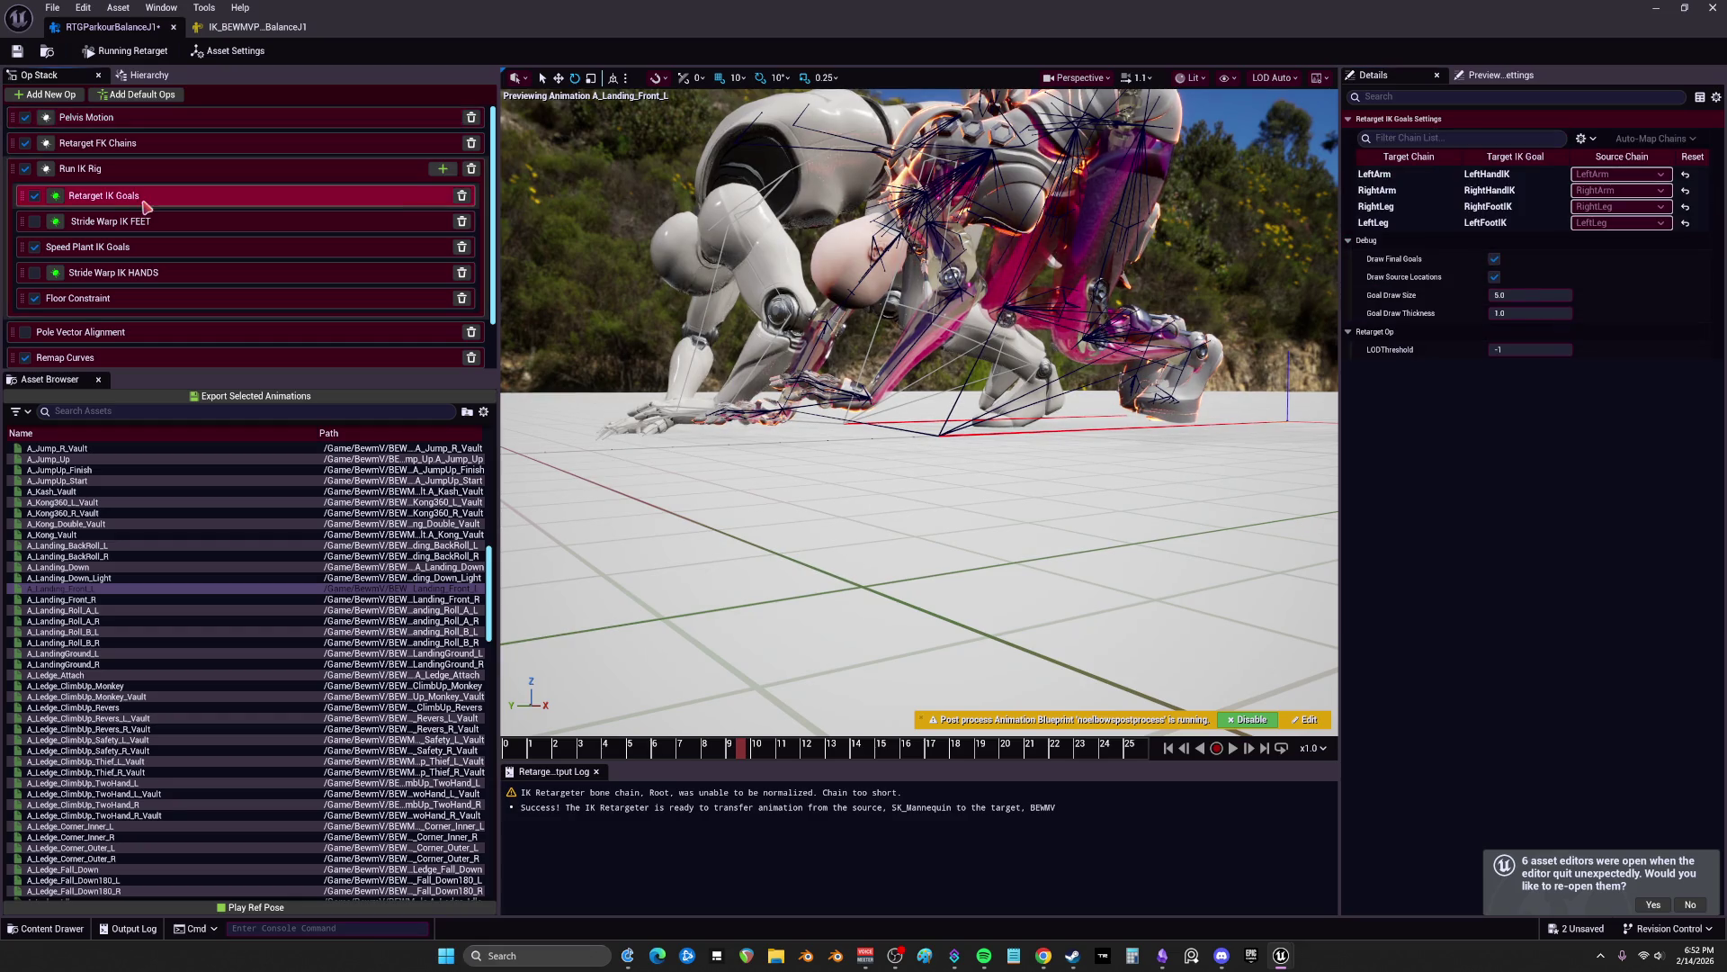
{"action": "left_click", "coordinate": [1492, 207]}
{"action": "left_click", "coordinate": [1497, 192]}
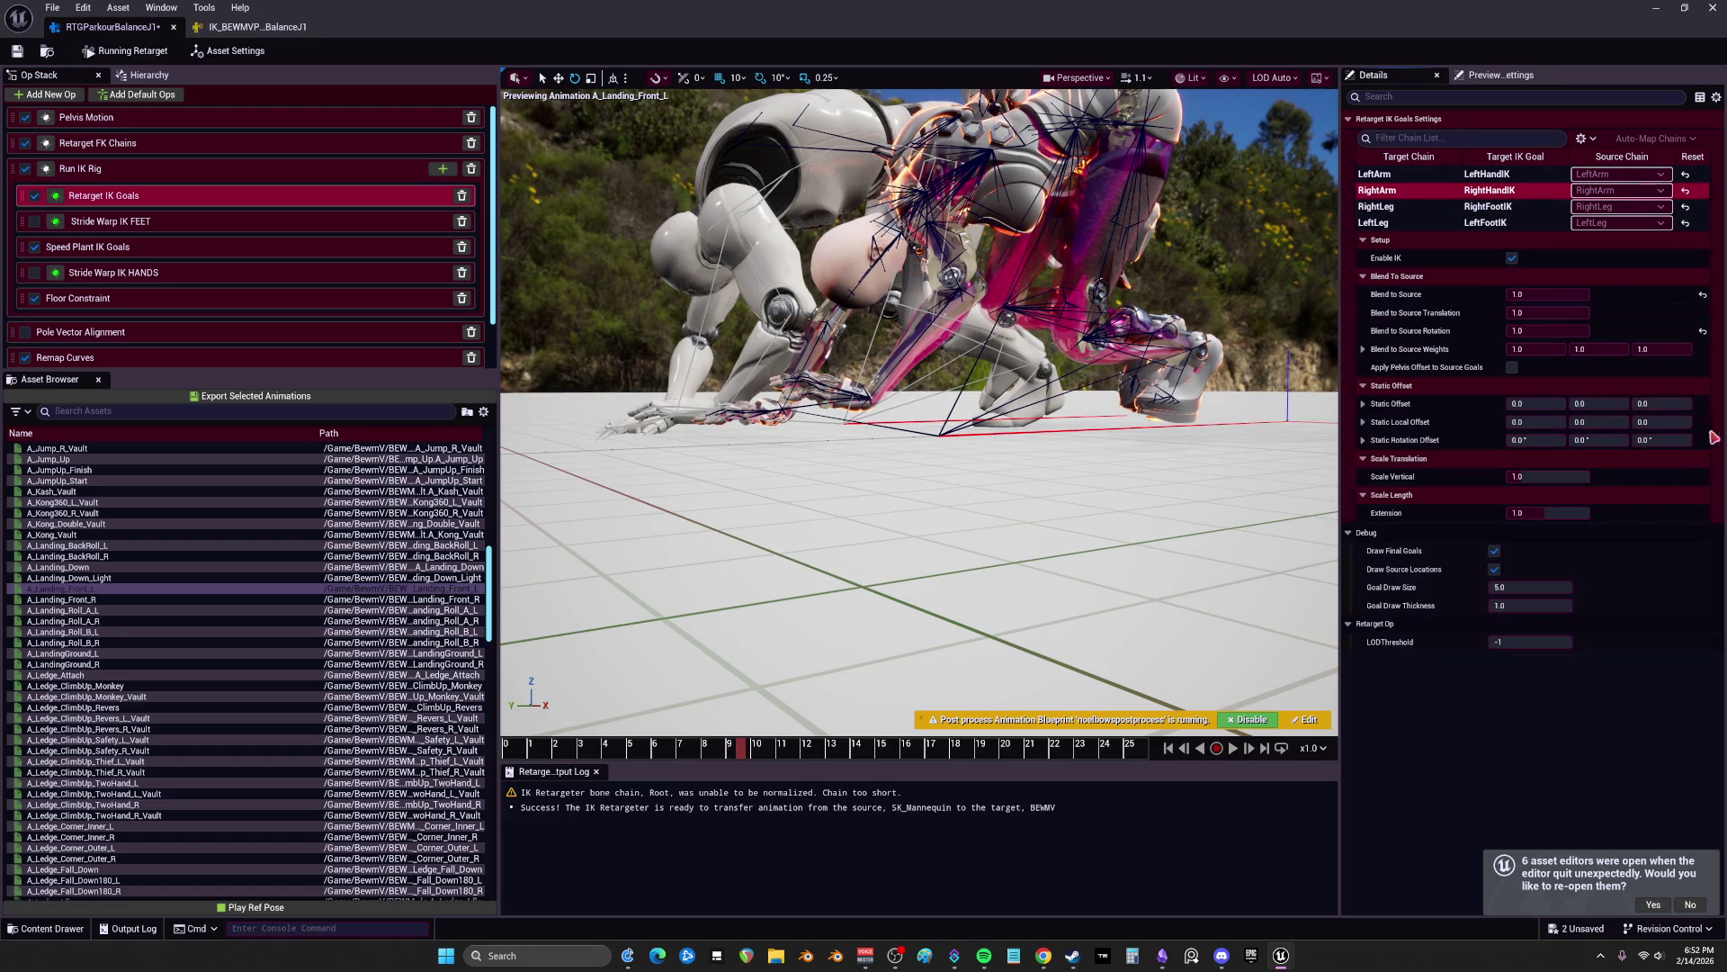
{"action": "mouse_move", "coordinate": [1662, 406]}
{"action": "left_mouse_down"}
{"action": "mouse_move", "coordinate": [1610, 405]}
{"action": "mouse_move", "coordinate": [1656, 405]}
{"action": "left_mouse_up"}
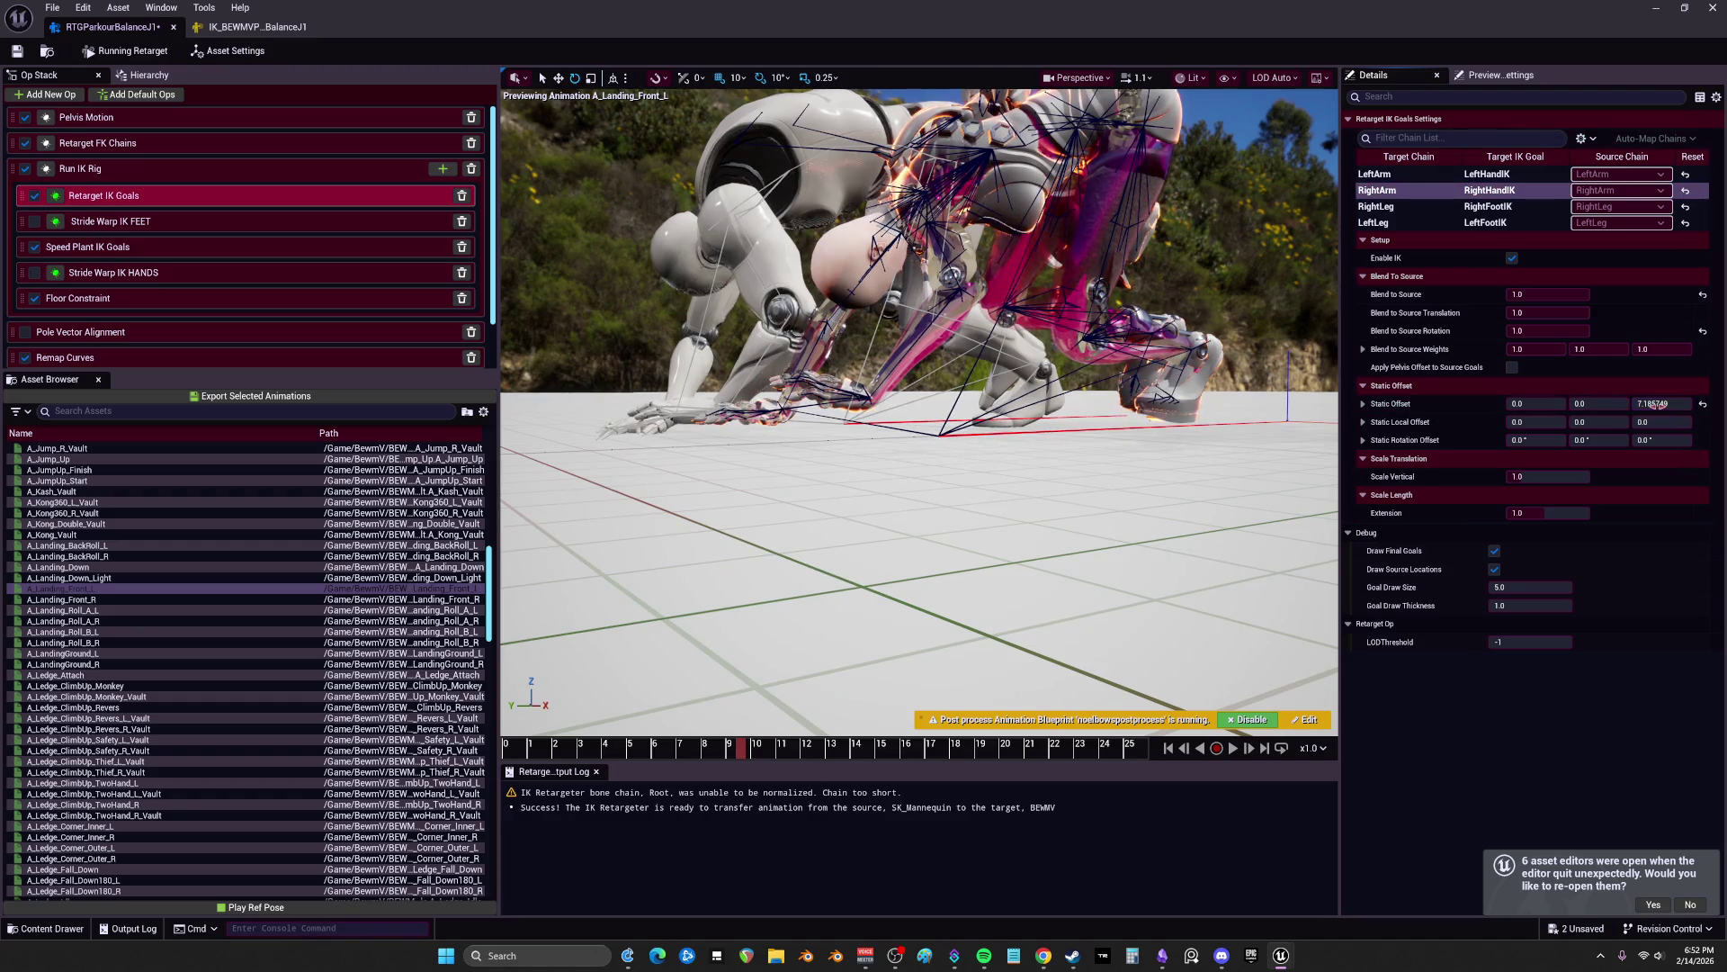
{"action": "left_click", "coordinate": [1512, 258]}
{"action": "left_click_drag", "start_coordinate": [1662, 404], "coordinate": [1693, 409]}
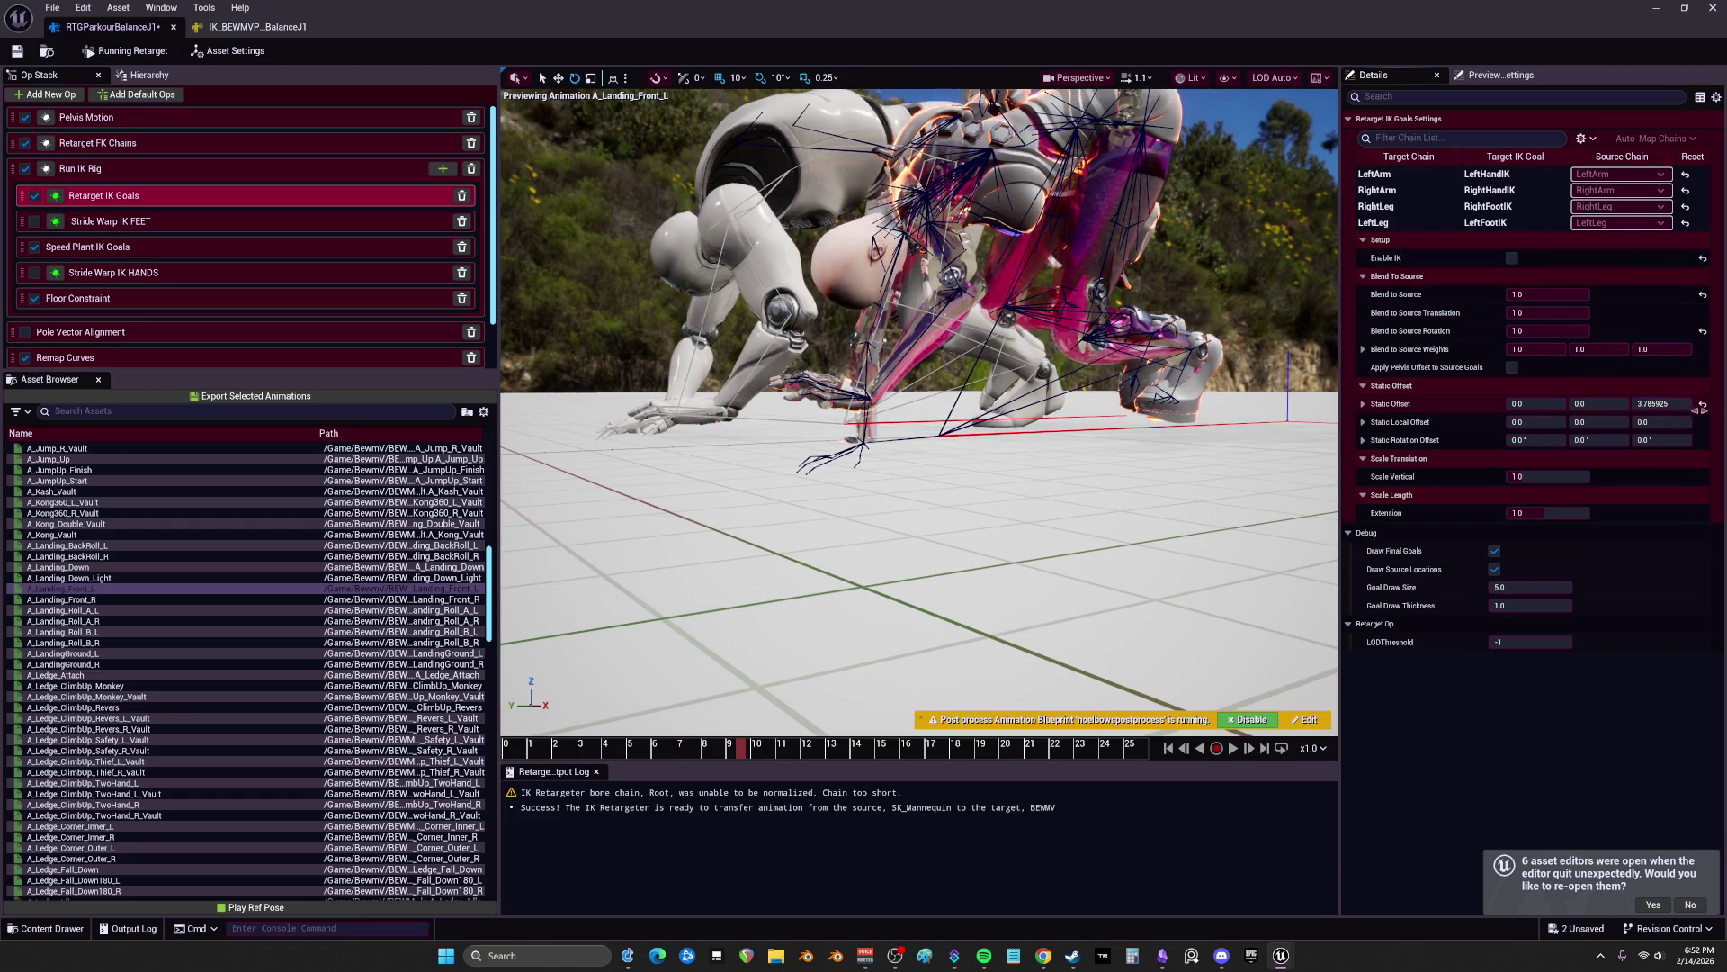
{"action": "left_click", "coordinate": [1702, 407]}
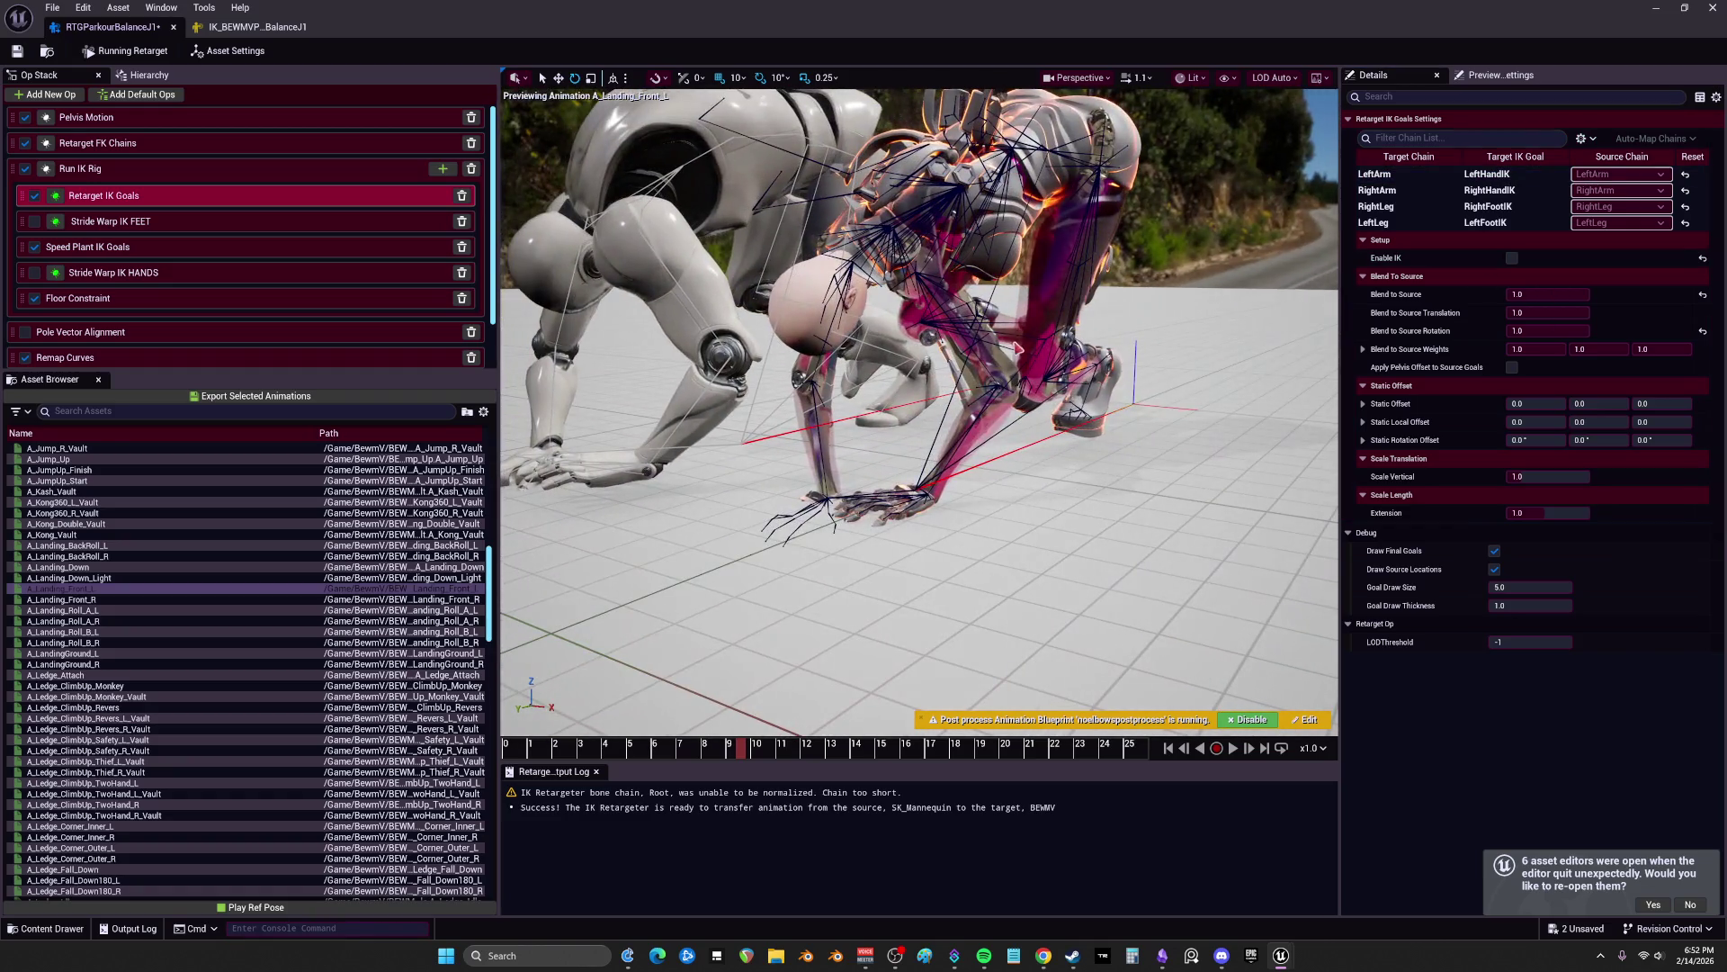
{"action": "left_click", "coordinate": [342, 118]}
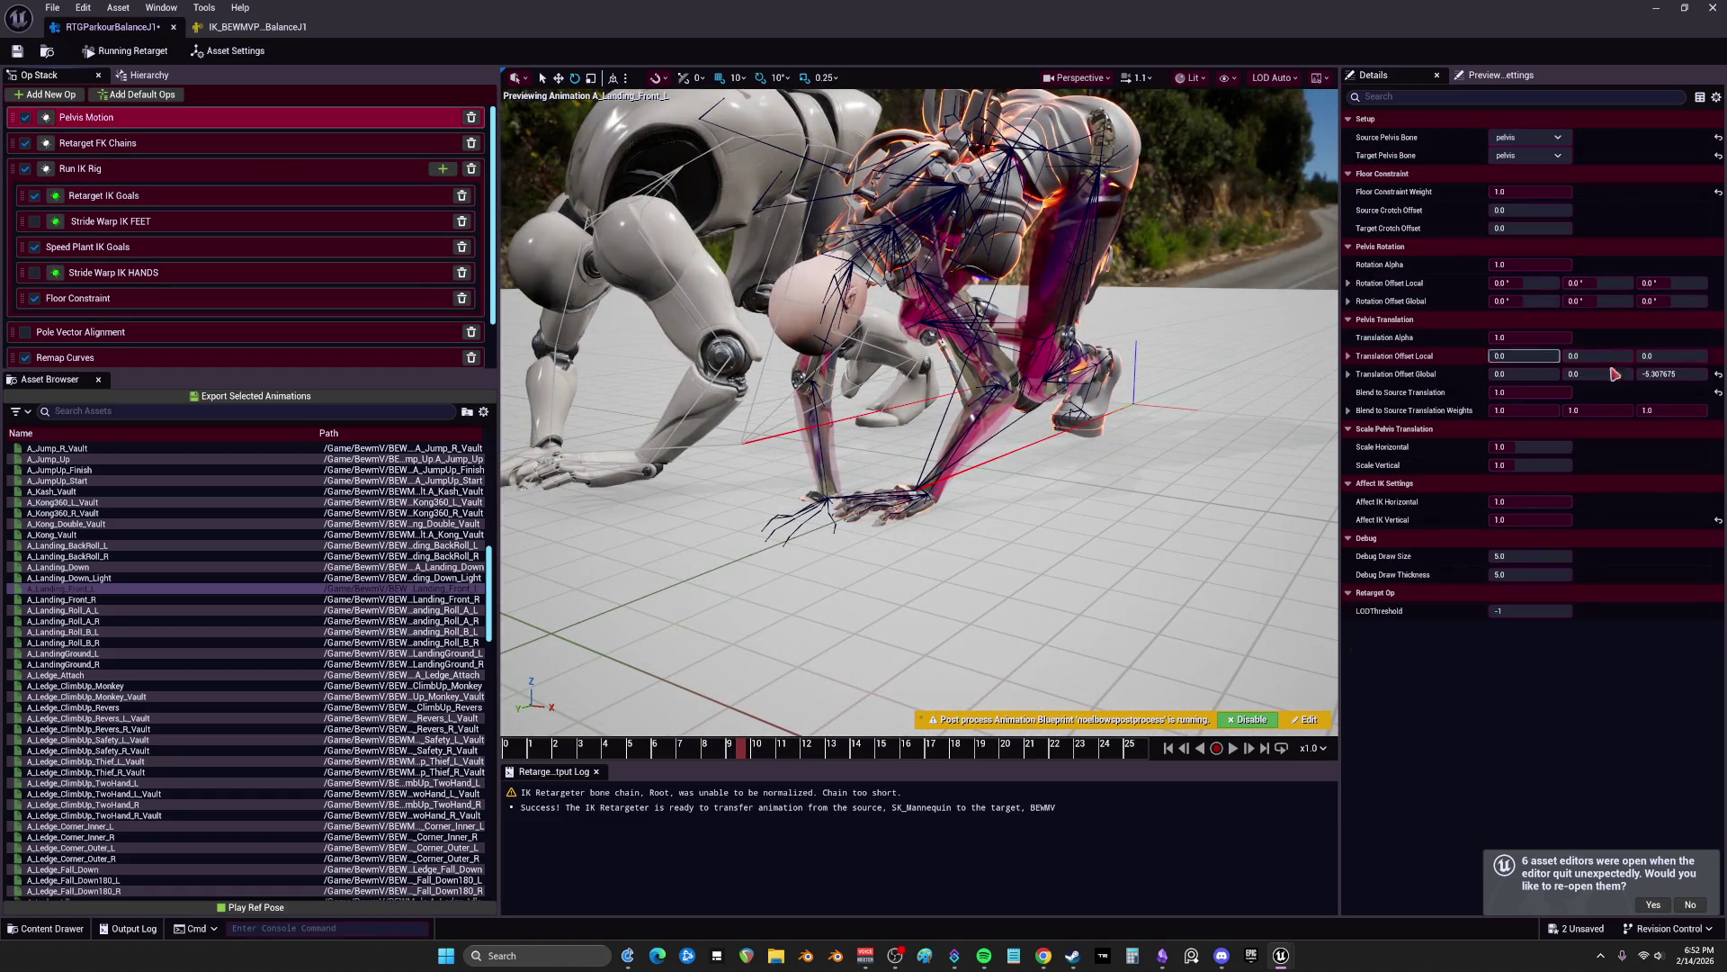
Step: Set the pelvis global Z offset to 0.0 and check the crawling and landing poses
{"action": "mouse_move", "coordinate": [1681, 375]}
{"action": "left_mouse_down"}
{"action": "mouse_move", "coordinate": [1700, 374]}
{"action": "mouse_move", "coordinate": [1681, 374]}
{"action": "left_mouse_up"}
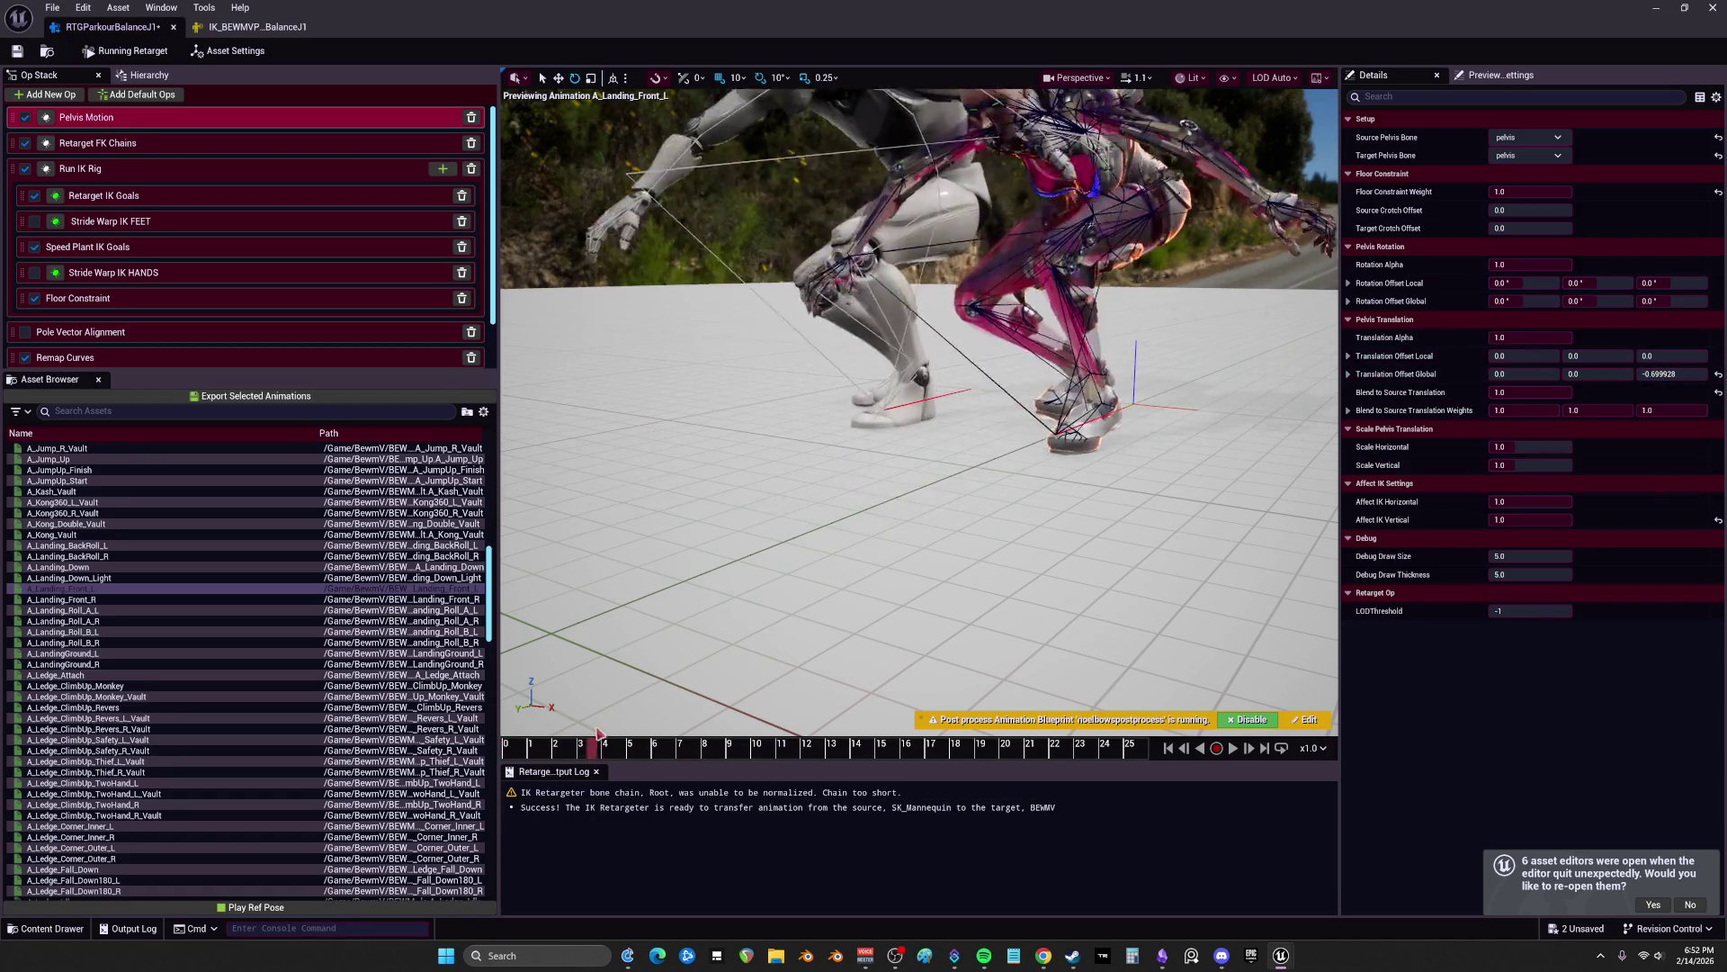
{"action": "left_click", "coordinate": [508, 750]}
{"action": "mouse_move", "coordinate": [579, 753]}
{"action": "left_mouse_down"}
{"action": "mouse_move", "coordinate": [745, 750]}
{"action": "mouse_move", "coordinate": [576, 756]}
{"action": "mouse_move", "coordinate": [613, 758]}
{"action": "left_mouse_up"}
{"action": "mouse_move", "coordinate": [918, 450]}
{"action": "left_mouse_down"}
{"action": "mouse_move", "coordinate": [881, 405]}
{"action": "mouse_move", "coordinate": [909, 432]}
{"action": "left_mouse_up"}
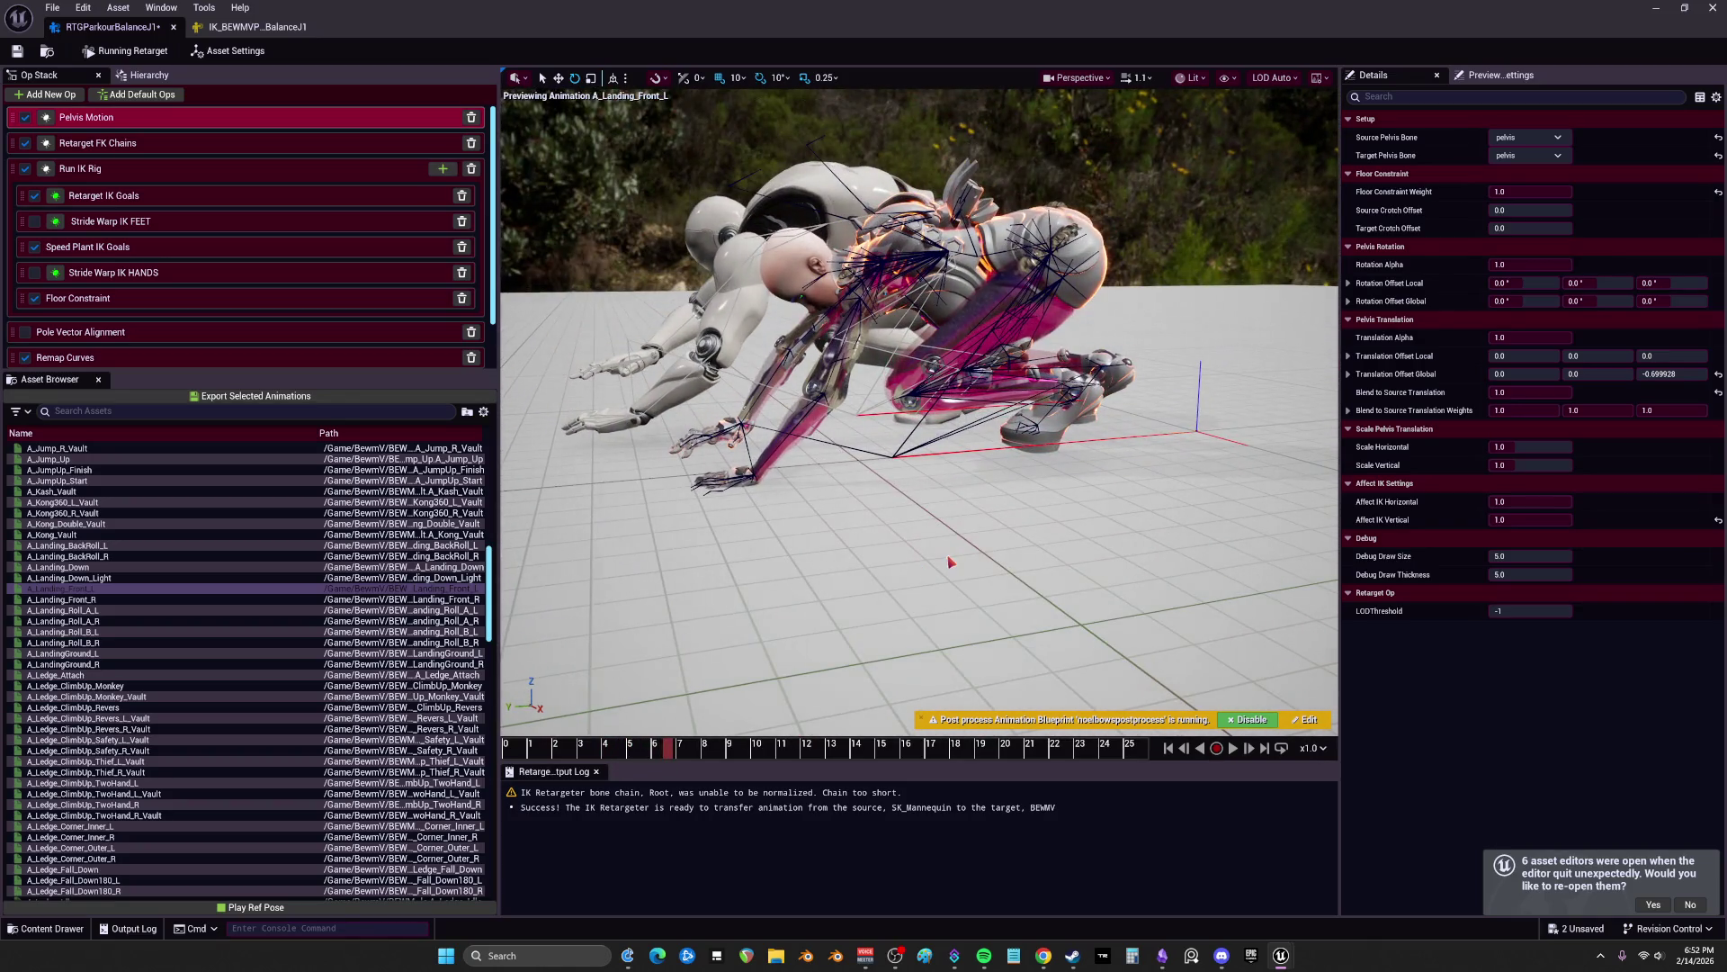
{"action": "left_click", "coordinate": [1672, 373]}
{"action": "type", "text": "0"}
{"action": "key", "text": "Return"}
{"action": "mouse_move", "coordinate": [770, 750]}
{"action": "left_mouse_down"}
{"action": "mouse_move", "coordinate": [517, 747]}
{"action": "mouse_move", "coordinate": [627, 747]}
{"action": "left_mouse_up"}
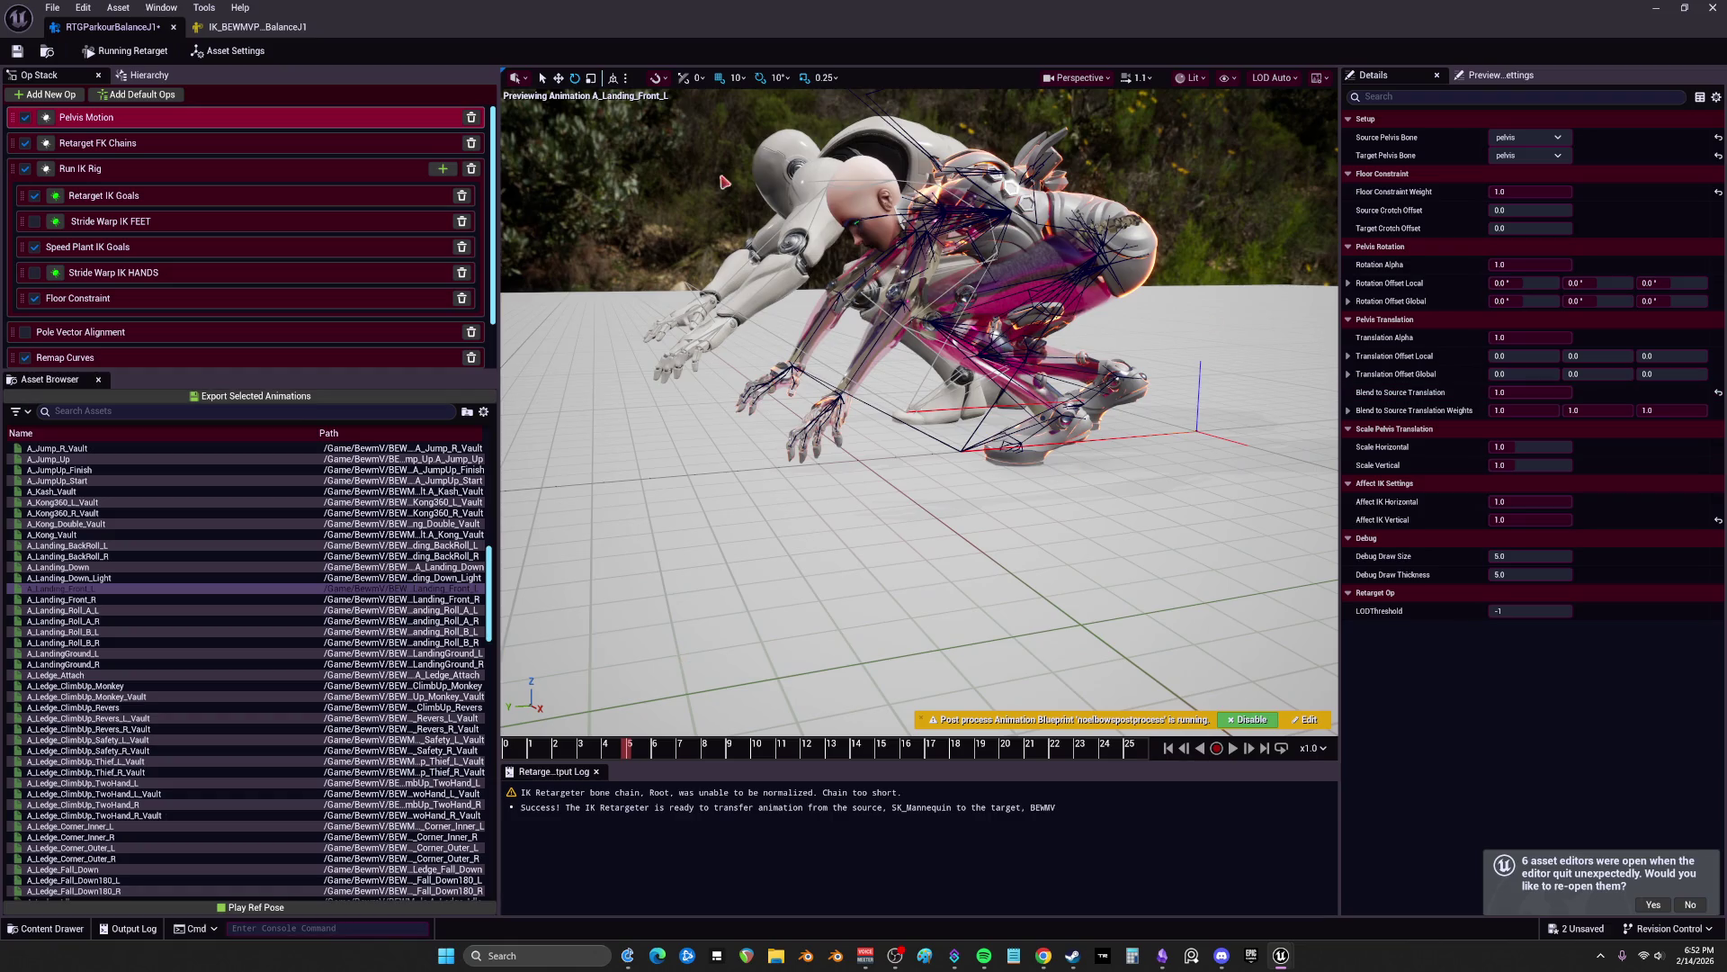
Step: Re-enable IK on the RightArm goal, view the Speed Plant IK Goals settings, and close the IK Retargeter
{"action": "left_click", "coordinate": [132, 170]}
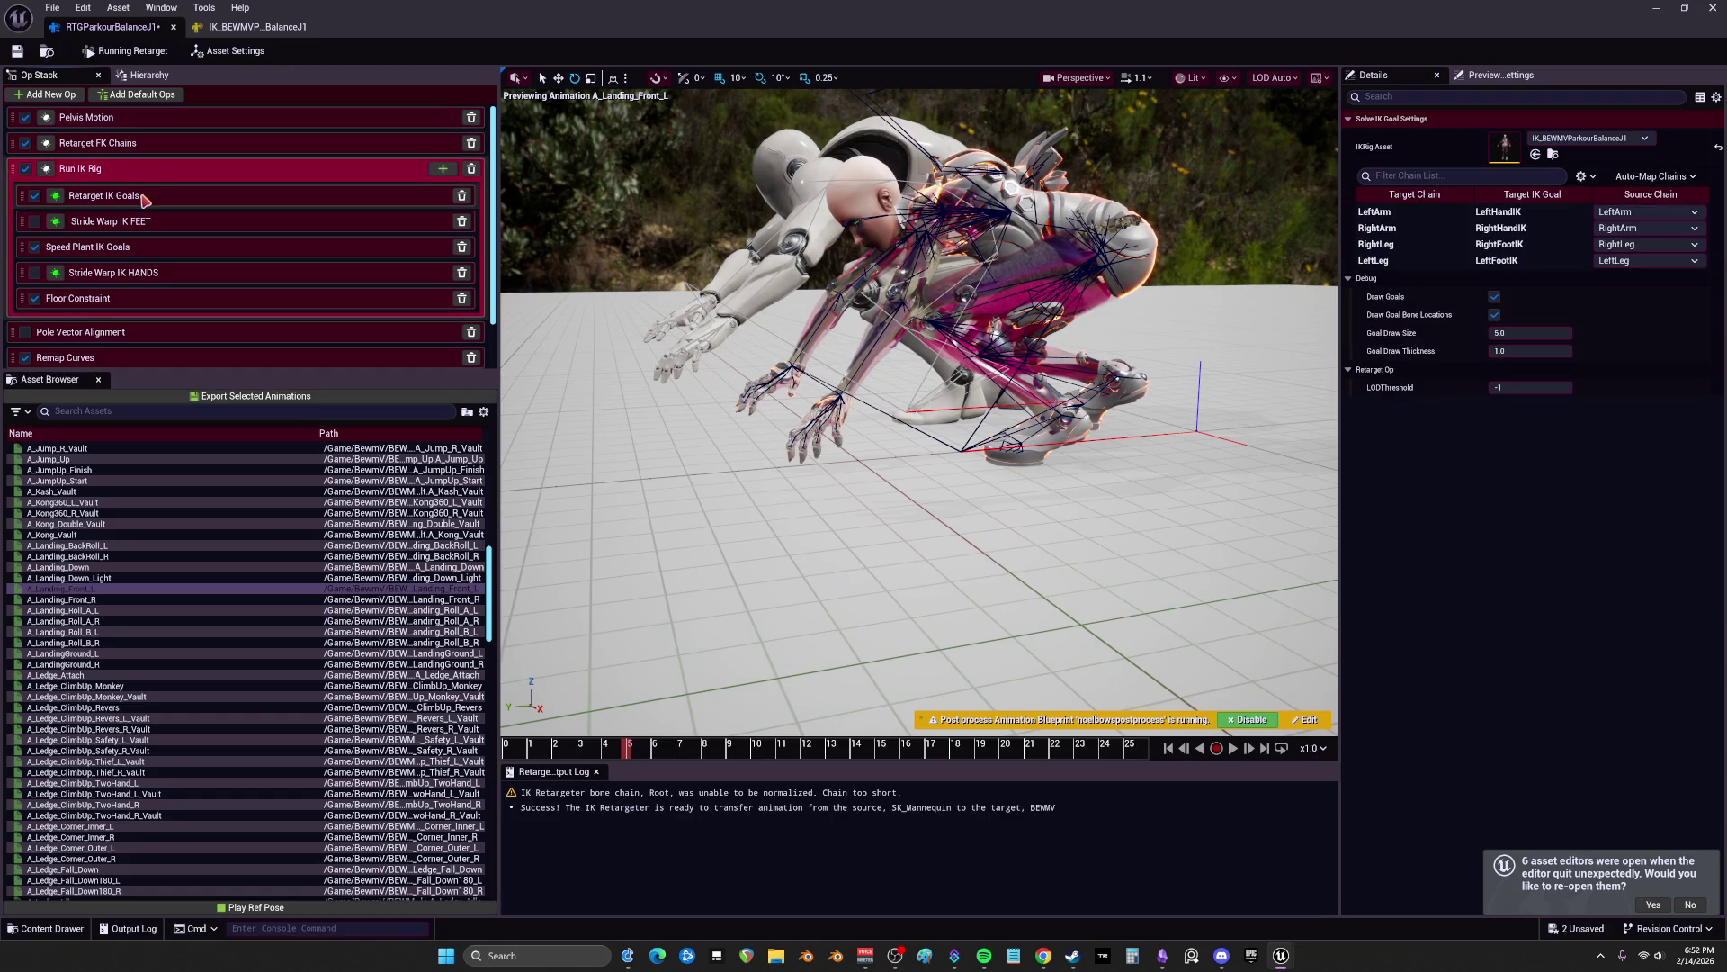
{"action": "left_click", "coordinate": [1381, 260]}
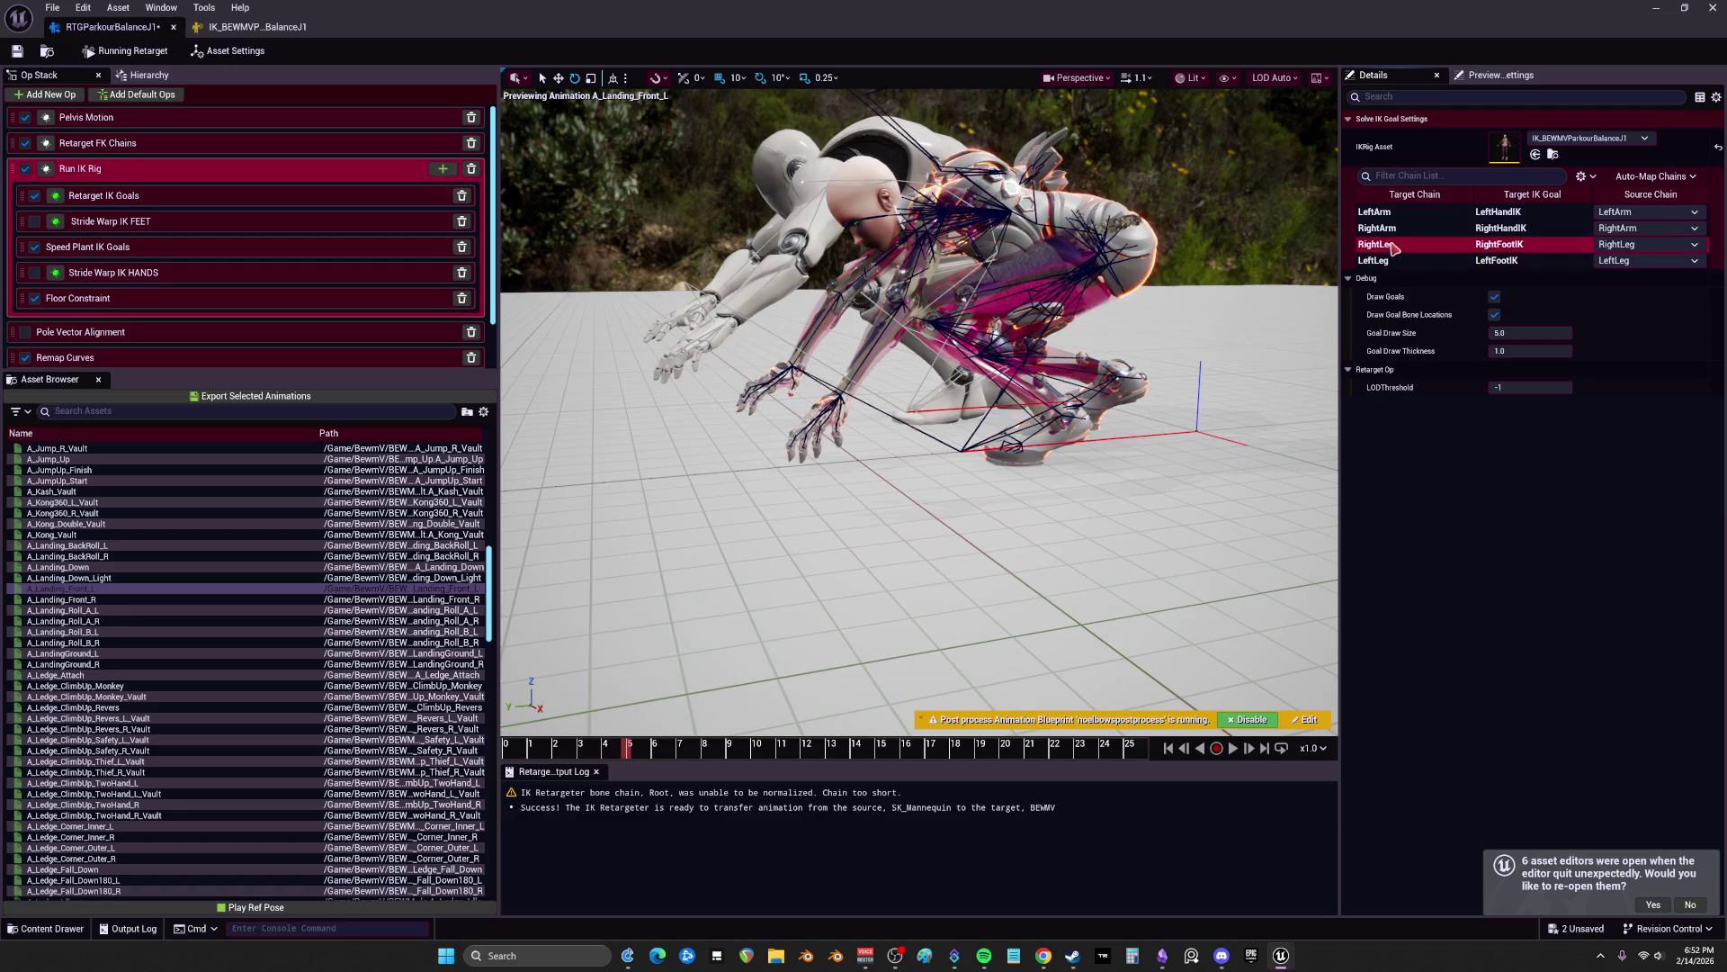
{"action": "left_click", "coordinate": [270, 196]}
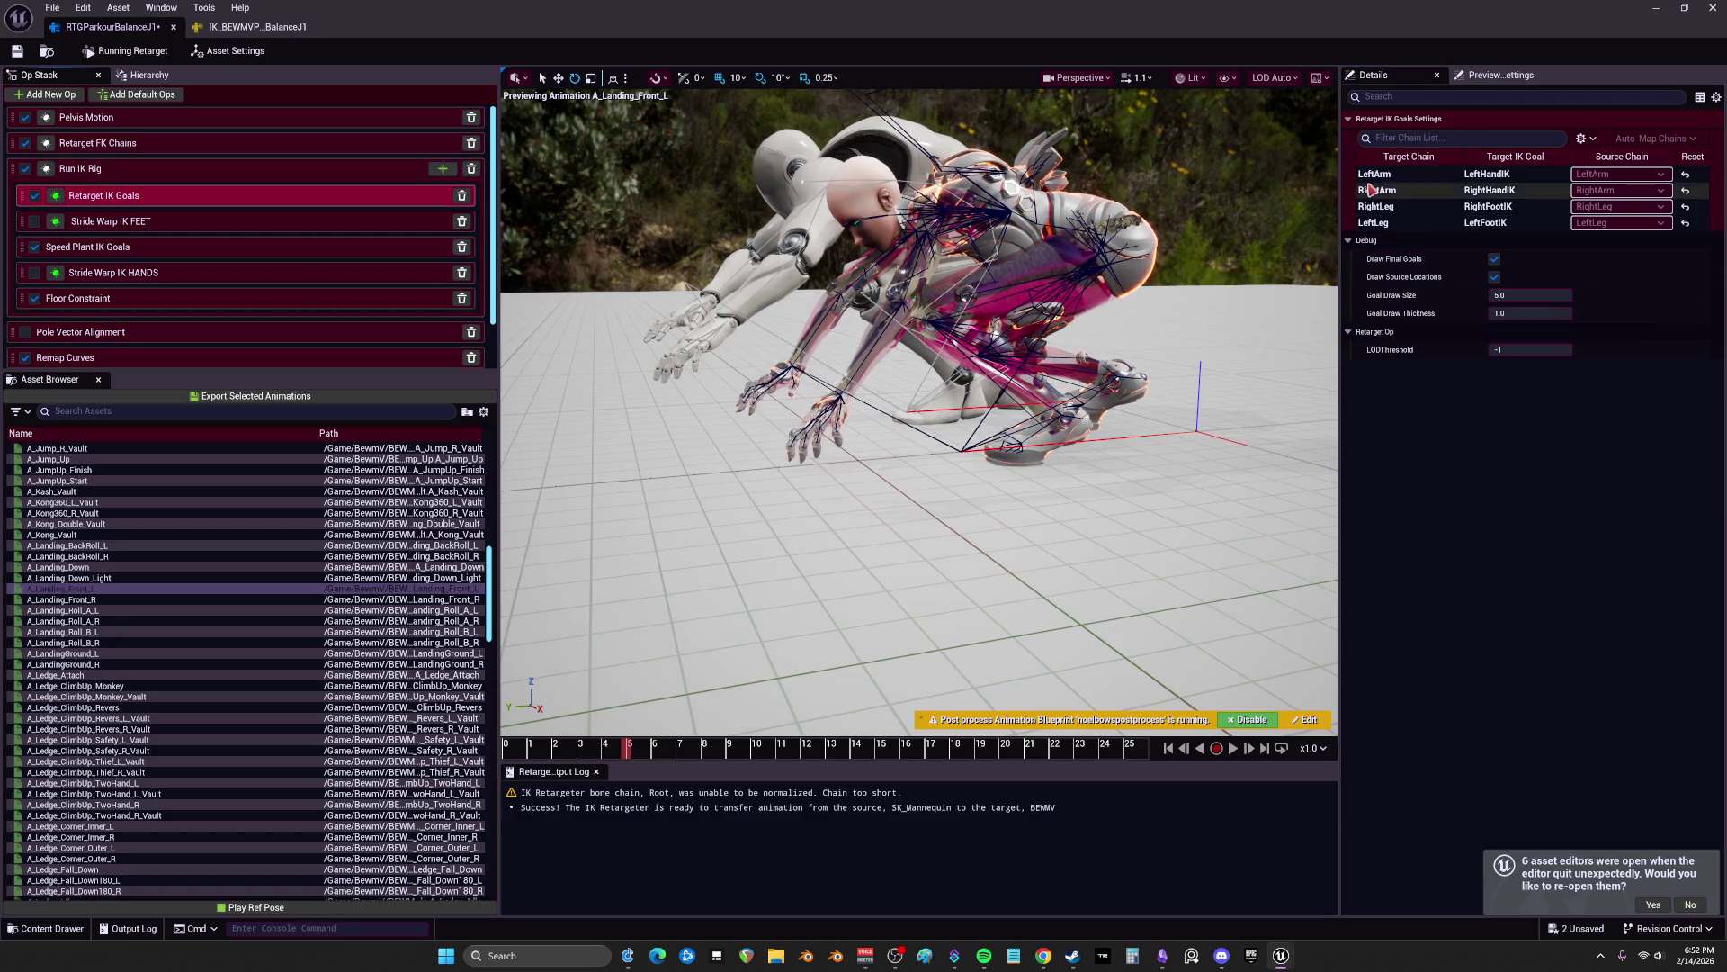
{"action": "left_click", "coordinate": [1511, 259]}
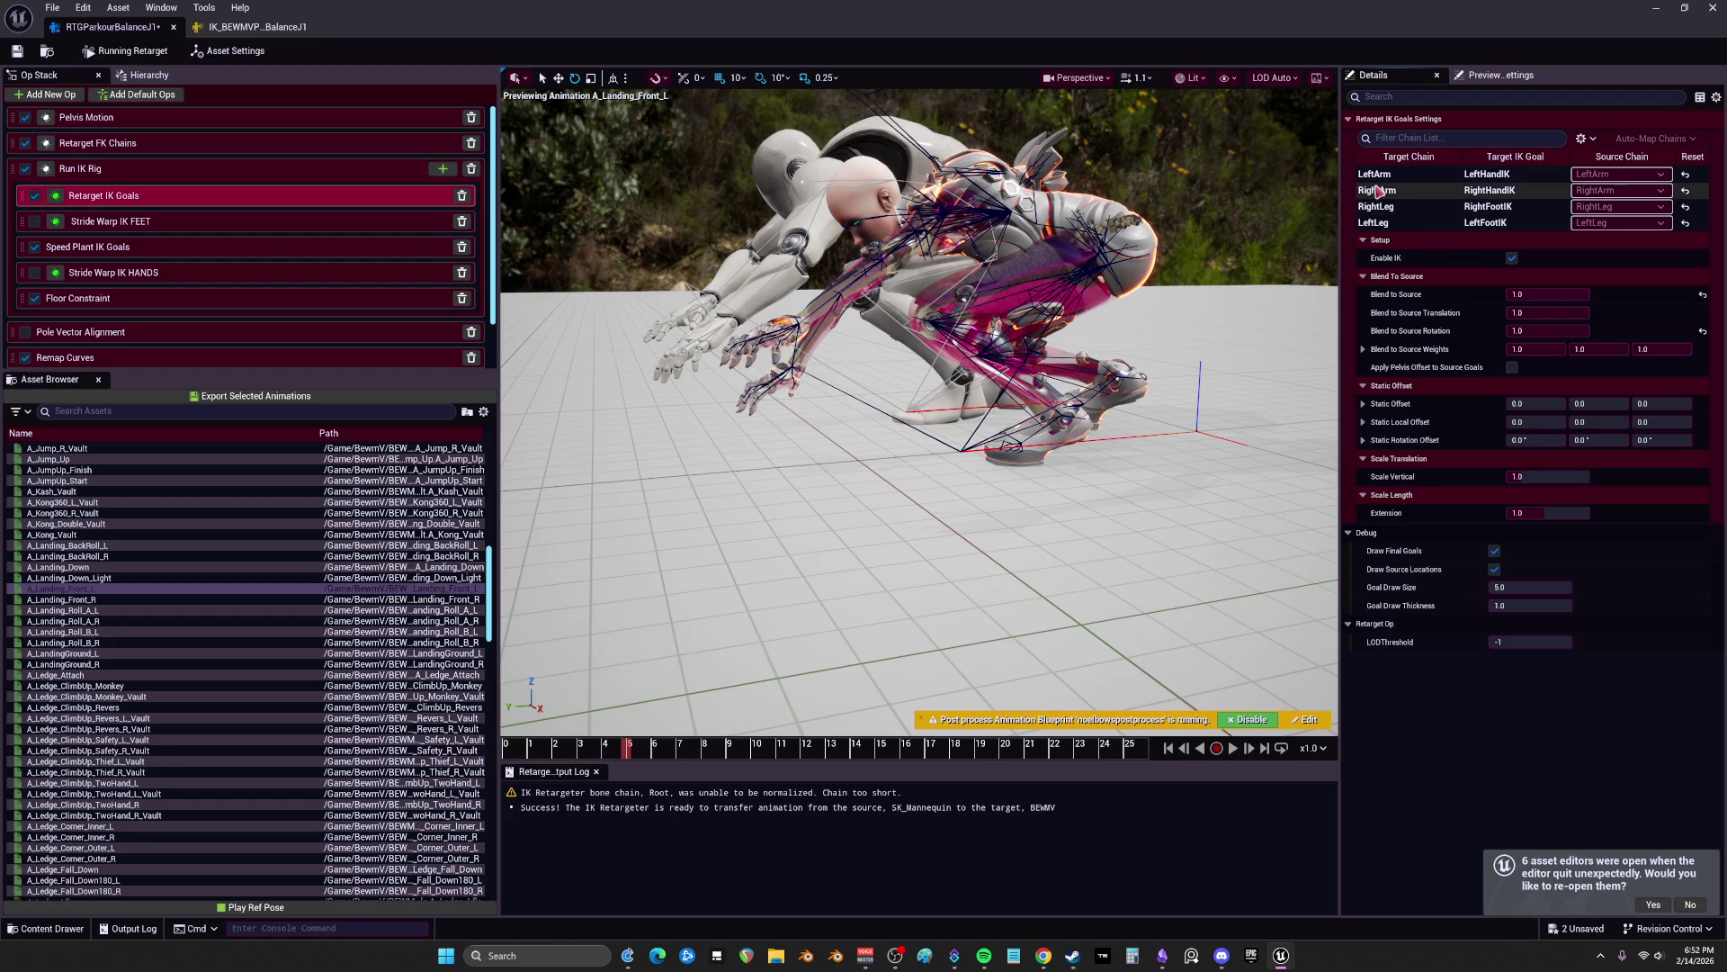
{"action": "left_click", "coordinate": [1421, 209]}
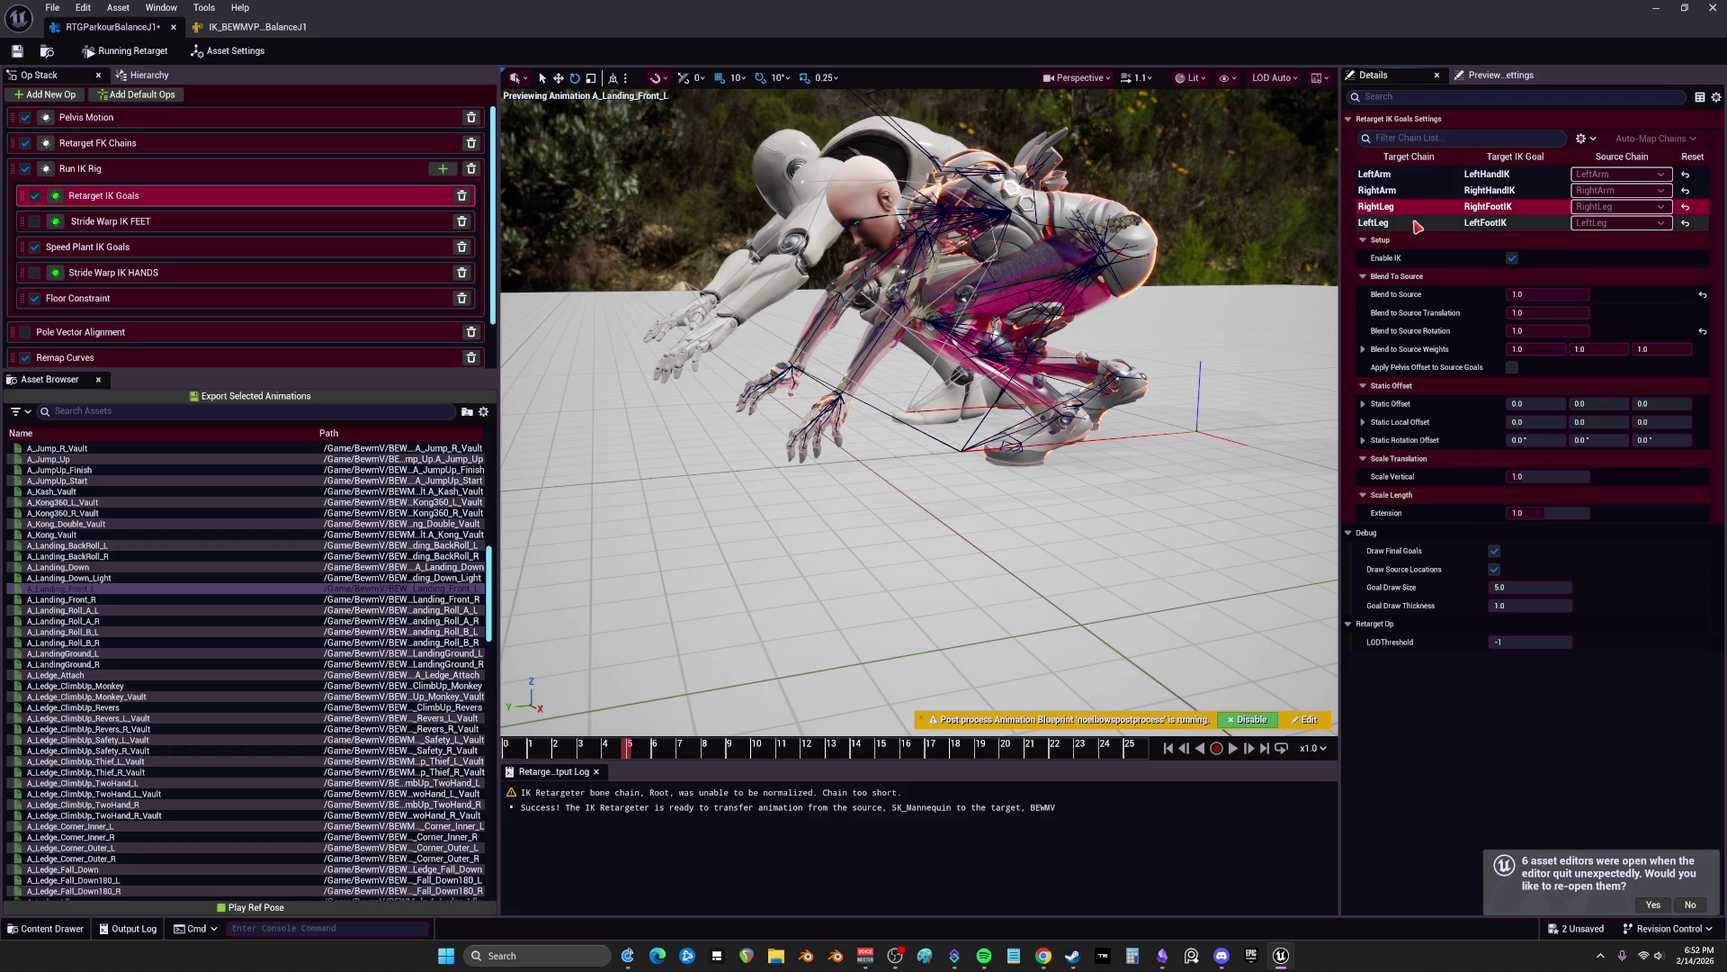
{"action": "left_click", "coordinate": [104, 245]}
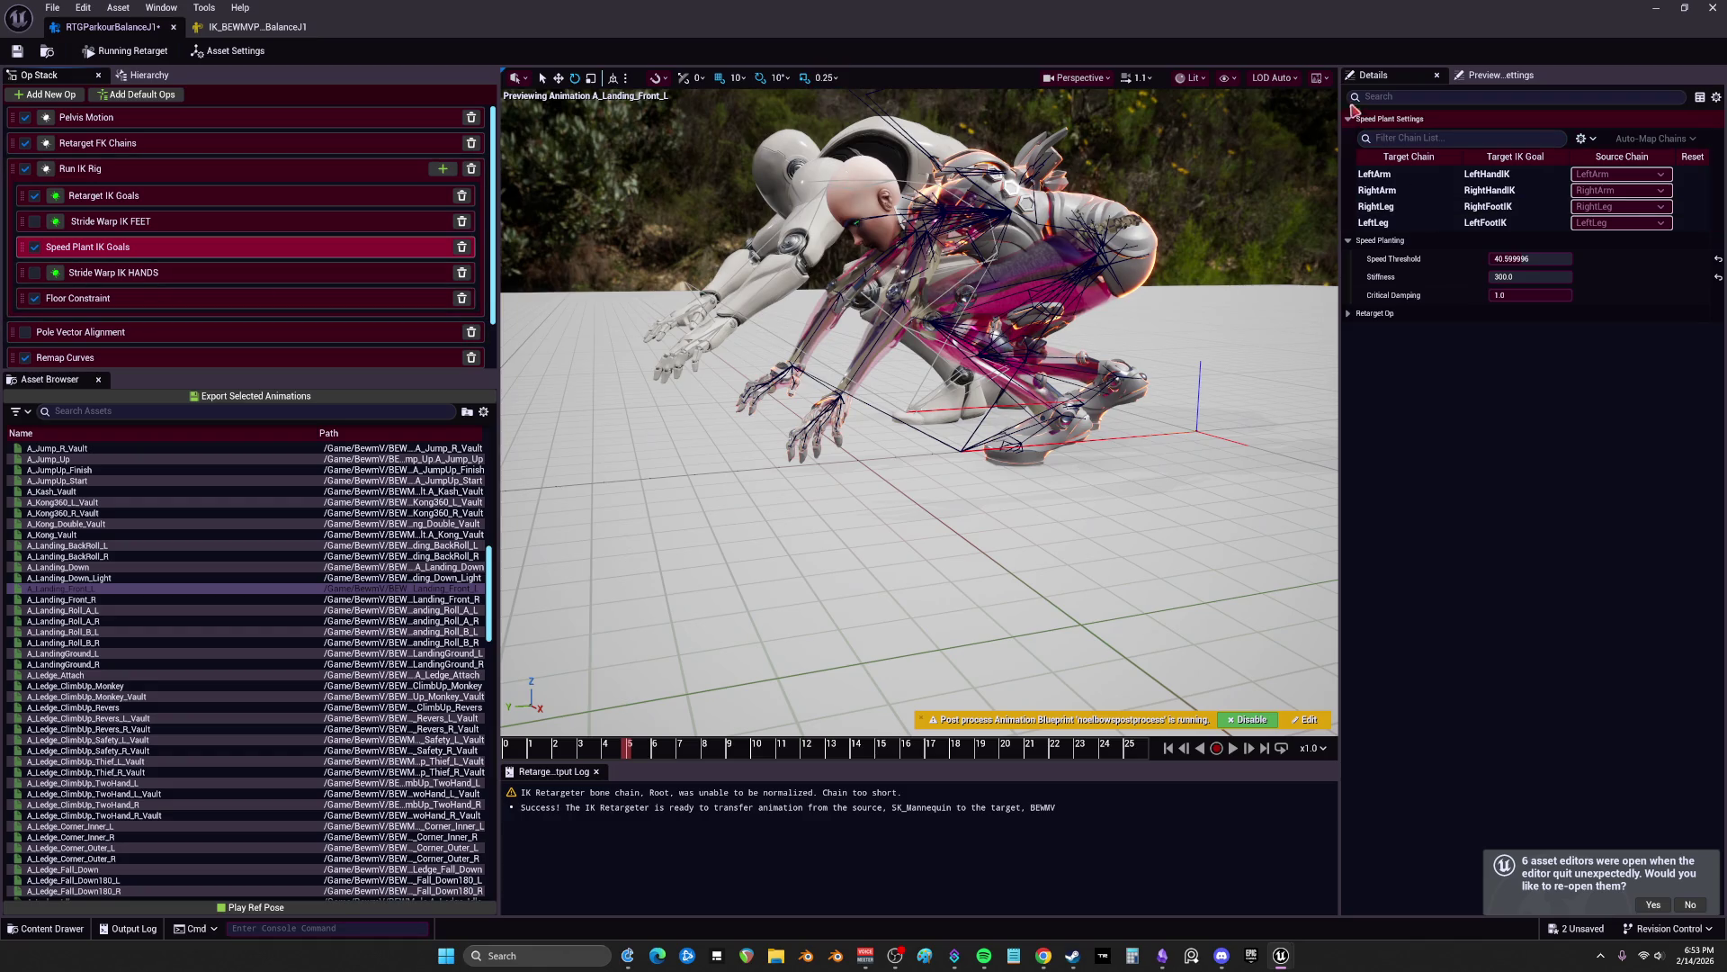
{"action": "left_click", "coordinate": [1712, 11]}
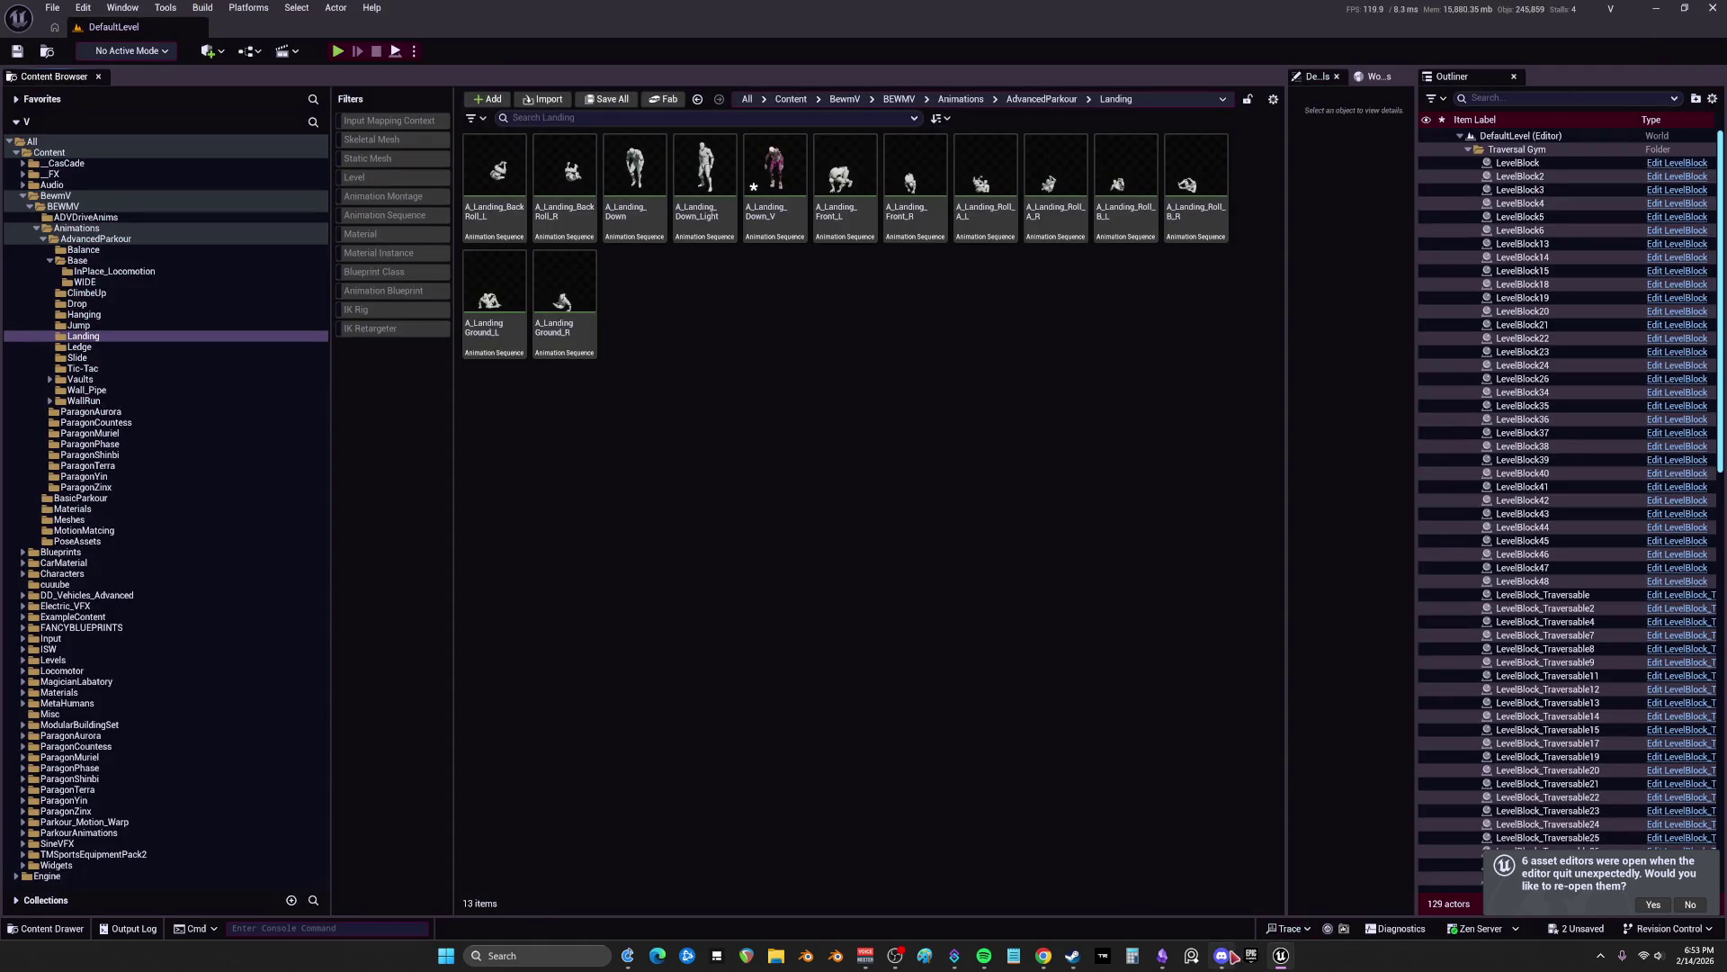
Step: Save A_Landing_Down_V without RTGParkourBalanceJ1, quit the editor, and relaunch the V project
{"action": "left_click", "coordinate": [1250, 955]}
{"action": "left_click", "coordinate": [1279, 956]}
{"action": "left_click", "coordinate": [1712, 9]}
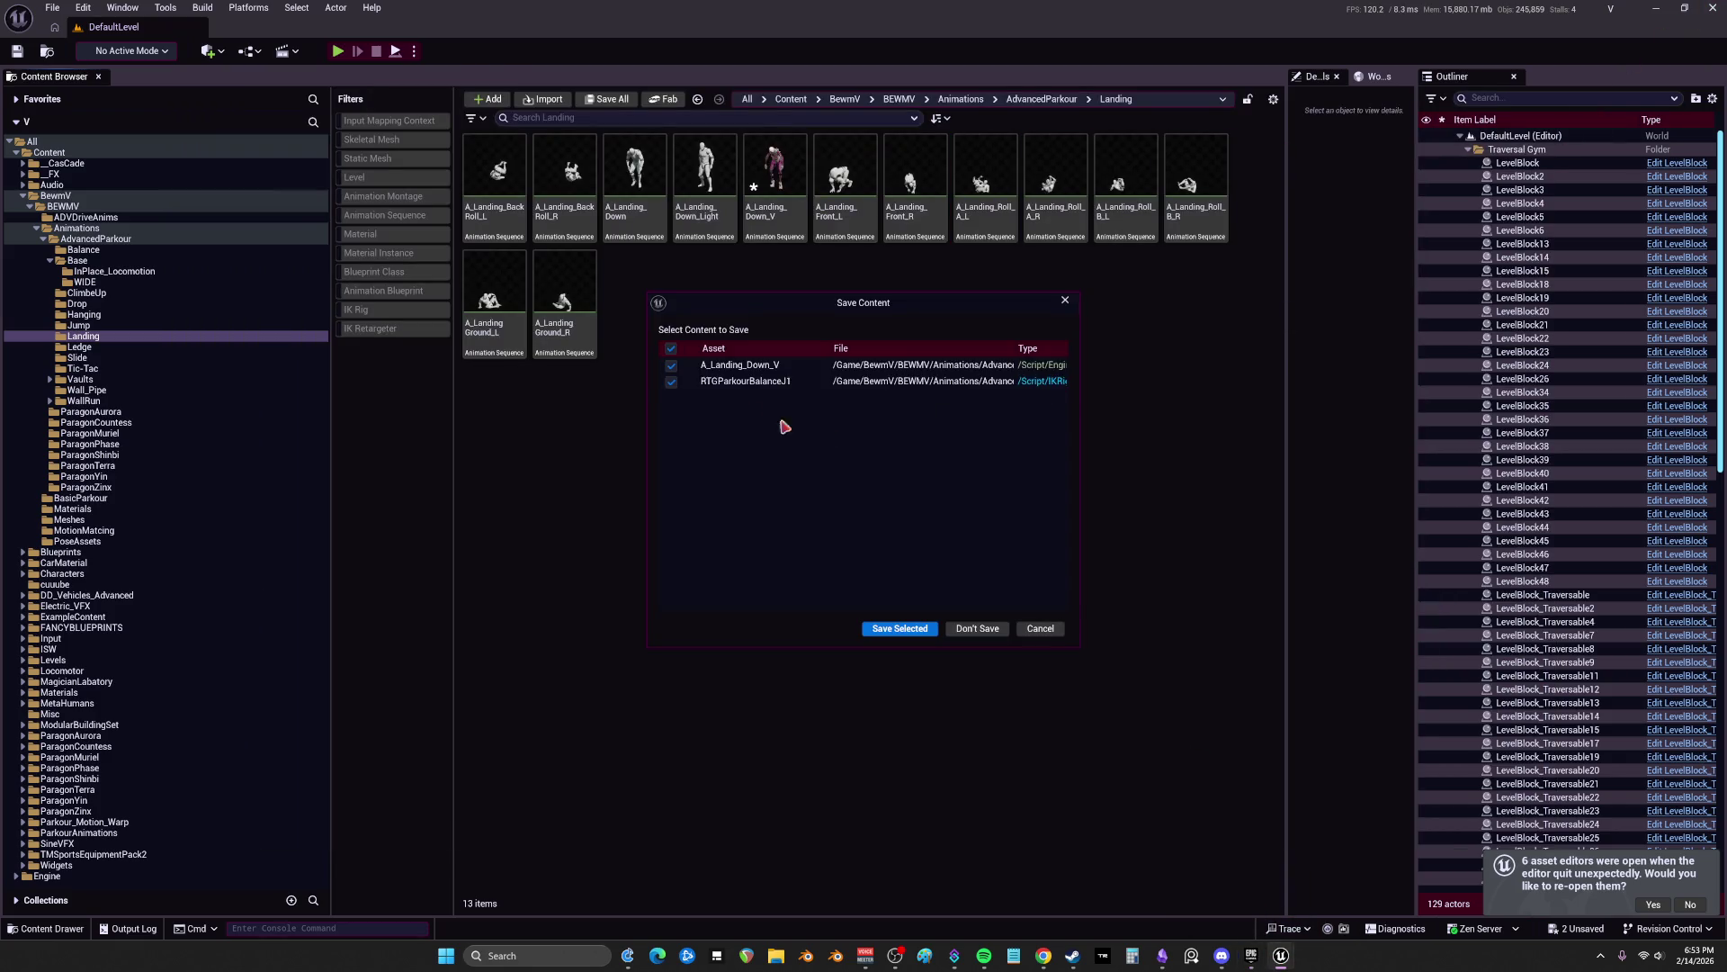
{"action": "left_click", "coordinate": [671, 382]}
{"action": "left_click", "coordinate": [900, 628]}
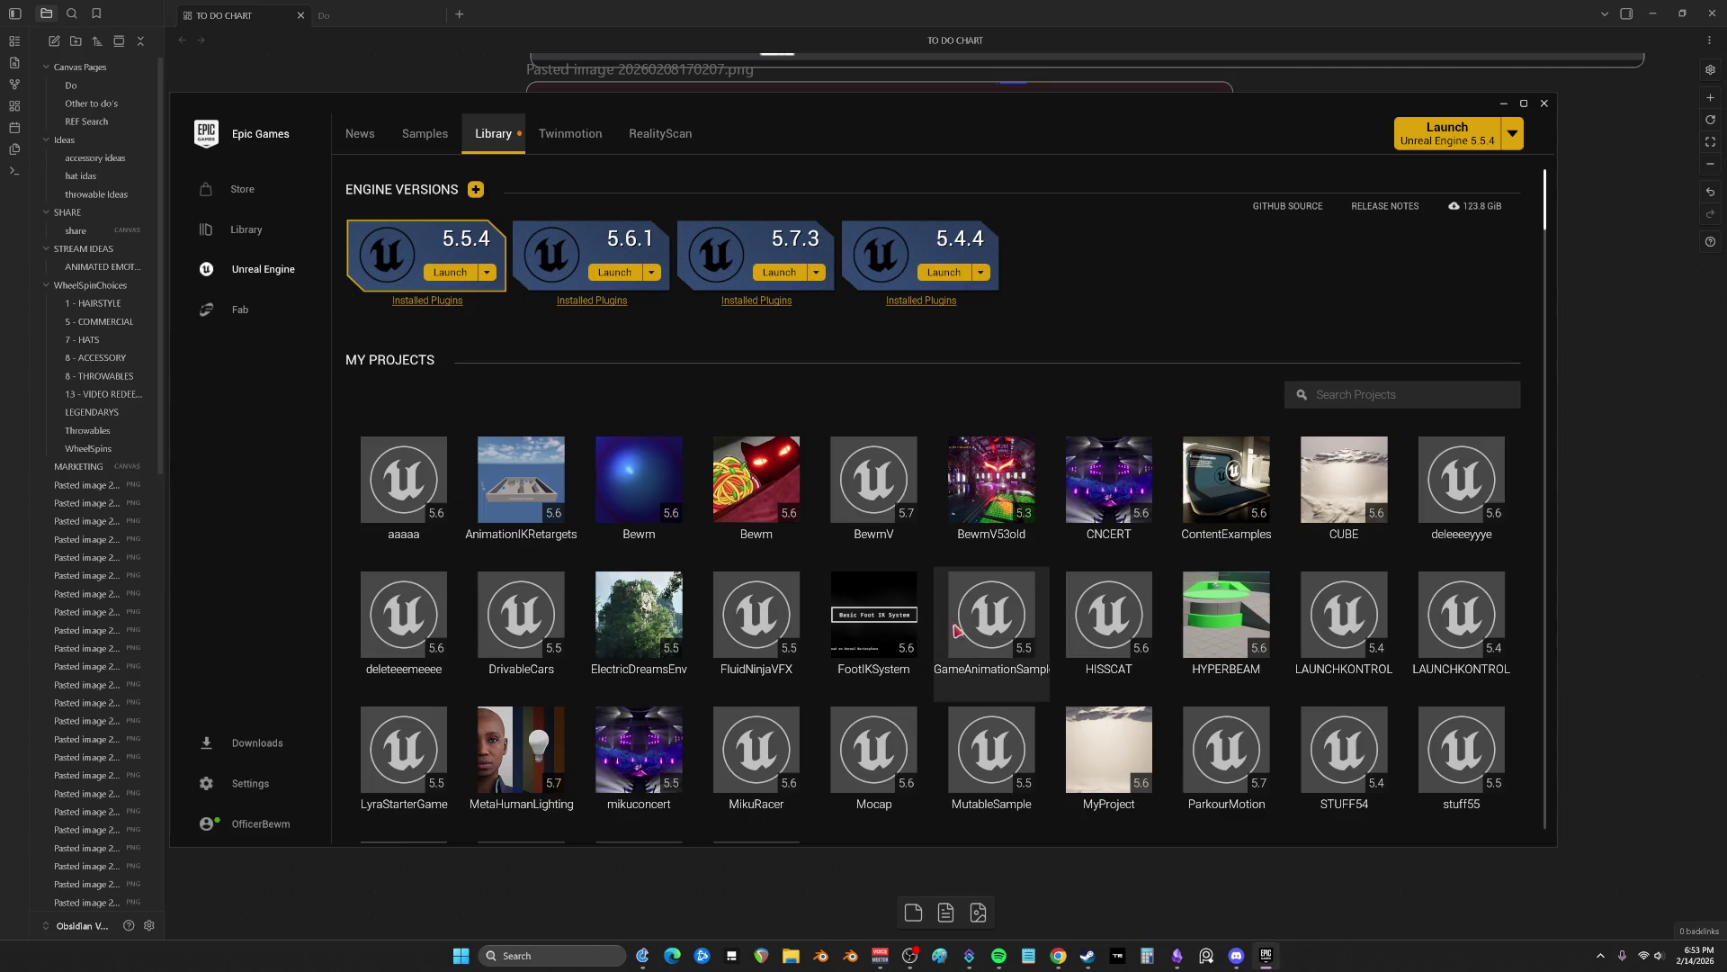
{"action": "scroll", "coordinate": [899, 693], "scroll_direction": "down", "scroll_amount": 2}
{"action": "double_click", "coordinate": [641, 689]}
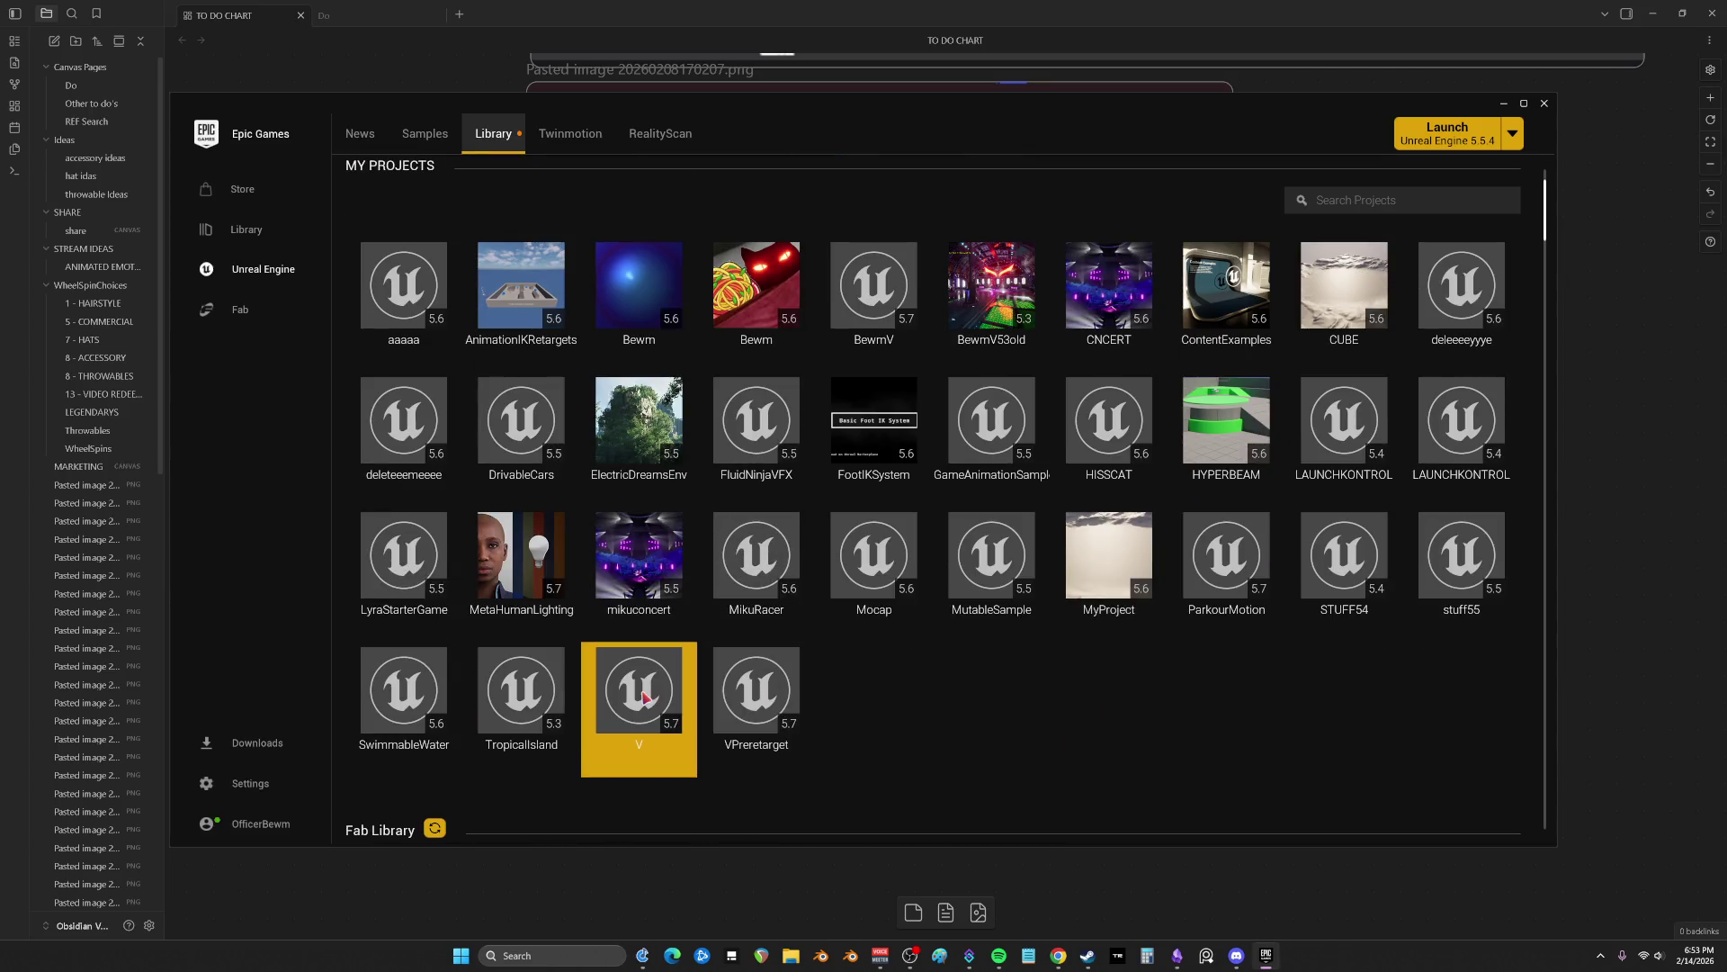
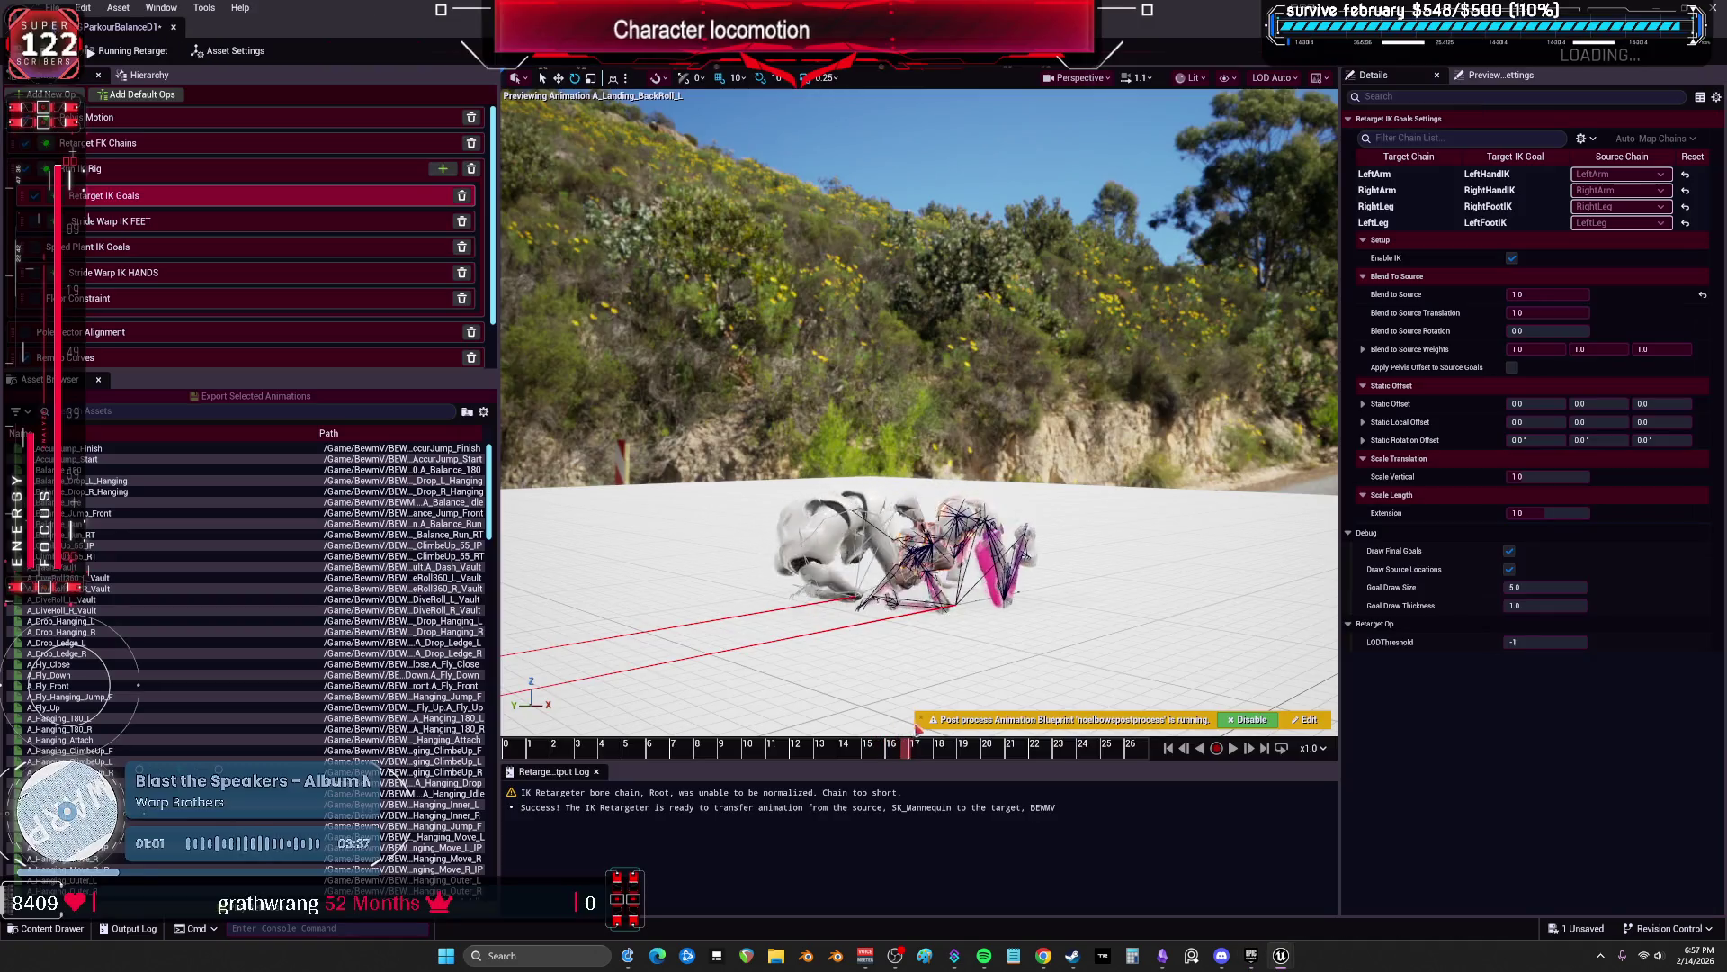
Step: Set the RightLeg chain's Blend to Source Rotation and Blend to Source Translation to 0.0
{"action": "mouse_move", "coordinate": [961, 749]}
{"action": "left_mouse_down"}
{"action": "mouse_move", "coordinate": [956, 763]}
{"action": "mouse_move", "coordinate": [996, 756]}
{"action": "left_mouse_up"}
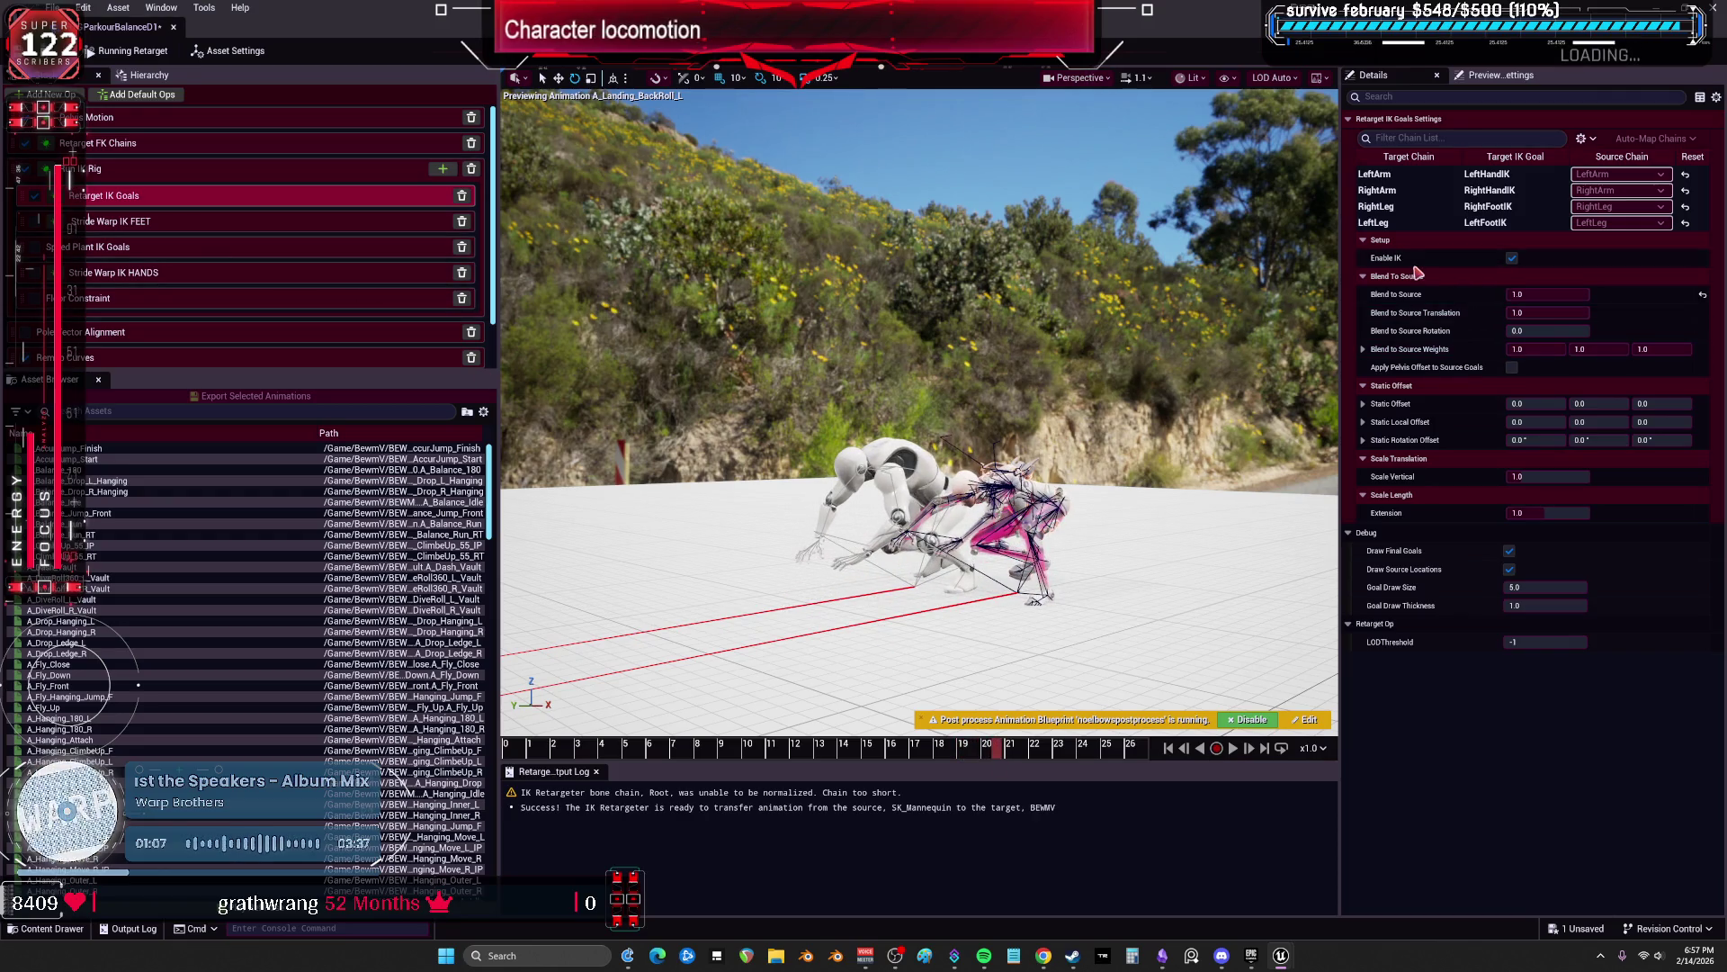
{"action": "left_click", "coordinate": [1385, 207]}
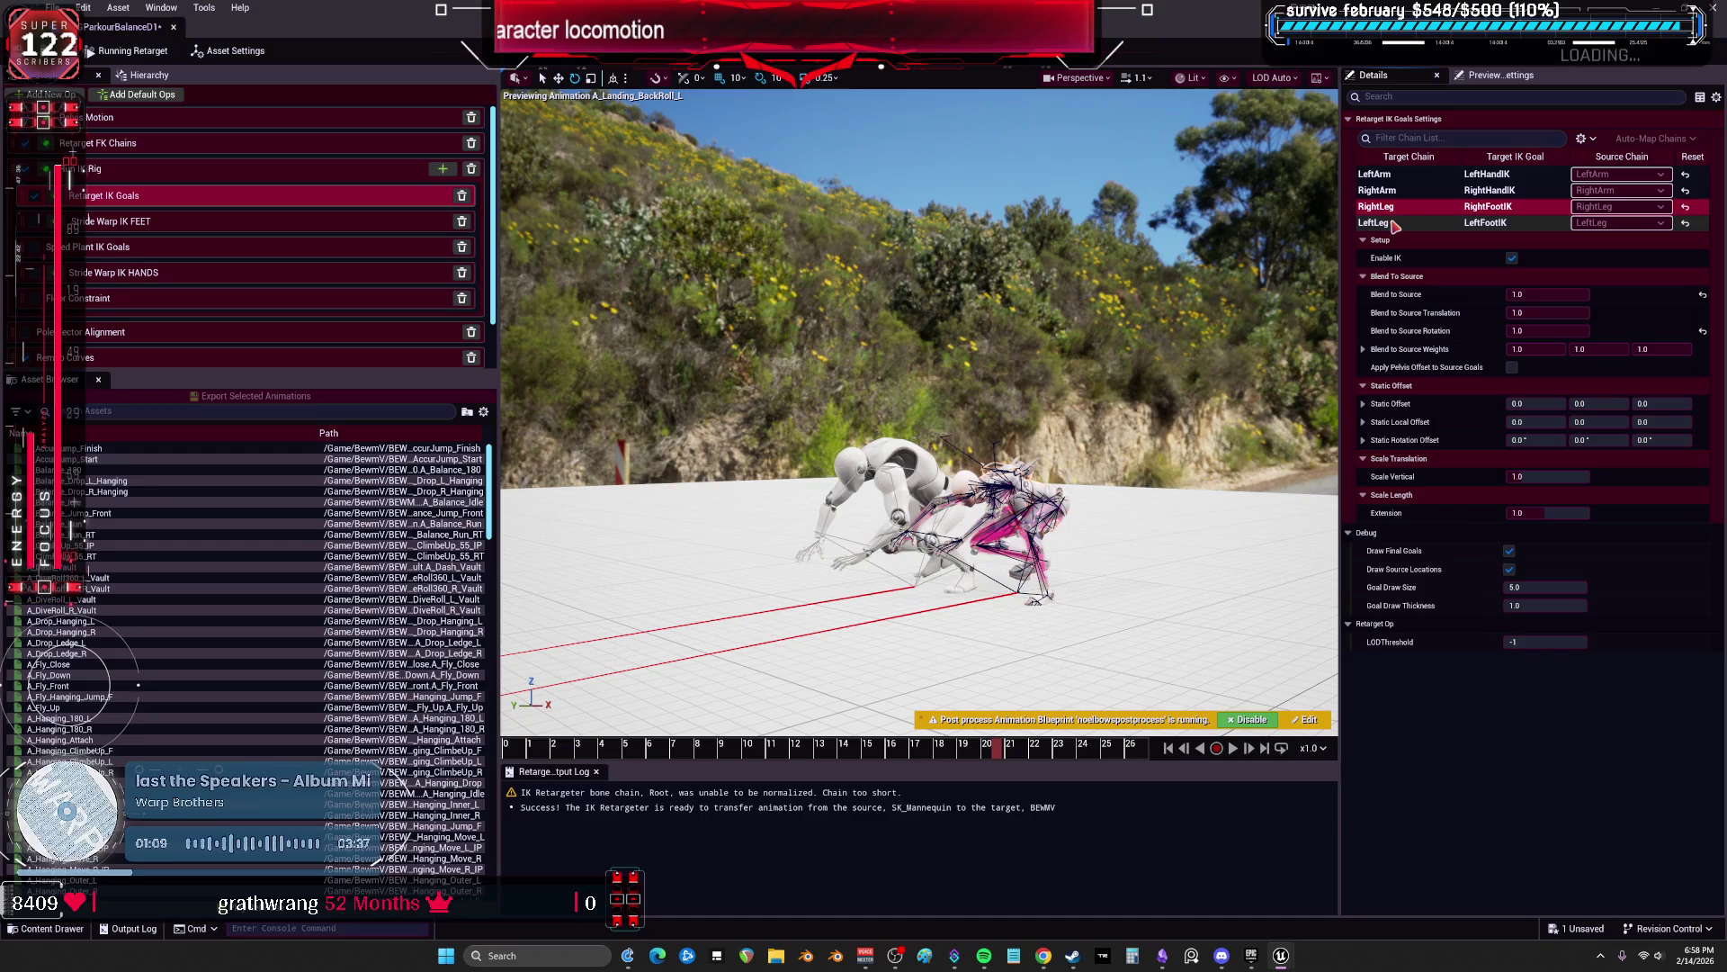
{"action": "left_click", "coordinate": [1390, 223]}
{"action": "left_click", "coordinate": [1570, 333]}
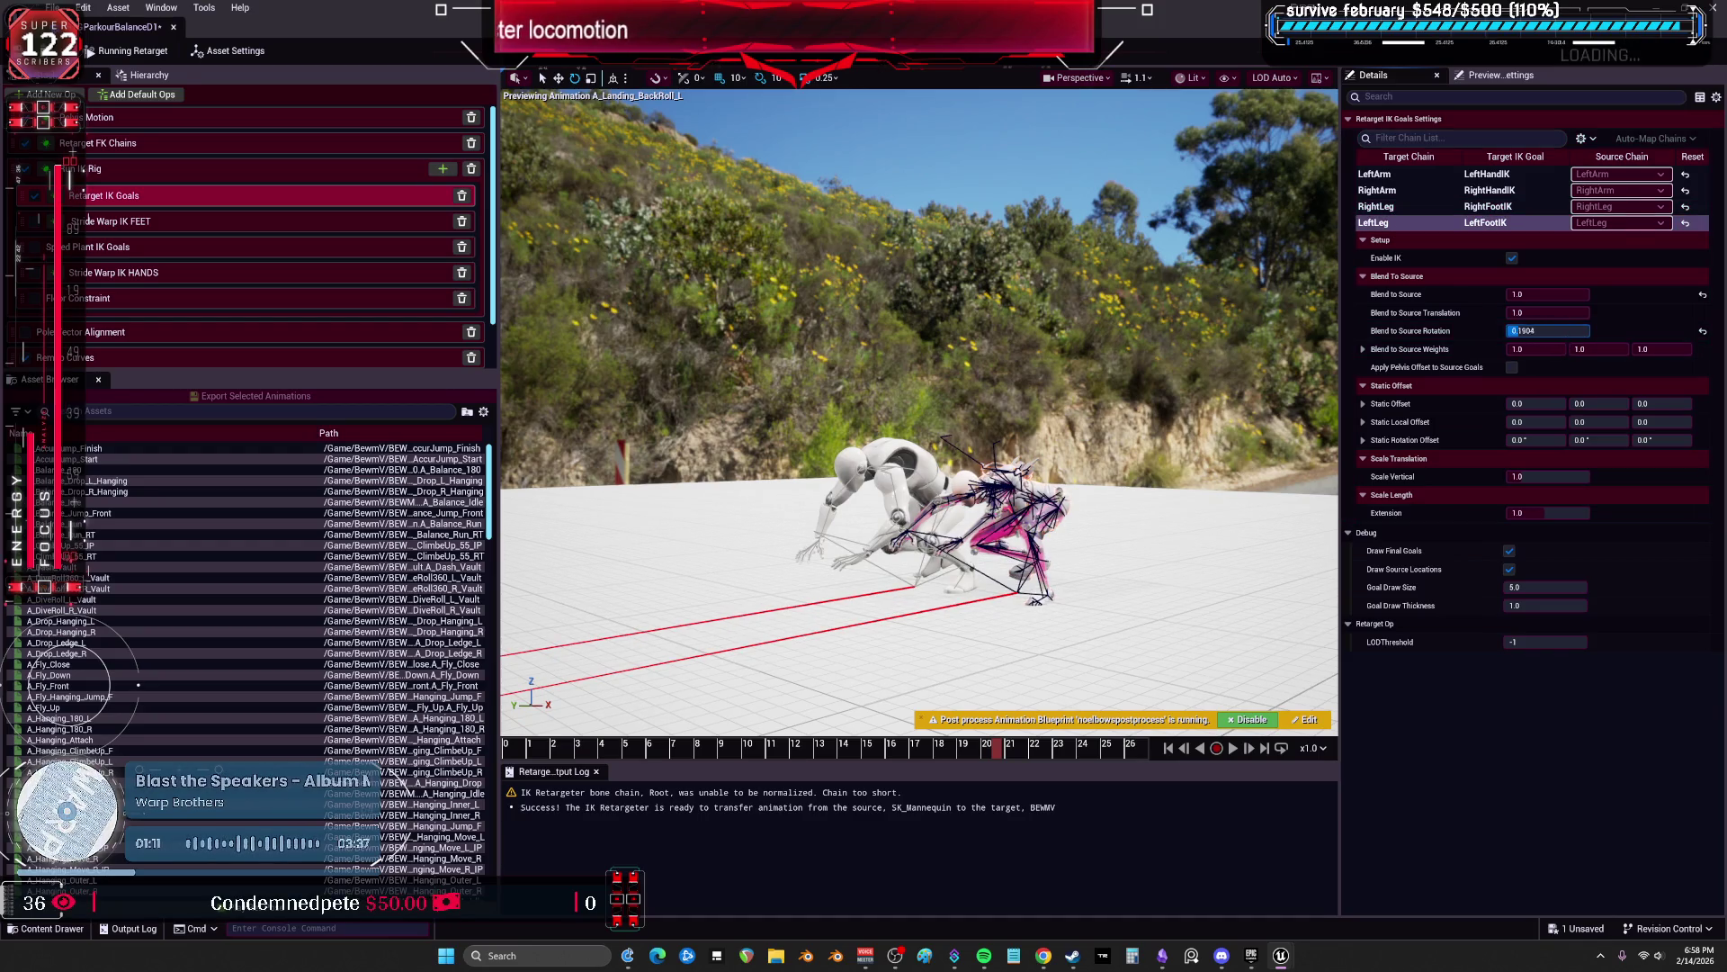
{"action": "left_click", "coordinate": [1561, 210]}
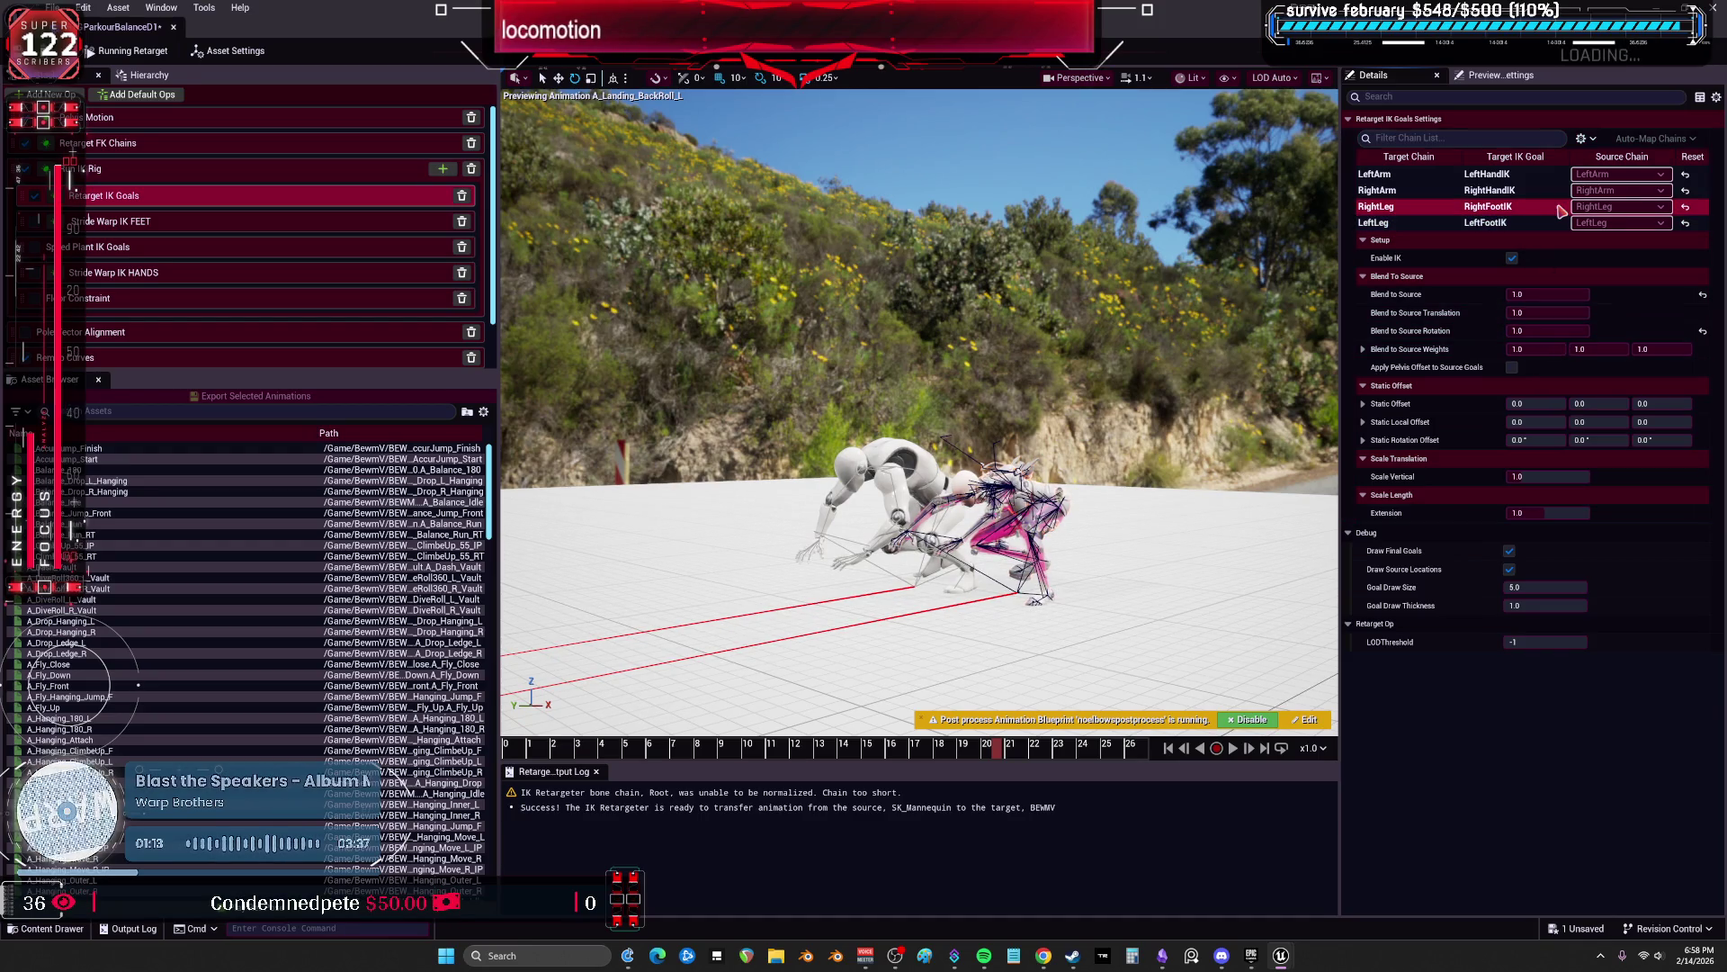
{"action": "left_click", "coordinate": [1570, 331]}
{"action": "type", "text": "0"}
{"action": "key", "text": "Return"}
{"action": "left_click", "coordinate": [1548, 312]}
{"action": "type", "text": "0"}
{"action": "key", "text": "Return"}
Step: Review the other chains and set LeftArm's Blend to Source Translation to 0.0
{"action": "left_click", "coordinate": [1497, 191]}
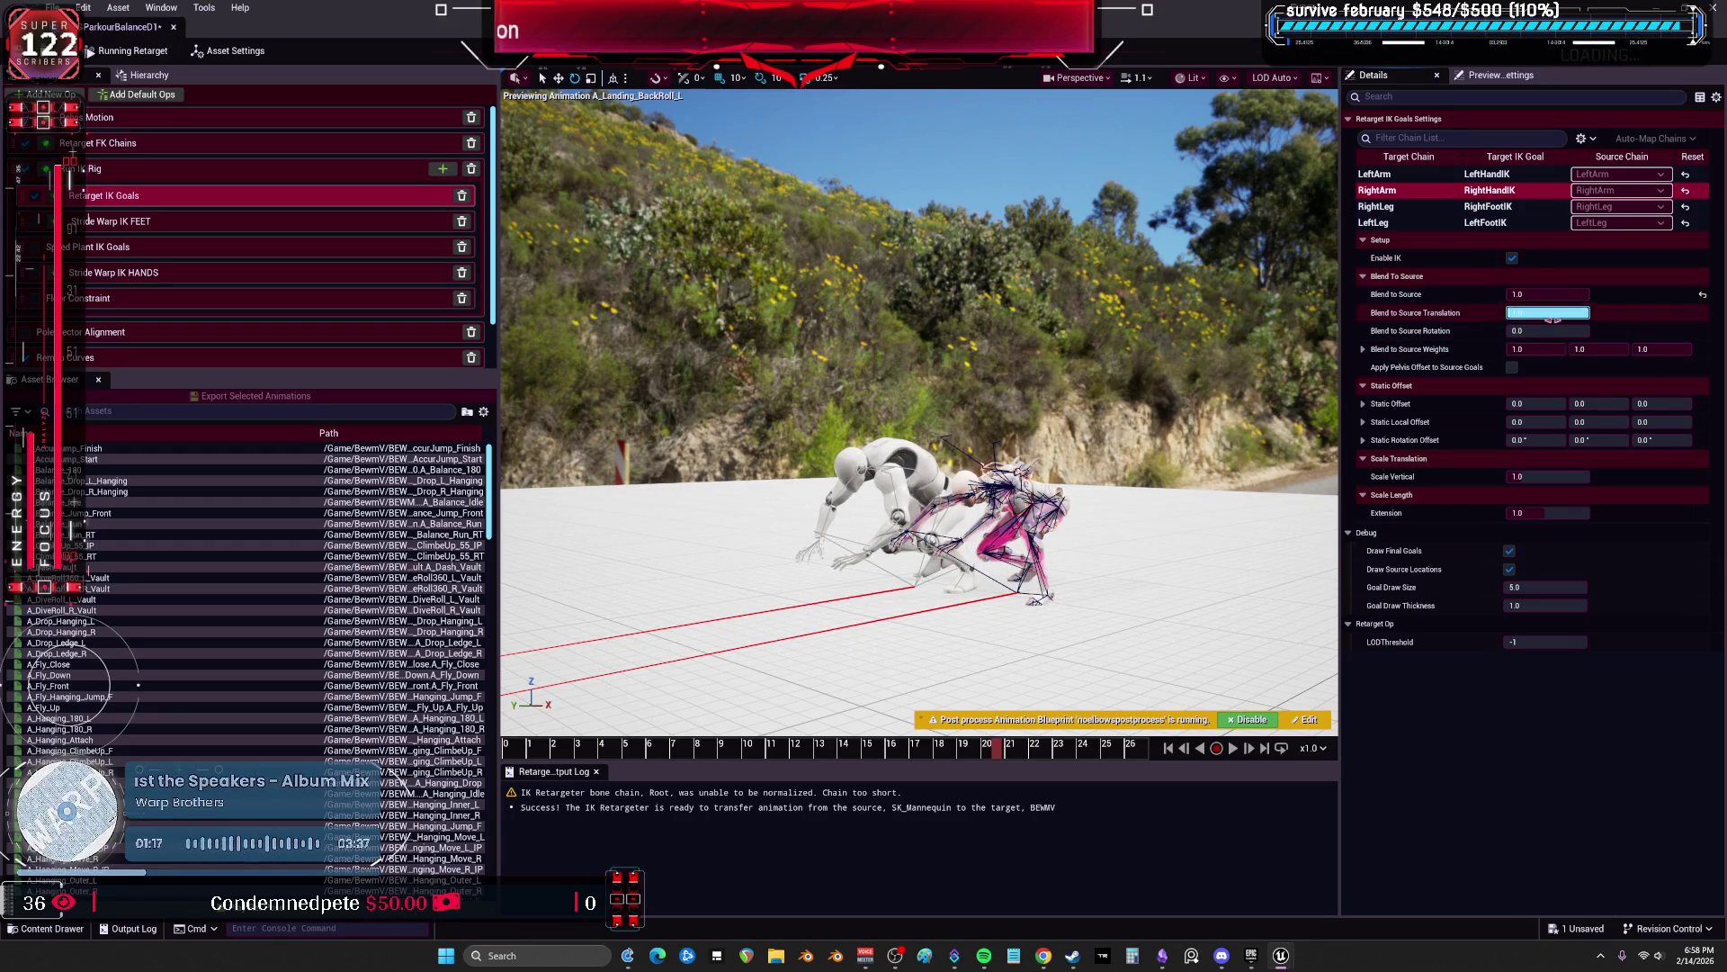
{"action": "left_click", "coordinate": [1493, 207]}
{"action": "left_click", "coordinate": [1512, 225]}
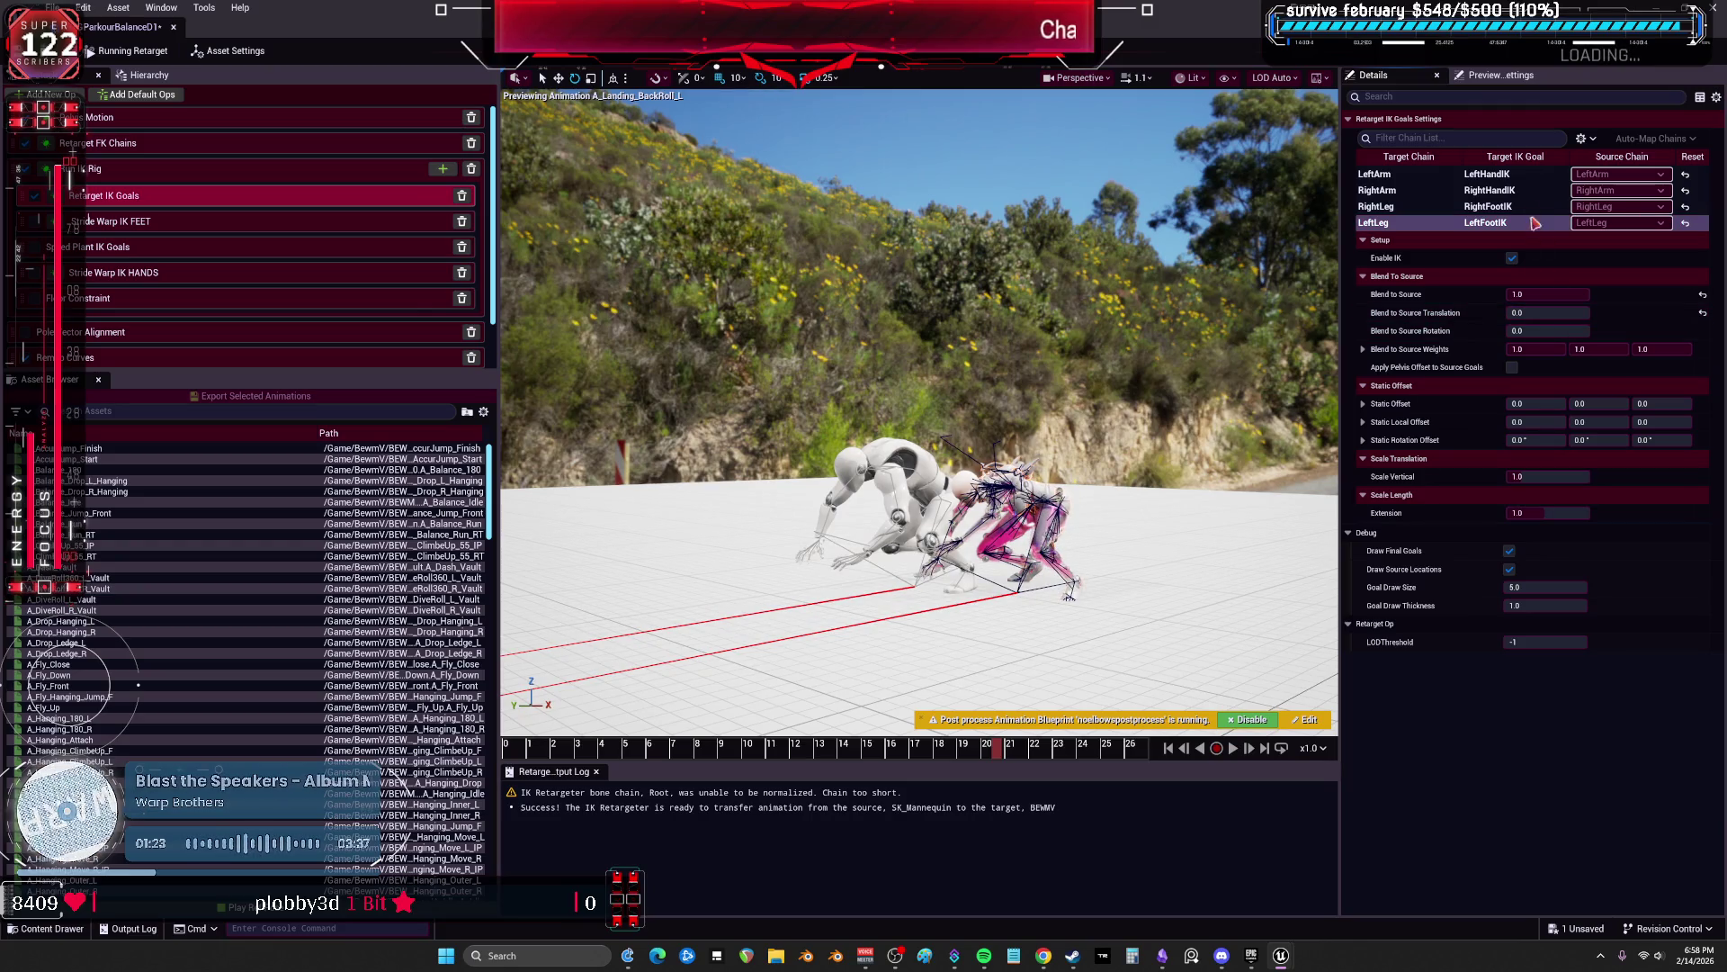
{"action": "left_click", "coordinate": [1493, 174]}
{"action": "left_click", "coordinate": [1547, 312]}
{"action": "type", "text": "0"}
{"action": "key", "text": "Return"}
Step: Play the backroll to frame 20 and toggle the Floor Constraint op's setting for LeftArm
{"action": "left_click_drag", "start_coordinate": [595, 750], "coordinate": [1094, 746]}
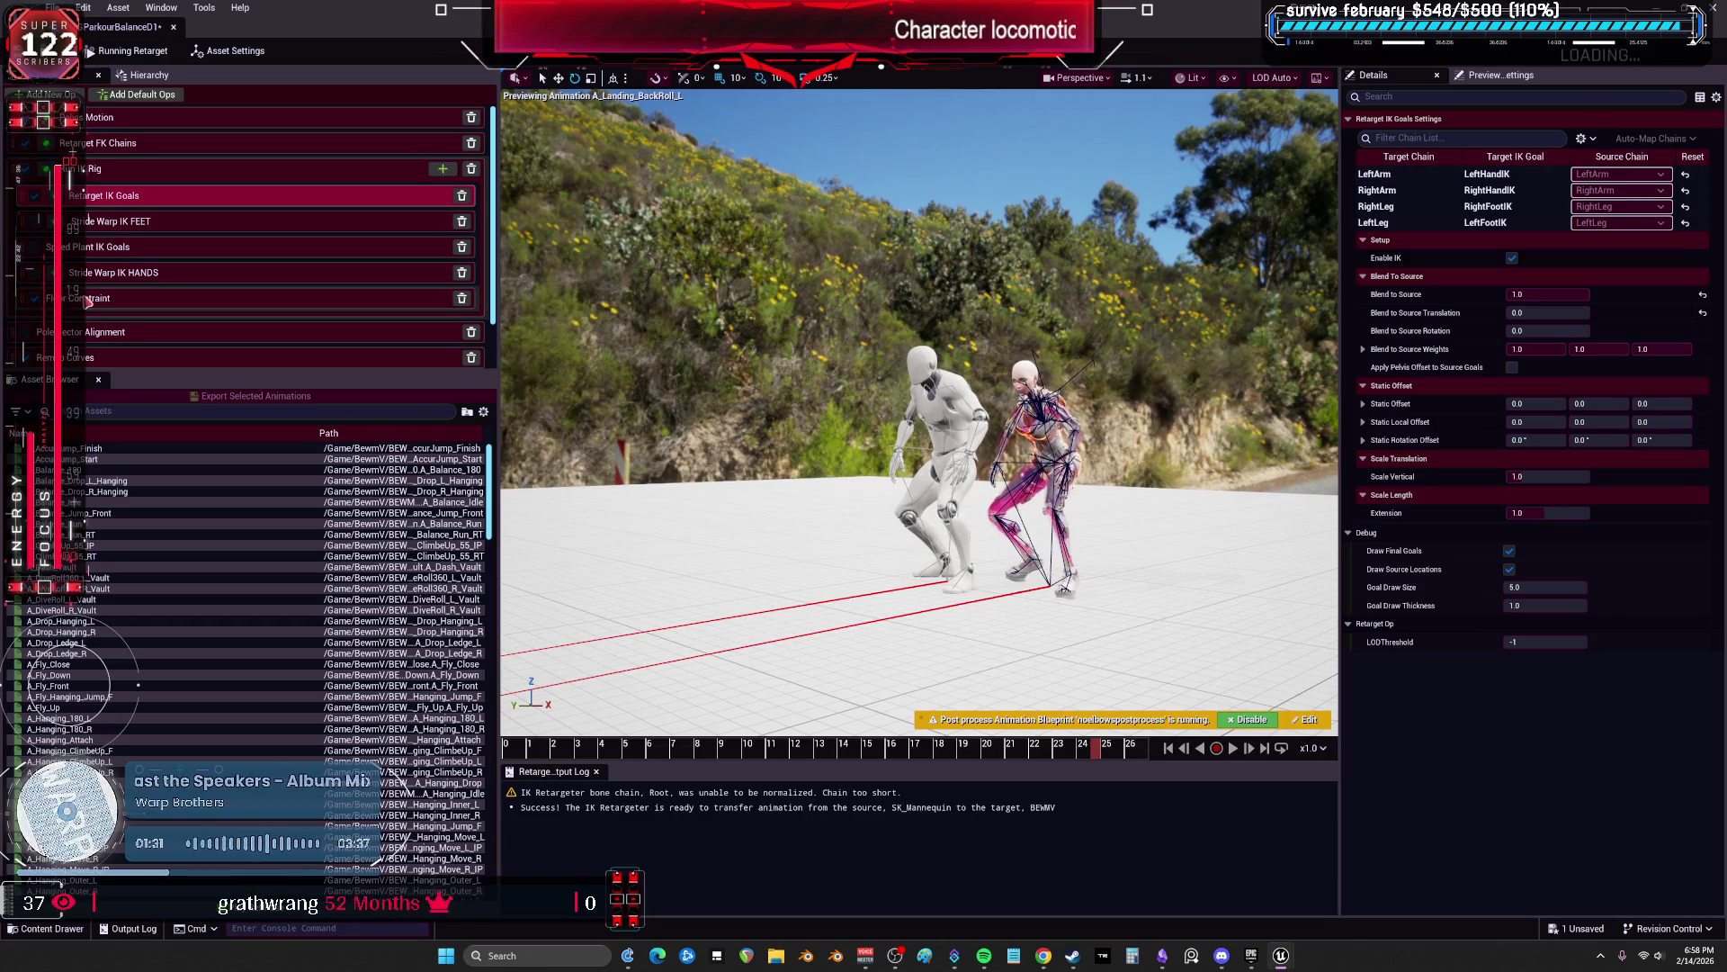
{"action": "left_click", "coordinate": [269, 297]}
{"action": "left_click", "coordinate": [1511, 258]}
Step: Toggle RightArm's floor constraint, compare the chains' floor settings and advance the backroll to frame 15
{"action": "key", "text": "Down"}
{"action": "left_click", "coordinate": [1514, 258]}
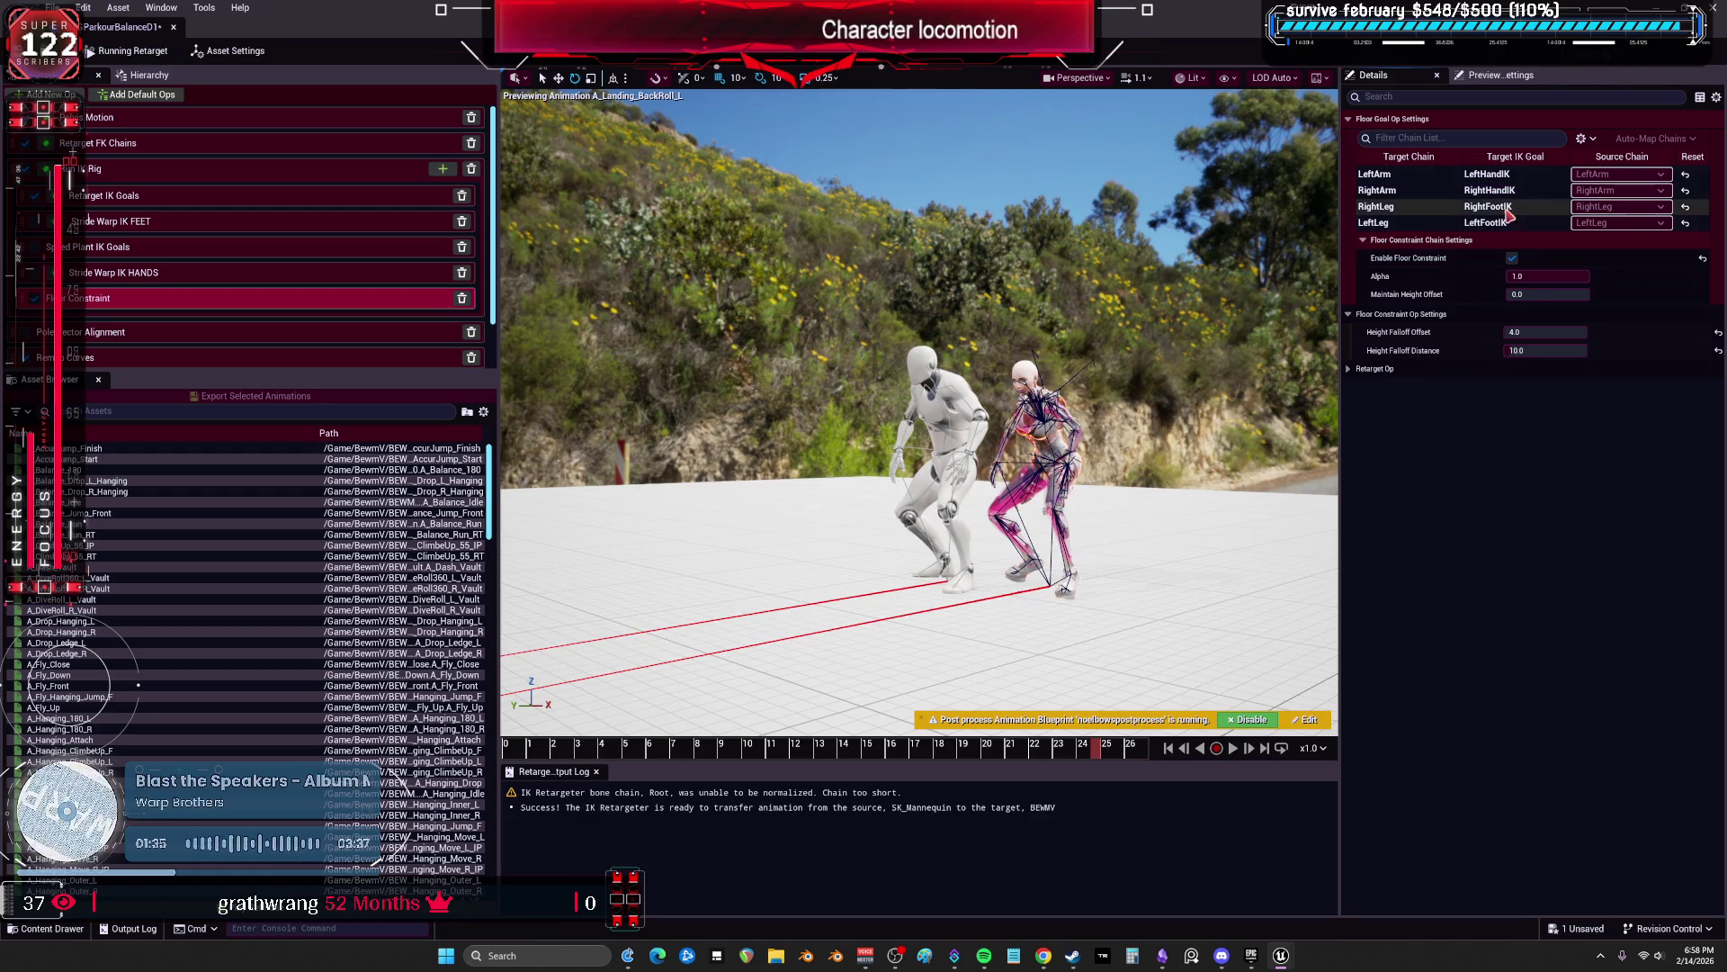
{"action": "left_click", "coordinate": [1504, 209]}
{"action": "left_click", "coordinate": [1494, 174]}
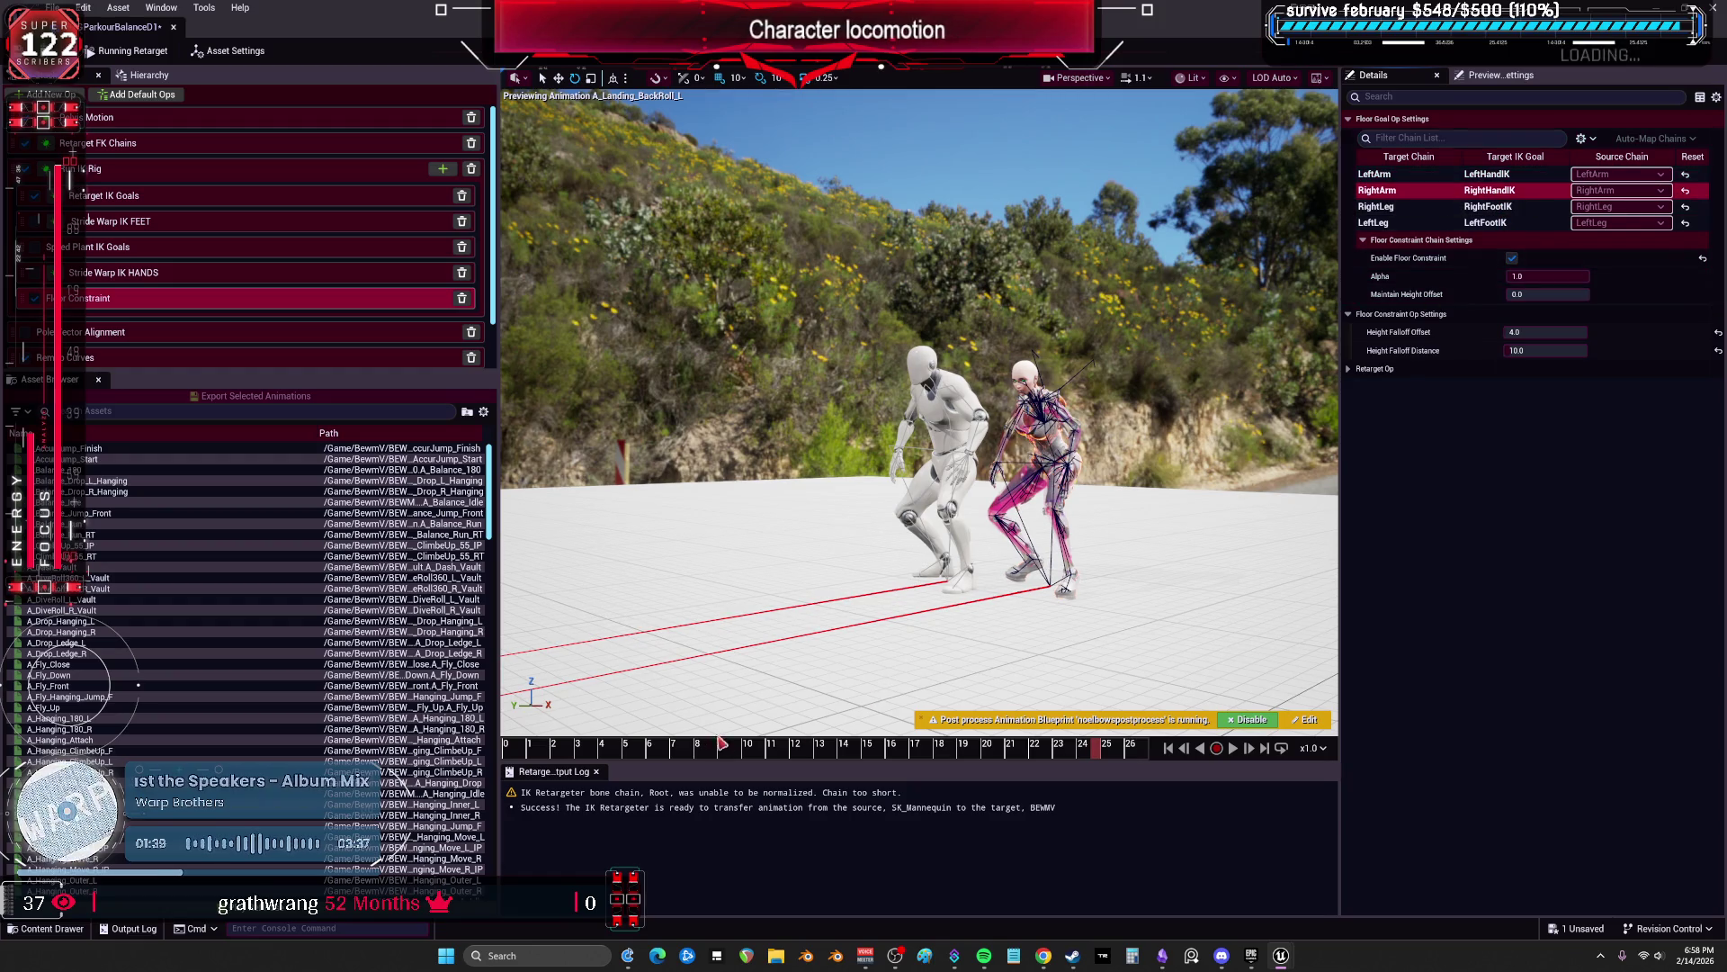
{"action": "left_click", "coordinate": [1498, 192]}
{"action": "left_click_drag", "start_coordinate": [654, 747], "coordinate": [878, 719]}
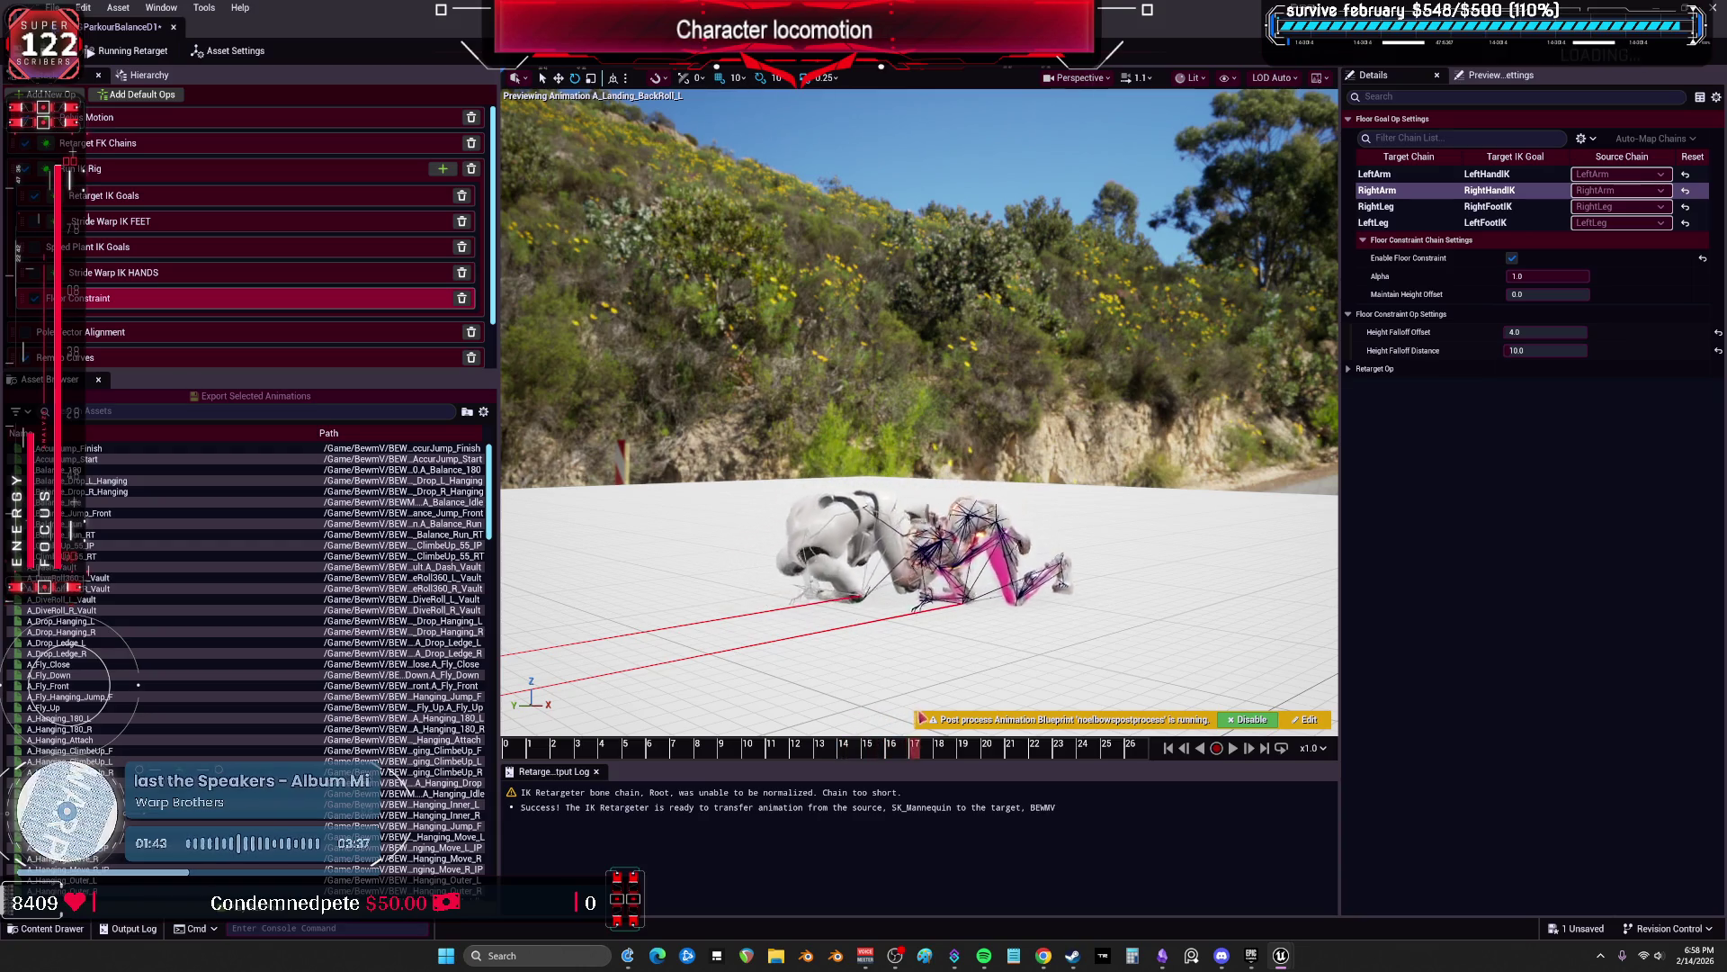
{"action": "scroll", "coordinate": [1050, 581], "scroll_direction": "up", "scroll_amount": 5}
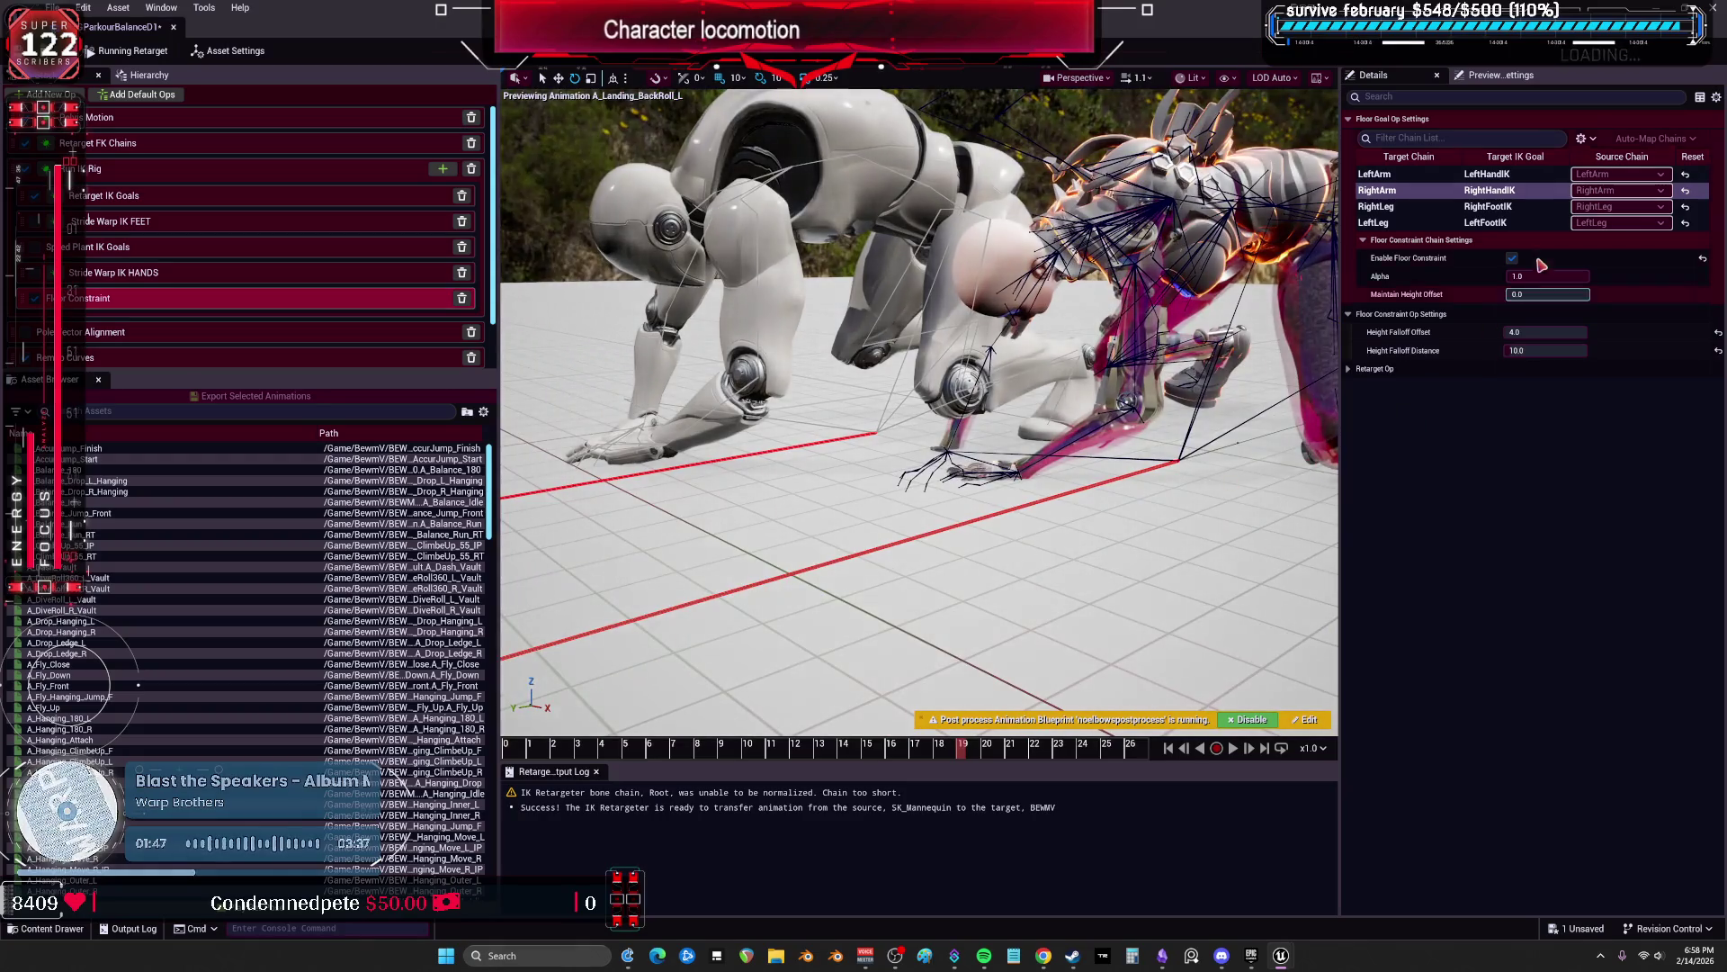
{"action": "left_click", "coordinate": [1440, 173]}
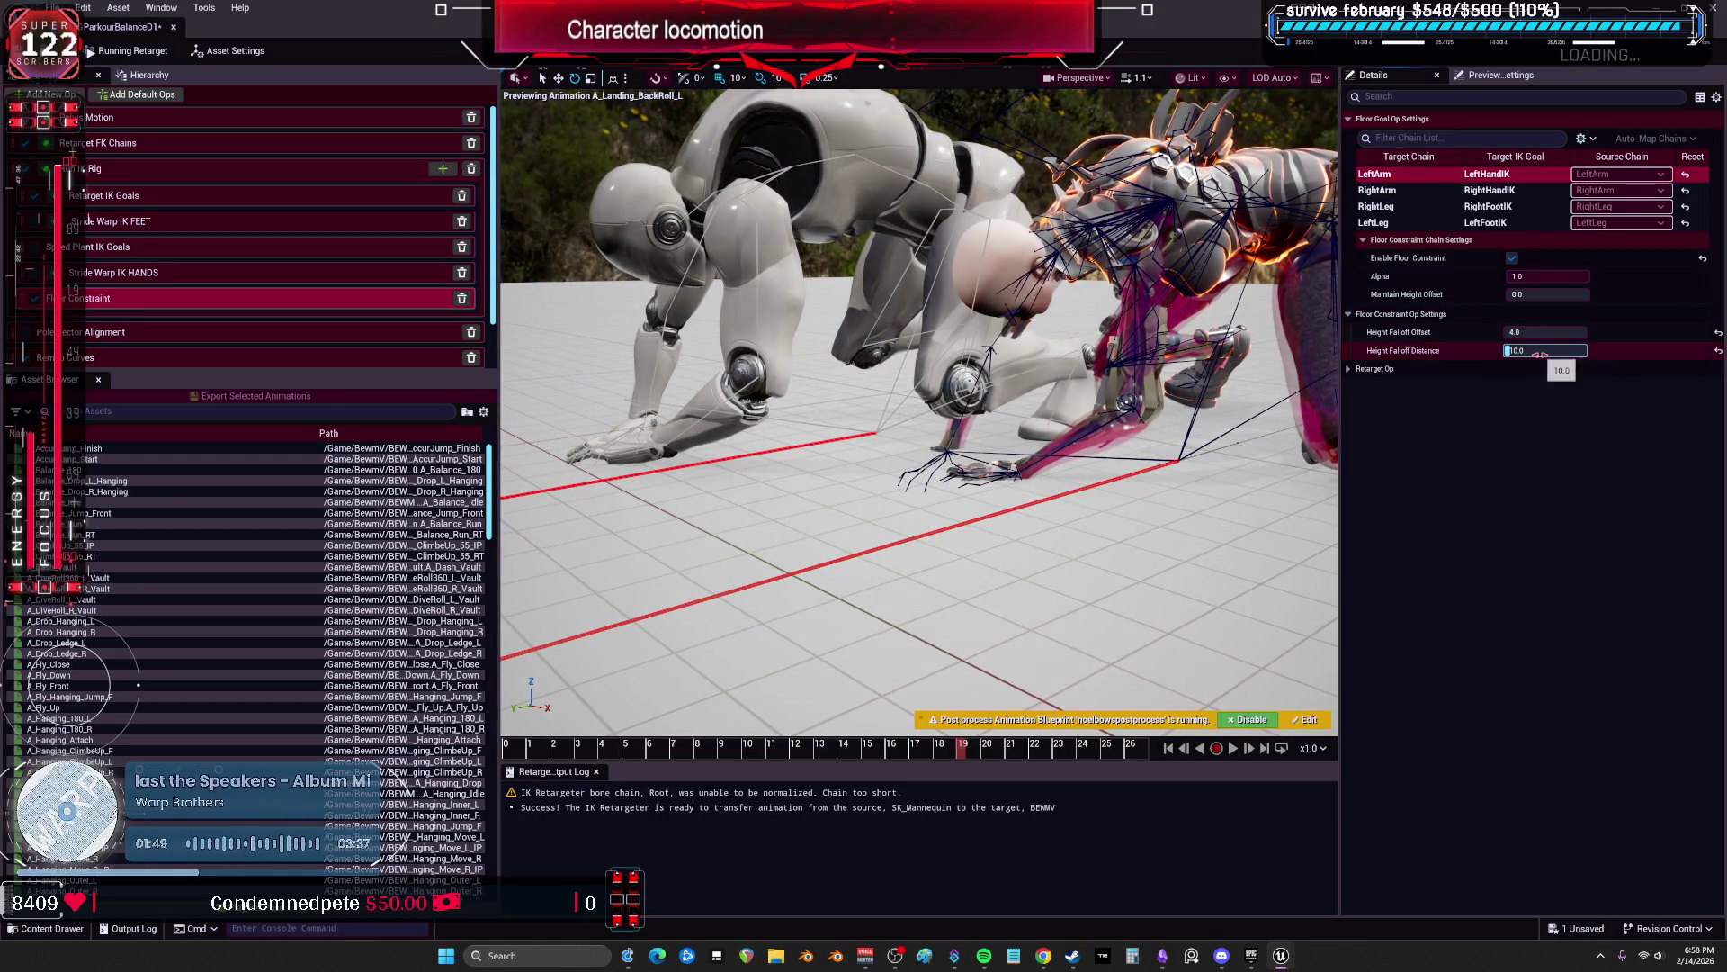
Step: Raise the Height Falloff Offset from 4.0 to 15 and recheck the leg and arm chains
{"action": "left_click", "coordinate": [1541, 332]}
{"action": "mouse_move", "coordinate": [1423, 339]}
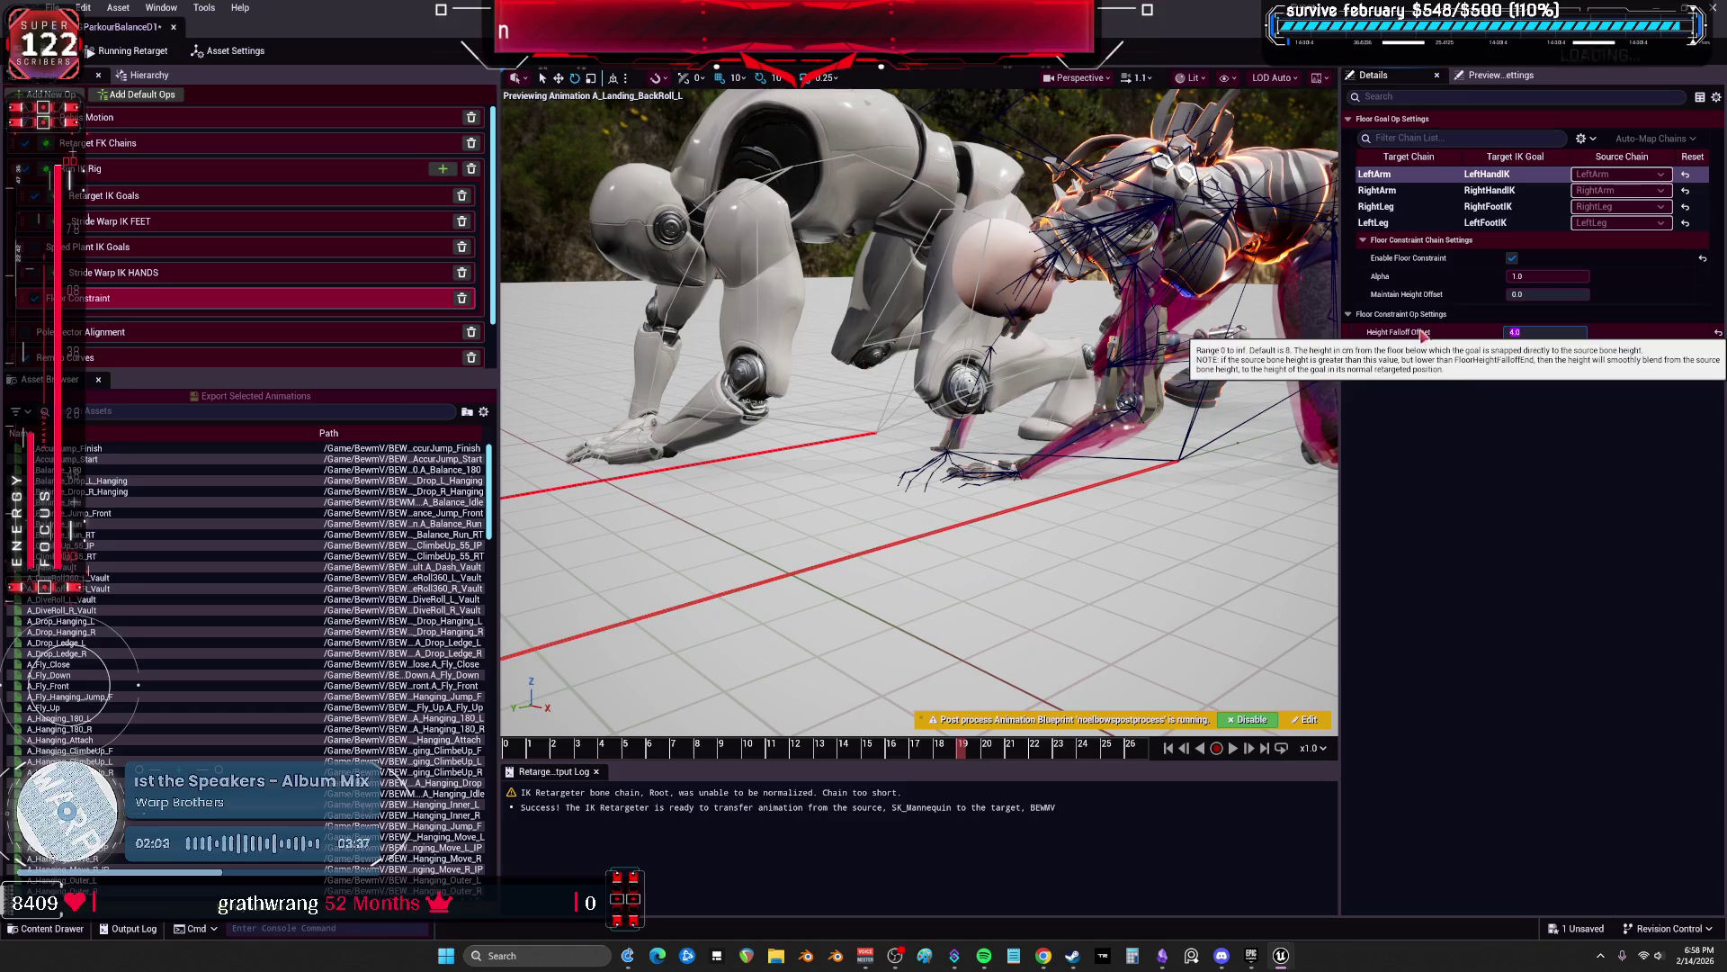
{"action": "type", "text": "15"}
{"action": "left_click", "coordinate": [1419, 207]}
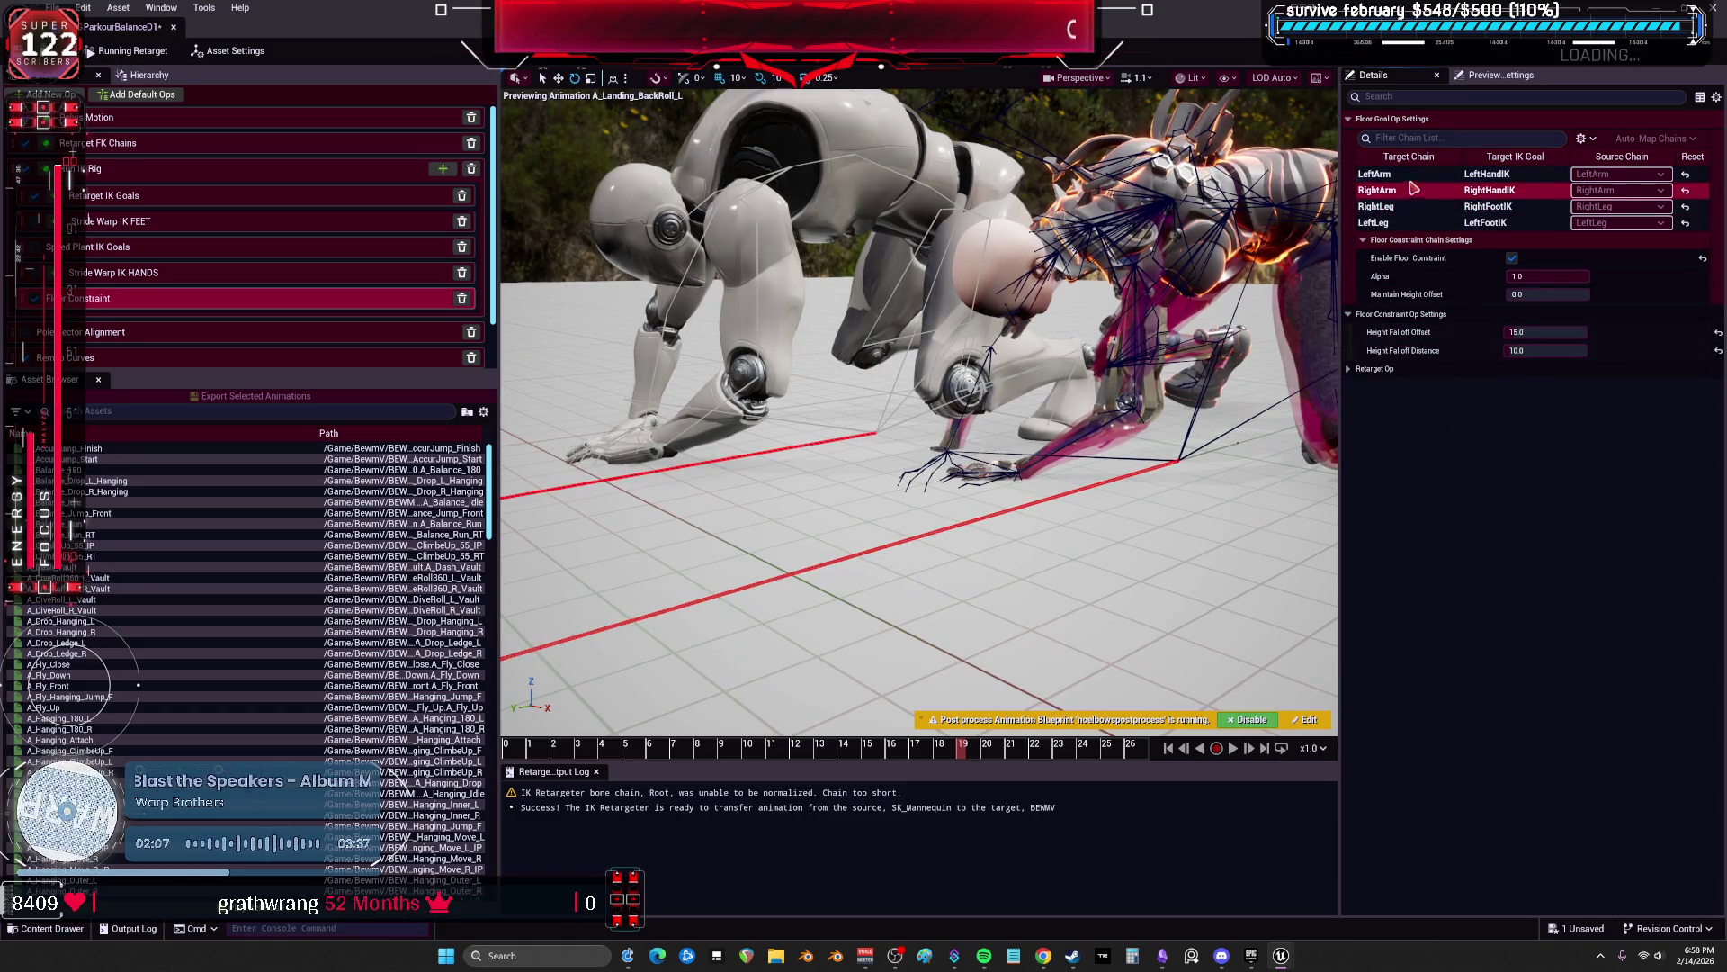
{"action": "key", "text": "Up"}
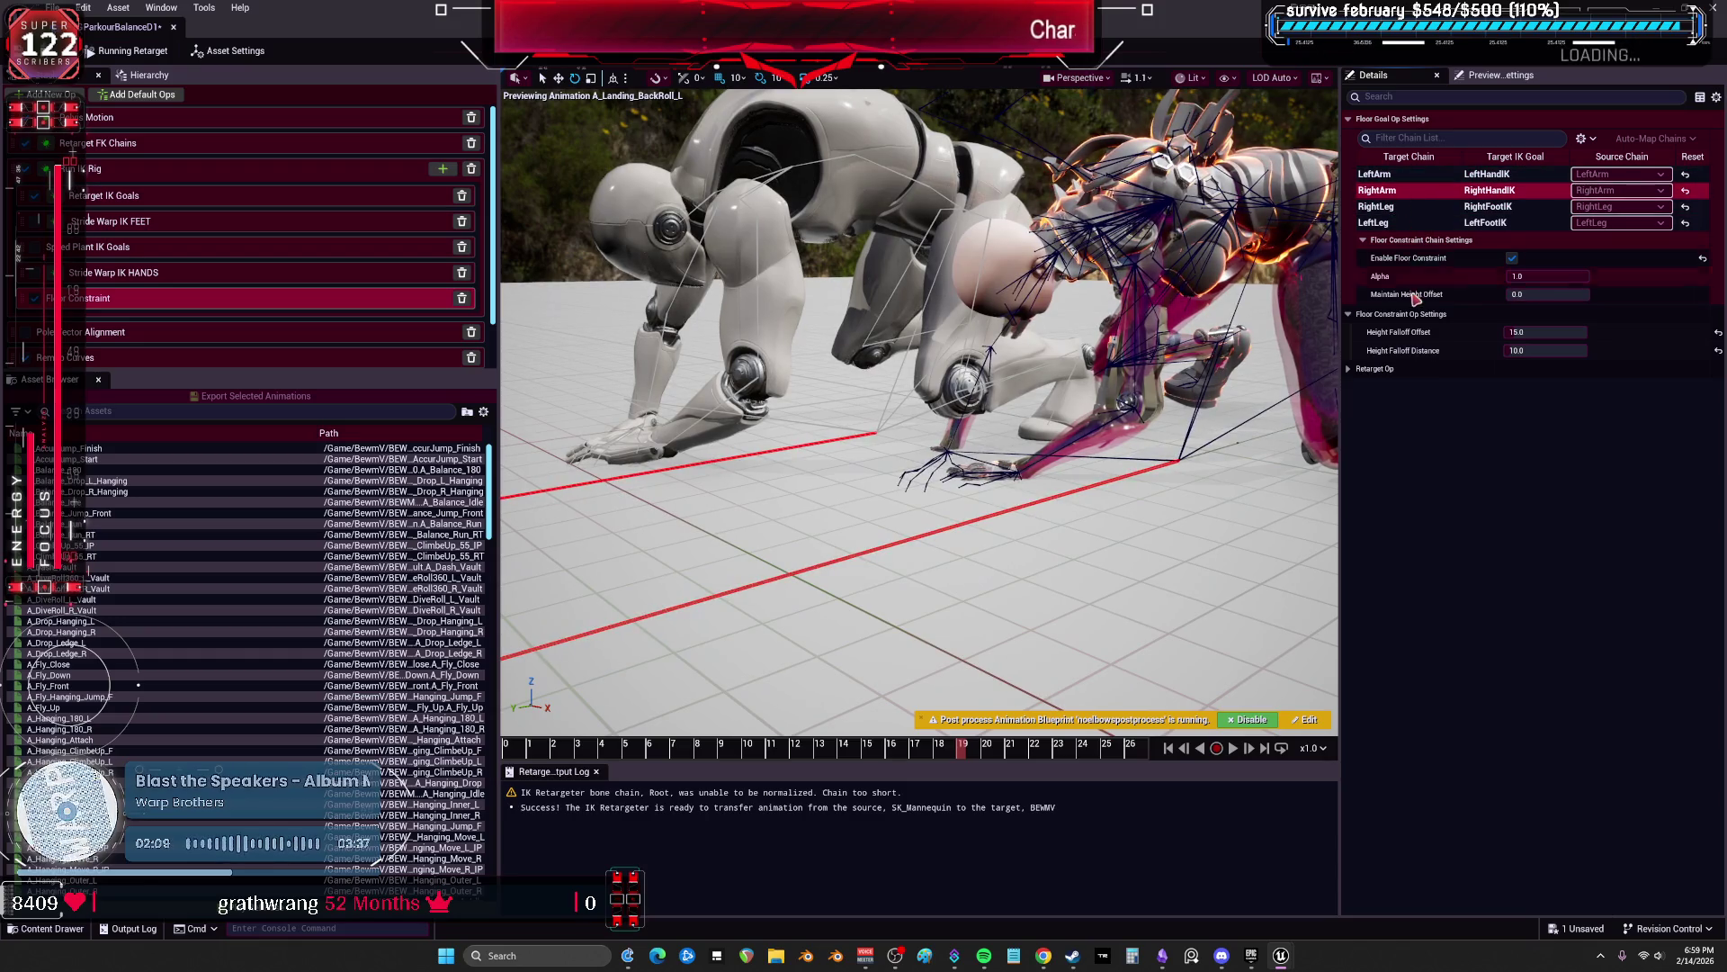
{"action": "left_click", "coordinate": [656, 766]}
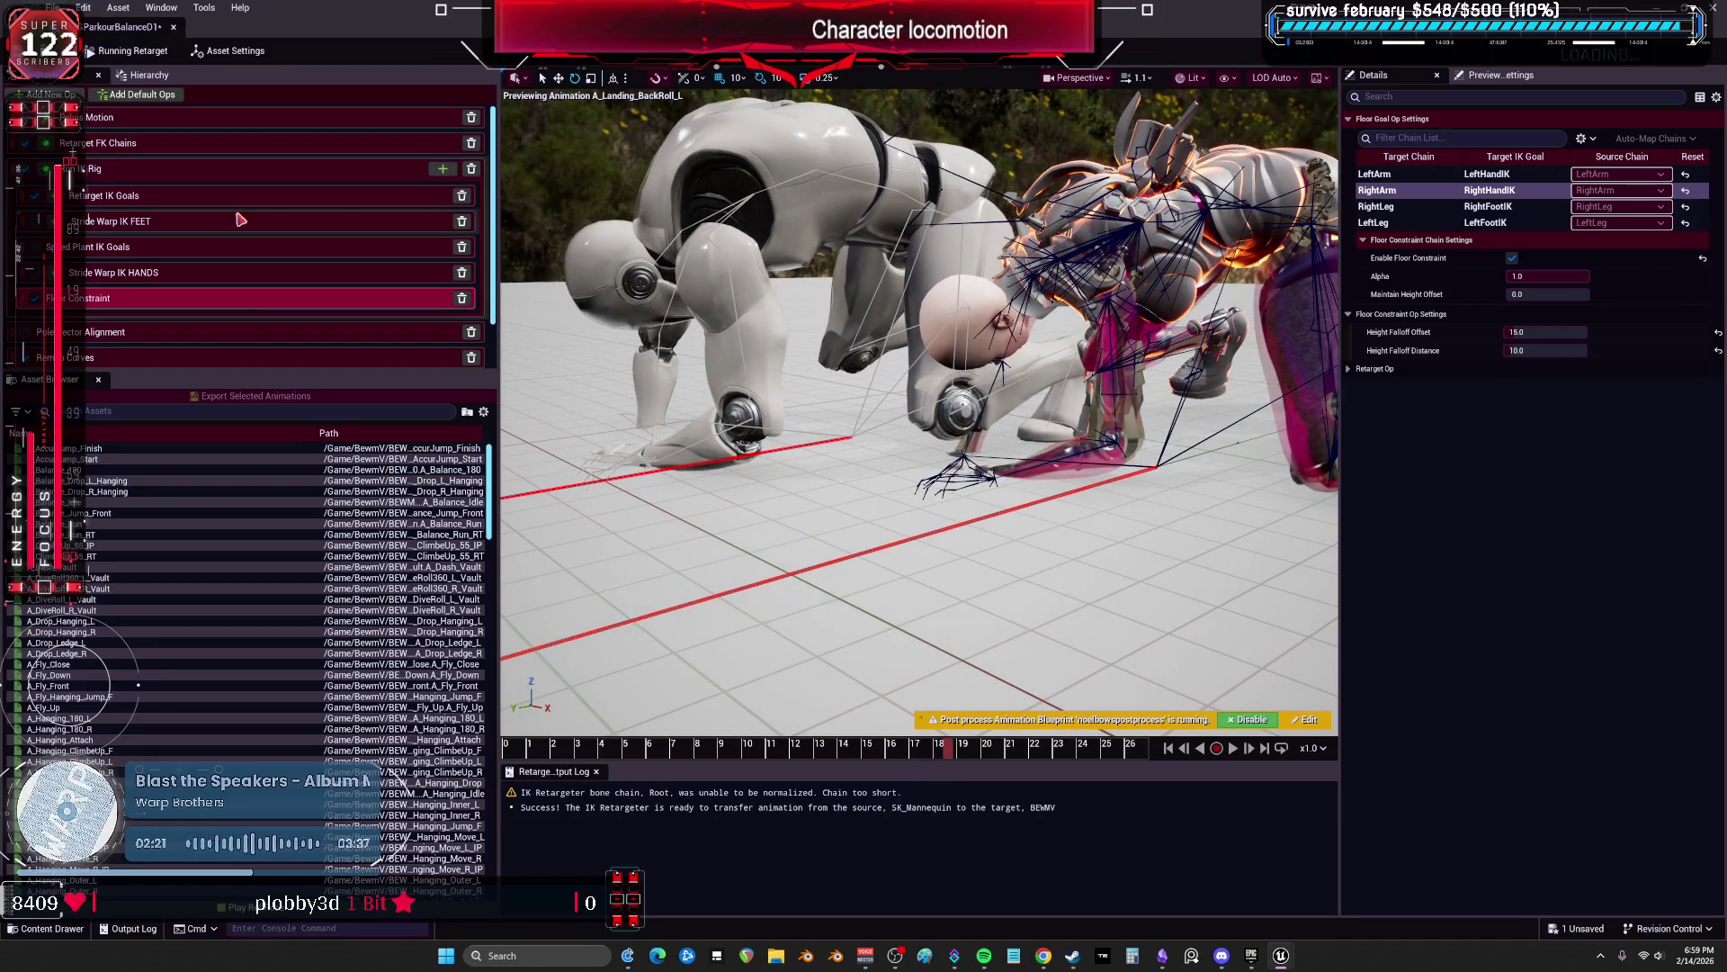
{"action": "left_click", "coordinate": [242, 118]}
Step: Set the Pelvis Motion global Z translation offset to 2.0 and step the backroll from frame 3 onward
{"action": "left_click_drag", "start_coordinate": [1671, 380], "coordinate": [1675, 379]}
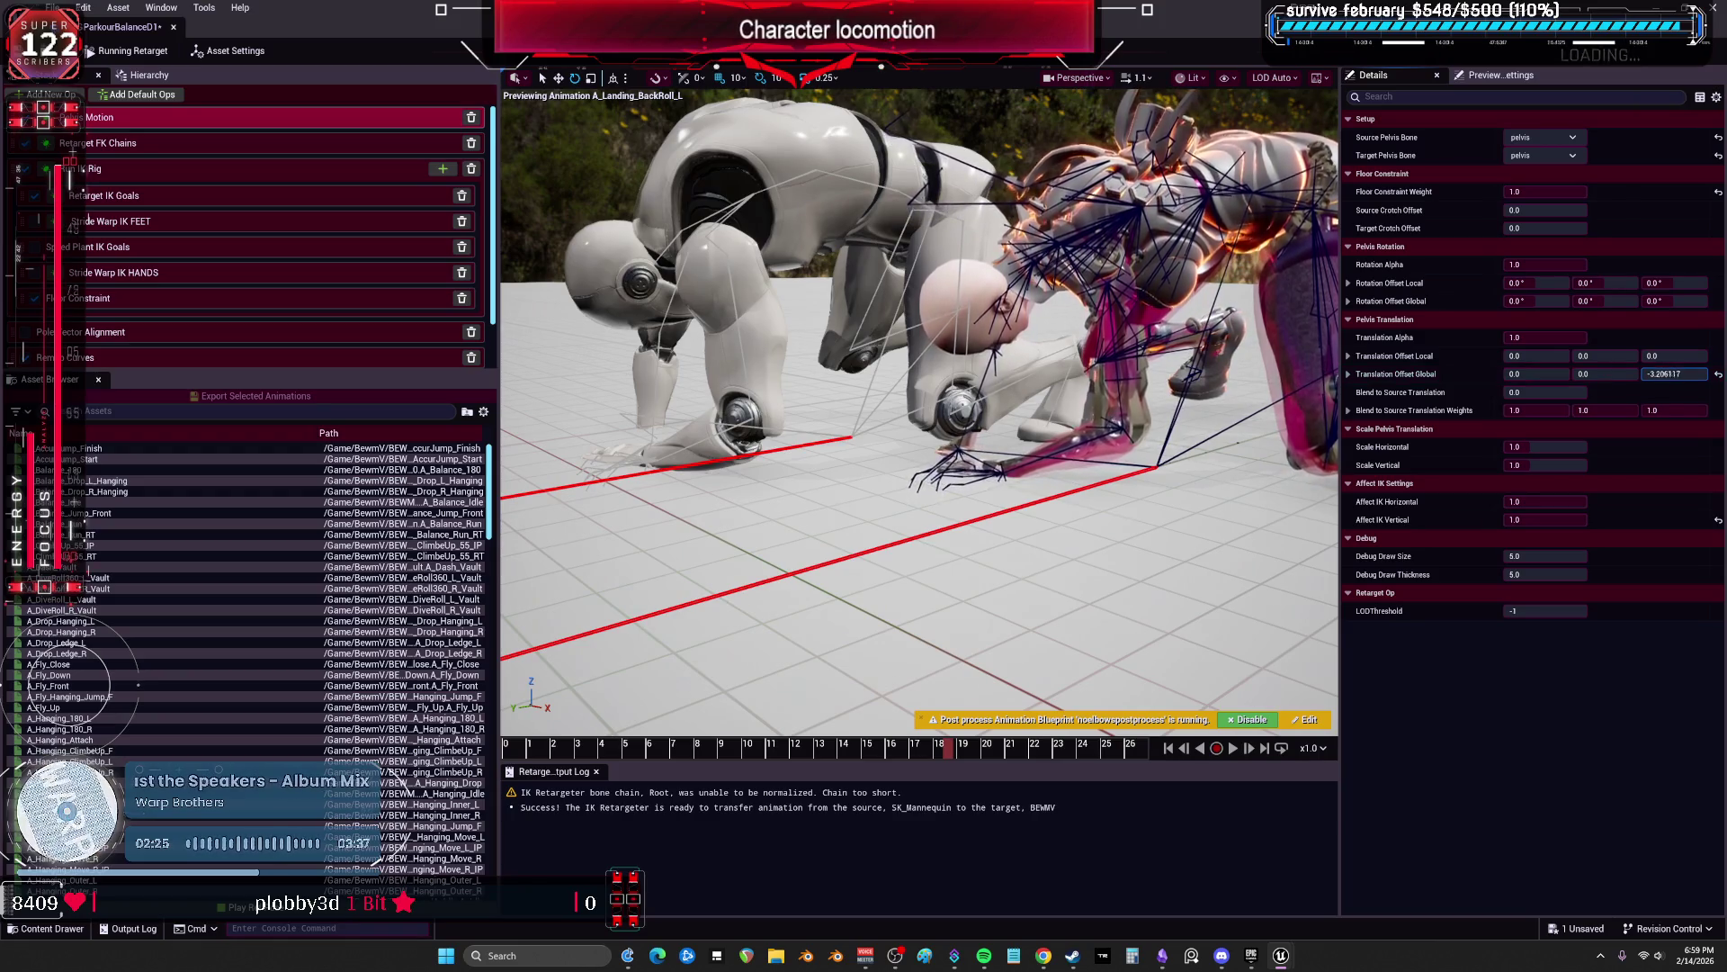
{"action": "left_click_drag", "start_coordinate": [1671, 379], "coordinate": [1672, 379]}
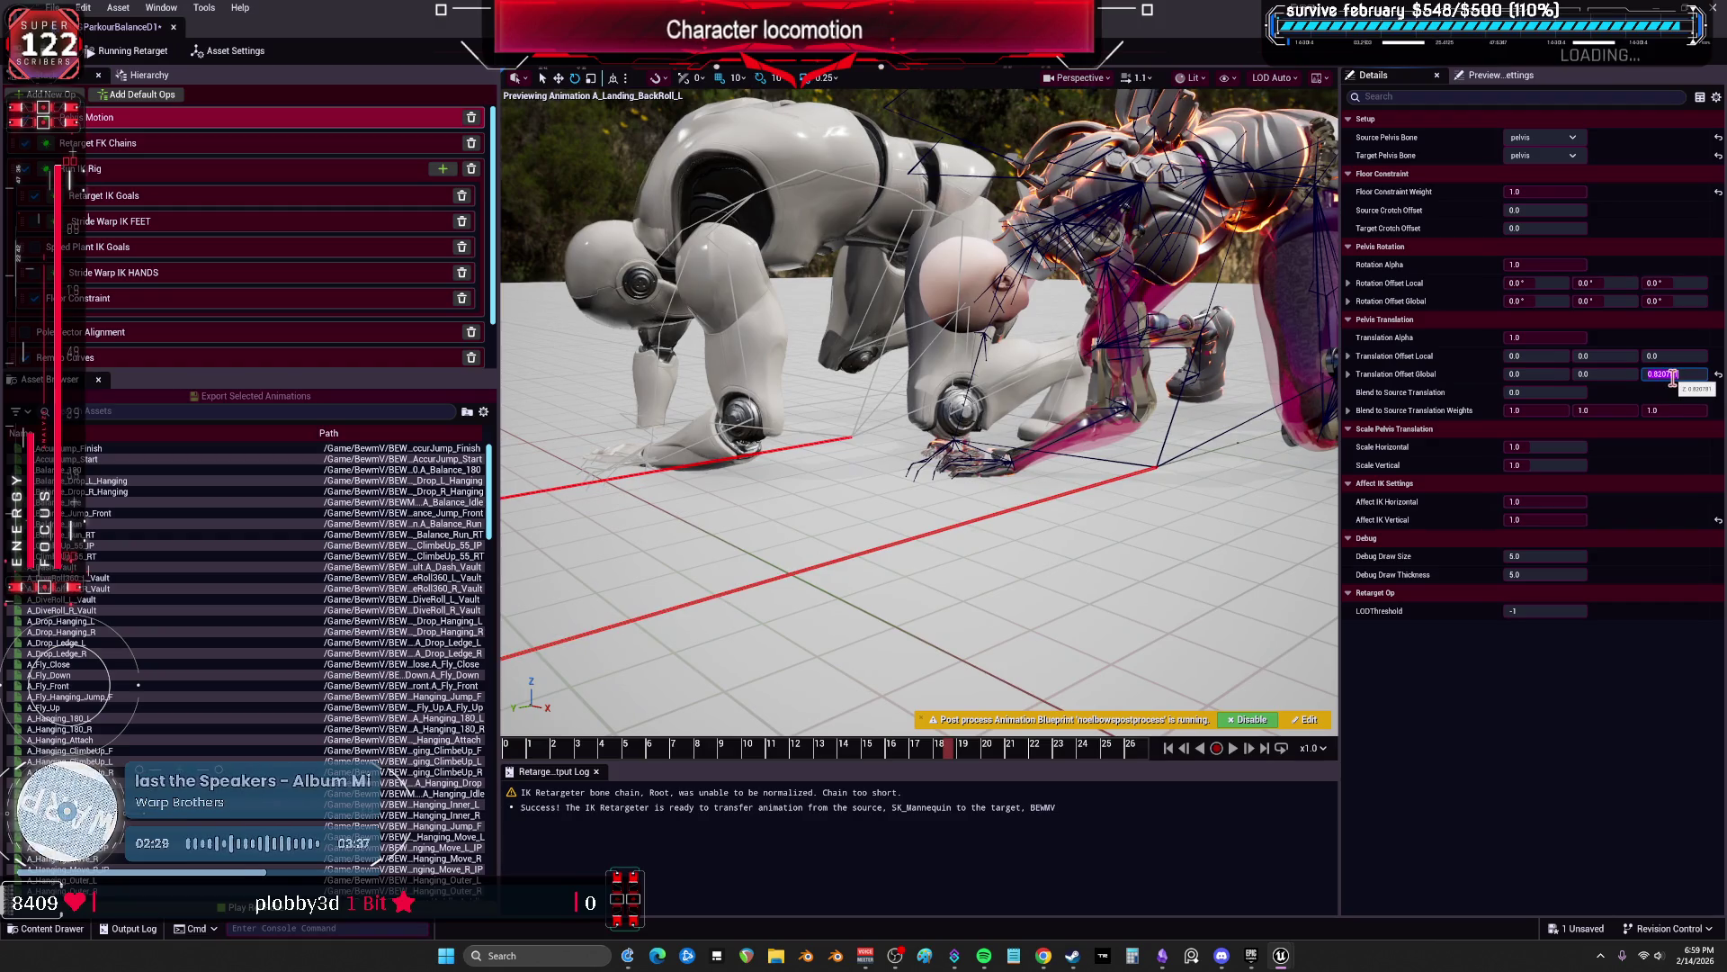
{"action": "type", "text": "2.0"}
{"action": "key", "text": "Return"}
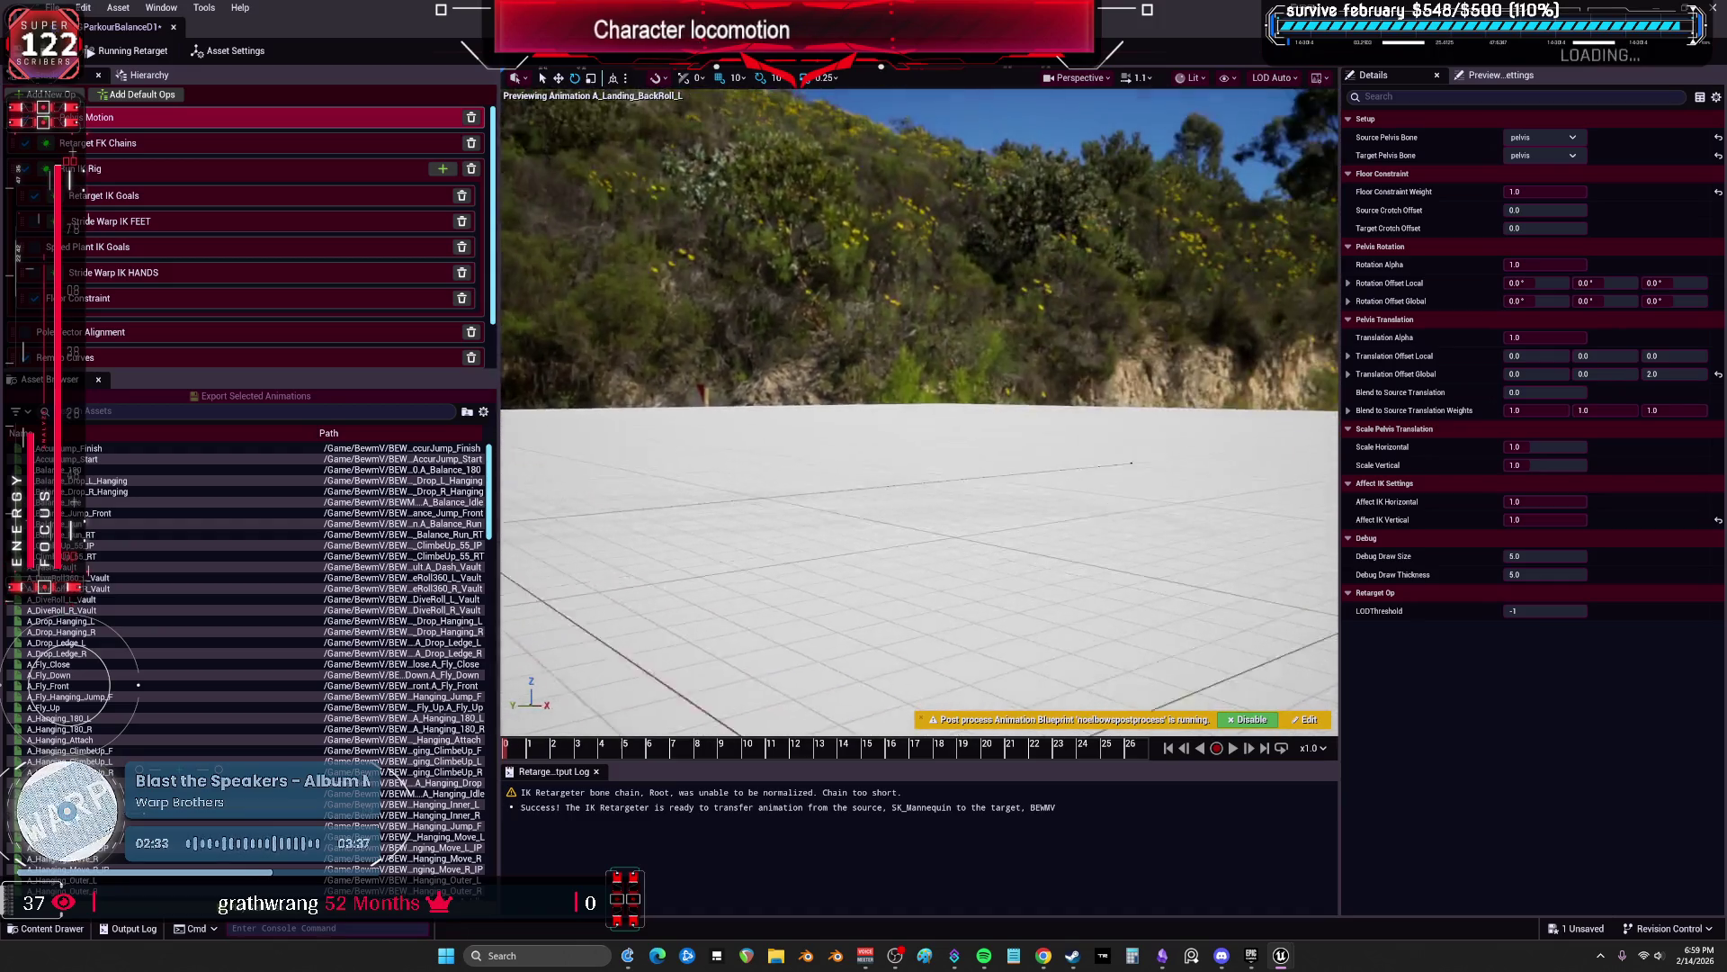
{"action": "left_click_drag", "start_coordinate": [529, 760], "coordinate": [740, 749]}
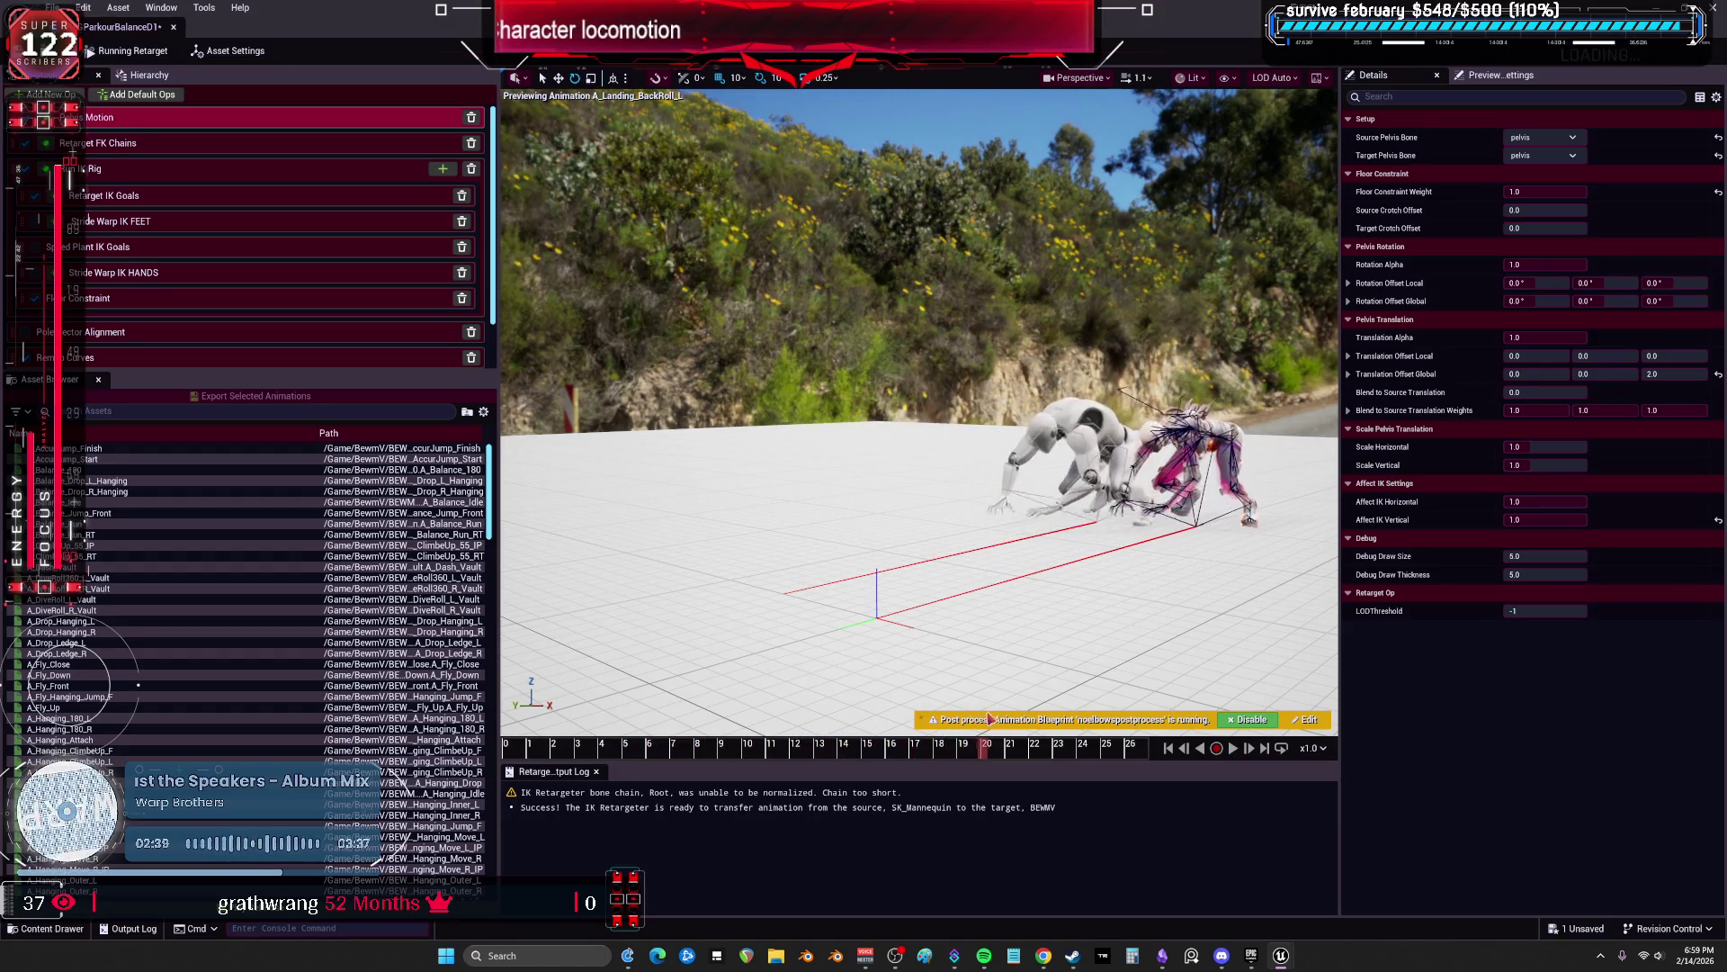
{"action": "left_click_drag", "start_coordinate": [939, 733], "coordinate": [1158, 712]}
{"action": "mouse_move", "coordinate": [1233, 560]}
{"action": "left_mouse_down"}
{"action": "mouse_move", "coordinate": [1193, 479]}
{"action": "mouse_move", "coordinate": [1249, 556]}
{"action": "left_mouse_up"}
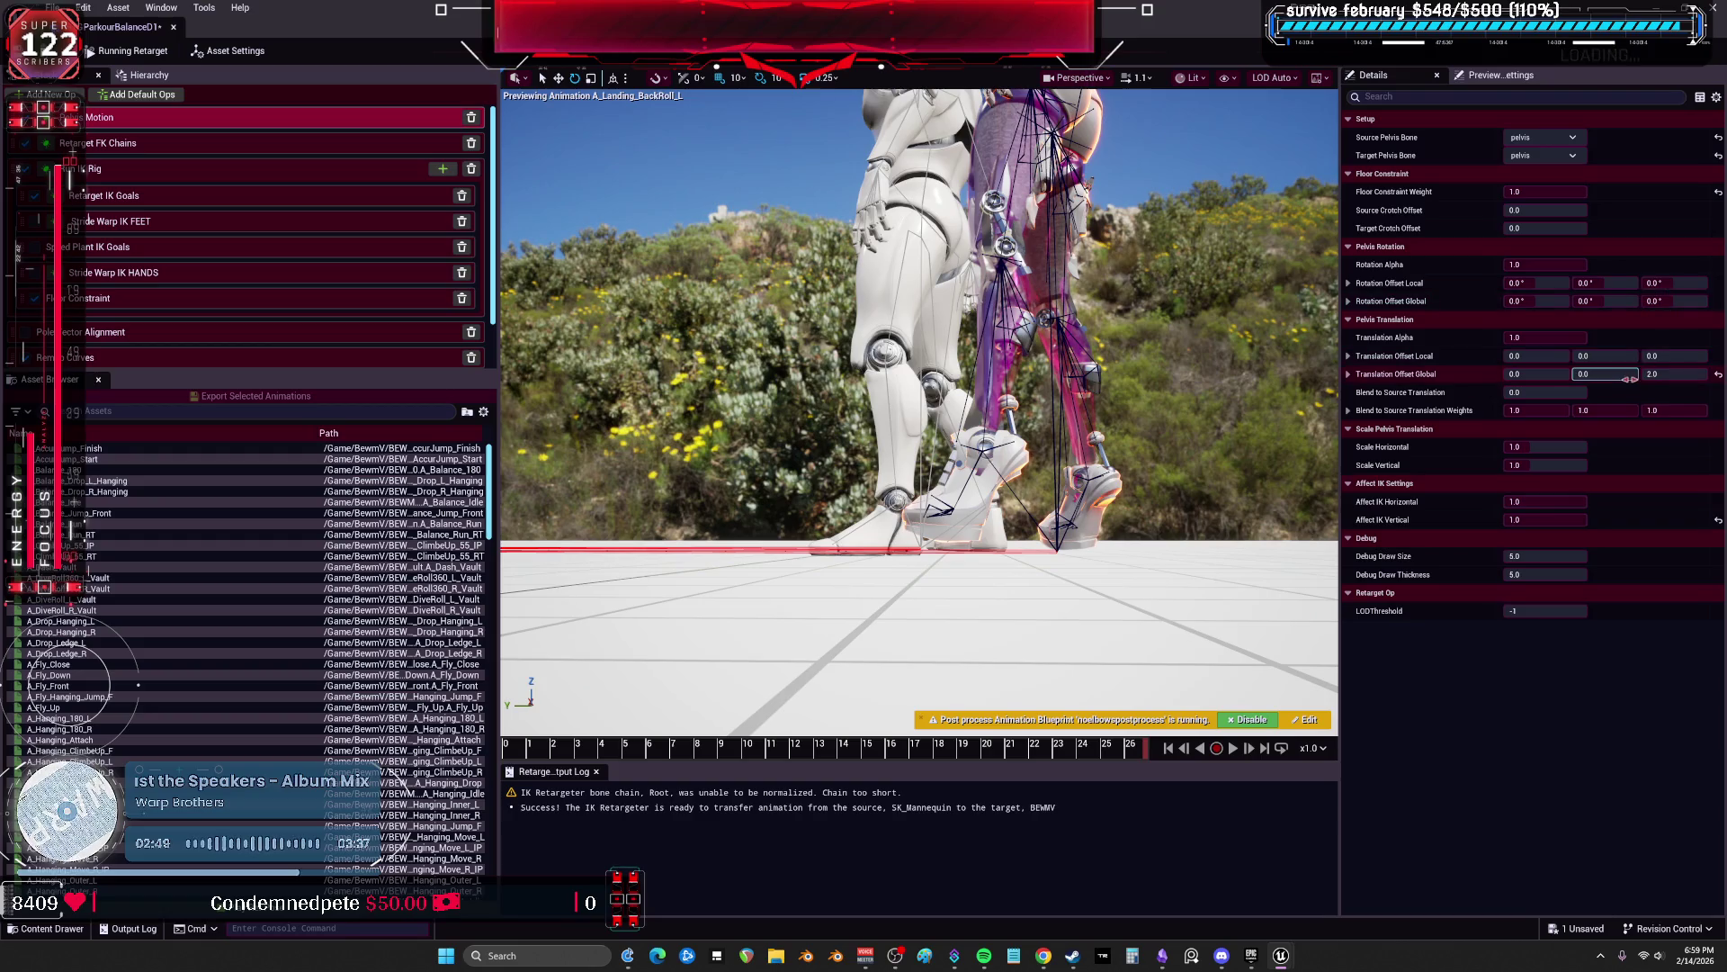
Step: Change the pelvis global Z offset to -2.0 and replay the roll from frame 16 to the standing pose
{"action": "type", "text": "0"}
{"action": "key", "text": "Return"}
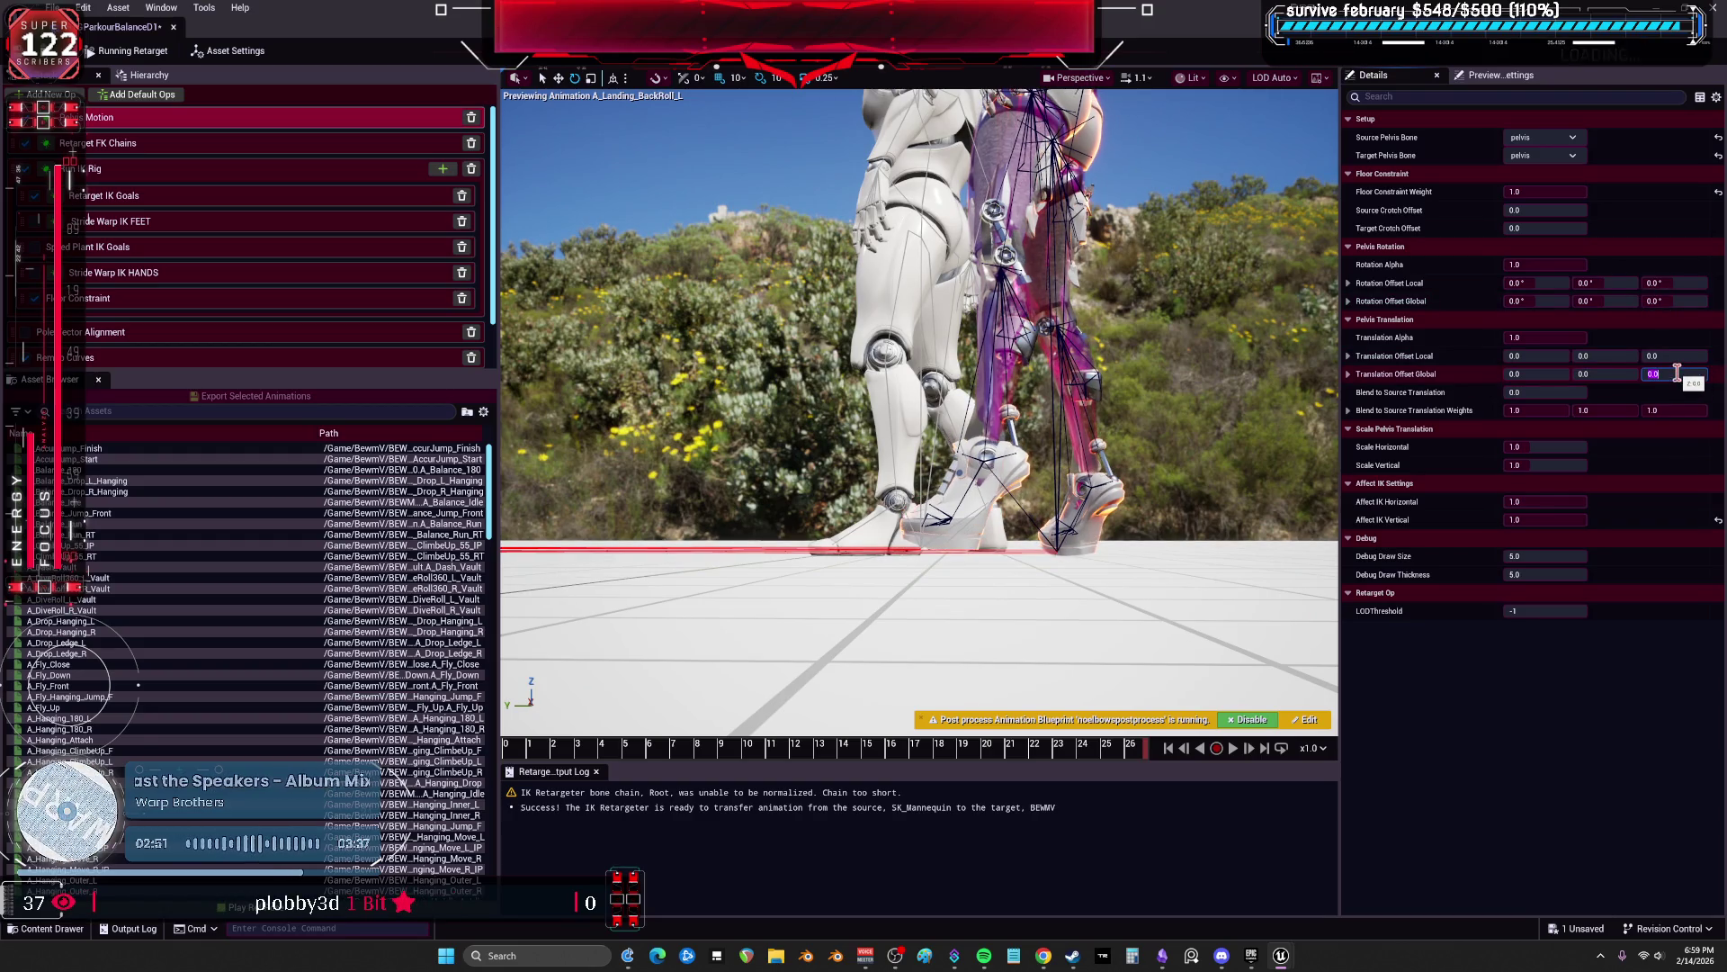
{"action": "type", "text": "2"}
{"action": "key", "text": "Return"}
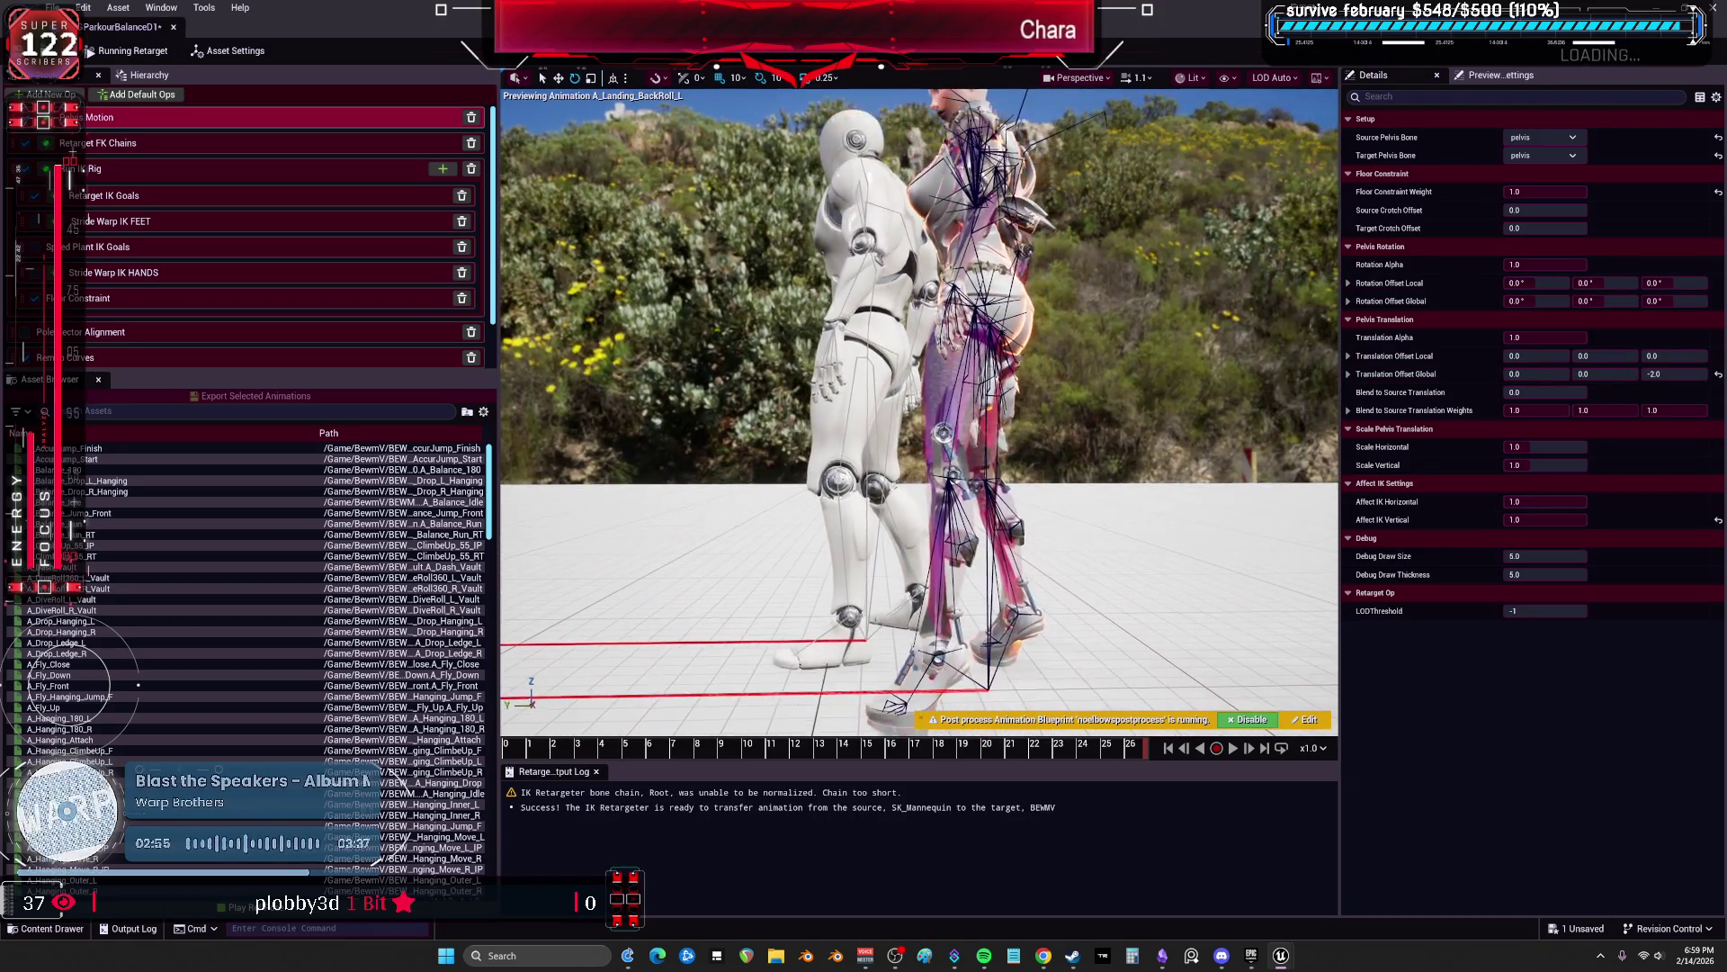
{"action": "left_click_drag", "start_coordinate": [1133, 755], "coordinate": [504, 755]}
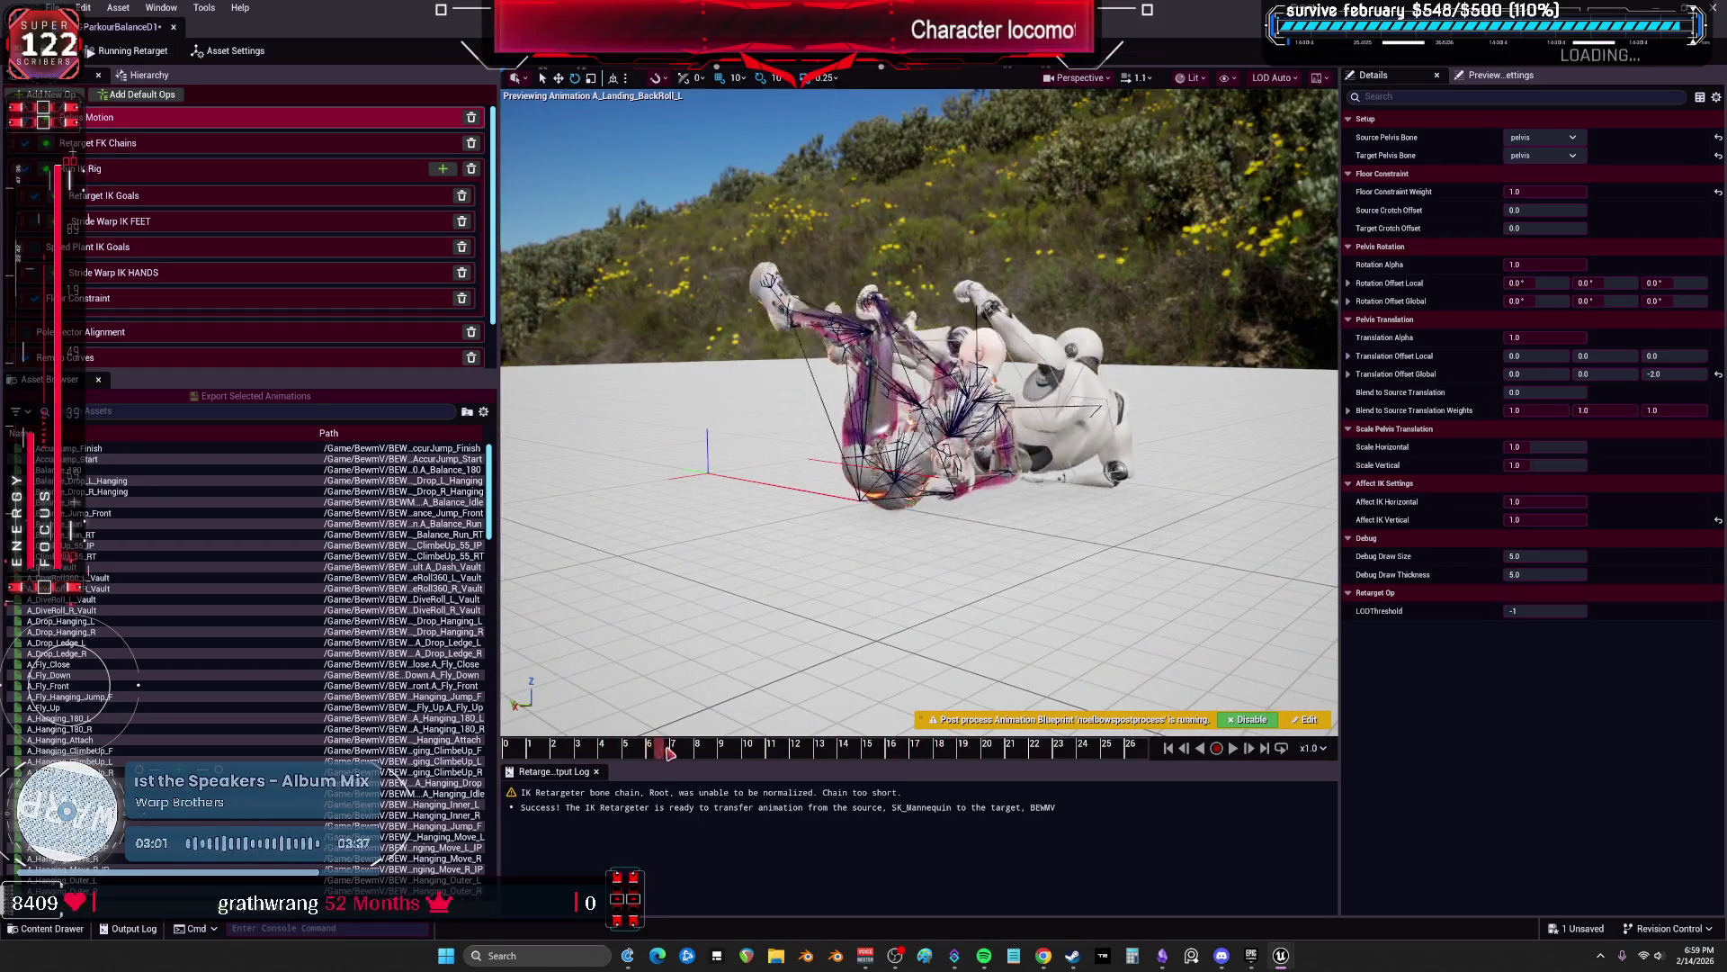
{"action": "left_click_drag", "start_coordinate": [918, 681], "coordinate": [1008, 681]}
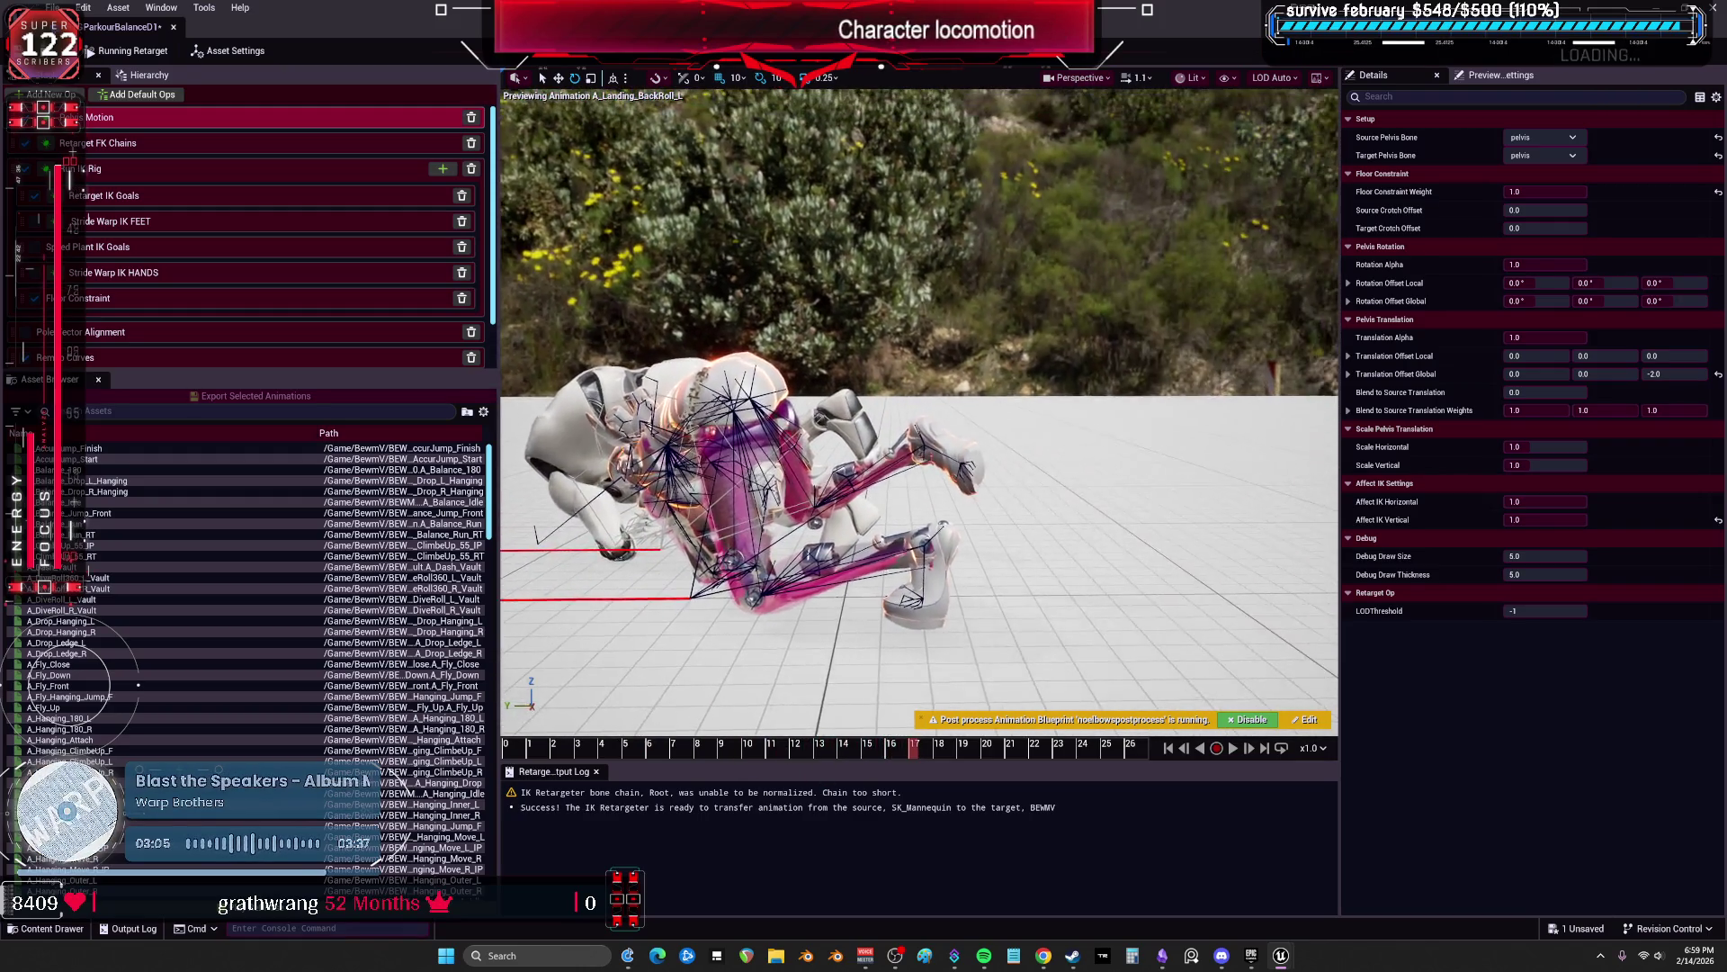
{"action": "left_click_drag", "start_coordinate": [920, 754], "coordinate": [1153, 754]}
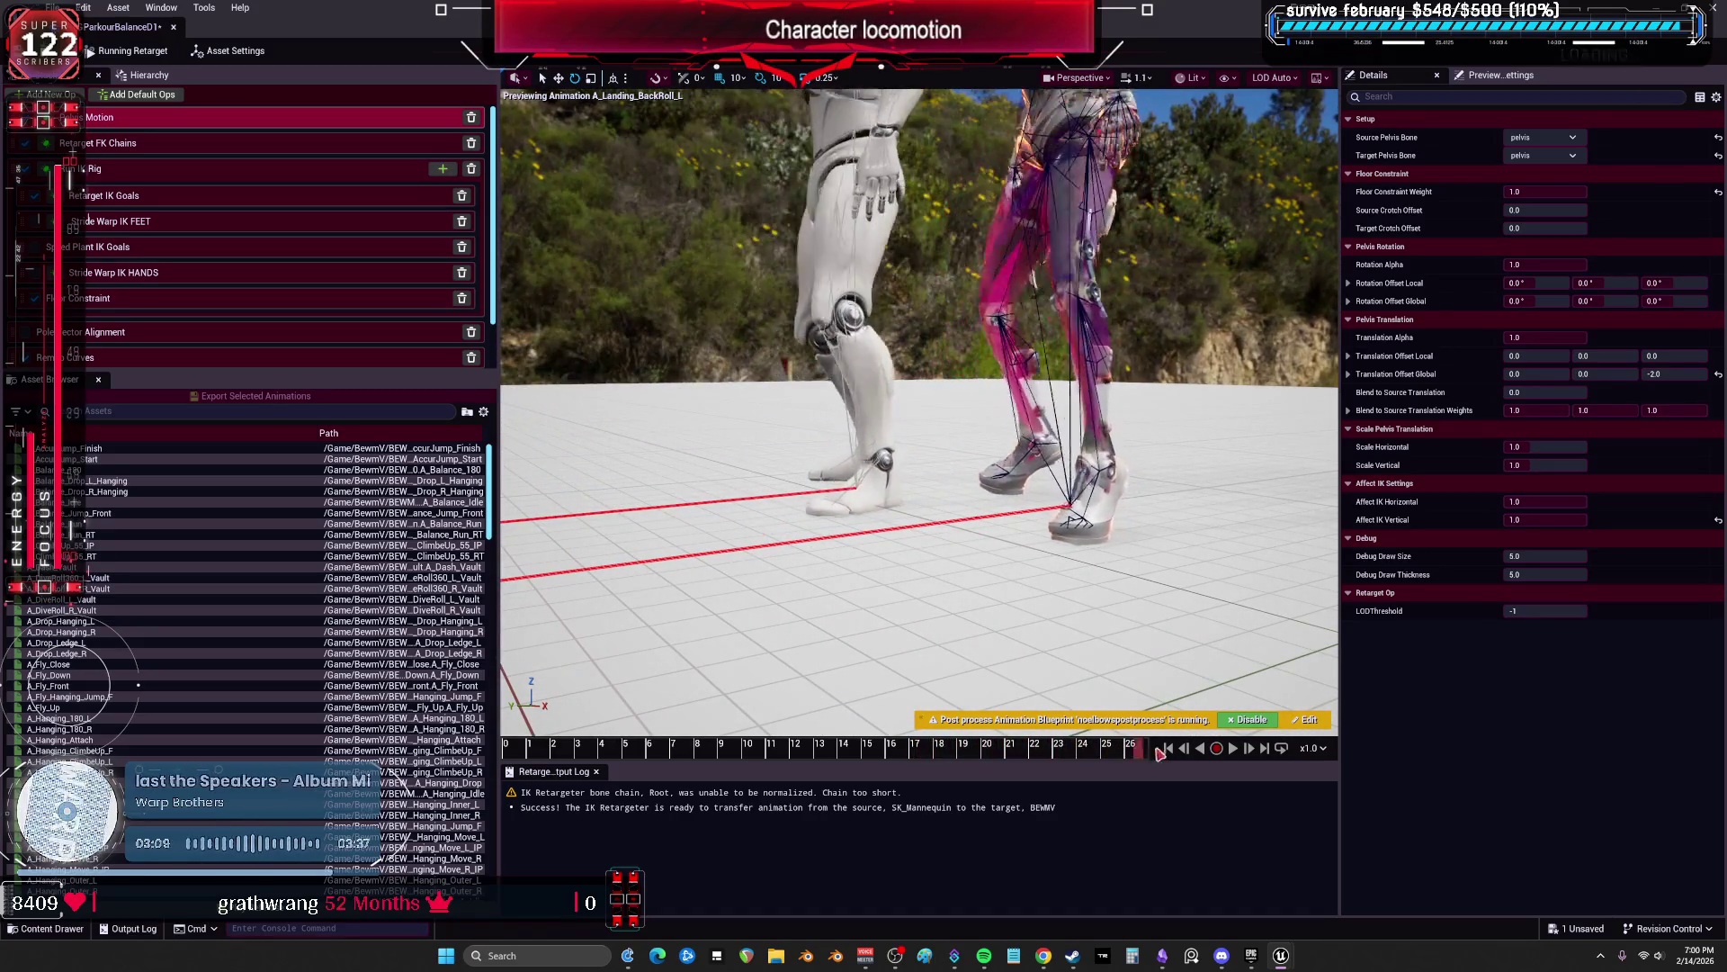
Step: Select A_Landing_BackRoll_L plus the next landing animation and open Export Selected Animations
{"action": "mouse_move", "coordinate": [310, 663]}
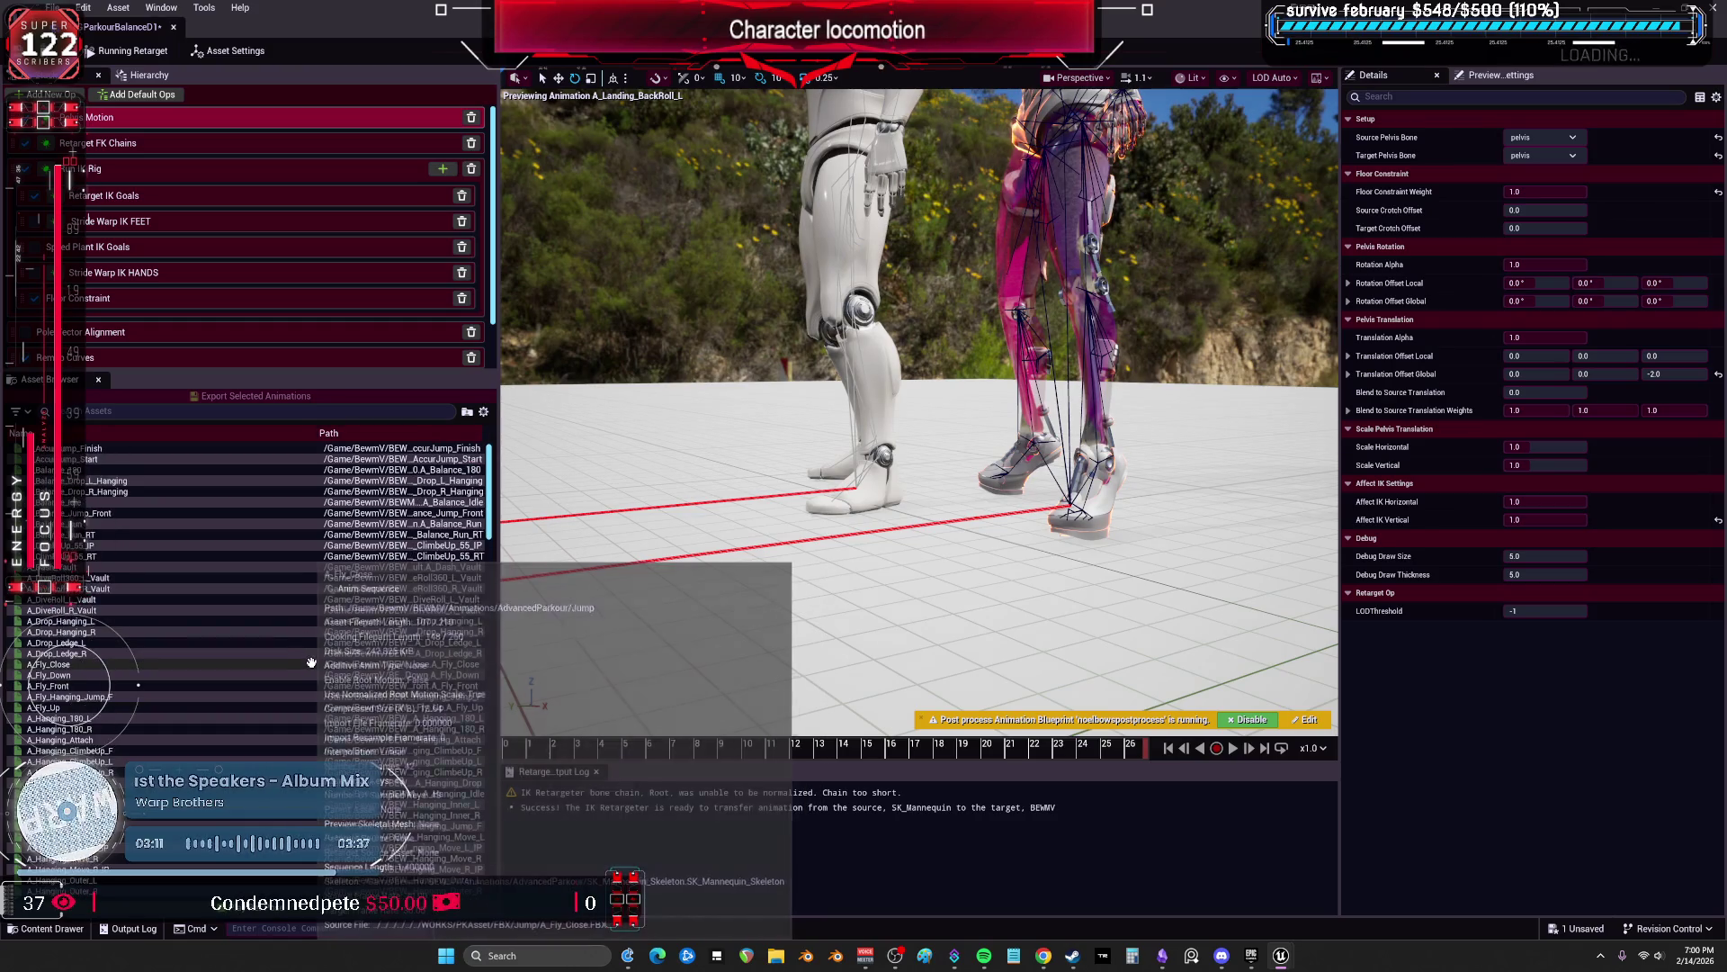
{"action": "scroll", "coordinate": [198, 634], "scroll_direction": "down", "scroll_amount": 10}
{"action": "scroll", "coordinate": [198, 635], "scroll_direction": "down", "scroll_amount": 15}
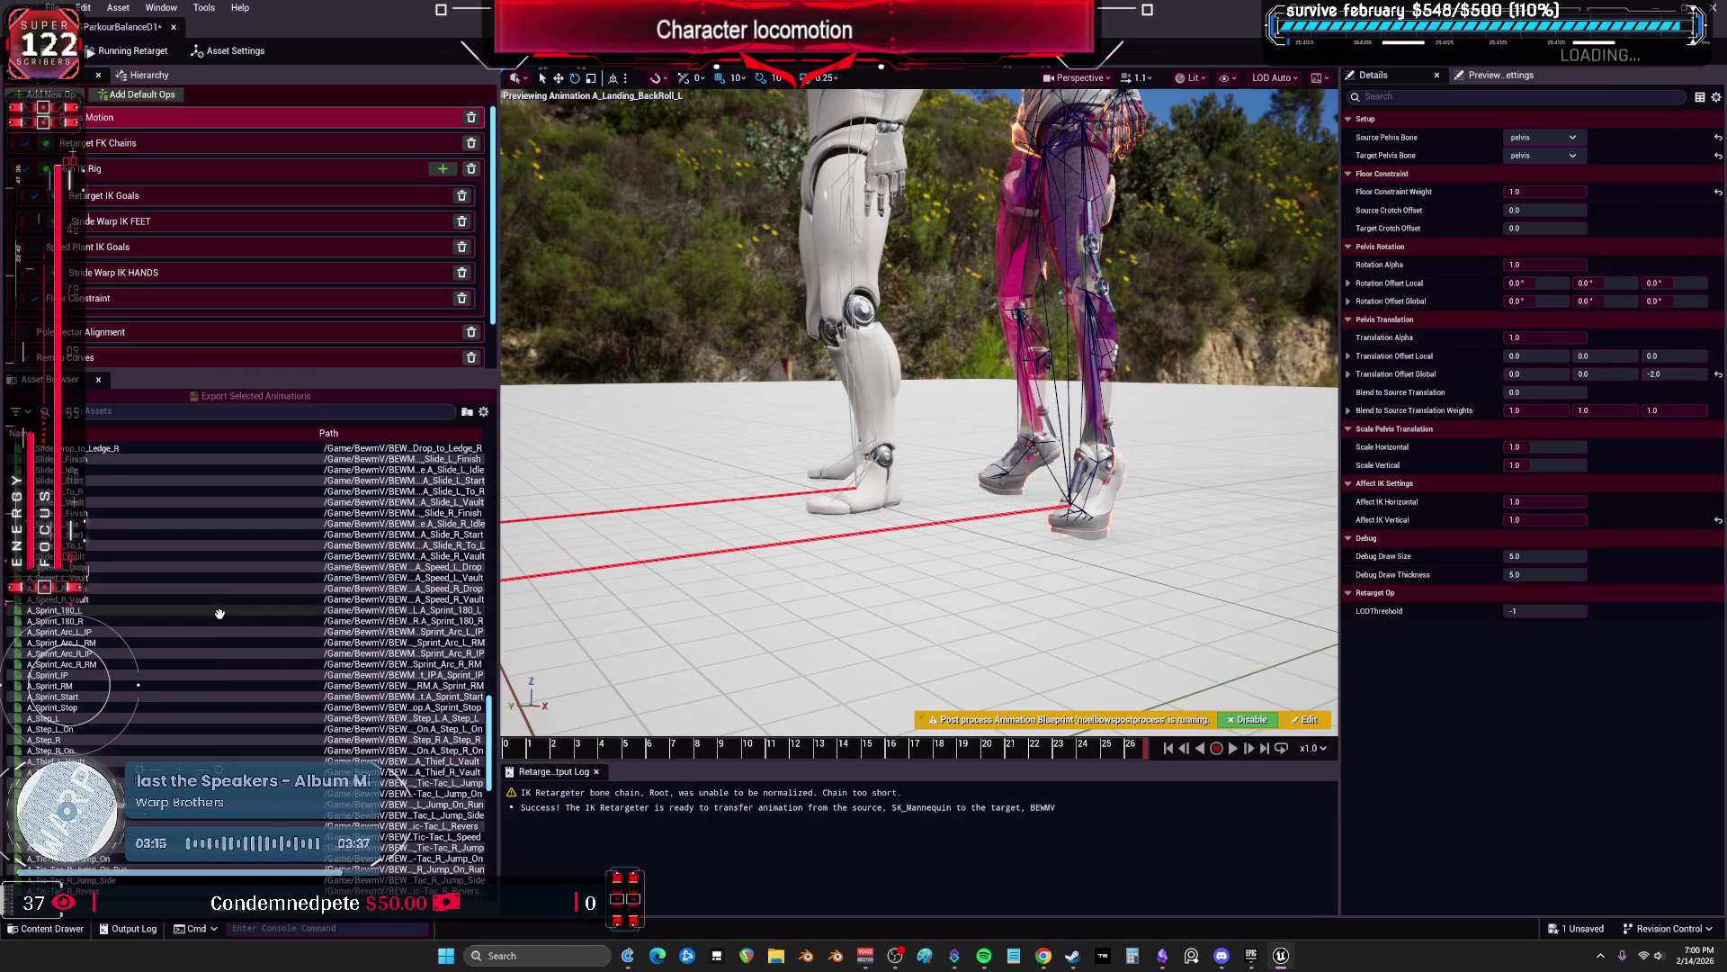
{"action": "scroll", "coordinate": [180, 614], "scroll_direction": "up", "scroll_amount": 10}
{"action": "mouse_move", "coordinate": [159, 614]}
{"action": "scroll", "coordinate": [159, 614], "scroll_direction": "up", "scroll_amount": 10}
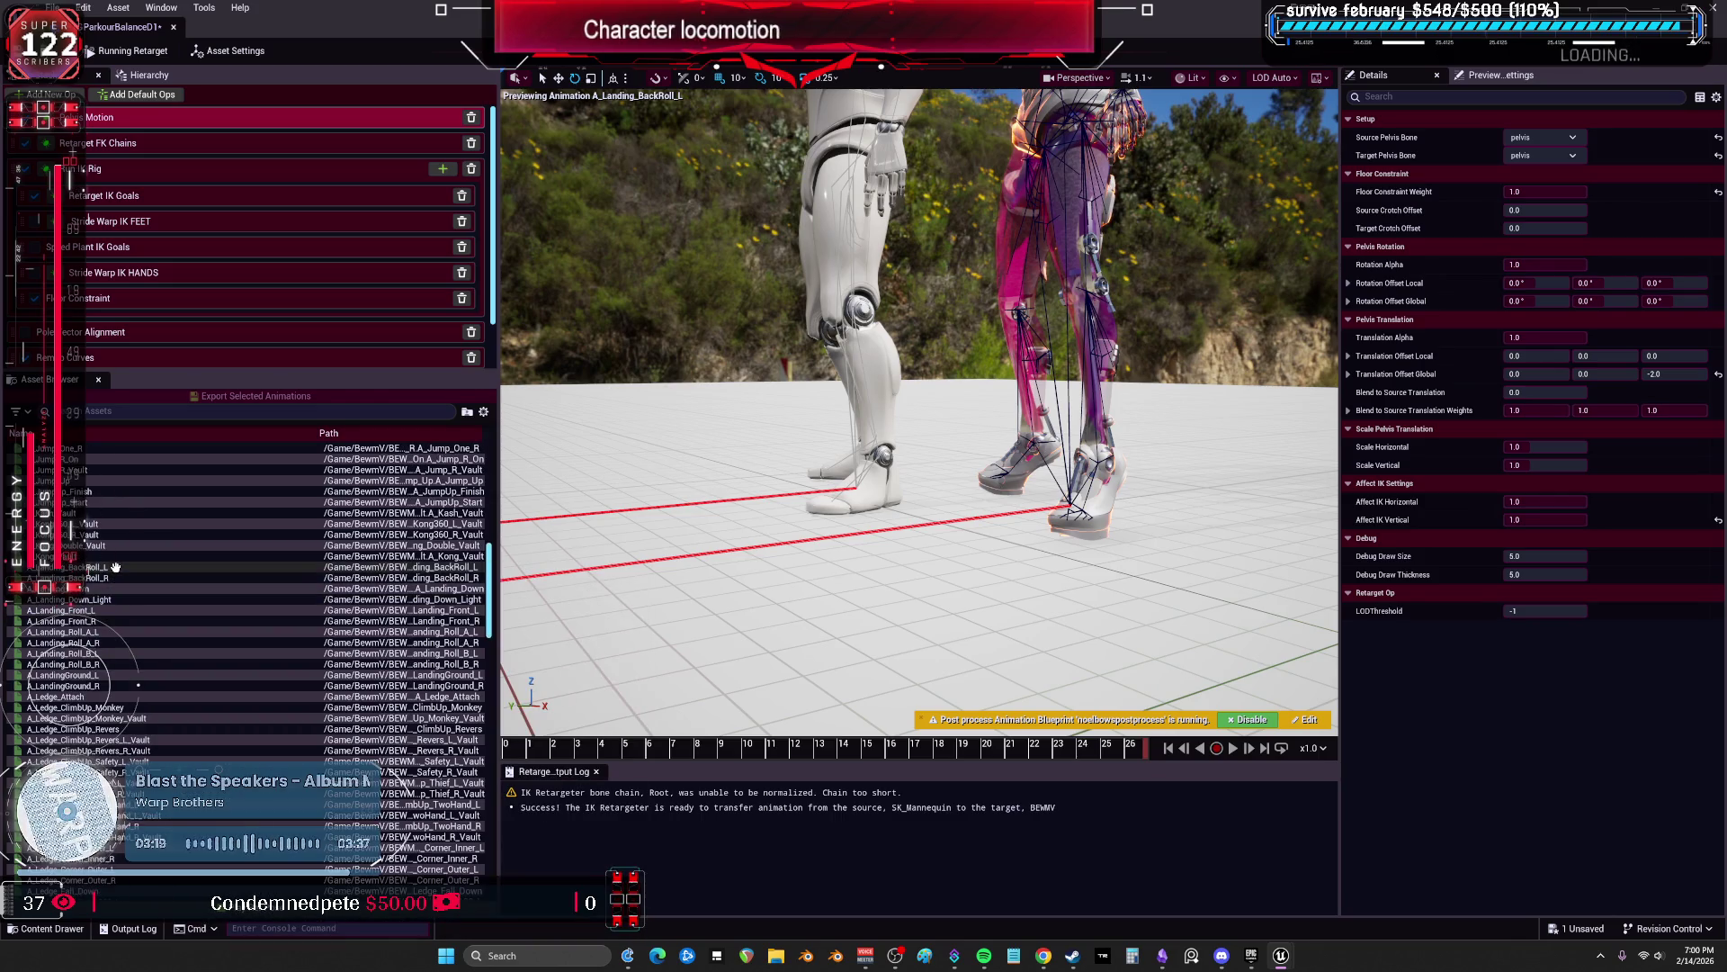
{"action": "left_click", "coordinate": [116, 567]}
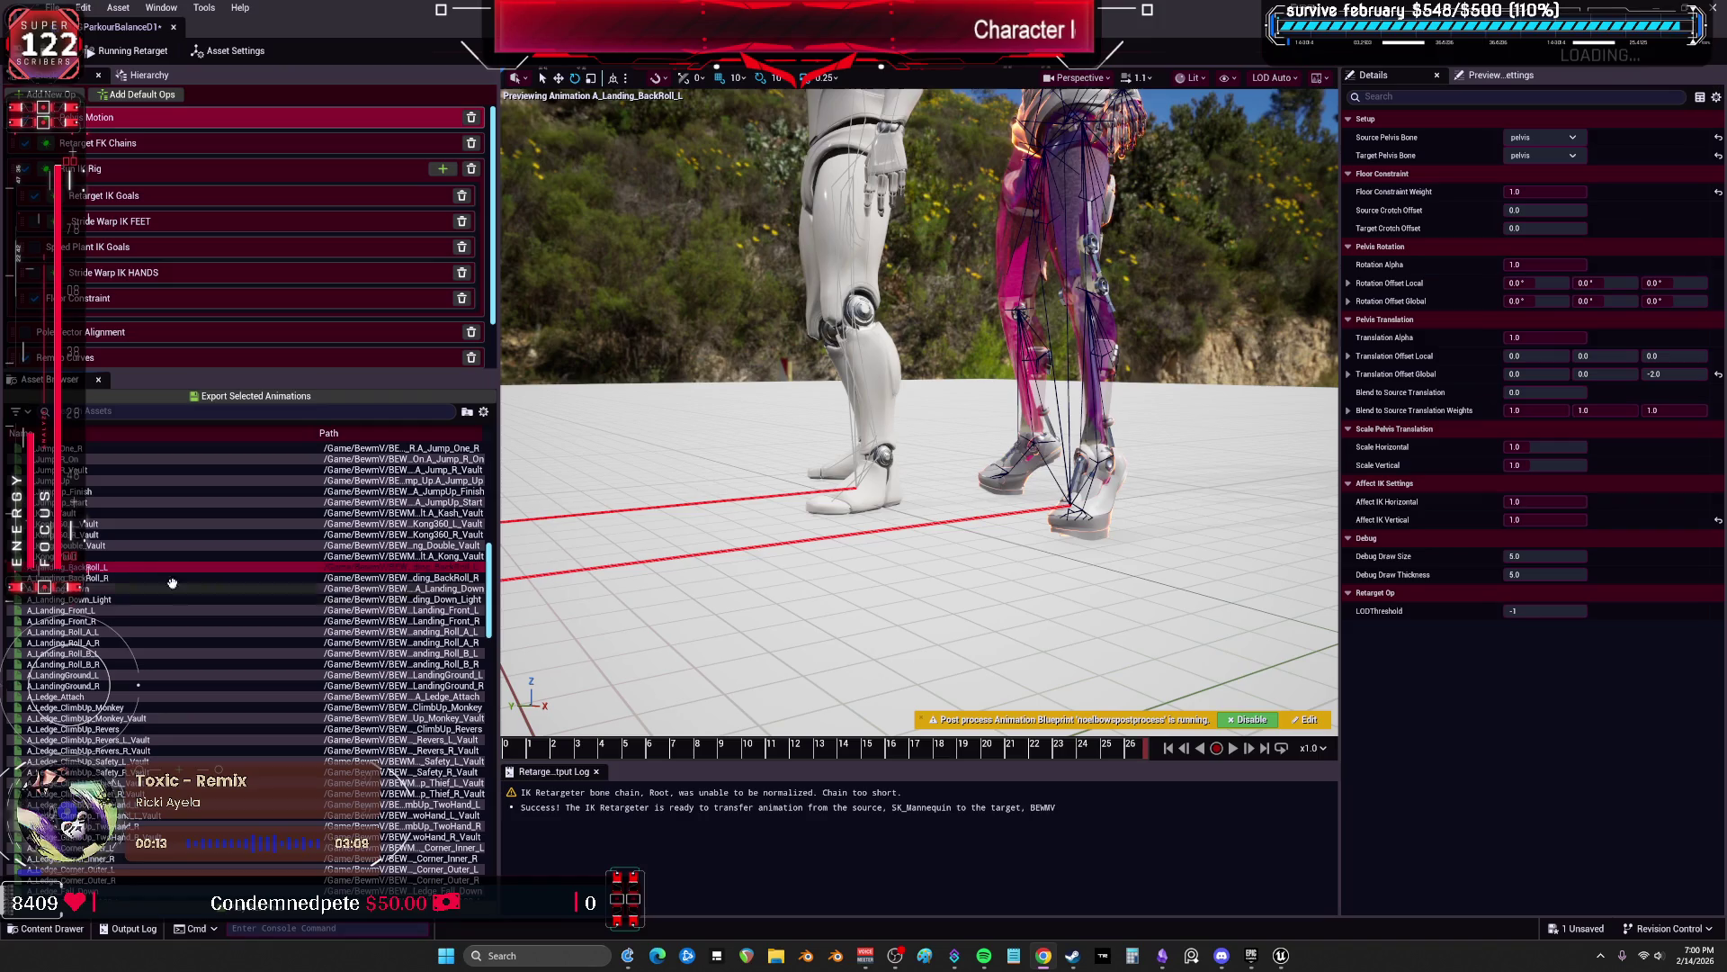
{"action": "key", "text": "Down"}
{"action": "key", "text": "Down"}
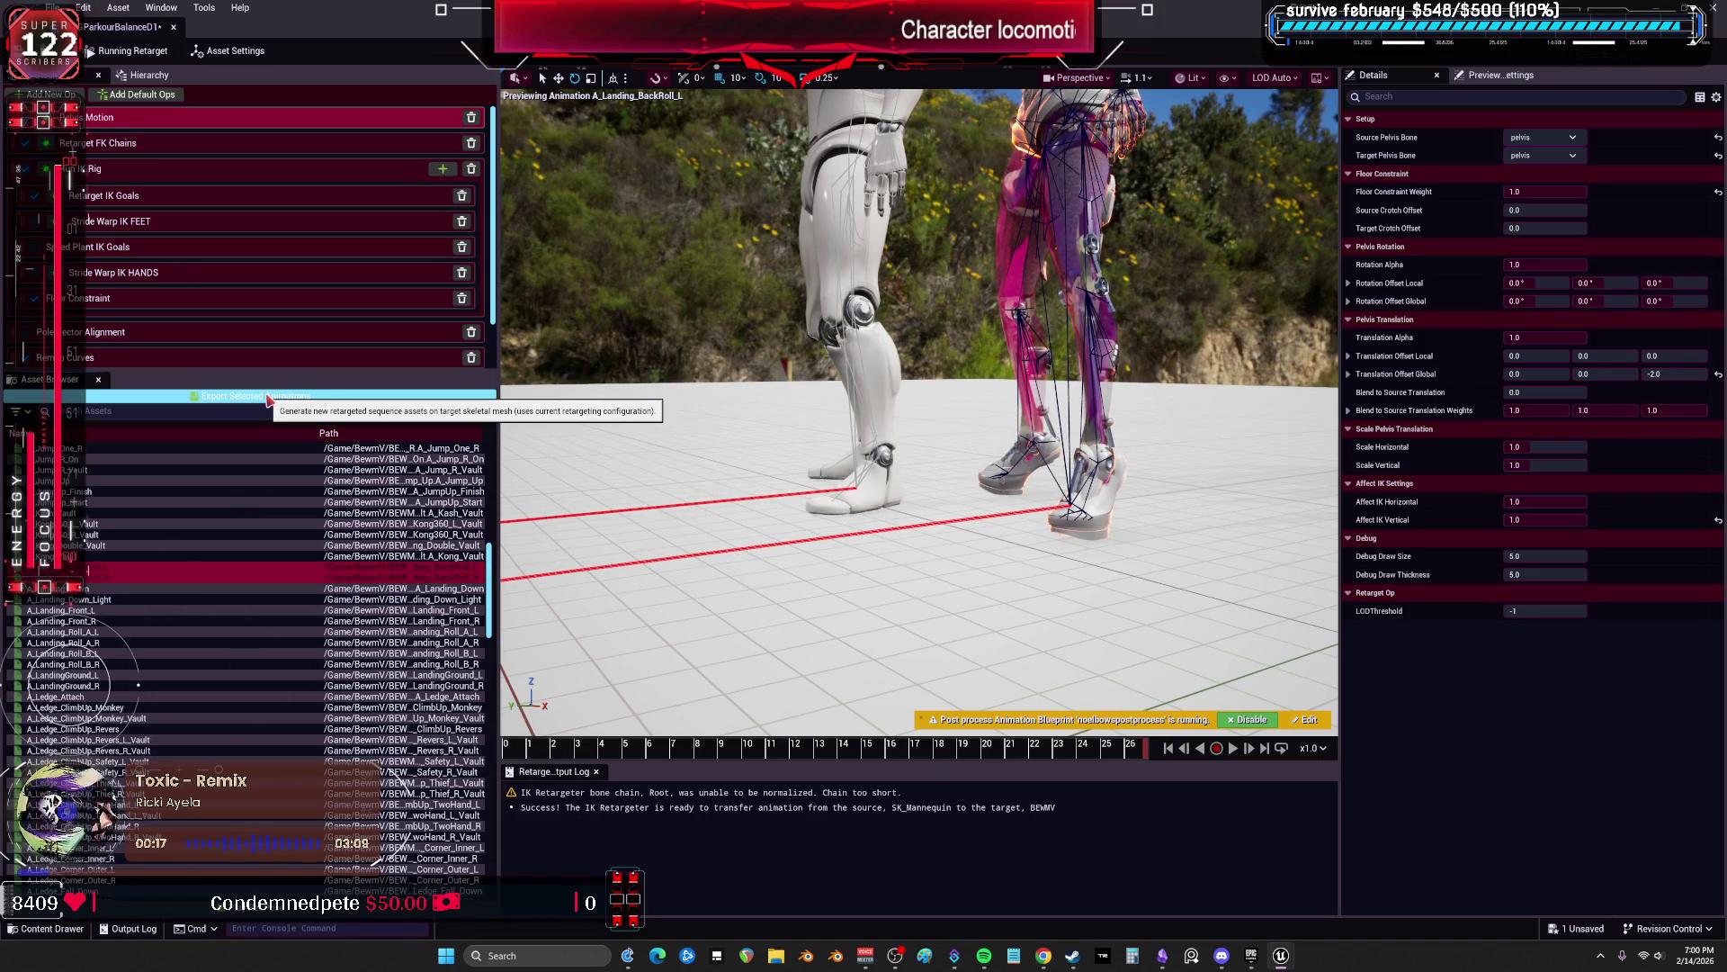
{"action": "left_click", "coordinate": [268, 399]}
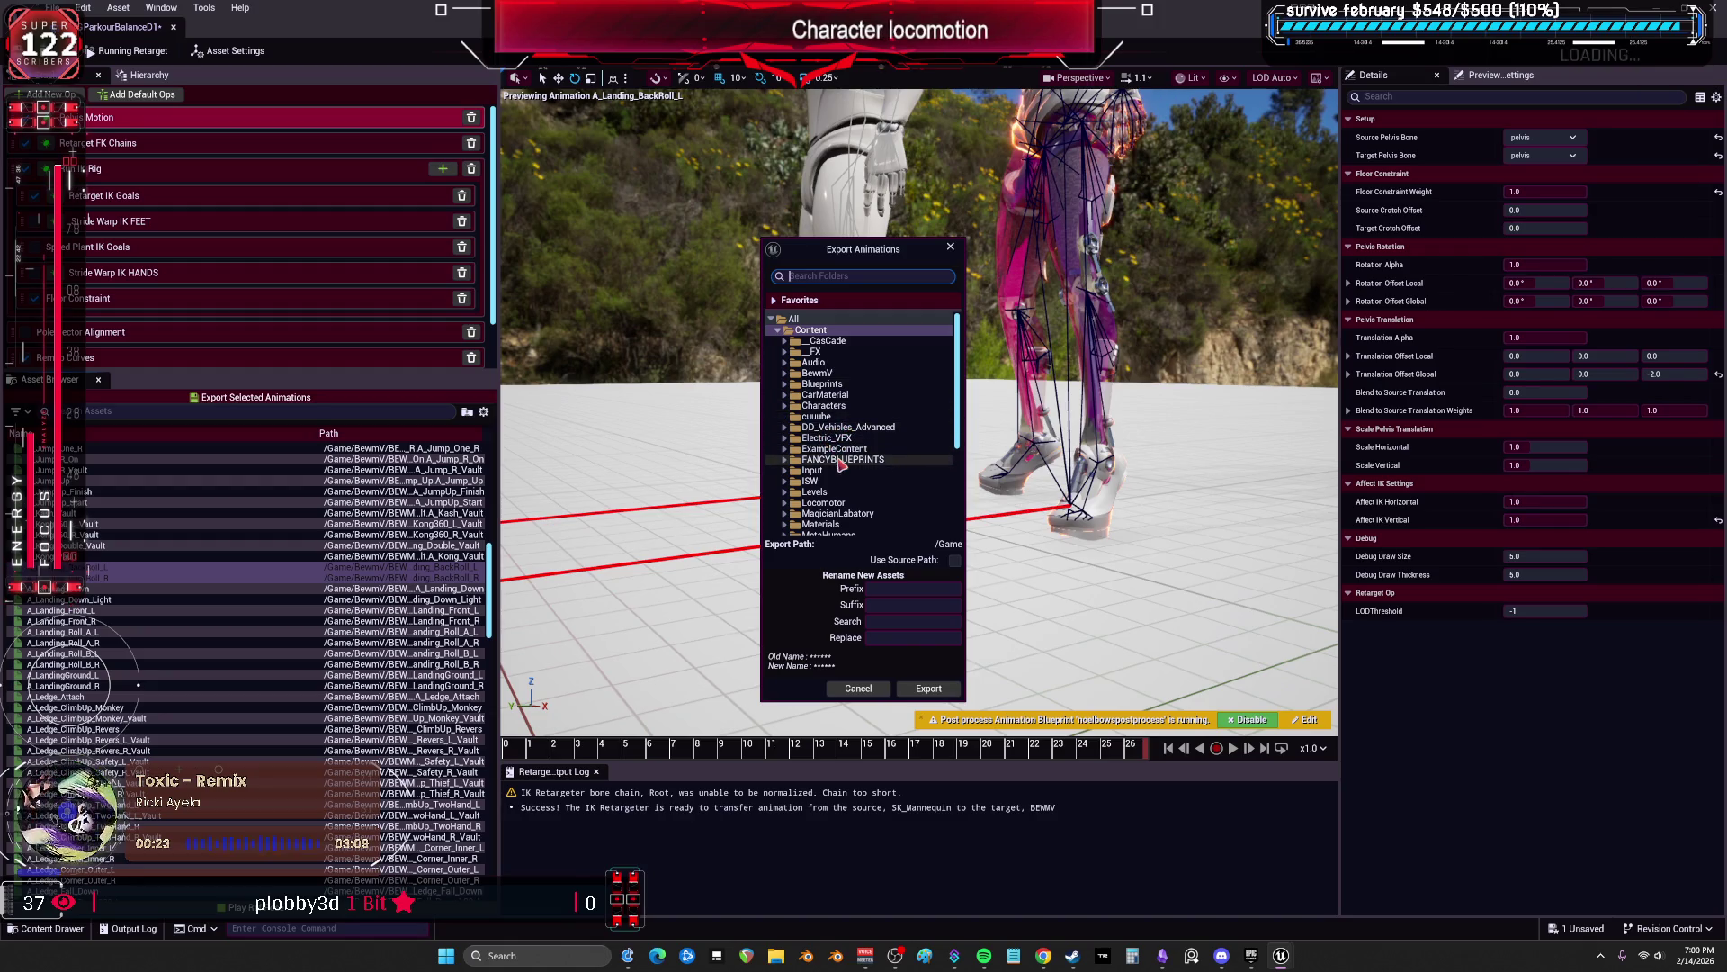
Step: Cancel the export, rename the retargeter to RTGParkourBalanceL1, and maximize its editor window
{"action": "left_click", "coordinate": [859, 688]}
{"action": "left_click_drag", "start_coordinate": [821, 11], "coordinate": [821, 558]}
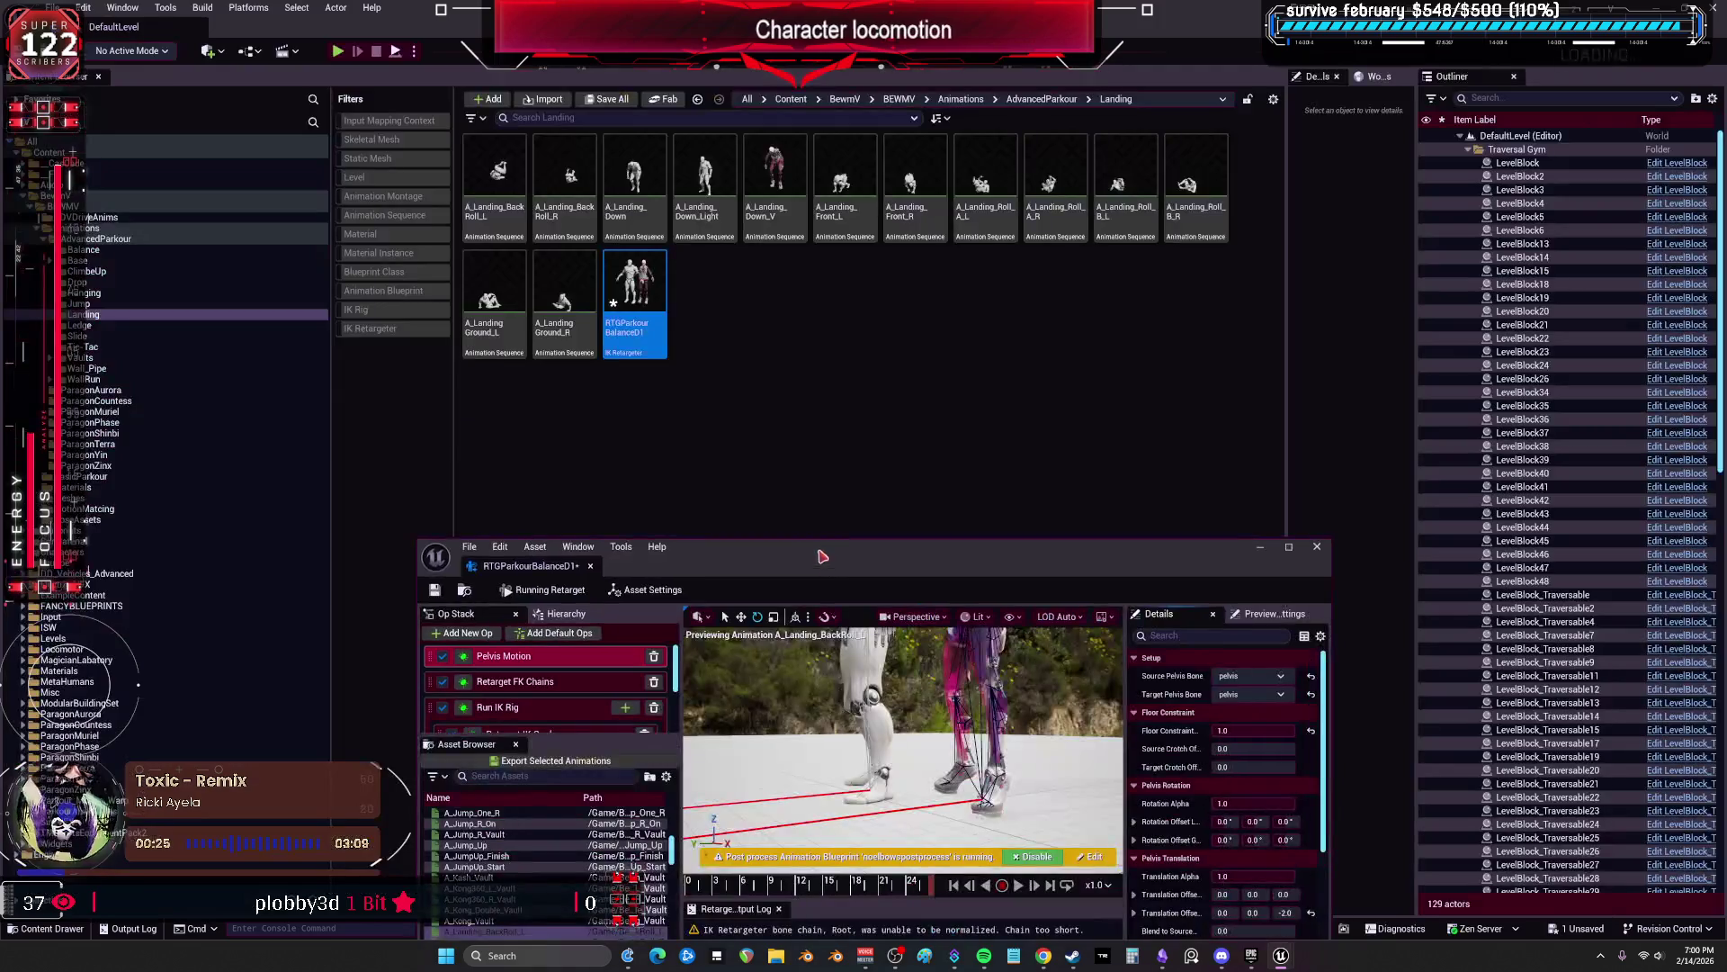
{"action": "left_click", "coordinate": [643, 326]}
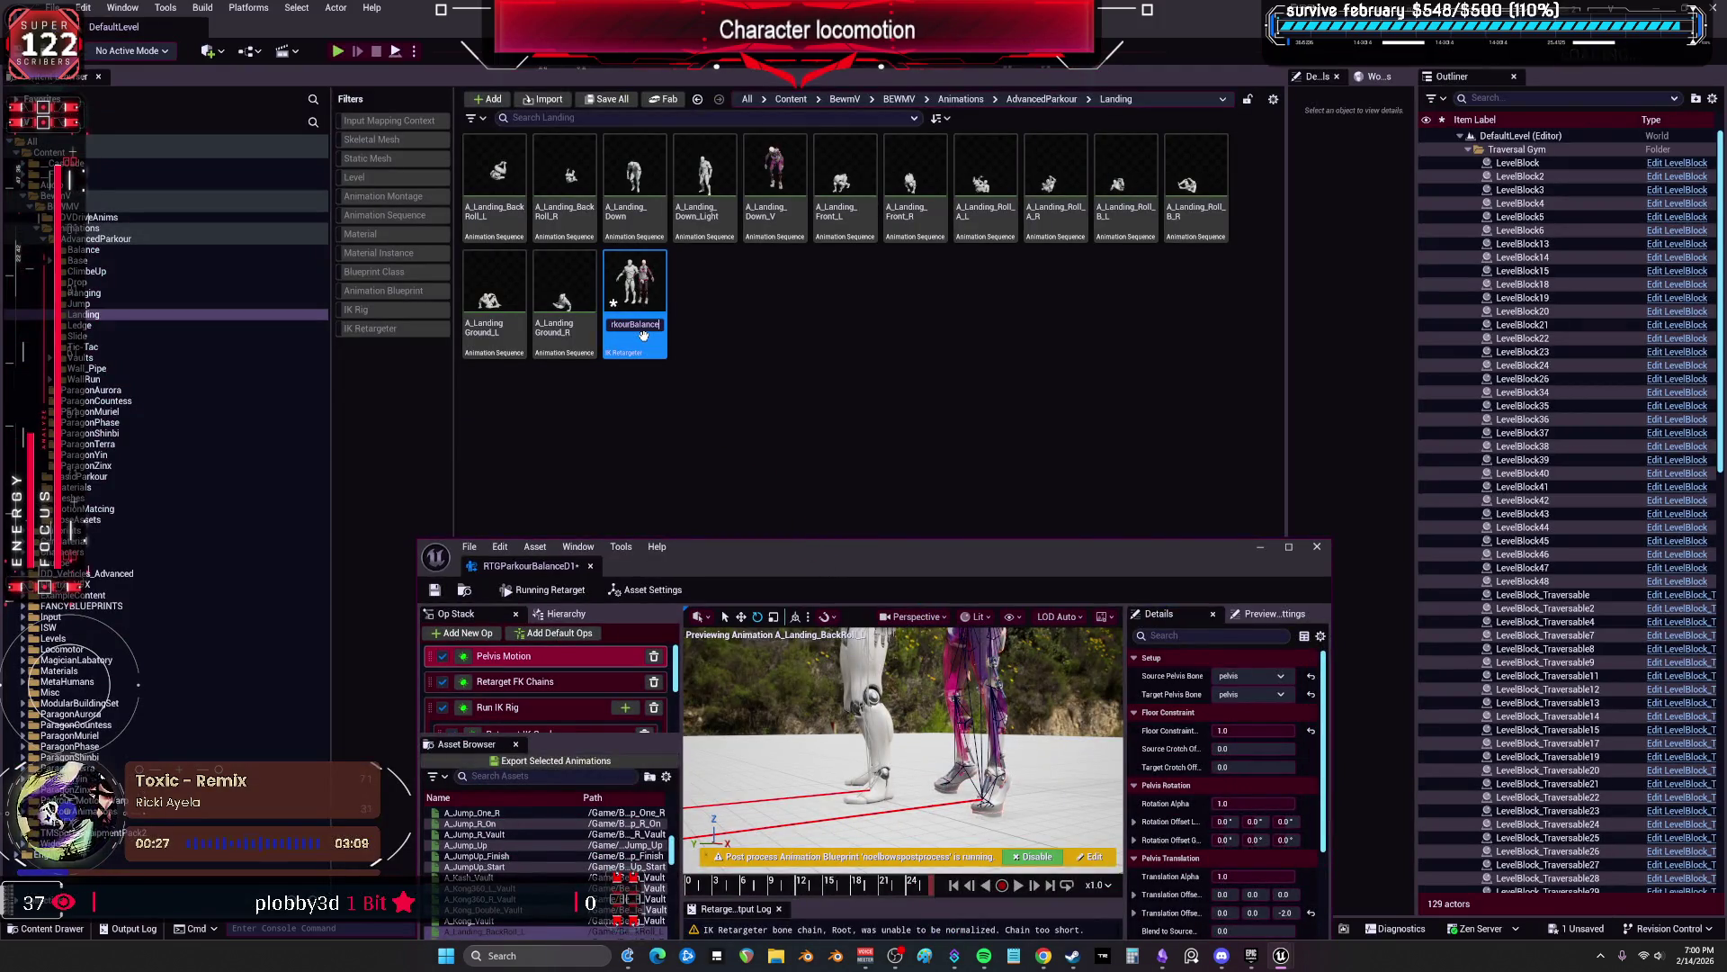
{"action": "key", "text": "Return"}
{"action": "left_click", "coordinate": [754, 538]}
{"action": "double_click", "coordinate": [754, 538]}
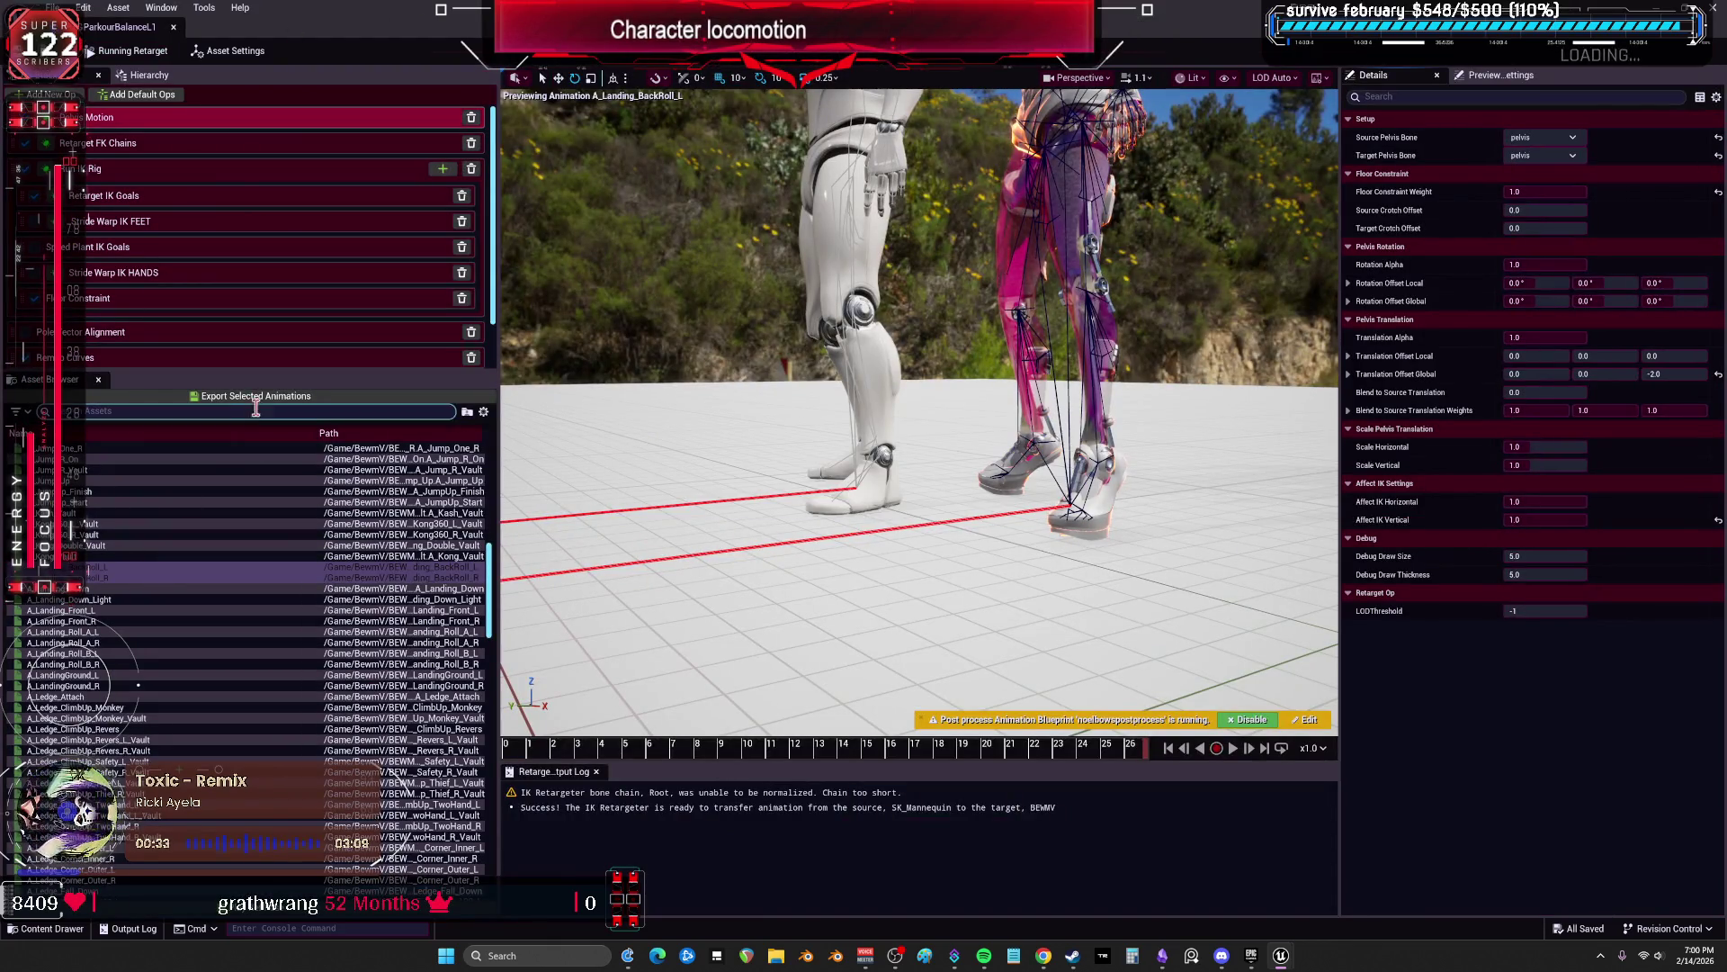
{"action": "left_click", "coordinate": [270, 397]}
Step: Export both animations to BewmV > BEWMV > Animations > AdvancedParkour > Landing with suffix _V_L1
{"action": "left_click", "coordinate": [784, 372]}
{"action": "left_click", "coordinate": [791, 384]}
{"action": "left_click", "coordinate": [797, 405]}
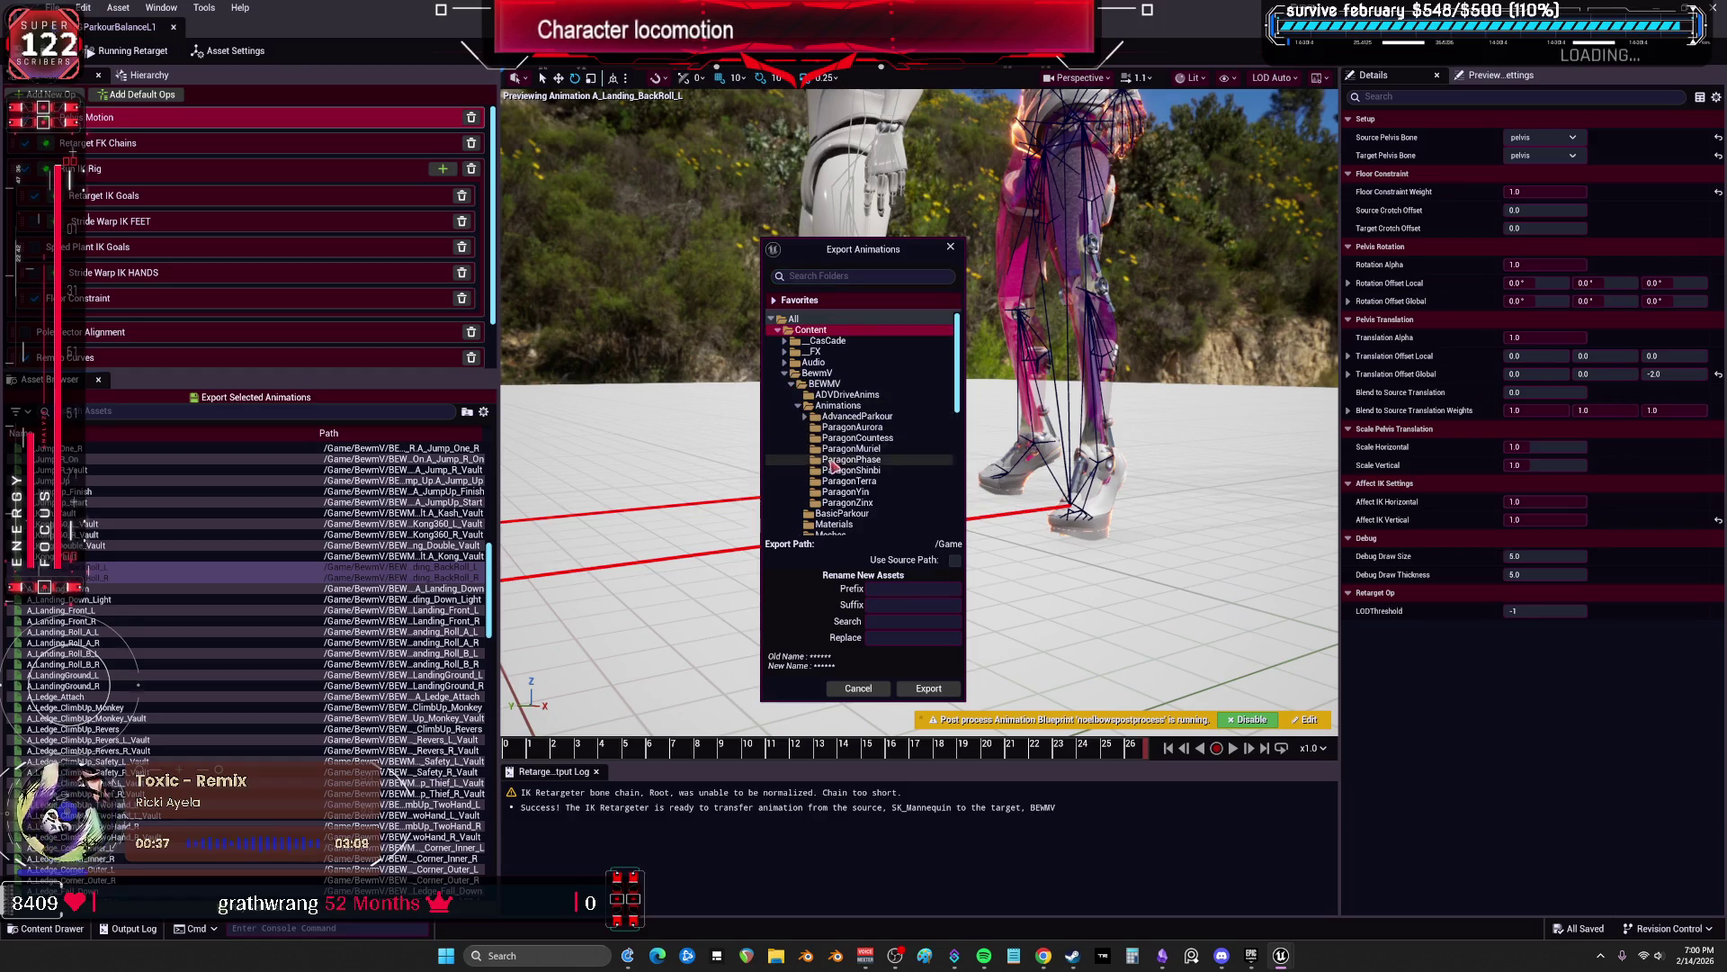
{"action": "left_click", "coordinate": [805, 417]}
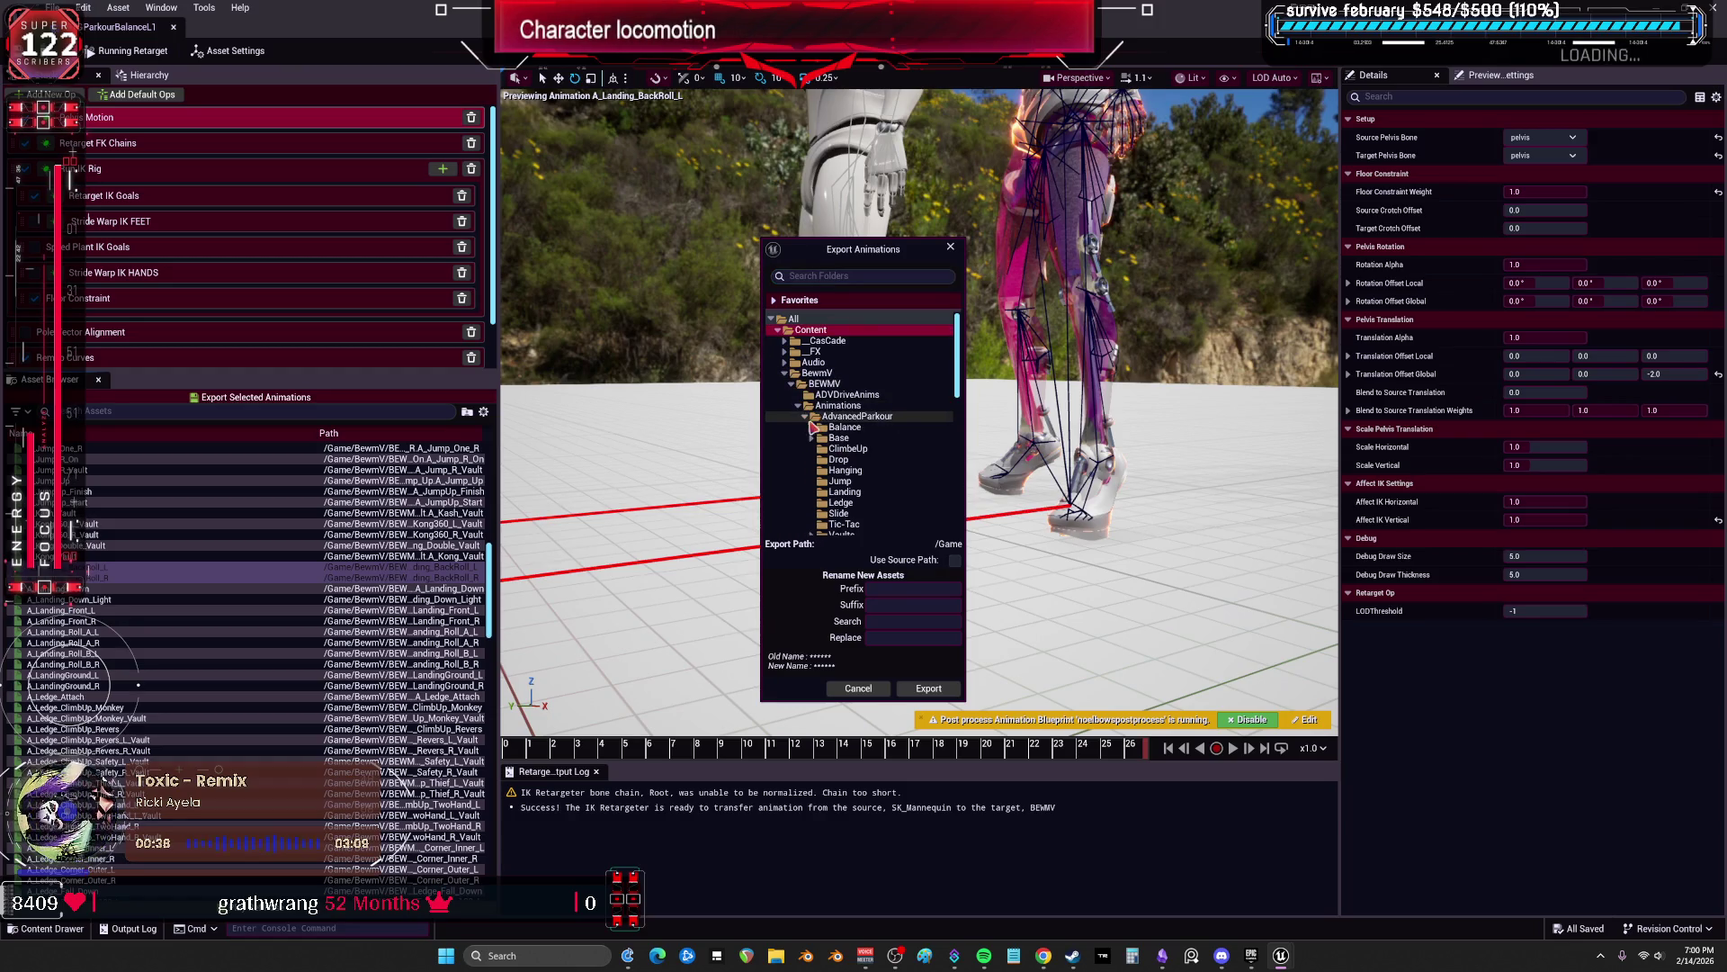
{"action": "left_click", "coordinate": [846, 492]}
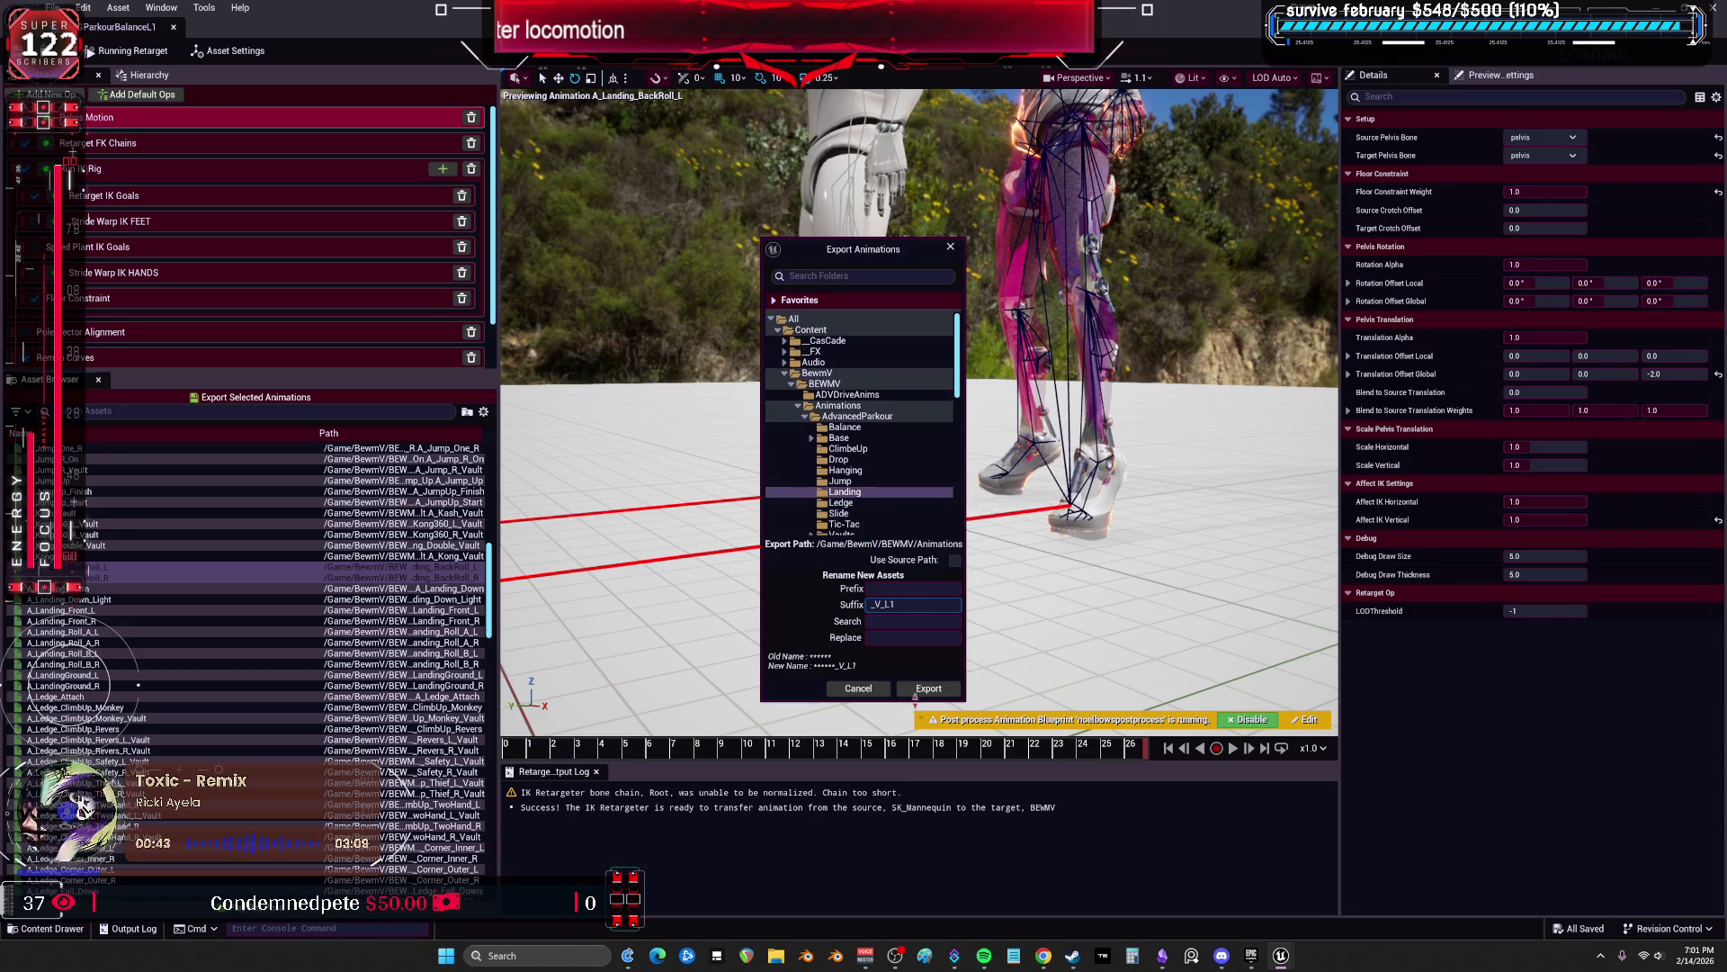
{"action": "left_click", "coordinate": [926, 688]}
{"action": "left_click", "coordinate": [981, 536]}
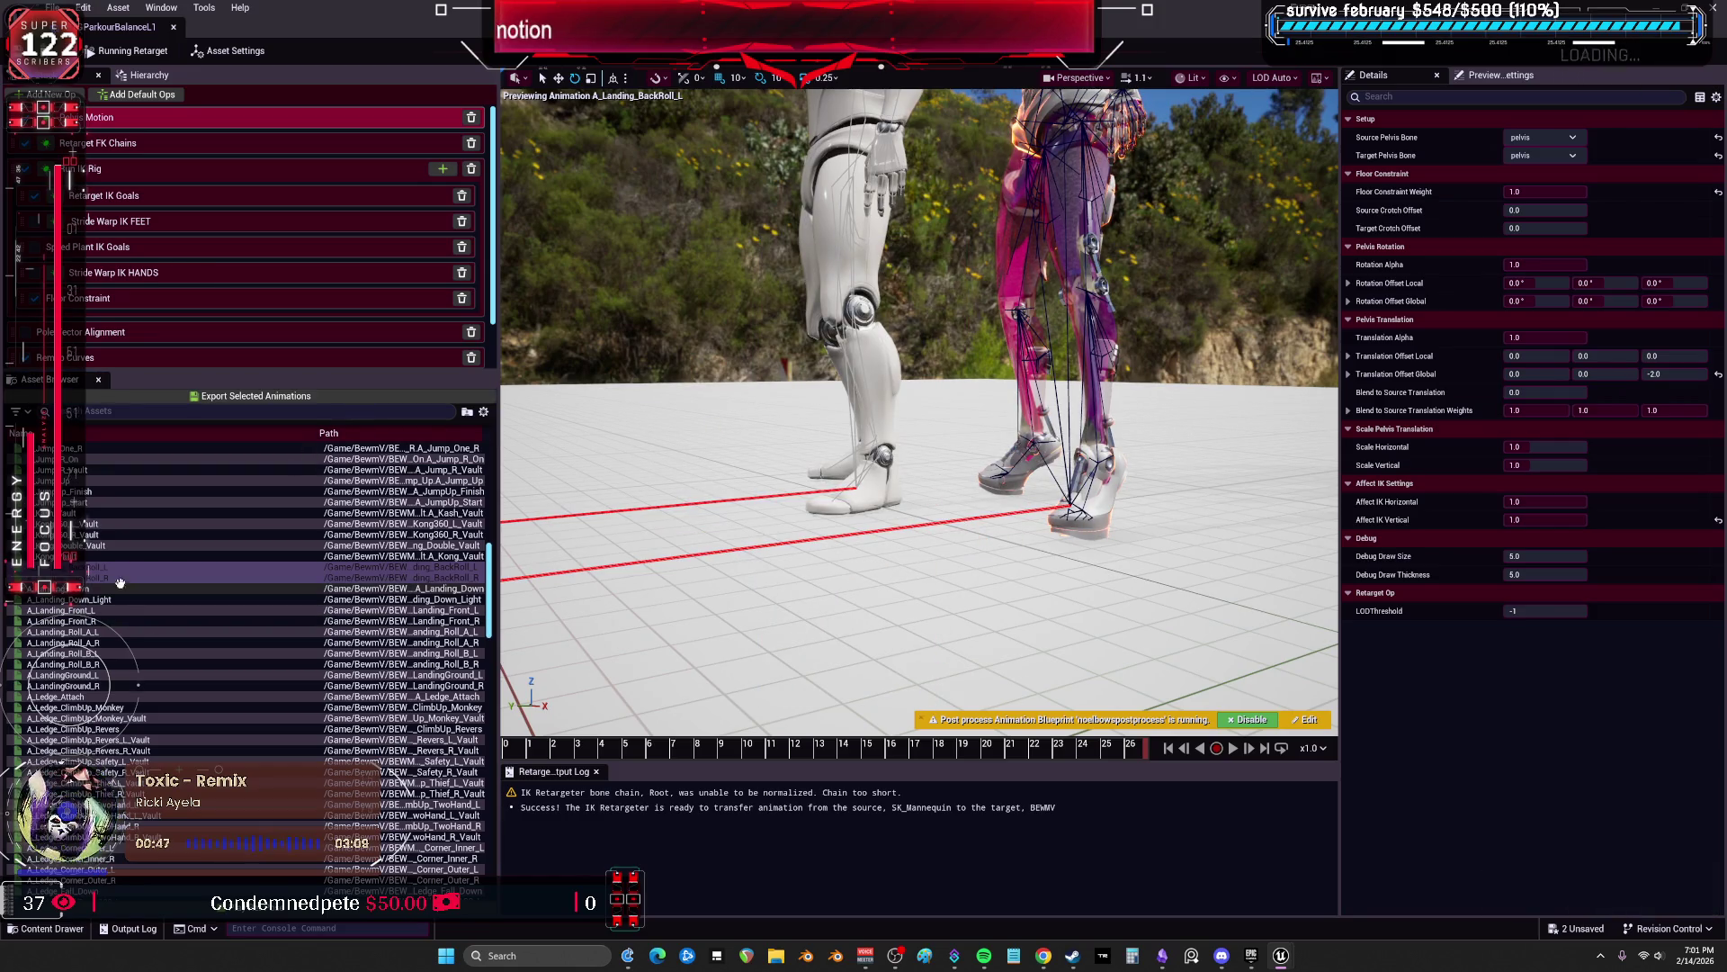
{"action": "left_click", "coordinate": [94, 588]}
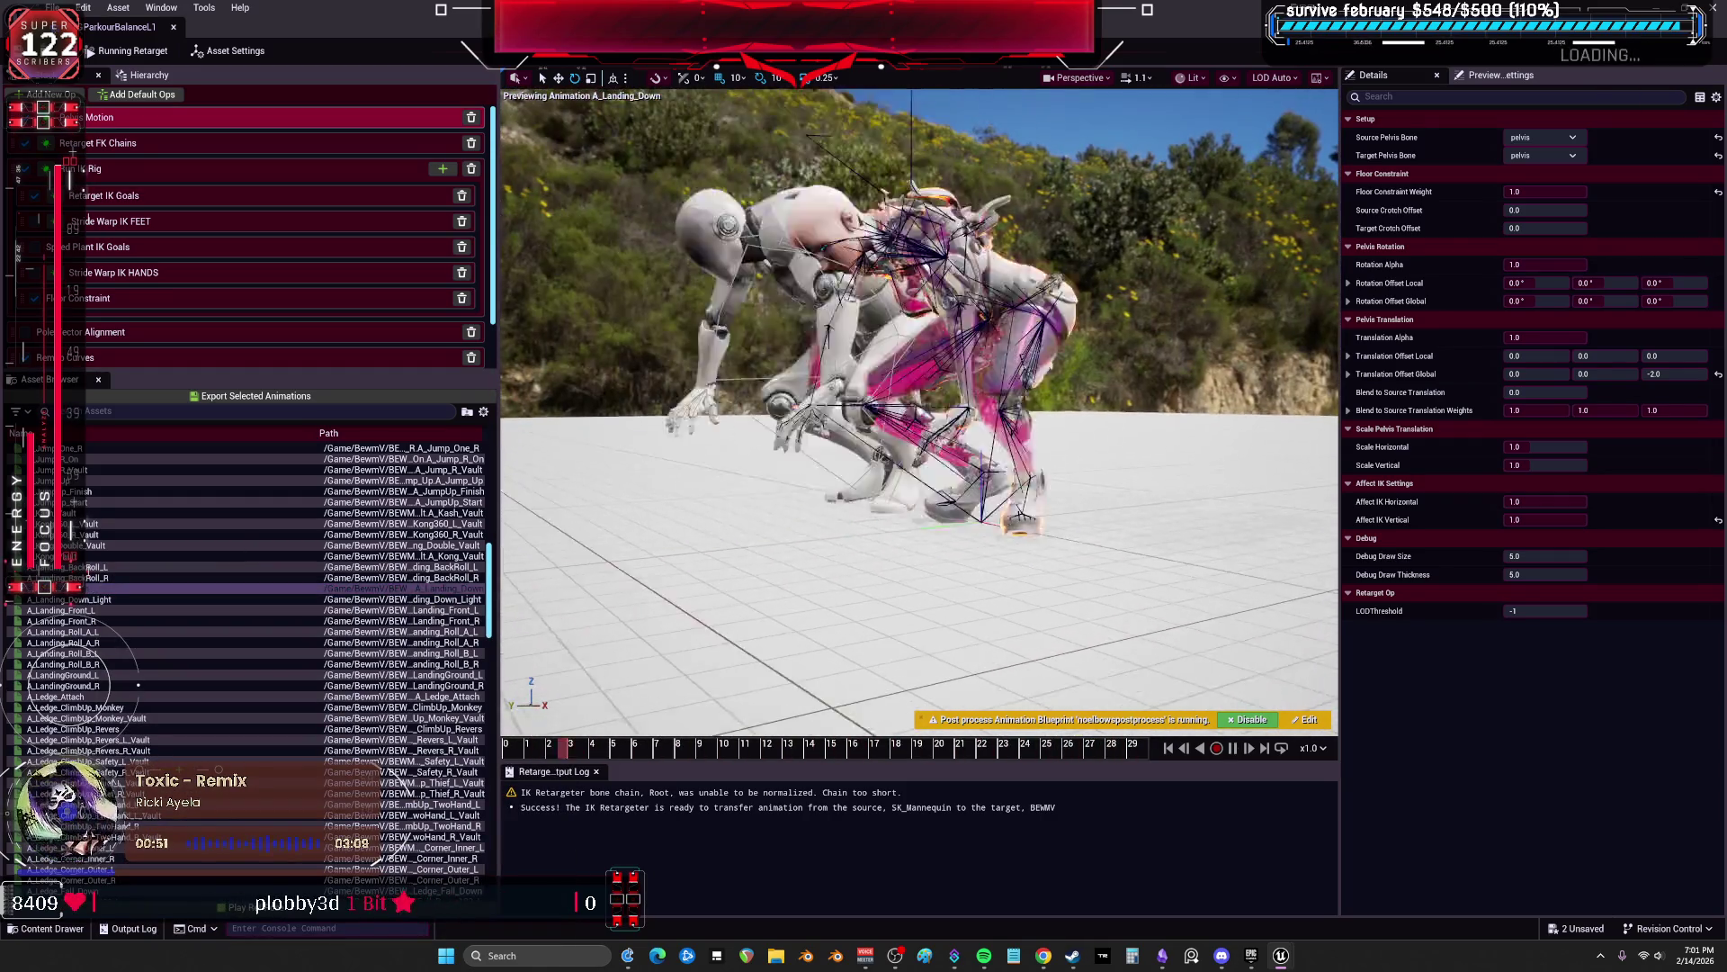
Step: Scrub A_Landing_Down, A_Landing_Down_Light and A_Landing_Front_L (to about frame 18), then launch Blender from Steam
{"action": "left_click", "coordinate": [1234, 752]}
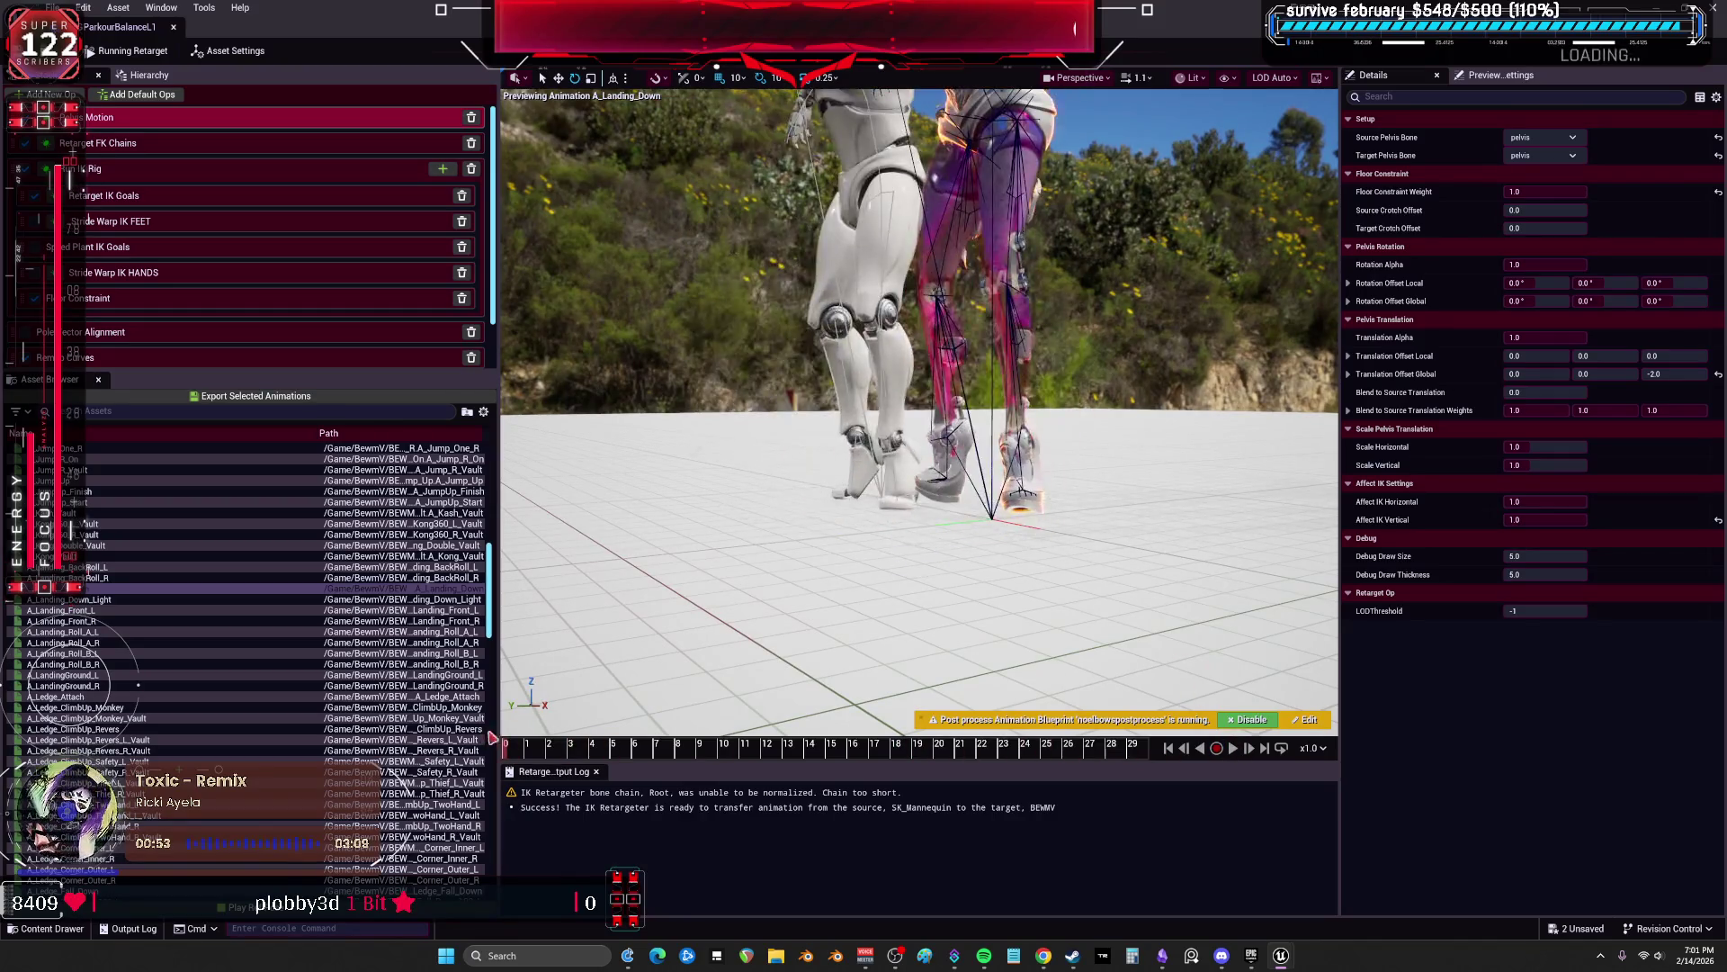
{"action": "left_click_drag", "start_coordinate": [538, 756], "coordinate": [582, 763]}
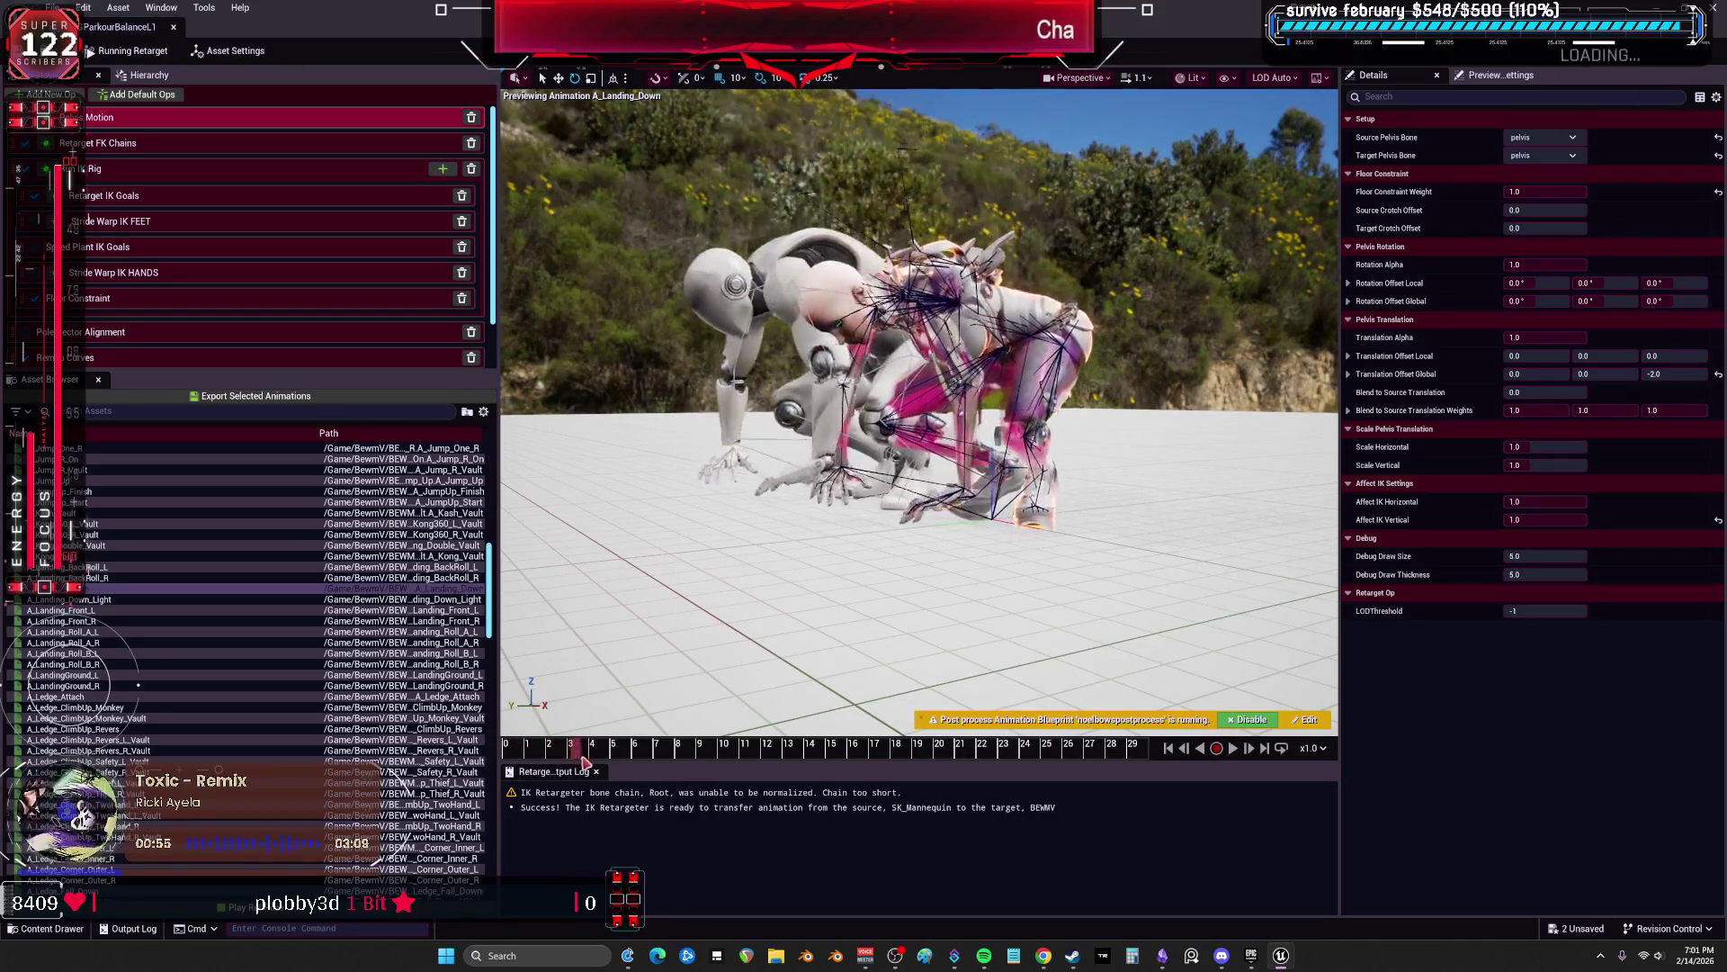
{"action": "left_click", "coordinate": [111, 600]}
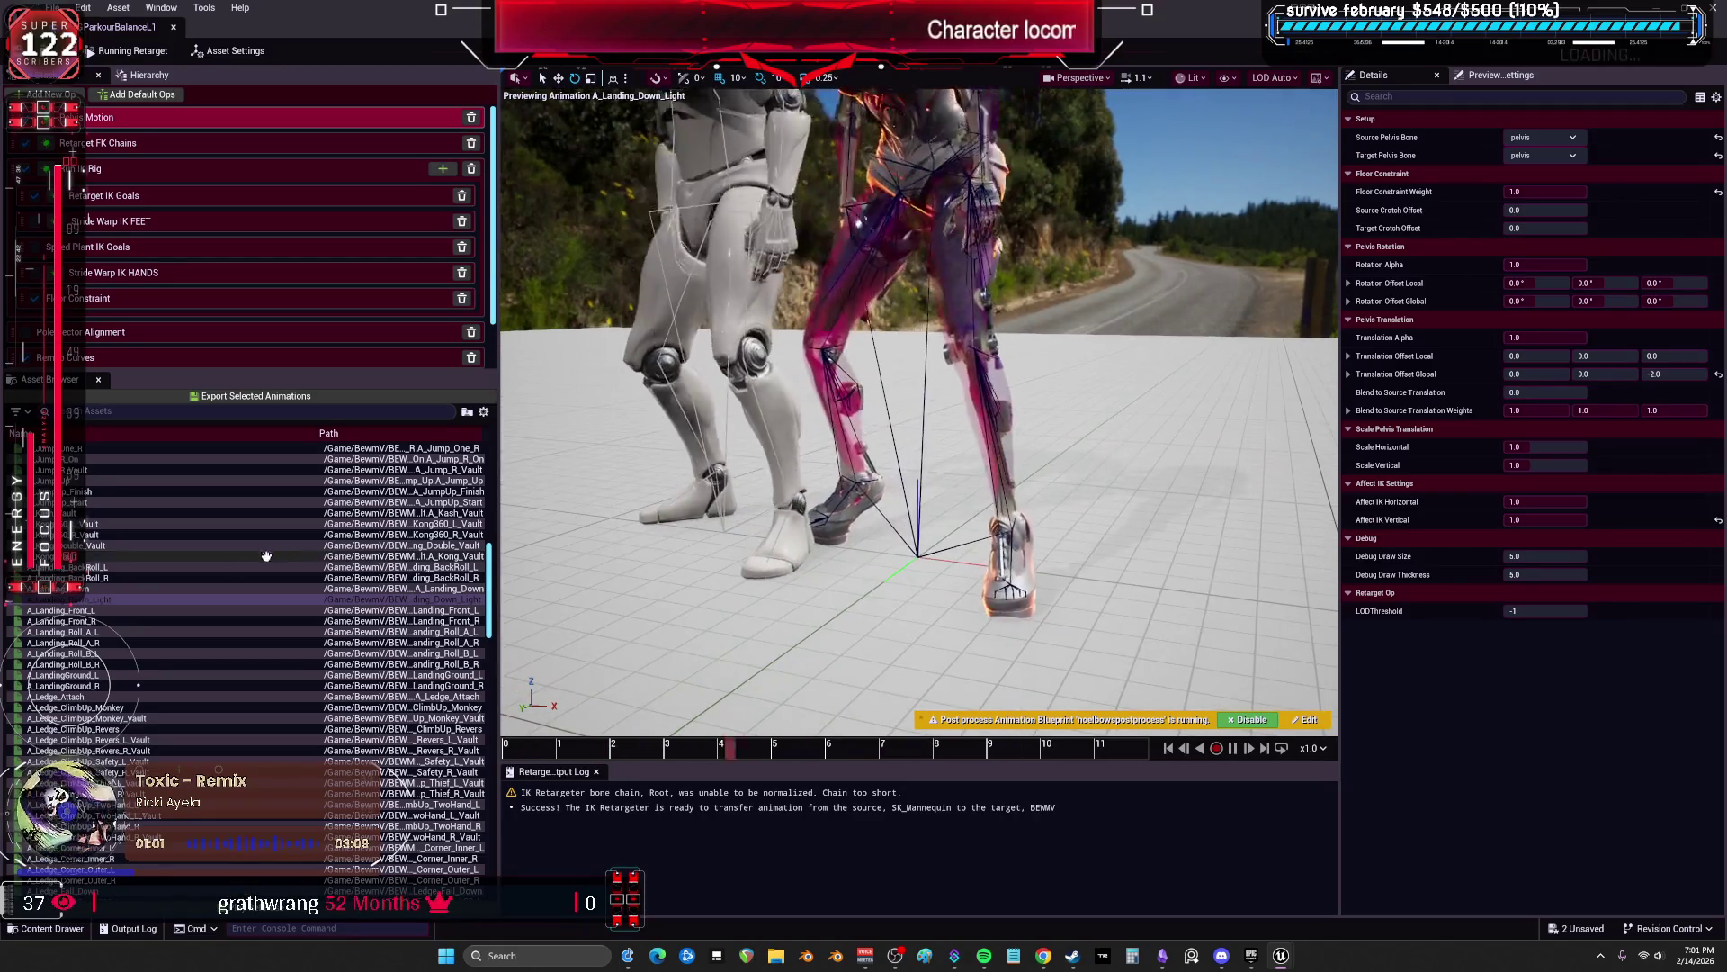
{"action": "left_click", "coordinate": [131, 608]}
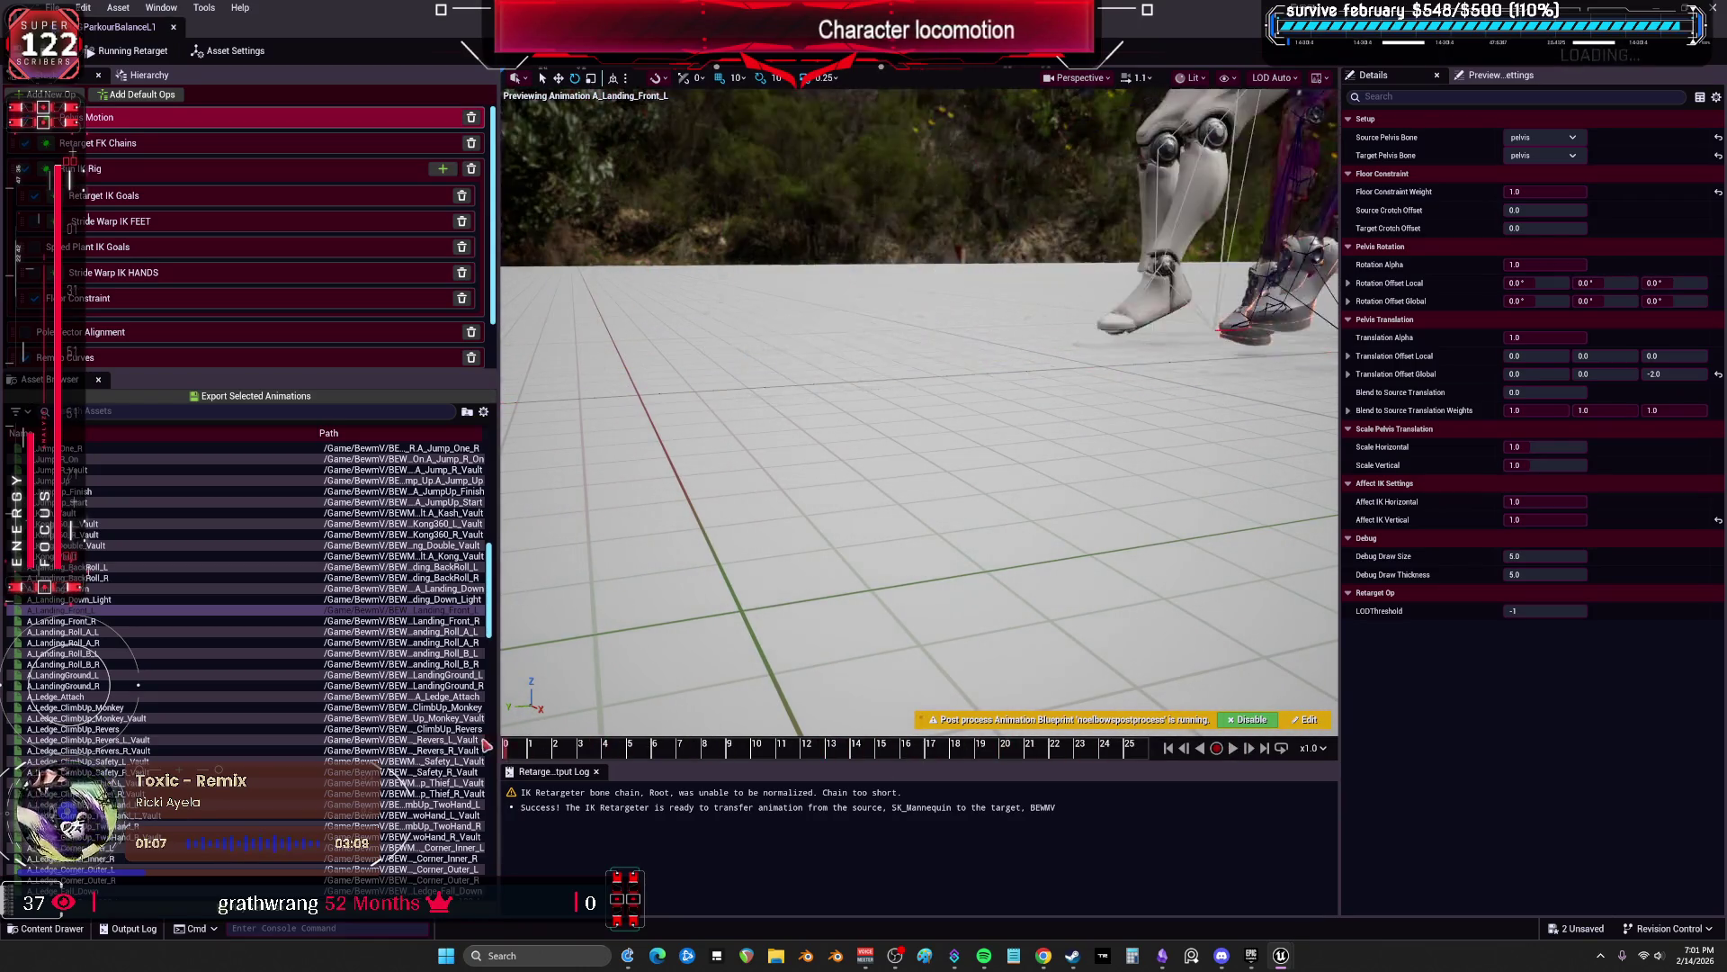
{"action": "left_click_drag", "start_coordinate": [627, 746], "coordinate": [787, 749]}
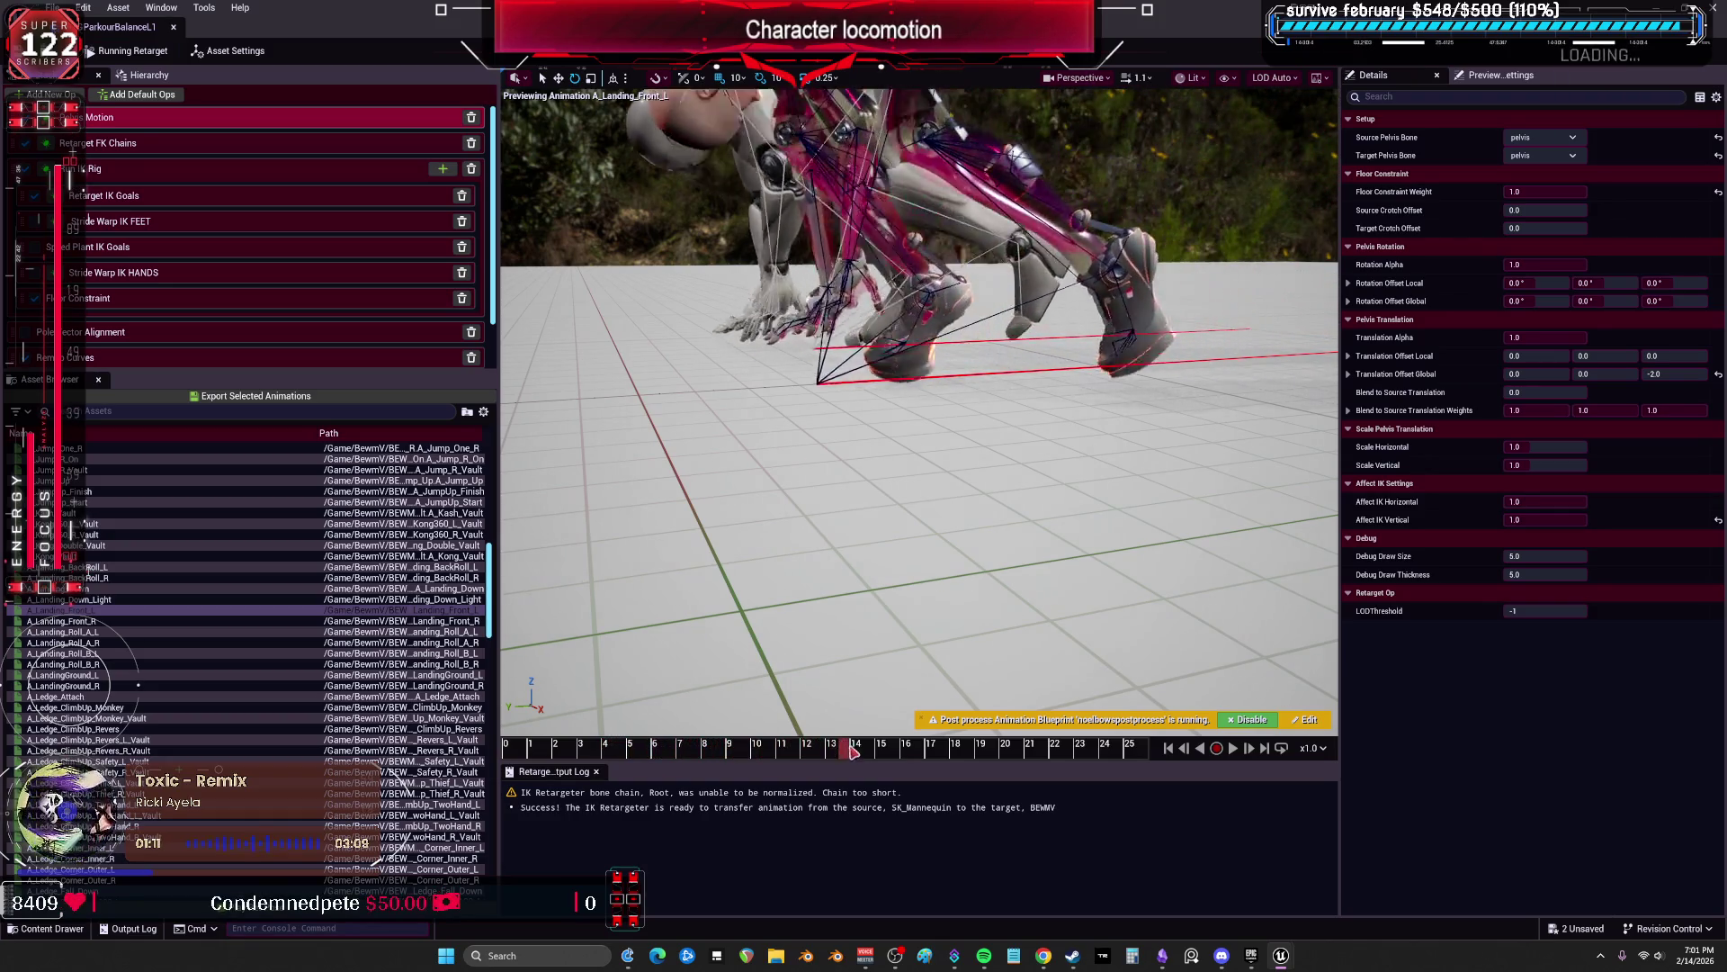
{"action": "mouse_move", "coordinate": [912, 752]}
{"action": "left_mouse_down"}
{"action": "mouse_move", "coordinate": [1044, 778]}
{"action": "mouse_move", "coordinate": [1026, 778]}
{"action": "mouse_move", "coordinate": [1048, 754]}
{"action": "mouse_move", "coordinate": [969, 751]}
{"action": "mouse_move", "coordinate": [1060, 765]}
{"action": "left_mouse_up"}
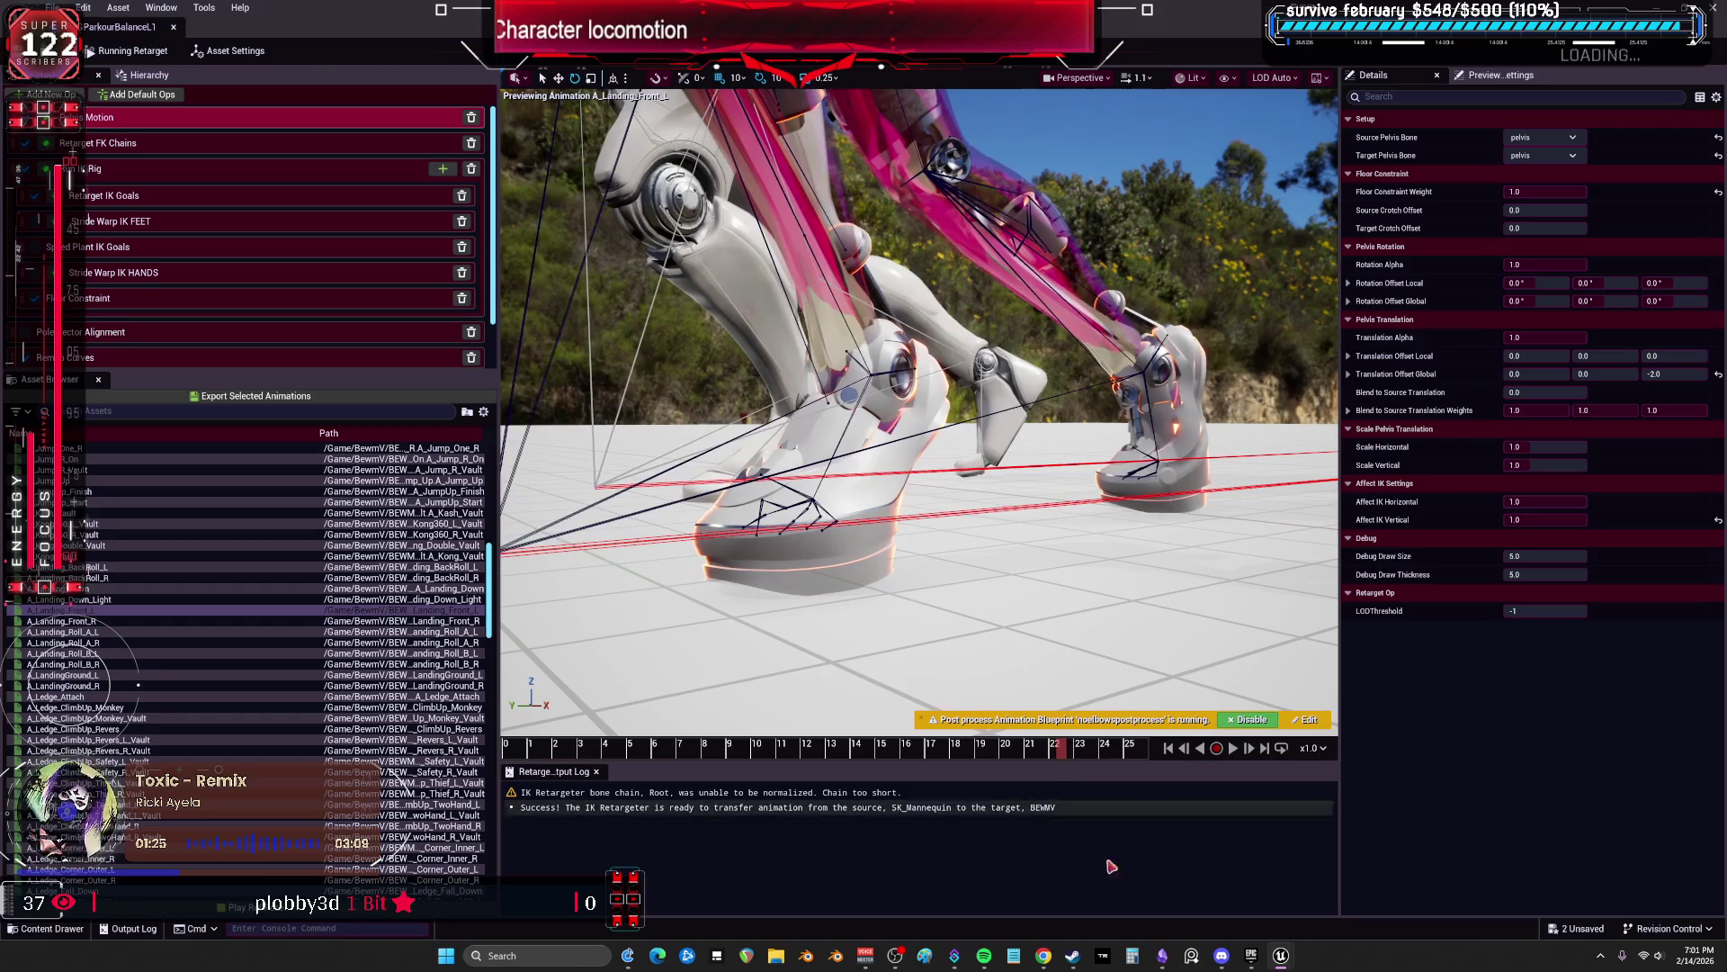
{"action": "left_click", "coordinate": [1074, 957]}
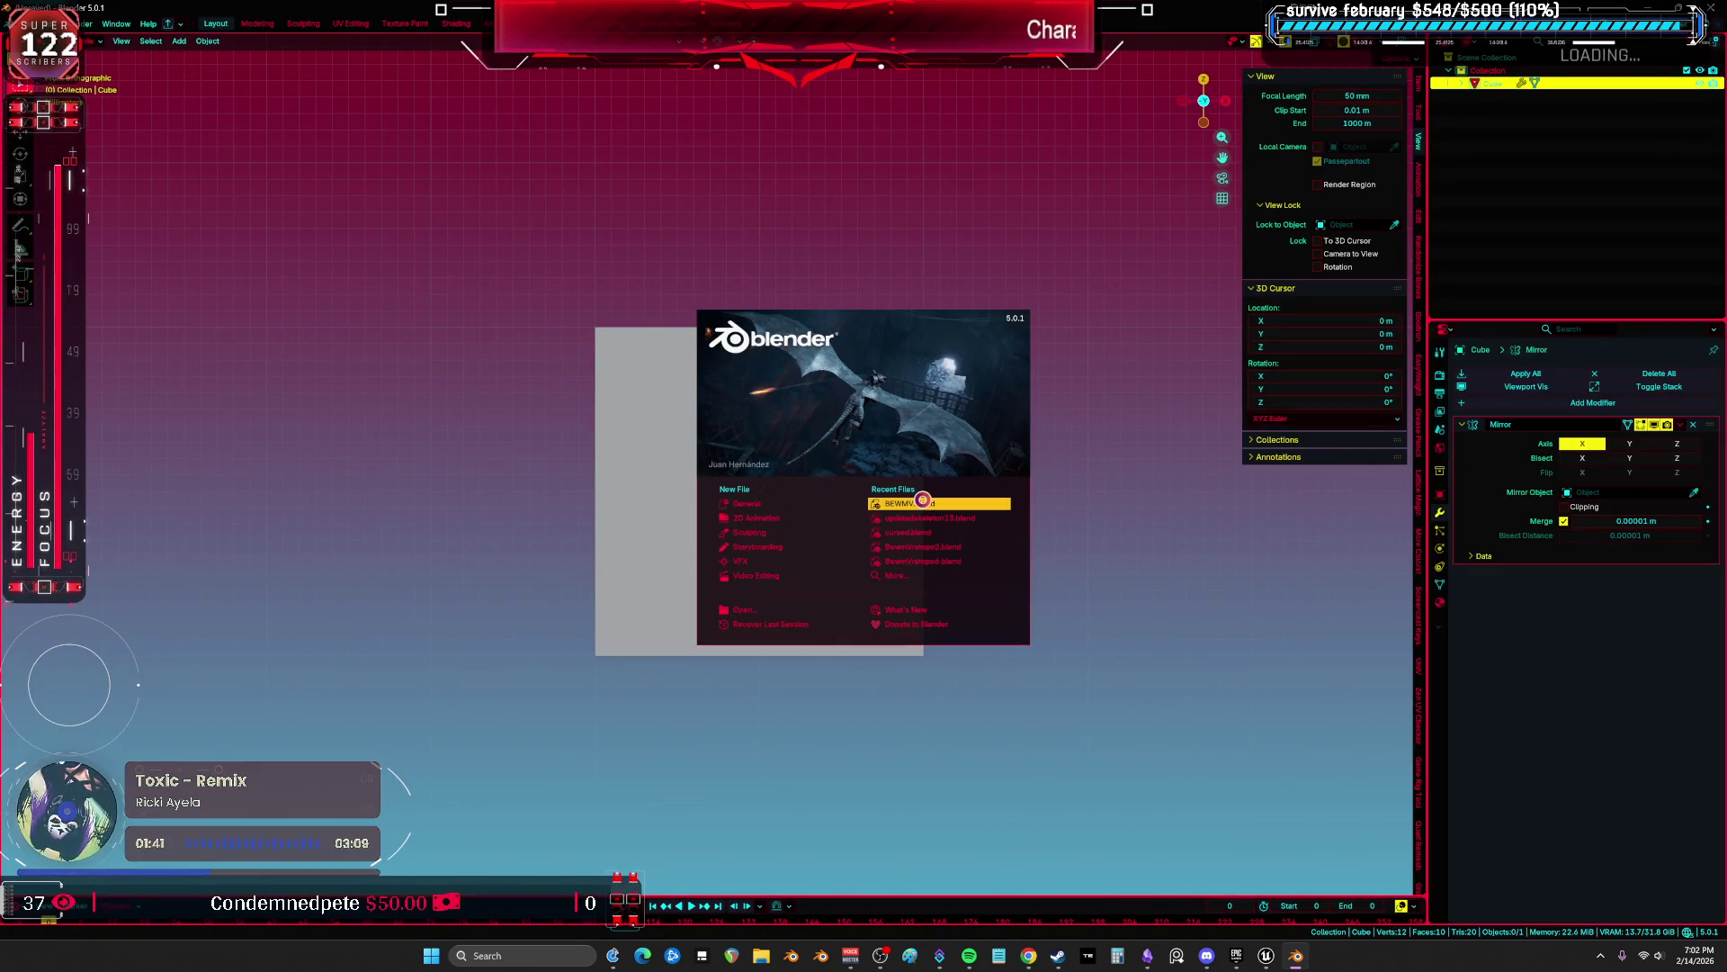
Step: Open BEWMV.blend, put the Body mesh in Edit Mode, and zoom onto a vertex on the shoe
{"action": "left_click", "coordinate": [925, 504]}
{"action": "mouse_move", "coordinate": [935, 497]}
{"action": "left_mouse_down"}
{"action": "mouse_move", "coordinate": [938, 329]}
{"action": "mouse_move", "coordinate": [835, 579]}
{"action": "left_mouse_up"}
{"action": "key", "text": "Tab"}
{"action": "key", "text": "Home"}
{"action": "key", "text": "a"}
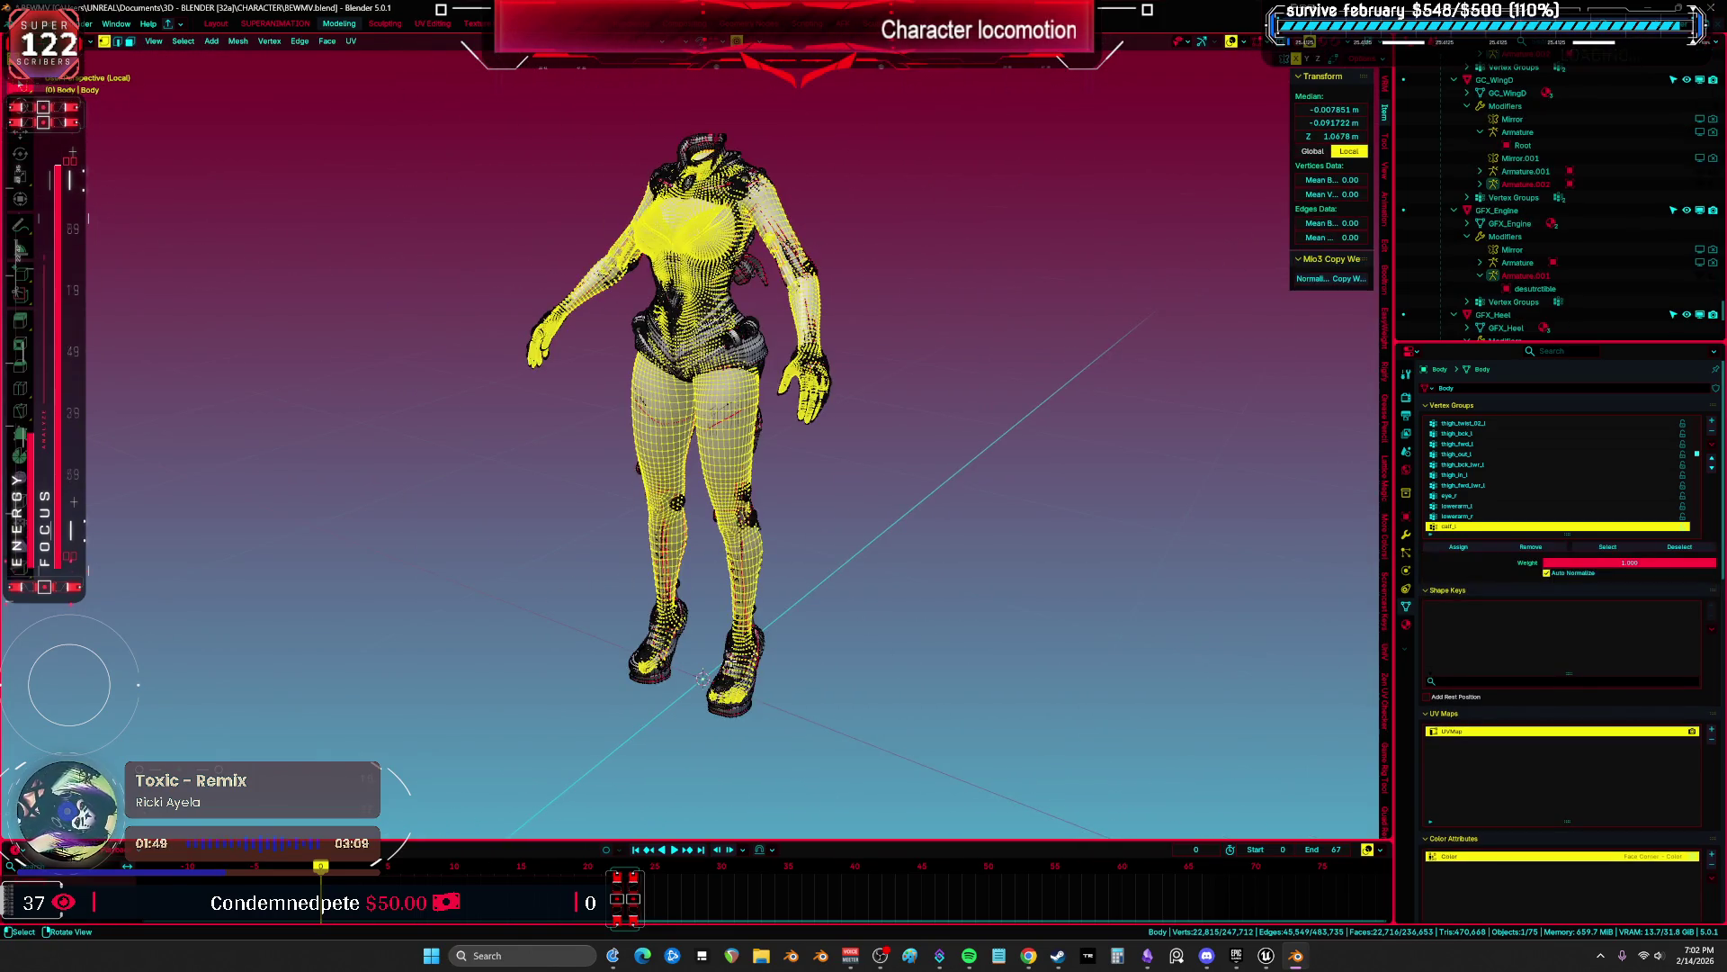
{"action": "left_click", "coordinate": [703, 678]}
{"action": "key", "text": "KP_Decimal"}
{"action": "scroll", "coordinate": [892, 545], "scroll_direction": "down", "scroll_amount": 4}
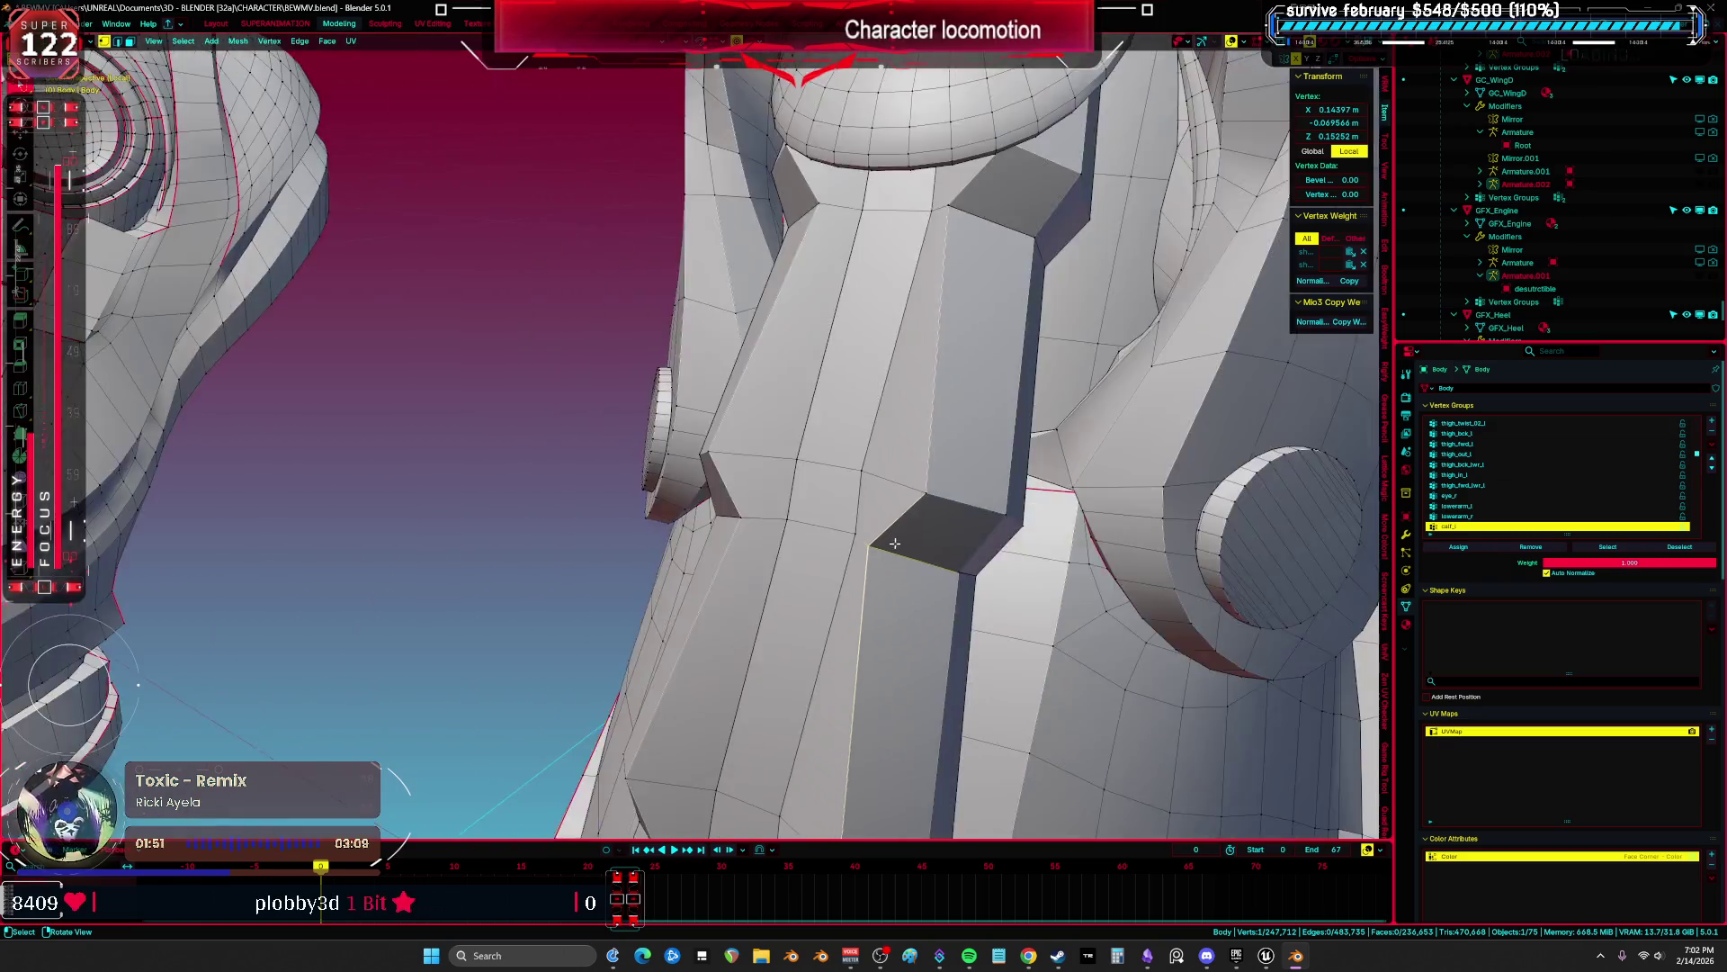
{"action": "scroll", "coordinate": [891, 546], "scroll_direction": "down", "scroll_amount": 5}
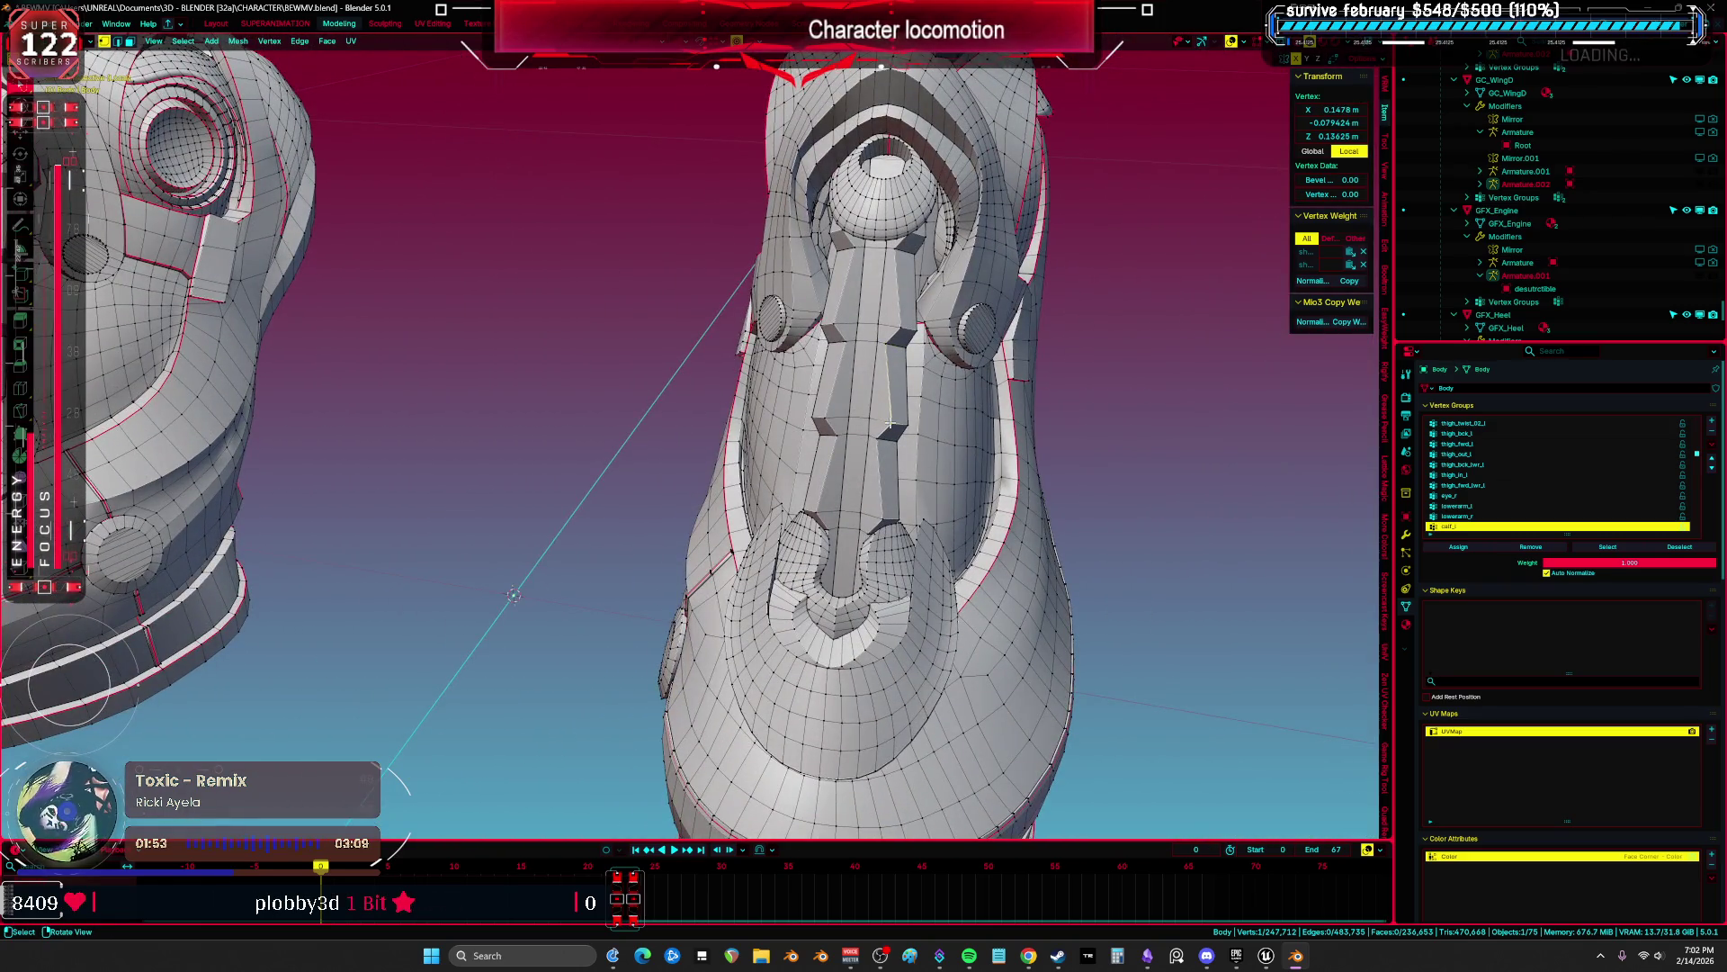
Step: Clear the linked selection and select two adjacent faces on the front of the left boot
{"action": "key", "text": "l"}
{"action": "scroll", "coordinate": [197, 342], "scroll_direction": "down", "scroll_amount": 3}
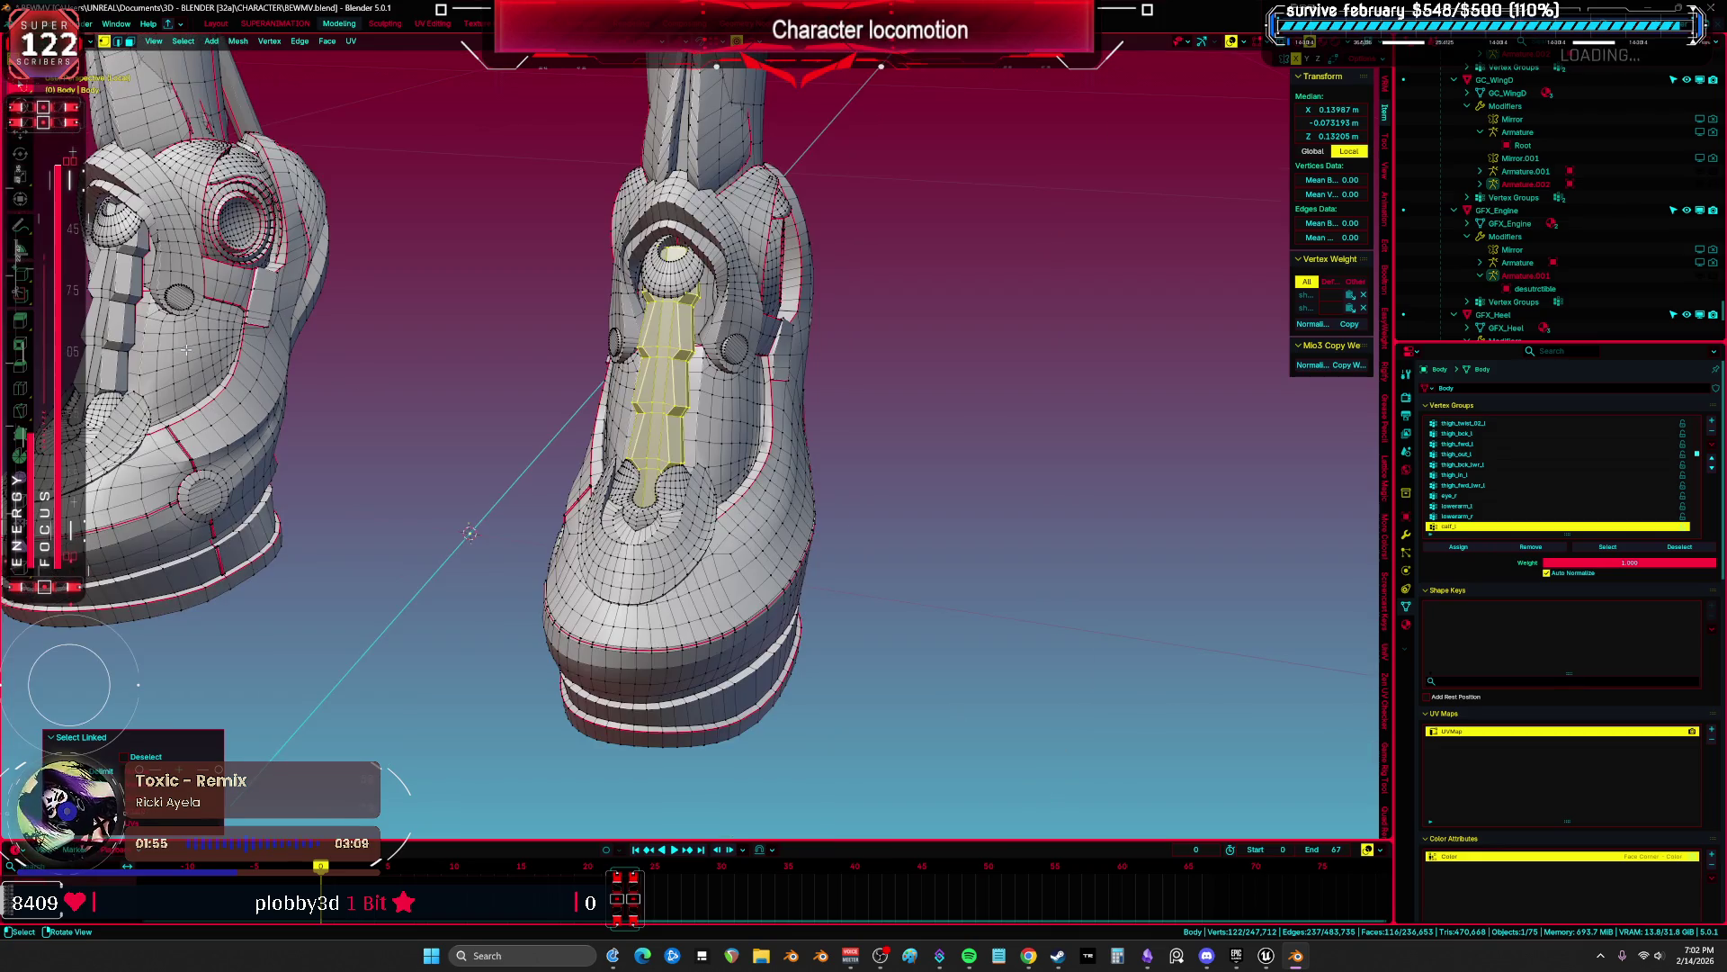
{"action": "key", "text": "alt+a"}
{"action": "scroll", "coordinate": [474, 403], "scroll_direction": "up", "scroll_amount": 2}
{"action": "scroll", "coordinate": [474, 403], "scroll_direction": "up", "scroll_amount": 3}
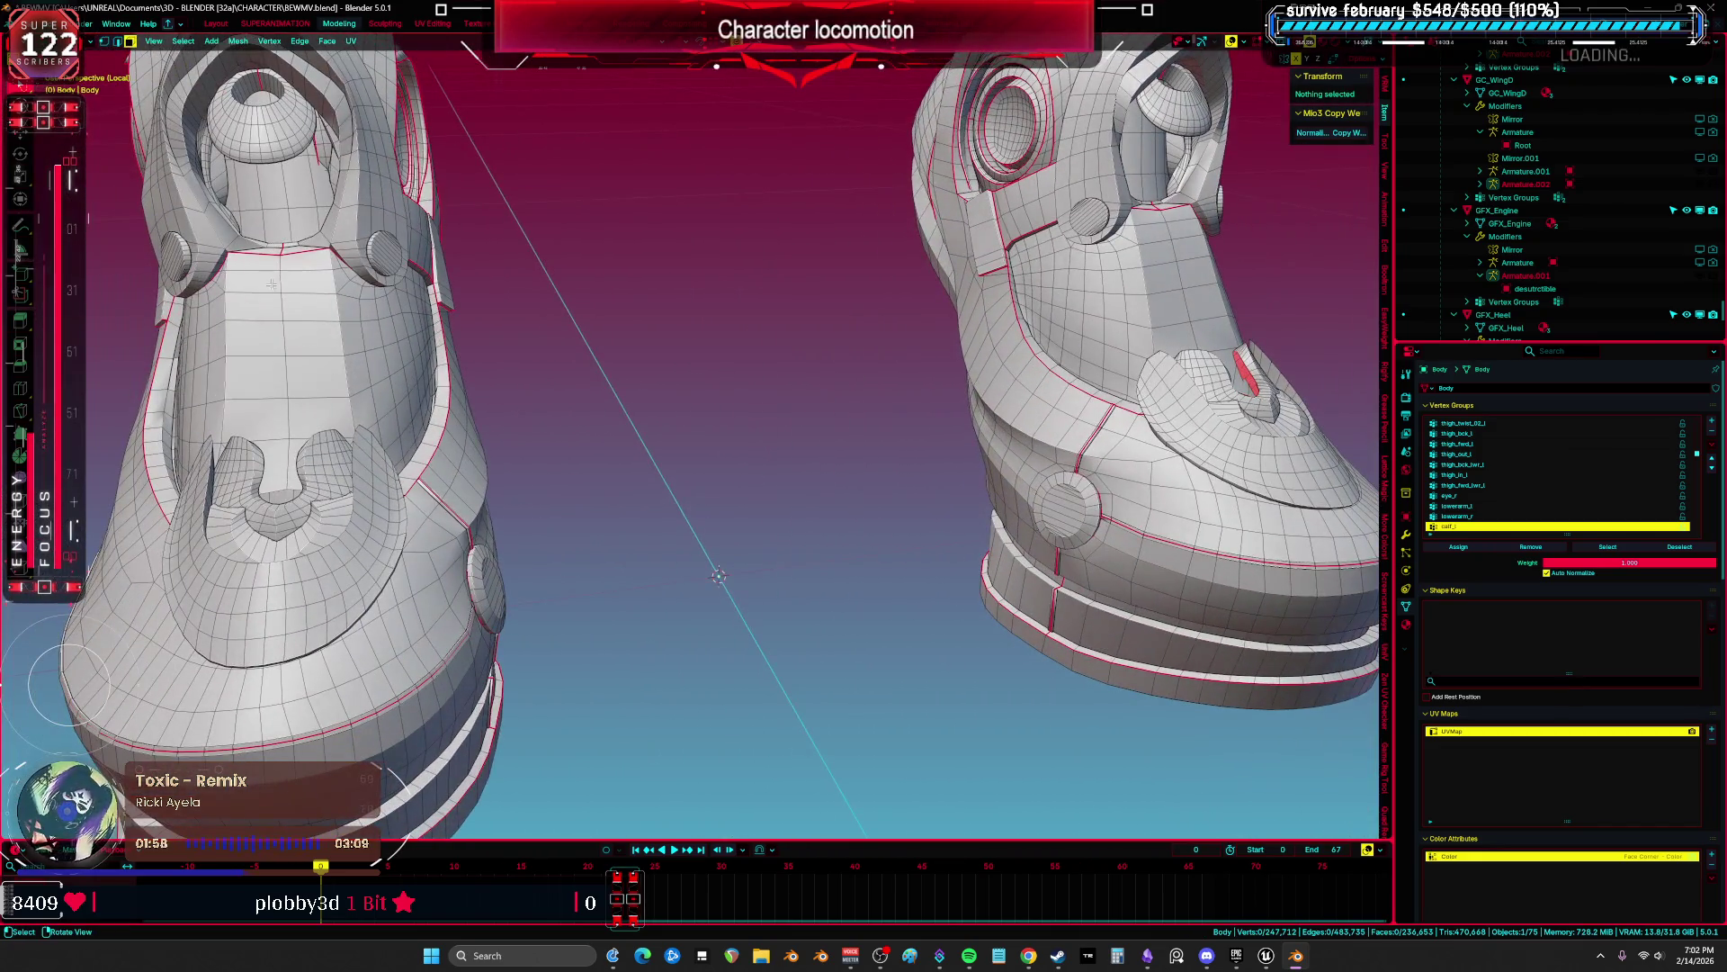
{"action": "left_click", "coordinate": [290, 360]}
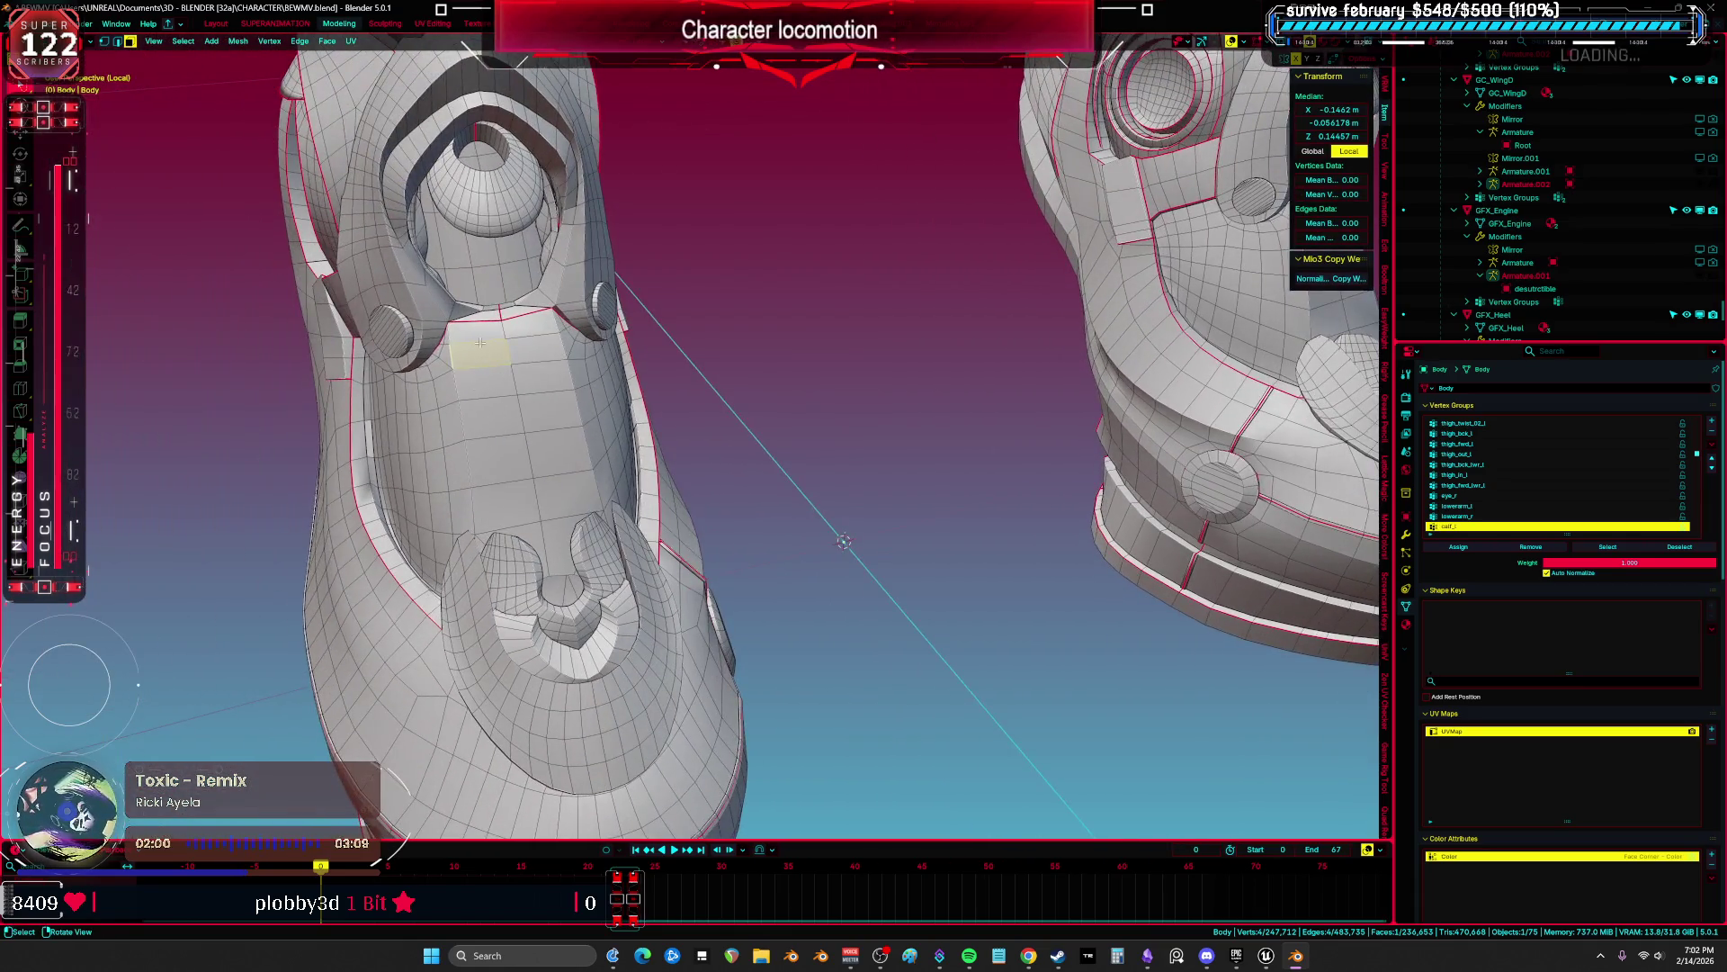
{"action": "left_click", "coordinate": [473, 331]}
{"action": "left_click_drag", "start_coordinate": [555, 448], "coordinate": [588, 475]}
Step: Extend the face selection across the boot front, checking it through the mesh in X-ray
{"action": "left_click", "coordinate": [599, 462], "text": "ctrl+shift"}
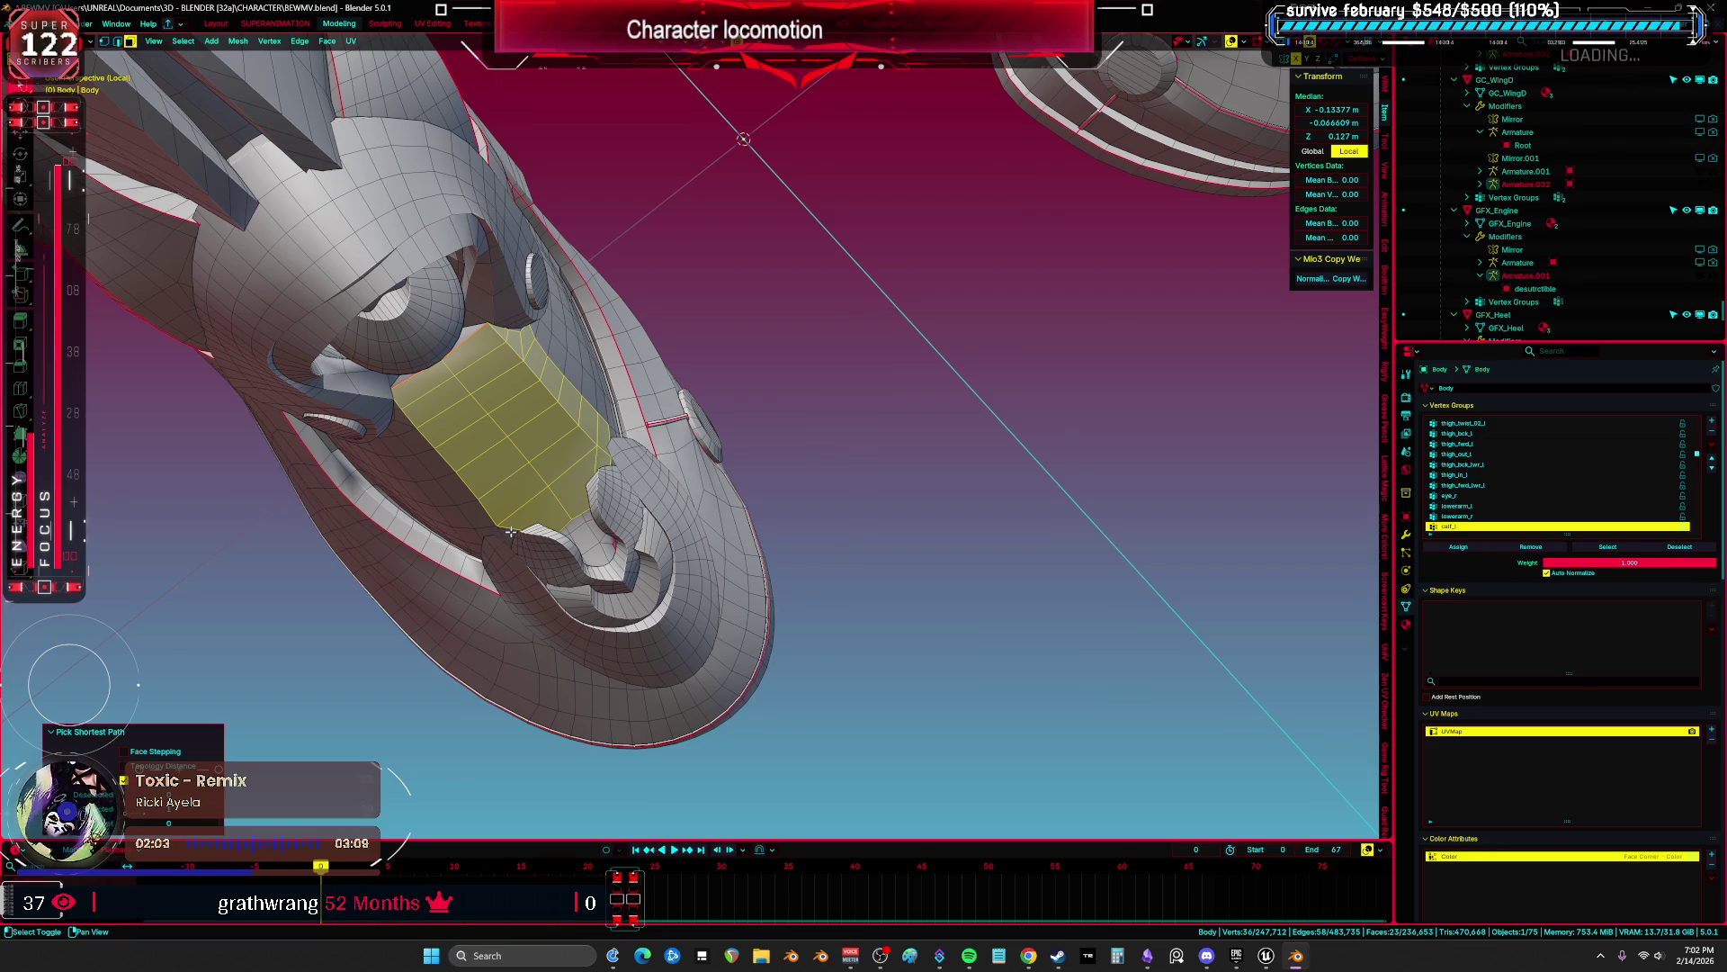
{"action": "left_click", "coordinate": [511, 335], "text": "ctrl+shift"}
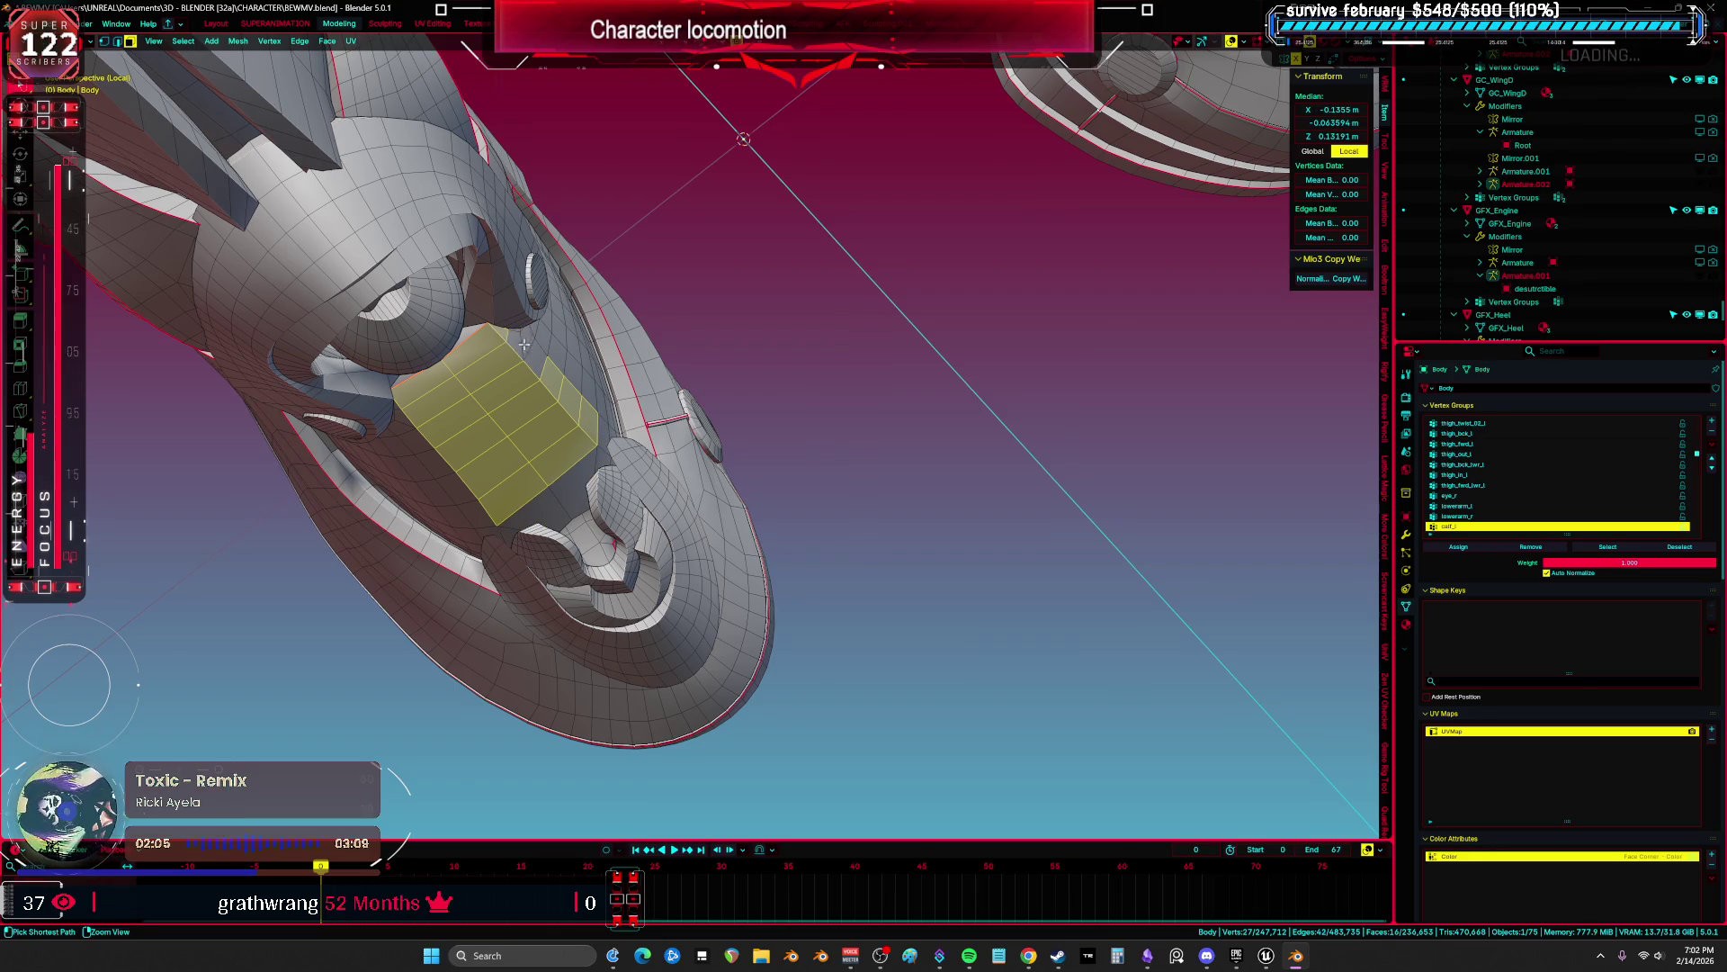
{"action": "mouse_move", "coordinate": [610, 443]}
{"action": "left_mouse_down"}
{"action": "mouse_move", "coordinate": [755, 369]}
{"action": "mouse_move", "coordinate": [516, 305]}
{"action": "mouse_move", "coordinate": [782, 293]}
{"action": "left_mouse_up"}
{"action": "left_click", "coordinate": [764, 392], "text": "ctrl+shift"}
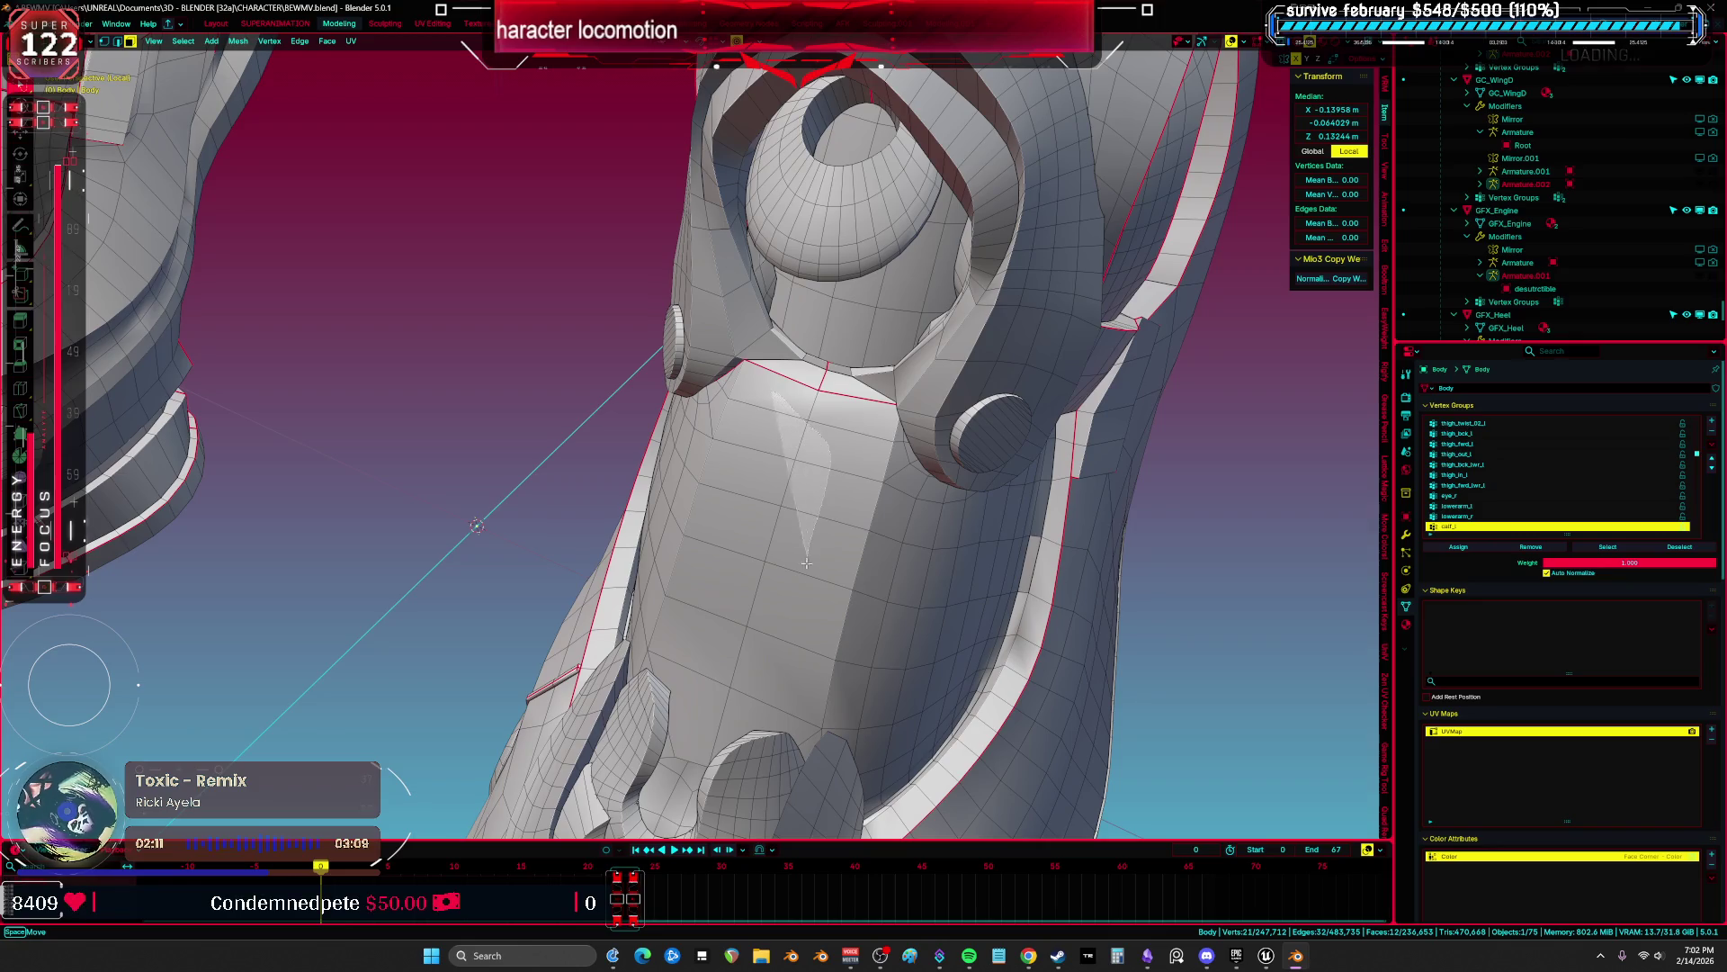
{"action": "scroll", "coordinate": [764, 393], "scroll_direction": "down", "scroll_amount": 5}
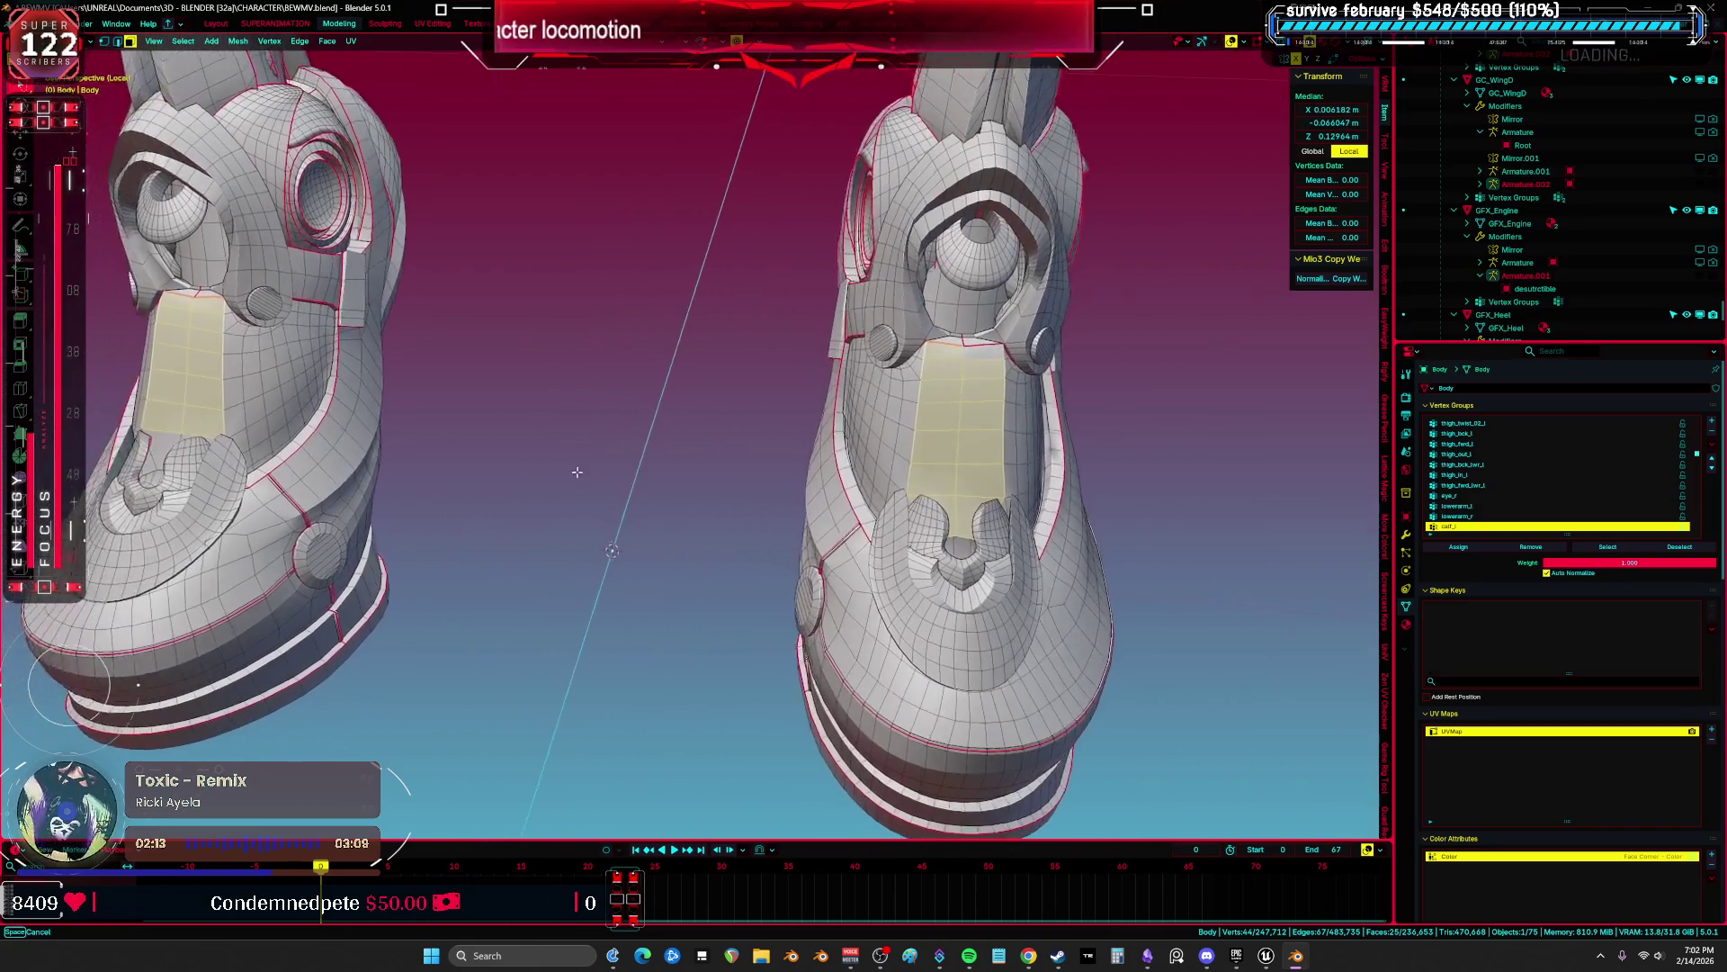
{"action": "key", "text": "alt+z"}
{"action": "mouse_move", "coordinate": [513, 494]}
{"action": "left_mouse_down"}
{"action": "mouse_move", "coordinate": [686, 487]}
{"action": "mouse_move", "coordinate": [392, 607]}
{"action": "mouse_move", "coordinate": [954, 485]}
{"action": "mouse_move", "coordinate": [848, 570]}
{"action": "mouse_move", "coordinate": [879, 489]}
{"action": "mouse_move", "coordinate": [987, 477]}
{"action": "left_mouse_up"}
{"action": "key", "text": "alt+z"}
{"action": "scroll", "coordinate": [396, 632], "scroll_direction": "up", "scroll_amount": 5}
Step: Push the selected faces outward with Shrink/Fatten by 0.0341 m and view both boots in Material Preview
{"action": "key", "text": "alt+s"}
{"action": "left_click", "coordinate": [961, 486]}
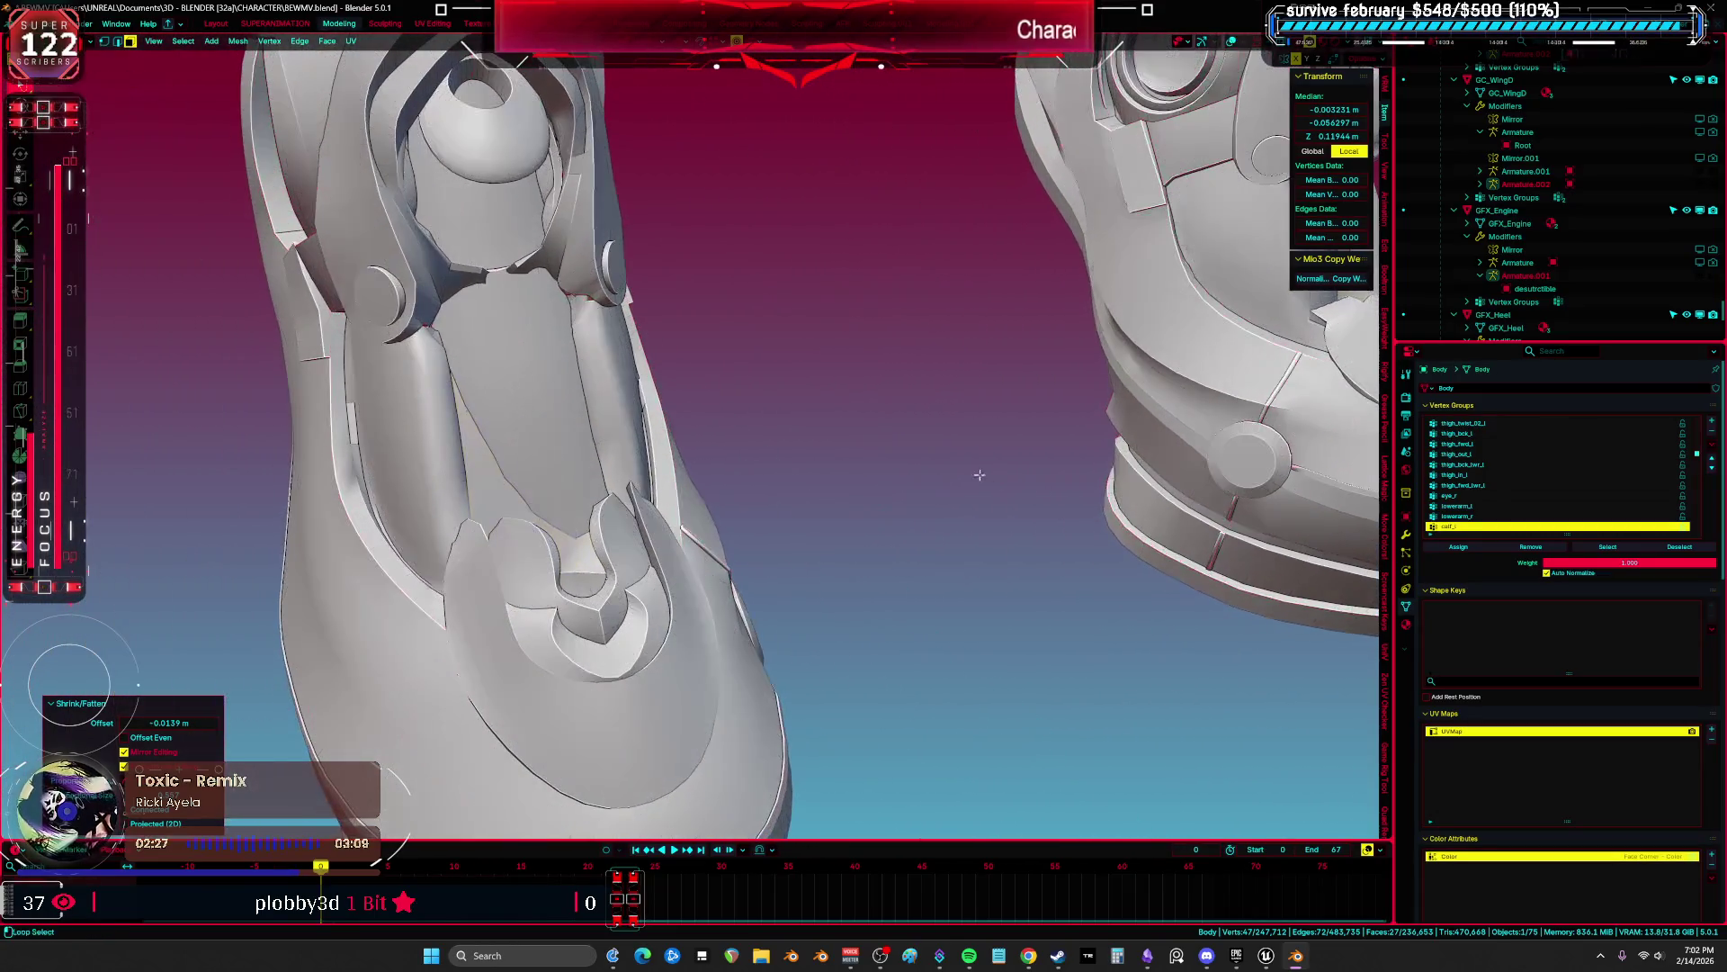
{"action": "left_click", "coordinate": [915, 619]}
{"action": "mouse_move", "coordinate": [915, 619]}
{"action": "left_mouse_down"}
{"action": "mouse_move", "coordinate": [726, 548]}
{"action": "mouse_move", "coordinate": [826, 486]}
{"action": "left_mouse_up"}
{"action": "key", "text": "alt+s"}
Step: Undo the trial thickening of the boot faces and bring the Shrink/Fatten offset back to zero
{"action": "left_click", "coordinate": [851, 432]}
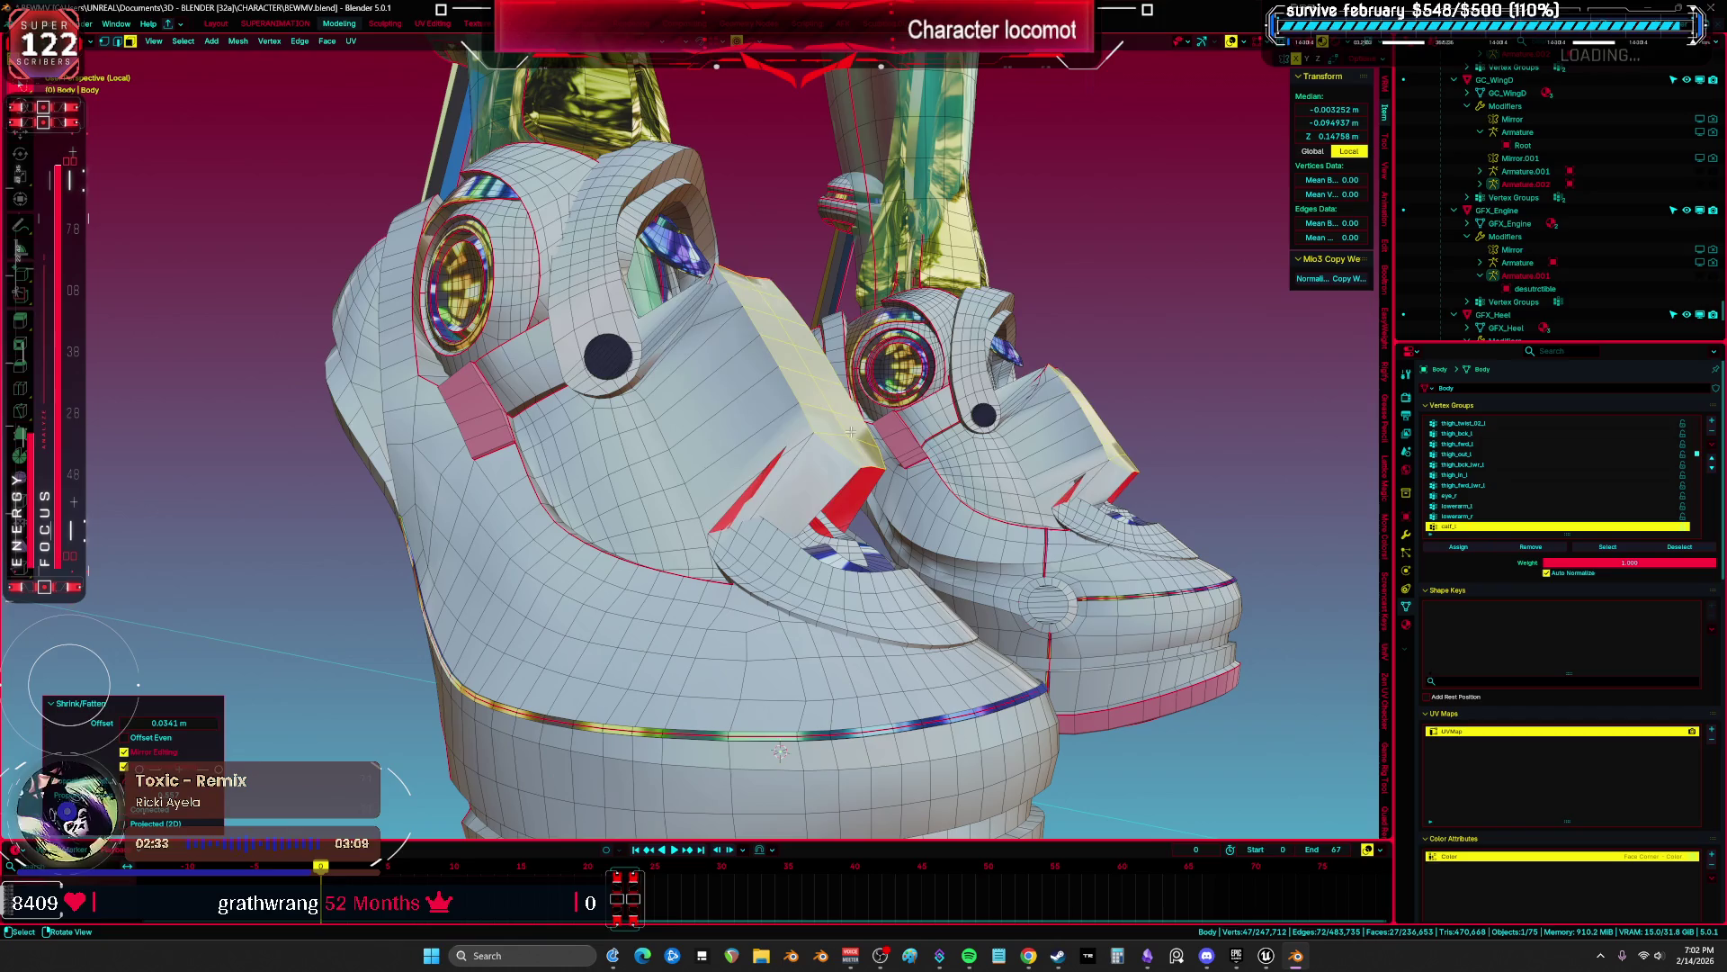
{"action": "scroll", "coordinate": [882, 388], "scroll_direction": "up", "scroll_amount": 1}
{"action": "key", "text": "ctrl+z"}
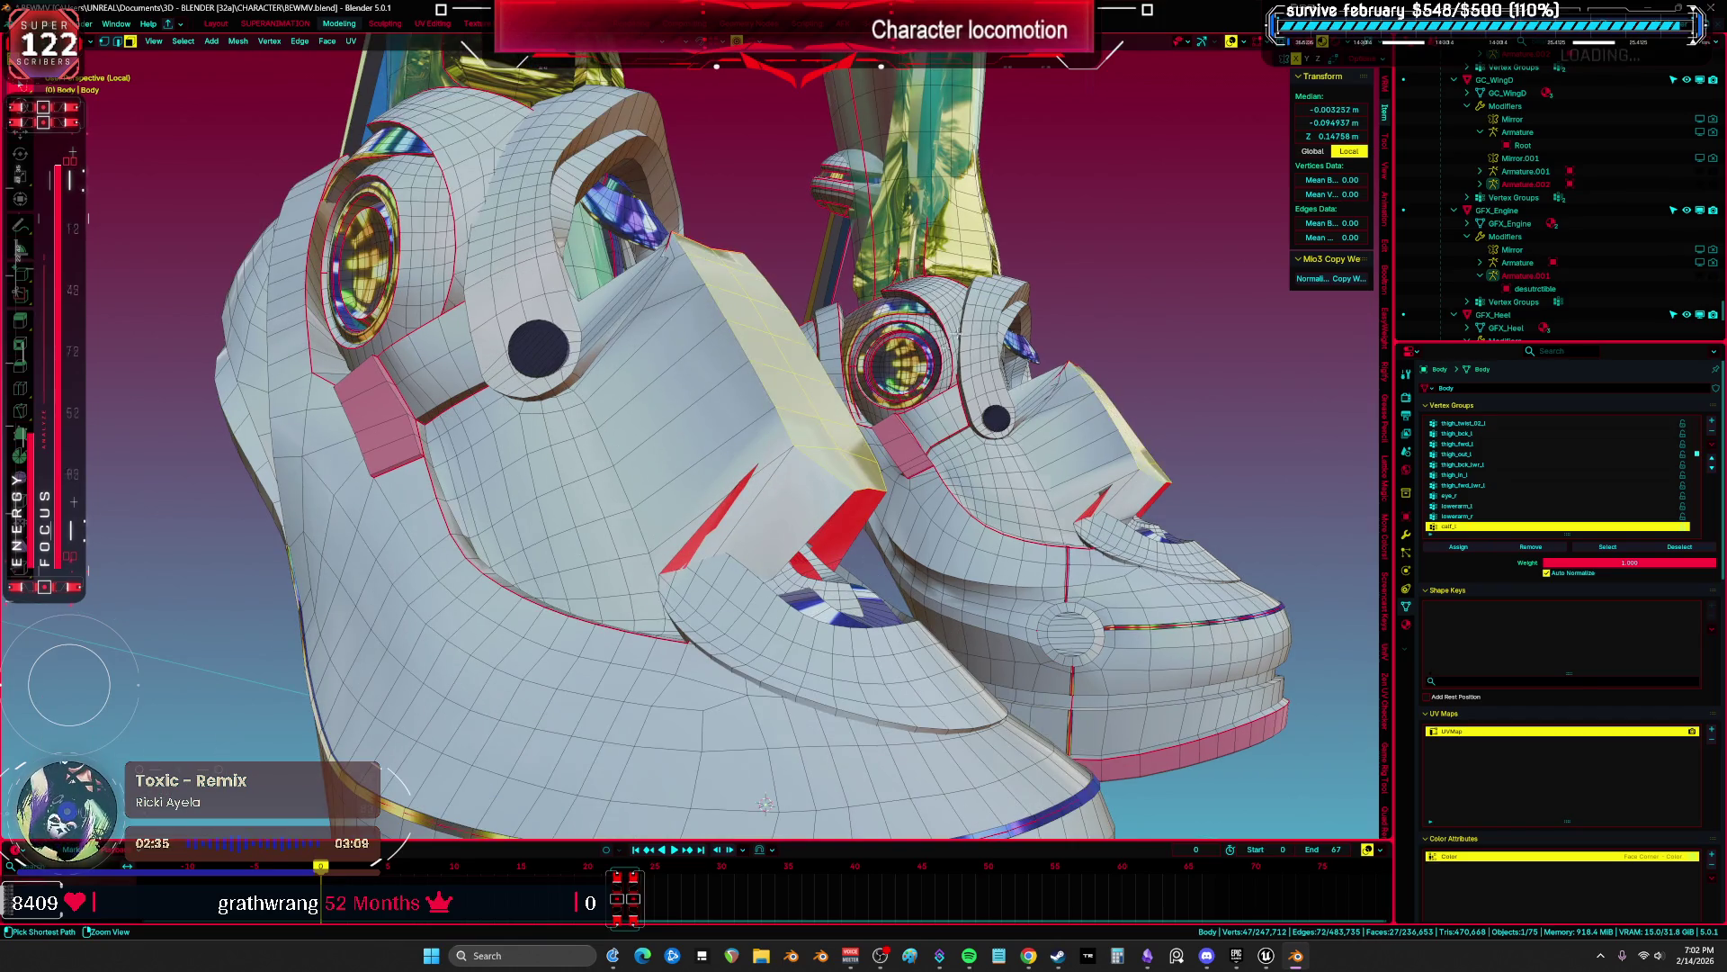
{"action": "key", "text": "alt+s"}
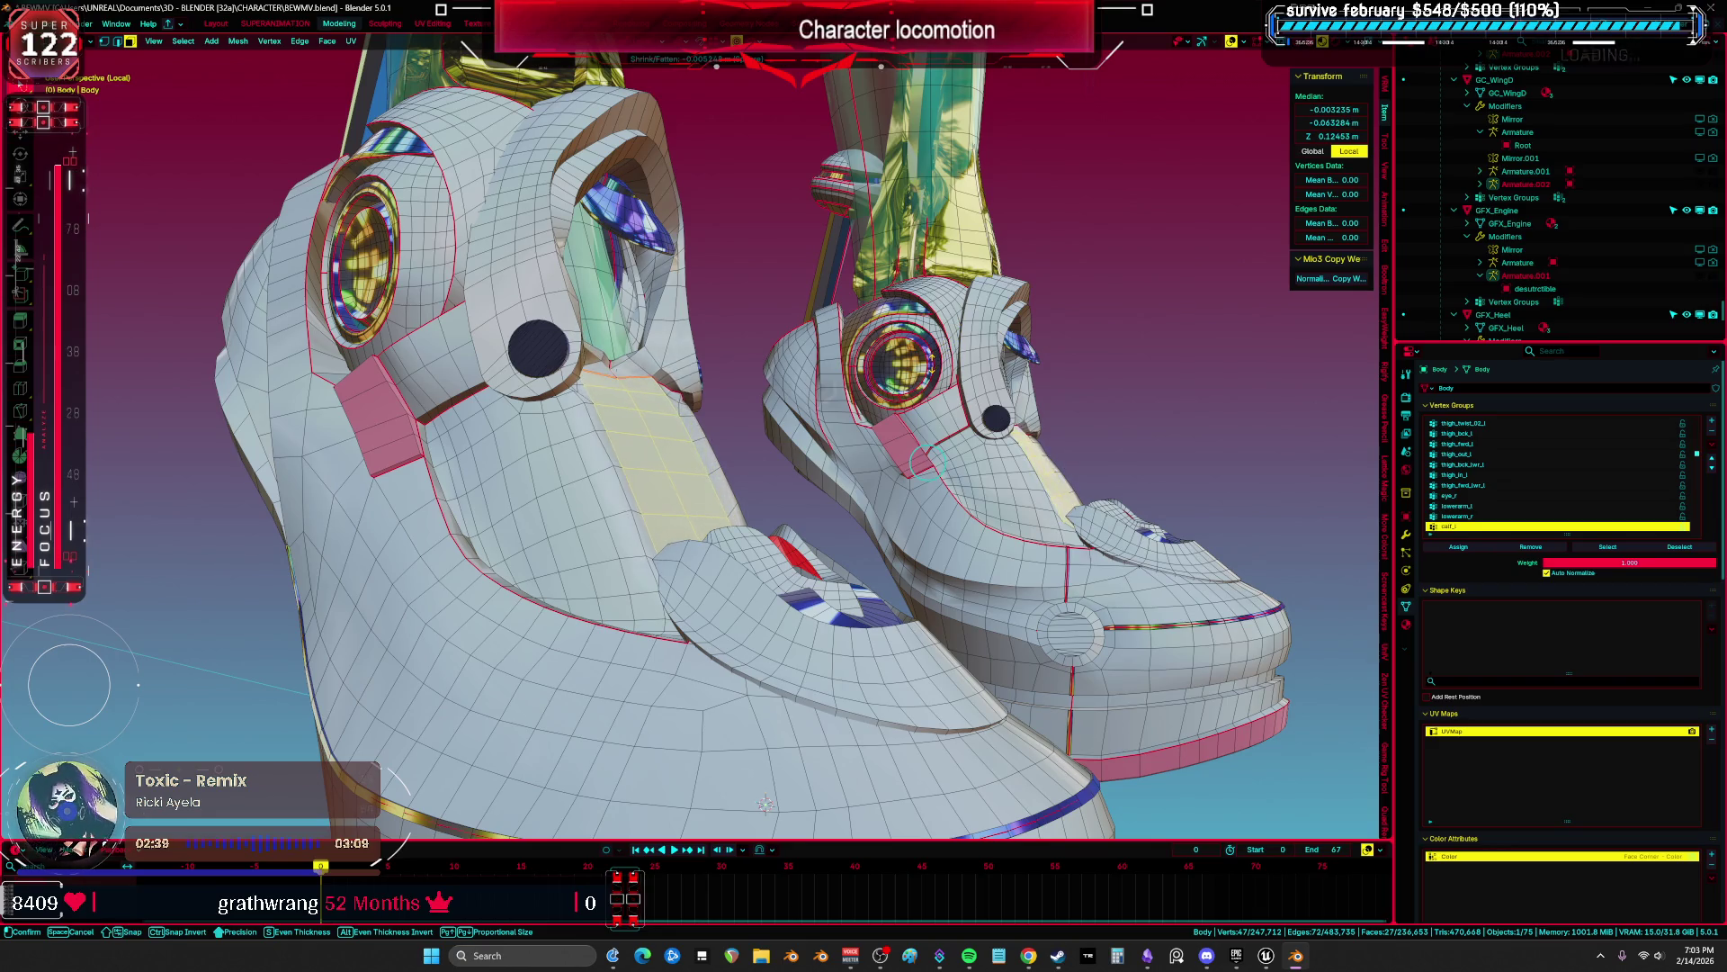
{"action": "key", "text": "Escape"}
{"action": "key", "text": "e"}
{"action": "key", "text": "Escape"}
{"action": "key", "text": "alt+s"}
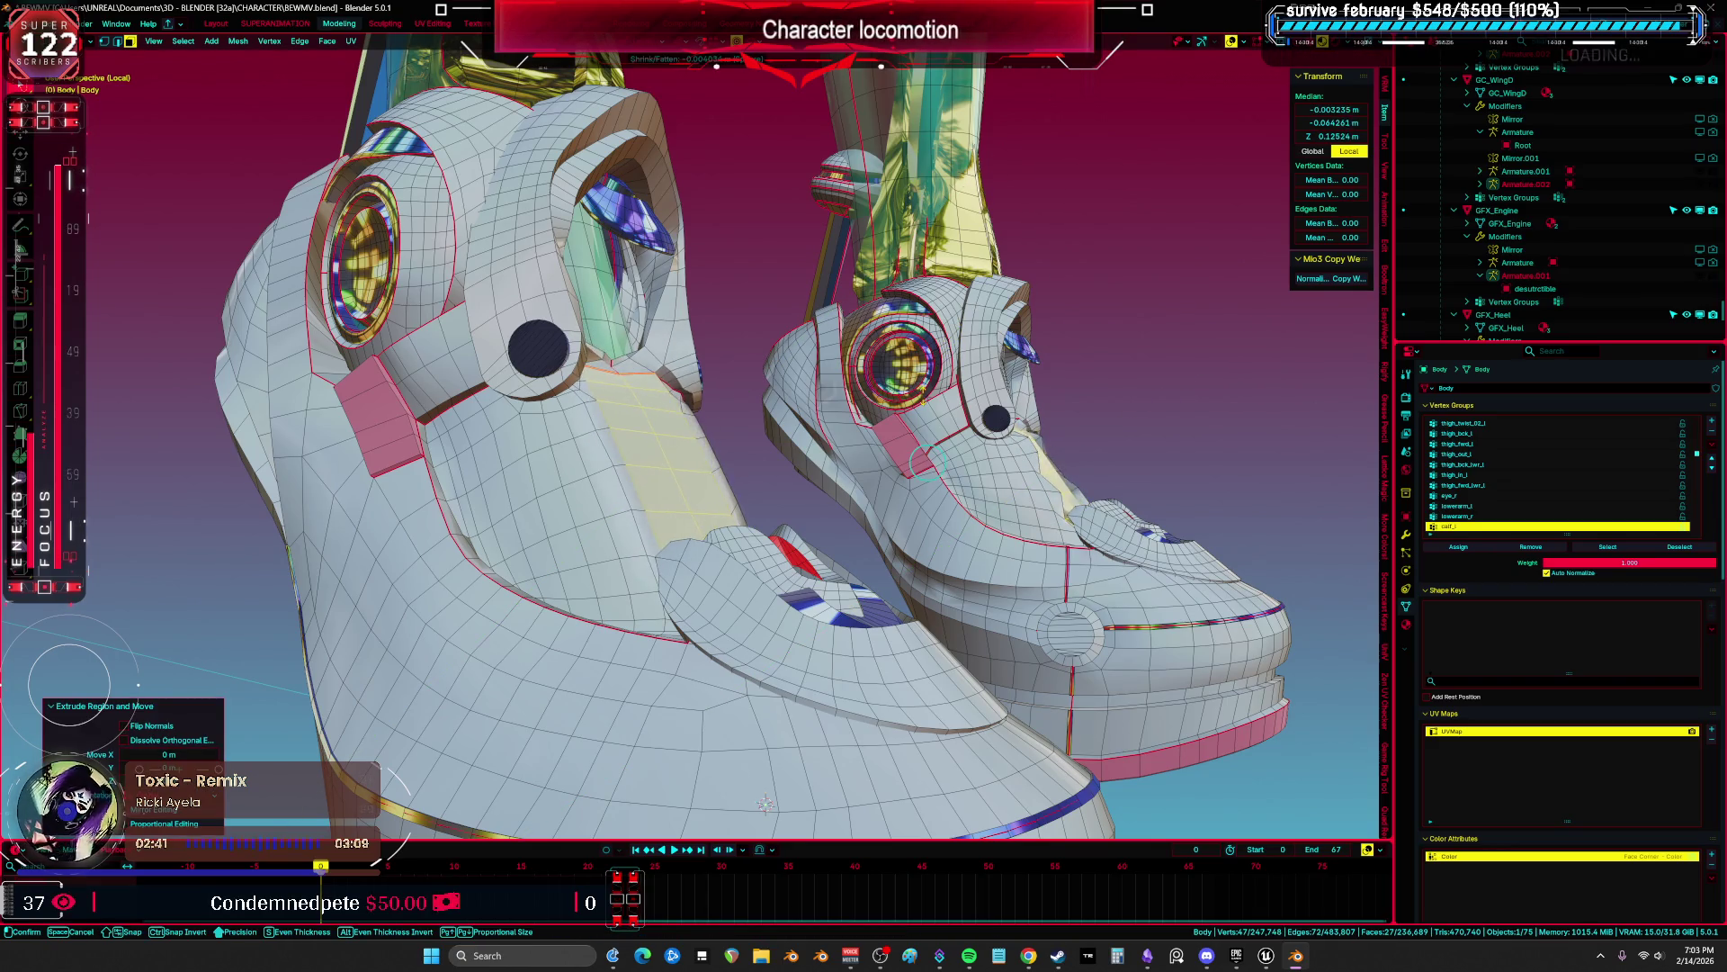
{"action": "key", "text": "Escape"}
{"action": "key", "text": "alt+s"}
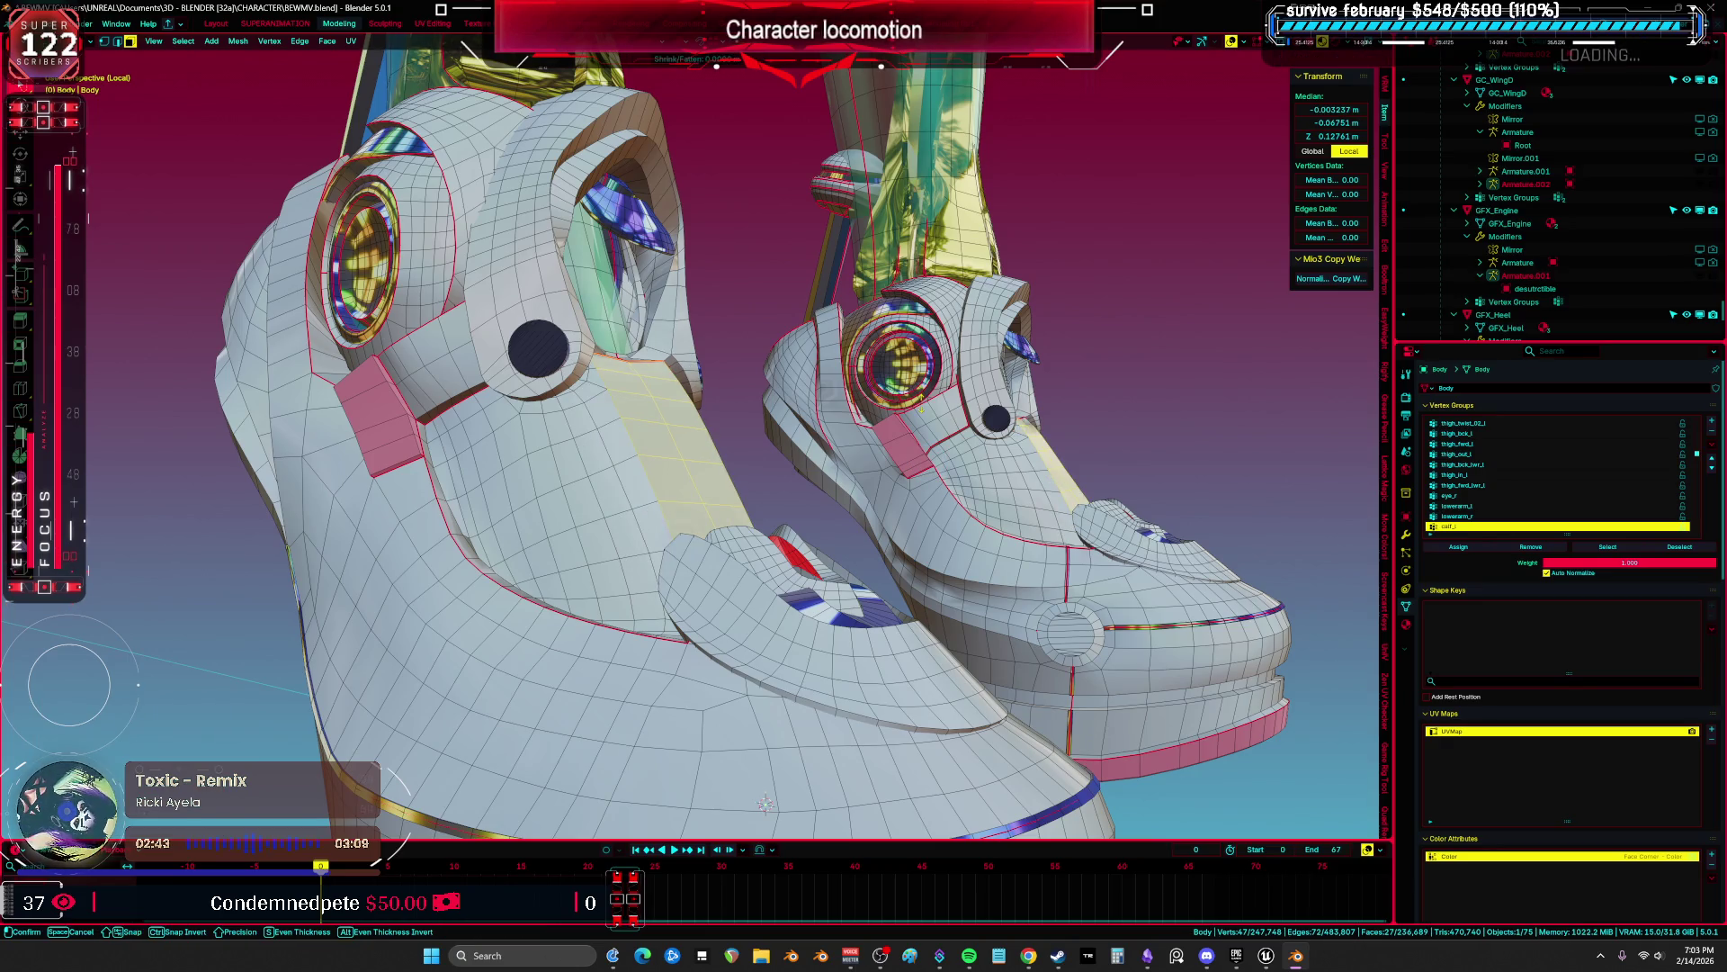
{"action": "left_click", "coordinate": [922, 477]}
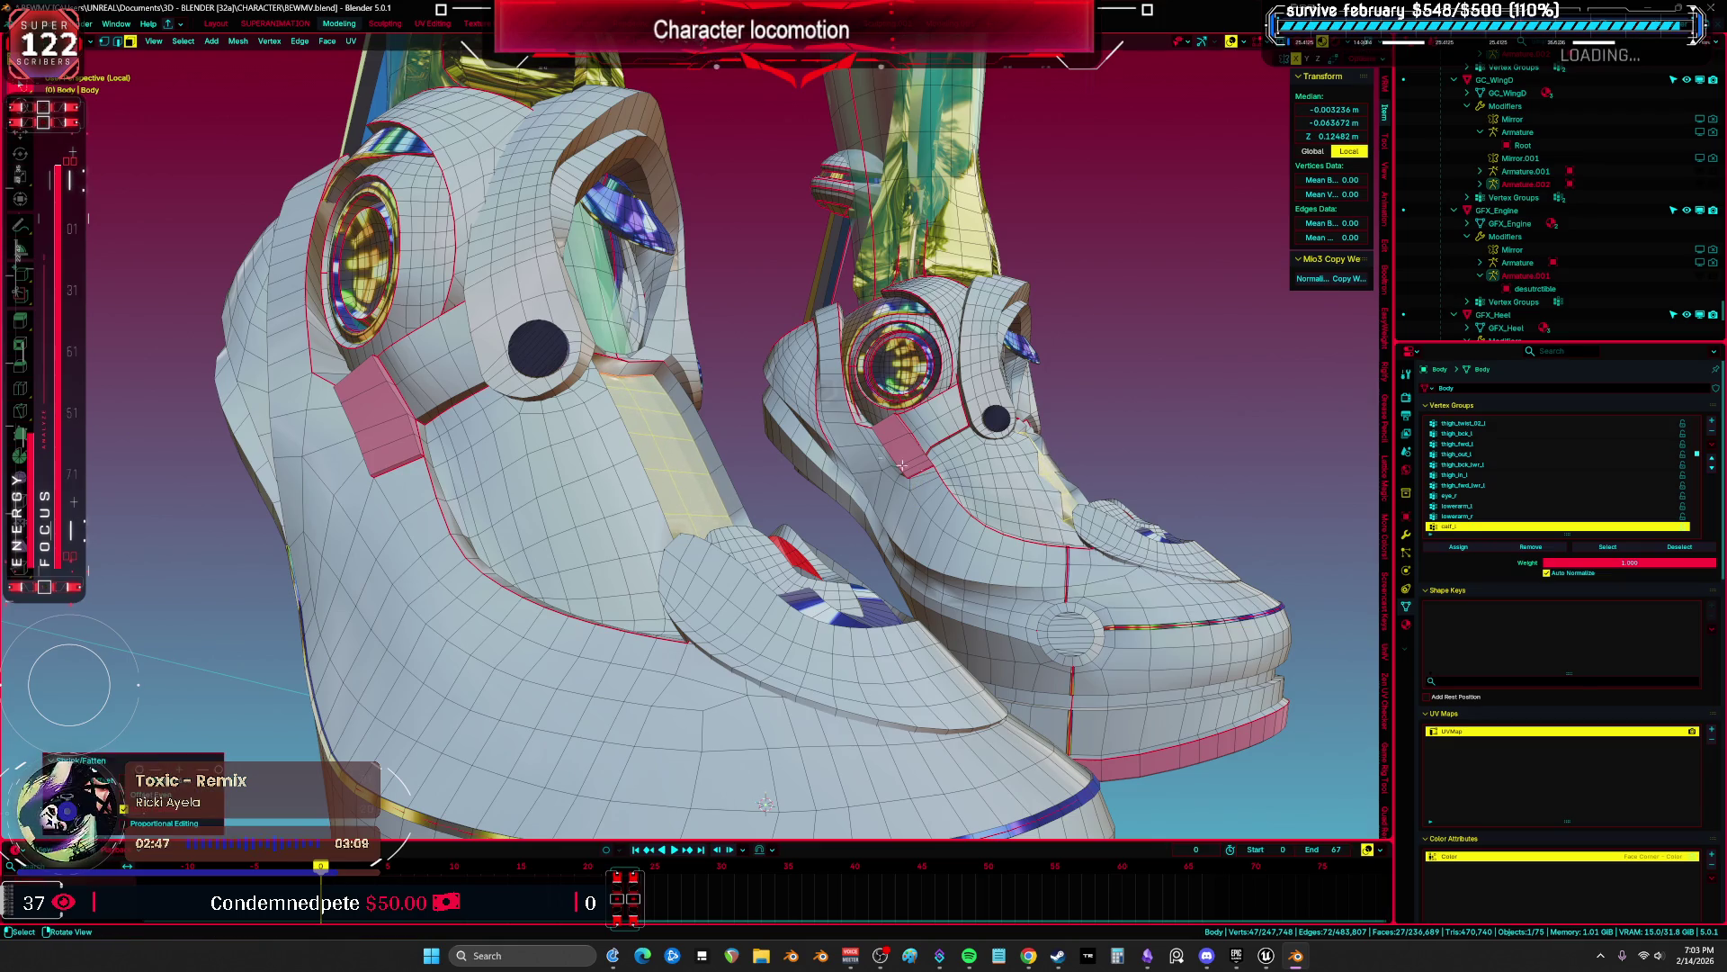
{"action": "scroll", "coordinate": [493, 416], "scroll_direction": "up", "scroll_amount": 5}
Step: In face select mode, pick a shortest-path strip of faces down the boot front
{"action": "left_click", "coordinate": [511, 402]}
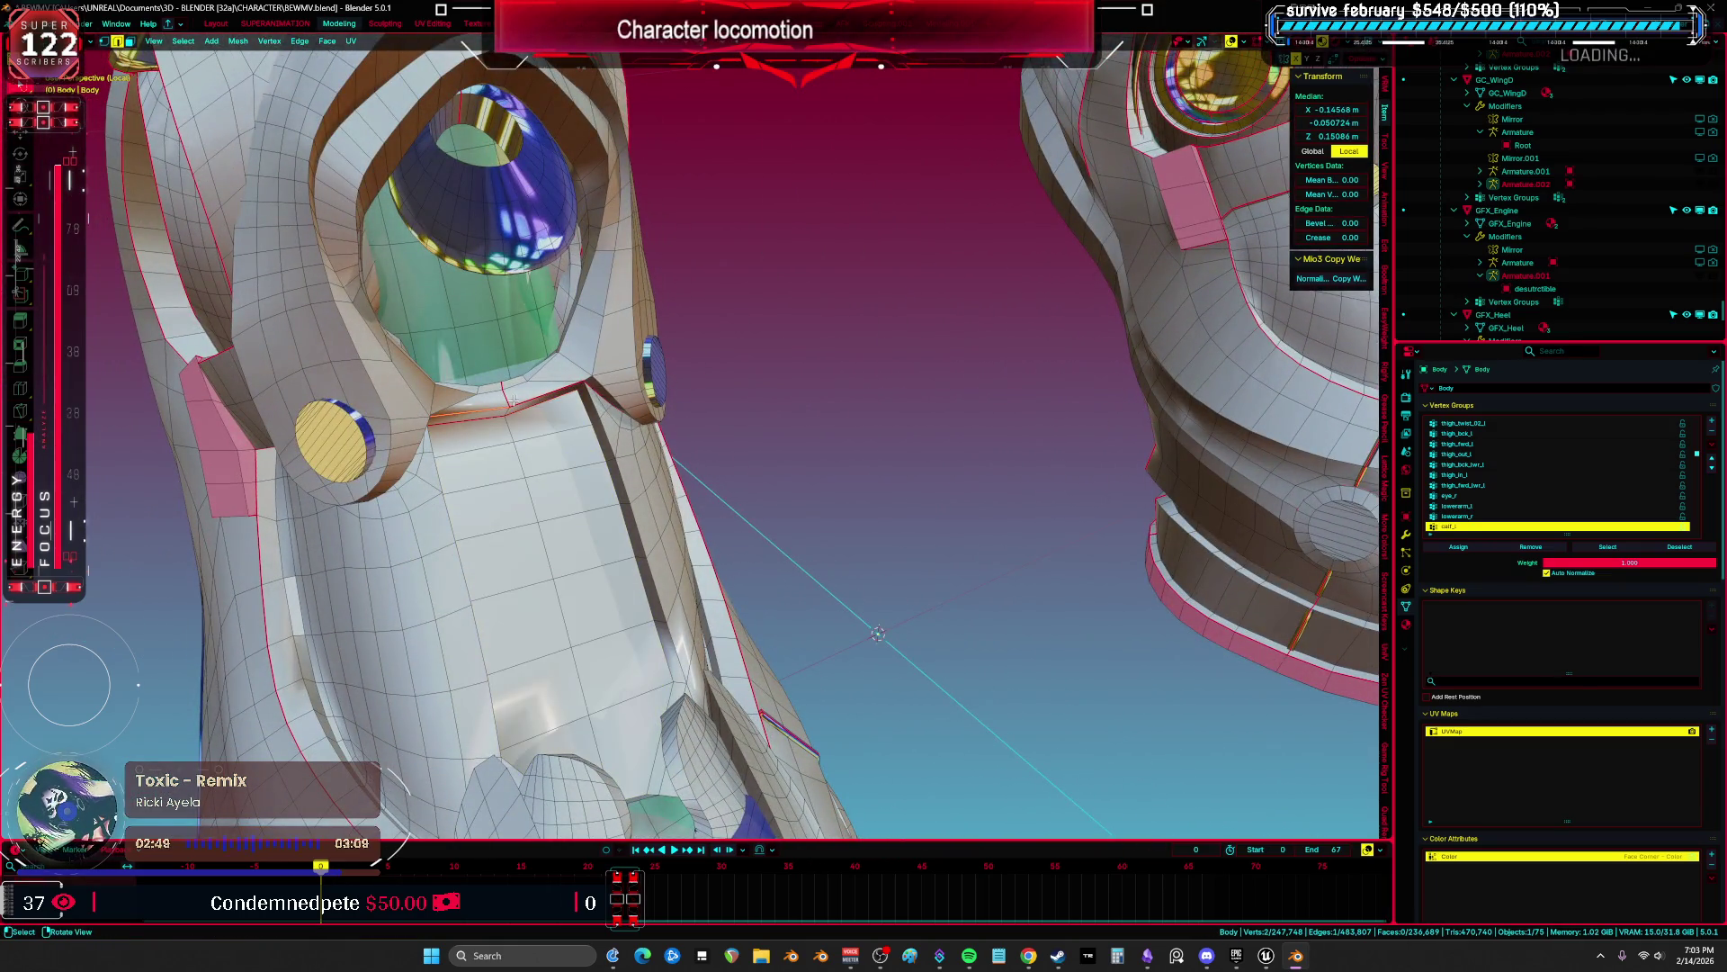
{"action": "left_click_drag", "start_coordinate": [1090, 409], "coordinate": [515, 363]}
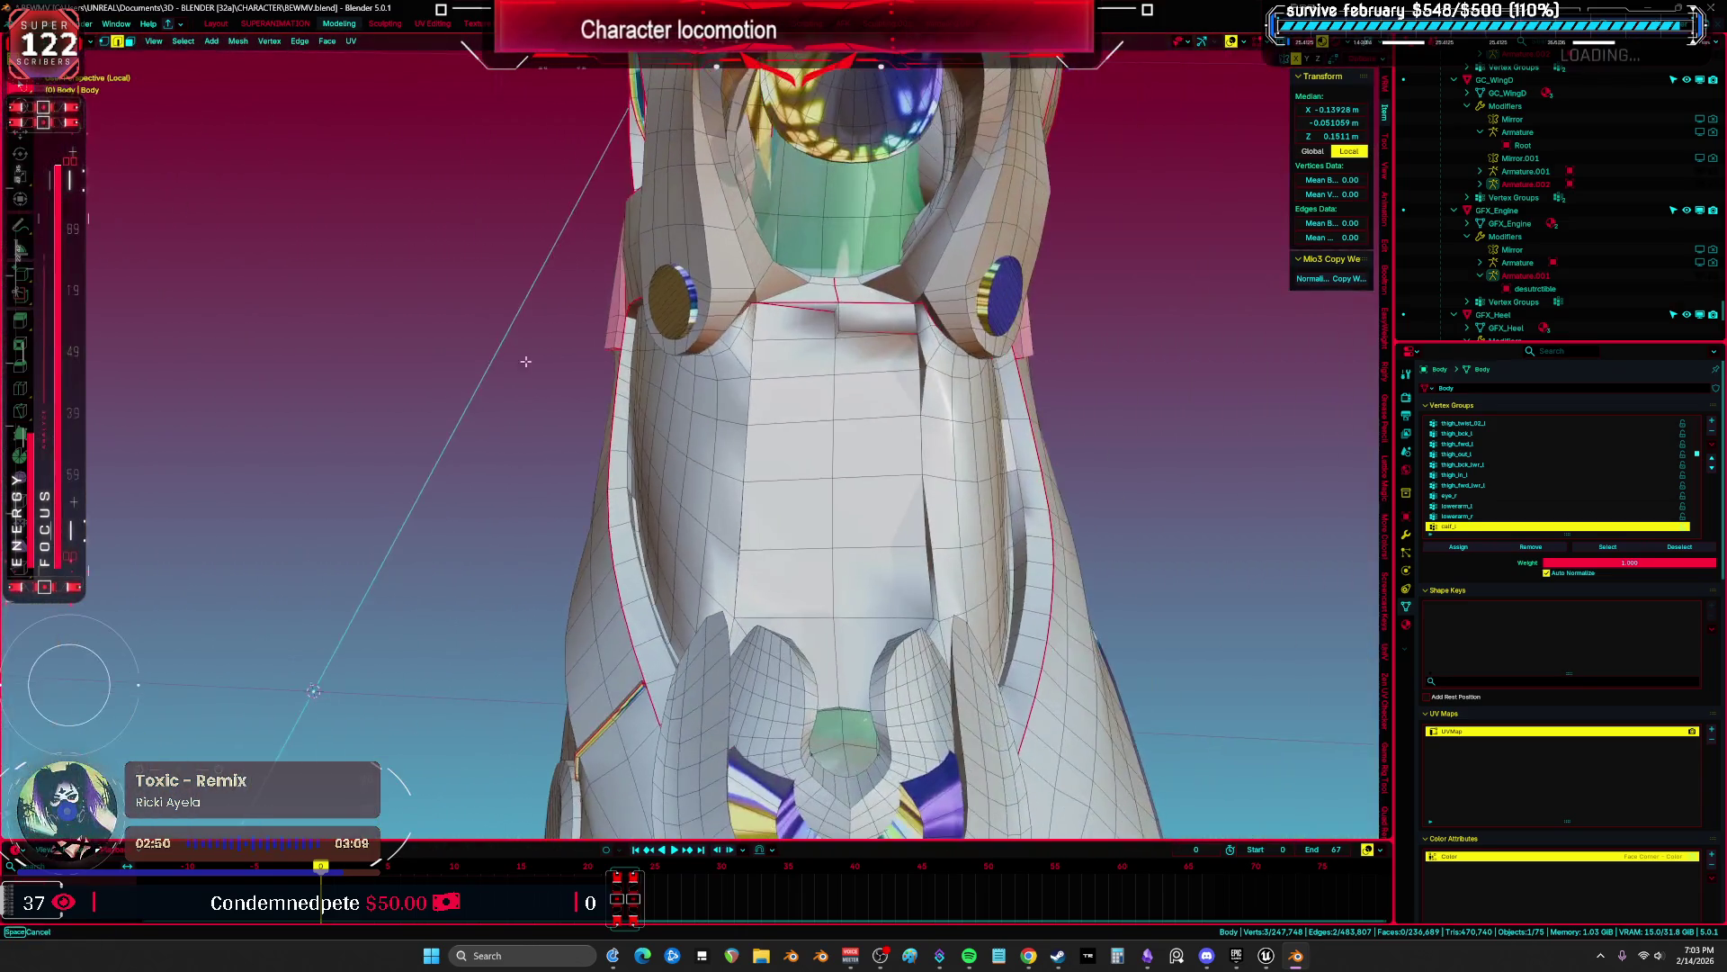
{"action": "scroll", "coordinate": [835, 325], "scroll_direction": "down", "scroll_amount": 4}
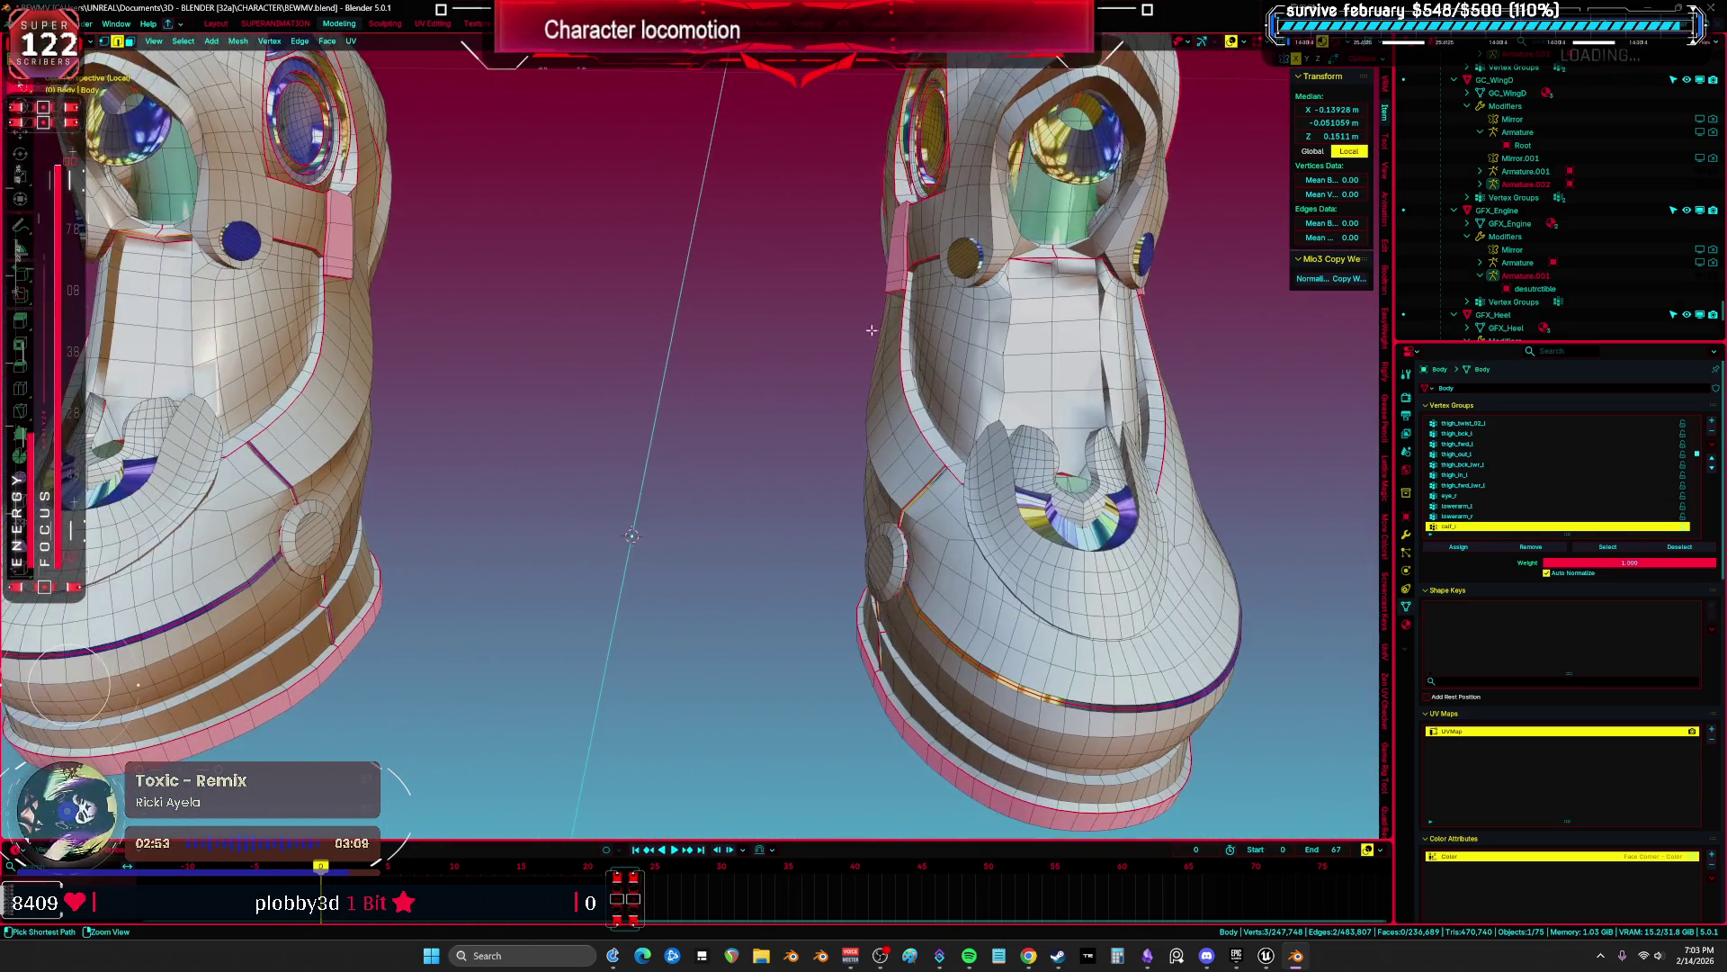
{"action": "key", "text": "3"}
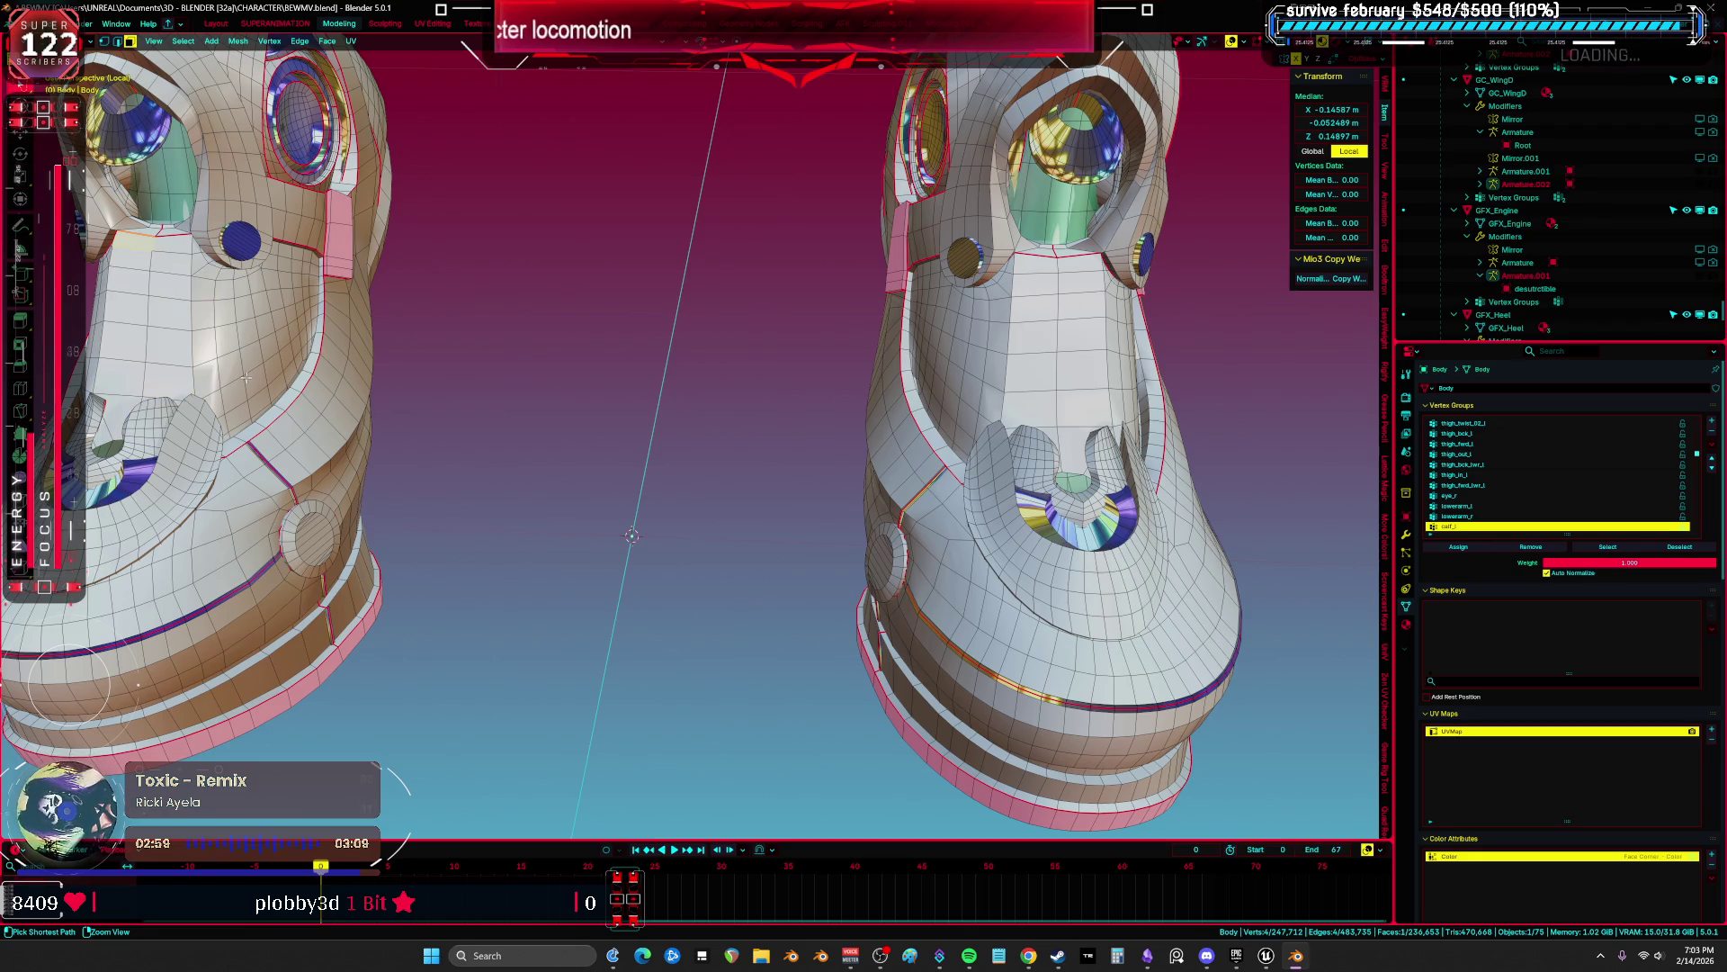
{"action": "scroll", "coordinate": [254, 385], "scroll_direction": "up", "scroll_amount": 5}
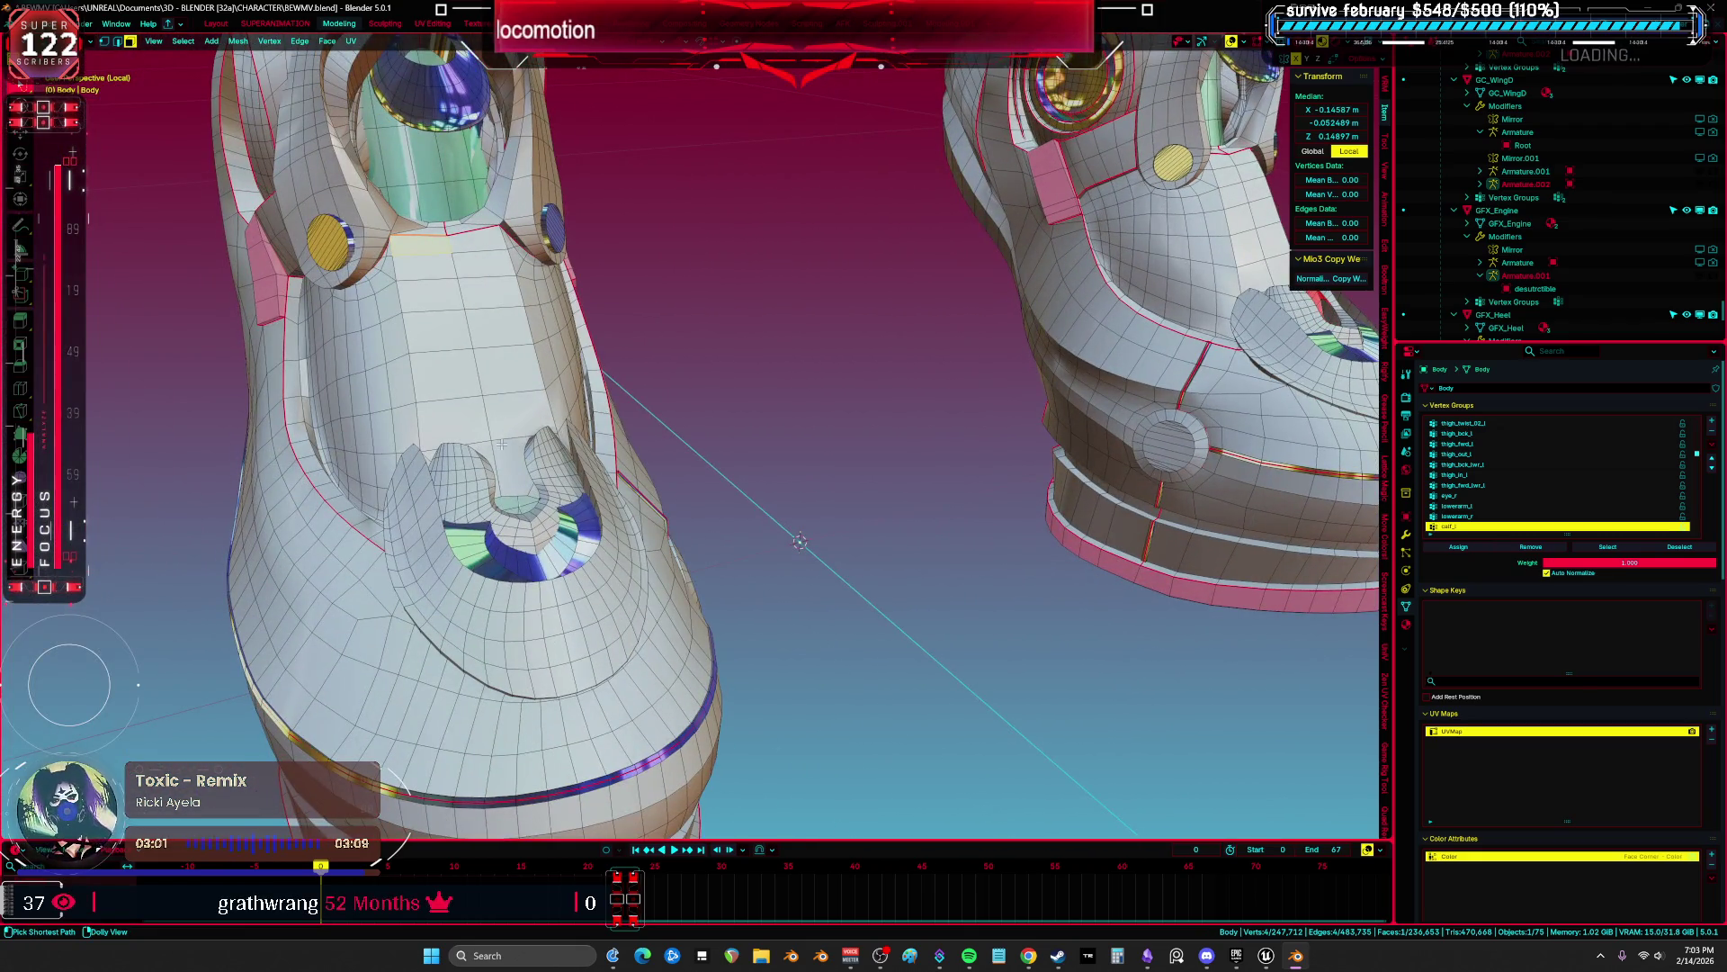
{"action": "left_click", "coordinate": [587, 416], "text": "ctrl"}
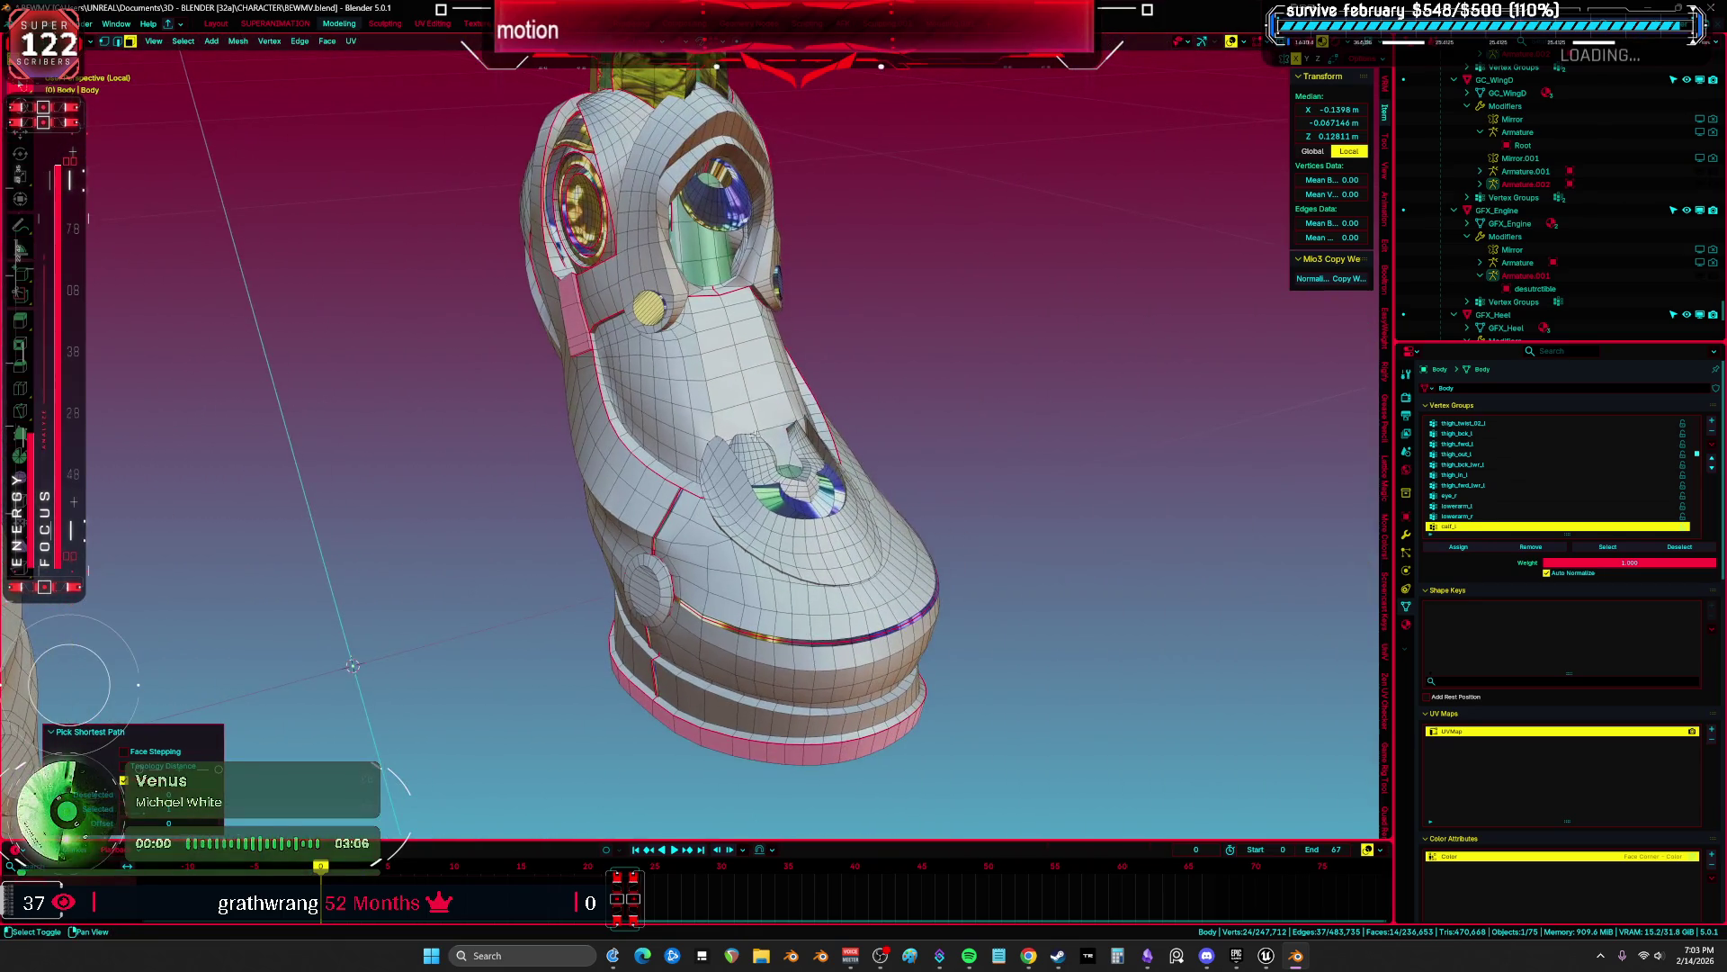
Step: Extend the face selection down the first boot tongue and fatten it with Alt+S
{"action": "left_click", "coordinate": [706, 307], "text": "ctrl"}
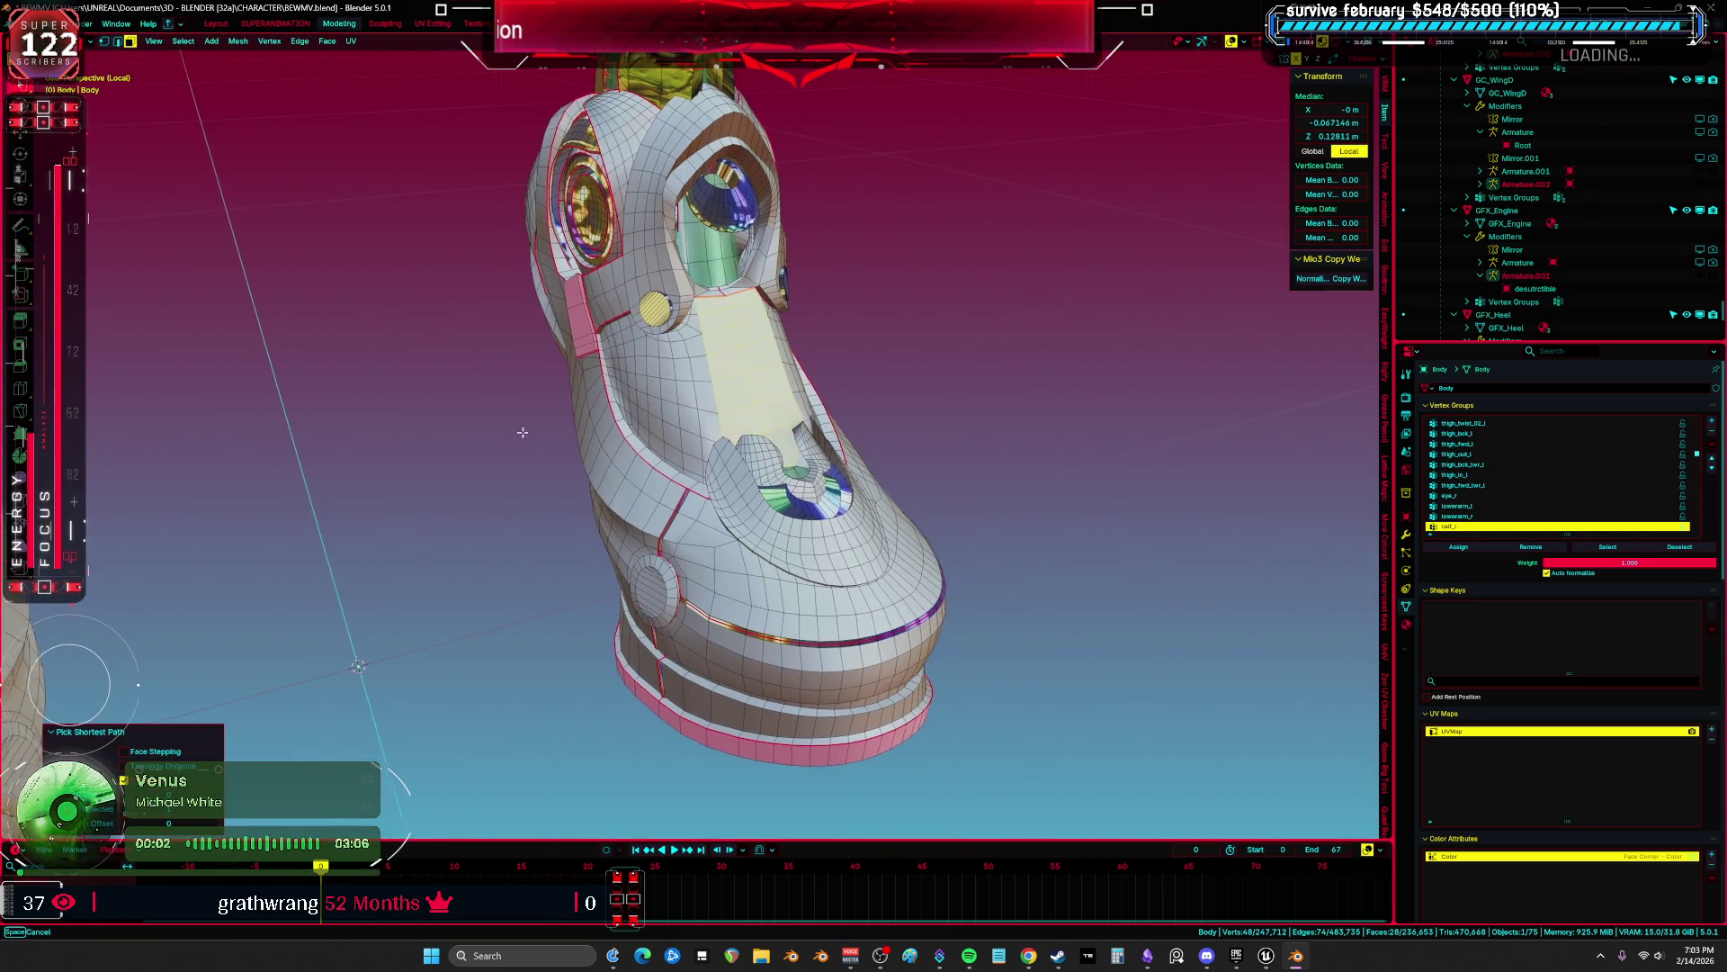
{"action": "scroll", "coordinate": [630, 450], "scroll_direction": "up", "scroll_amount": 5}
{"action": "key", "text": "alt+s"}
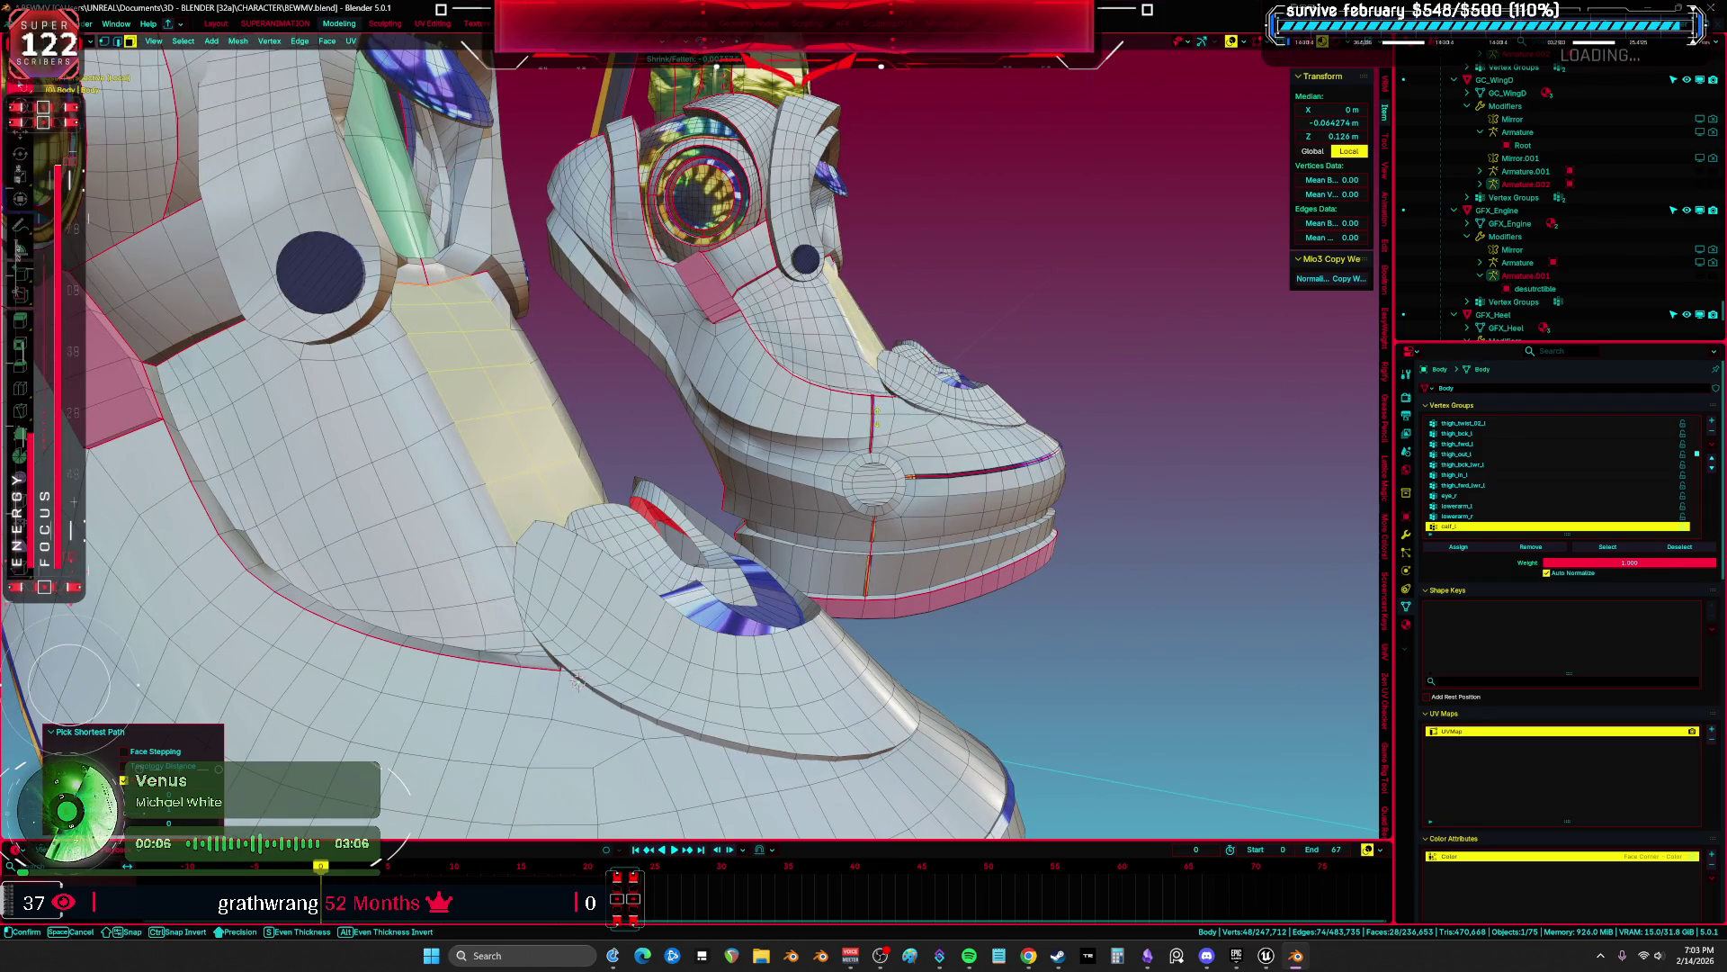
{"action": "left_click", "coordinate": [579, 681]}
{"action": "mouse_move", "coordinate": [579, 681]}
{"action": "left_mouse_down"}
{"action": "mouse_move", "coordinate": [667, 440]}
{"action": "mouse_move", "coordinate": [693, 417]}
{"action": "mouse_move", "coordinate": [752, 424]}
{"action": "left_mouse_up"}
{"action": "key", "text": "ctrl+Tab"}
{"action": "left_click", "coordinate": [576, 431]}
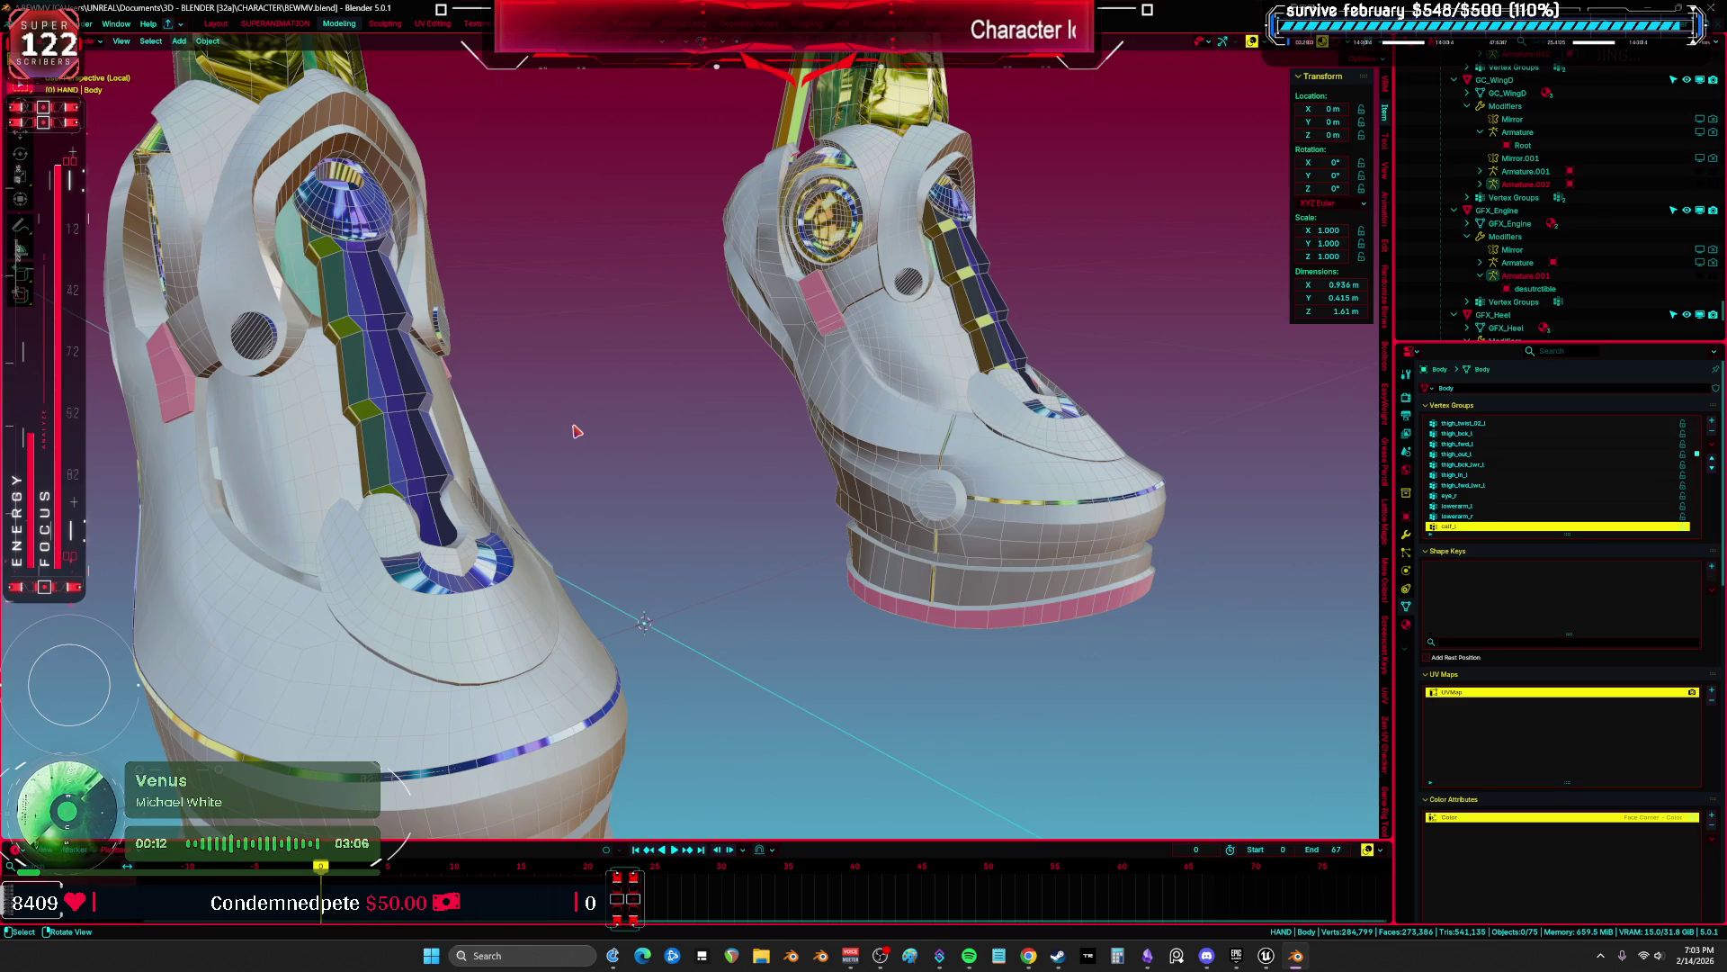
Step: In Edit Mode, select the other boot's tongue strip and thicken it with Alt+S
{"action": "key", "text": "Tab"}
{"action": "scroll", "coordinate": [771, 428], "scroll_direction": "up", "scroll_amount": 3}
{"action": "left_click_drag", "start_coordinate": [771, 428], "coordinate": [1010, 371]}
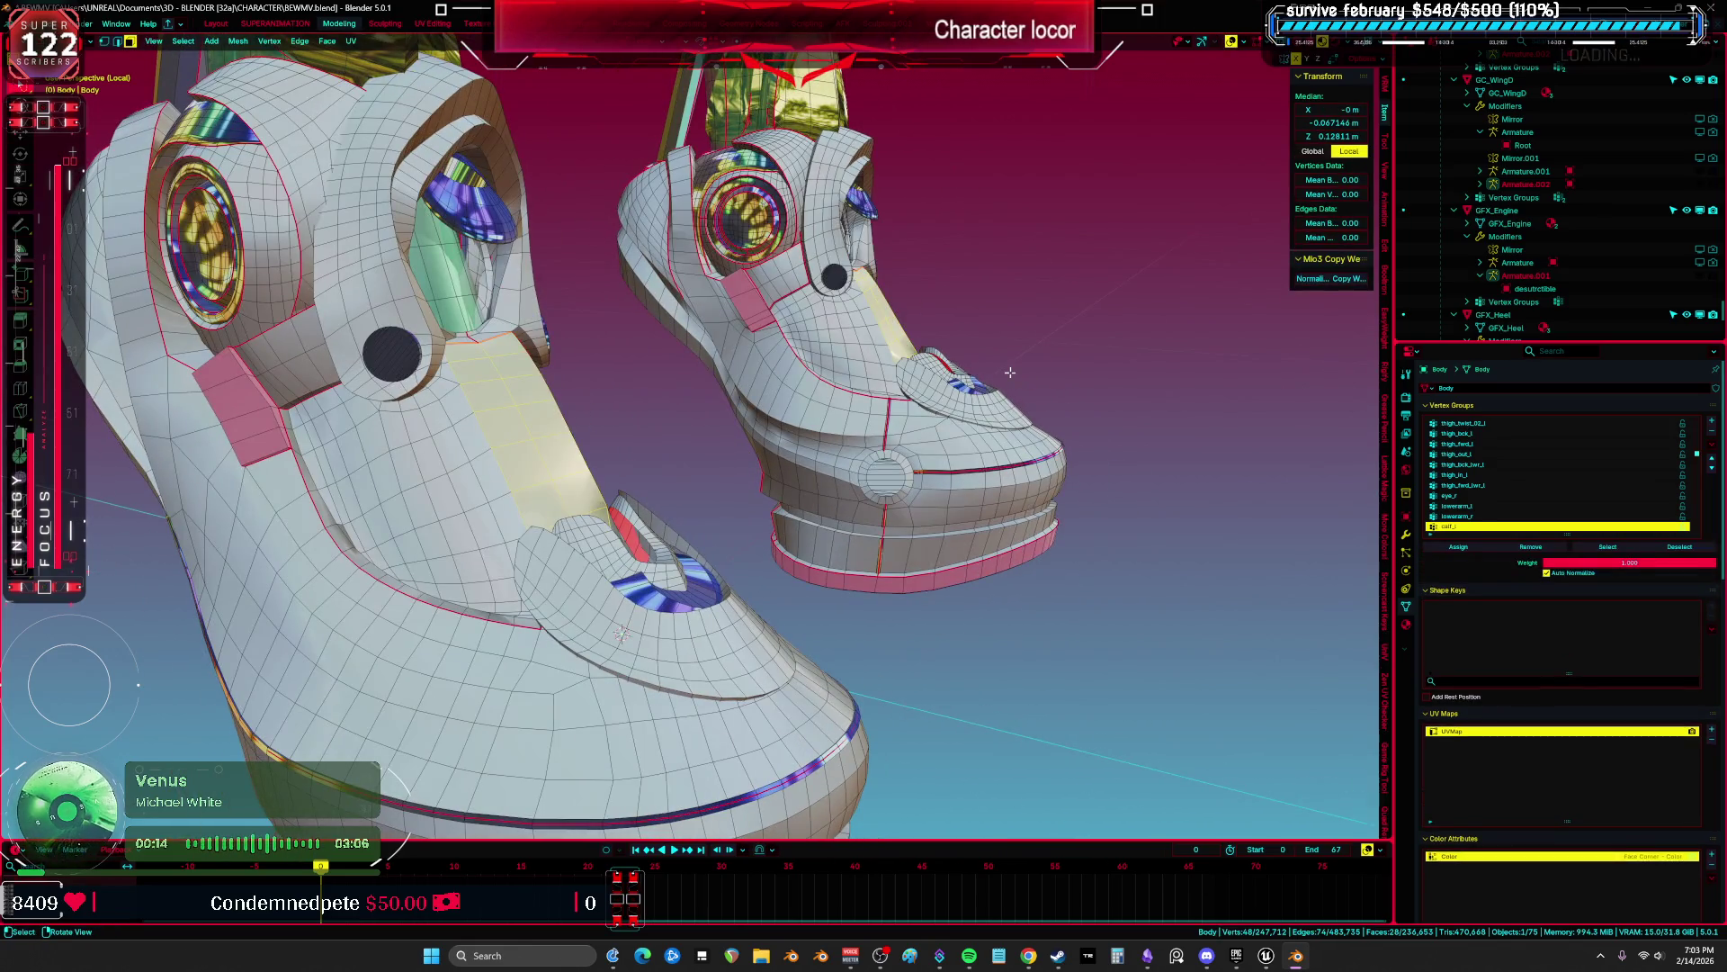
{"action": "left_click", "coordinate": [576, 385], "text": "alt"}
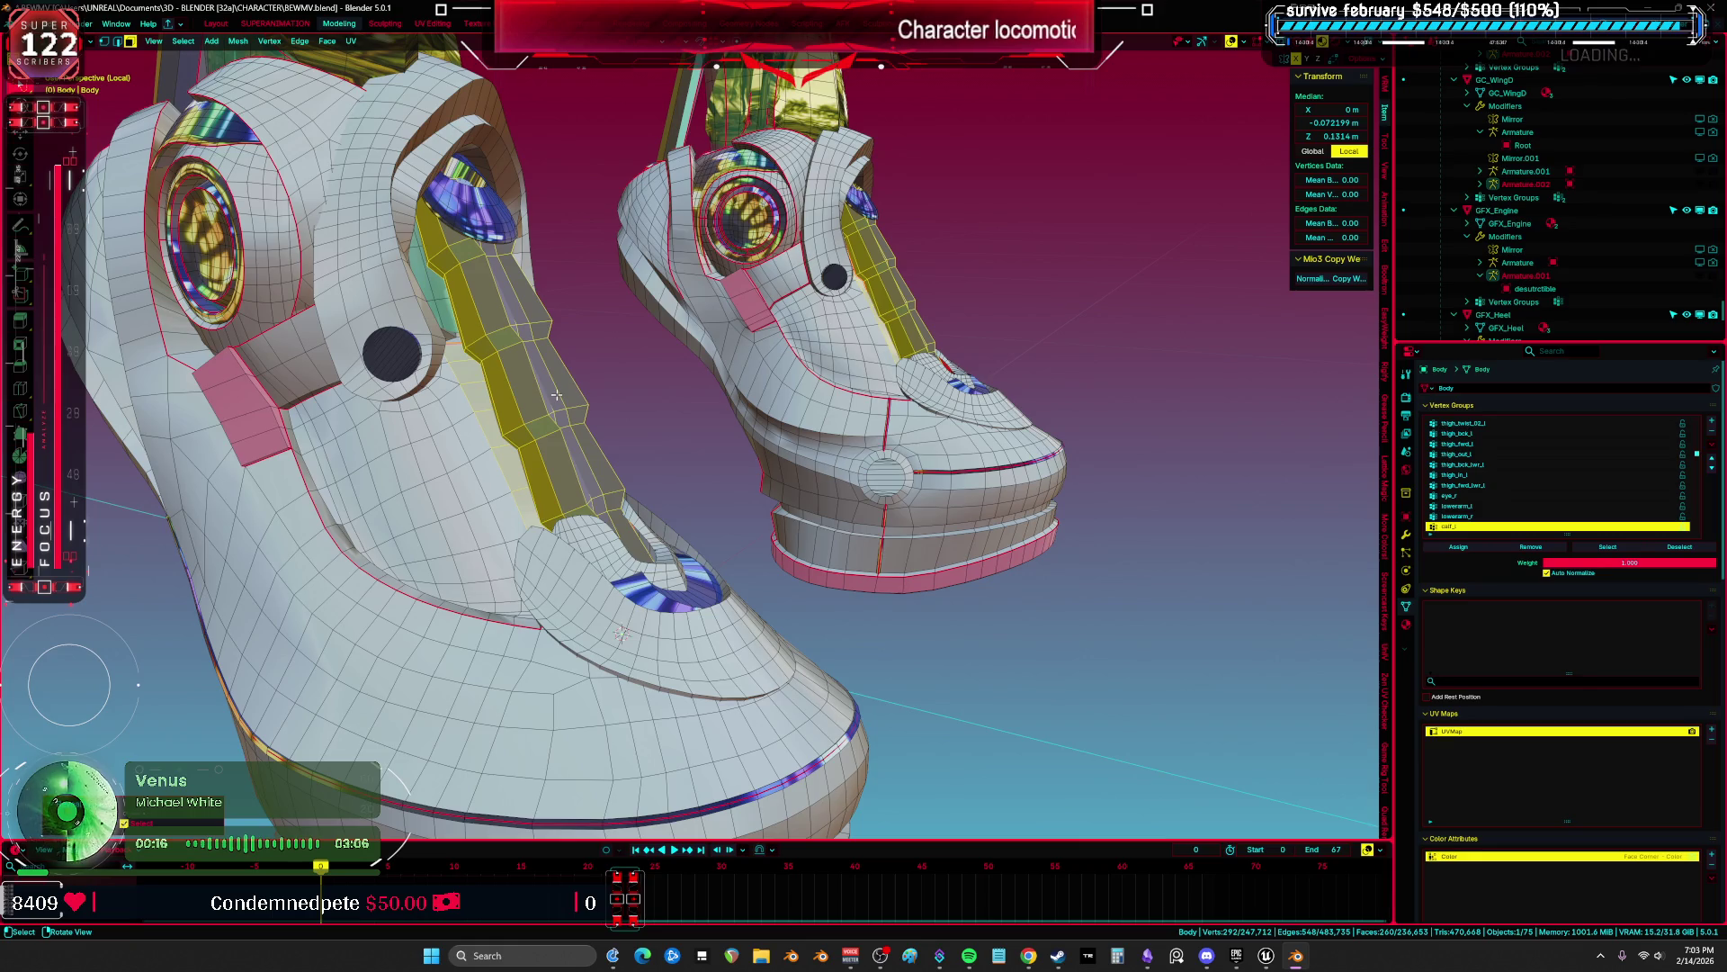
{"action": "key", "text": "1"}
{"action": "key", "text": "ctrl+l"}
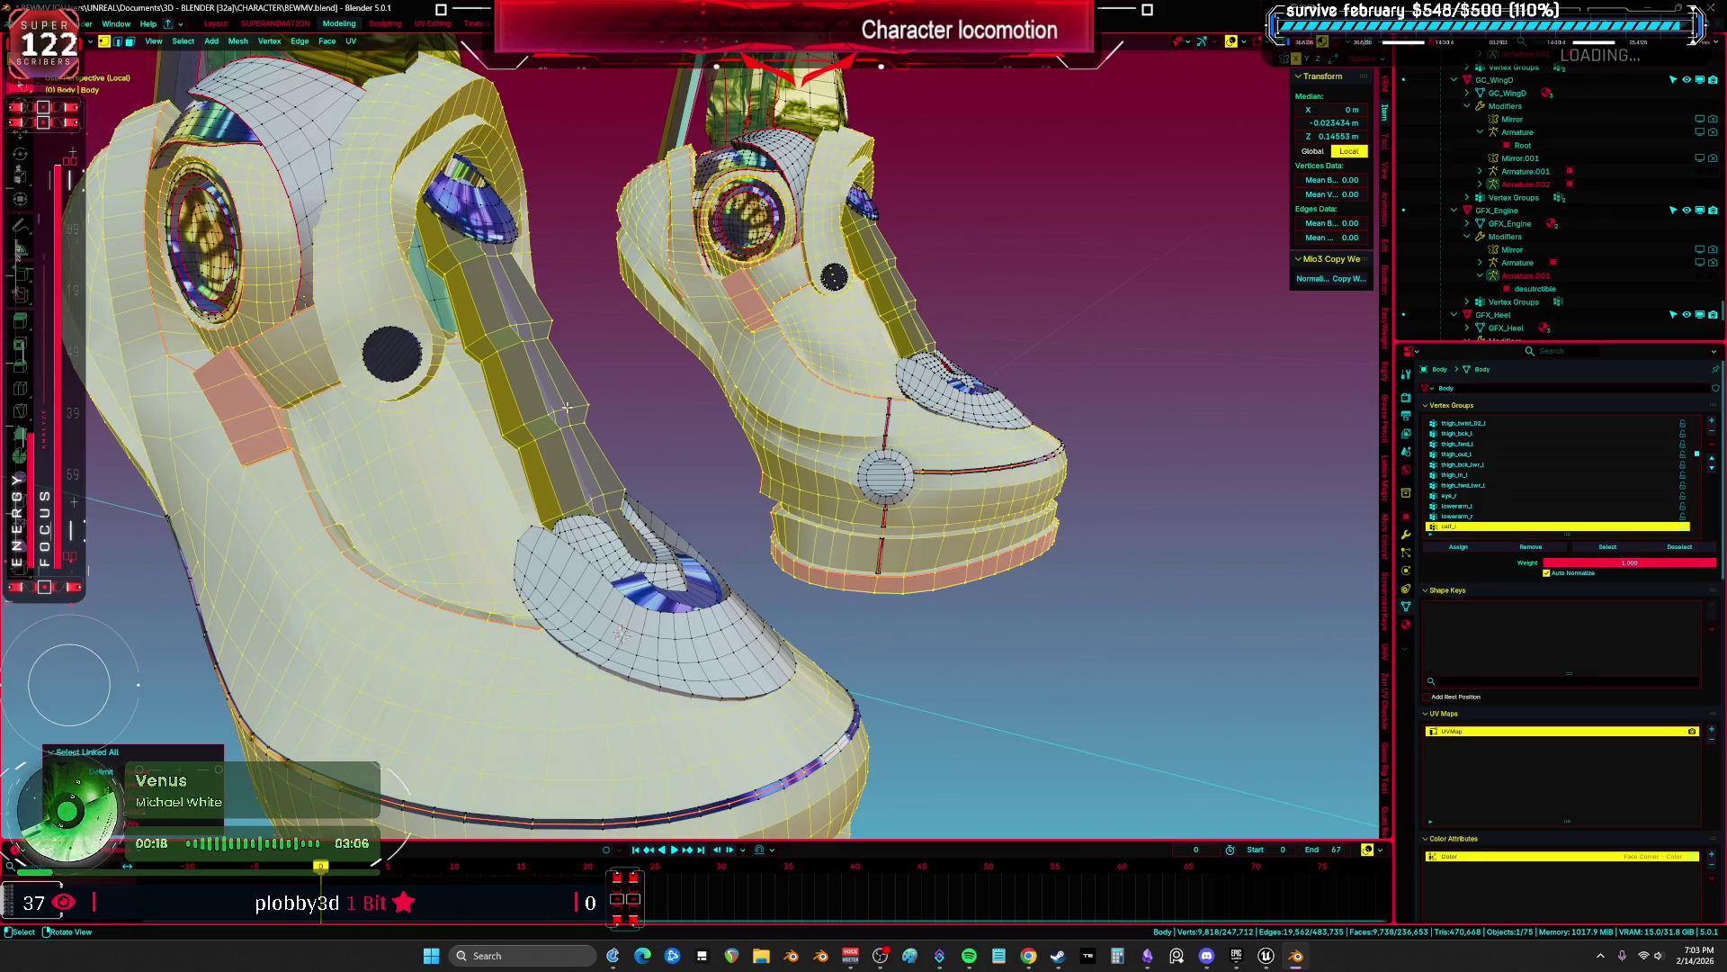
{"action": "key", "text": "ctrl+z"}
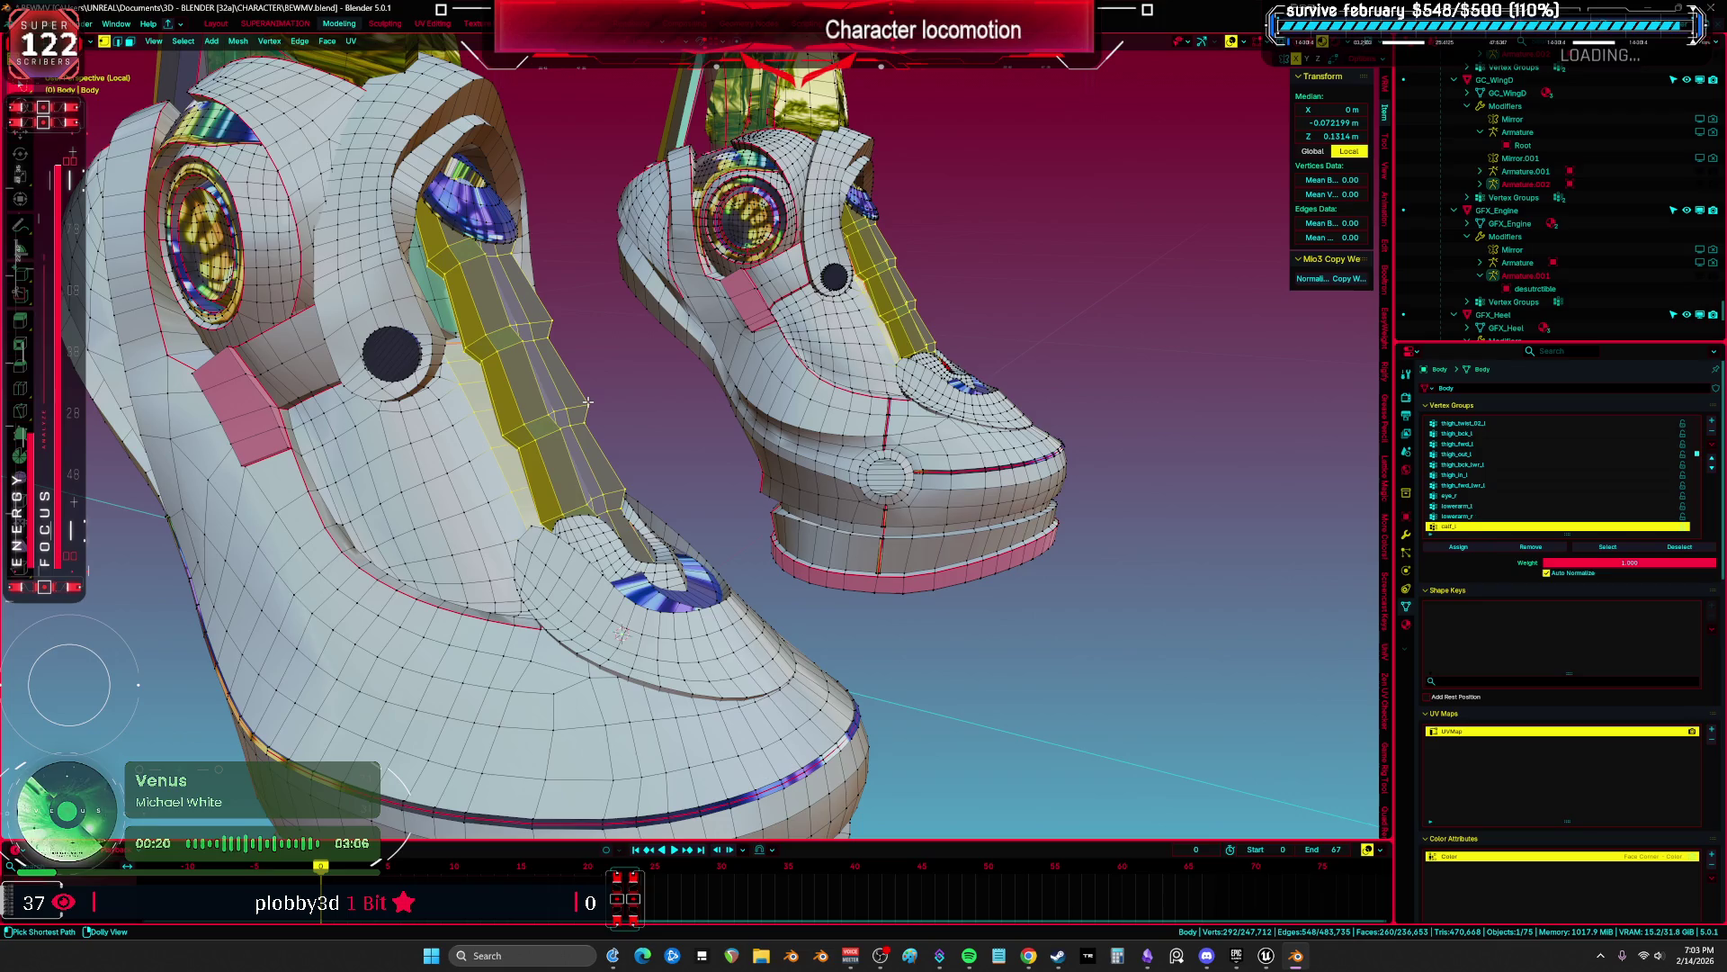
{"action": "key", "text": "shift+l"}
{"action": "key", "text": "shift+l"}
{"action": "key", "text": "alt+s"}
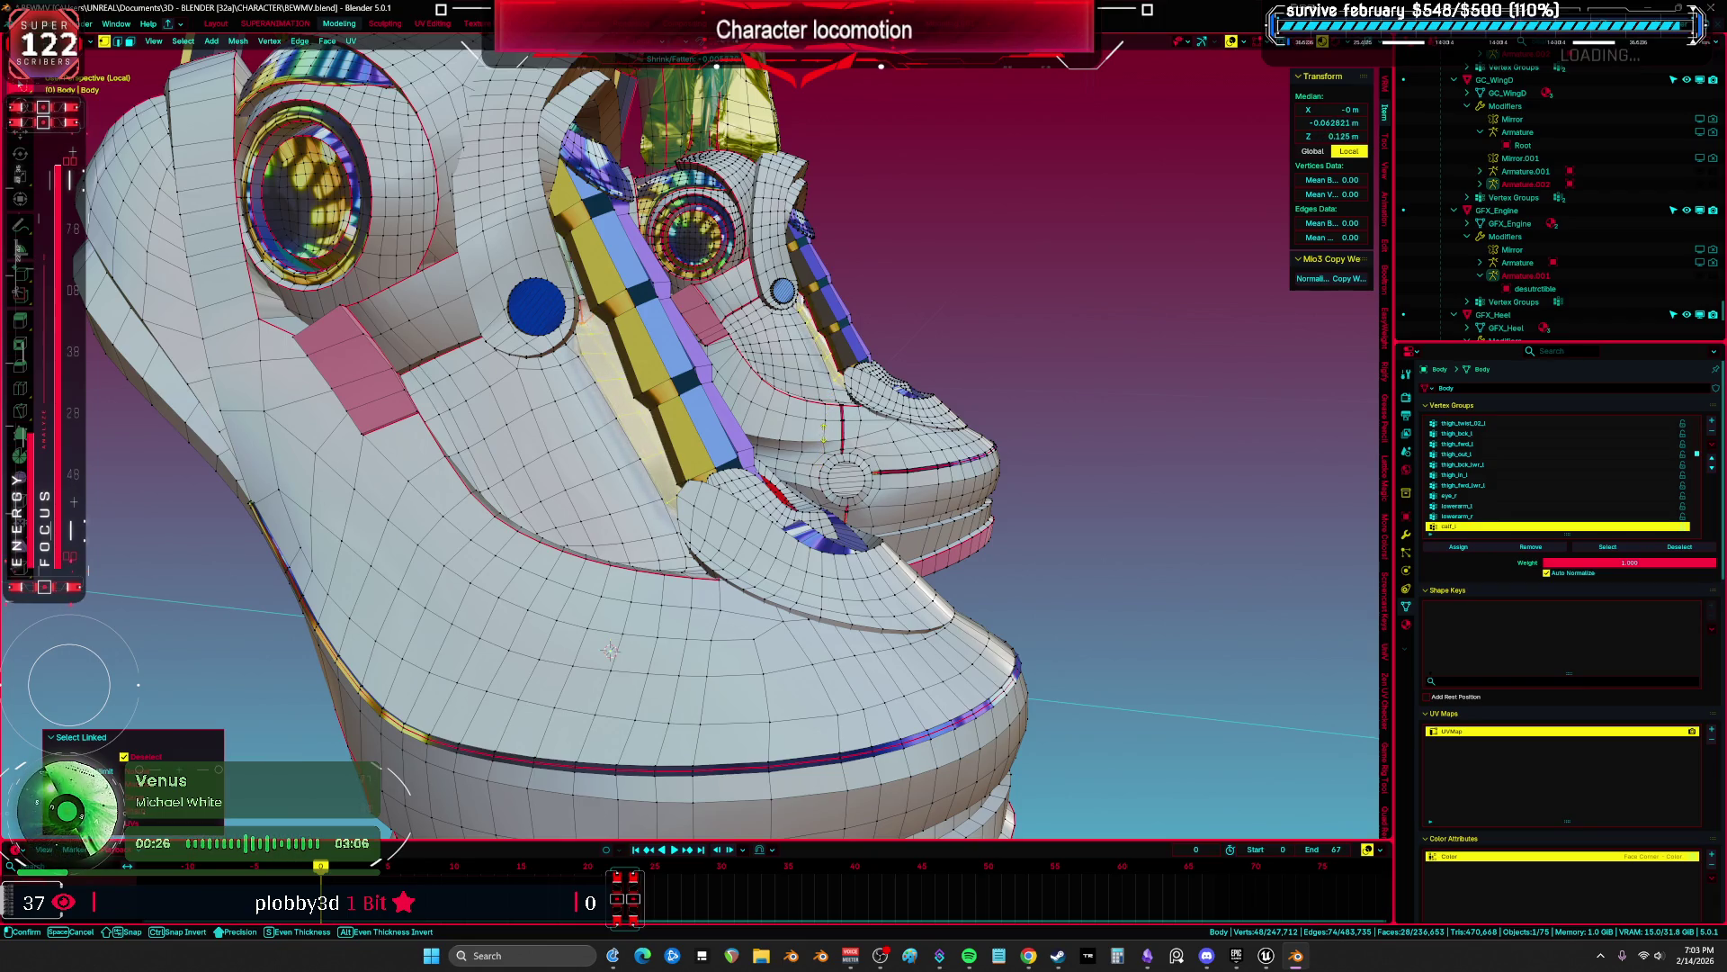
{"action": "left_click", "coordinate": [610, 649]}
Step: Return to Object Mode in a front view and save BEWMV.blend
{"action": "mouse_move", "coordinate": [610, 650]}
{"action": "left_mouse_down"}
{"action": "mouse_move", "coordinate": [574, 440]}
{"action": "mouse_move", "coordinate": [702, 436]}
{"action": "mouse_move", "coordinate": [687, 463]}
{"action": "left_mouse_up"}
{"action": "key", "text": "shift+alt+z"}
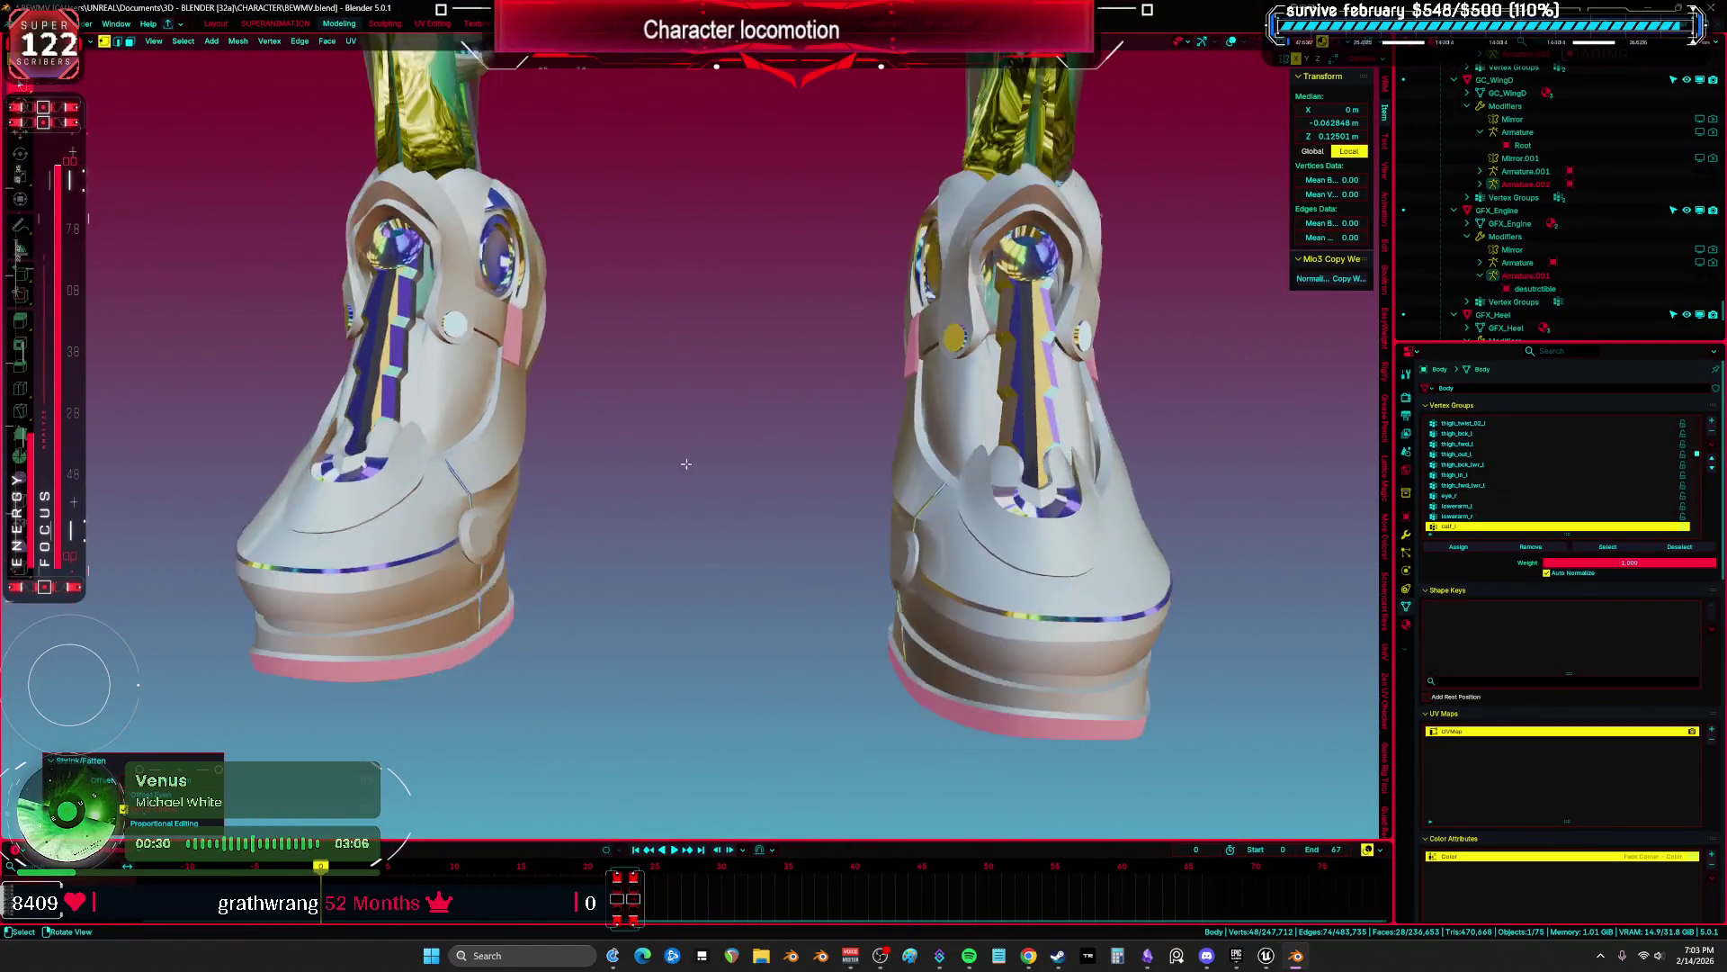
{"action": "scroll", "coordinate": [687, 463], "scroll_direction": "down", "scroll_amount": 3}
{"action": "key", "text": "Tab"}
{"action": "key", "text": "shift+alt+z"}
{"action": "key", "text": "KP_1"}
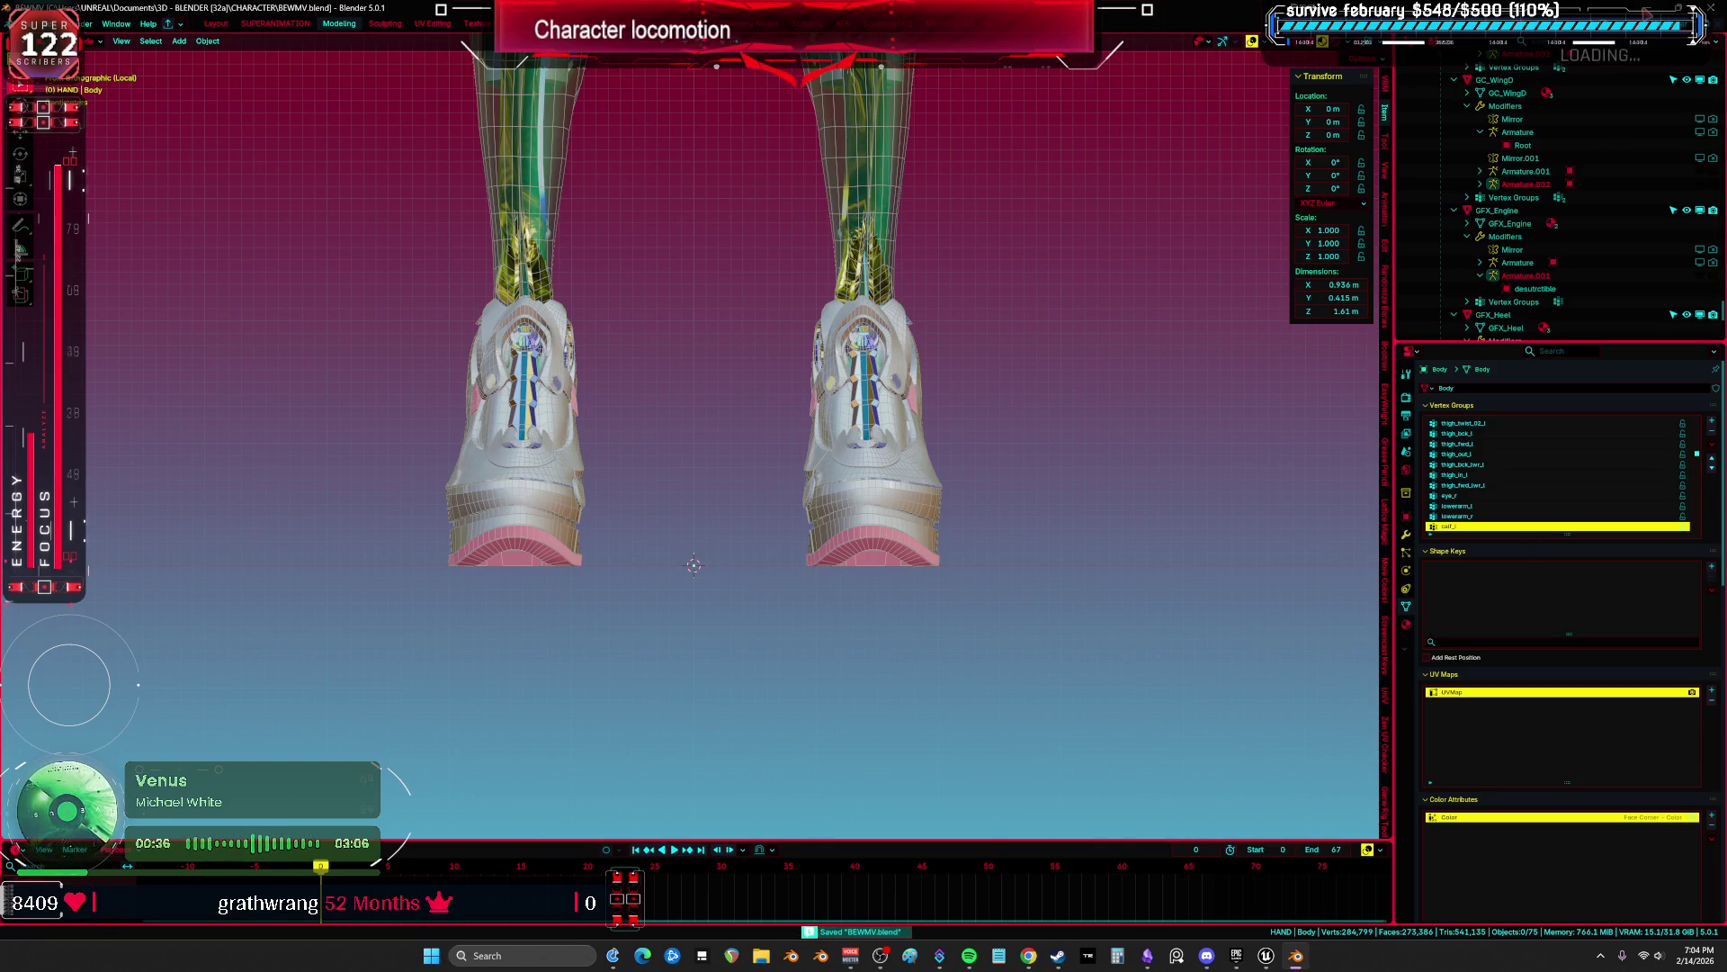
Step: Switch to the Steam window and bring Blender back to the front
{"action": "key", "text": "alt+Tab"}
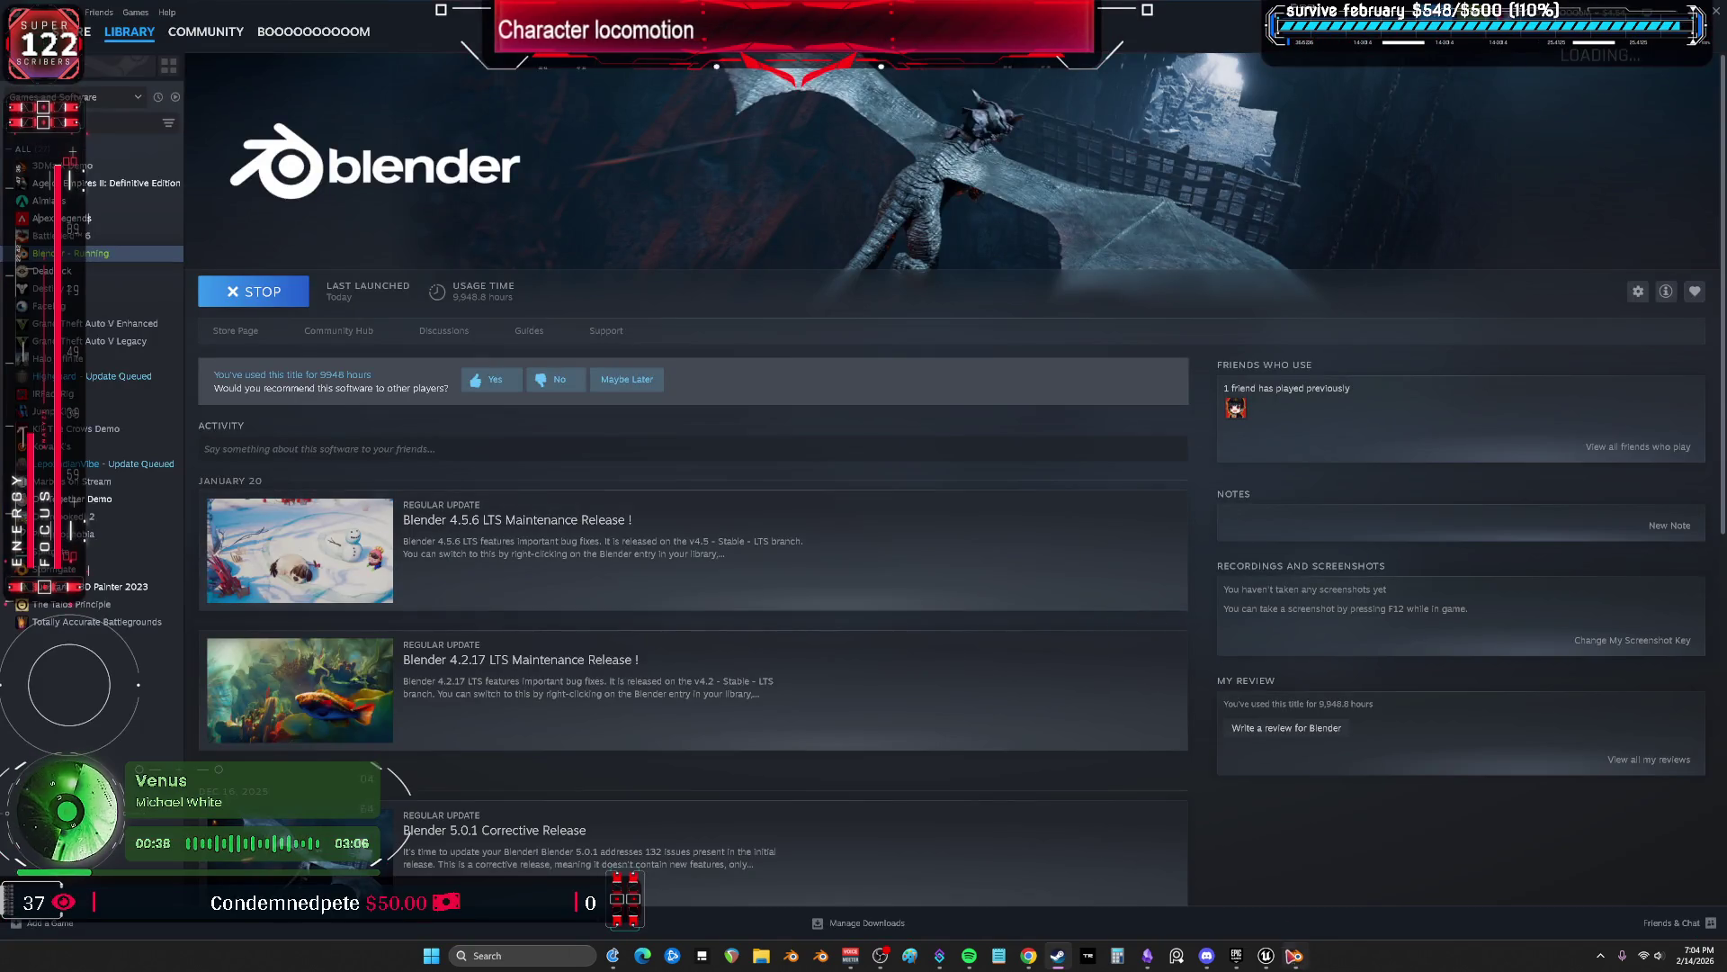
{"action": "left_click", "coordinate": [1293, 959]}
{"action": "scroll", "coordinate": [706, 536], "scroll_direction": "up", "scroll_amount": 5}
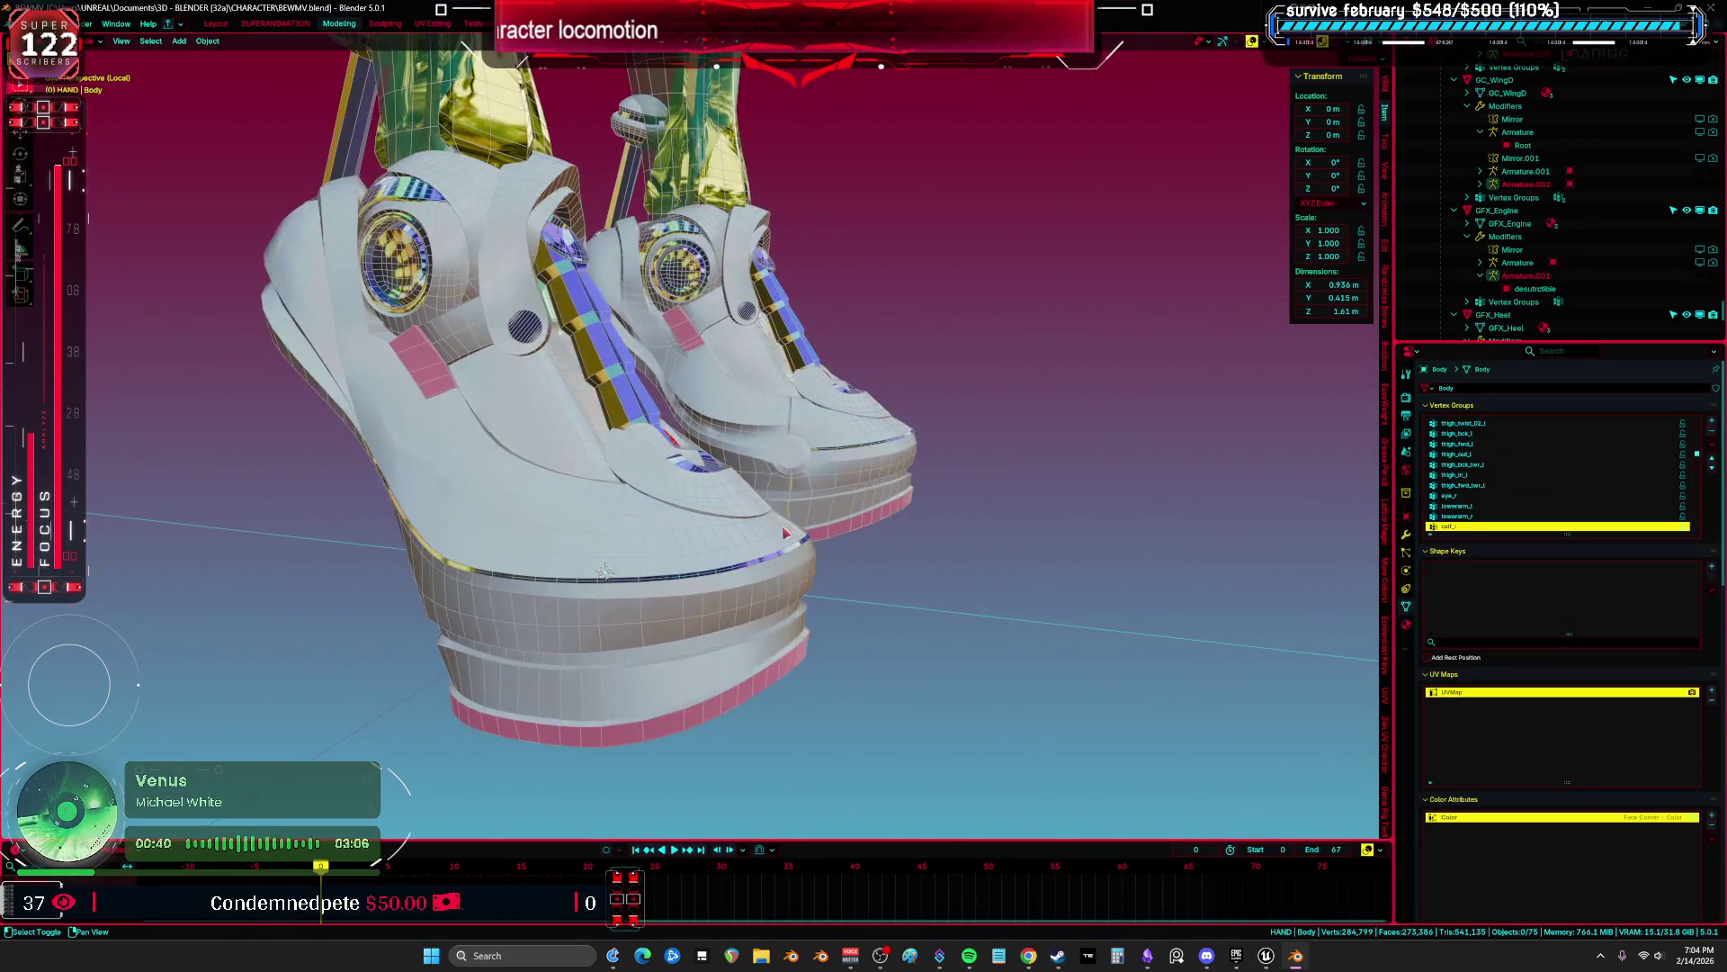
Step: Reselect the right boot's tongue strip and view it from the side in wireframe
{"action": "scroll", "coordinate": [838, 502], "scroll_direction": "up", "scroll_amount": 5}
{"action": "key", "text": "Tab"}
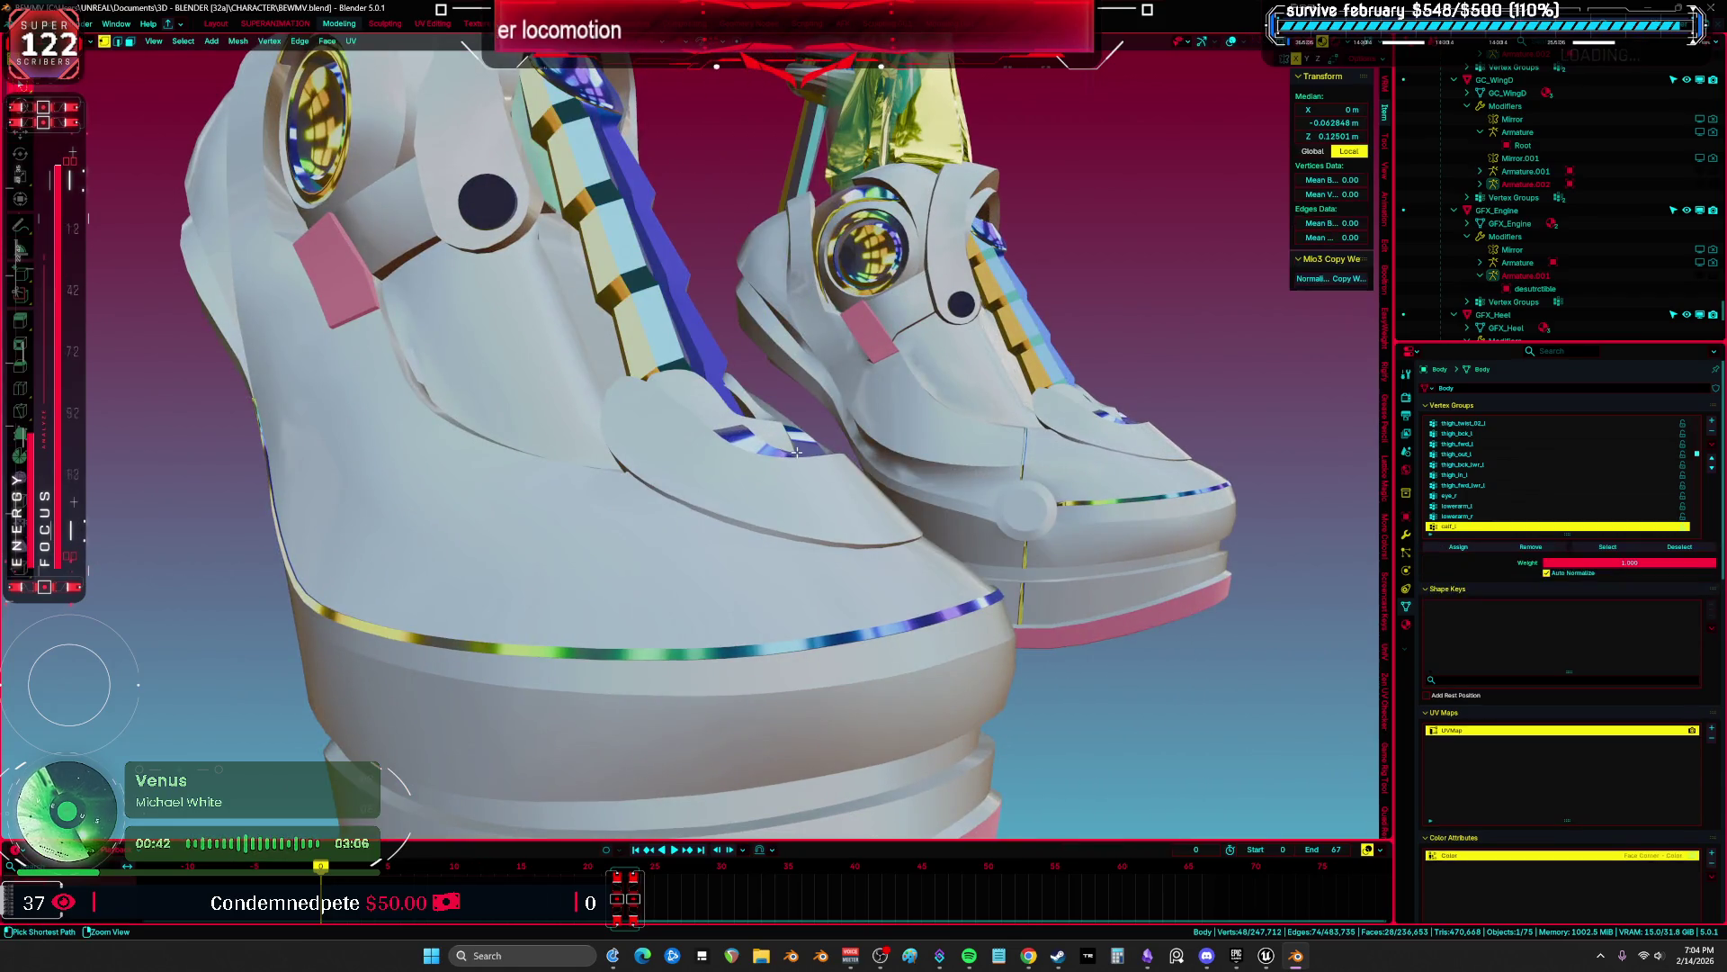
{"action": "key", "text": "shift+l"}
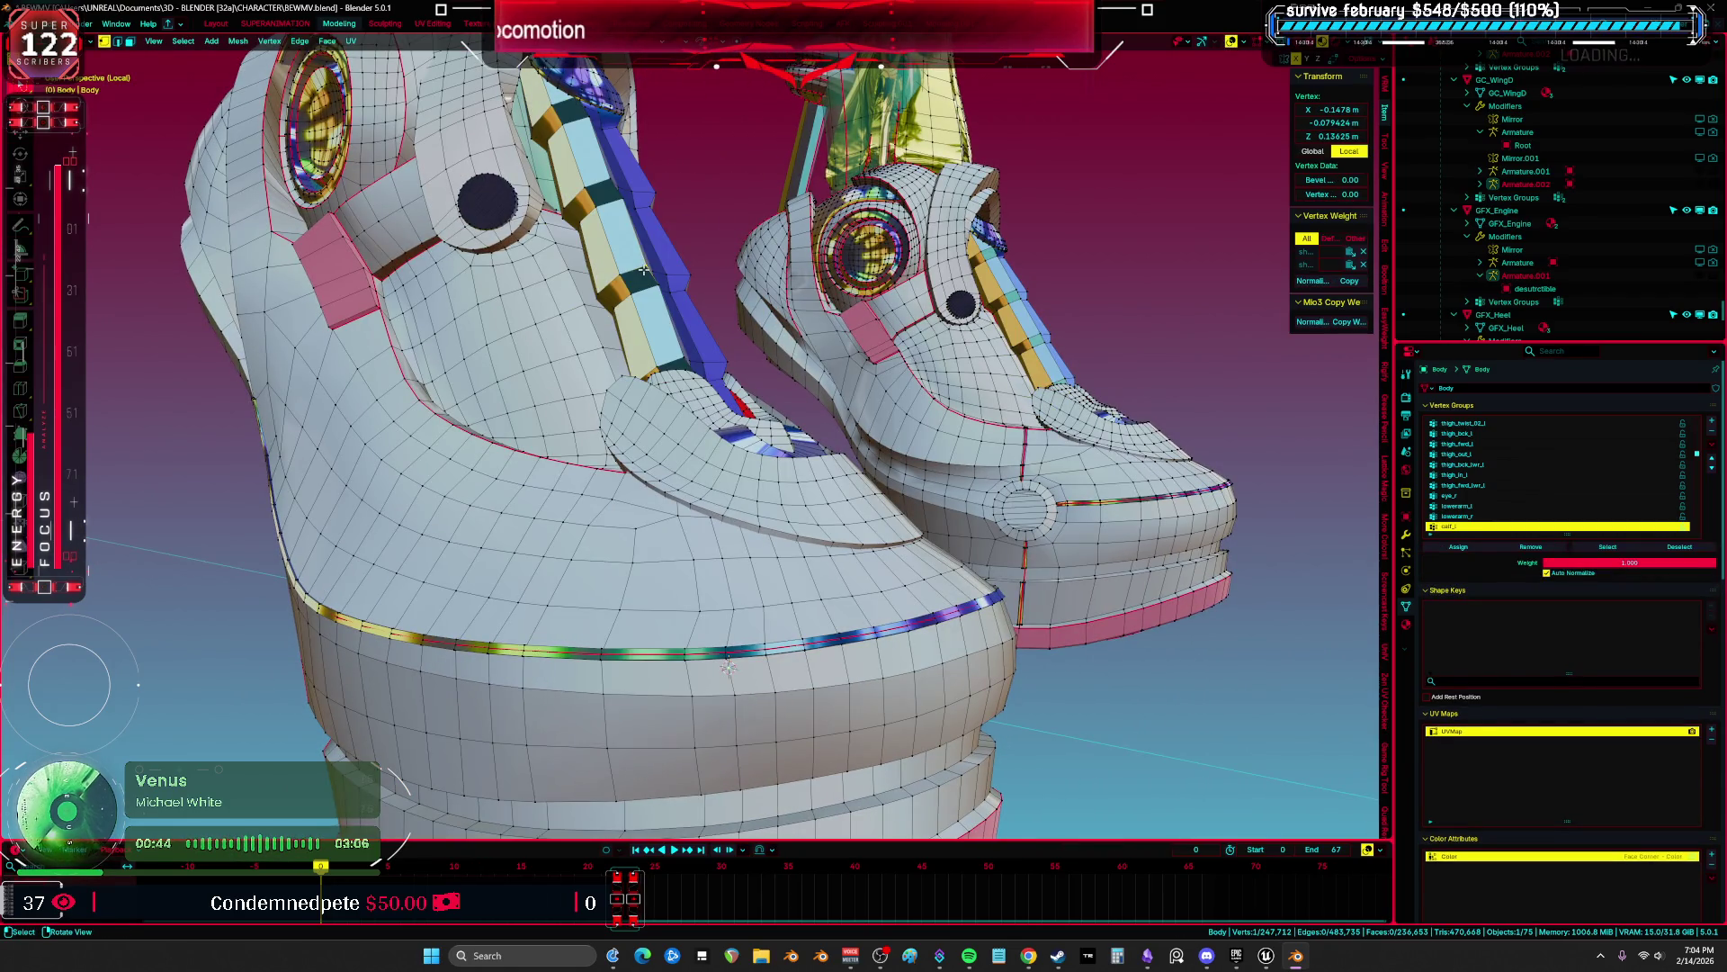
{"action": "key", "text": "l"}
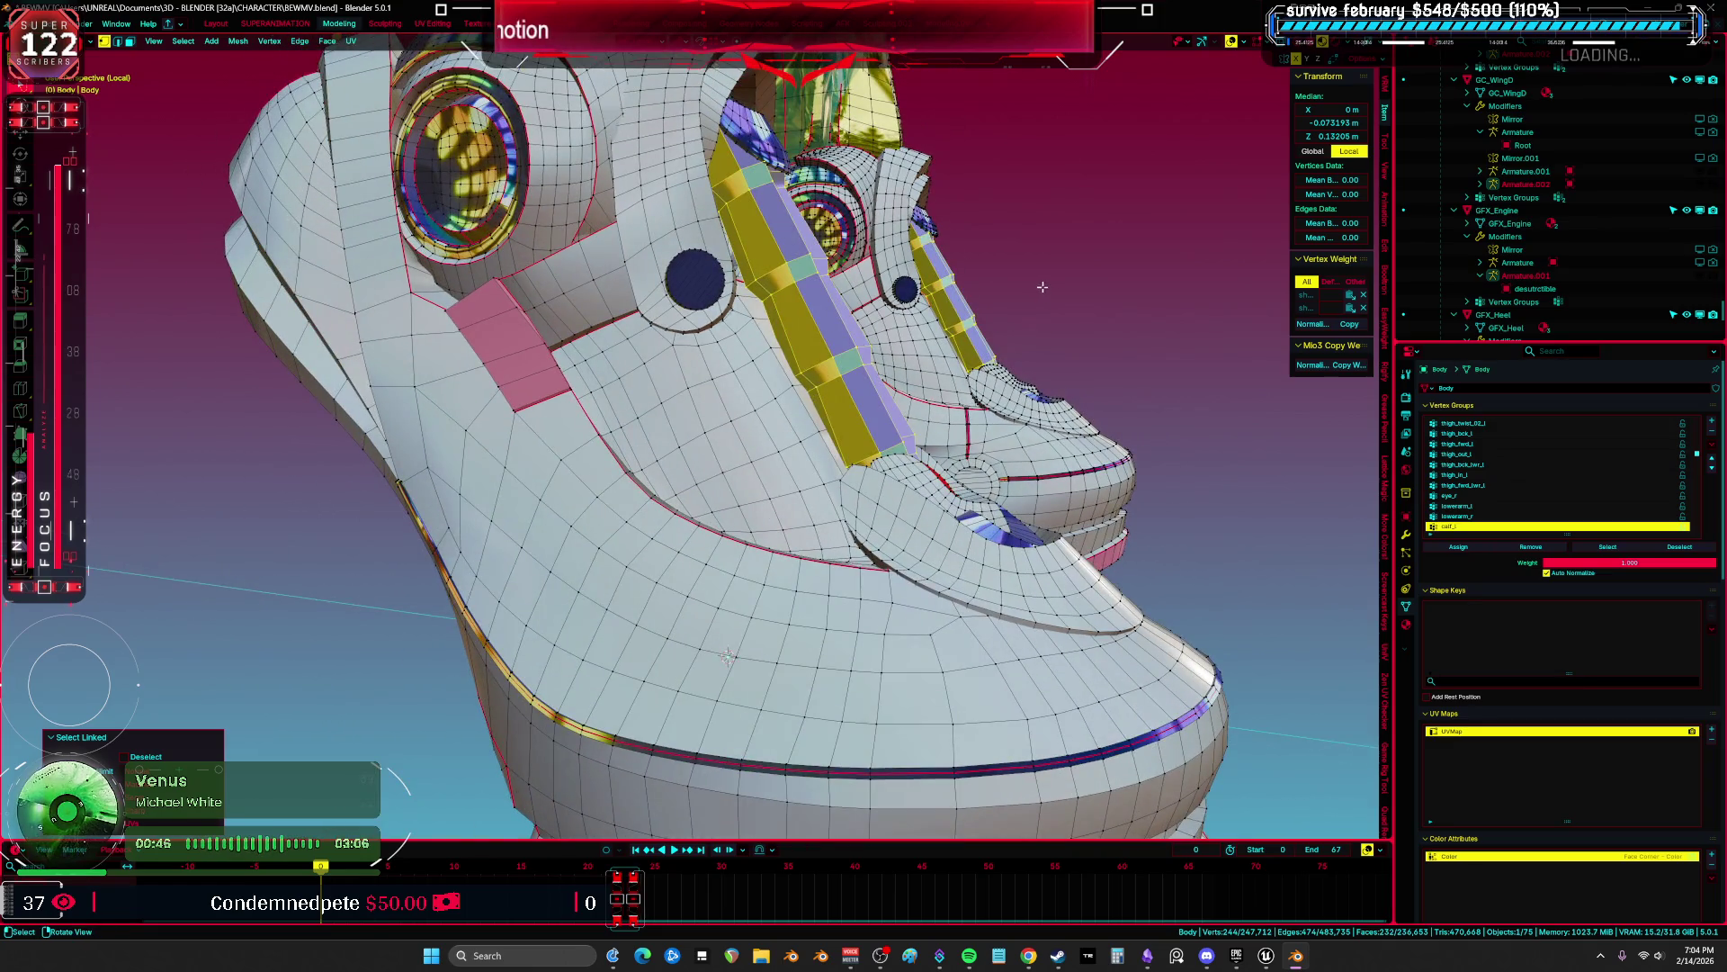
{"action": "key", "text": "KP_1"}
{"action": "key", "text": "KP_3"}
{"action": "key", "text": "shift+z"}
{"action": "scroll", "coordinate": [700, 407], "scroll_direction": "up", "scroll_amount": 5}
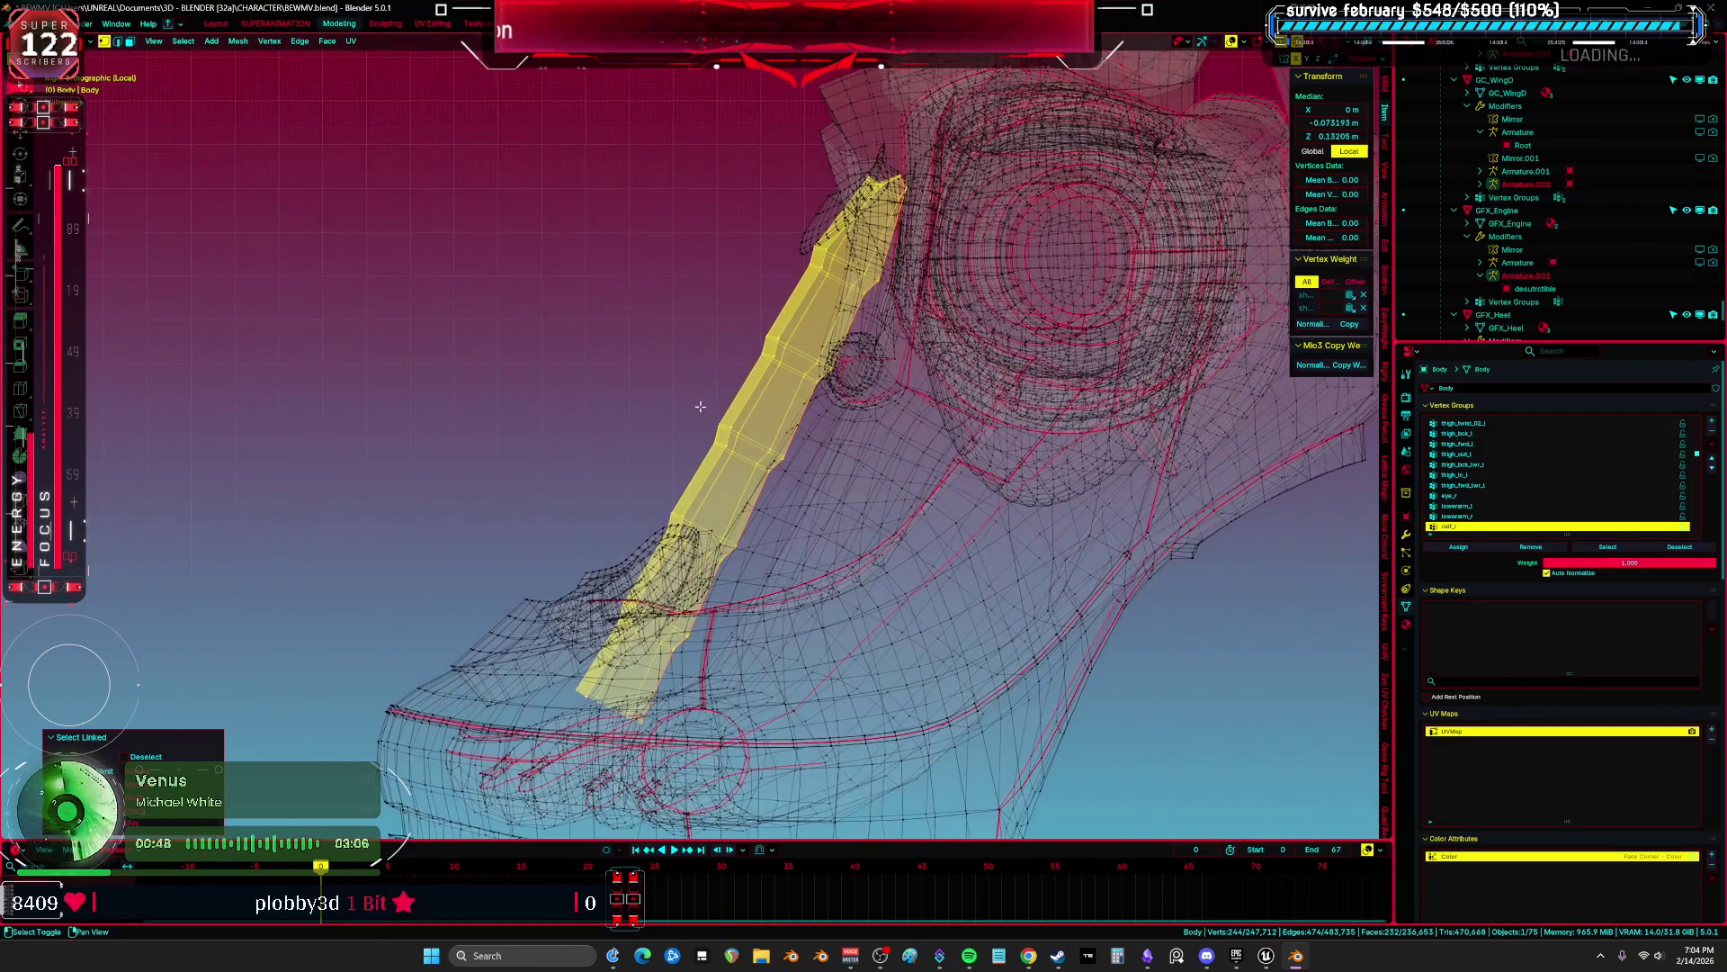
{"action": "key", "text": "g"}
{"action": "key", "text": "Escape"}
Step: Box-deselect part of the strip, move the strut vertices, then cancel a rotation
{"action": "mouse_move", "coordinate": [743, 126]}
{"action": "left_mouse_down", "text": "ctrl"}
{"action": "mouse_move", "coordinate": [976, 207]}
{"action": "mouse_move", "coordinate": [960, 360]}
{"action": "left_mouse_up", "text": "ctrl"}
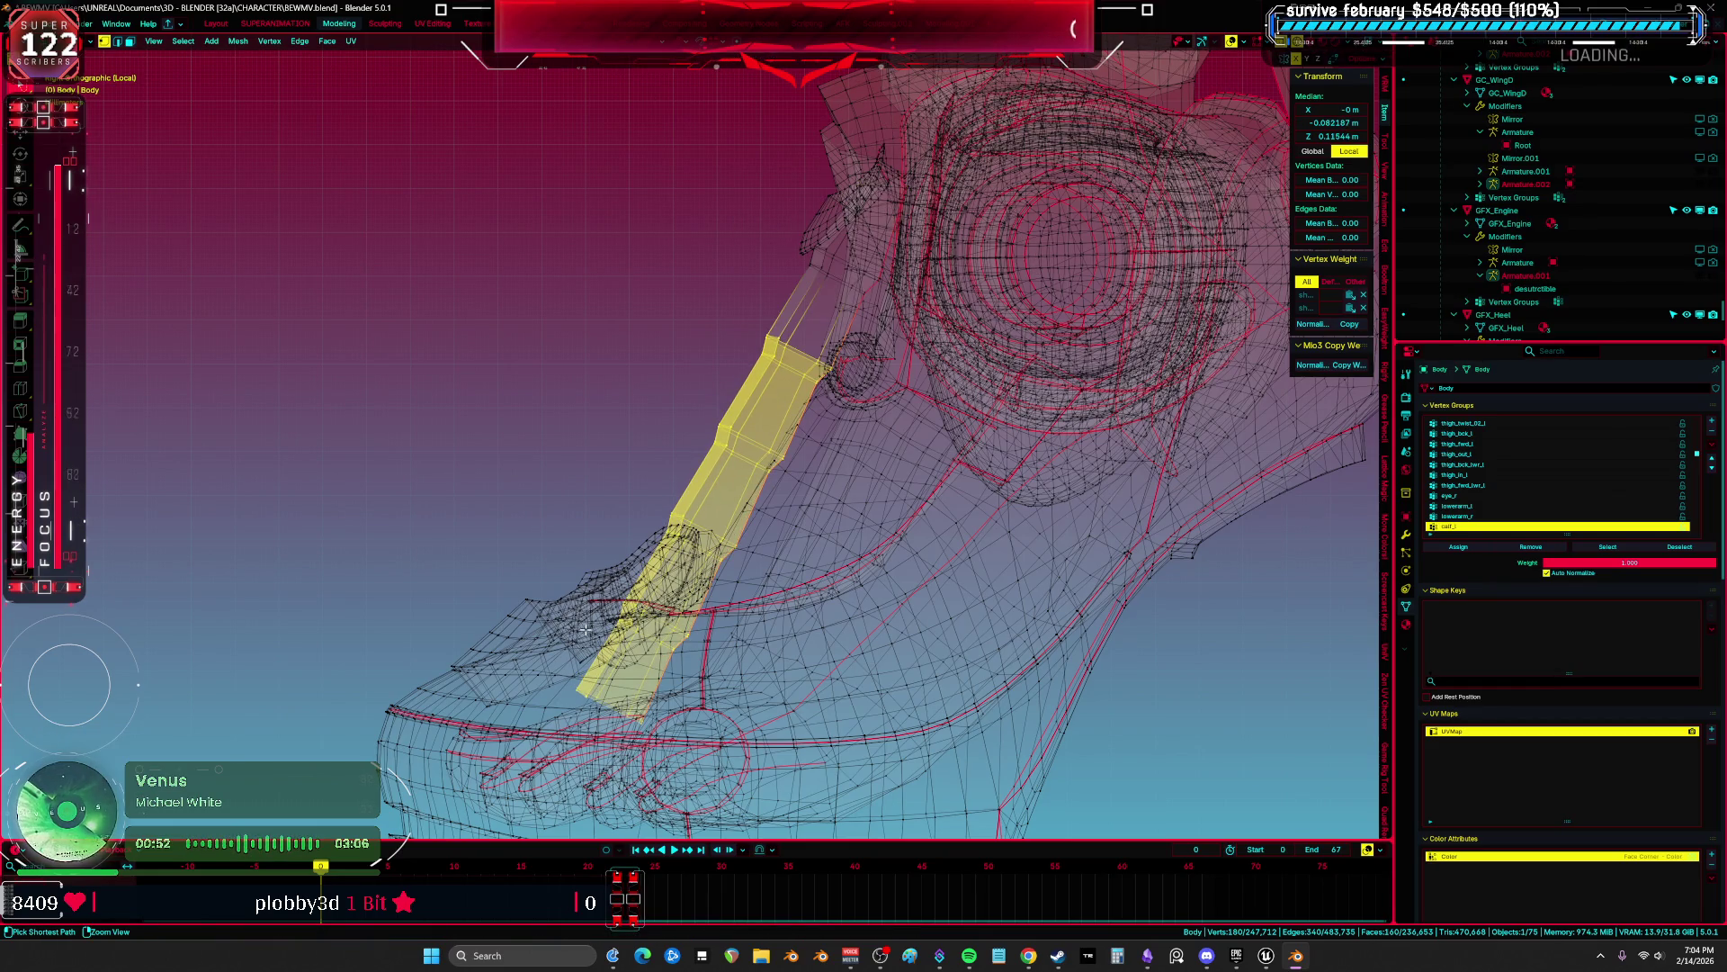
{"action": "left_click_drag", "start_coordinate": [556, 572], "coordinate": [788, 813], "text": "ctrl"}
{"action": "key", "text": "g"}
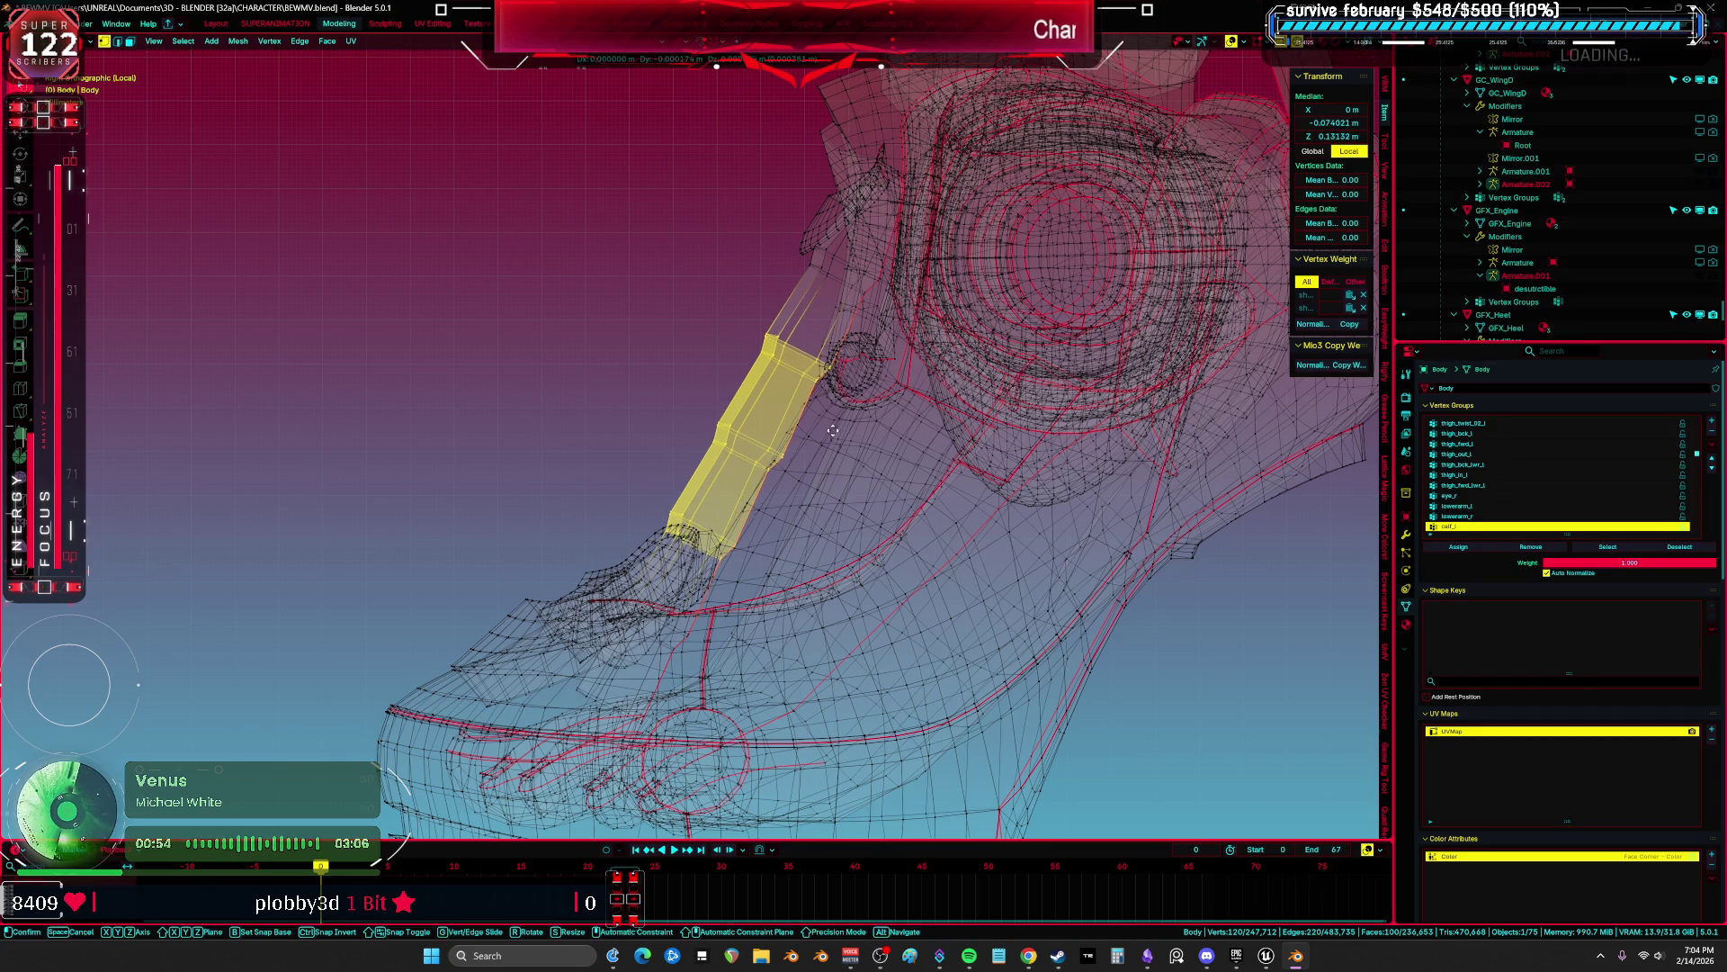
{"action": "left_click", "coordinate": [739, 376]}
{"action": "key", "text": "r"}
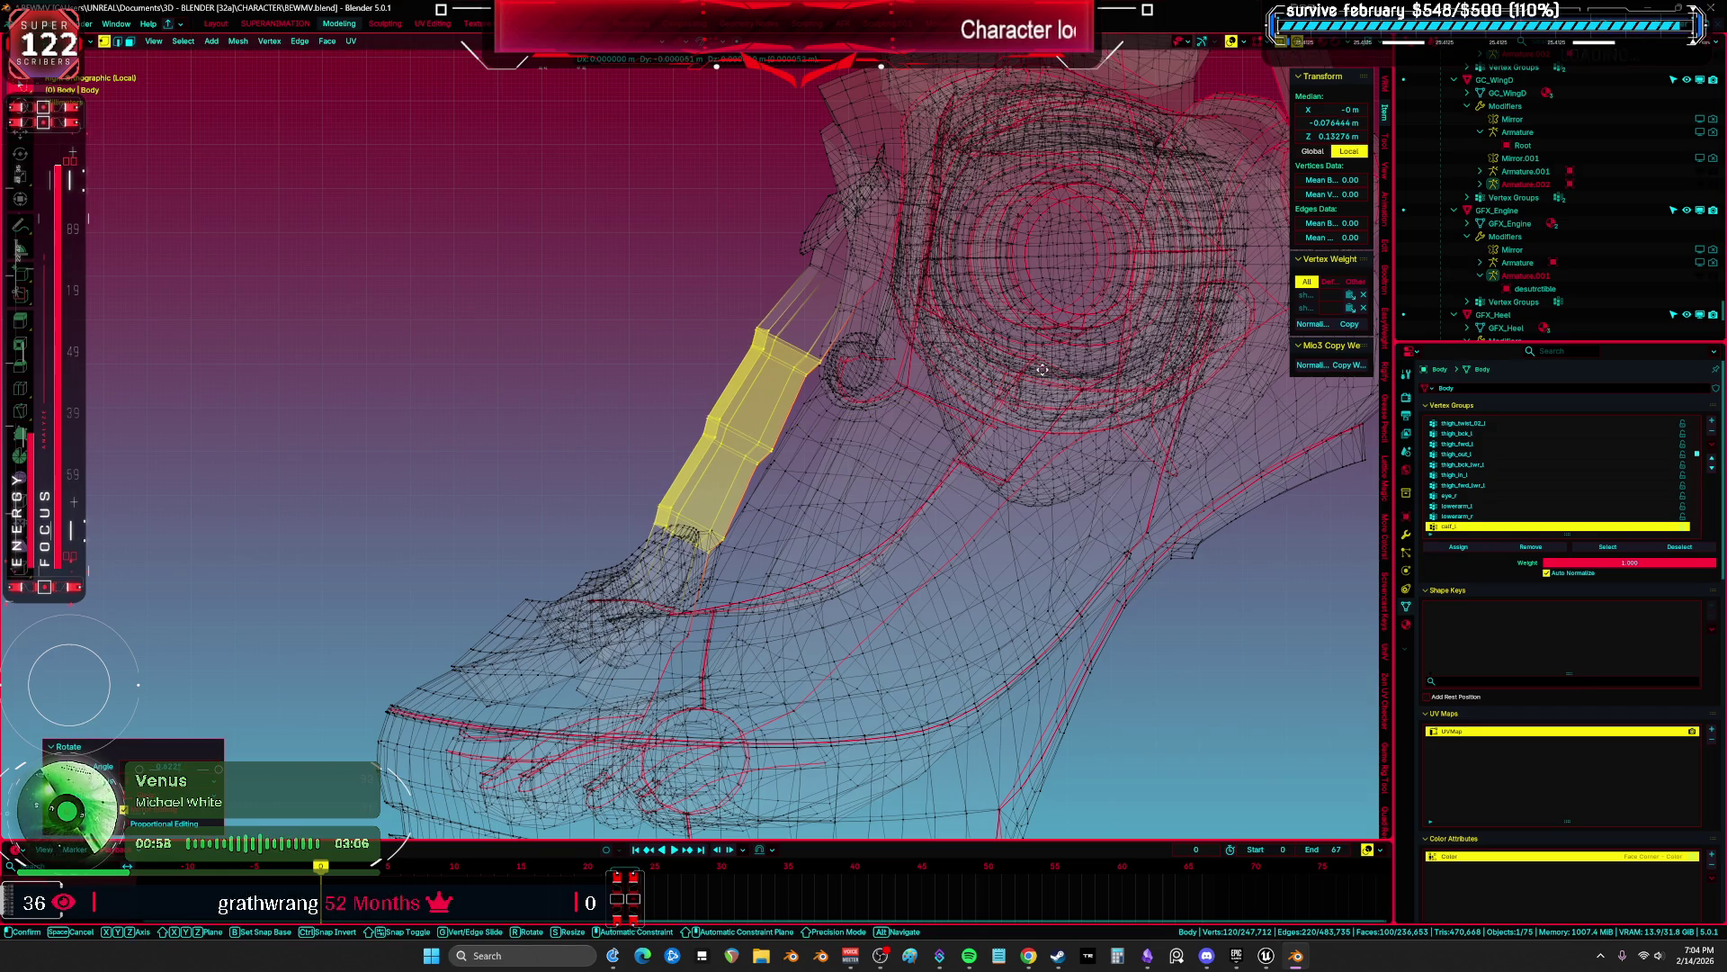
{"action": "right_click", "coordinate": [1049, 372]}
Step: Undo the strut move, return to Object Mode in front view, and quit with Ctrl+Q
{"action": "key", "text": "alt+z"}
{"action": "key", "text": "KP_Decimal"}
{"action": "scroll", "coordinate": [909, 452], "scroll_direction": "down", "scroll_amount": 4}
{"action": "key", "text": "KP_4"}
{"action": "key", "text": "KP_4"}
{"action": "key", "text": "KP_4"}
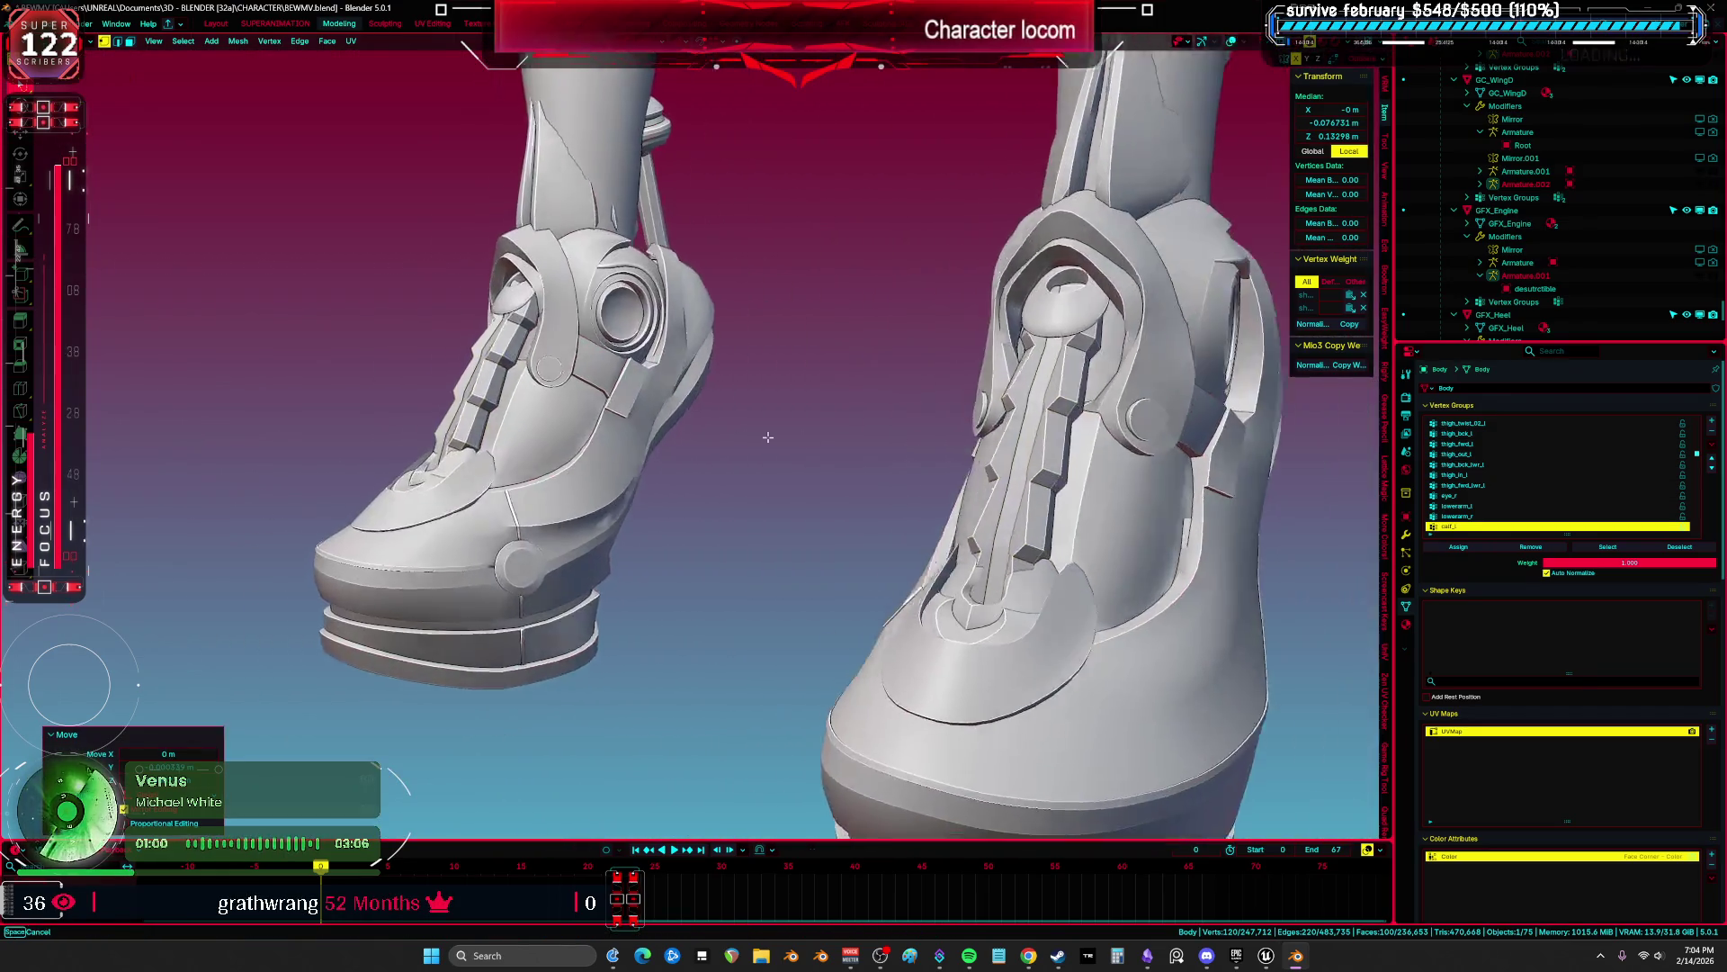
{"action": "key", "text": "ctrl+z"}
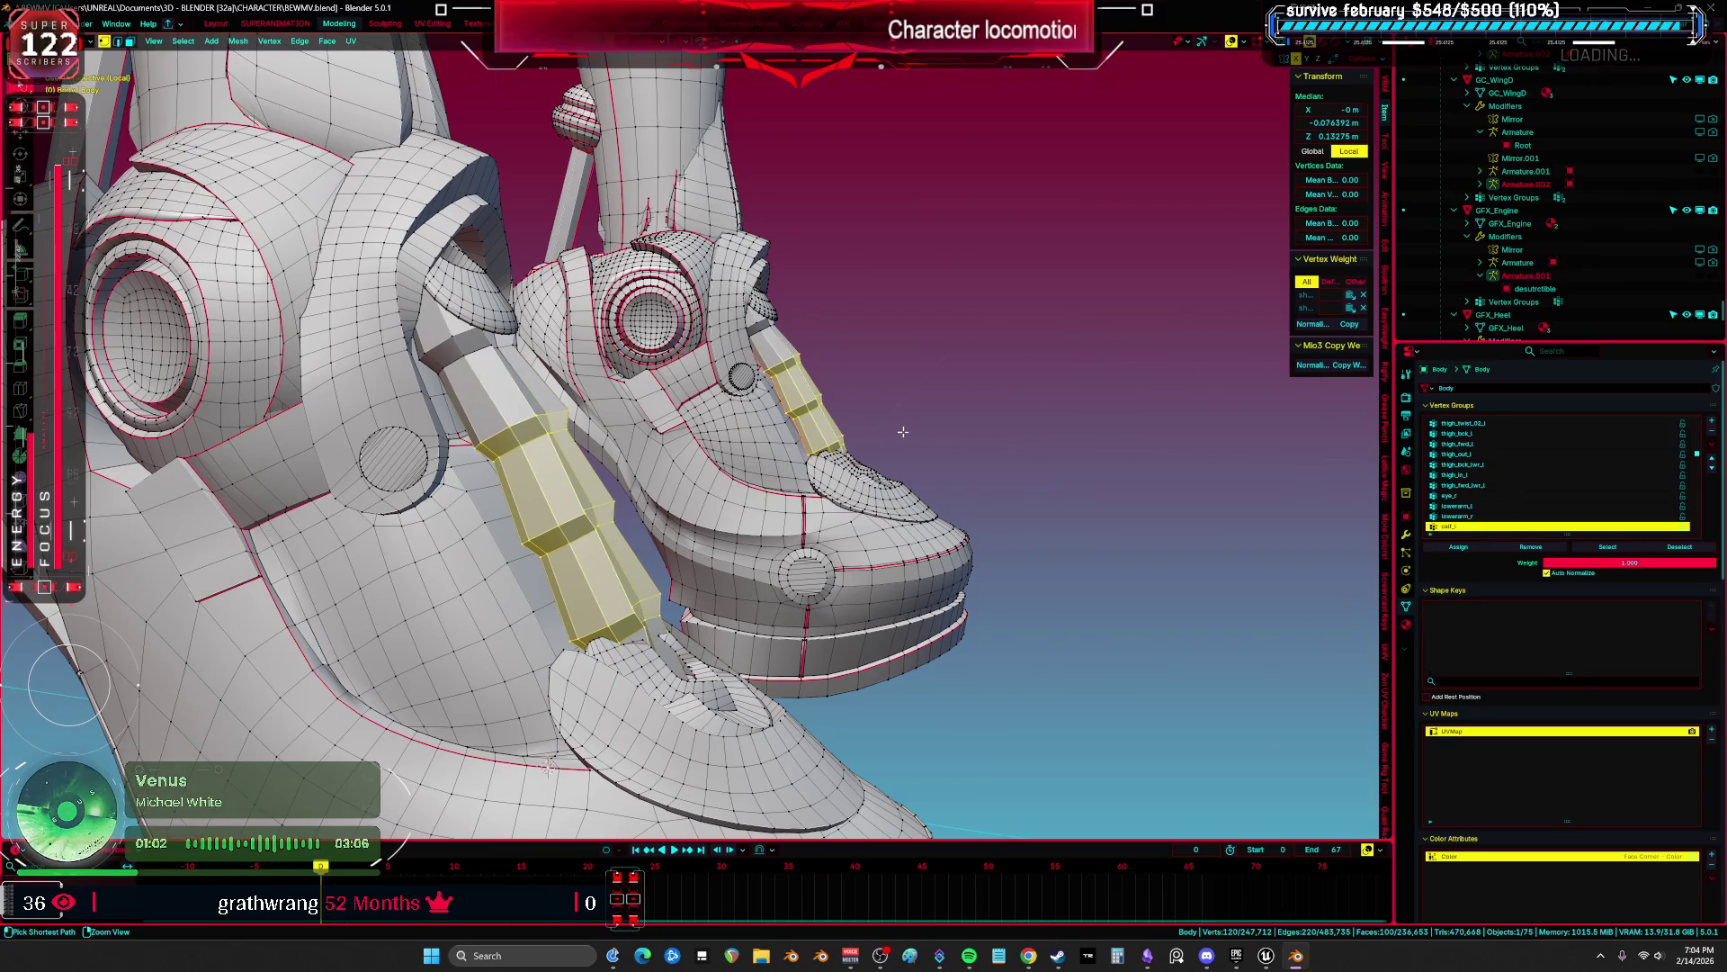
{"action": "key", "text": "ctrl+KP_Add"}
{"action": "key", "text": "ctrl+KP_Add"}
{"action": "key", "text": "Tab"}
{"action": "key", "text": "KP_1"}
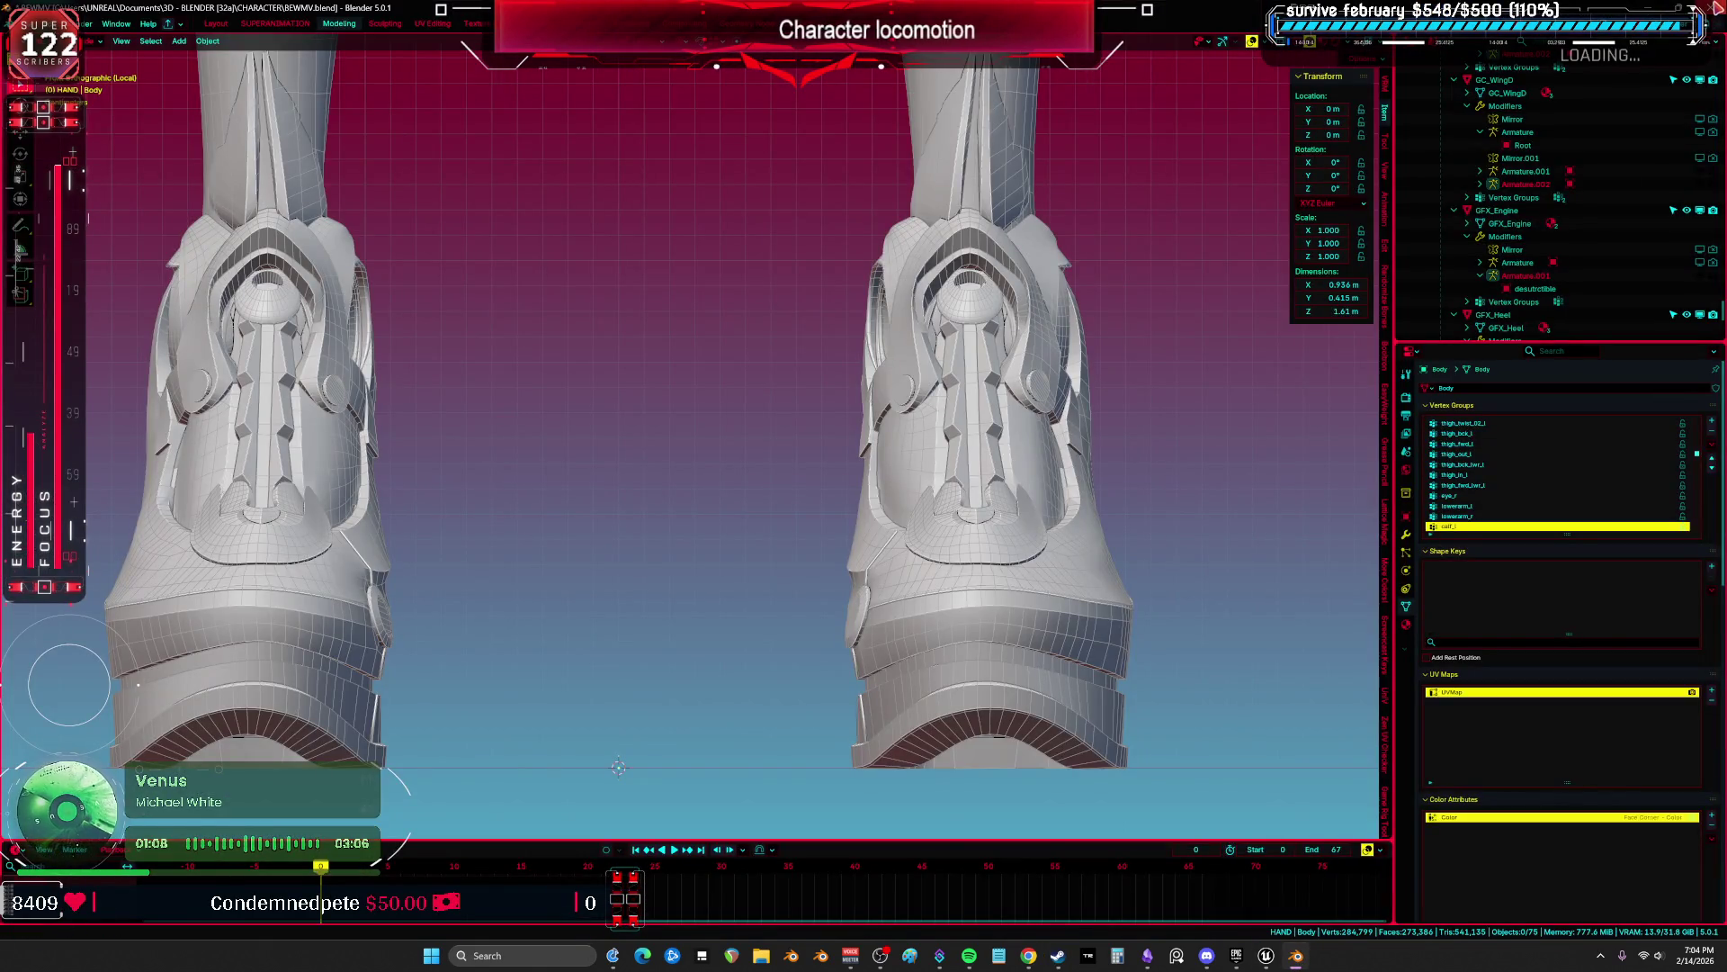
{"action": "key", "text": "ctrl+q"}
Step: Close Blender with Don't Save and bring the Unreal IK Retargeter window forward
{"action": "left_click", "coordinate": [880, 497]}
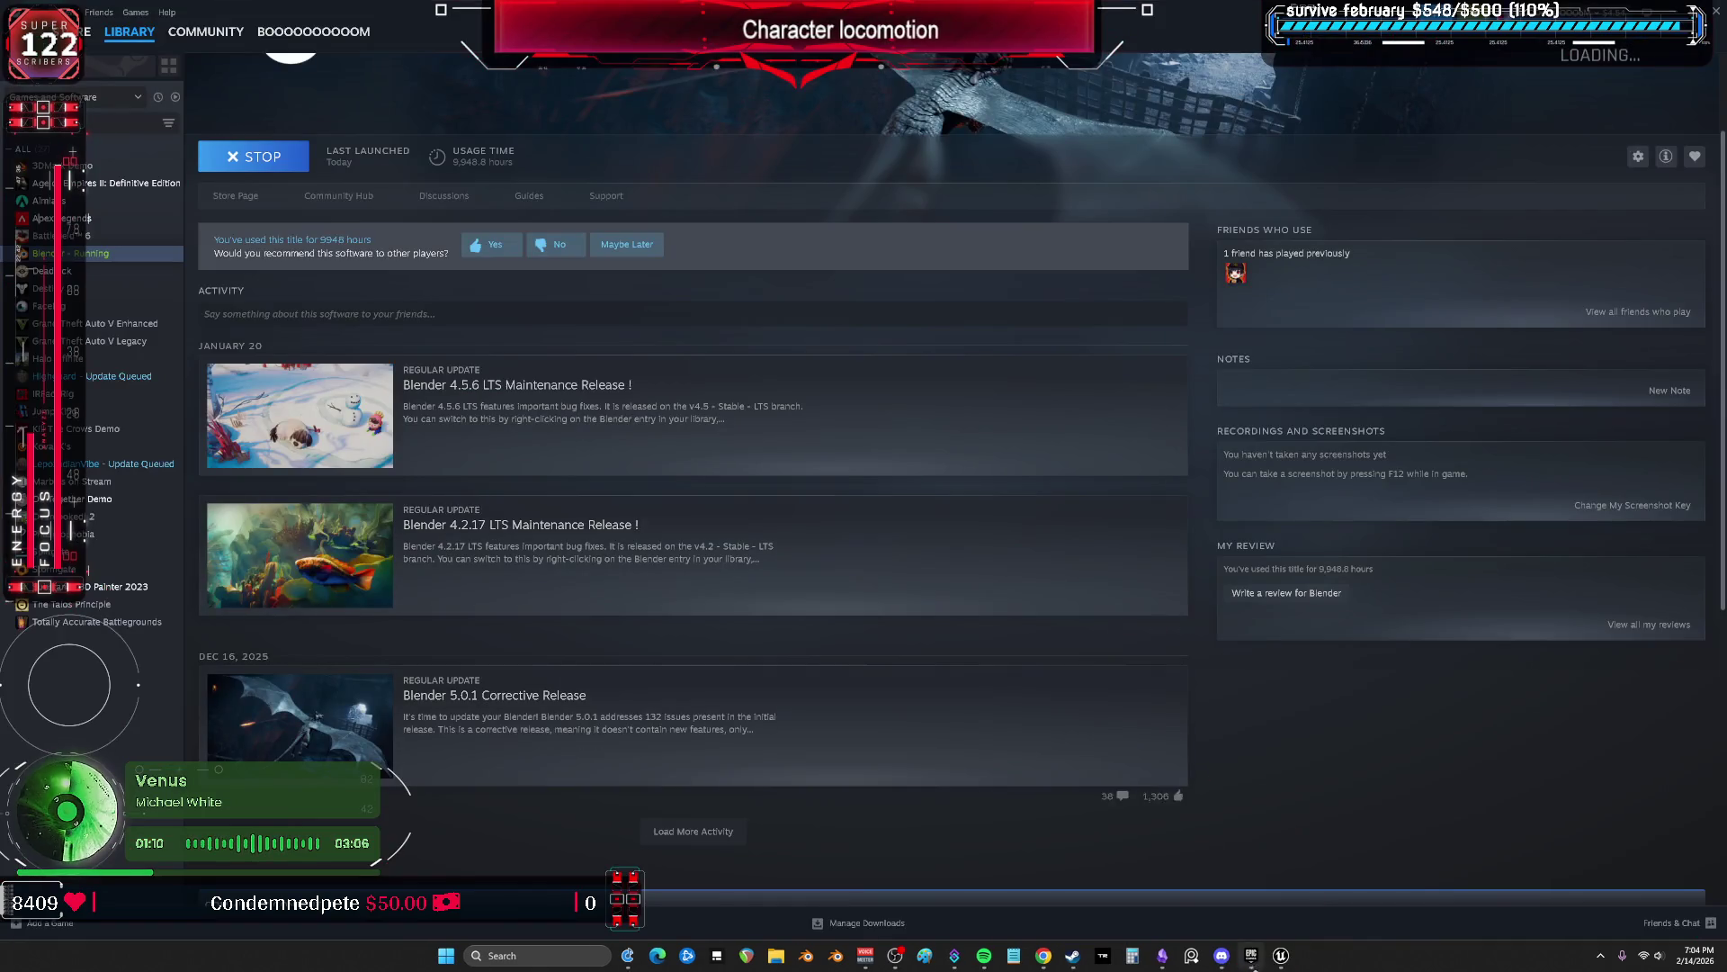
{"action": "left_click", "coordinate": [1349, 882]}
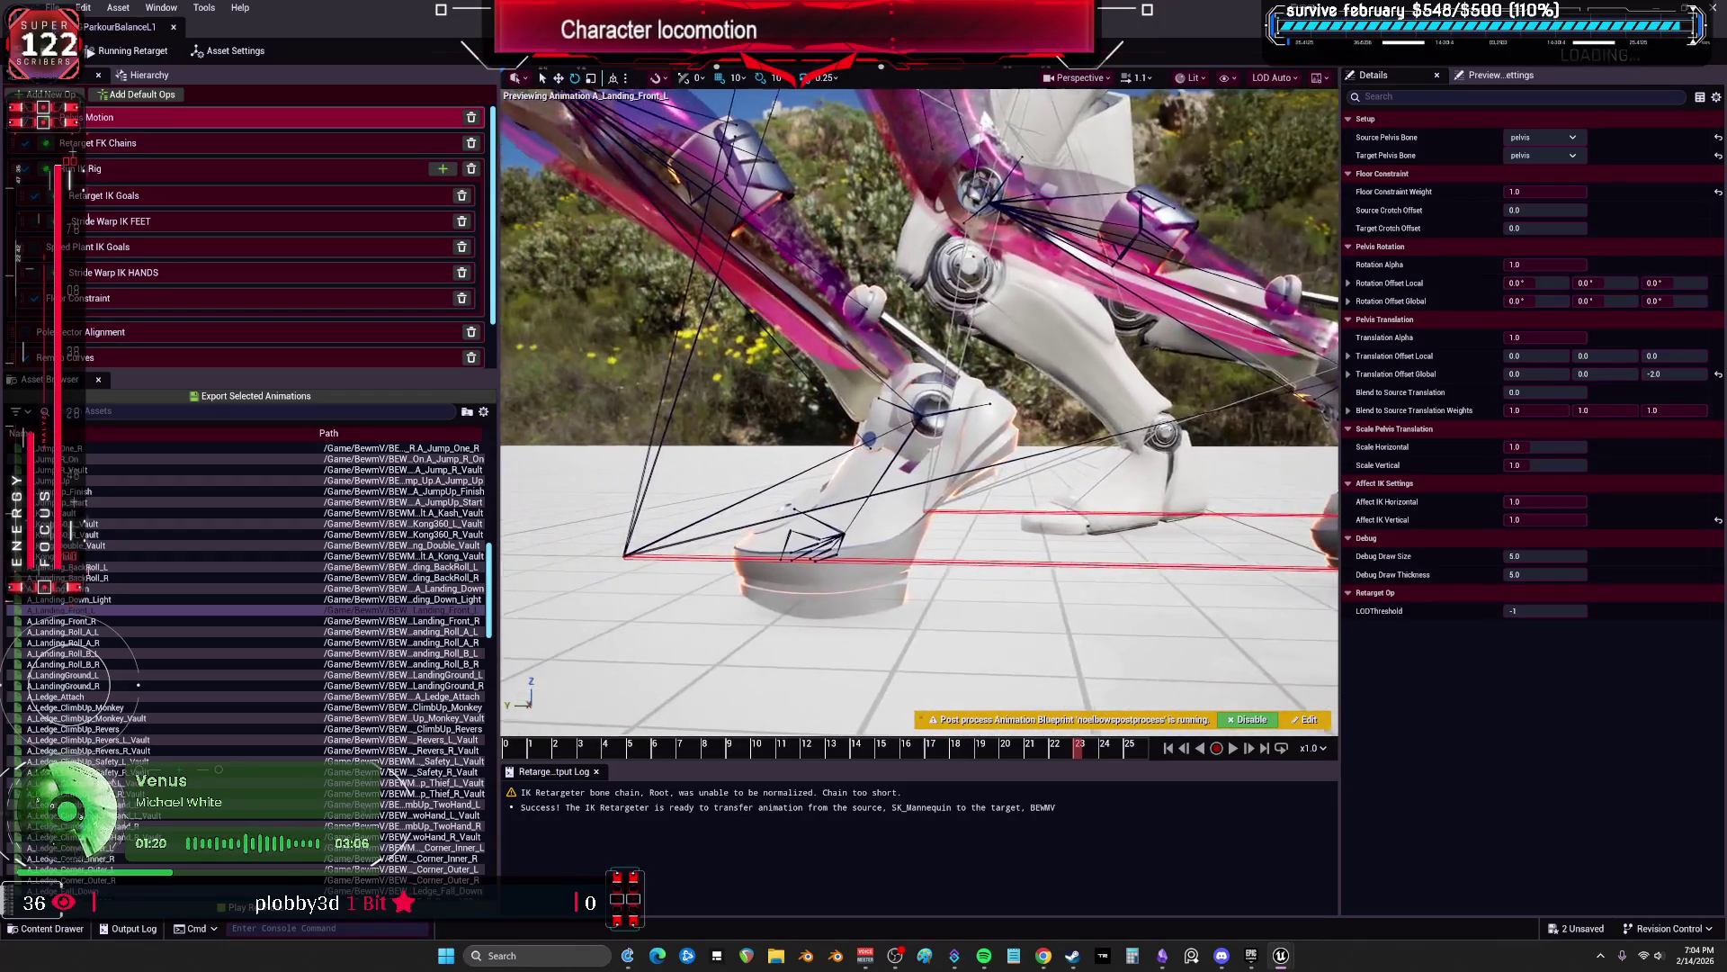
Step: Scrub A_Landing_Front_L between frames 14 and 25 around the foot, then preview A_Landing_Front_R
{"action": "left_click", "coordinate": [1062, 749]}
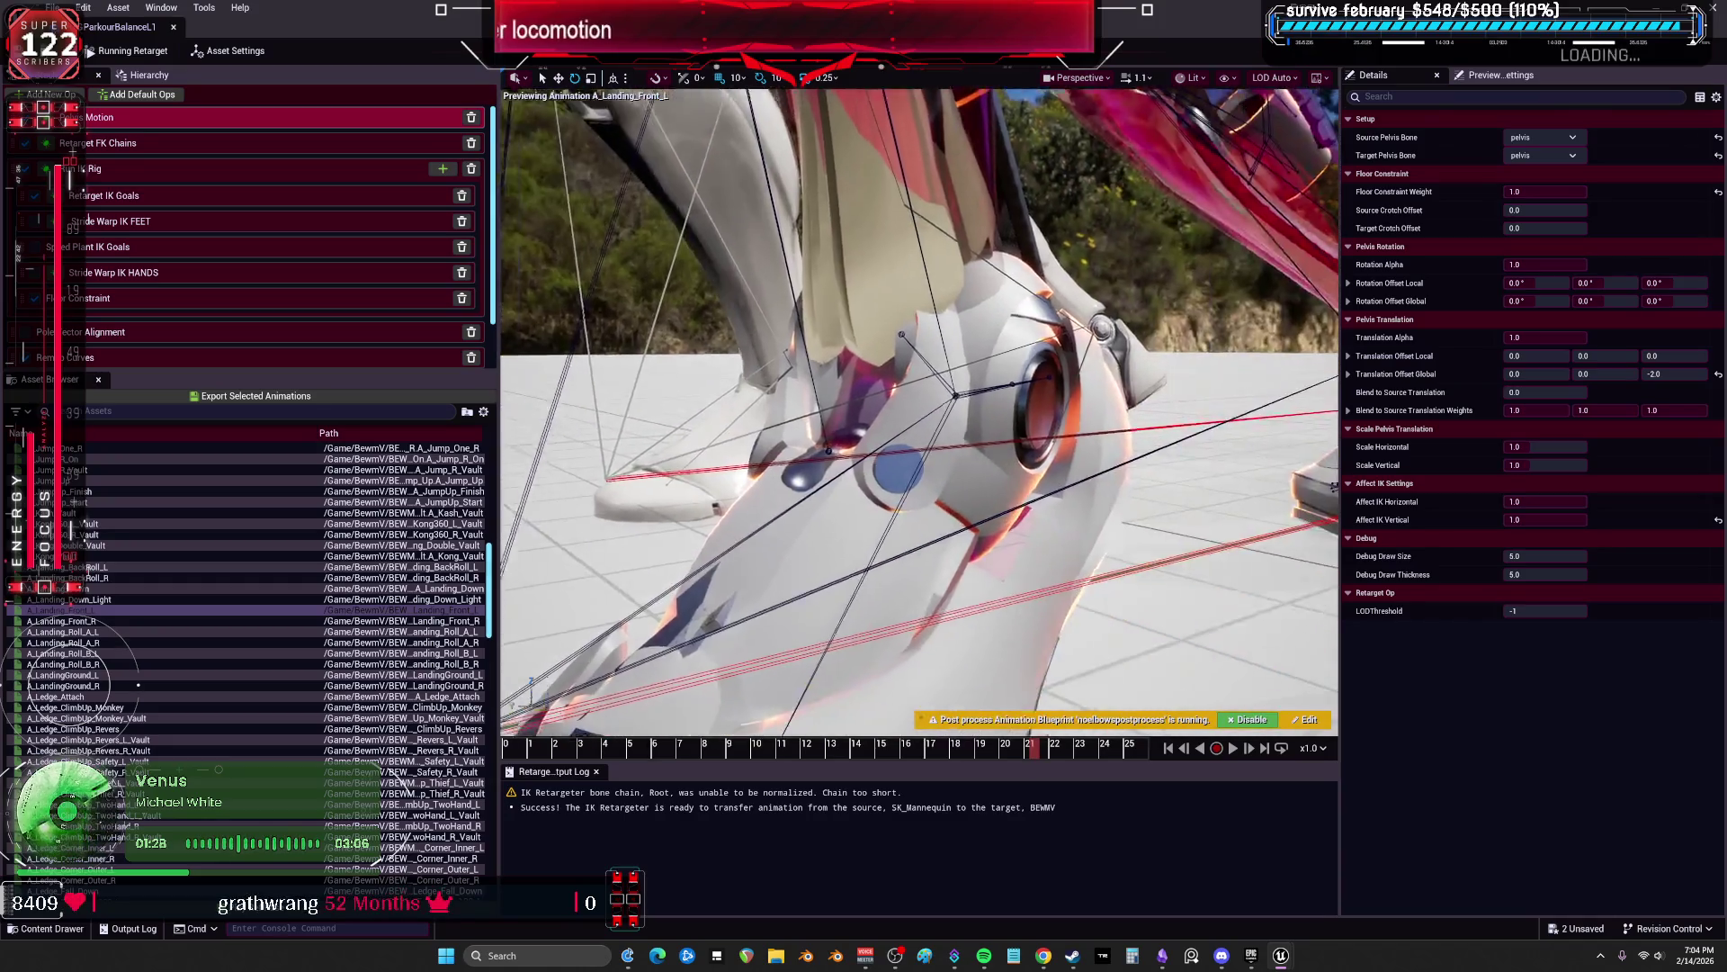
{"action": "left_click", "coordinate": [1063, 753]}
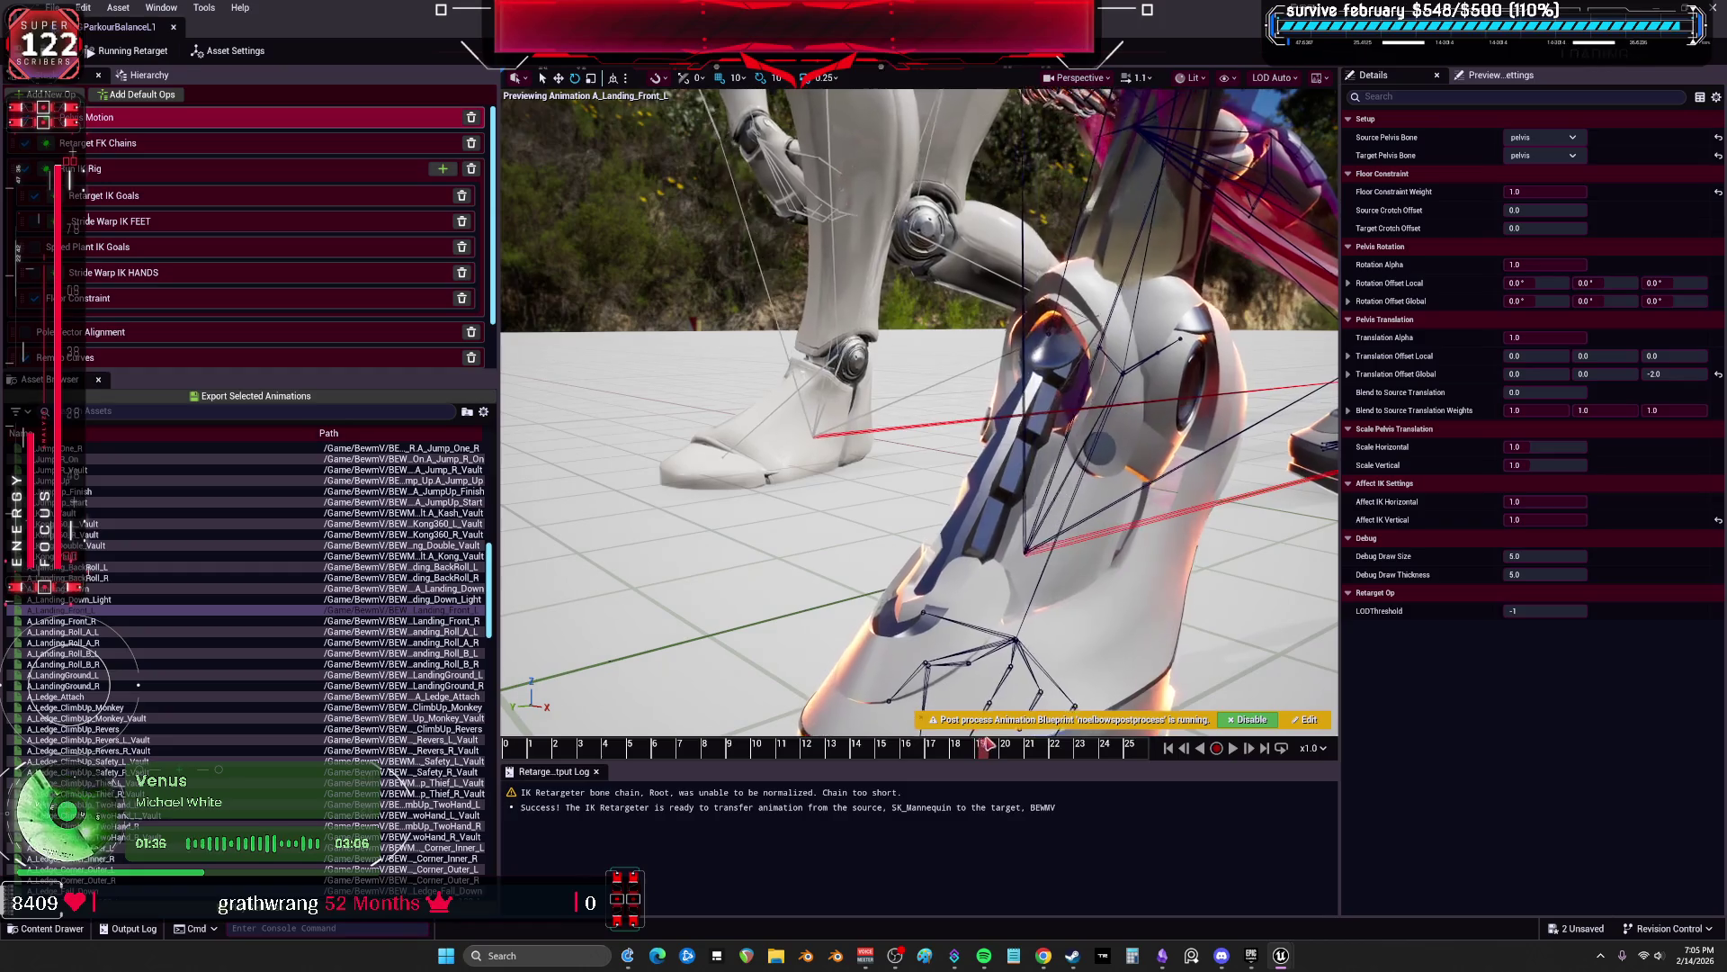
{"action": "left_click_drag", "start_coordinate": [1022, 760], "coordinate": [1046, 771]}
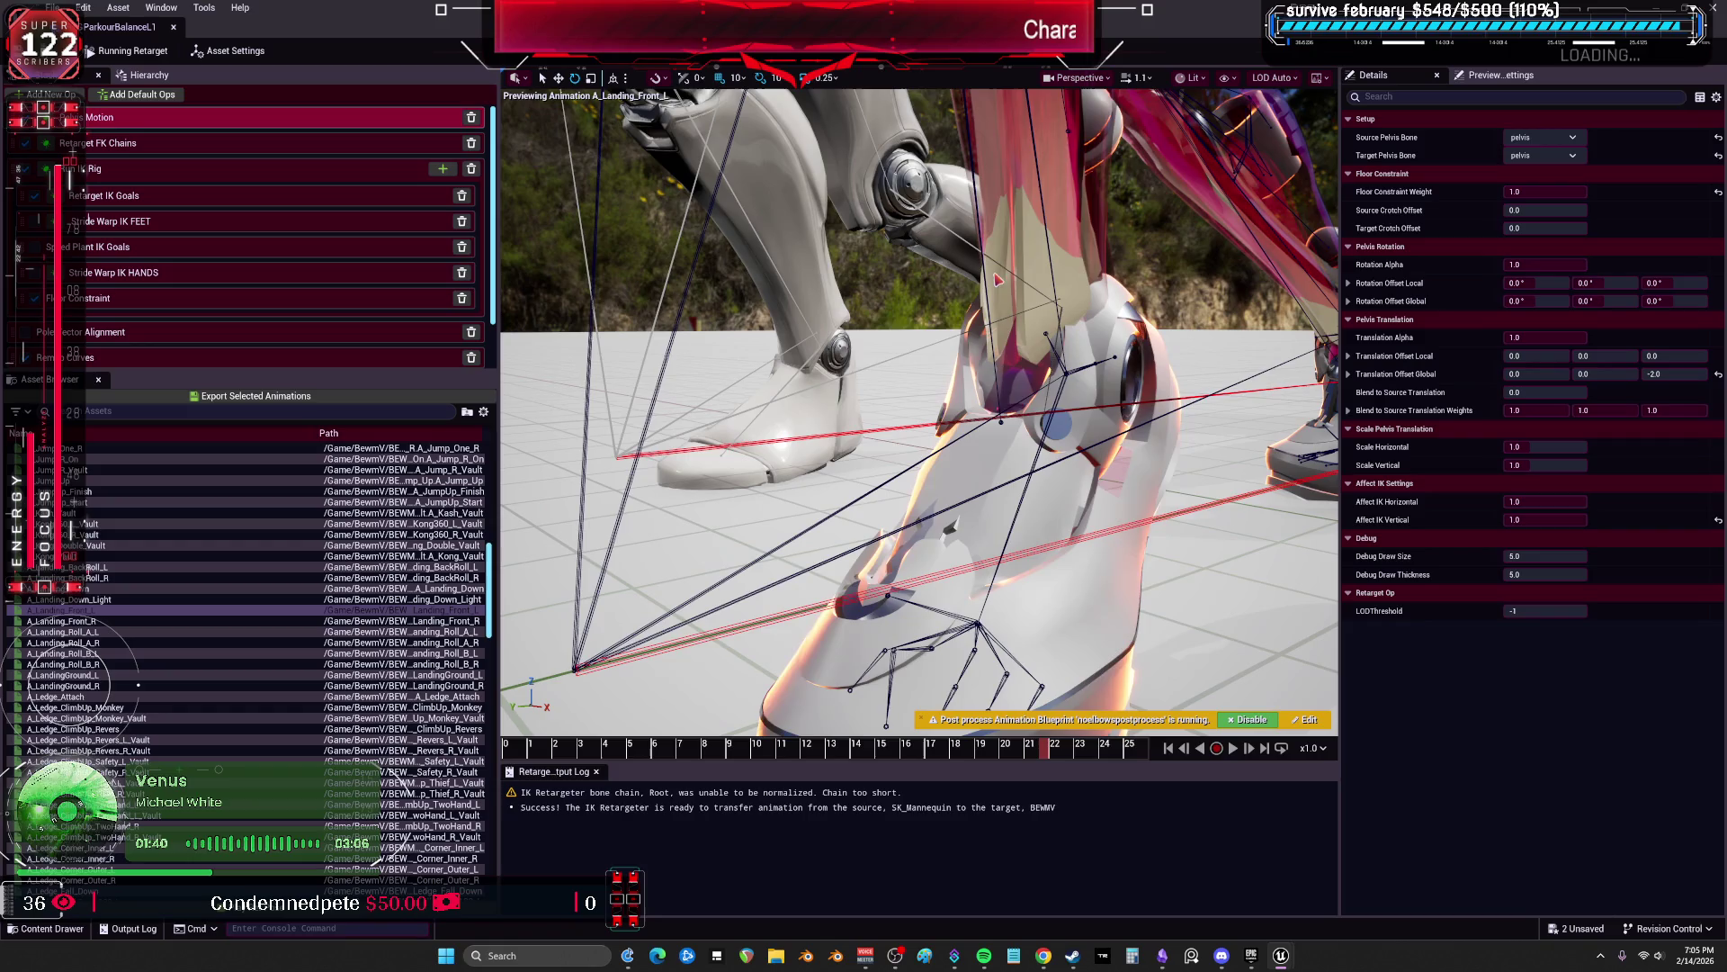
{"action": "mouse_move", "coordinate": [982, 359]}
{"action": "left_mouse_down"}
{"action": "mouse_move", "coordinate": [927, 377]}
{"action": "mouse_move", "coordinate": [982, 359]}
{"action": "left_mouse_up"}
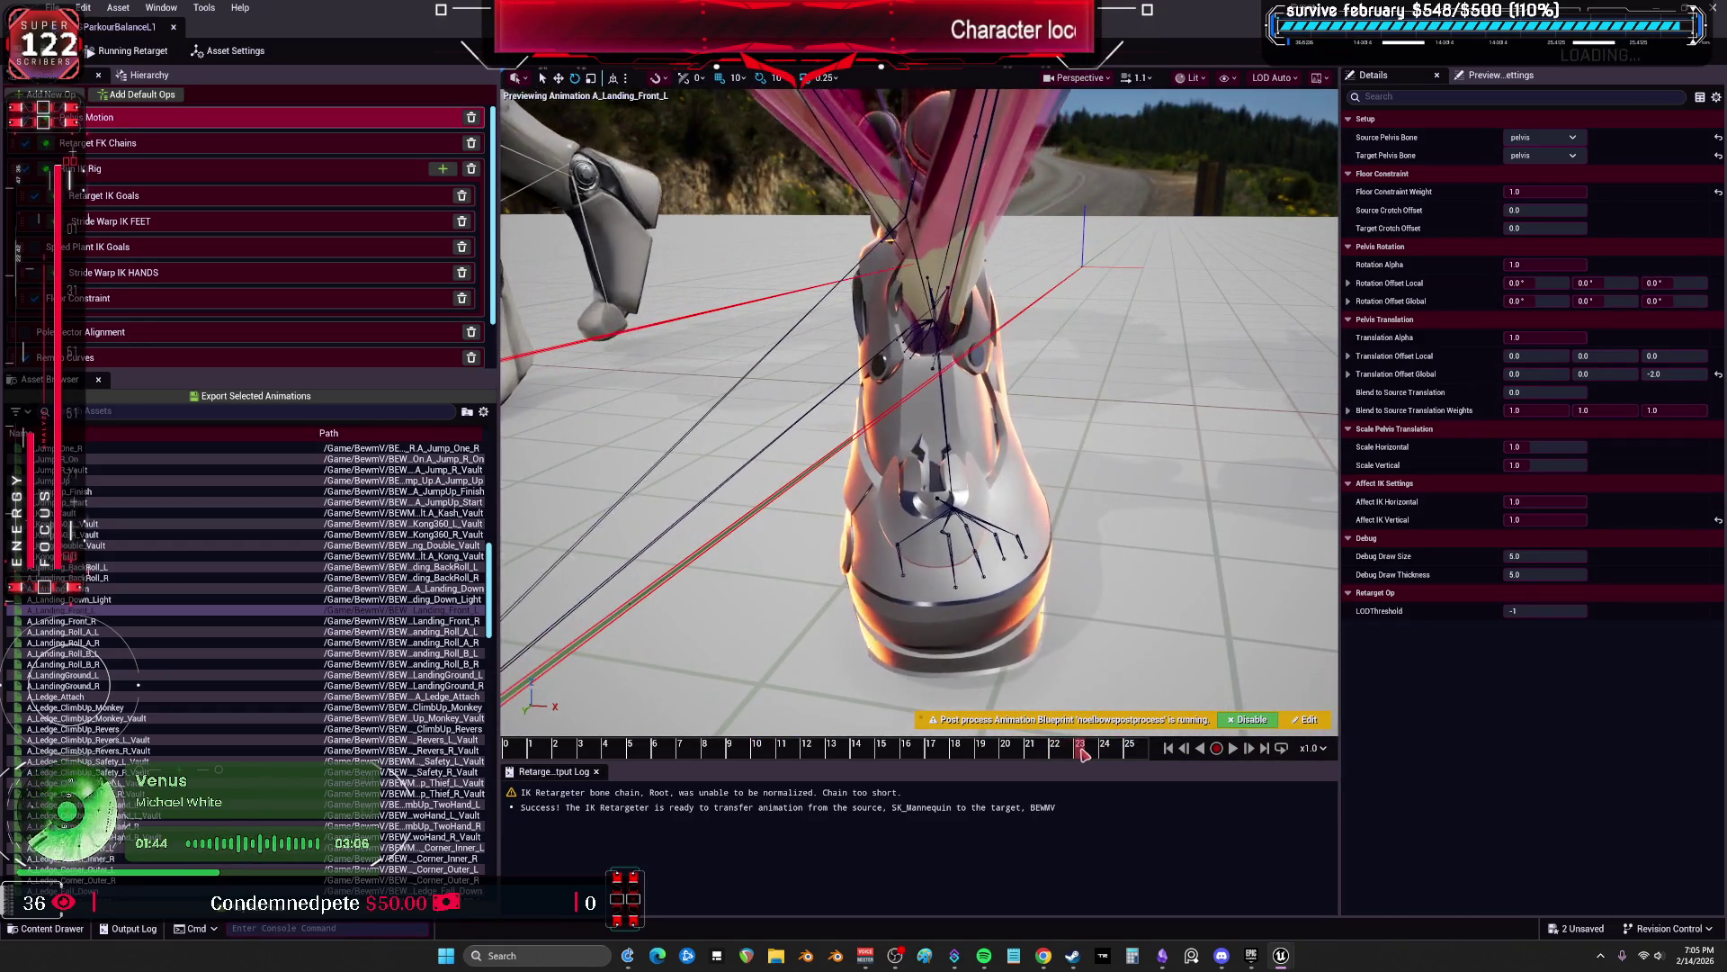
{"action": "left_click_drag", "start_coordinate": [1044, 754], "coordinate": [629, 693]}
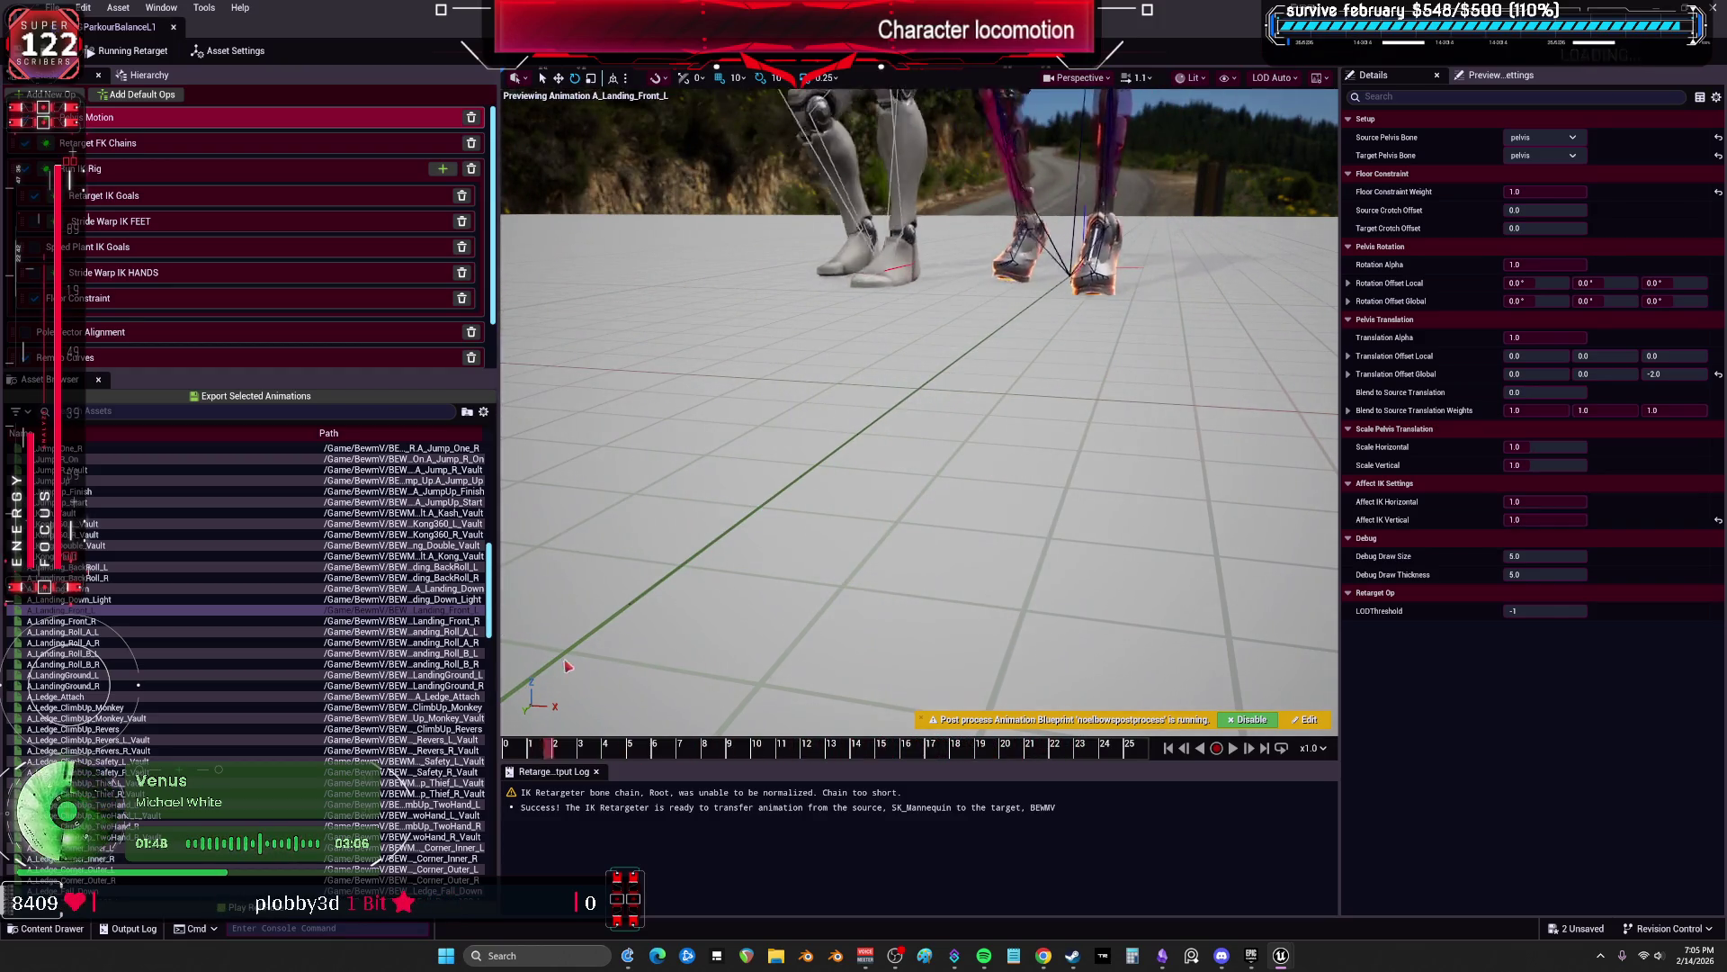
{"action": "mouse_move", "coordinate": [785, 654]}
{"action": "left_mouse_down"}
{"action": "mouse_move", "coordinate": [1061, 609]}
{"action": "mouse_move", "coordinate": [1139, 577]}
{"action": "mouse_move", "coordinate": [783, 531]}
{"action": "left_mouse_up"}
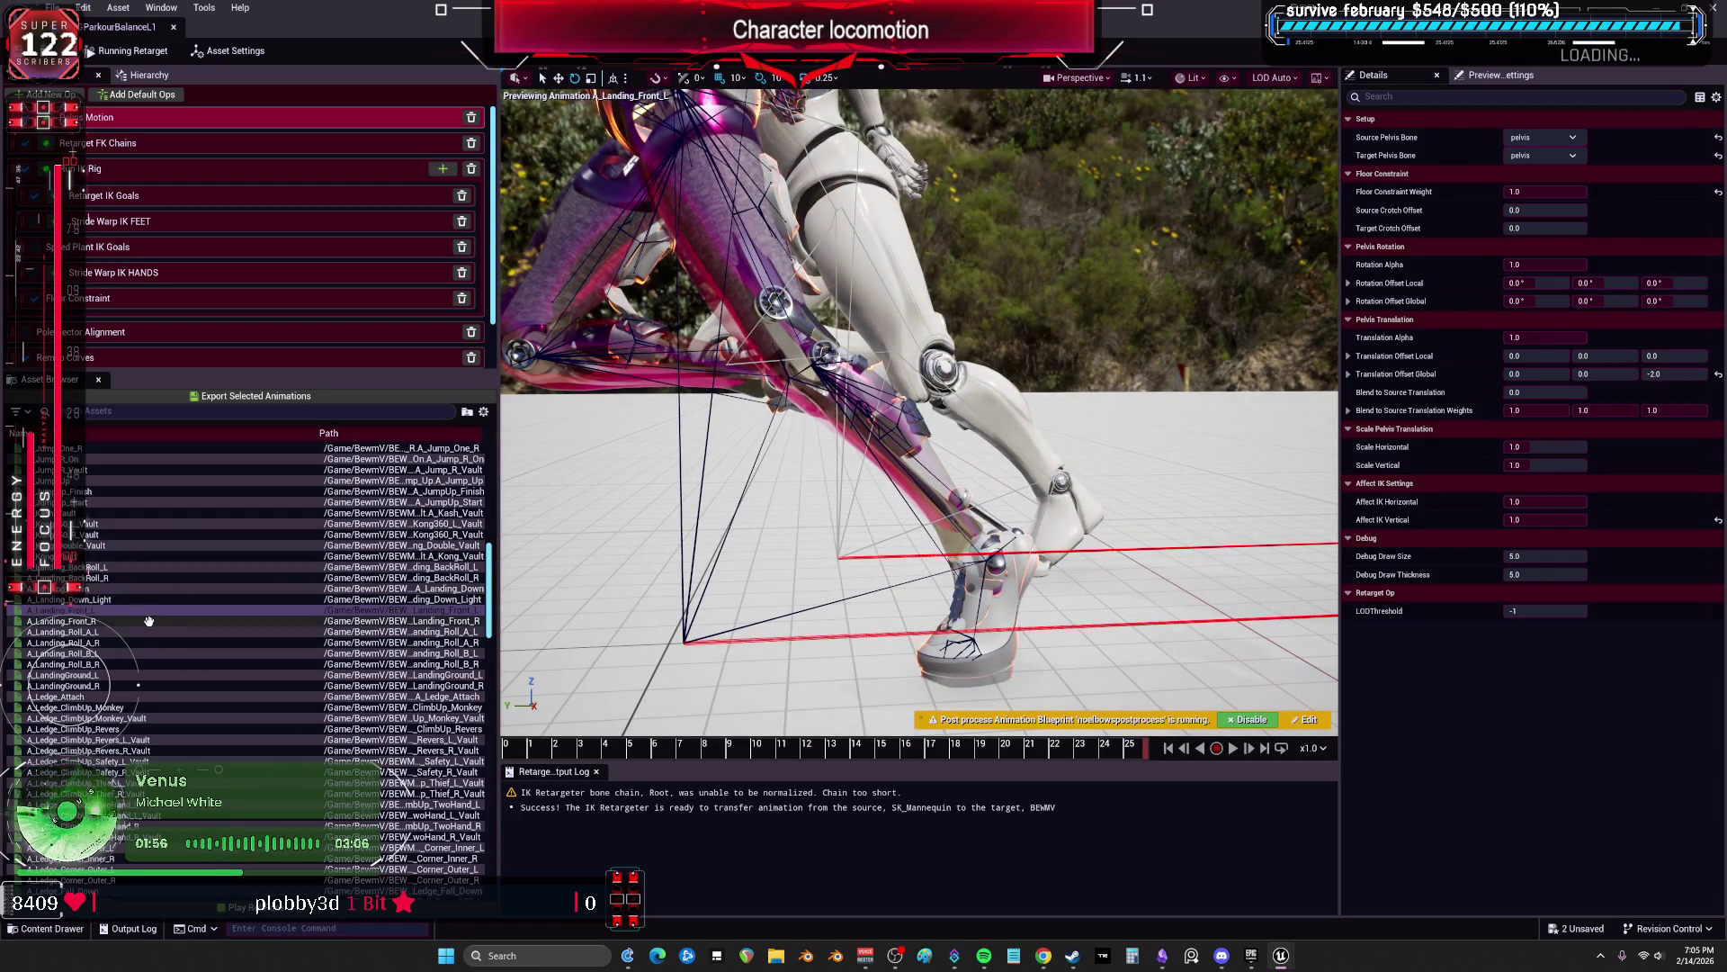
{"action": "left_click", "coordinate": [105, 620]}
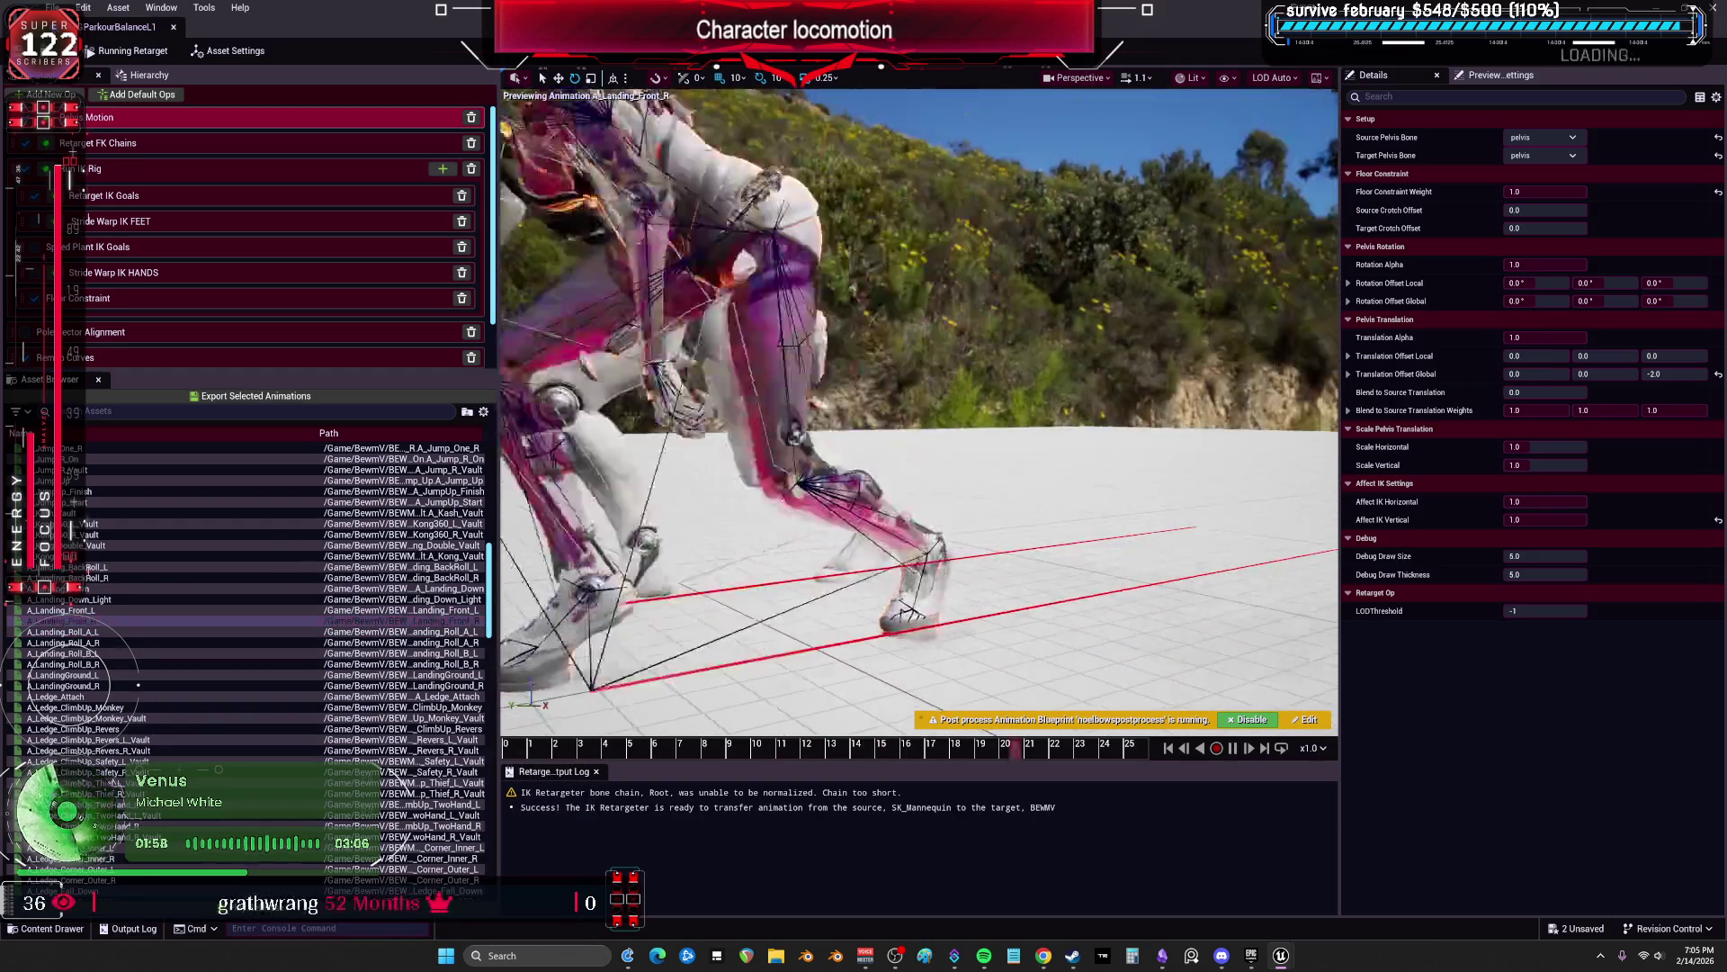
Step: Preview A_Landing_Roll_A_L, A_Landing_Roll_A_R and A_Landing_Roll_B_L, showing the Asset Settings
{"action": "left_click", "coordinate": [90, 631]}
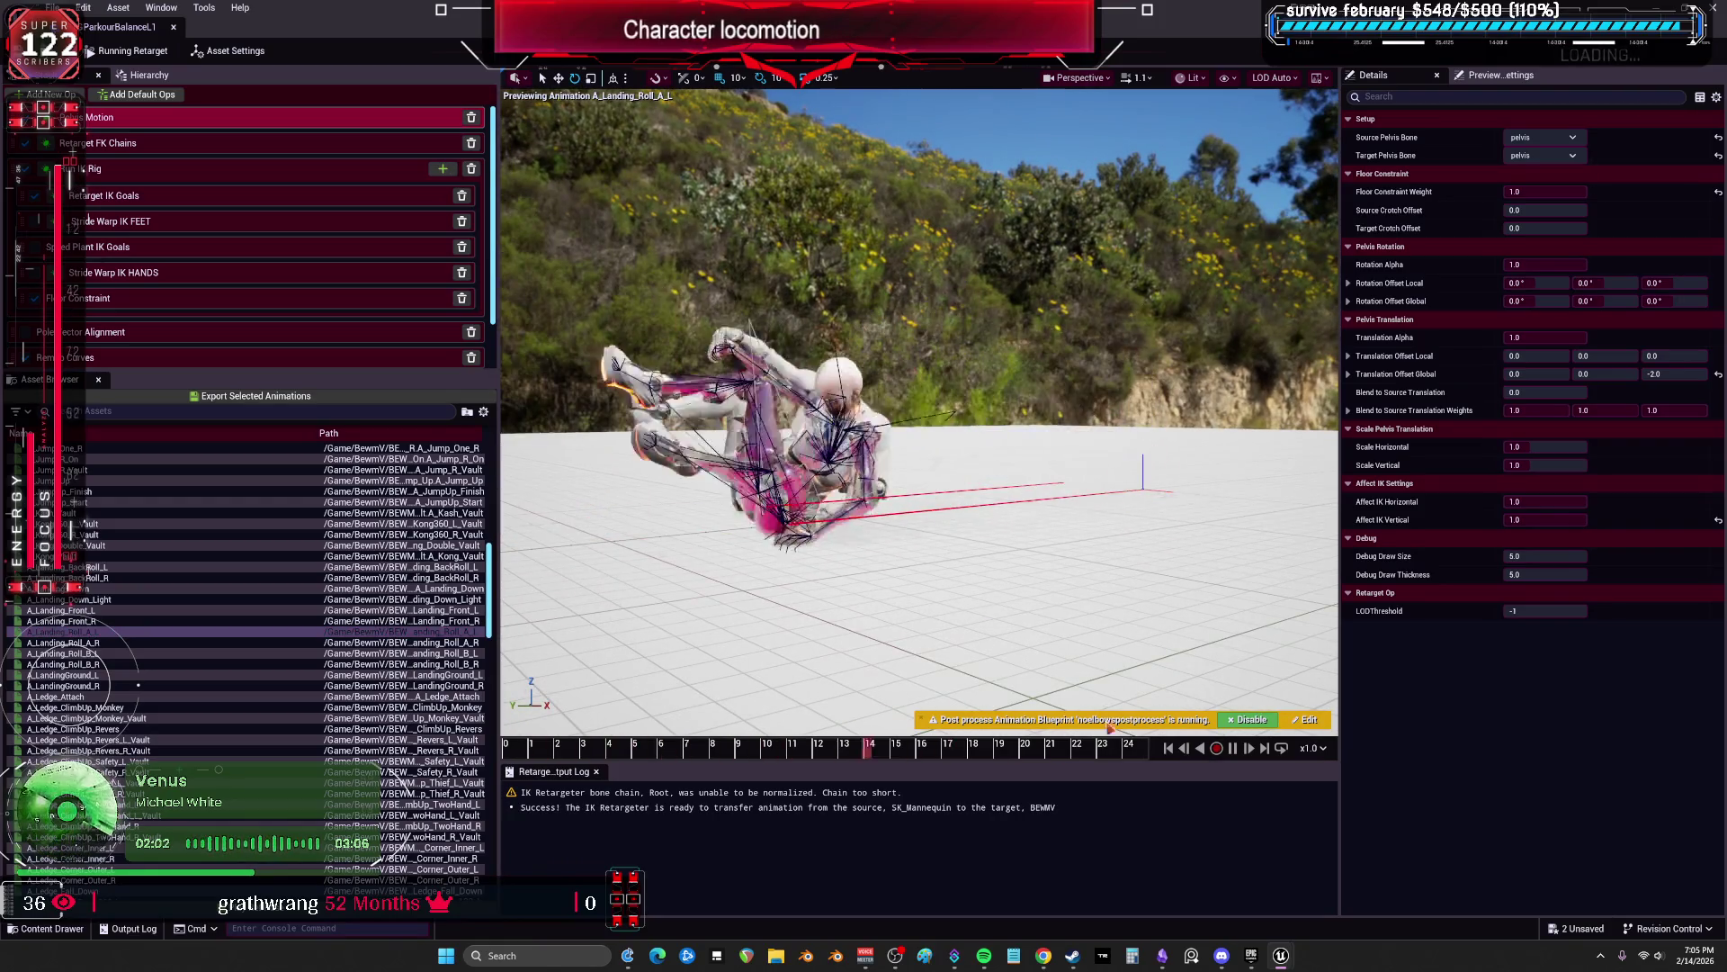
{"action": "left_click", "coordinate": [840, 688]}
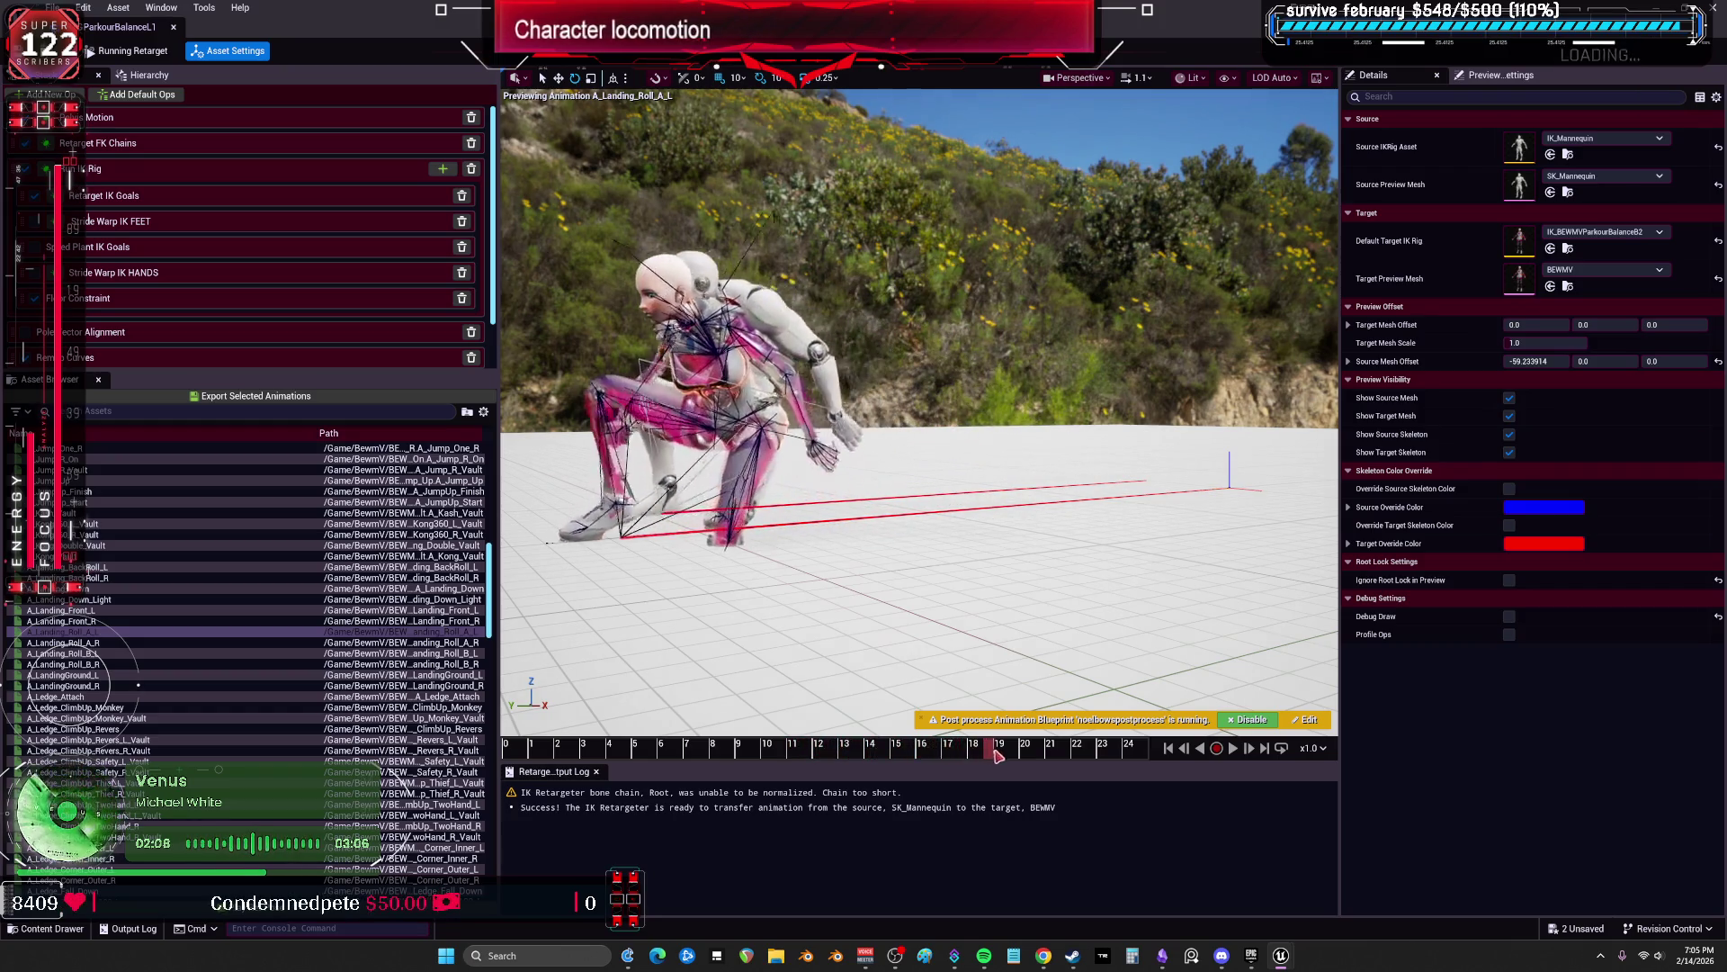
{"action": "left_click", "coordinate": [113, 643]}
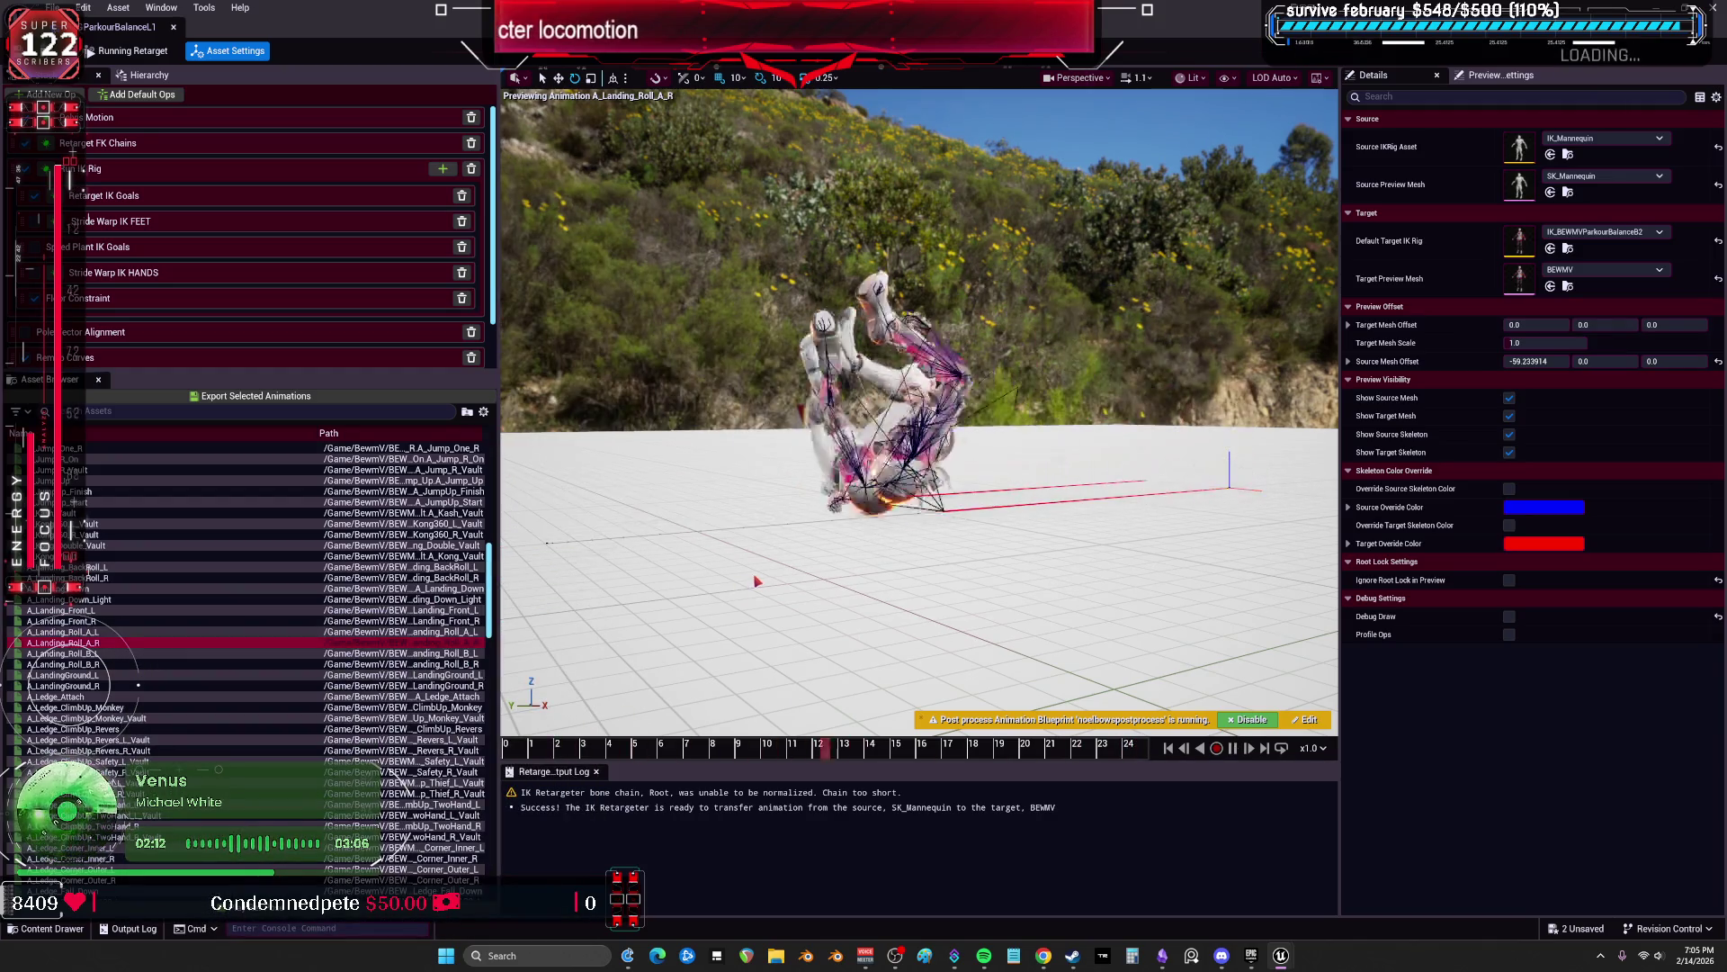
{"action": "left_click", "coordinate": [135, 654]}
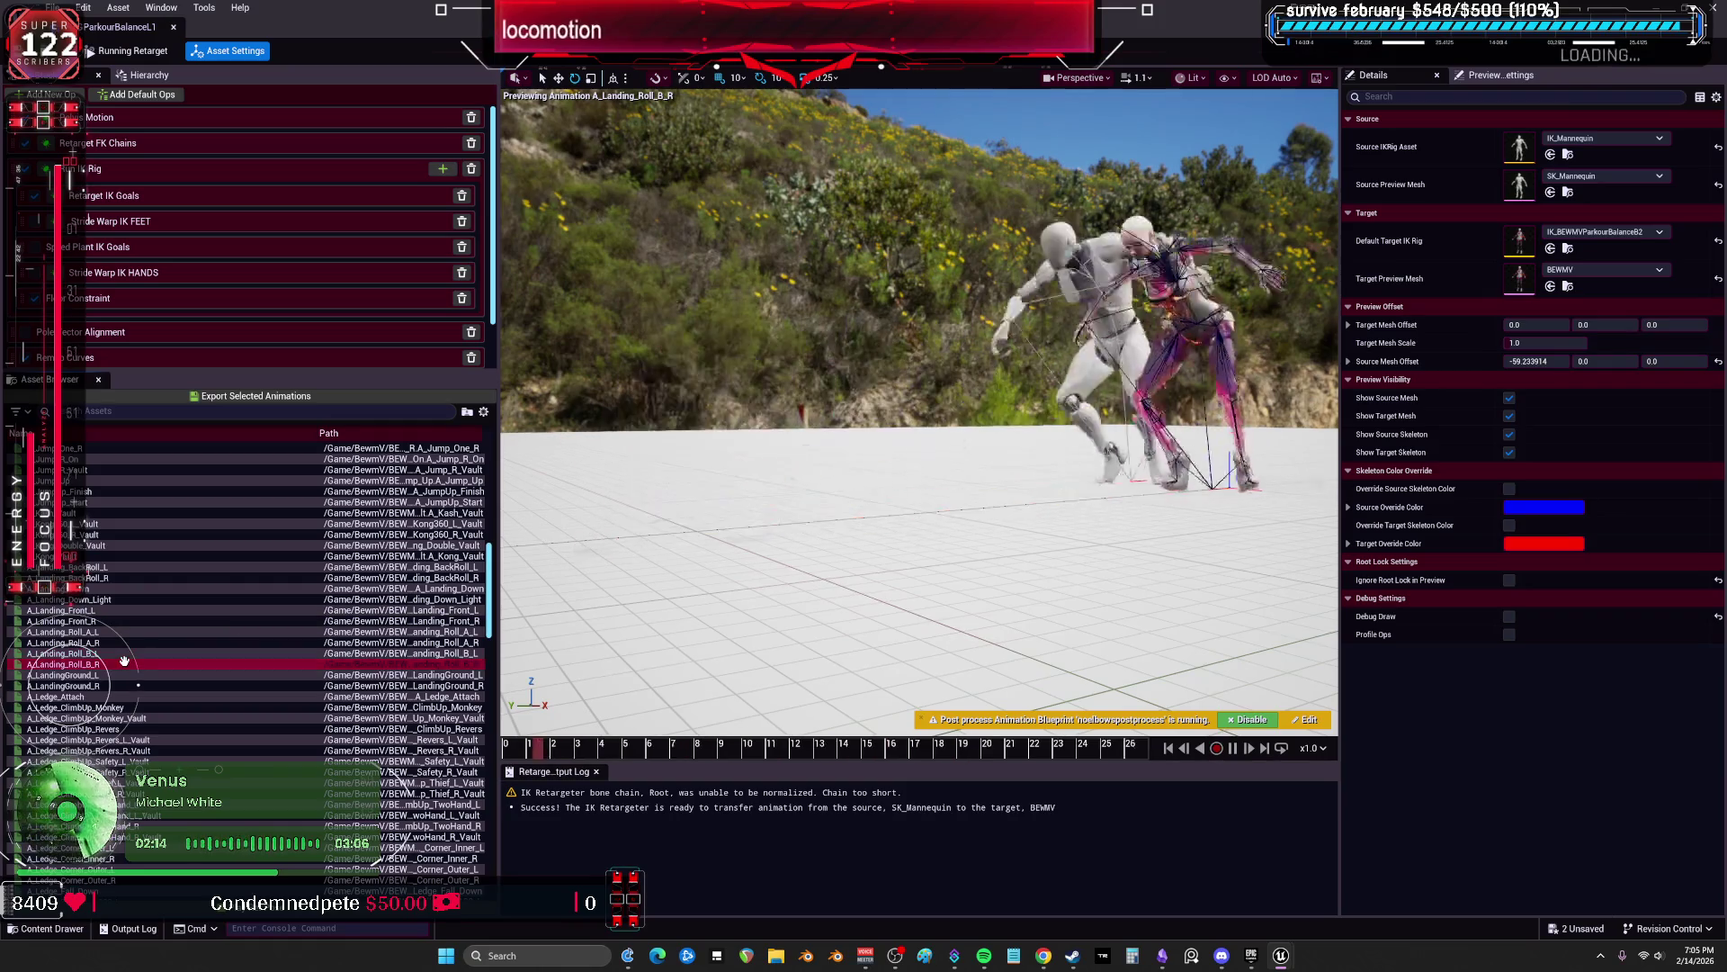
Step: Preview A_LandingGround_L/R and A_Landing_BackRoll_L with Pelvis Motion settings, then float the retargeter window
{"action": "left_click", "coordinate": [96, 674]}
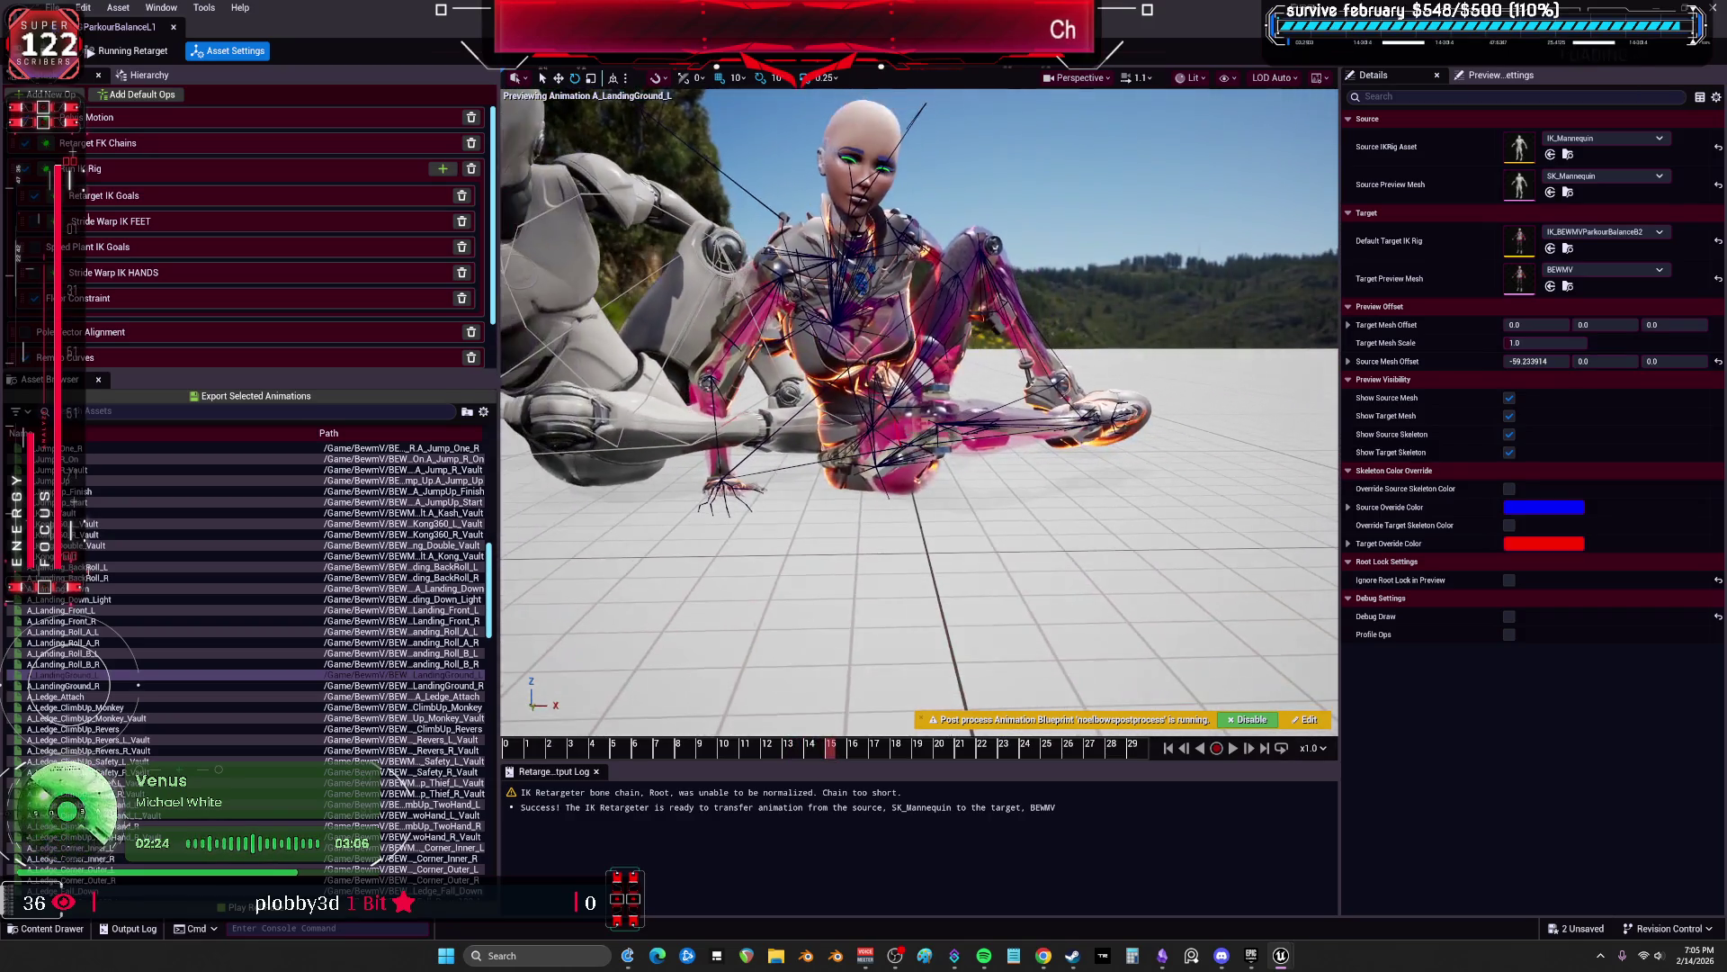
{"action": "left_click_drag", "start_coordinate": [842, 751], "coordinate": [1051, 775]}
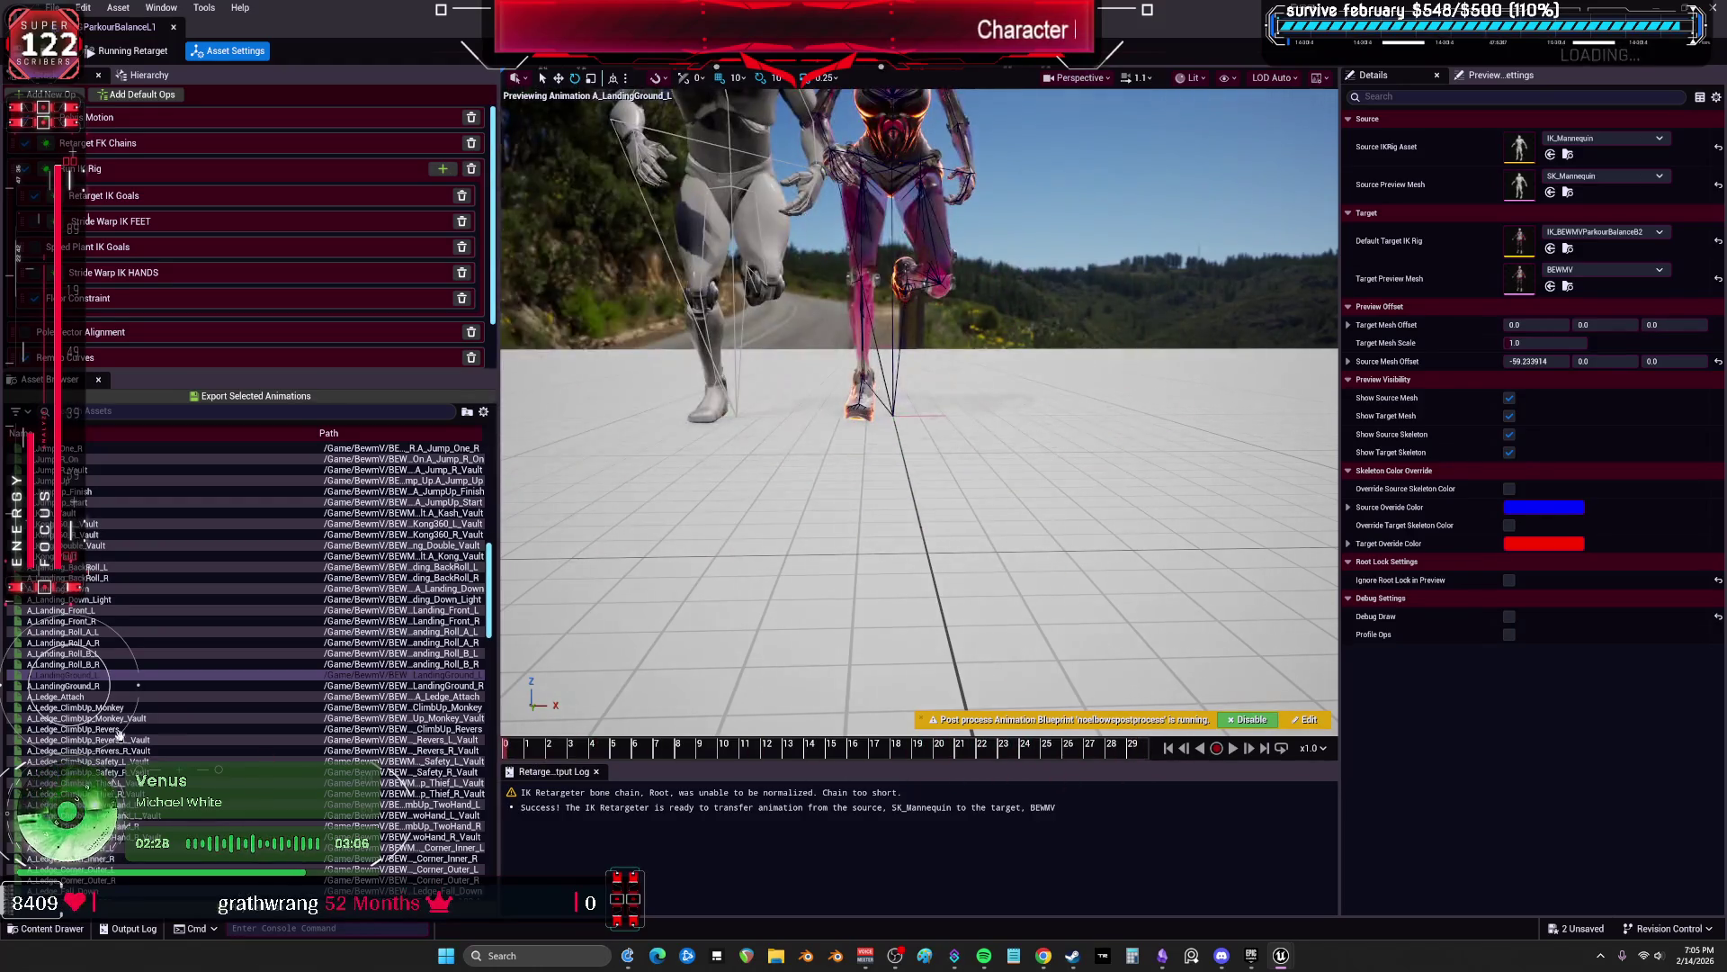
{"action": "left_click", "coordinate": [76, 685]}
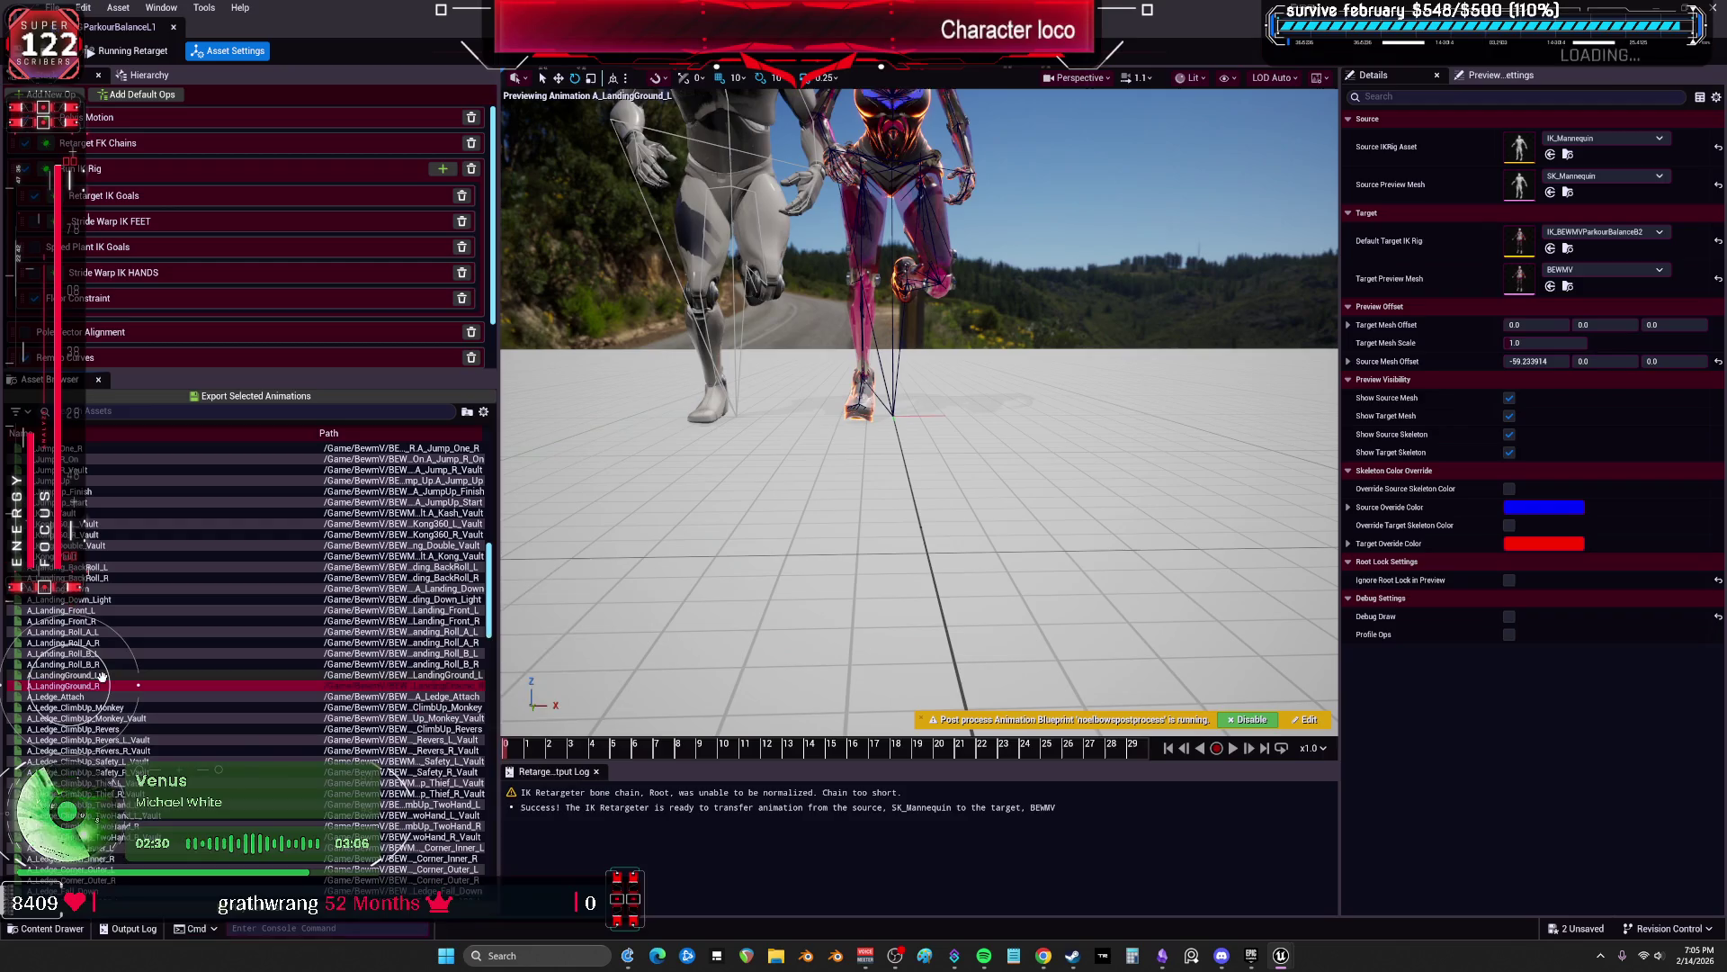
{"action": "left_click", "coordinate": [140, 117]}
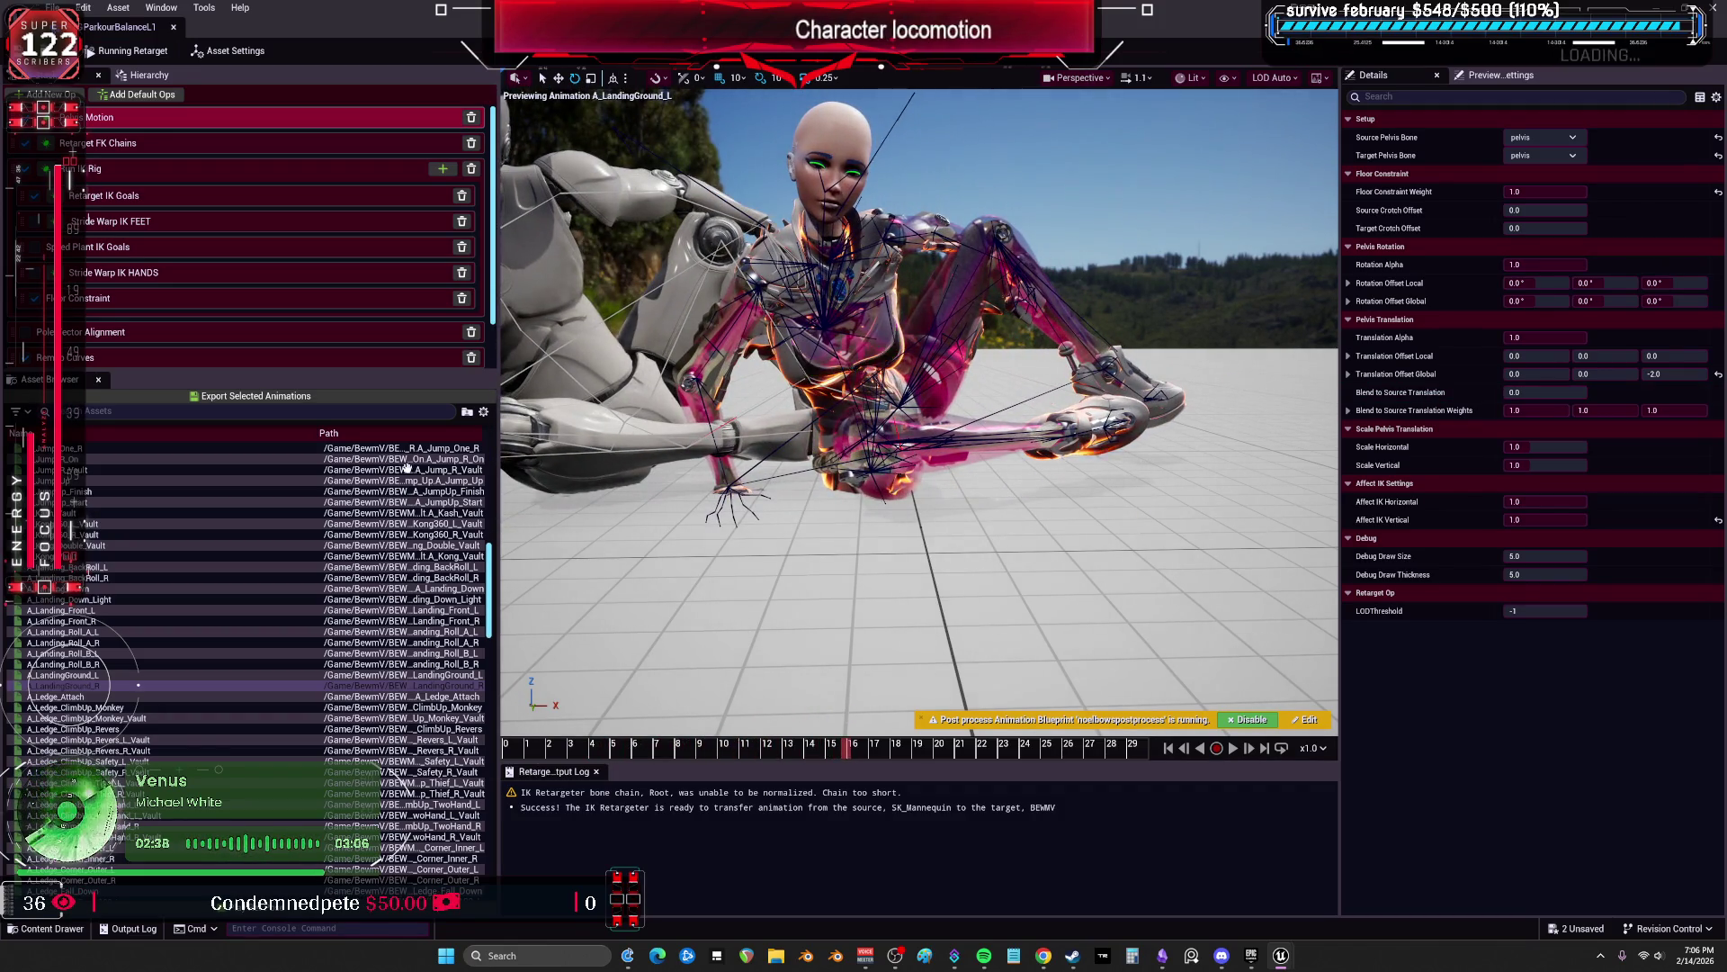
{"action": "left_click", "coordinate": [100, 566]}
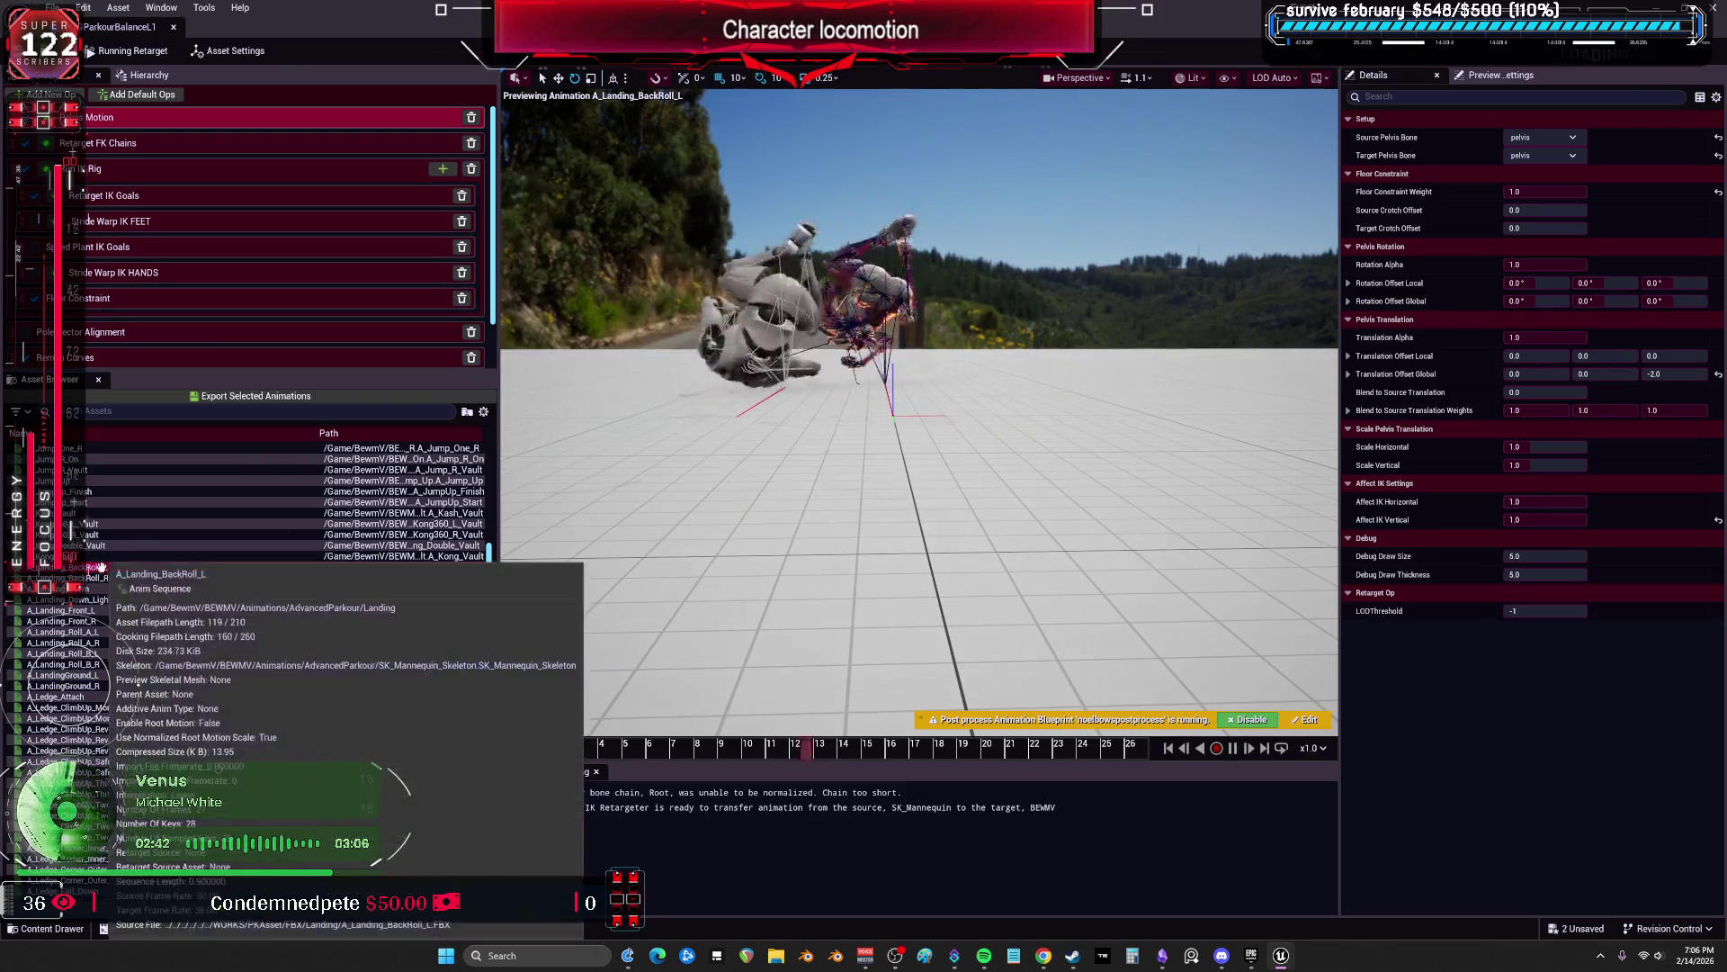
{"action": "left_click_drag", "start_coordinate": [881, 31], "coordinate": [774, 555]}
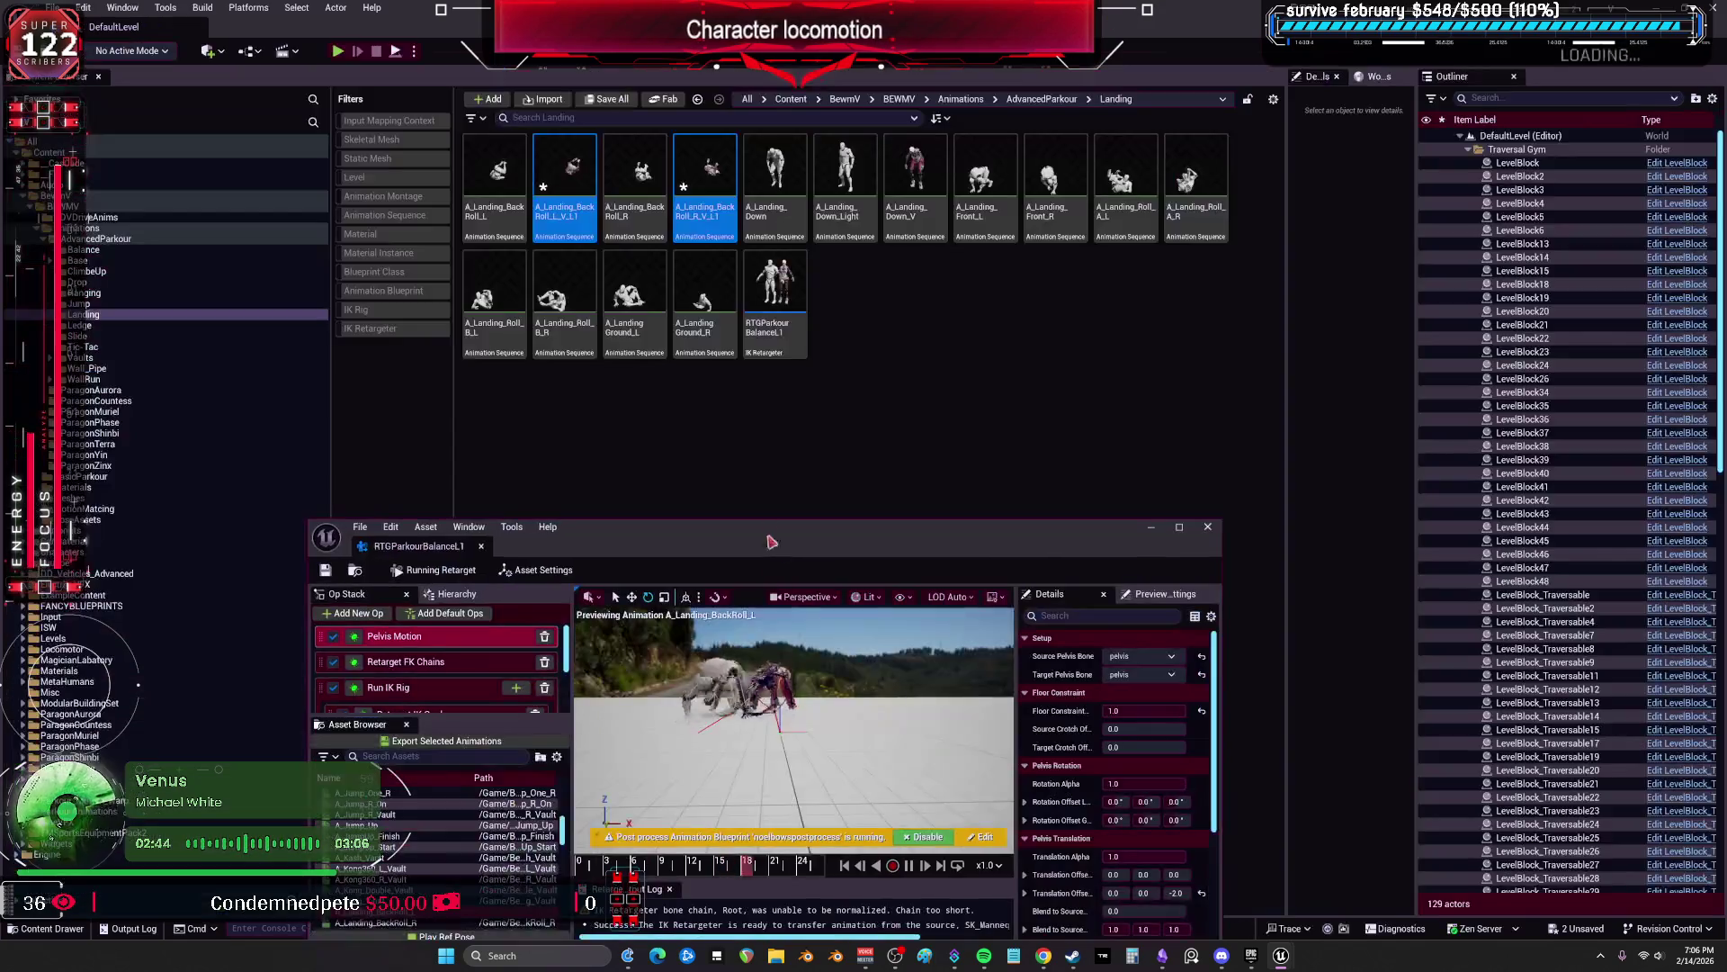
Step: Return the retargeter to full screen and preview A_Landing_Down_Light
{"action": "left_click", "coordinate": [633, 305]}
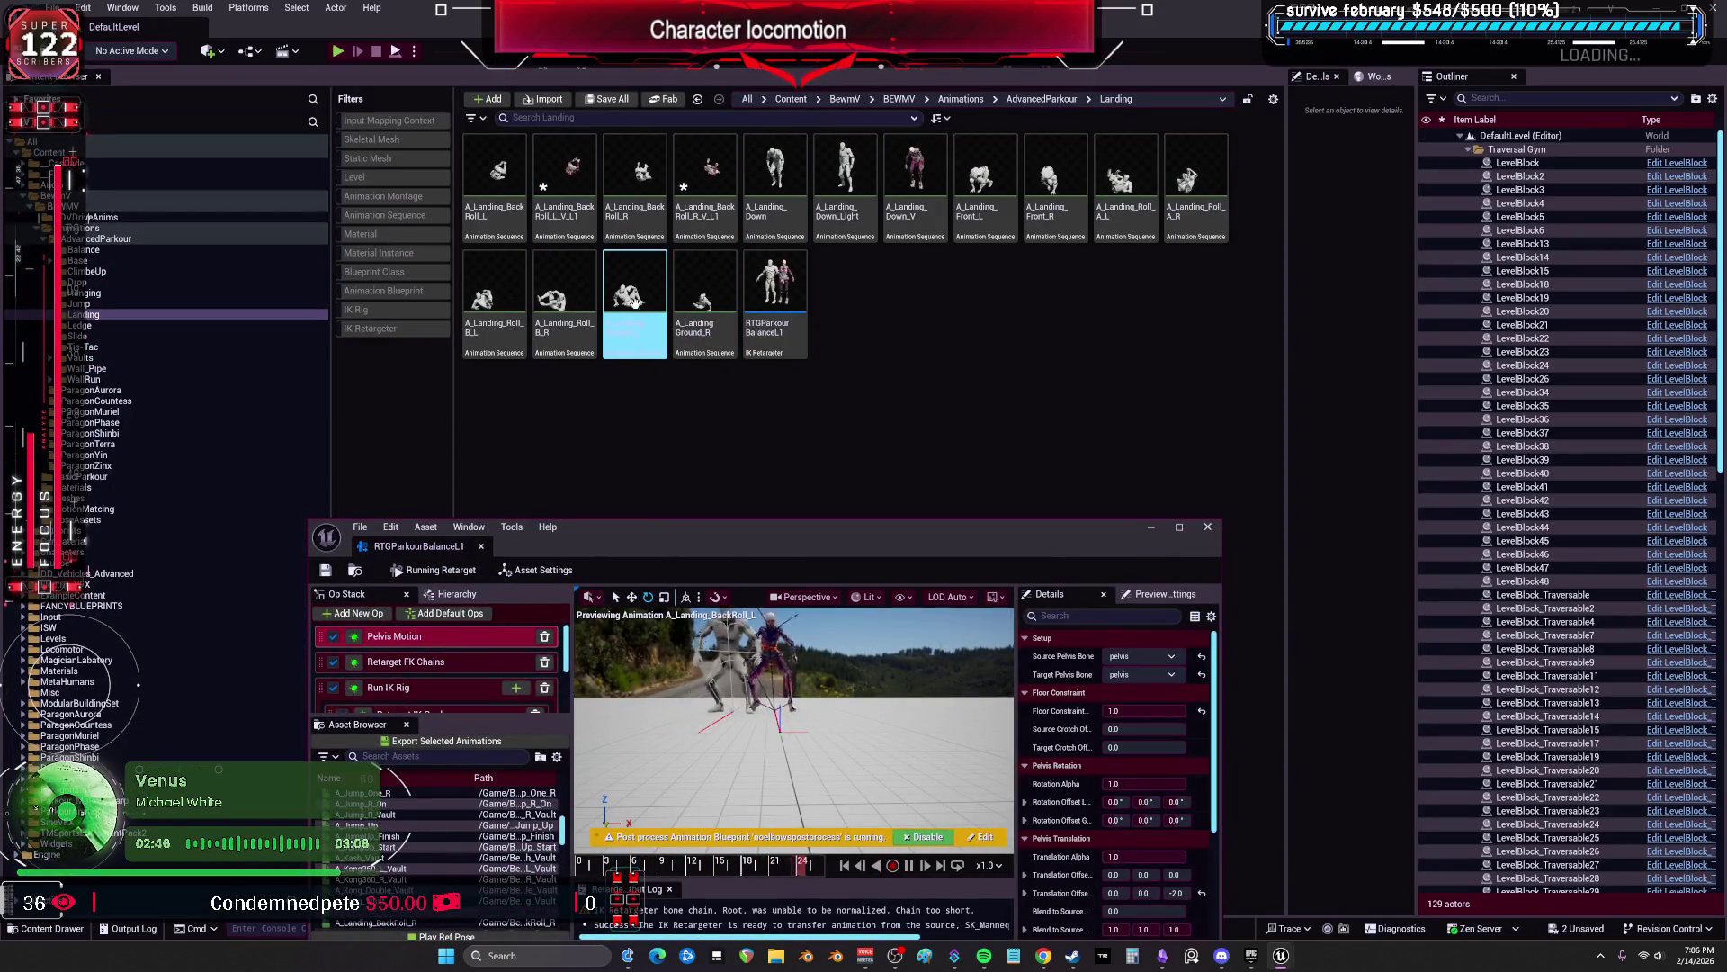
{"action": "left_click", "coordinate": [772, 235]}
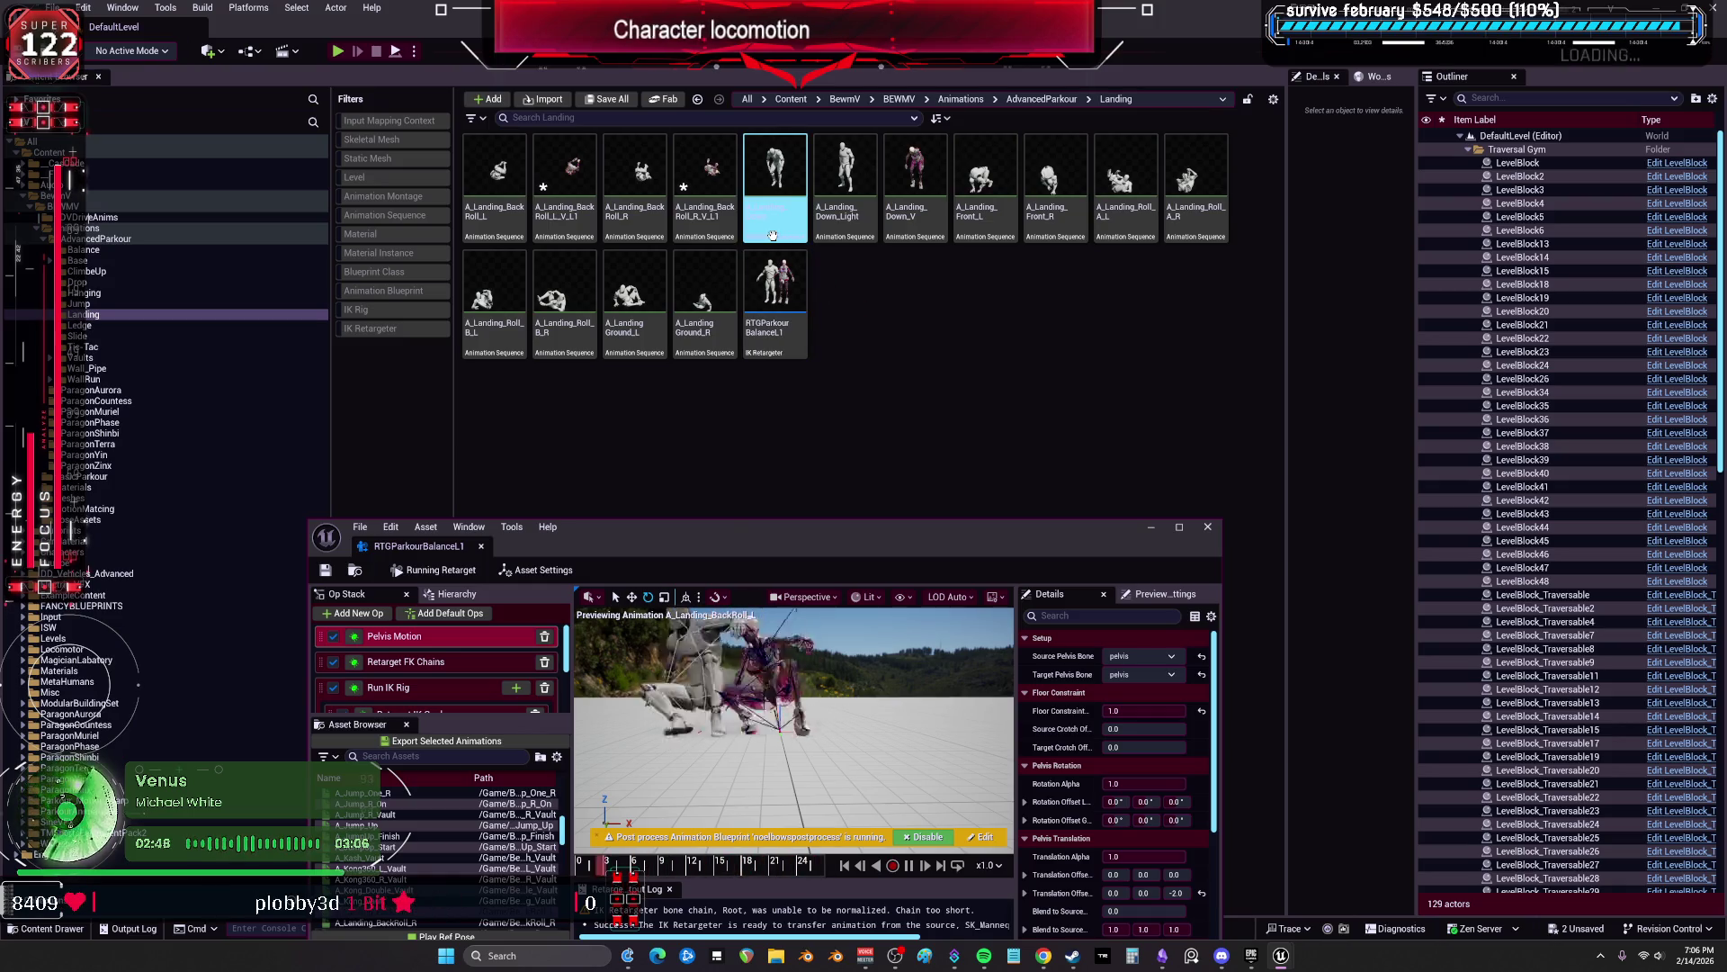
{"action": "left_click", "coordinate": [879, 501]}
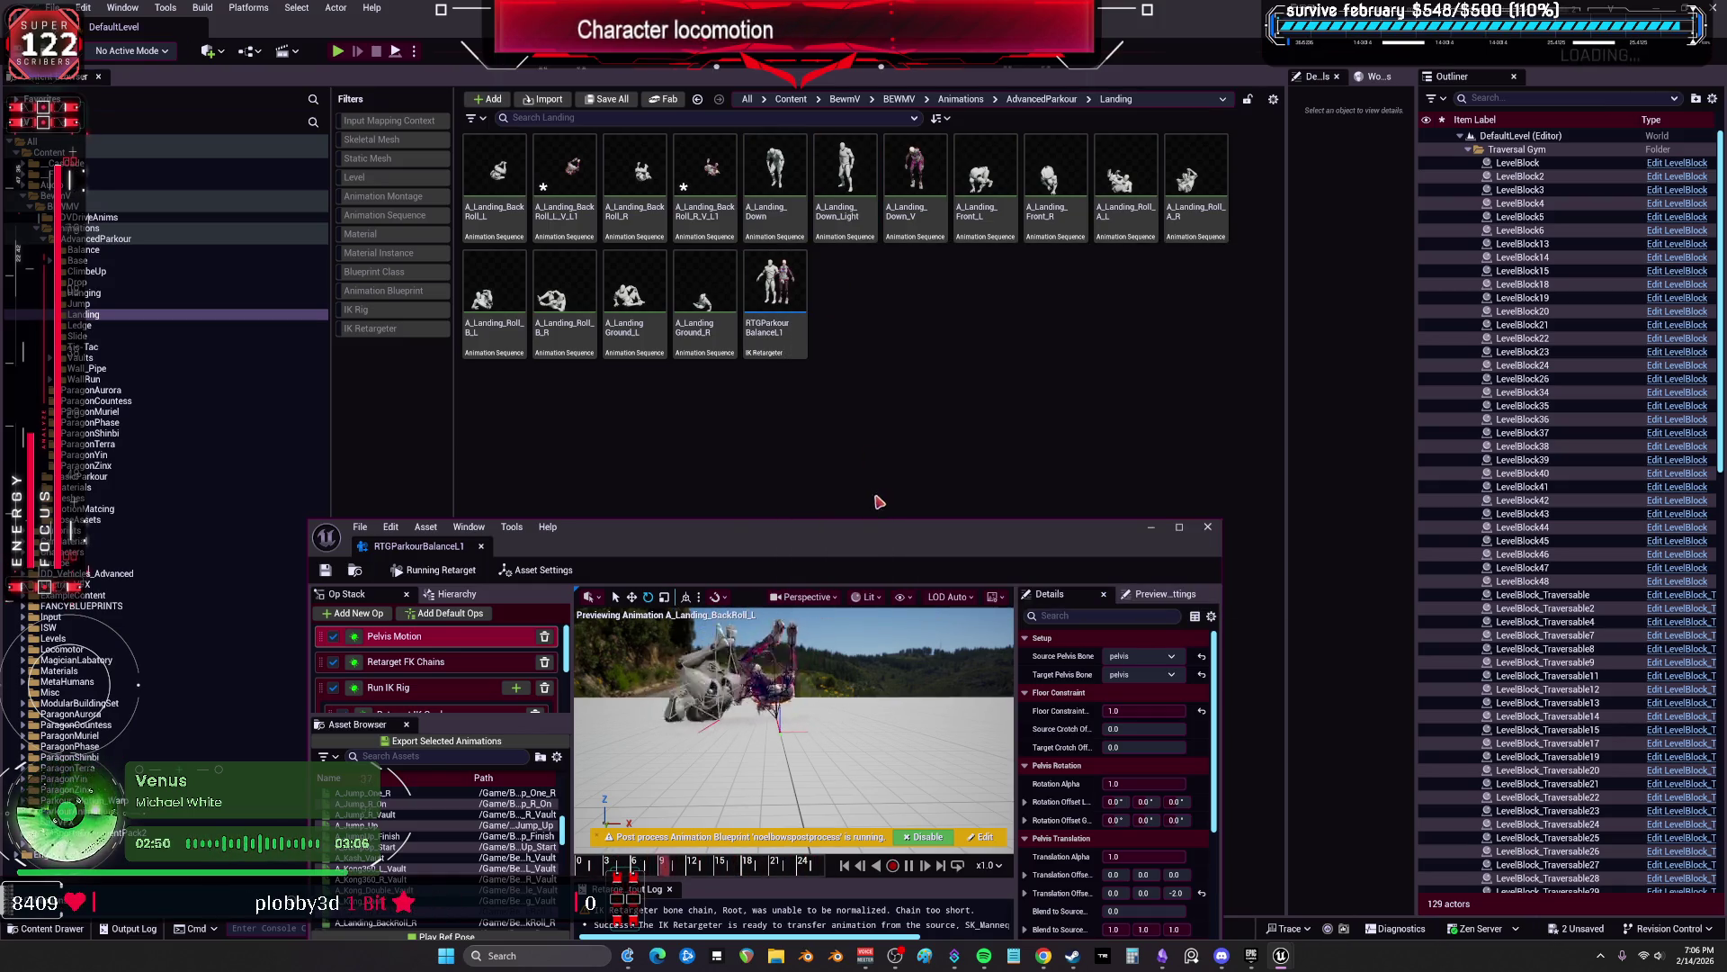
{"action": "left_click_drag", "start_coordinate": [879, 529], "coordinate": [871, 505]}
{"action": "double_click", "coordinate": [872, 505]}
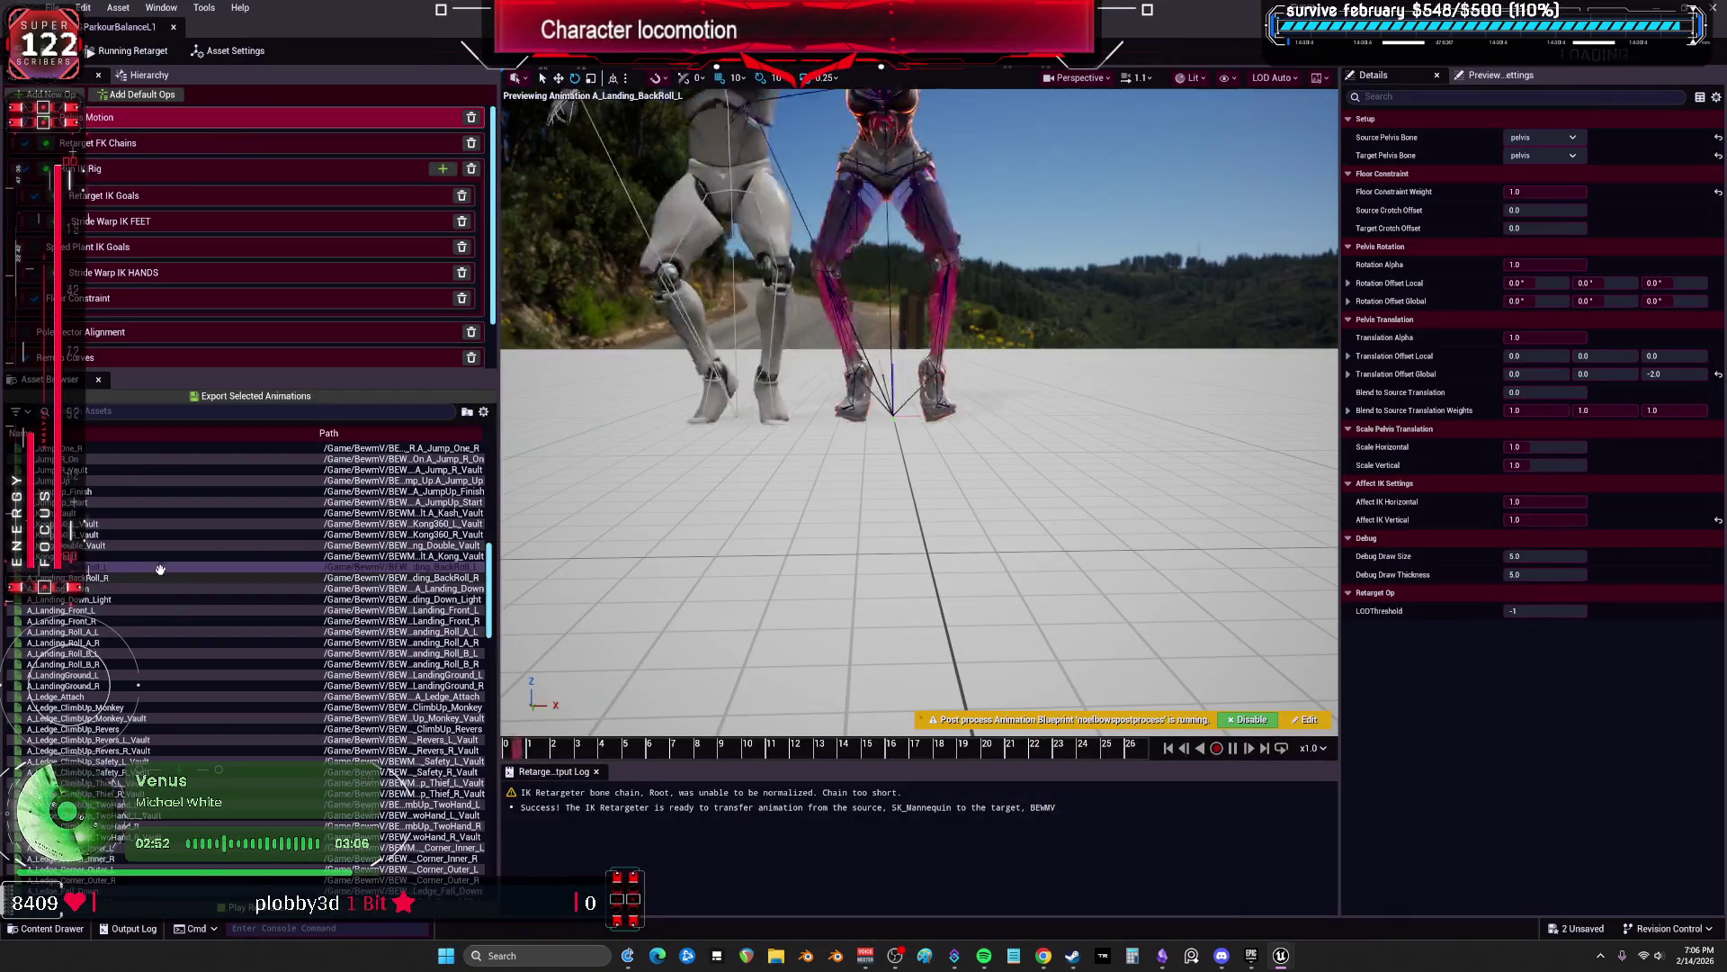
{"action": "left_click", "coordinate": [117, 599]}
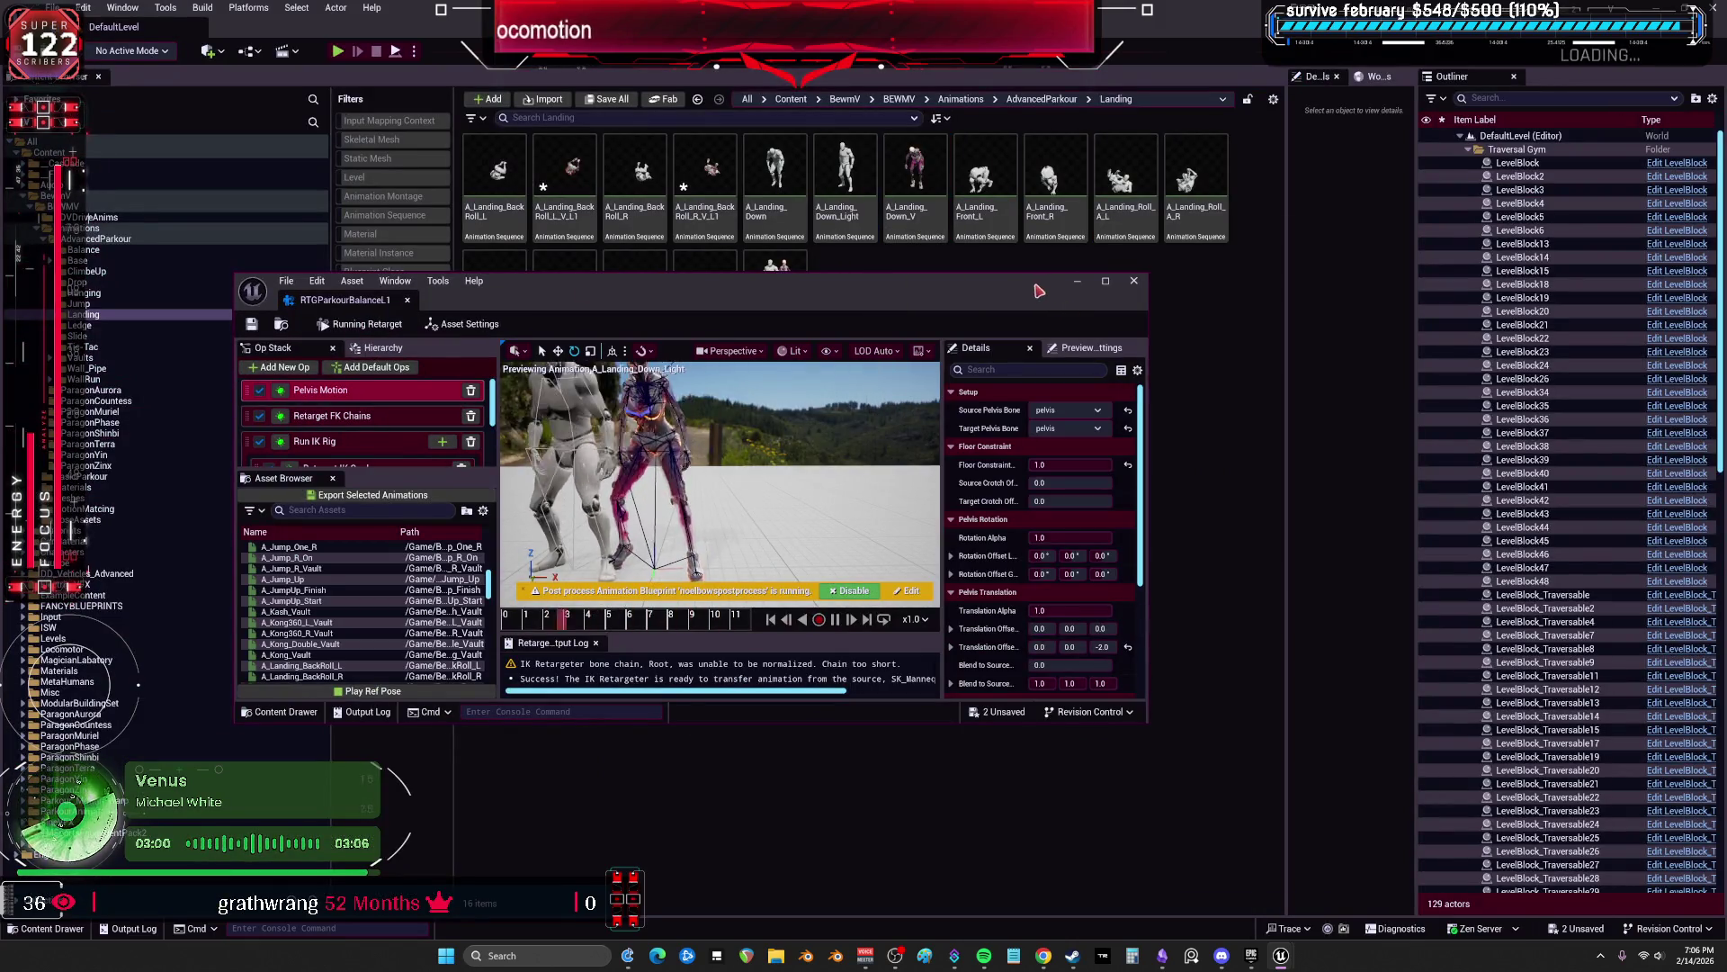
{"action": "double_click", "coordinate": [1039, 291]}
Step: Select A_Landing_Front_L and A_Landing_Down_Light together and open their export settings
{"action": "left_click", "coordinate": [85, 611]}
{"action": "mouse_move", "coordinate": [900, 405]}
{"action": "left_mouse_down"}
{"action": "mouse_move", "coordinate": [918, 387]}
{"action": "mouse_move", "coordinate": [882, 423]}
{"action": "mouse_move", "coordinate": [900, 450]}
{"action": "mouse_move", "coordinate": [908, 414]}
{"action": "left_mouse_up"}
{"action": "left_click_drag", "start_coordinate": [840, 661], "coordinate": [900, 584]}
{"action": "left_click", "coordinate": [96, 608]}
{"action": "left_click", "coordinate": [106, 599], "text": "ctrl"}
{"action": "left_click", "coordinate": [252, 396]}
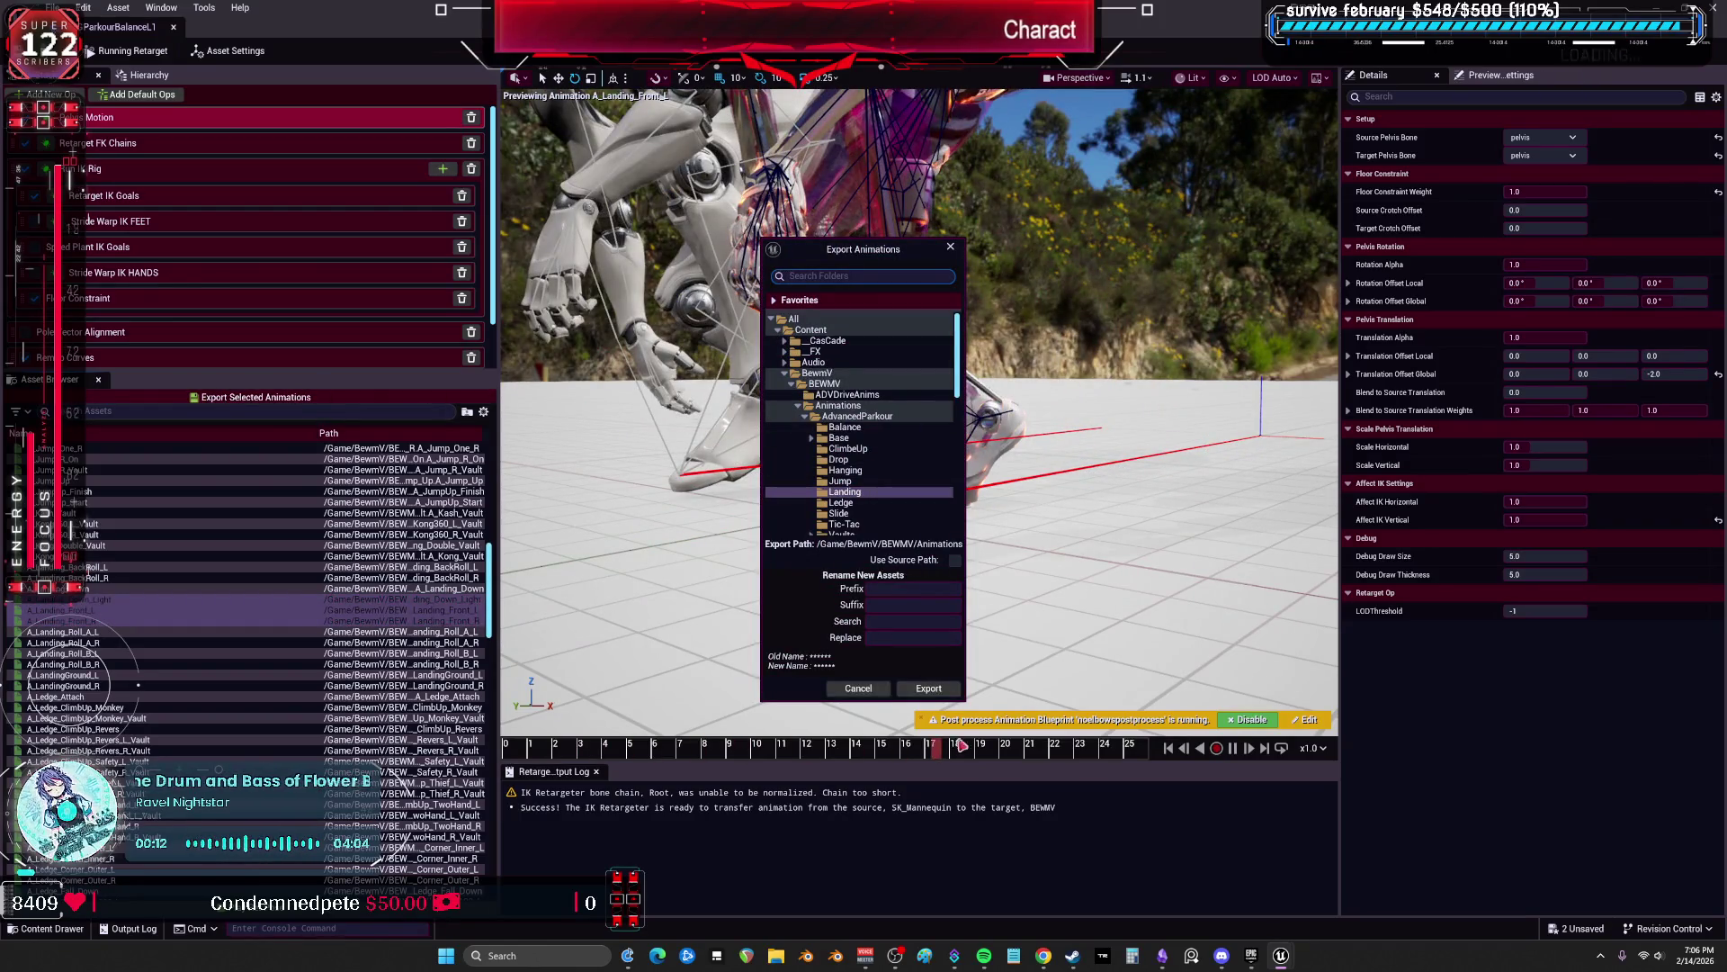
Step: Reopen the export settings and export the two landing animations to Landing with suffix _V_L1
{"action": "left_click", "coordinate": [923, 691]}
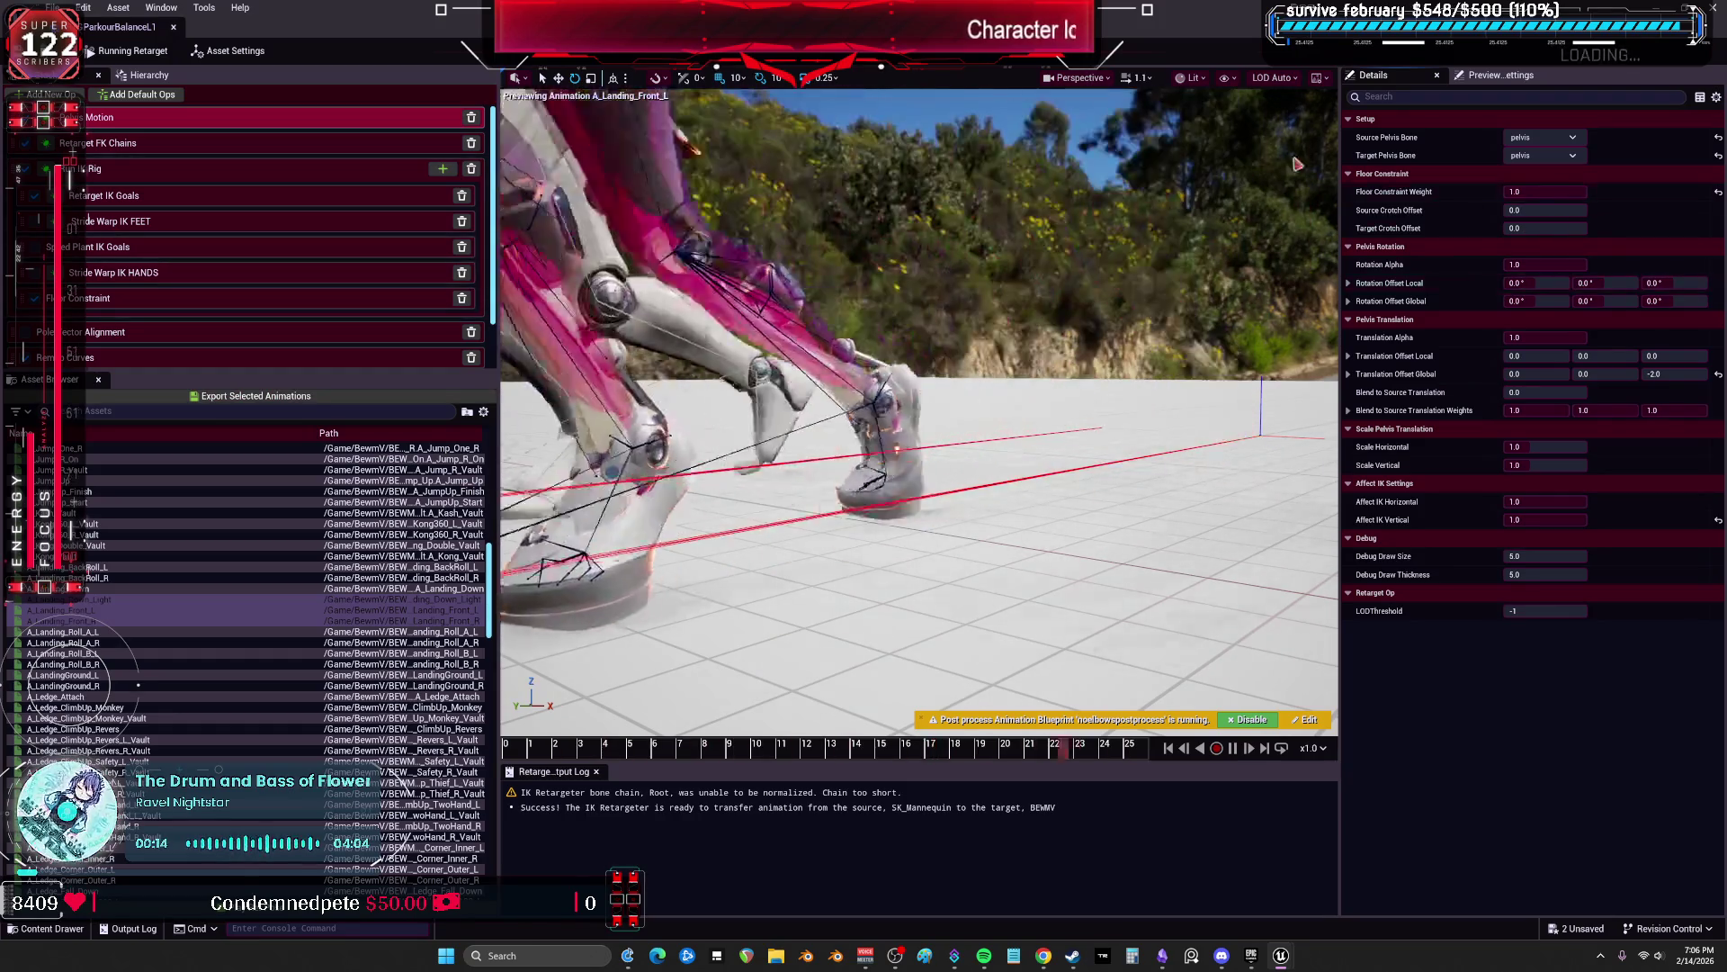
{"action": "left_click", "coordinate": [189, 143]}
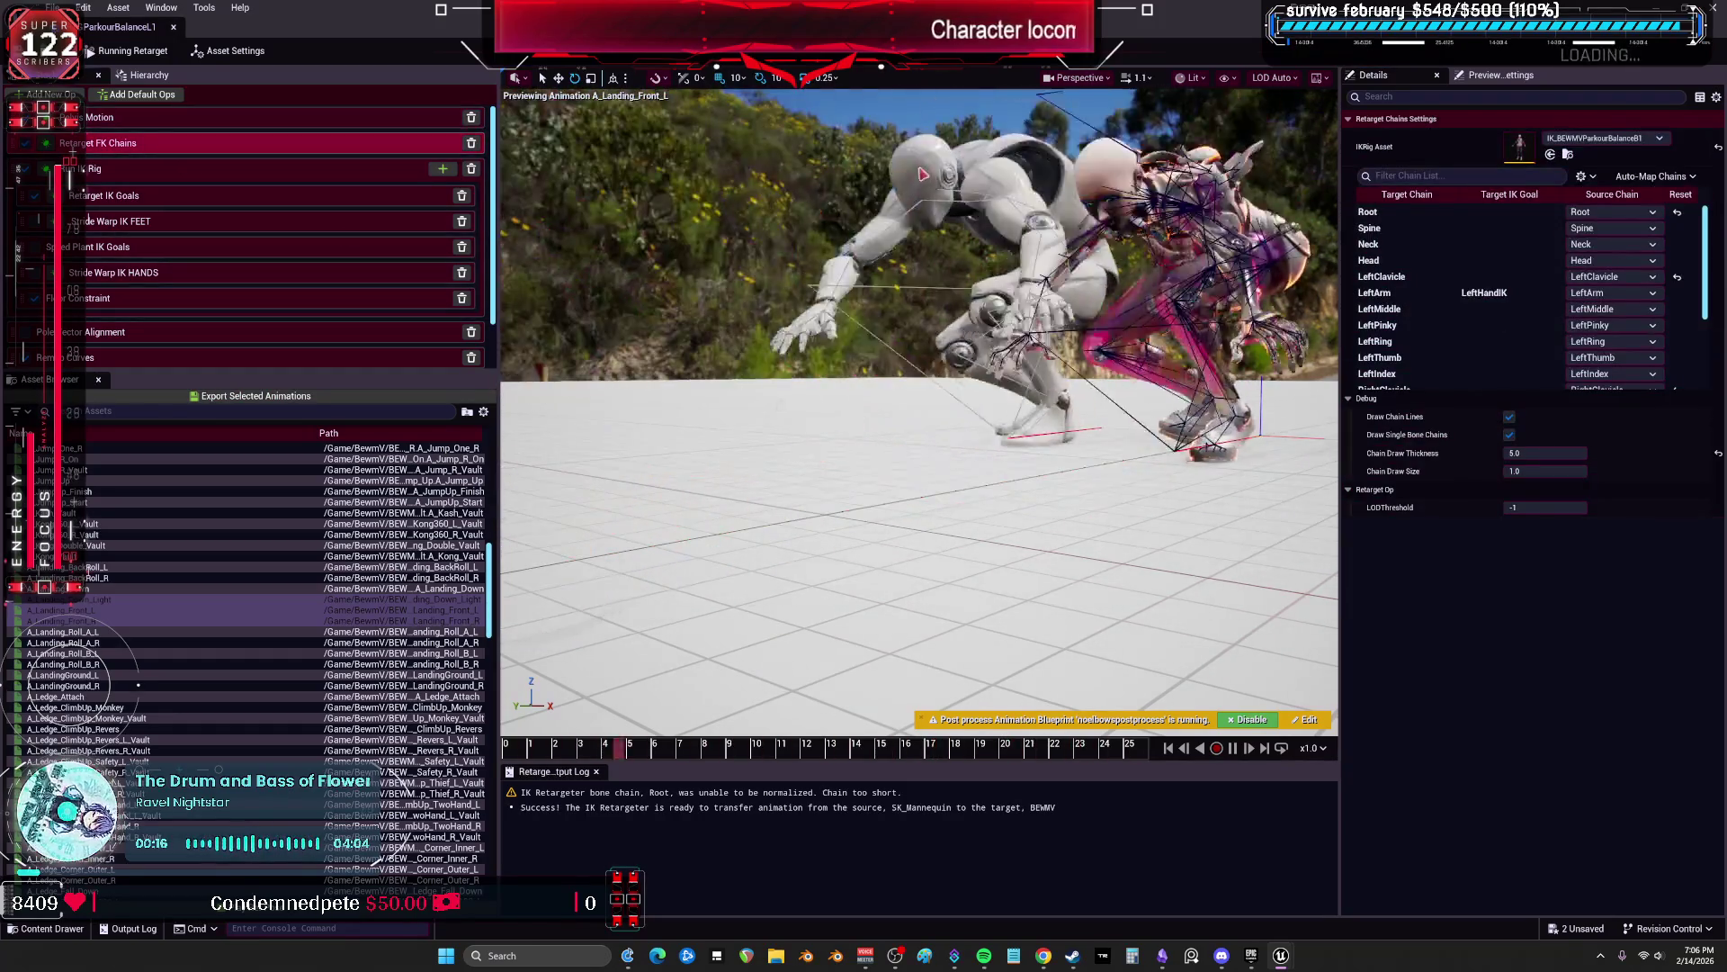
{"action": "mouse_move", "coordinate": [810, 11]}
{"action": "left_mouse_down"}
{"action": "mouse_move", "coordinate": [815, 144]}
{"action": "mouse_move", "coordinate": [760, 421]}
{"action": "left_mouse_up"}
{"action": "double_click", "coordinate": [761, 421]}
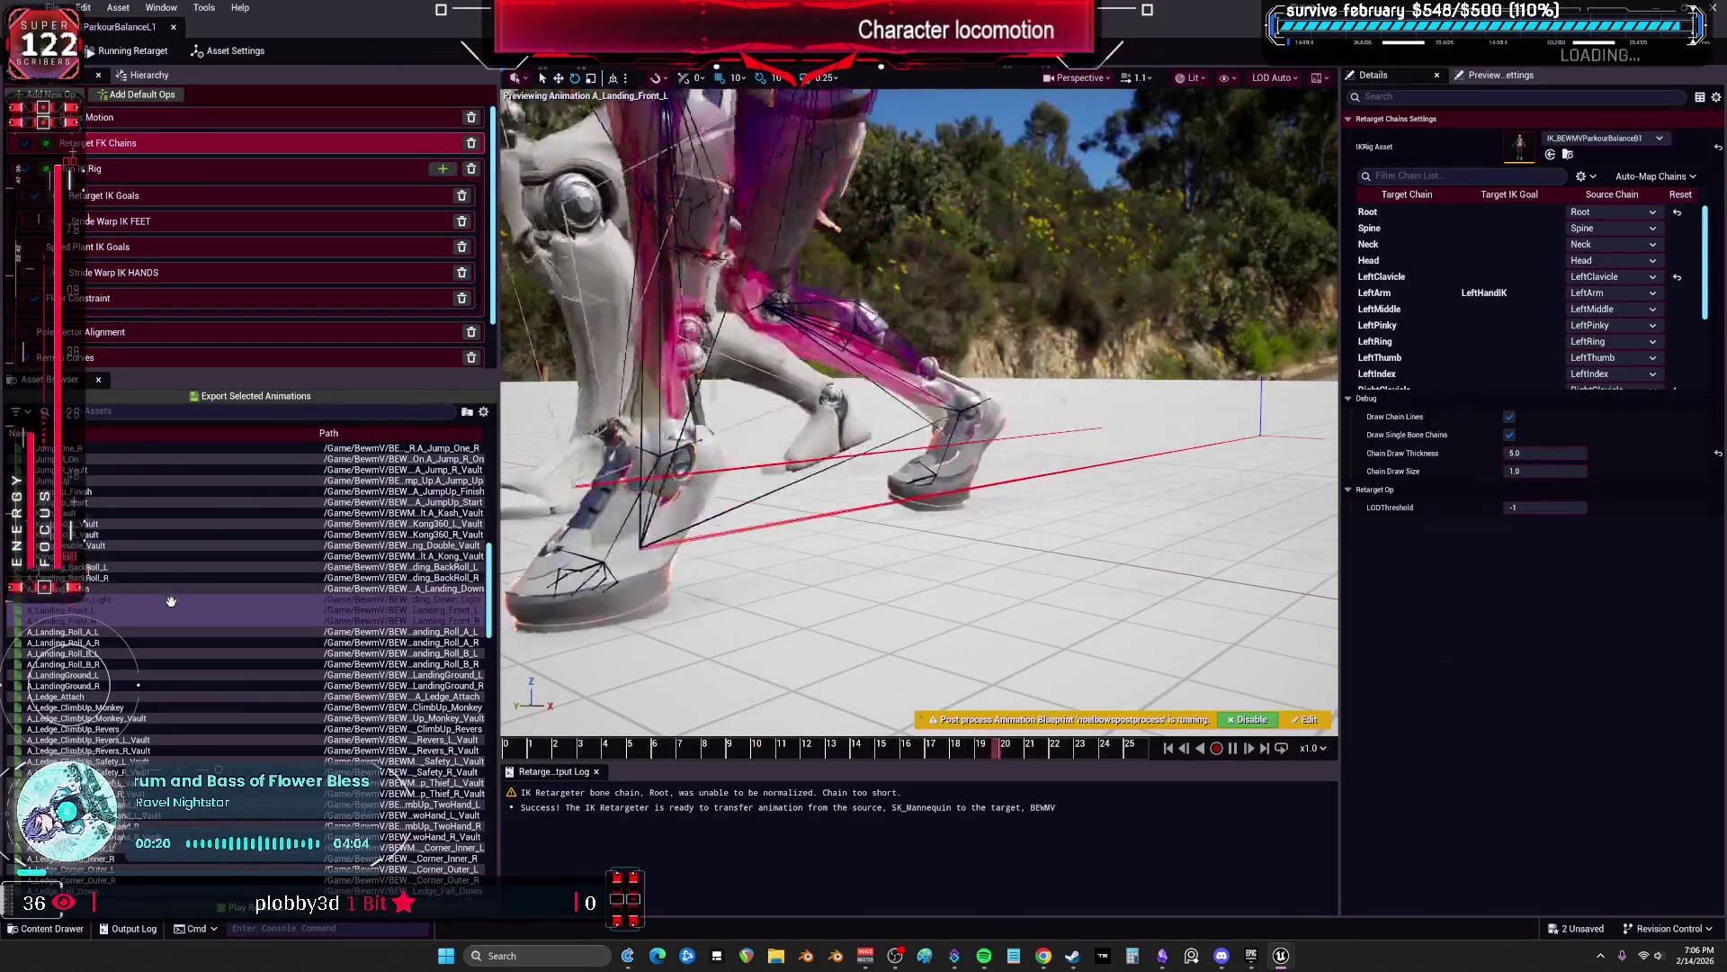
{"action": "left_click", "coordinate": [248, 398]}
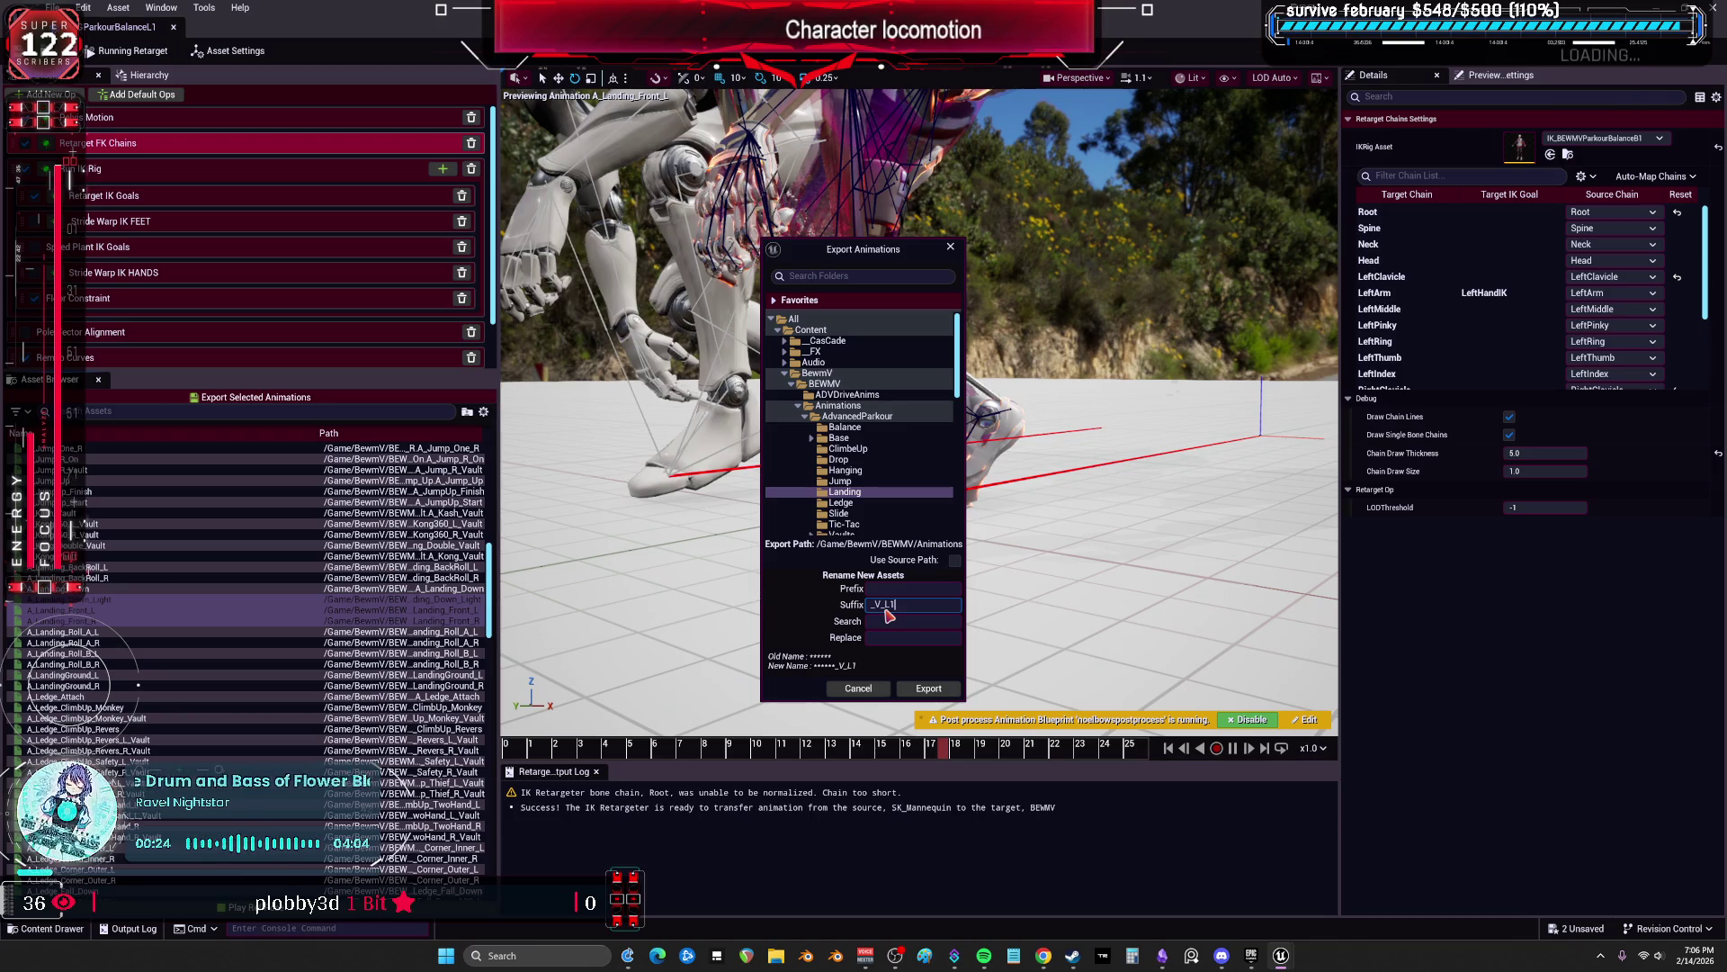
{"action": "left_click", "coordinate": [928, 690]}
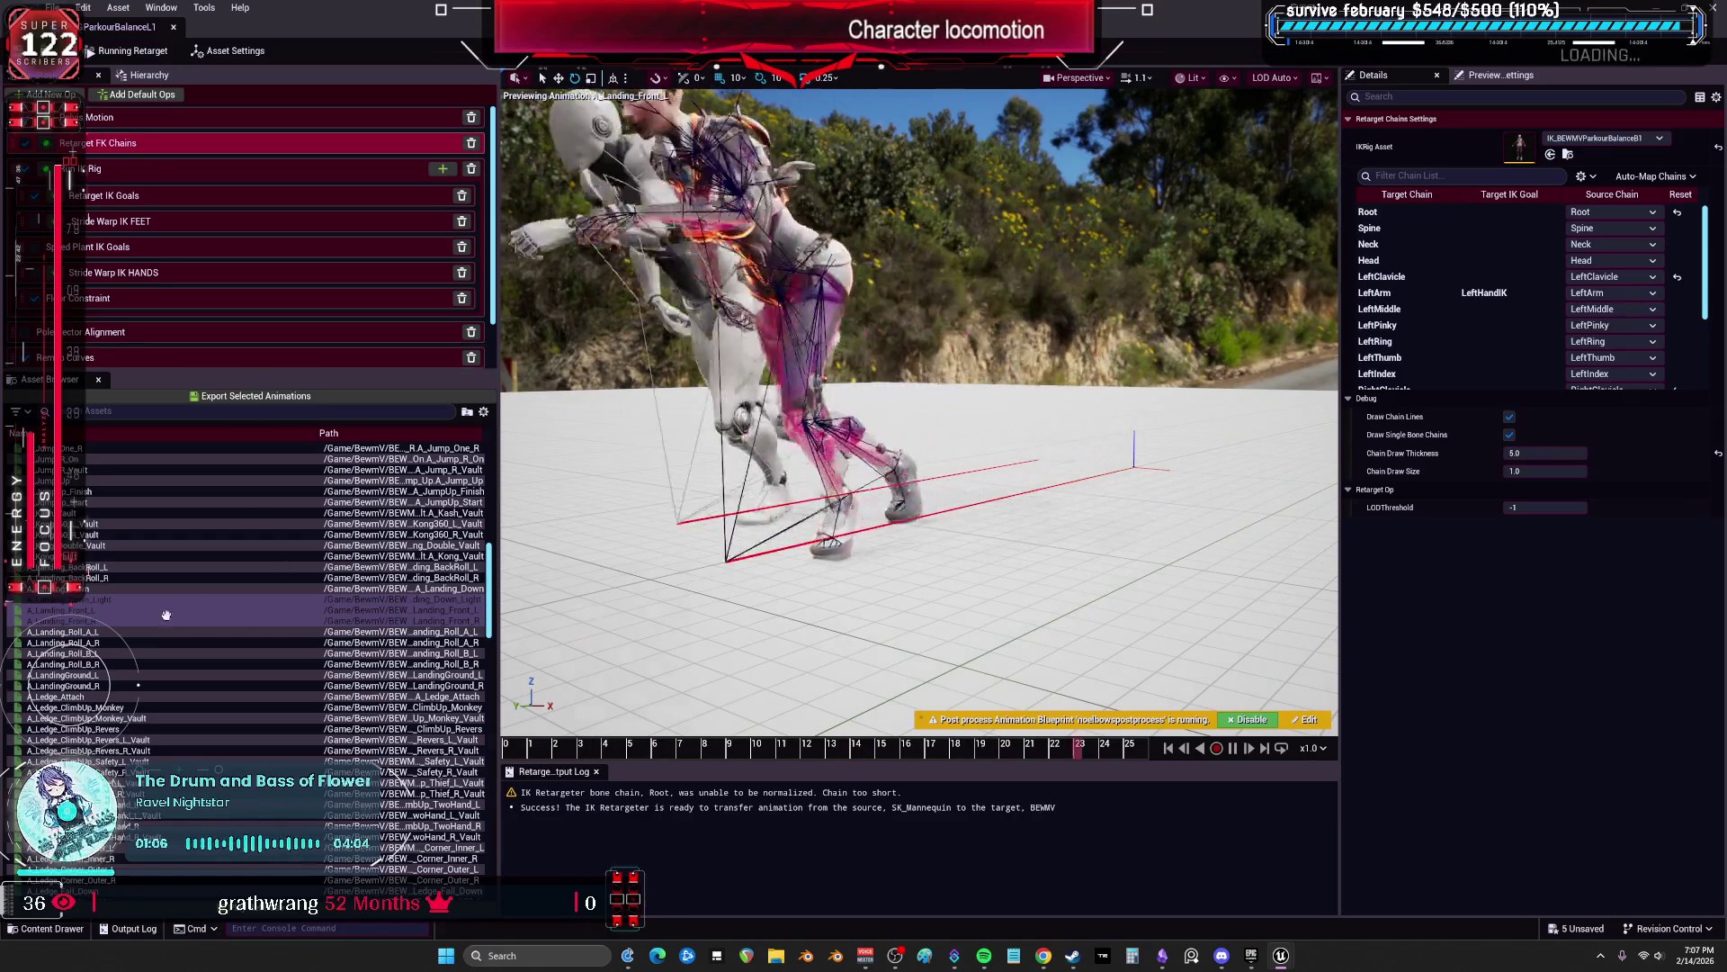
Step: Scrub A_Landing_Roll_A_L, select all roll animations through A_Landing_Roll_B_R, and open export settings
{"action": "left_click", "coordinate": [113, 632]}
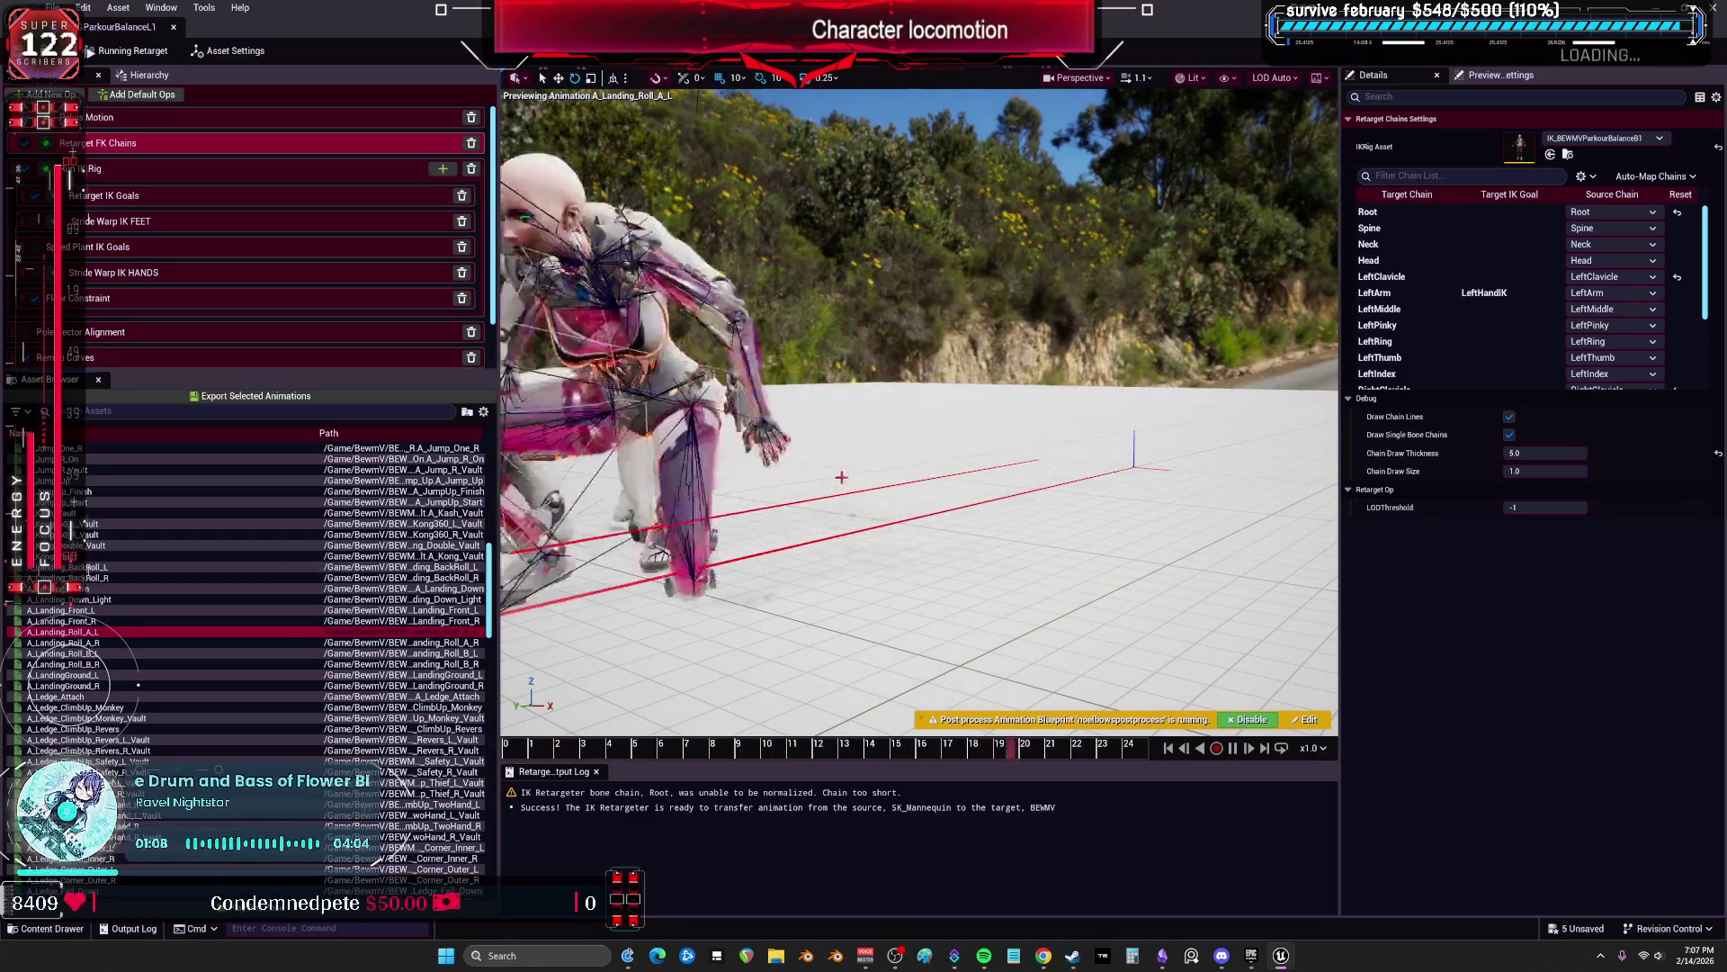
{"action": "left_click", "coordinate": [1076, 750]}
{"action": "left_click", "coordinate": [573, 743]}
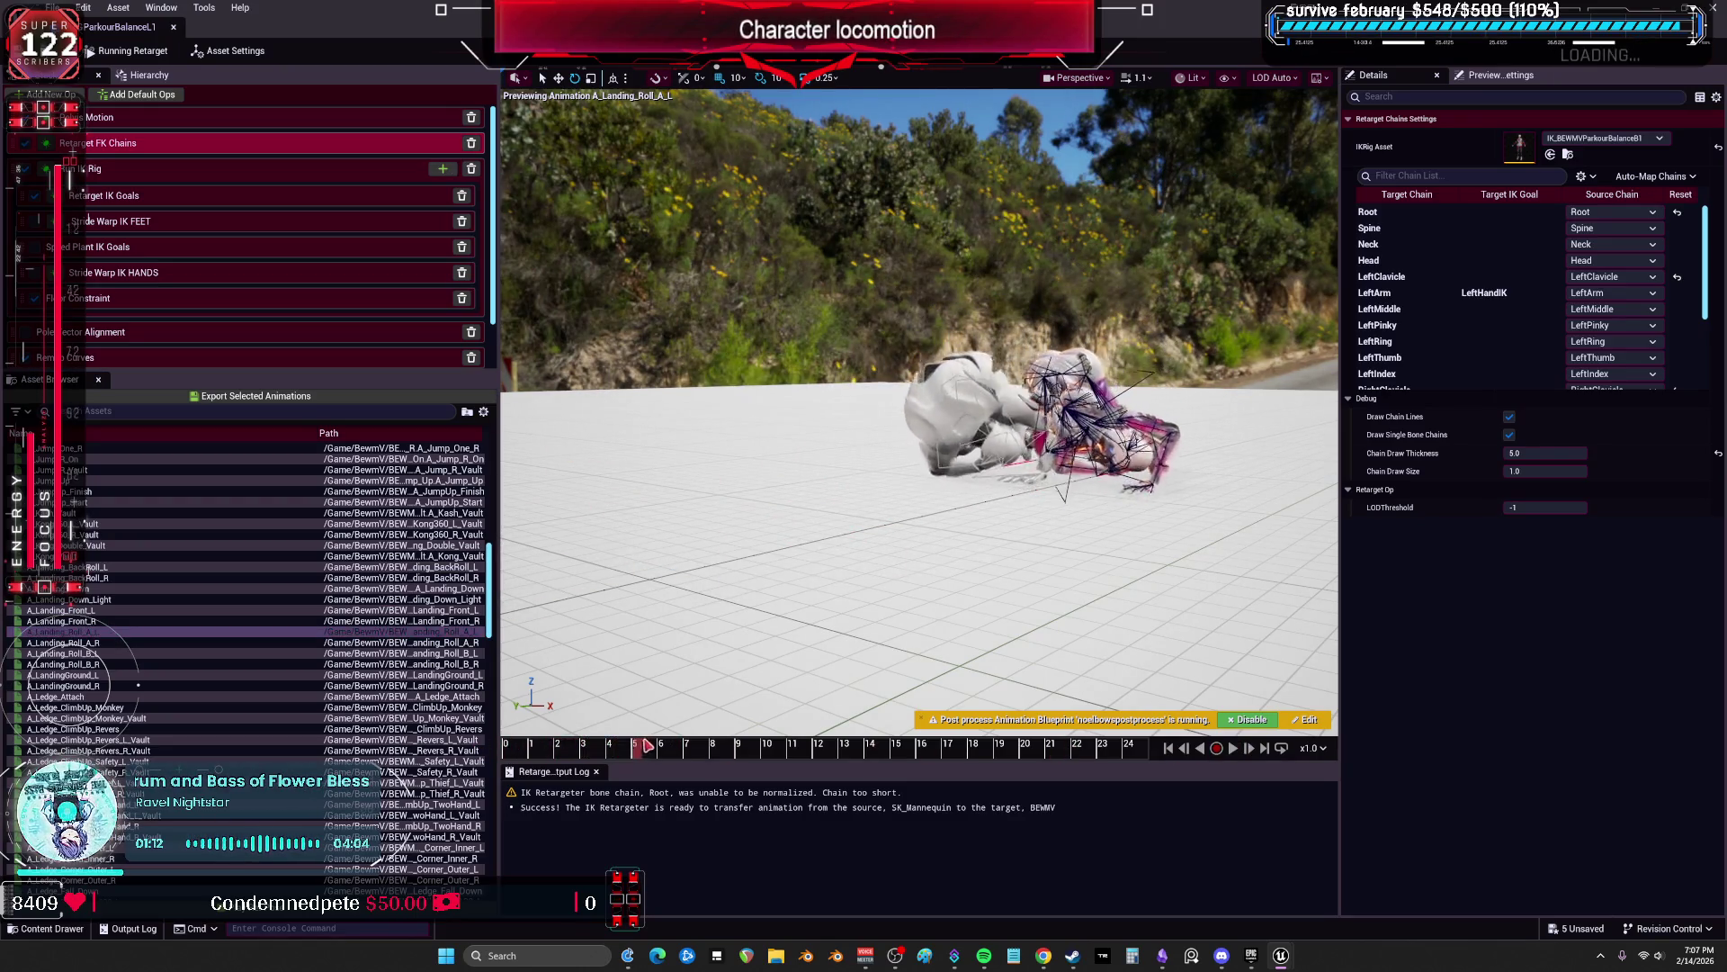
{"action": "left_click_drag", "start_coordinate": [797, 746], "coordinate": [1146, 761]}
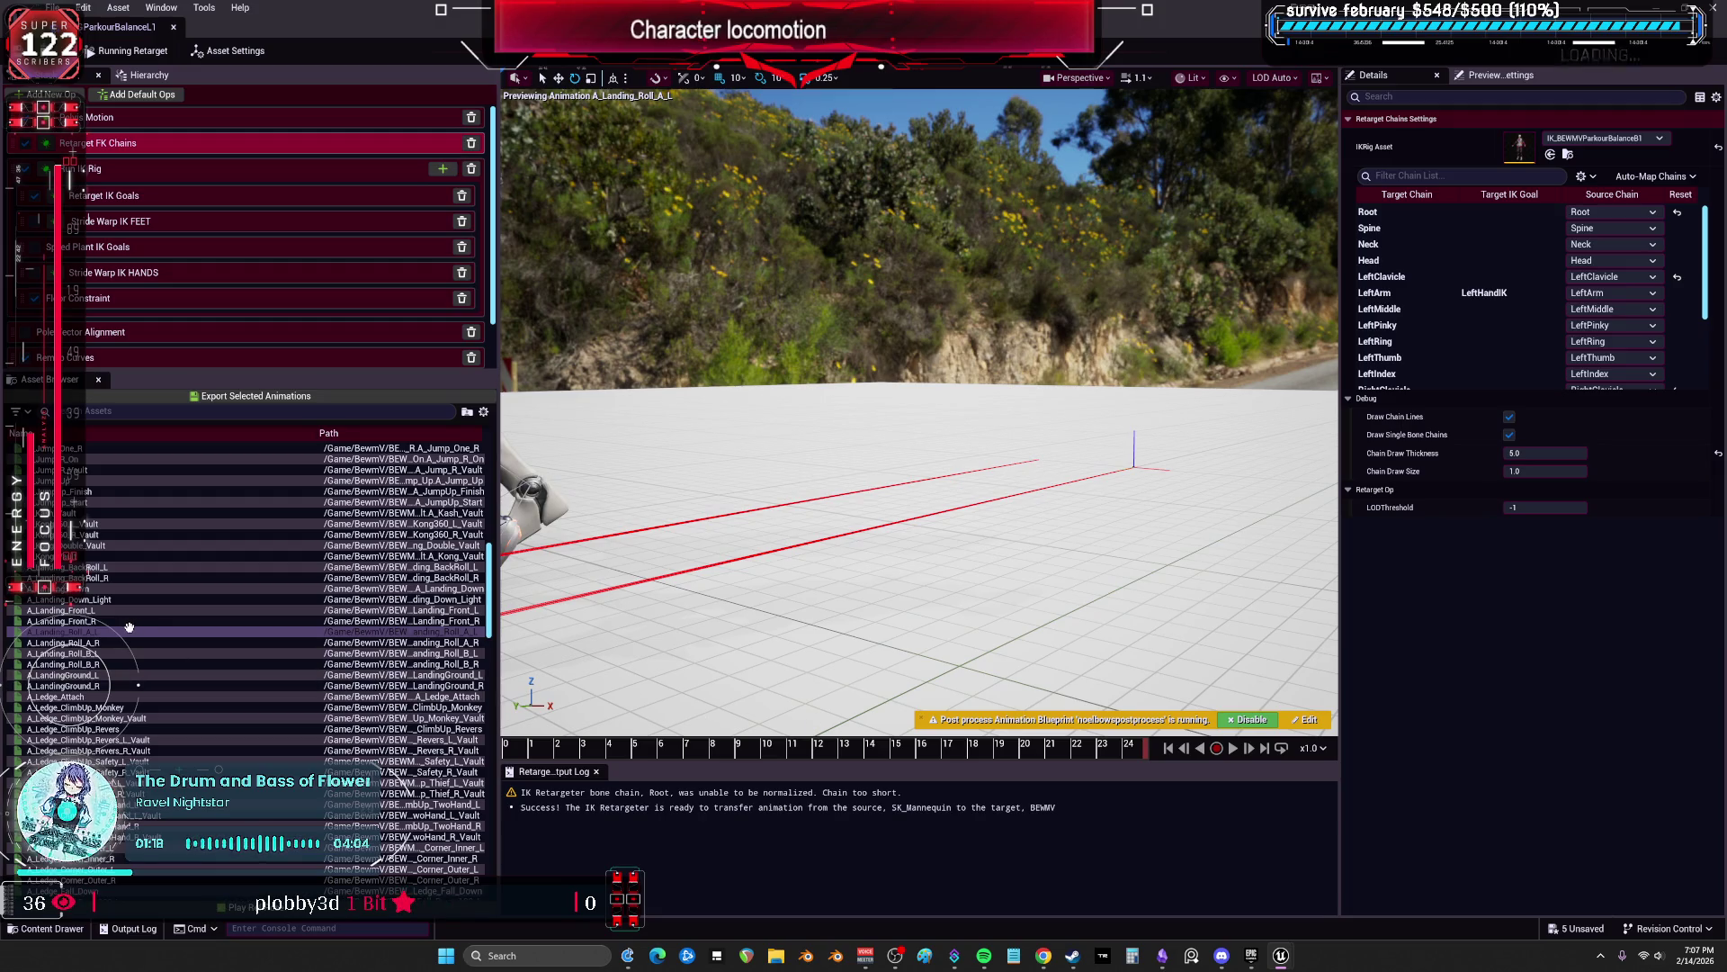
{"action": "left_click", "coordinate": [90, 664], "text": "shift"}
{"action": "left_click", "coordinate": [306, 397]}
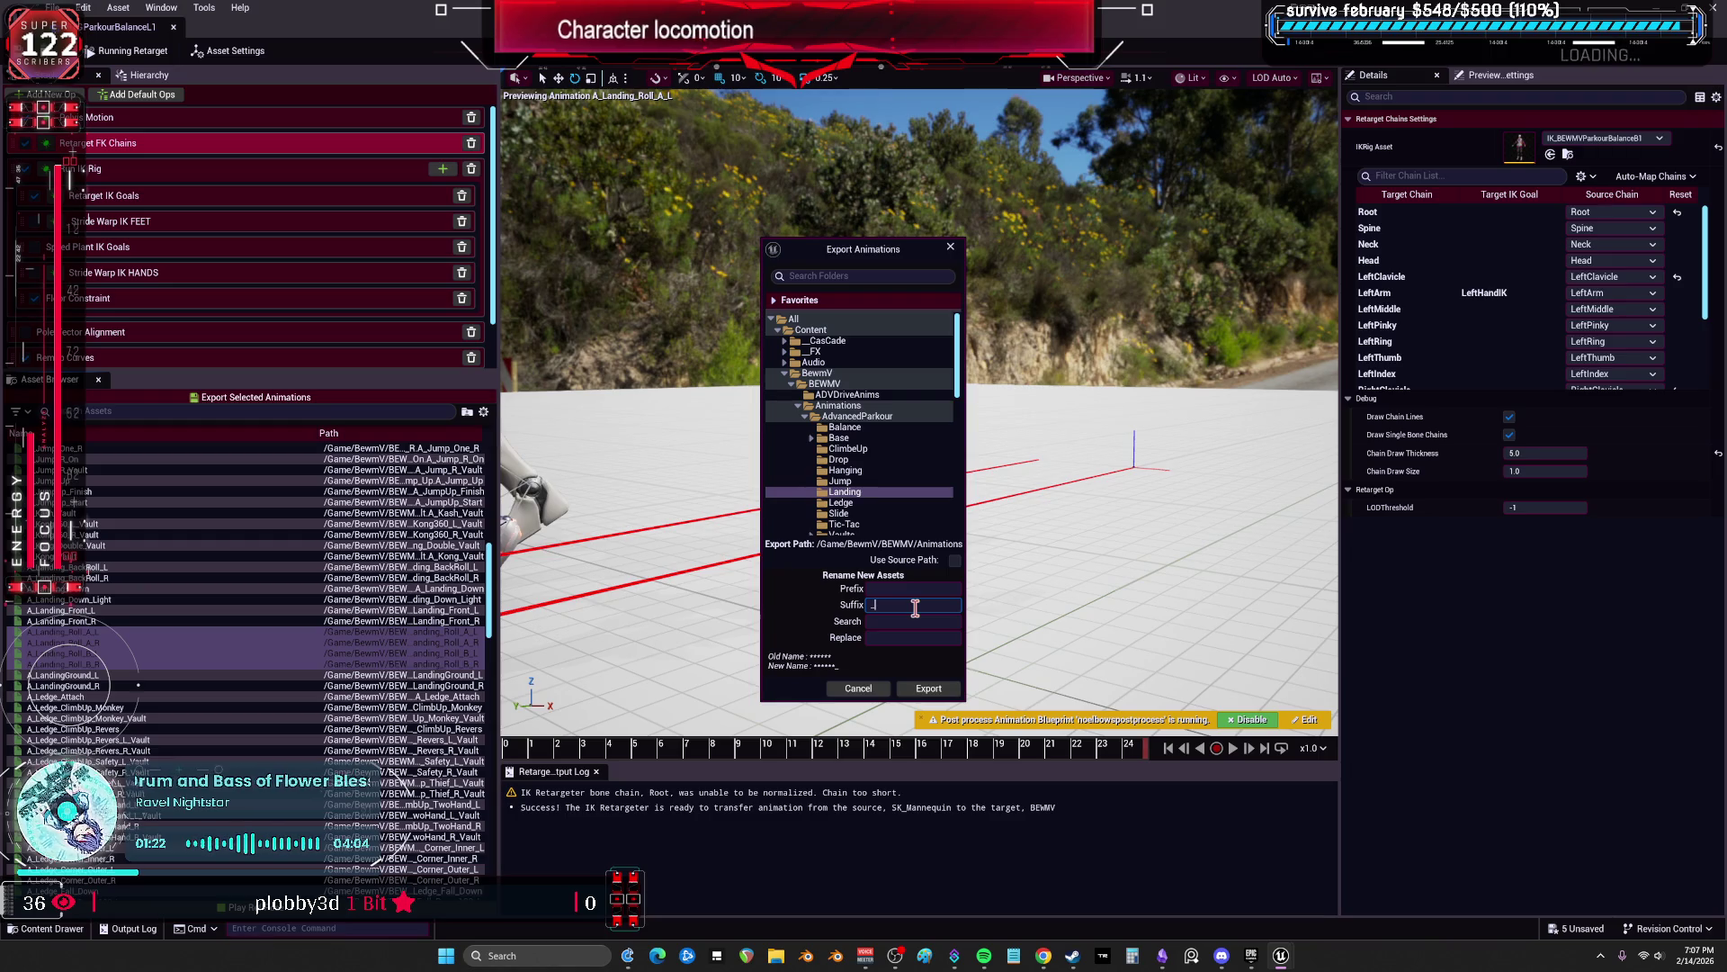
Step: Confirm the Landing folder and _V_L1 suffix and export the four roll animations
{"action": "left_click", "coordinate": [928, 689]}
{"action": "left_click", "coordinate": [980, 538]}
{"action": "scroll", "coordinate": [138, 569], "scroll_direction": "down", "scroll_amount": 3}
Step: Preview A_LandingGround_L, scrubbing between frames 8 and 19 and settling on frame 14
{"action": "left_click", "coordinate": [138, 568]}
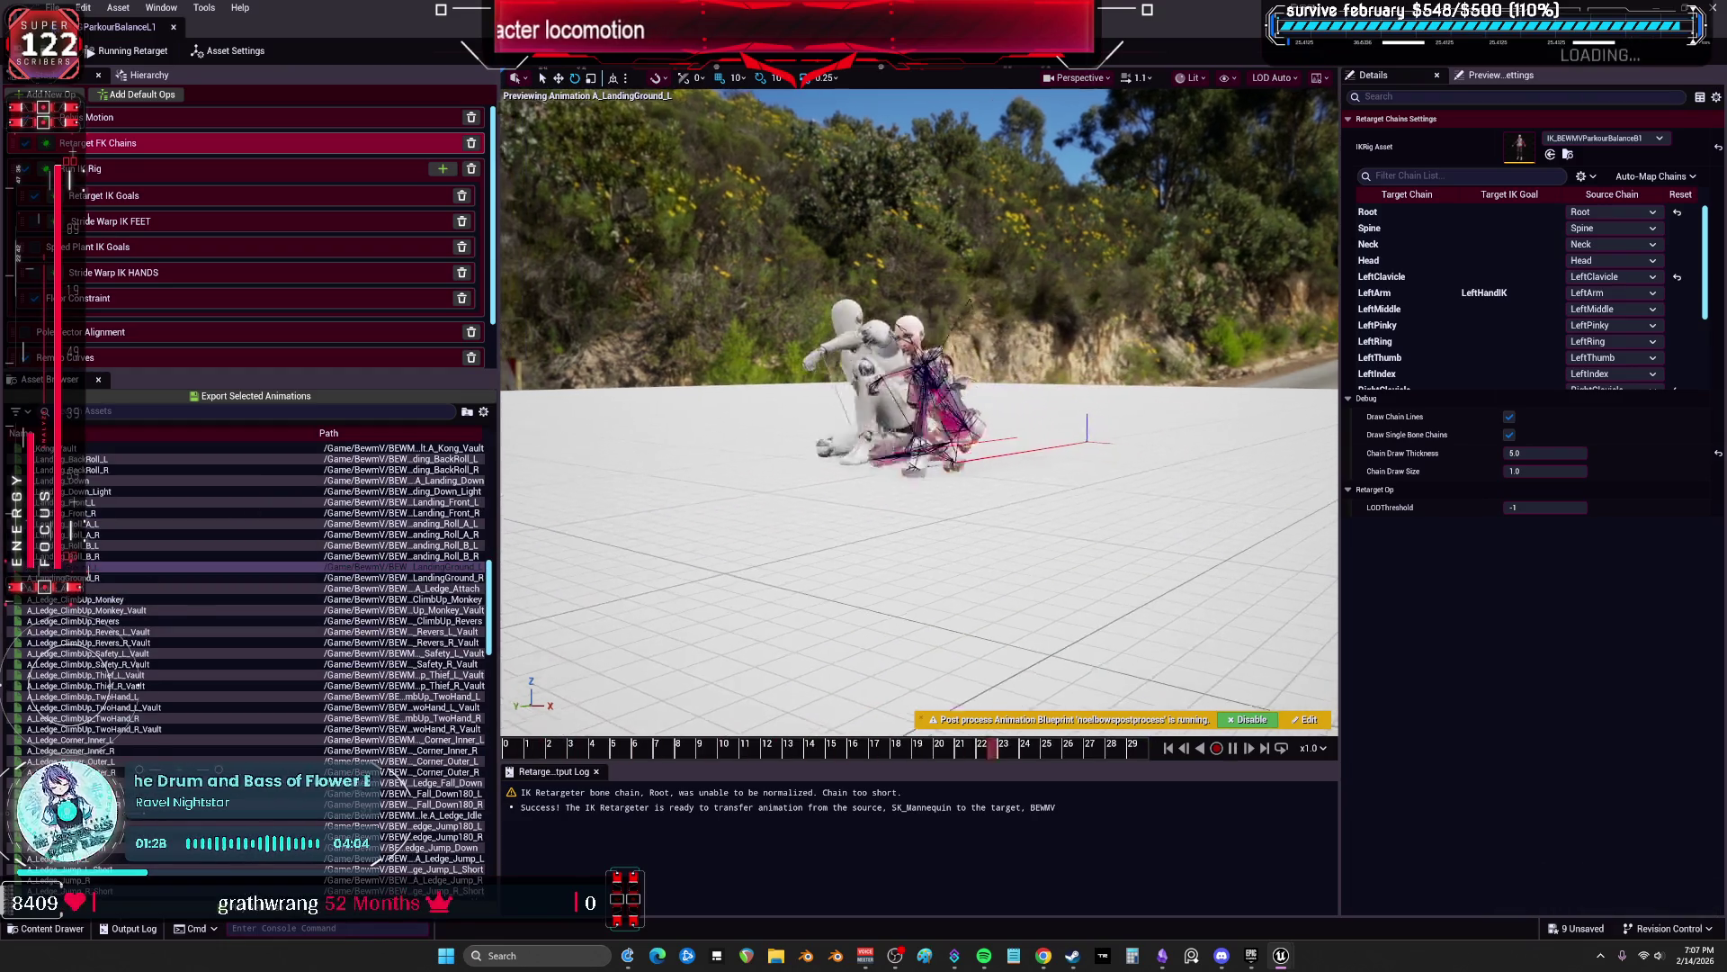
{"action": "left_click", "coordinate": [1232, 747]}
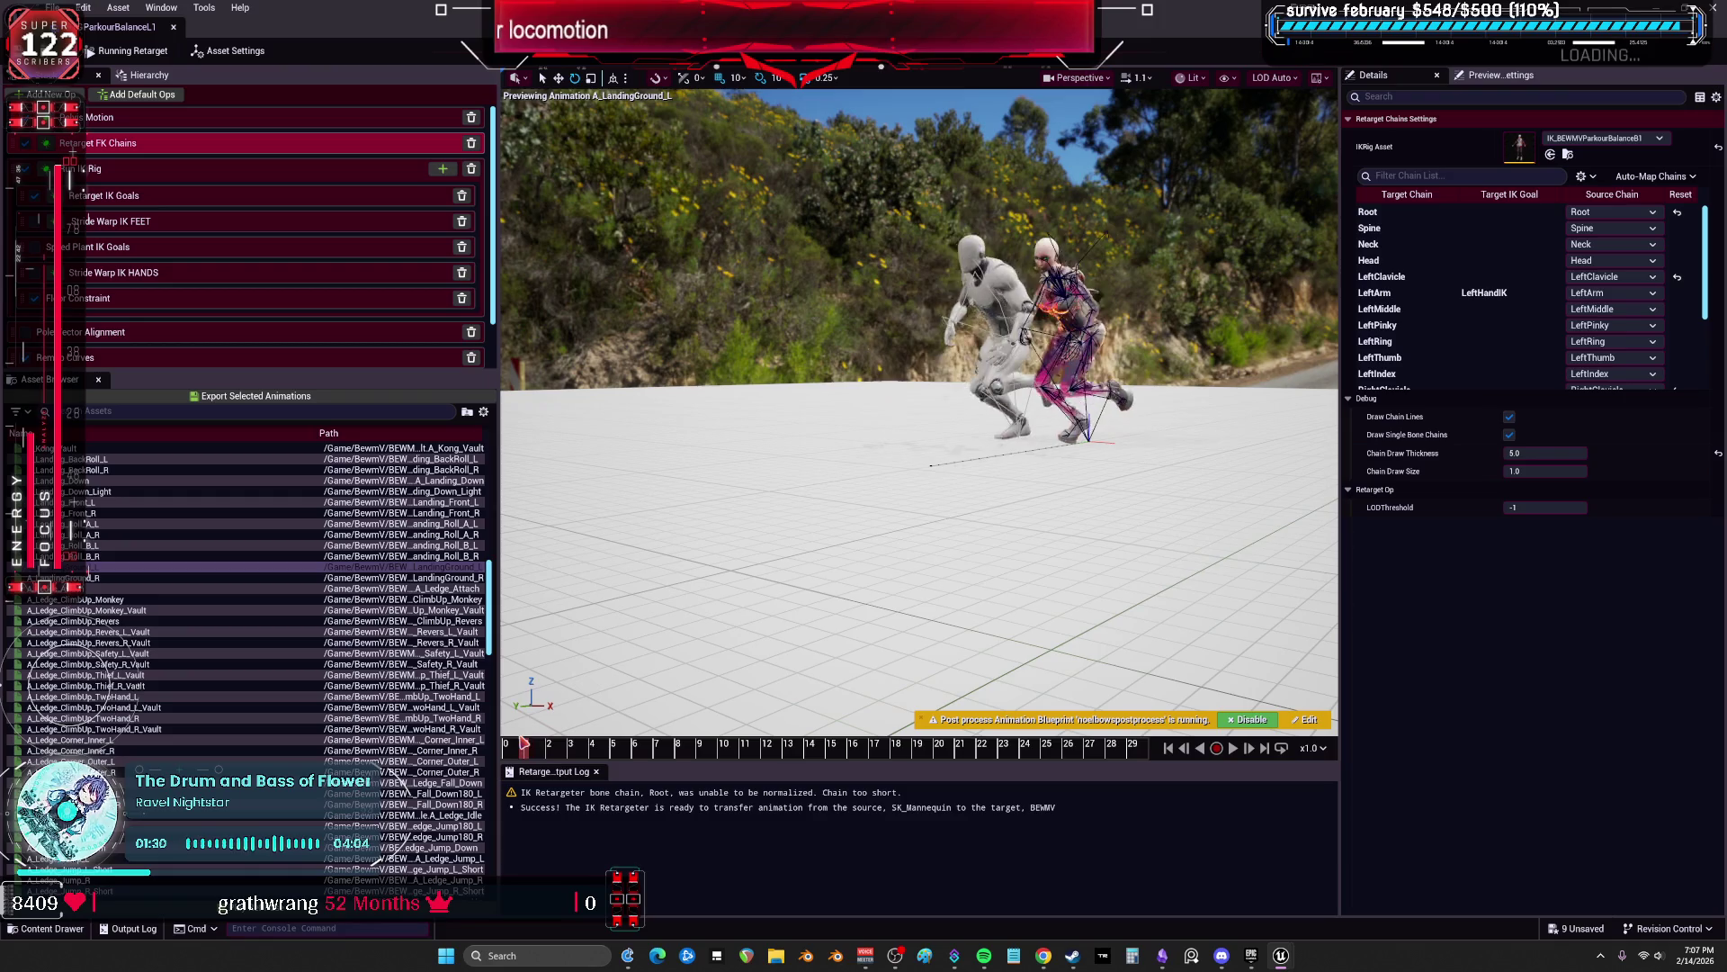
{"action": "left_click", "coordinate": [680, 754]}
{"action": "left_click_drag", "start_coordinate": [679, 754], "coordinate": [916, 799]}
{"action": "mouse_move", "coordinate": [900, 450]}
{"action": "left_mouse_down"}
{"action": "mouse_move", "coordinate": [846, 450]}
{"action": "mouse_move", "coordinate": [881, 450]}
{"action": "mouse_move", "coordinate": [877, 432]}
{"action": "mouse_move", "coordinate": [877, 504]}
{"action": "mouse_move", "coordinate": [864, 423]}
{"action": "mouse_move", "coordinate": [936, 816]}
{"action": "left_mouse_up"}
{"action": "scroll", "coordinate": [882, 450], "scroll_direction": "up", "scroll_amount": 3}
{"action": "left_click", "coordinate": [821, 751]}
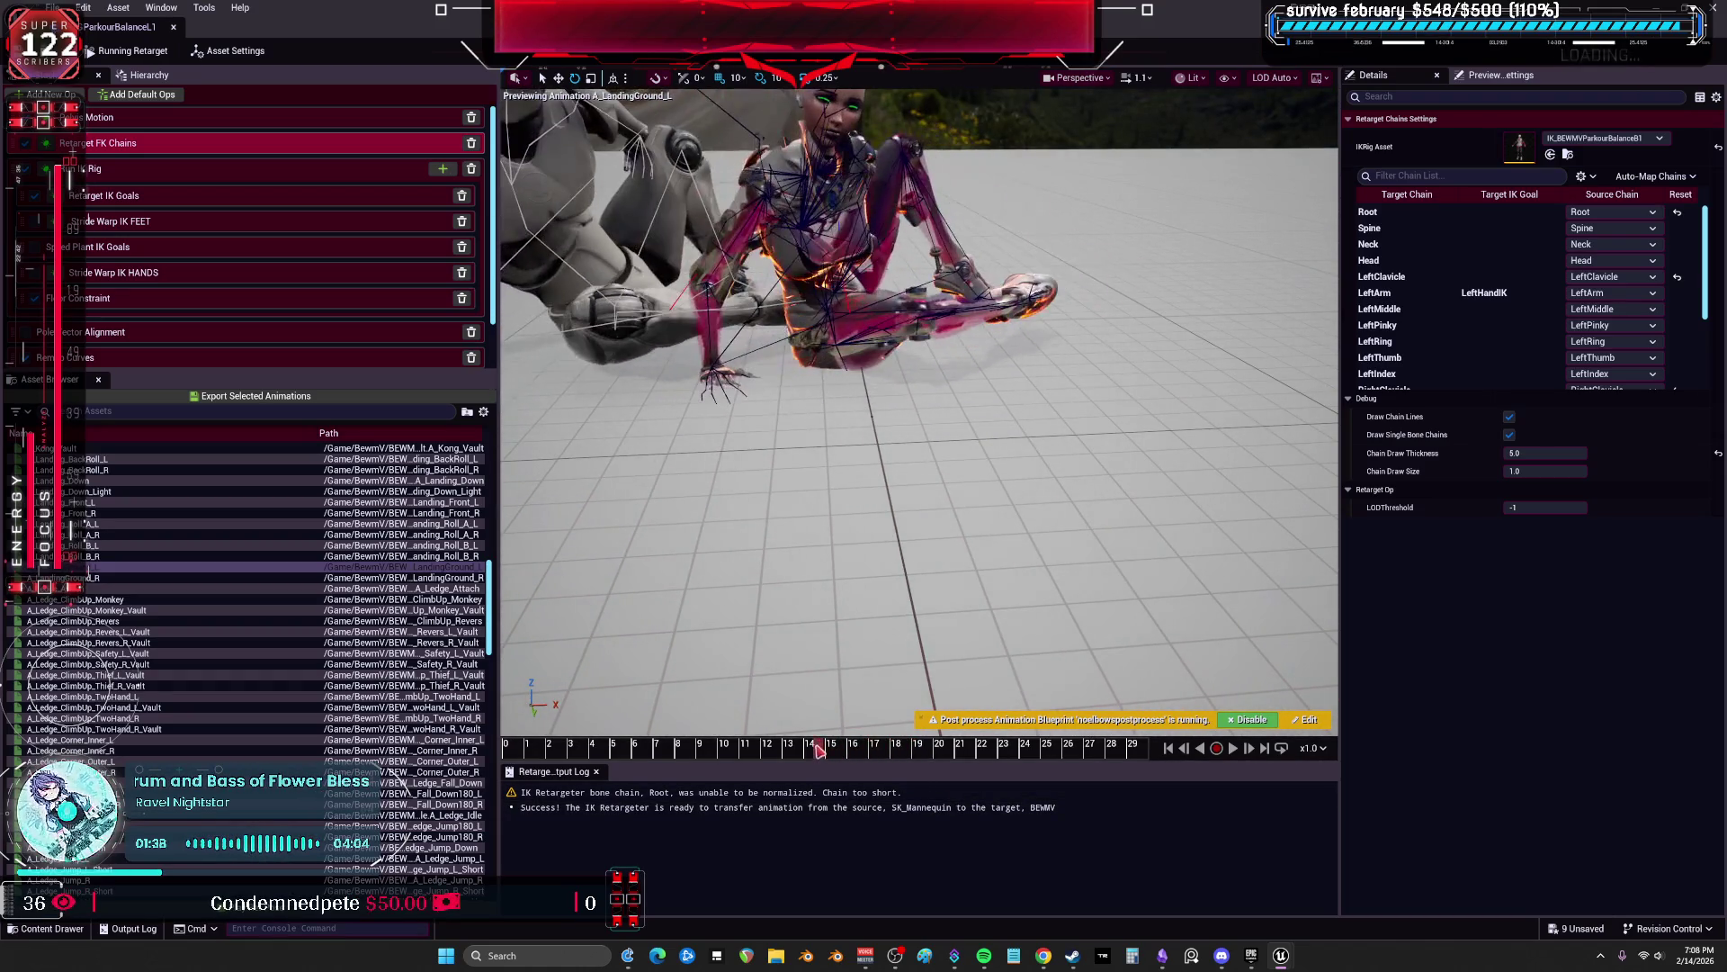
Step: In Floor Constraint, set RightArm Maintain Height Offset to about 1 and LeftArm to about 0.24
{"action": "left_click", "coordinate": [191, 204]}
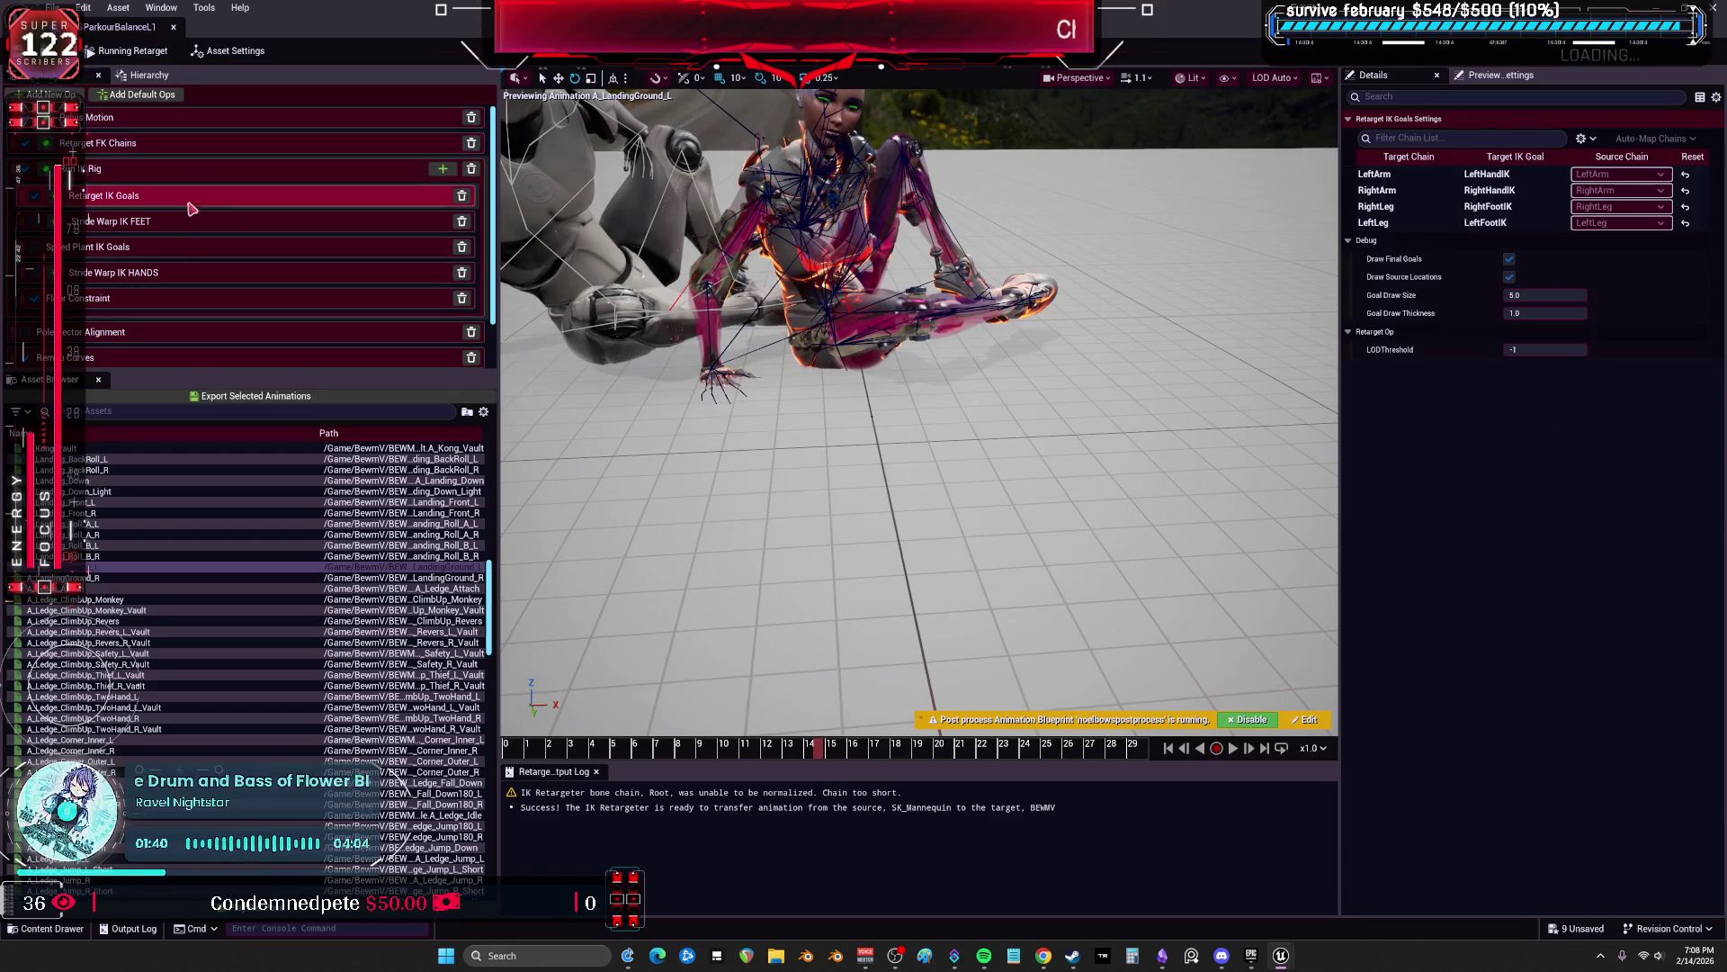
{"action": "left_click", "coordinate": [155, 298]}
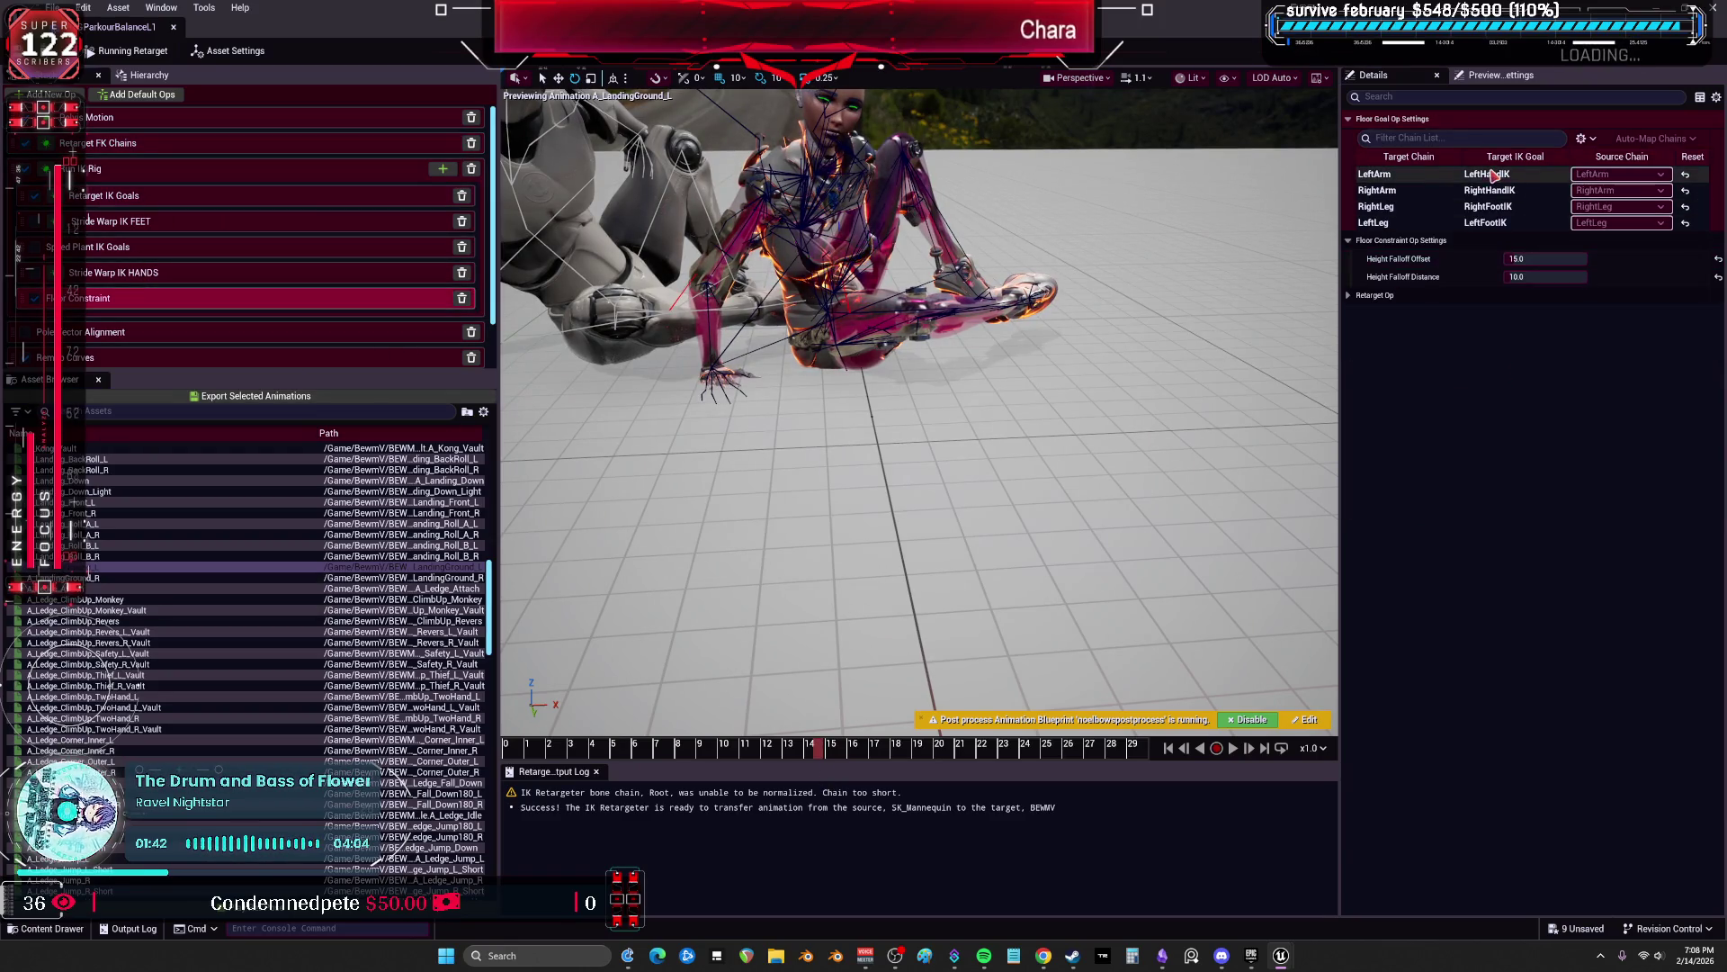
{"action": "left_click", "coordinate": [1494, 193]}
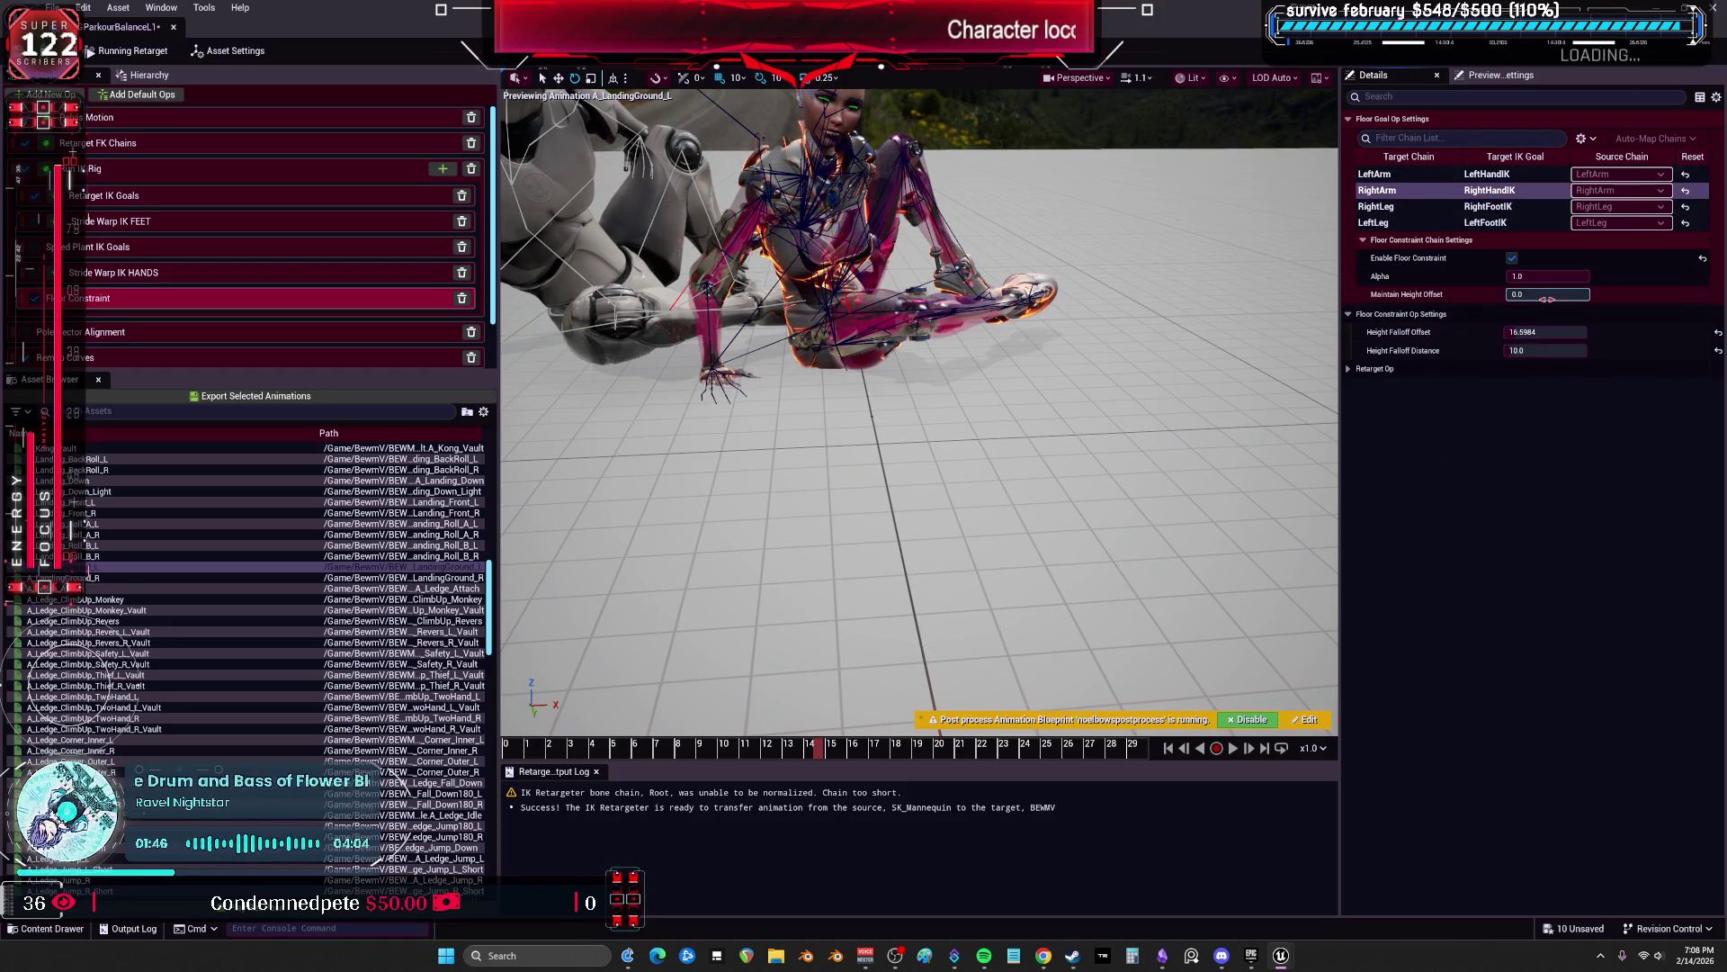
{"action": "left_click_drag", "start_coordinate": [1548, 294], "coordinate": [1584, 294]}
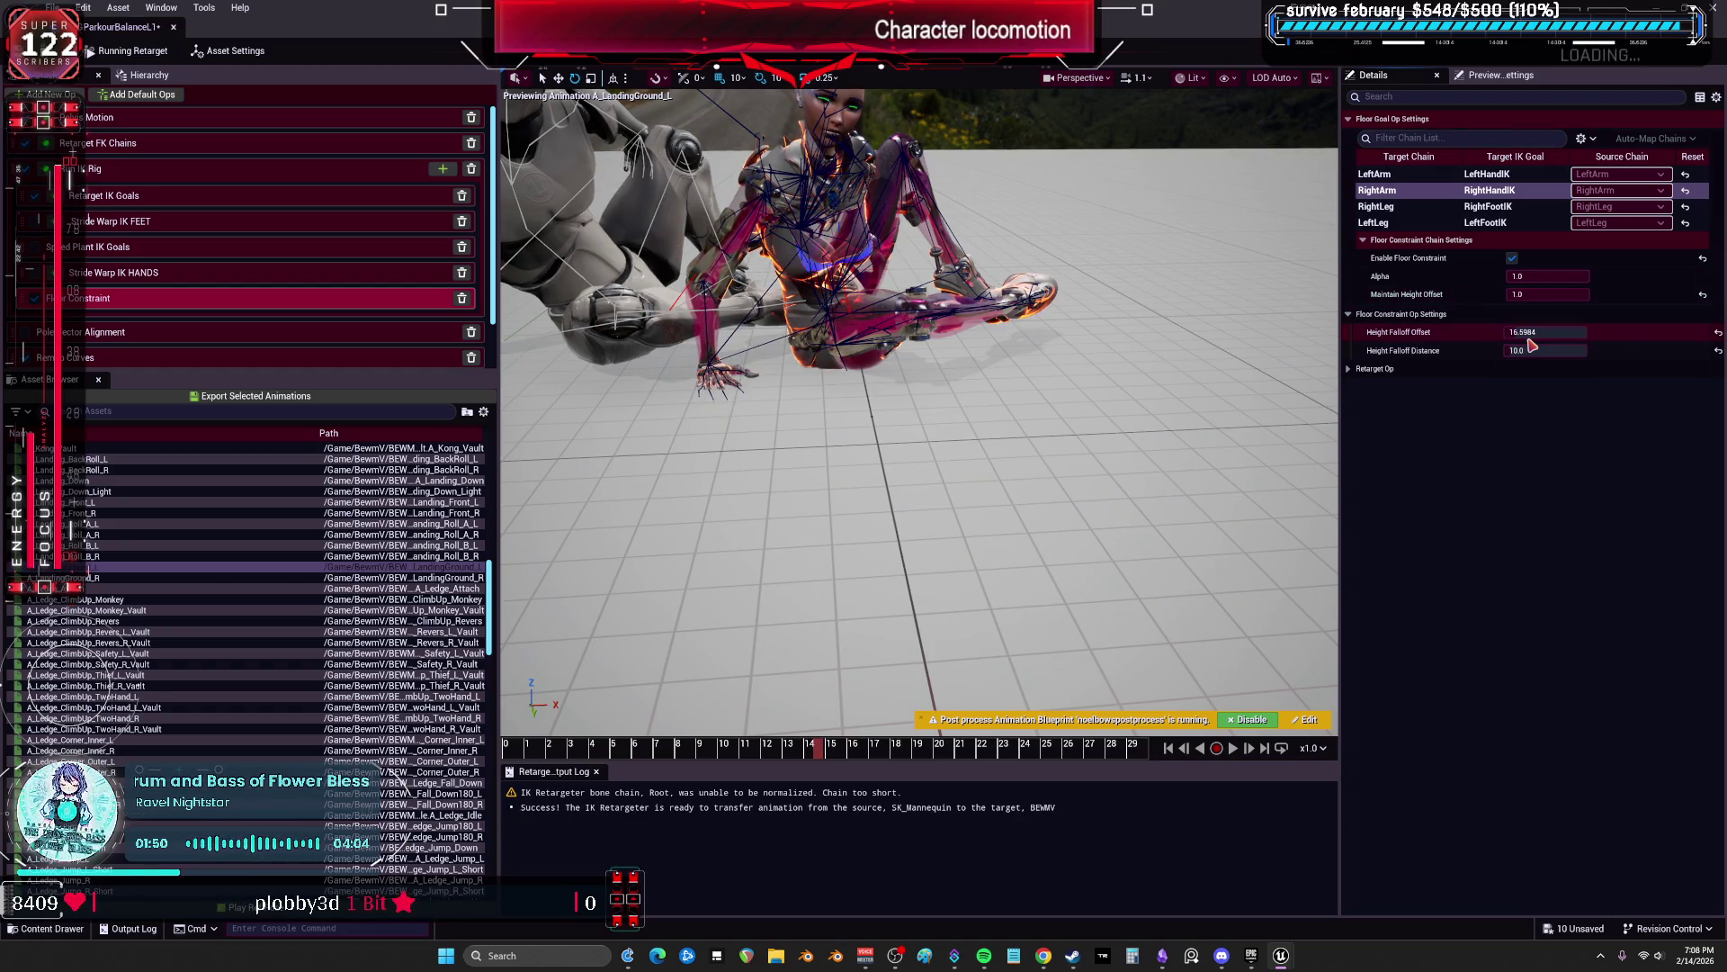
{"action": "left_click", "coordinate": [1375, 173]}
{"action": "left_click_drag", "start_coordinate": [1547, 294], "coordinate": [1520, 294]}
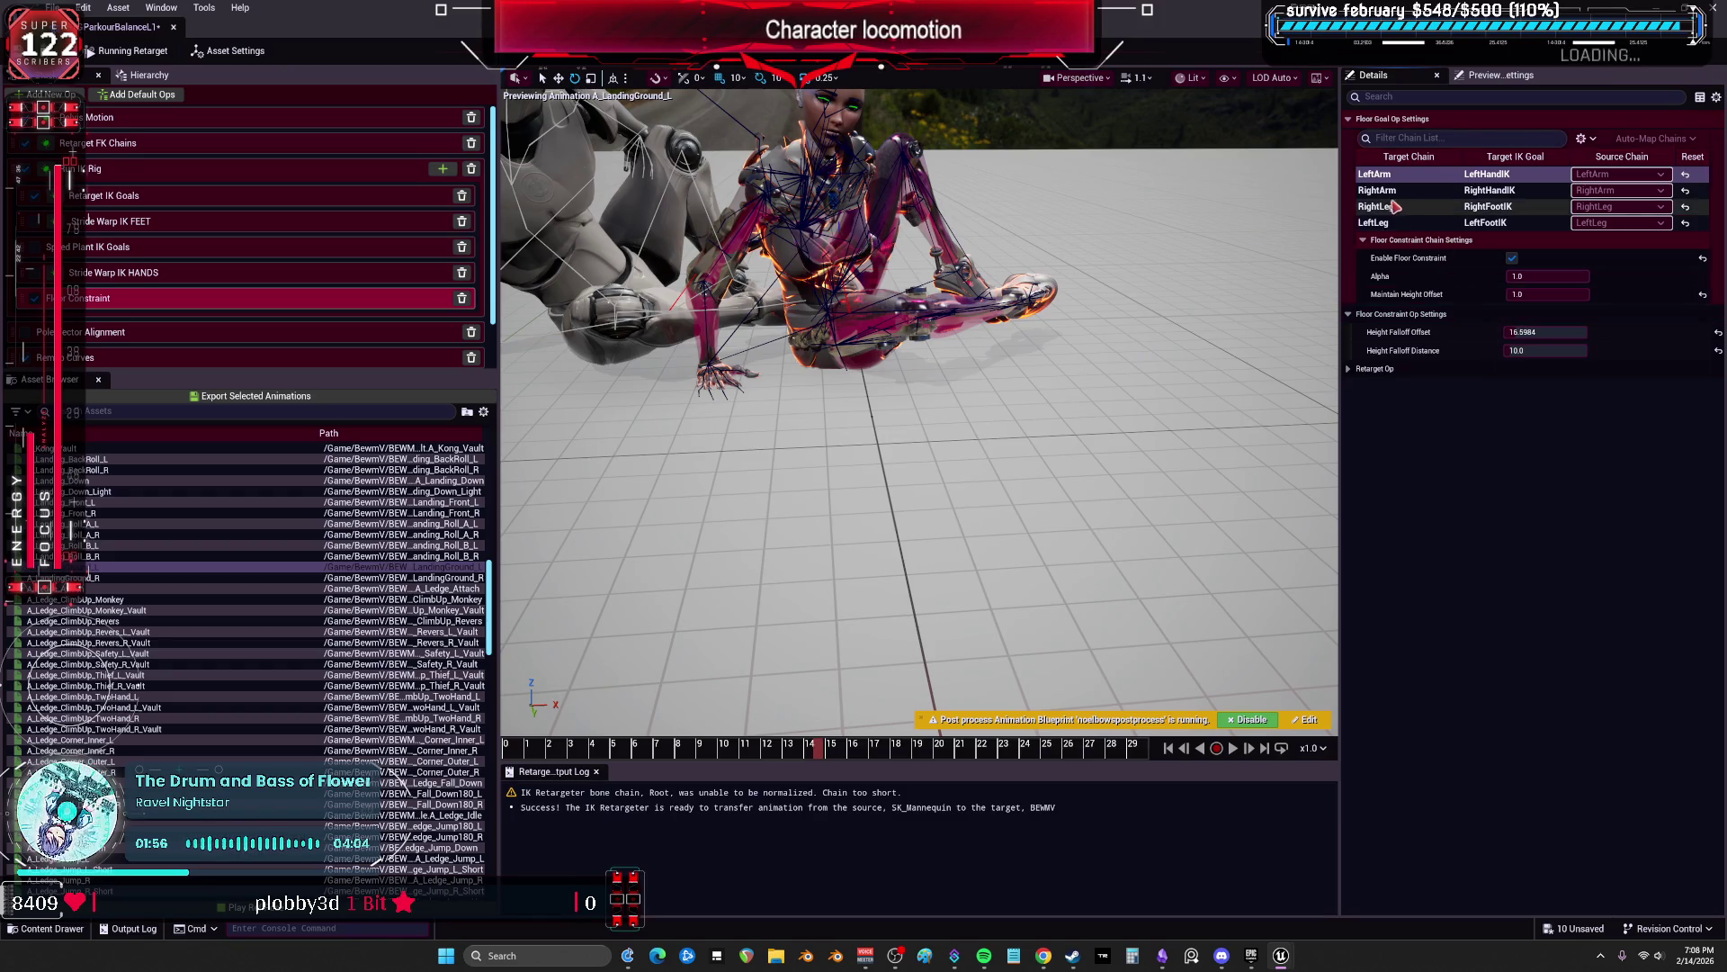
Step: Increase the RightArm IK goal's Static Rotation Offset Z
{"action": "left_click", "coordinate": [130, 195]}
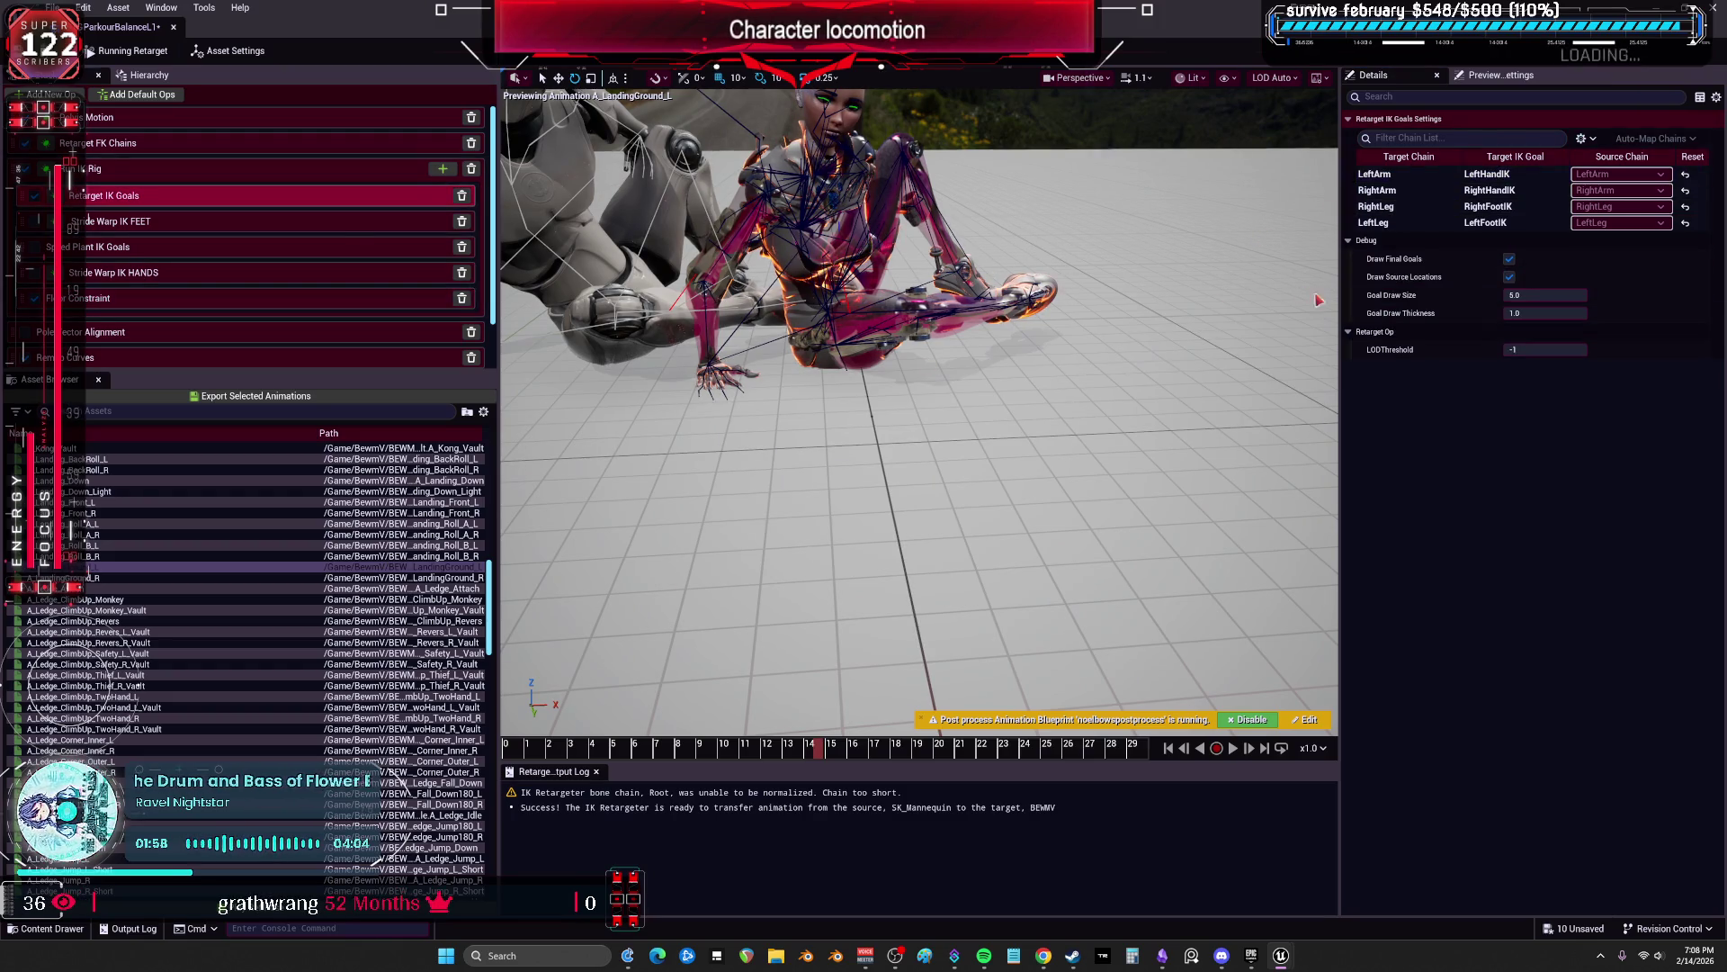
{"action": "left_click", "coordinate": [1390, 190]}
{"action": "left_click_drag", "start_coordinate": [1691, 441], "coordinate": [1705, 441]}
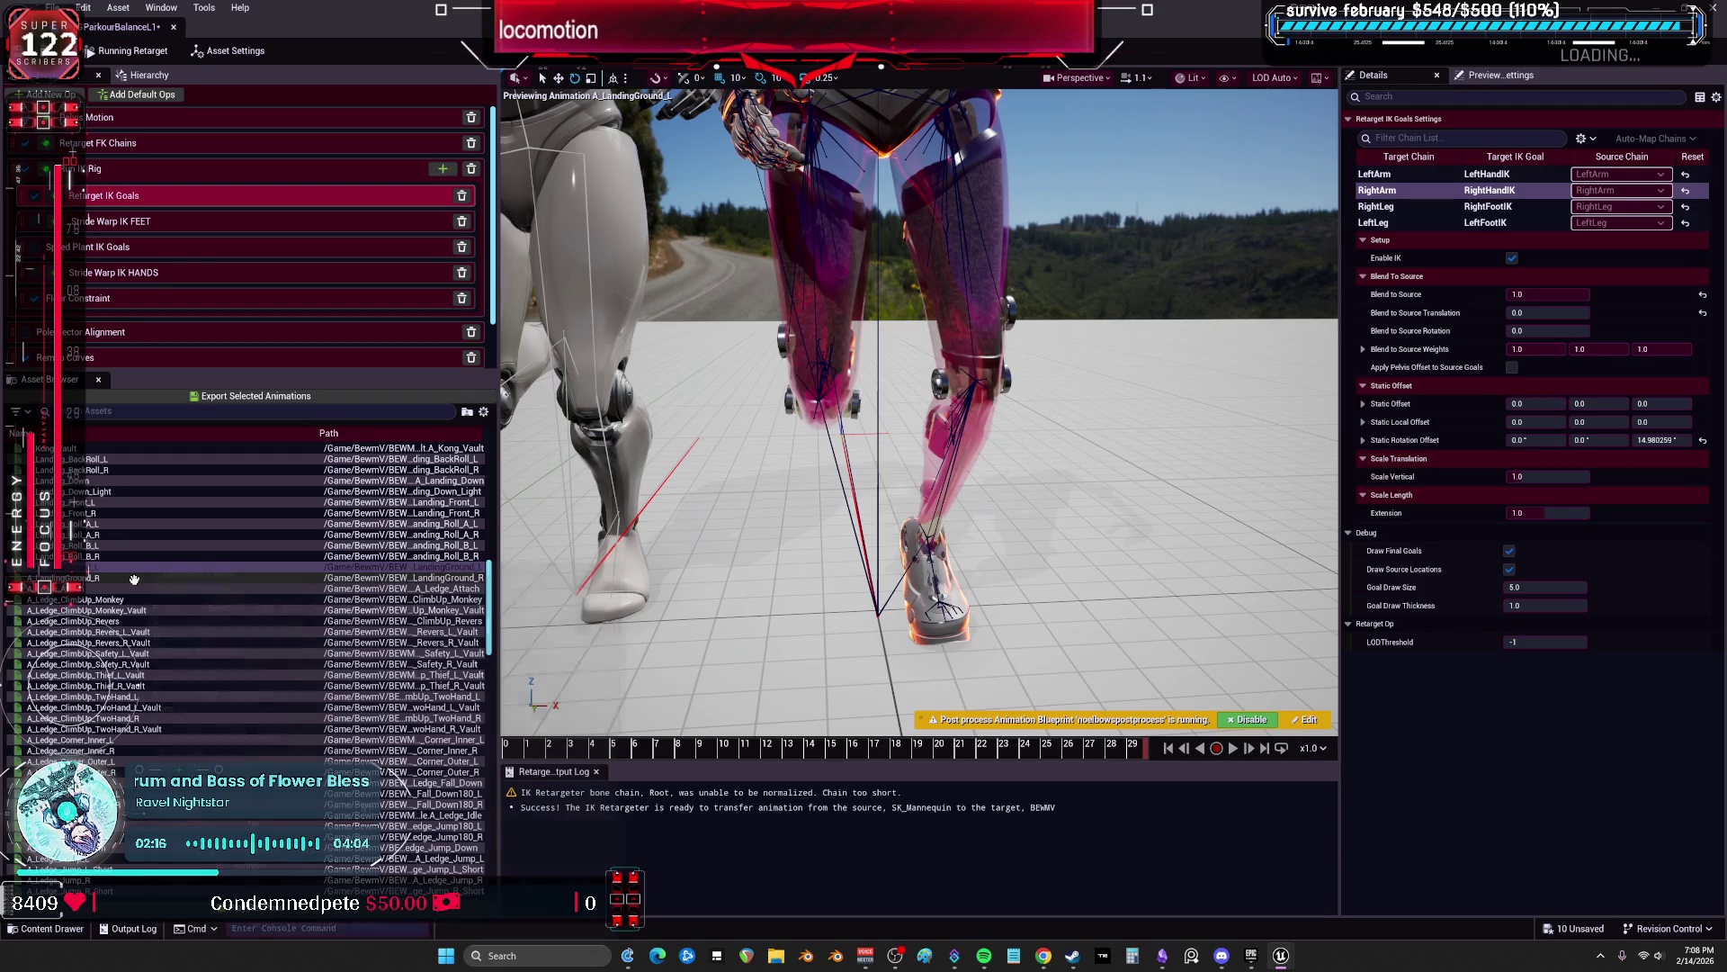
Step: Preview A_LandingGround_R and scrub it to its final frame
{"action": "left_click", "coordinate": [134, 579]}
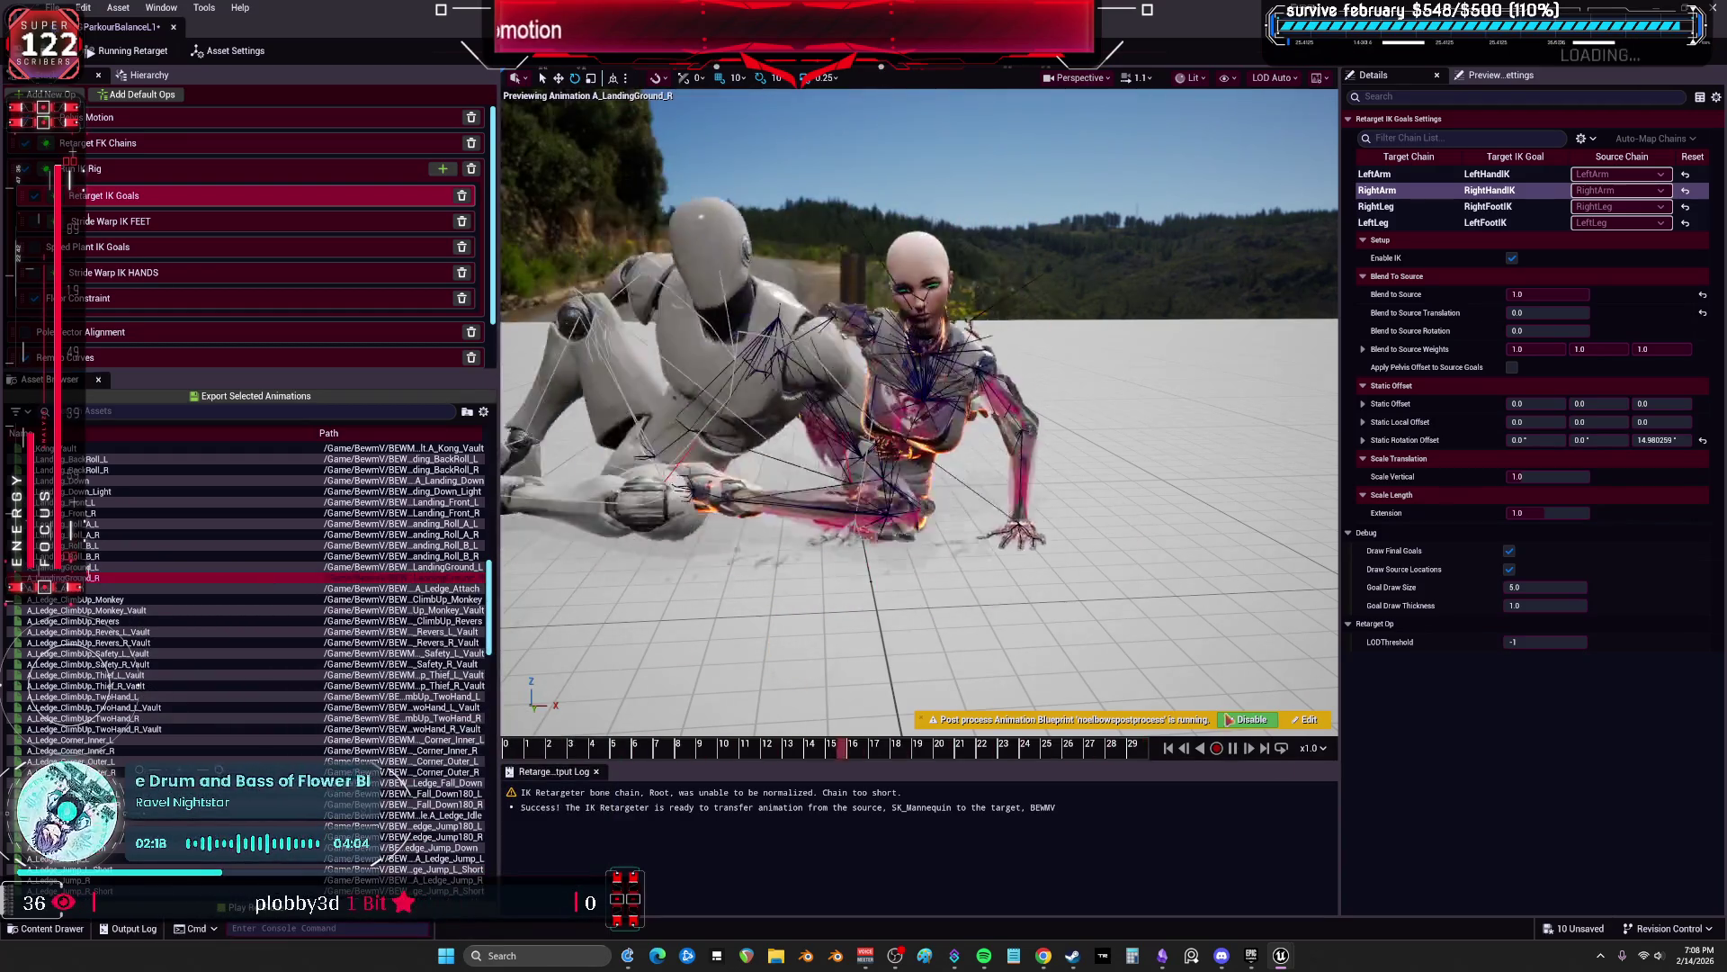
{"action": "left_click", "coordinate": [661, 741]}
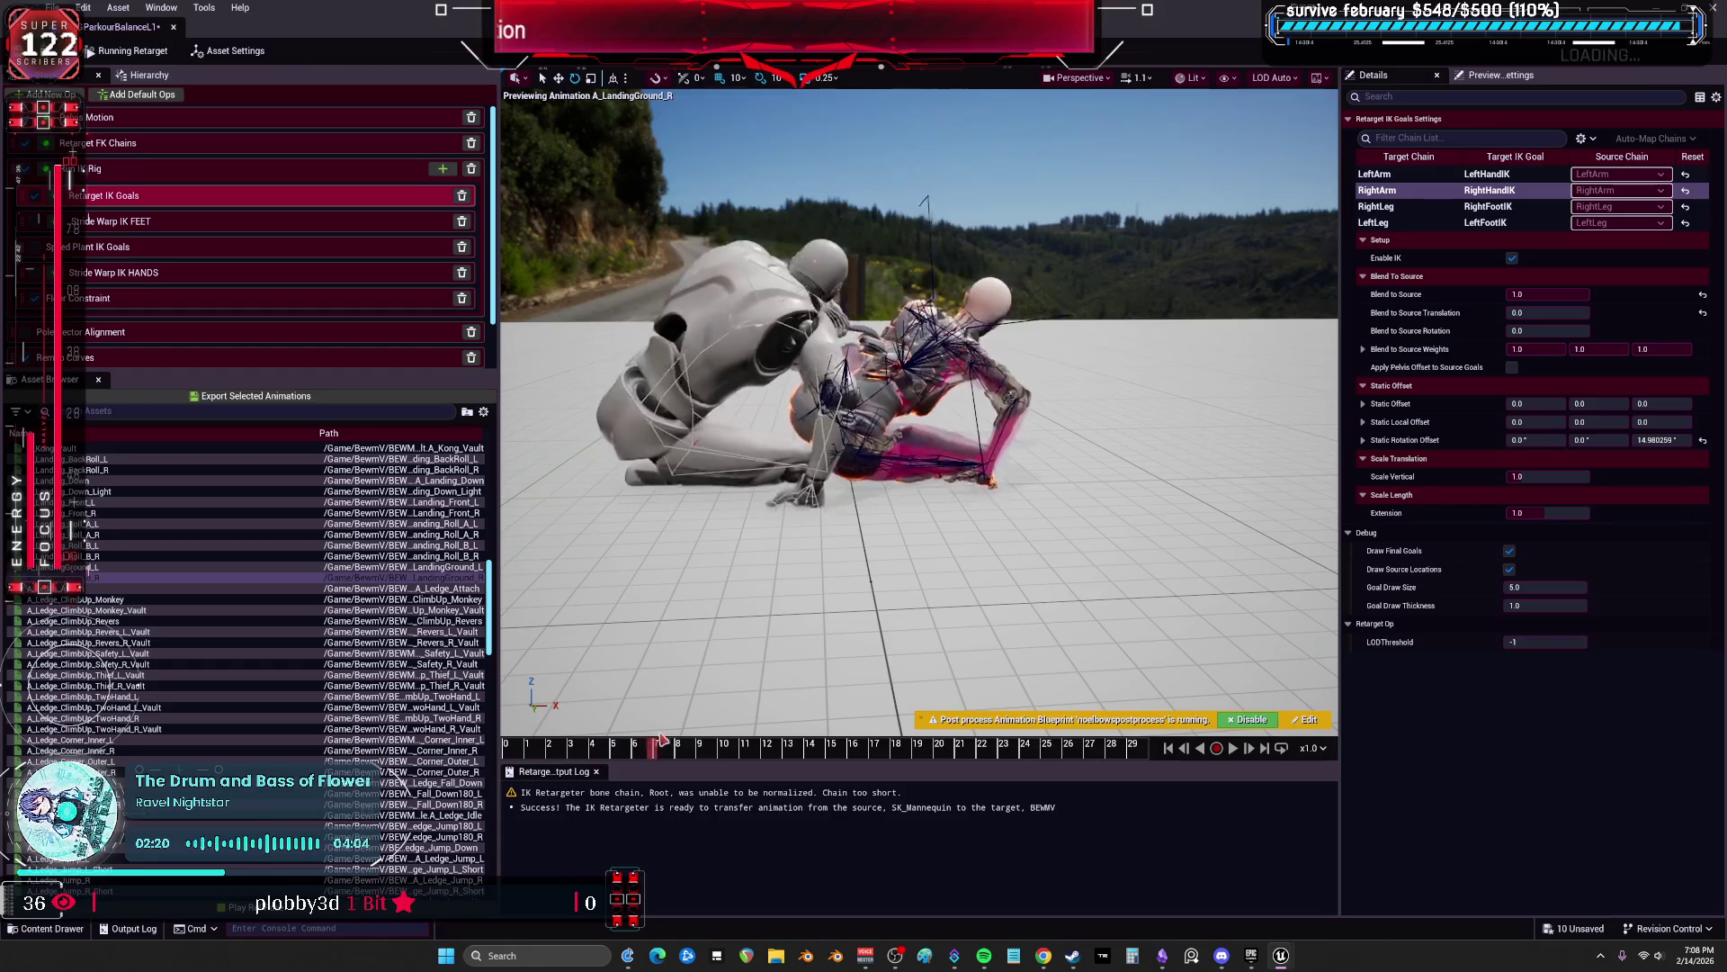
{"action": "left_click_drag", "start_coordinate": [835, 758], "coordinate": [1125, 759]}
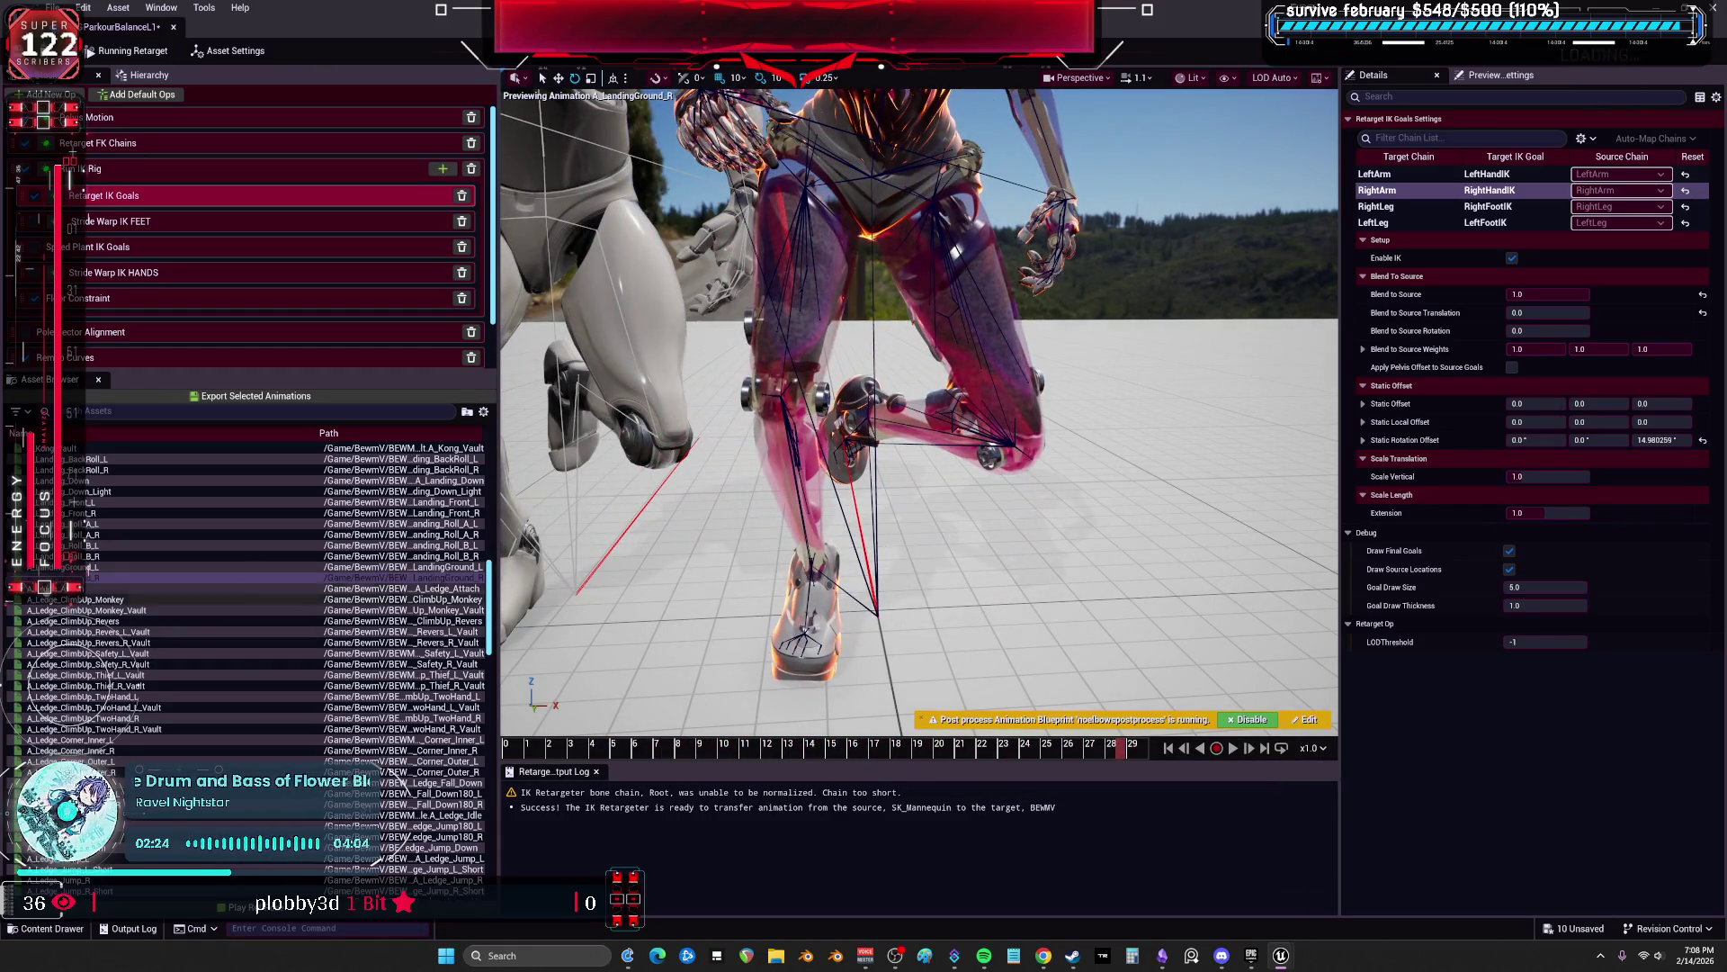
Step: Export both LandingGround animations with suffix _V_L1 and shrink the retargeter to reveal the content browser
{"action": "left_click", "coordinate": [256, 396]}
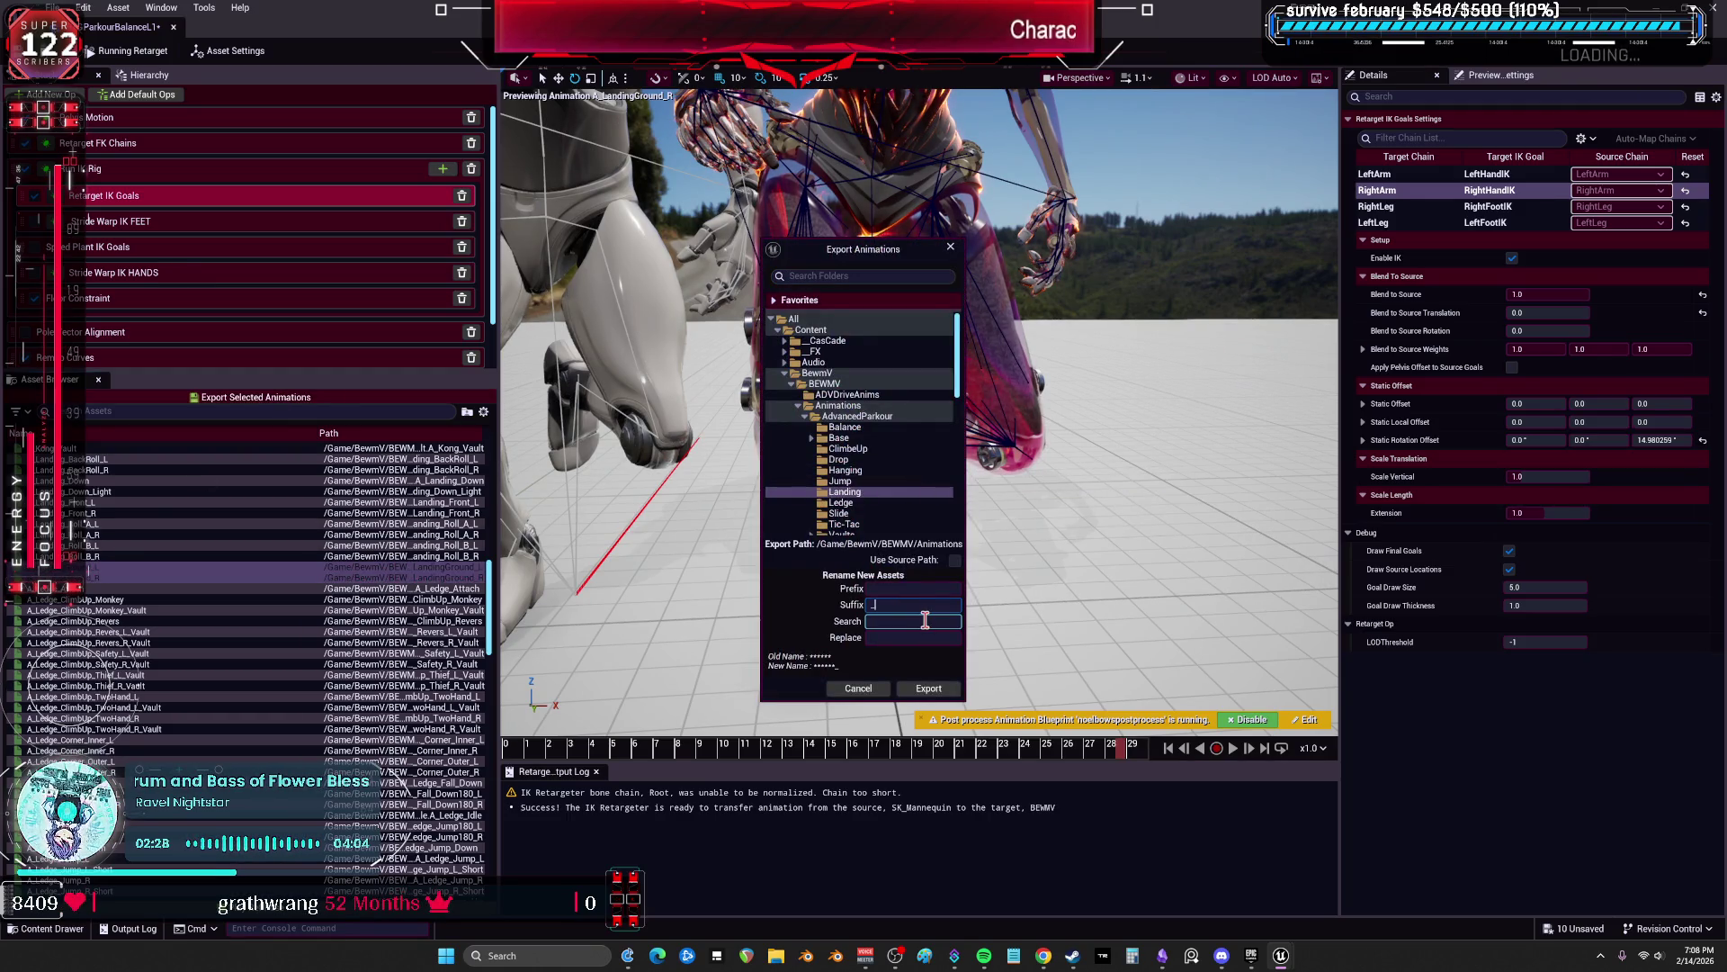
{"action": "left_click", "coordinate": [928, 688]}
{"action": "left_click", "coordinate": [982, 538]}
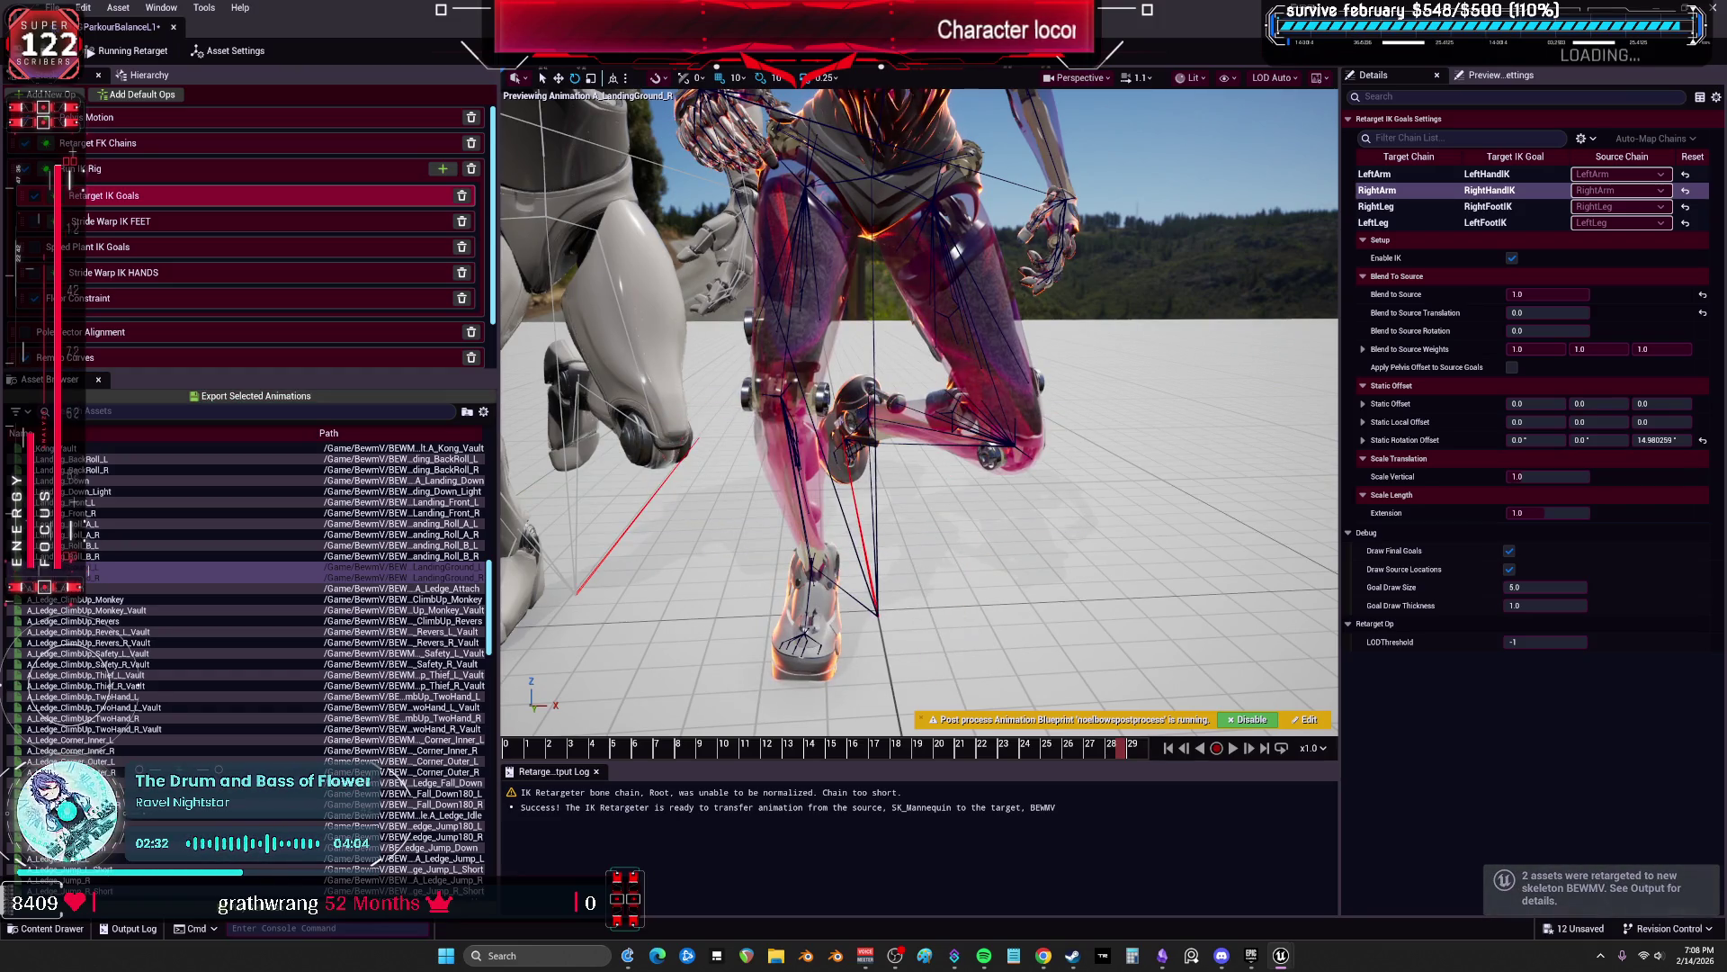
{"action": "left_click_drag", "start_coordinate": [989, 11], "coordinate": [989, 564]}
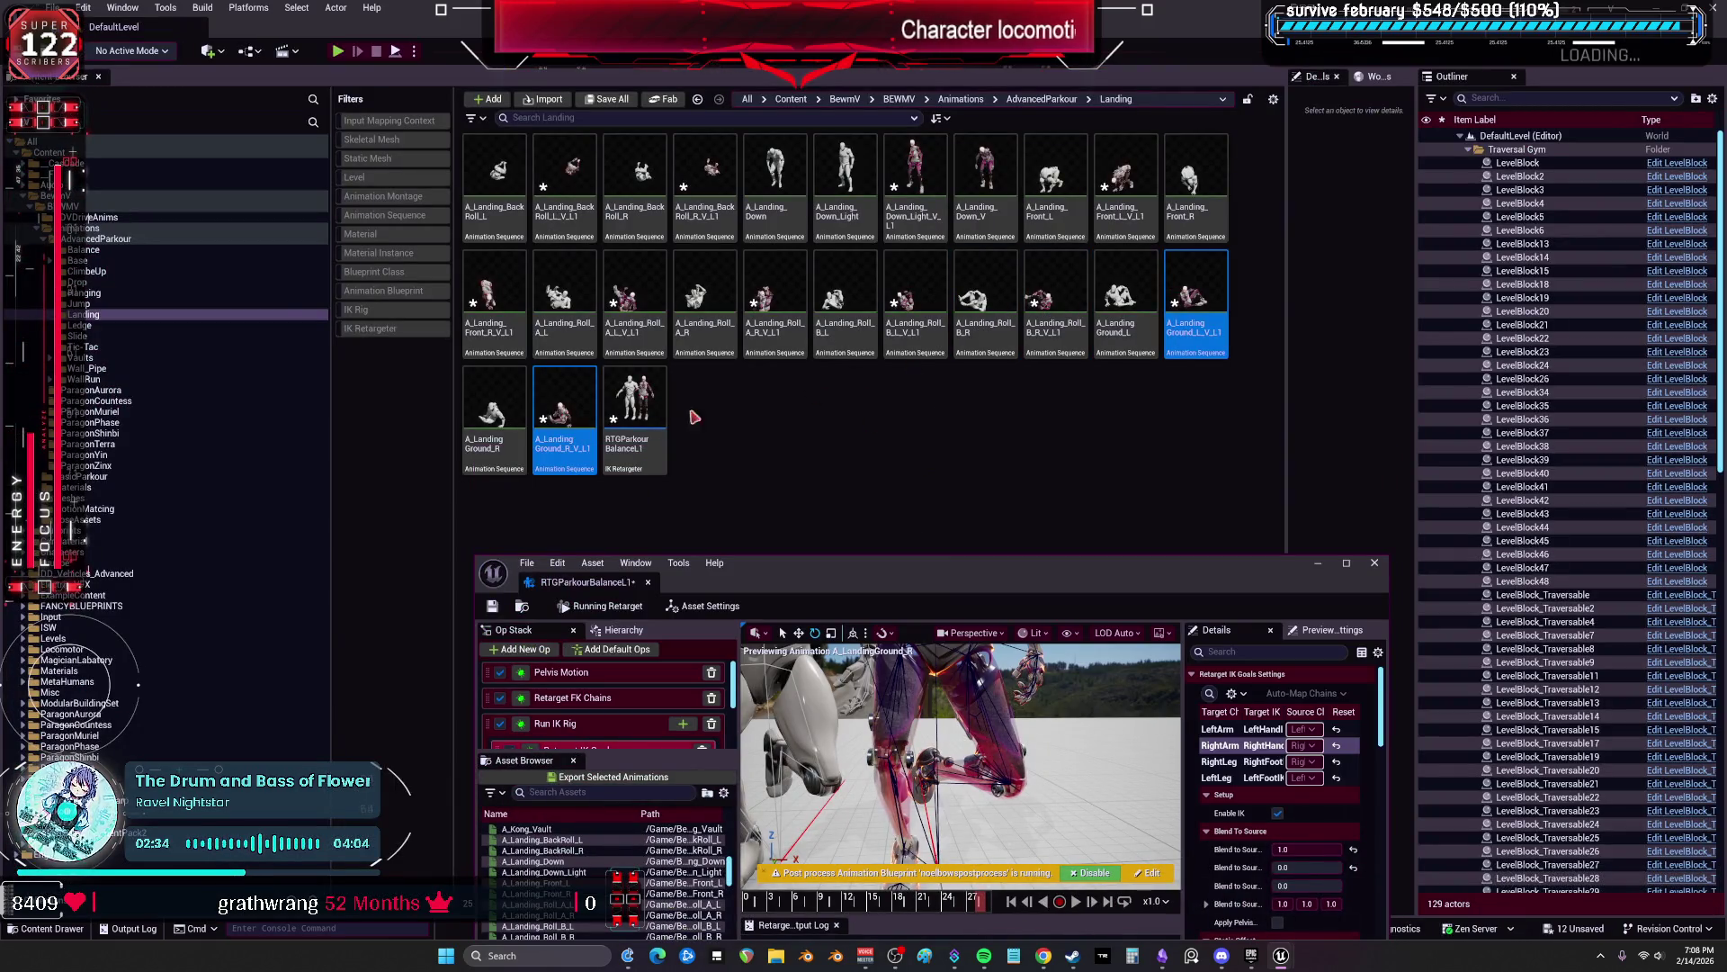
Step: Browse the parkour animation folders, checking Ledge, Hanging and Slide
{"action": "left_click", "coordinate": [85, 326]}
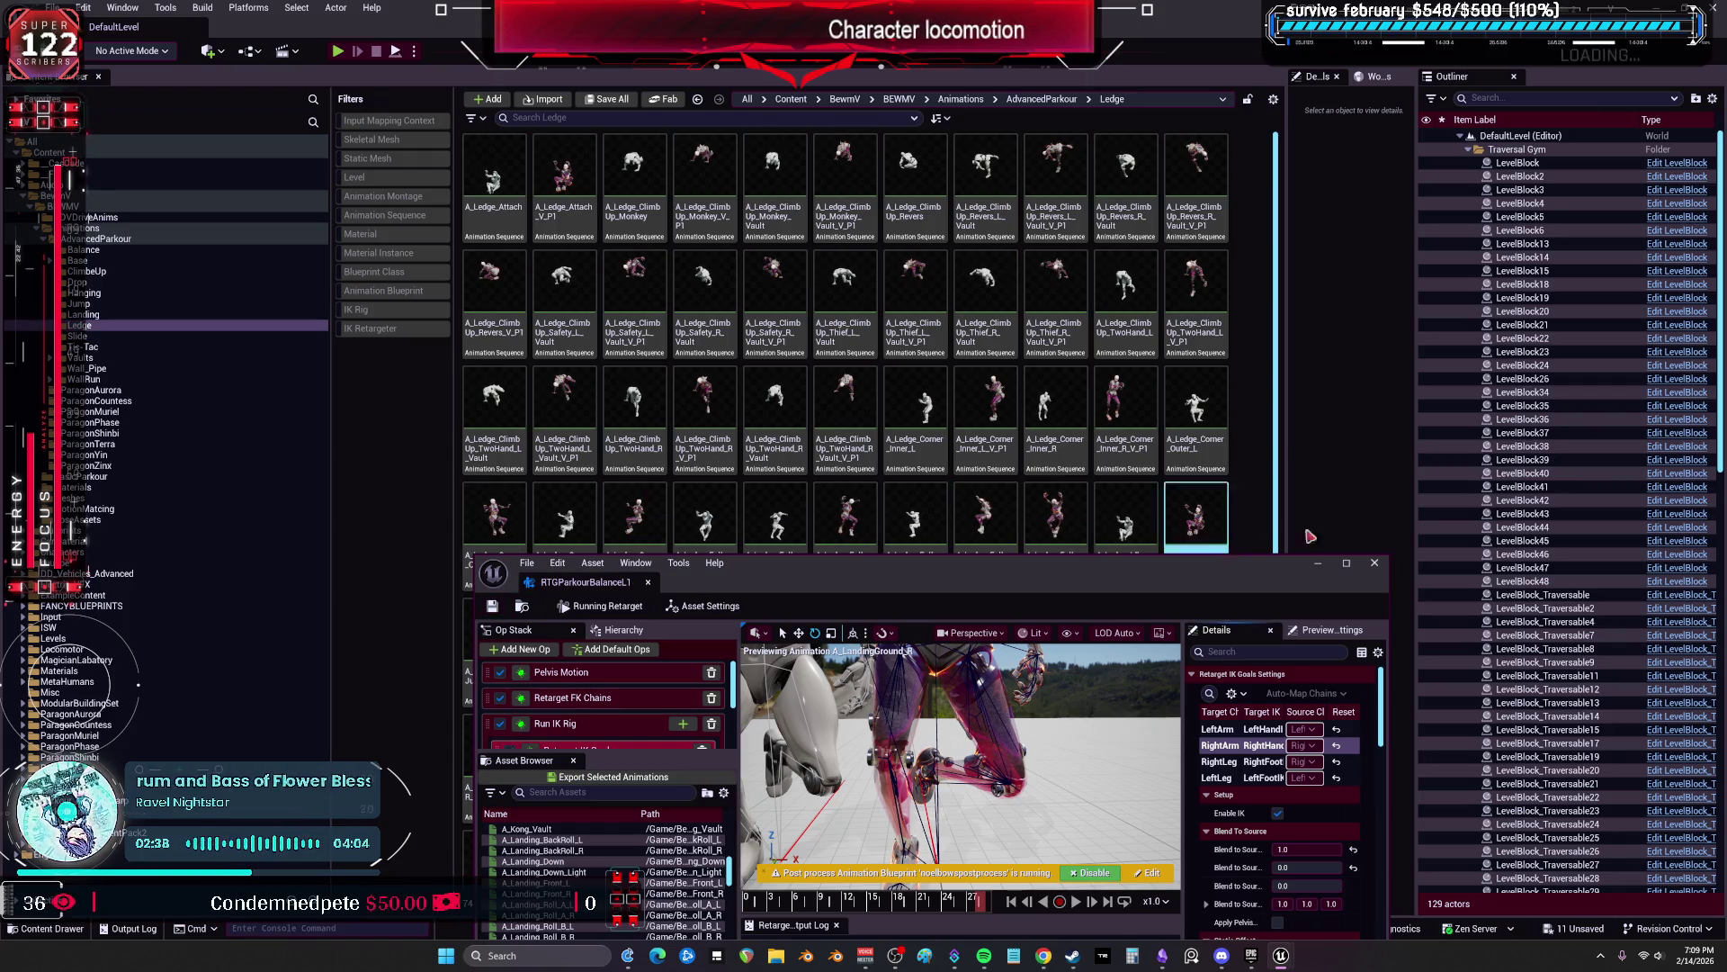
{"action": "left_click", "coordinate": [135, 325]}
{"action": "left_click", "coordinate": [99, 260]}
{"action": "left_click", "coordinate": [99, 271]}
{"action": "left_click", "coordinate": [99, 281]}
{"action": "left_click", "coordinate": [101, 293]}
{"action": "left_click", "coordinate": [99, 304]}
{"action": "left_click", "coordinate": [99, 315]}
{"action": "left_click", "coordinate": [99, 326]}
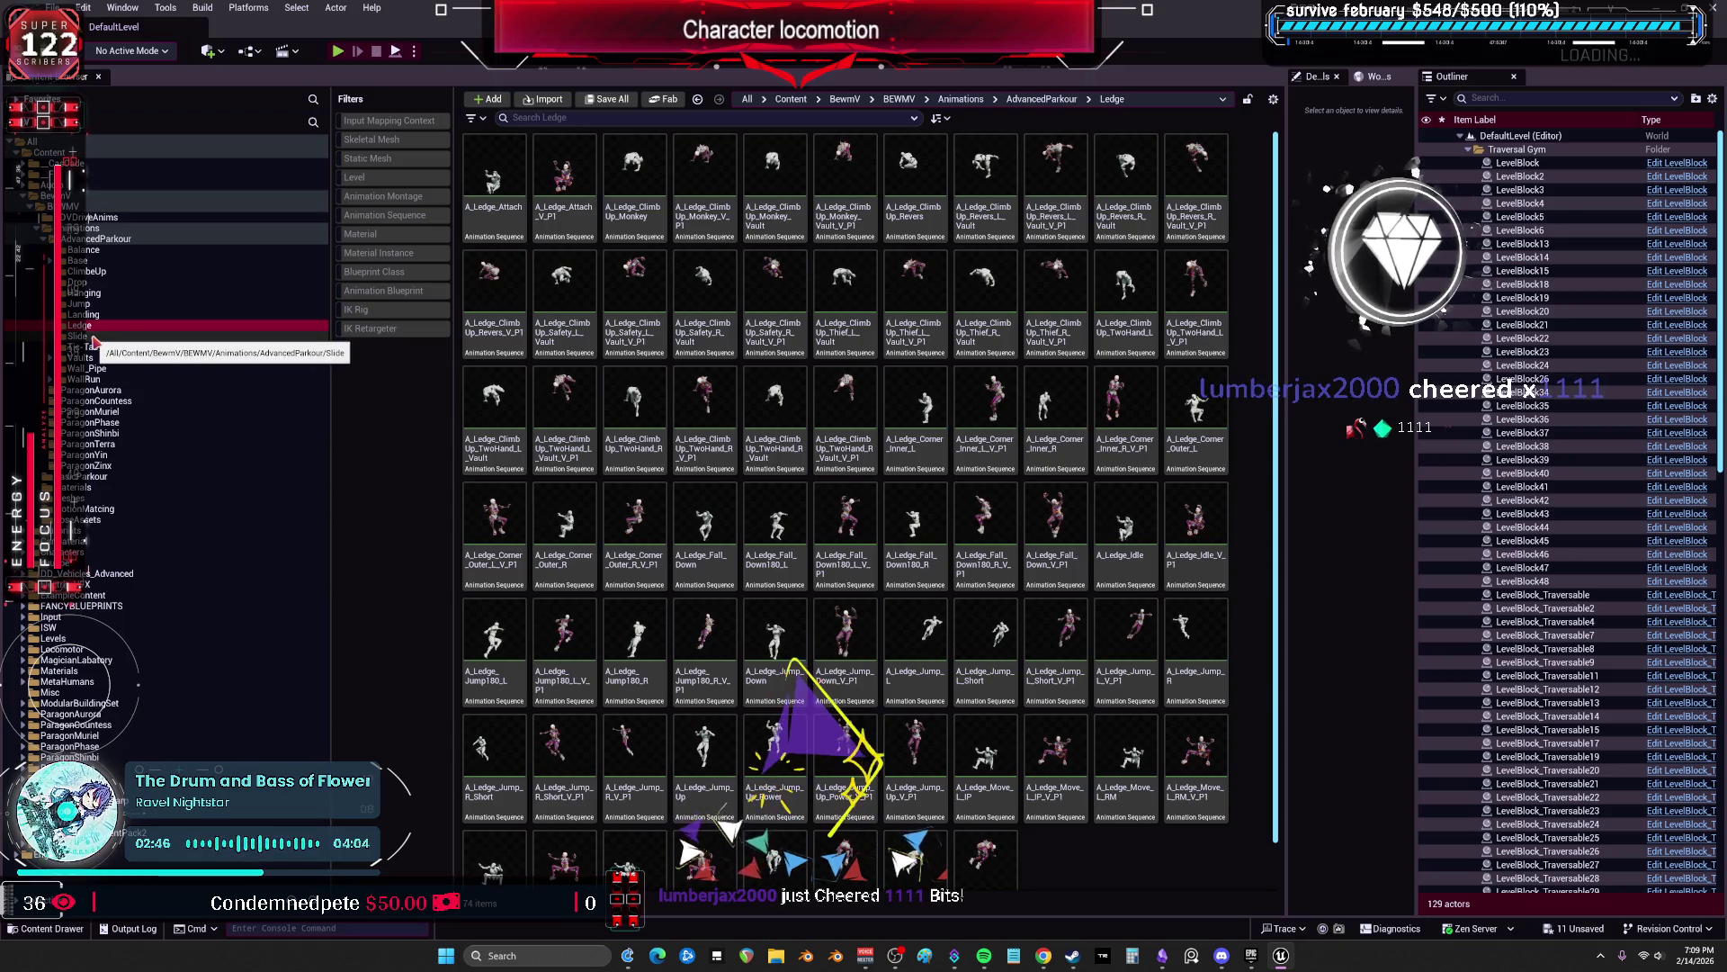
{"action": "left_click", "coordinate": [93, 337]}
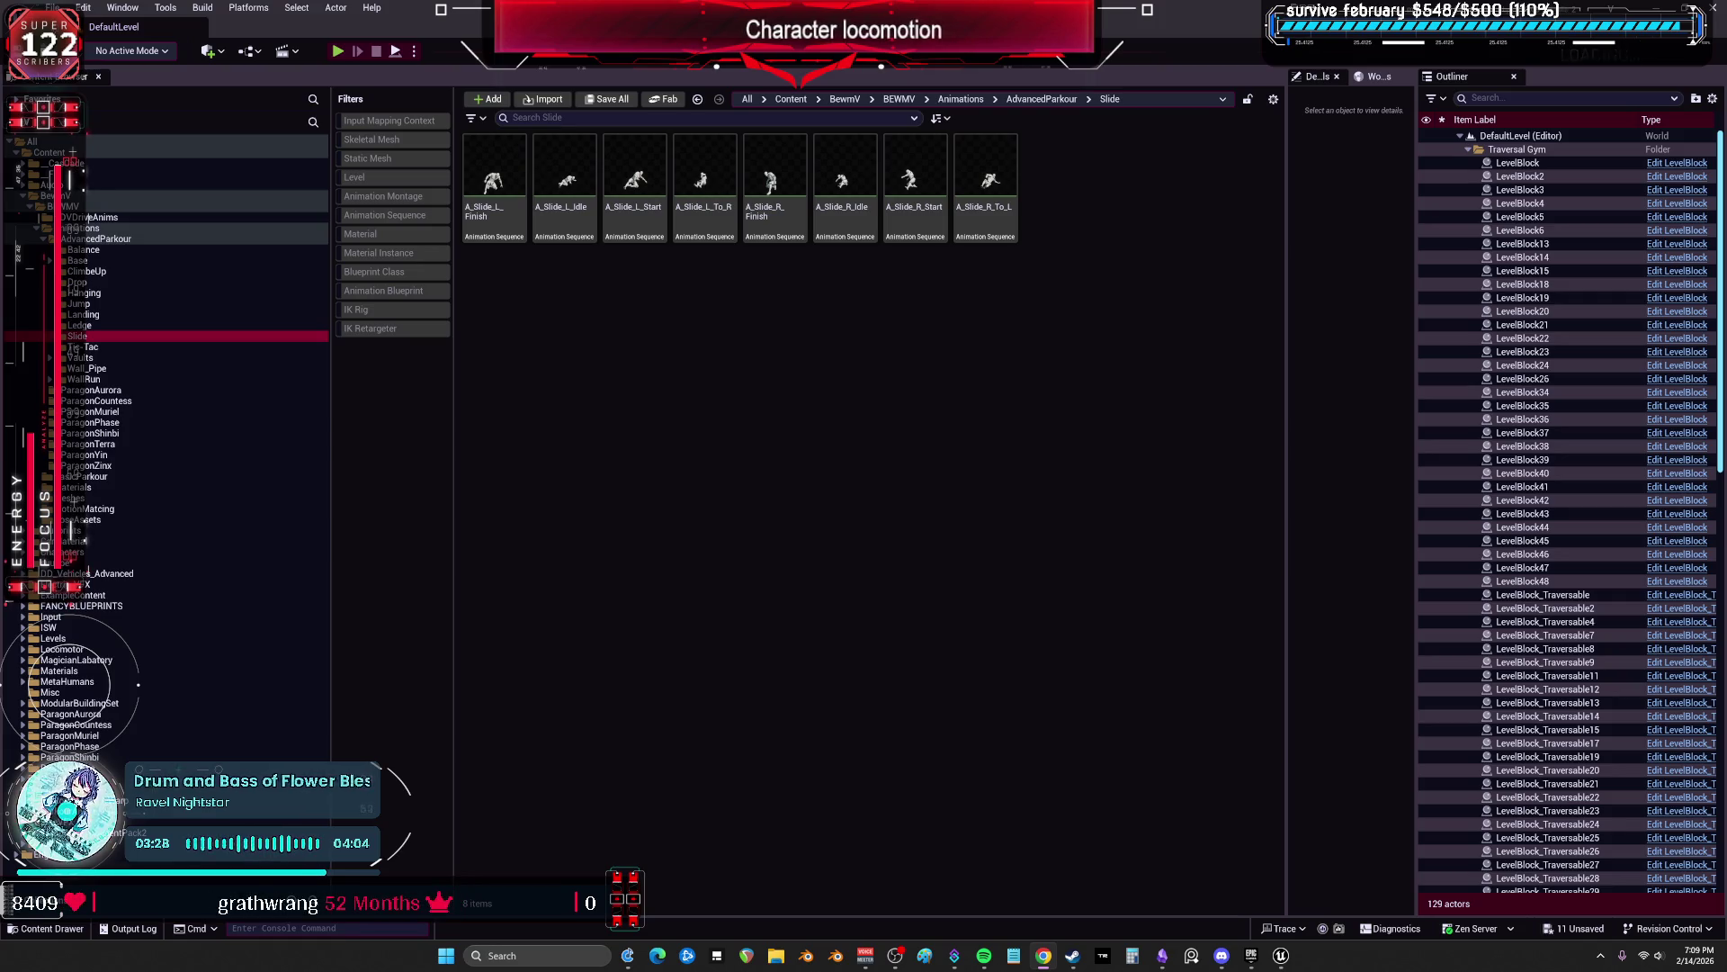
Step: Step through ClimbeUp, Drop and Hanging to Landing, and select its RTGParkour retargeter
{"action": "left_click", "coordinate": [1130, 435]}
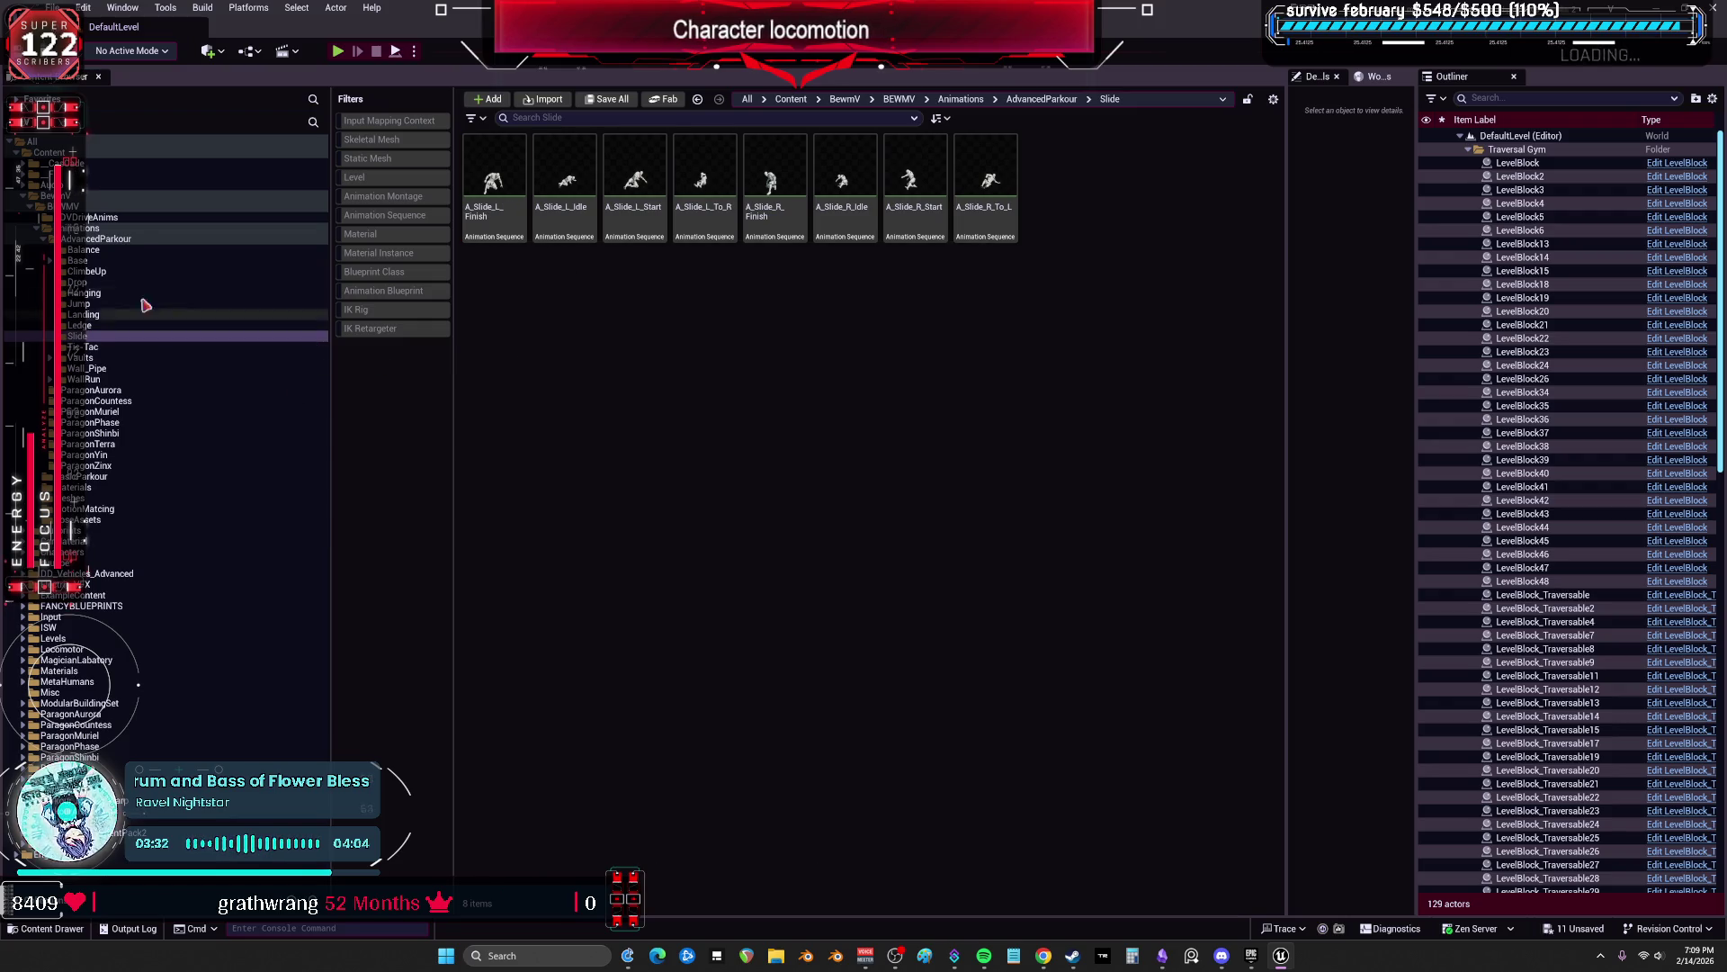
{"action": "left_click", "coordinate": [104, 273]}
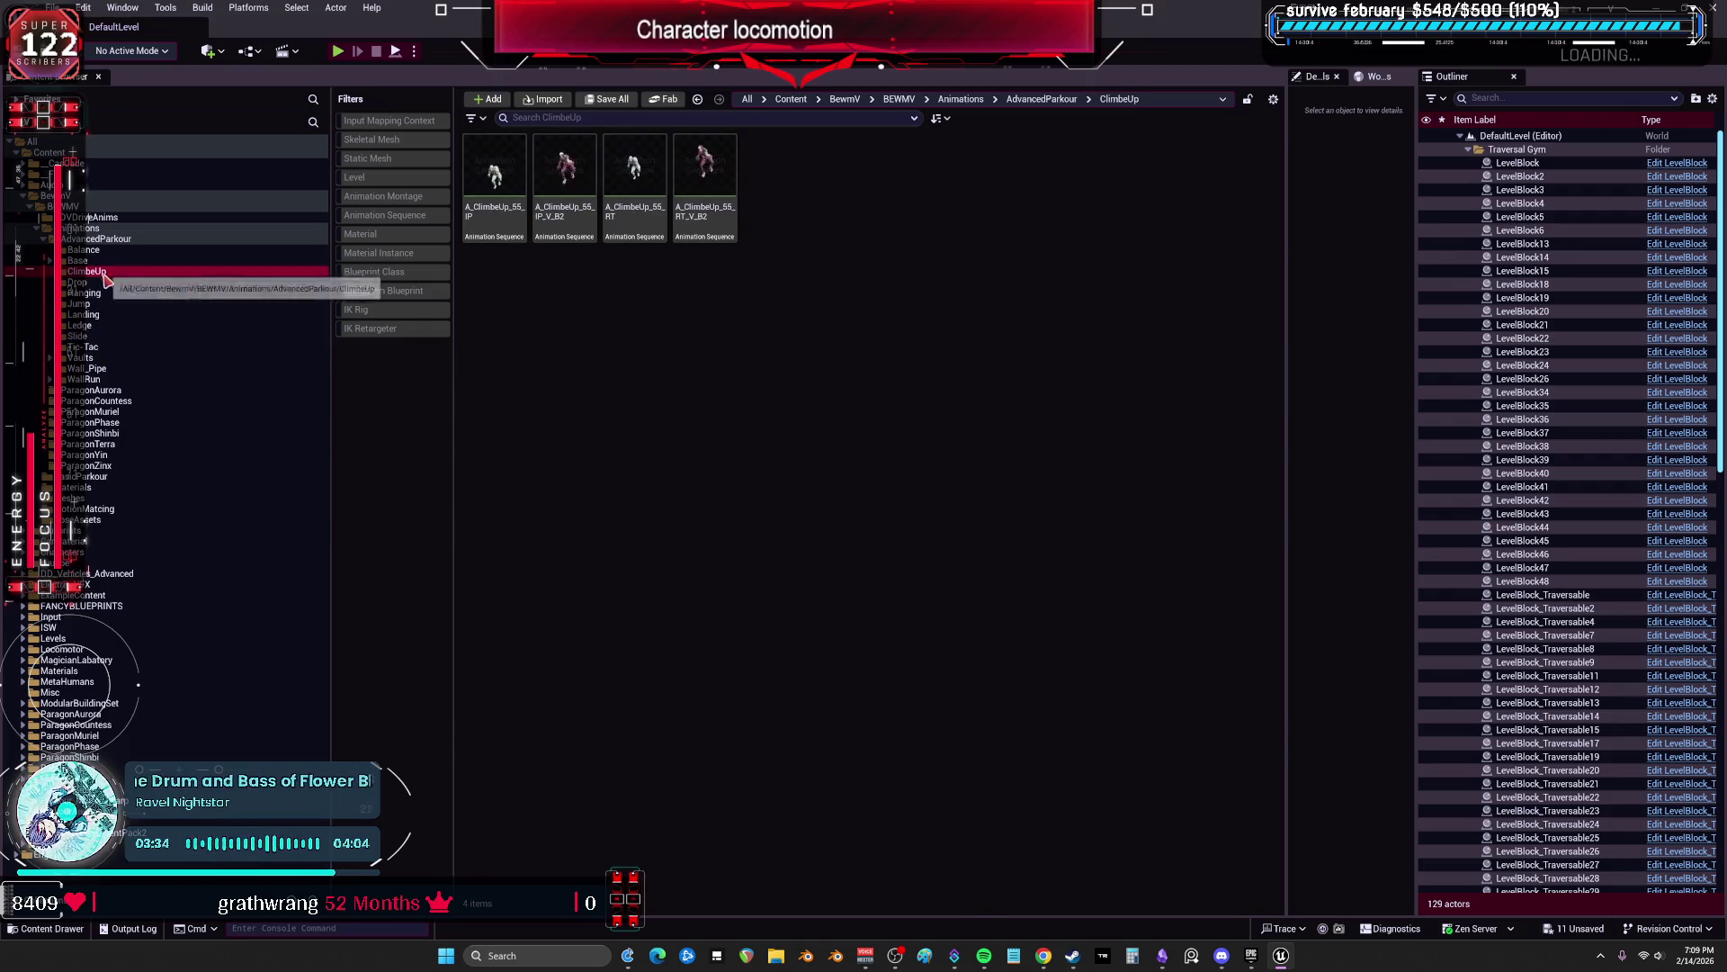
{"action": "left_click", "coordinate": [102, 282]}
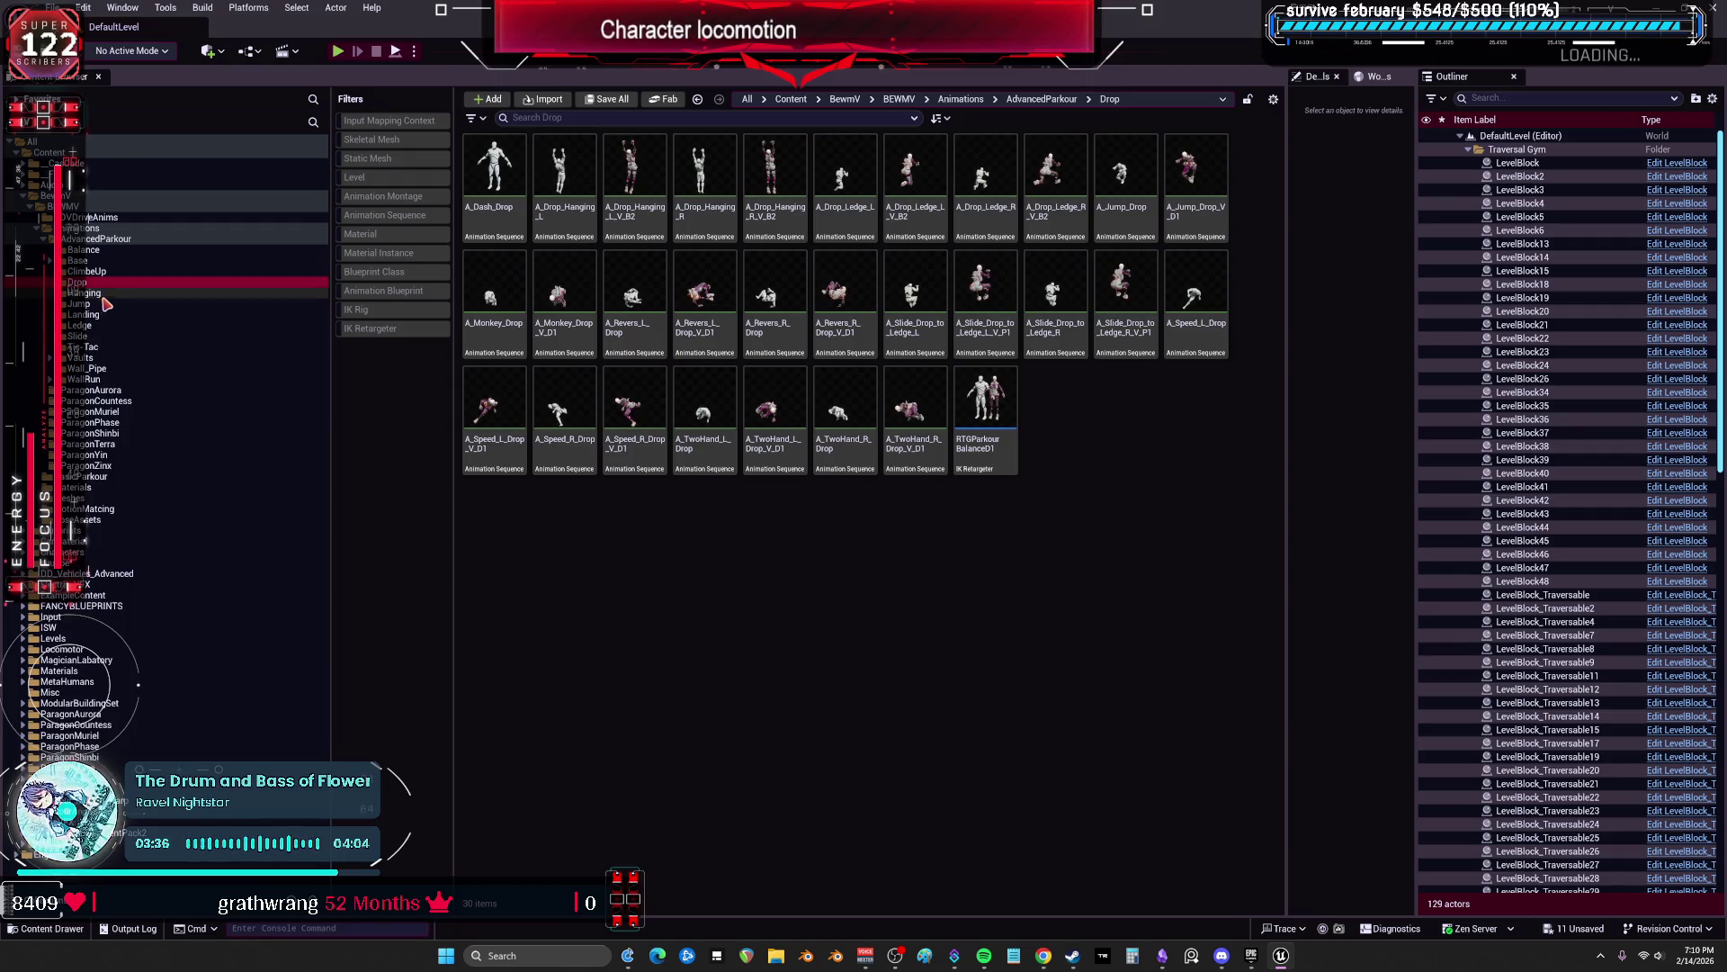
{"action": "left_click", "coordinate": [108, 295]}
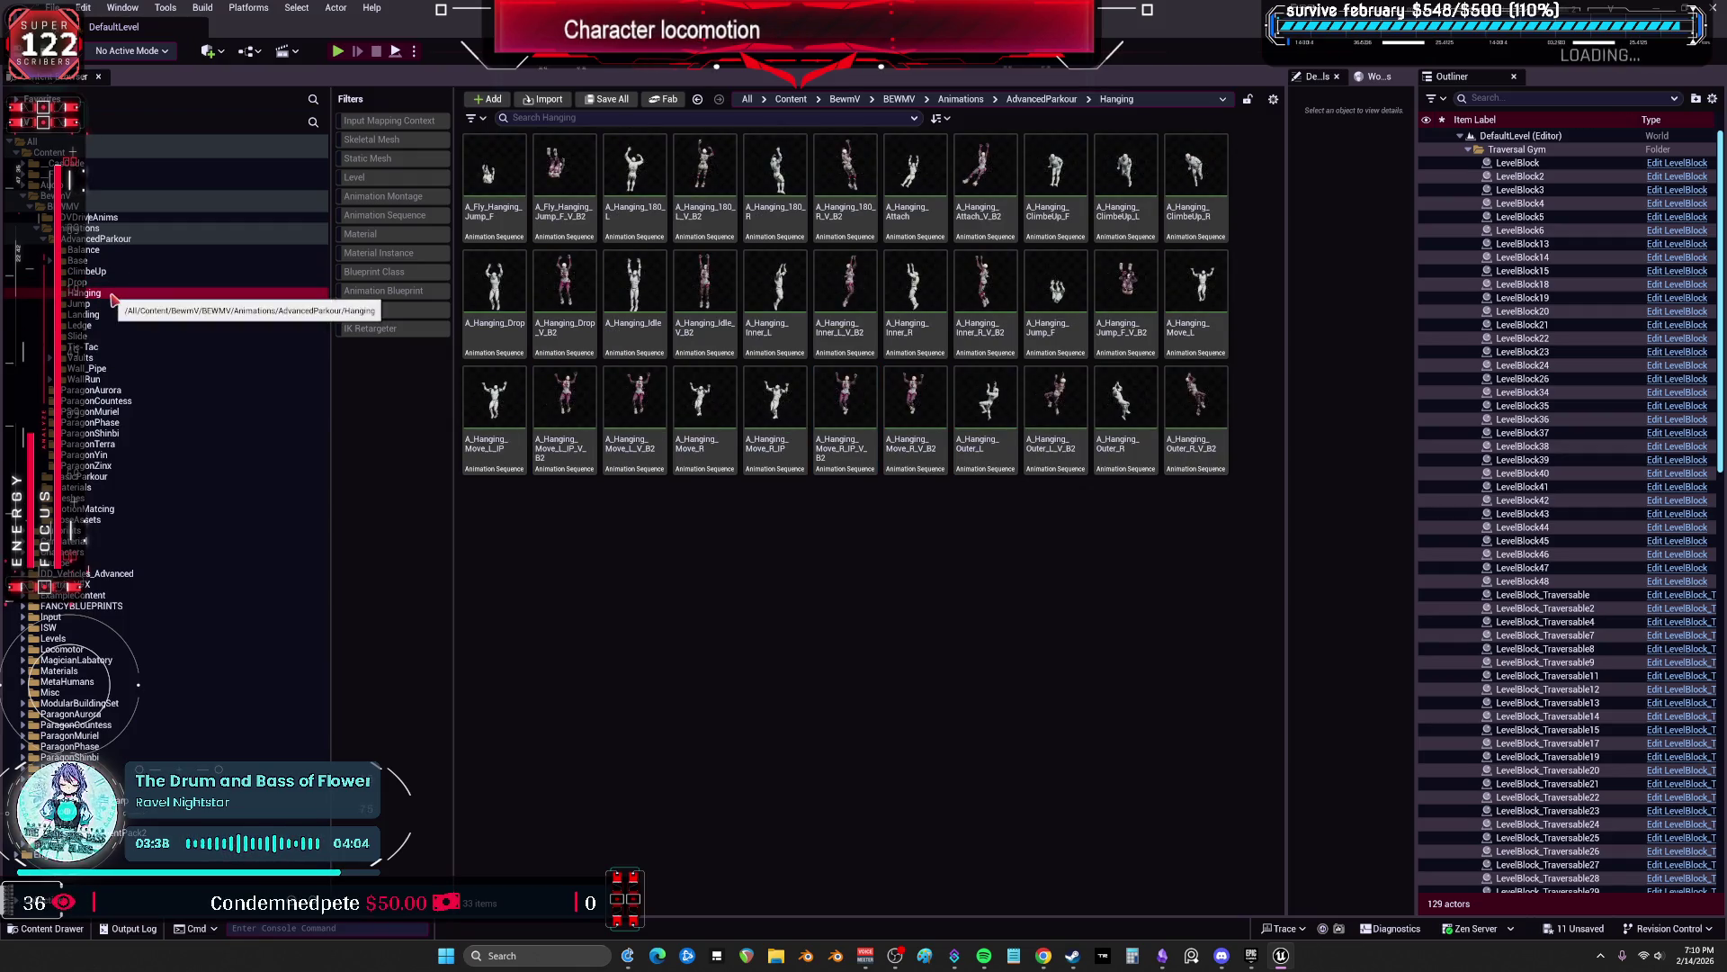
{"action": "left_click", "coordinate": [97, 315]}
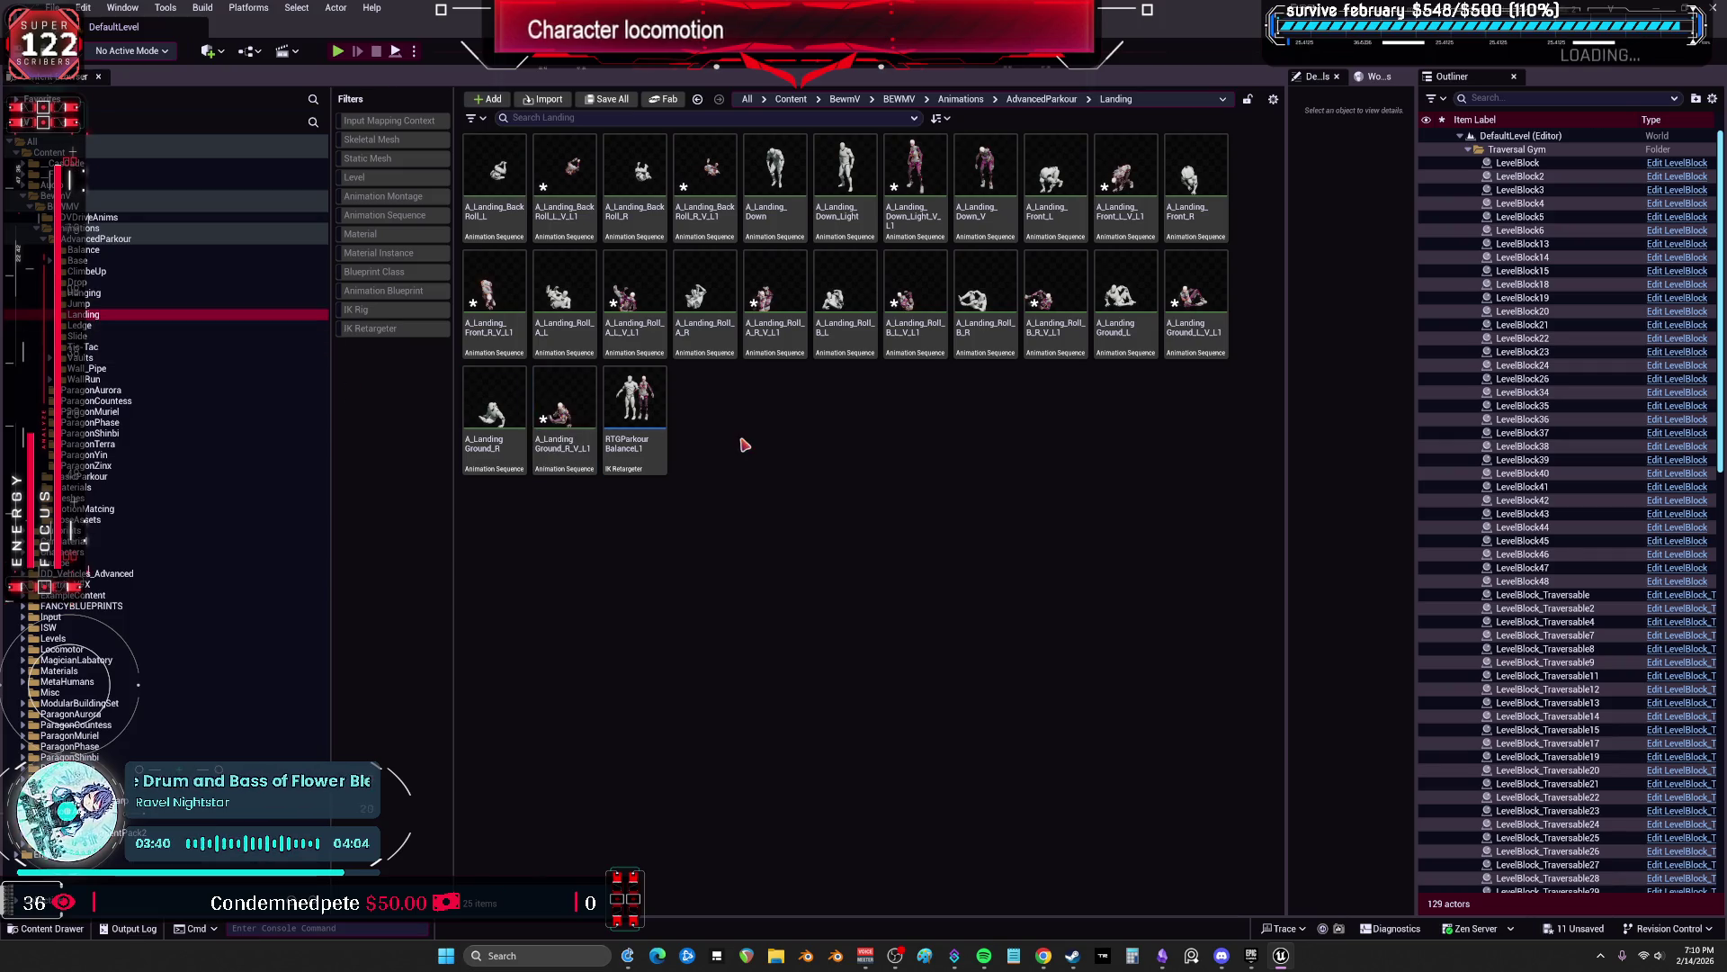
{"action": "left_click", "coordinate": [635, 414]}
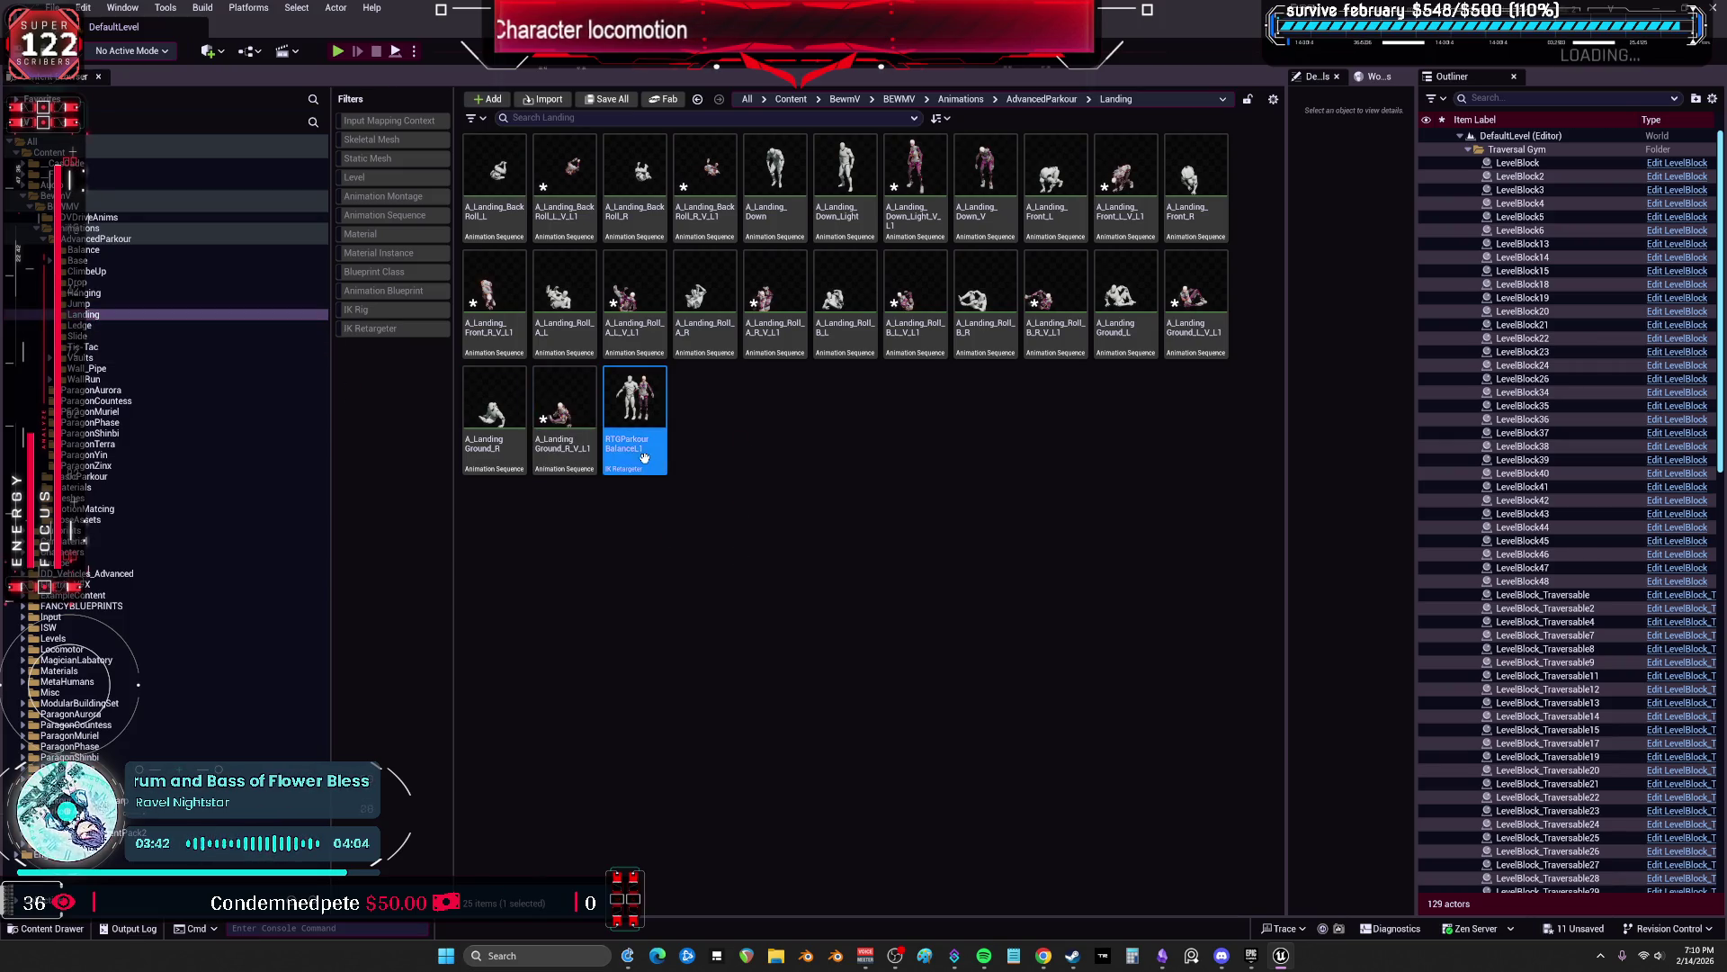
Step: Copy the parkour retargeter into the Slide folder and rename it RTGParkourBalanceS
{"action": "left_click", "coordinate": [698, 567]}
{"action": "left_click", "coordinate": [142, 349]}
{"action": "left_click", "coordinate": [79, 335]}
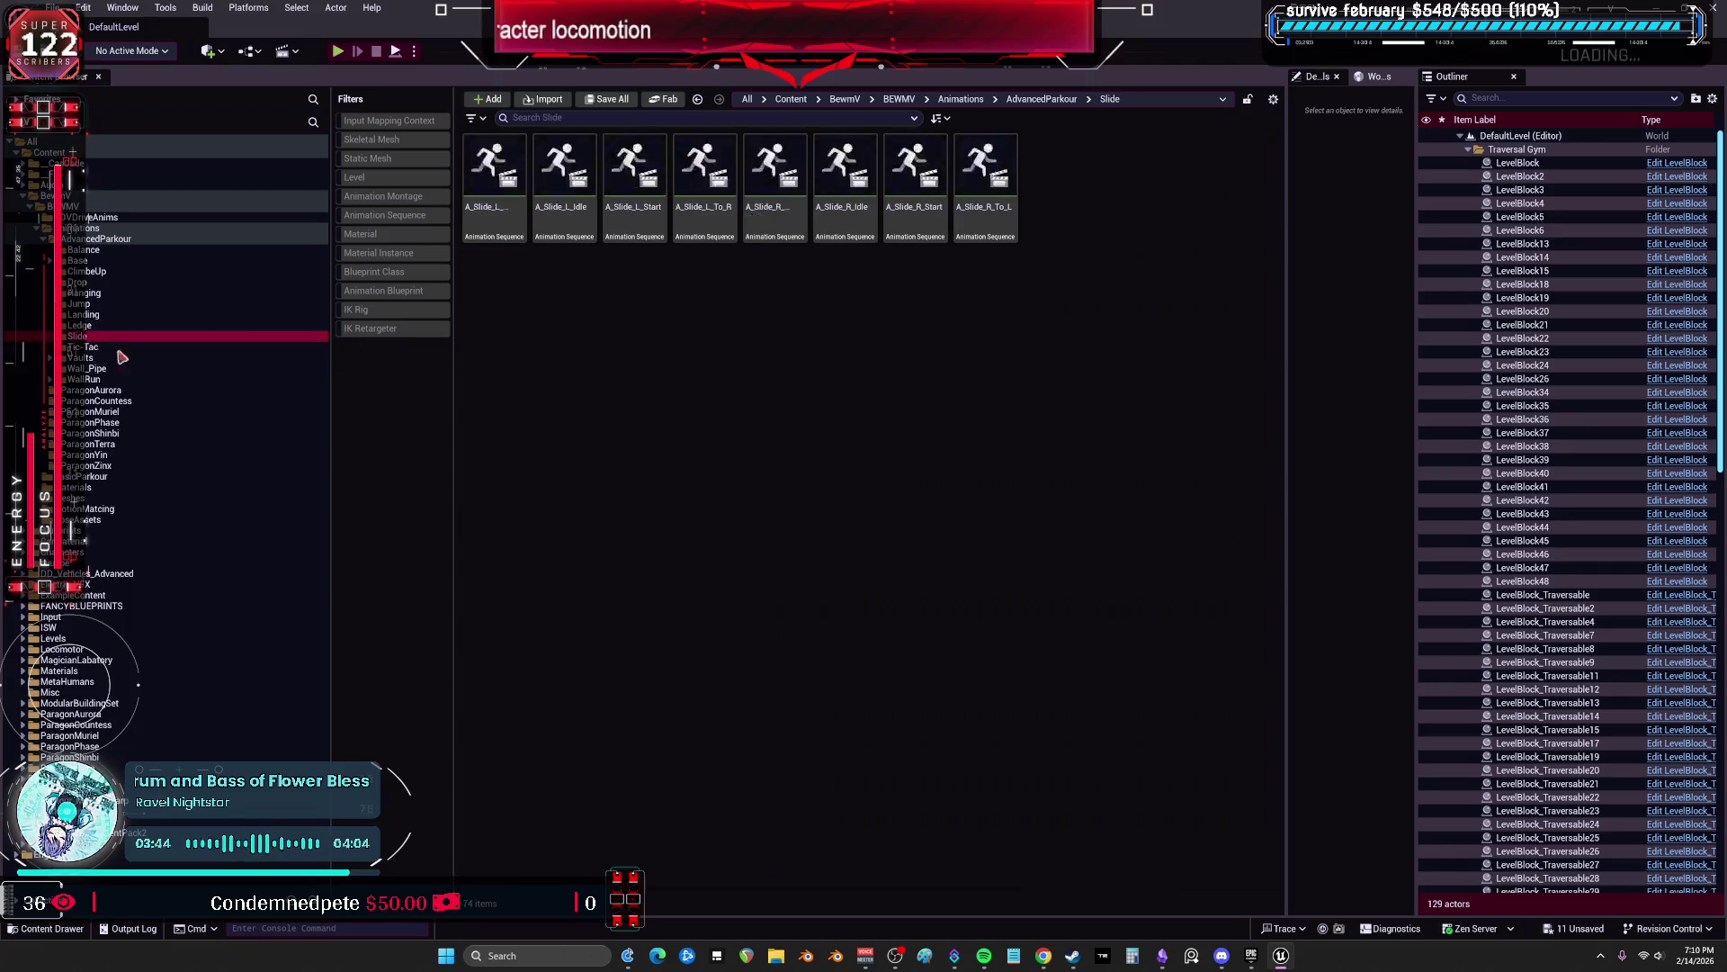
{"action": "key", "text": "ctrl+v"}
{"action": "key", "text": "BackSpace"}
{"action": "key", "text": "BackSpace"}
{"action": "type", "text": "Slide"}
{"action": "key", "text": "Return"}
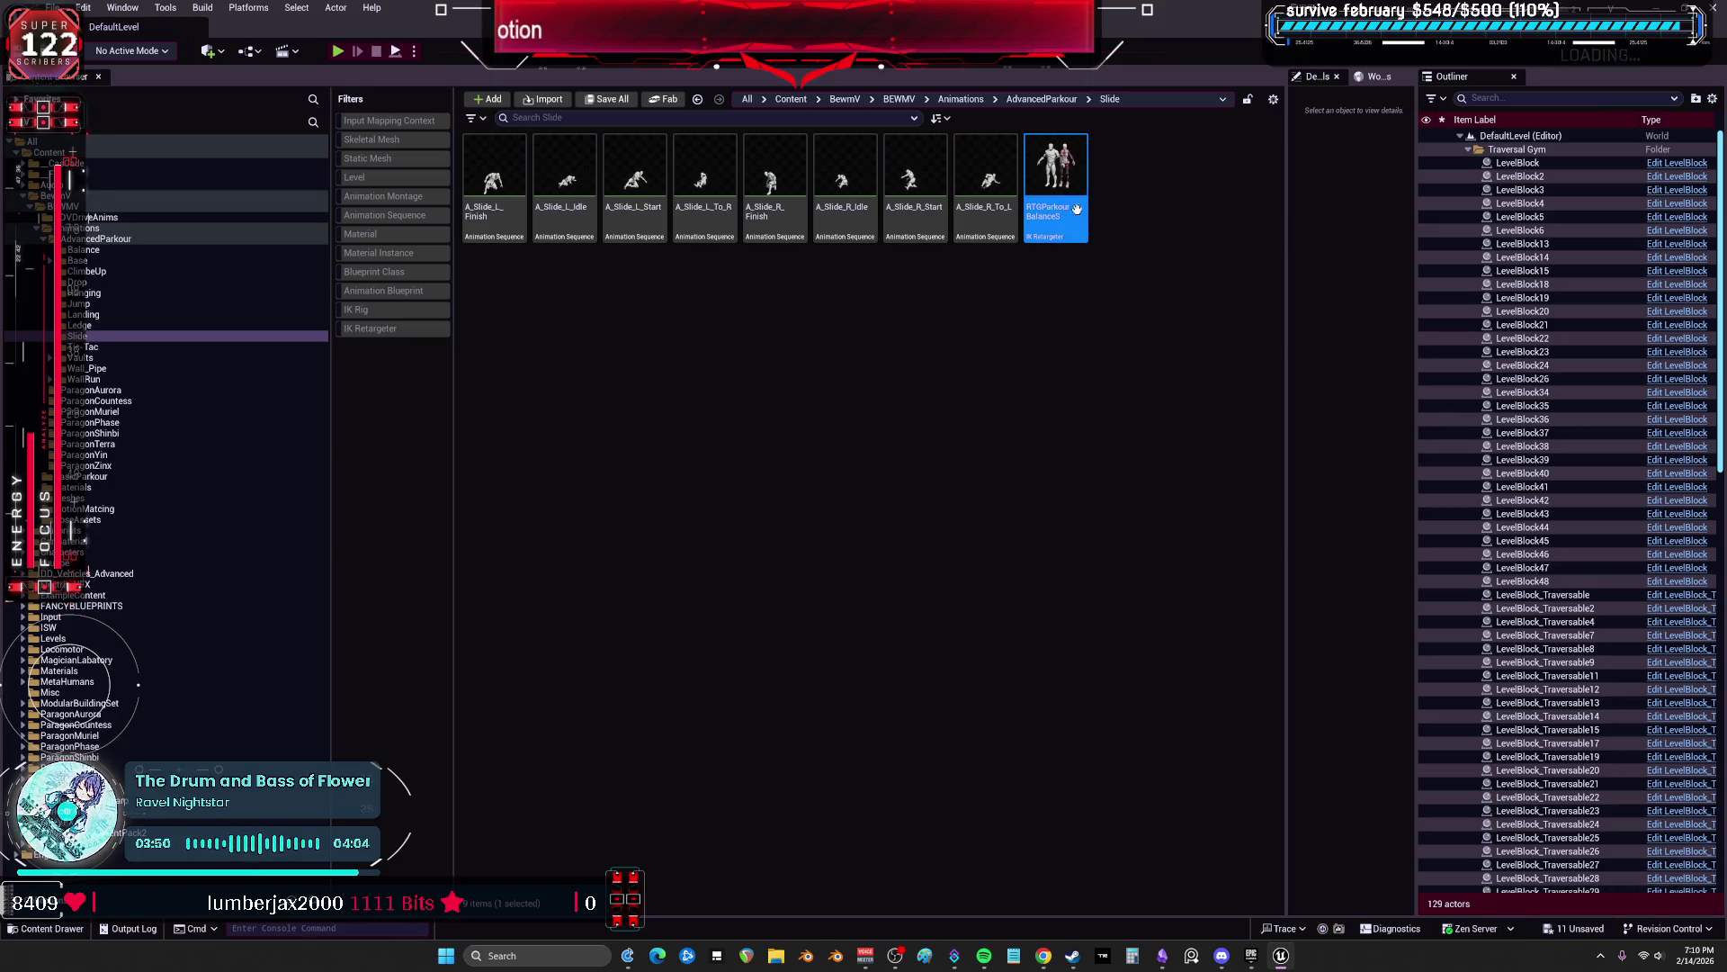
Step: Open RTGParkourBalanceS maximized and preview A_Slide_Drop_to_Ledge_L
{"action": "double_click", "coordinate": [1059, 165]}
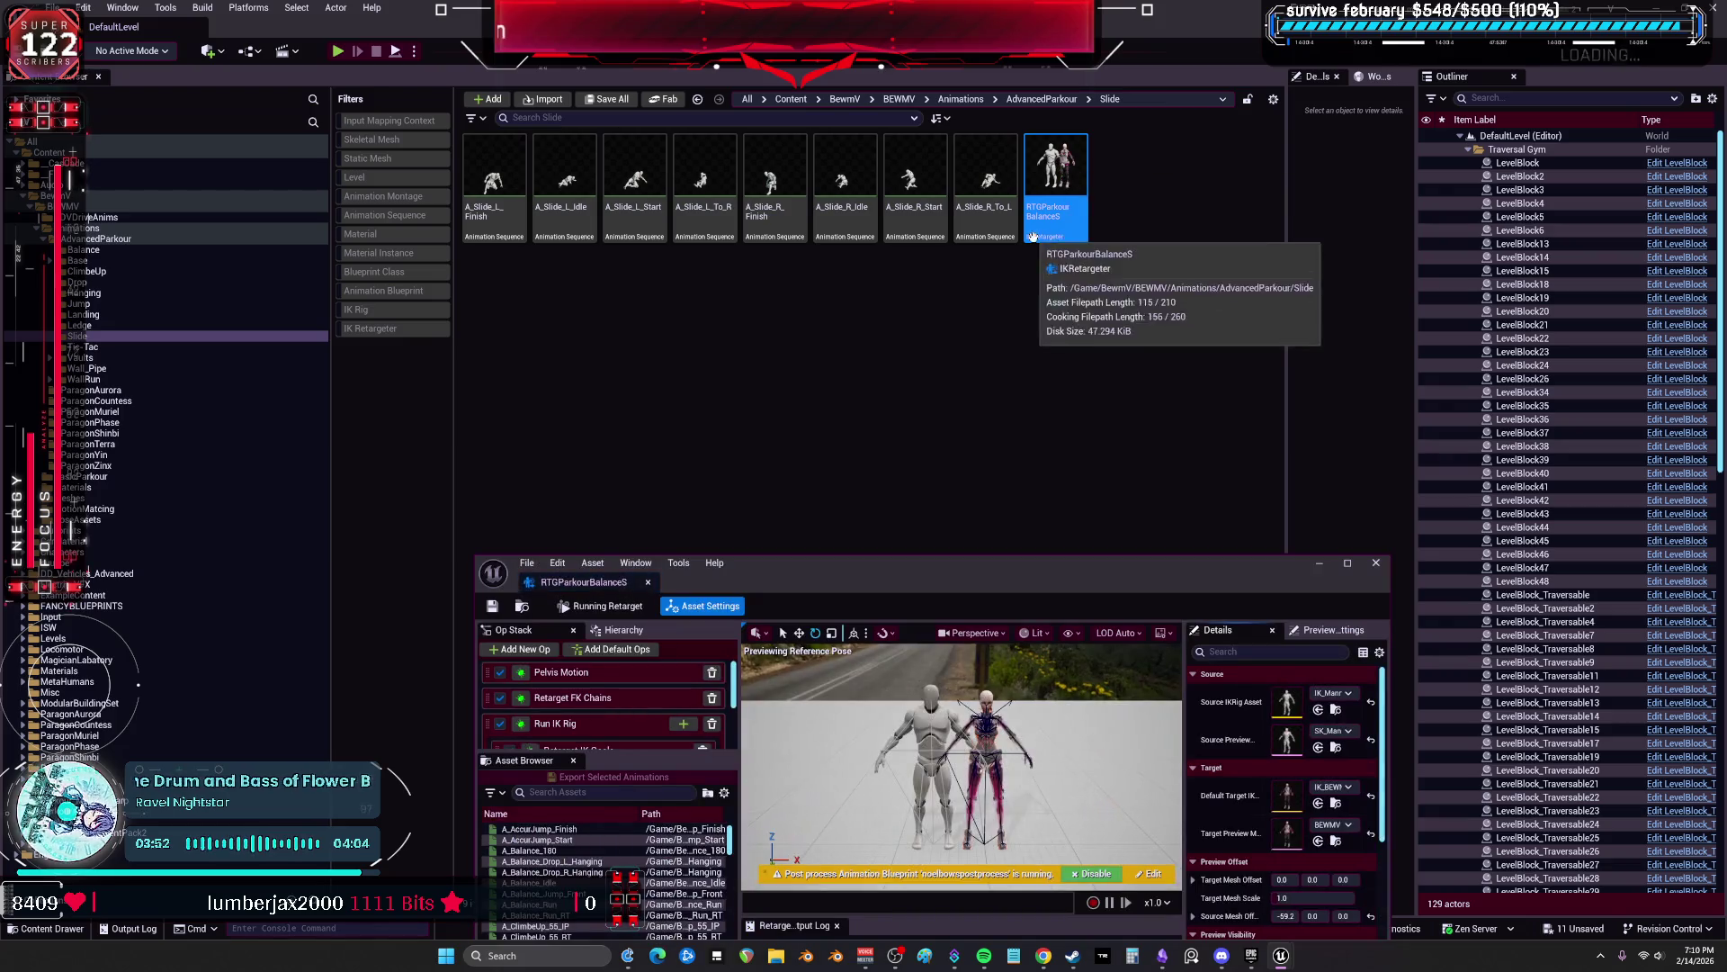
{"action": "left_click_drag", "start_coordinate": [968, 584], "coordinate": [817, 337]}
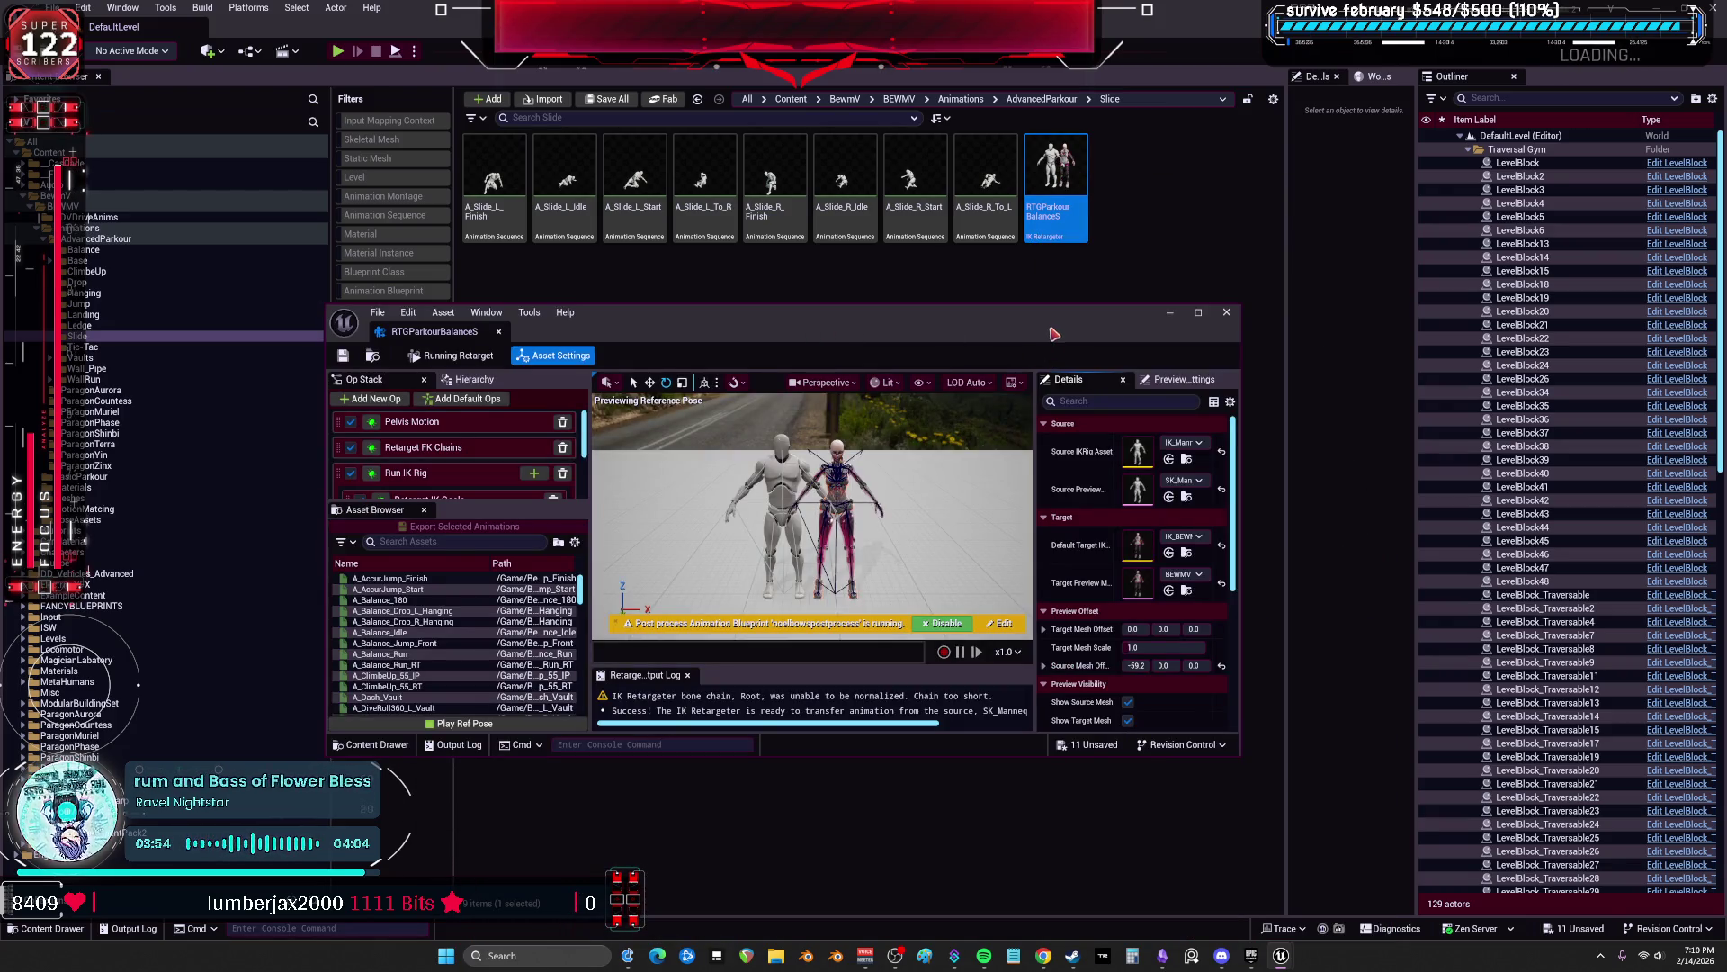
{"action": "double_click", "coordinate": [1055, 334]}
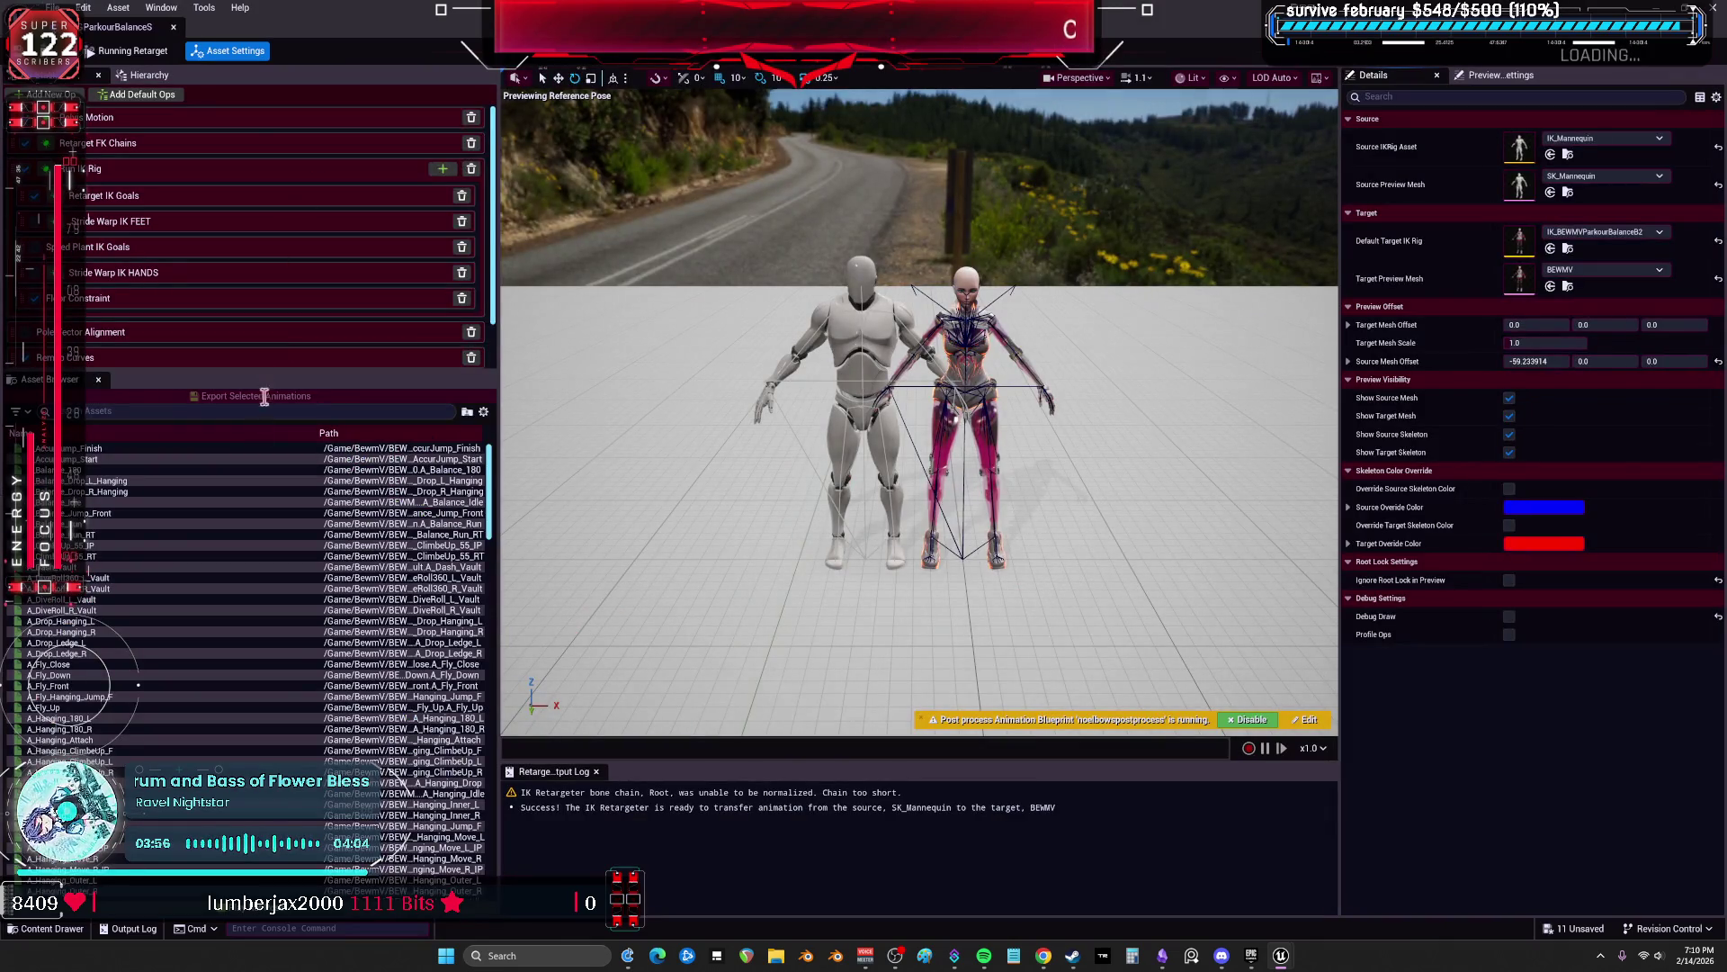
{"action": "key", "text": "super+Down"}
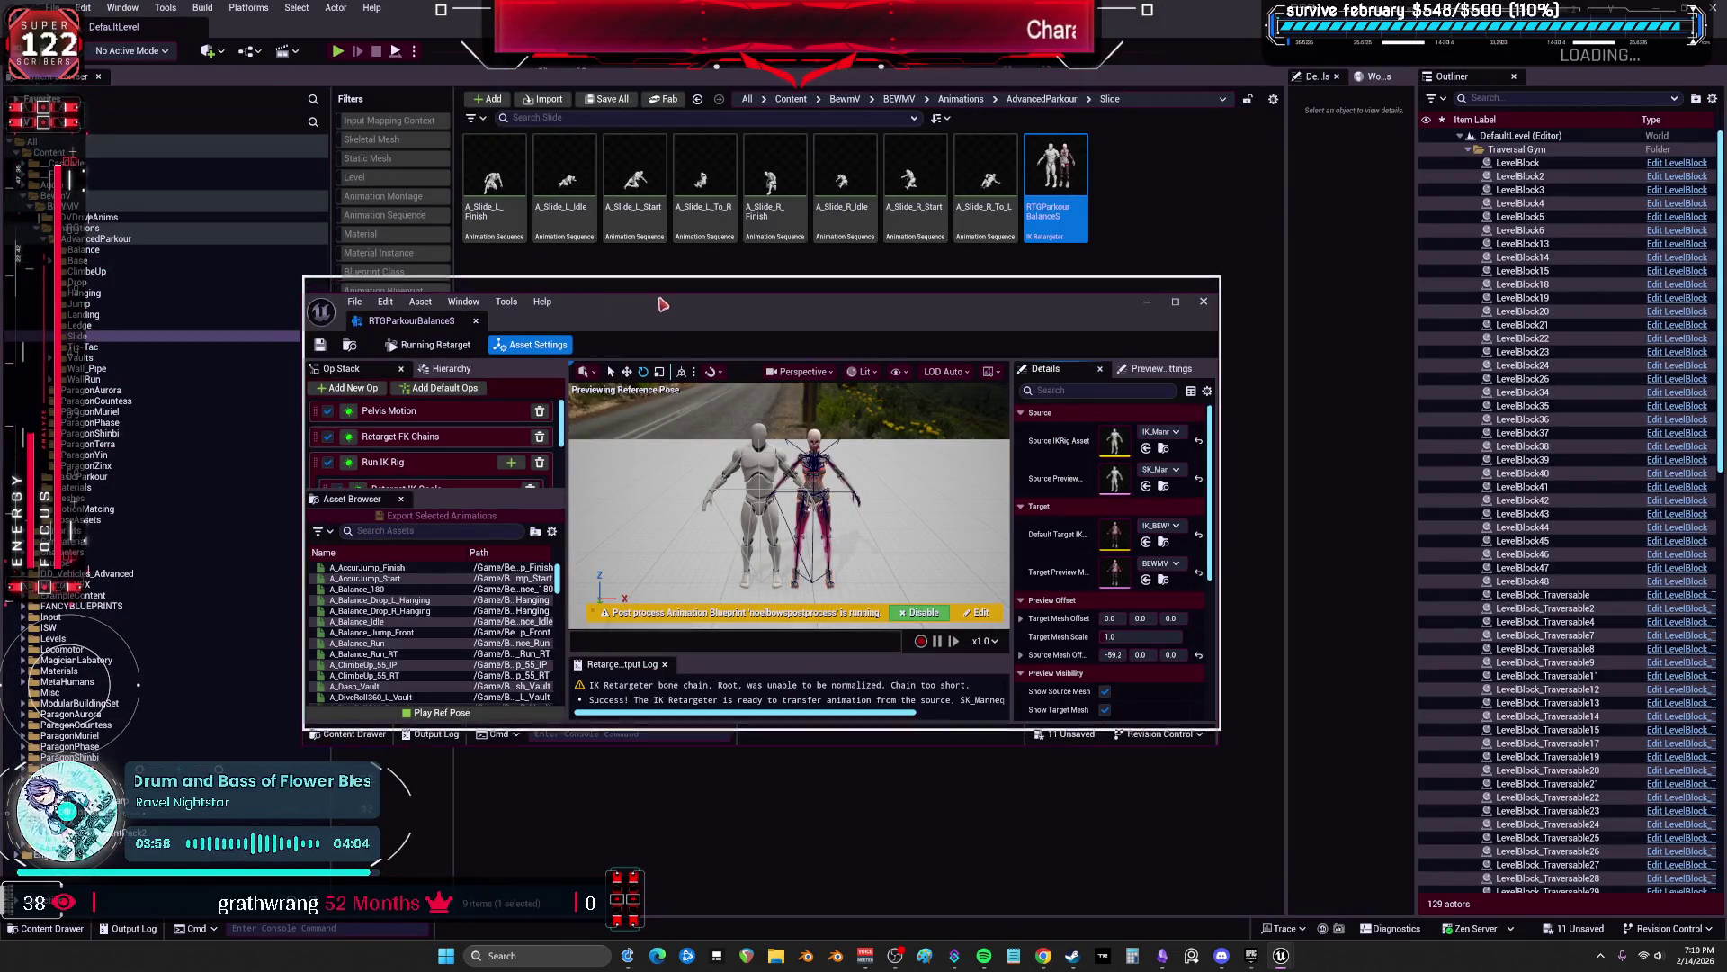
{"action": "key", "text": "super+Up"}
{"action": "scroll", "coordinate": [106, 738], "scroll_direction": "down", "scroll_amount": 15}
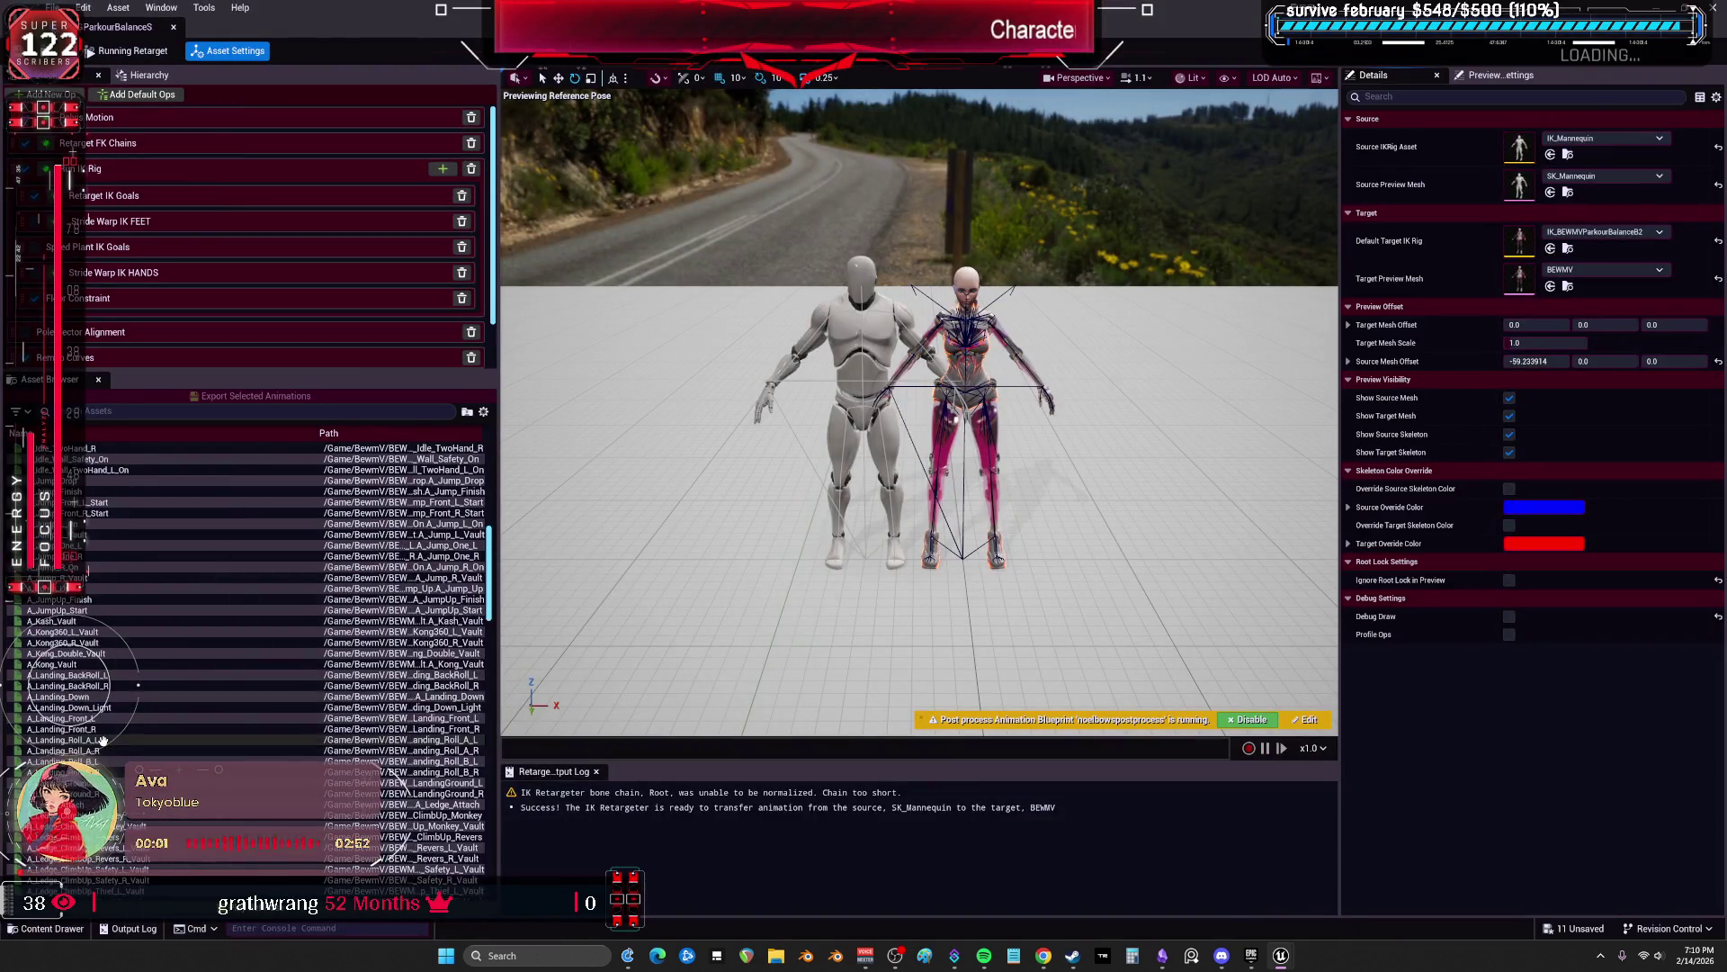
{"action": "scroll", "coordinate": [110, 720], "scroll_direction": "down", "scroll_amount": 15}
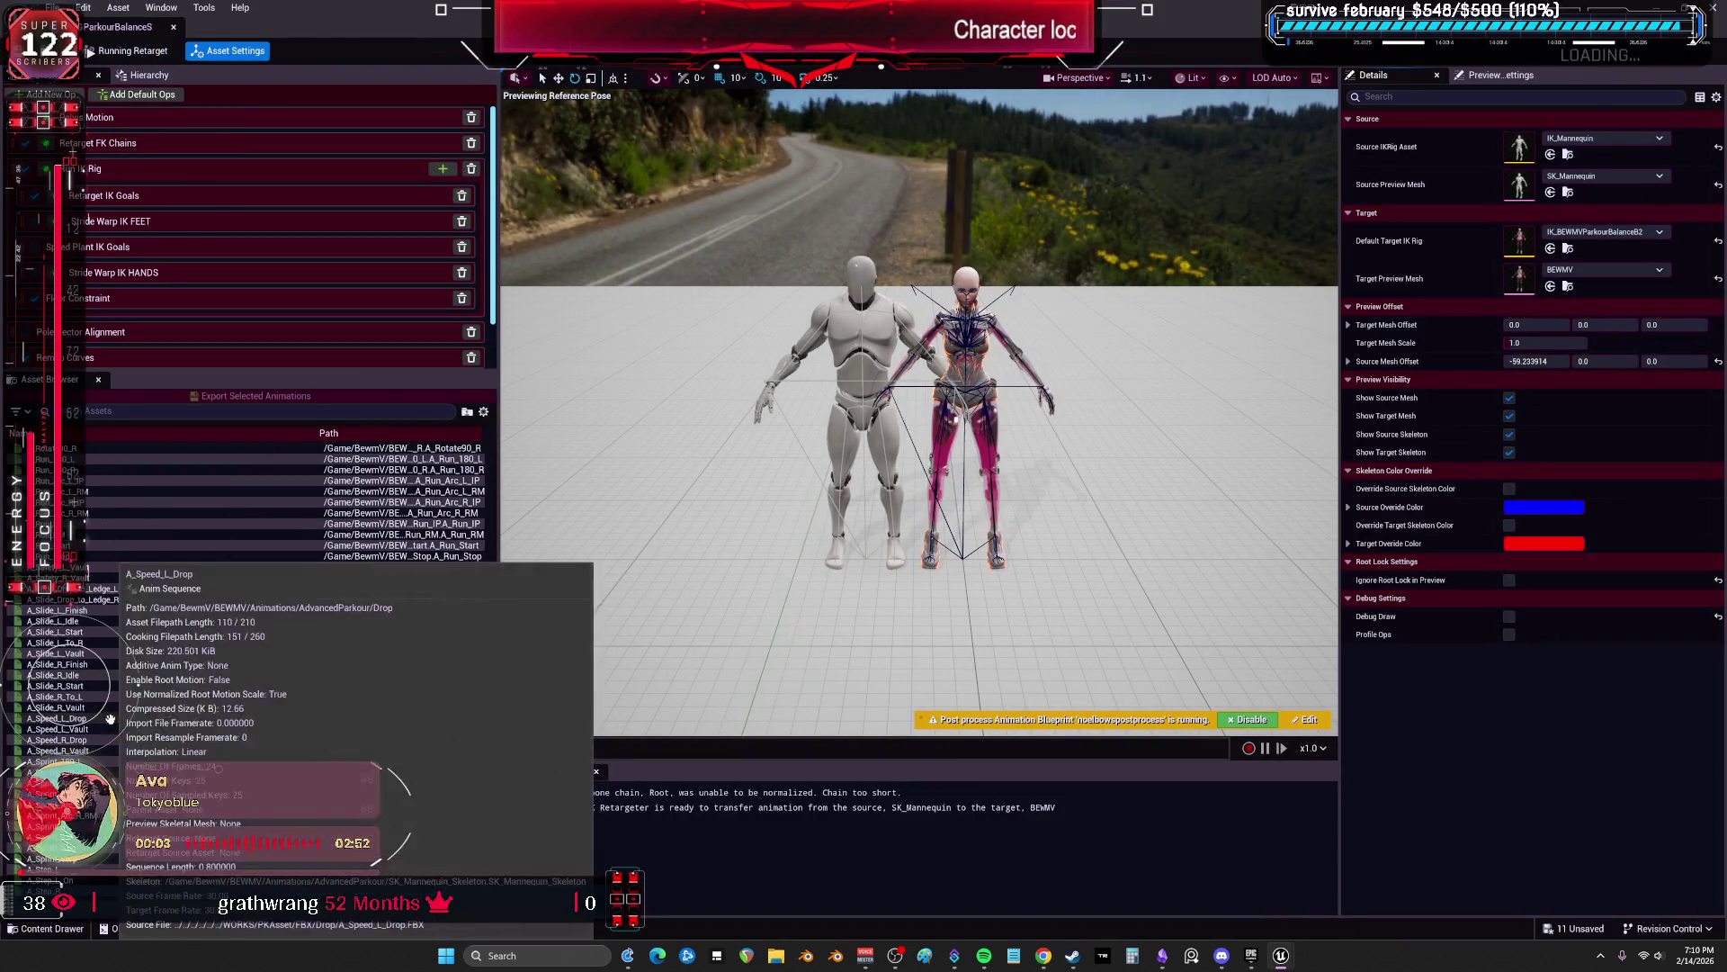
{"action": "left_click", "coordinate": [85, 590]}
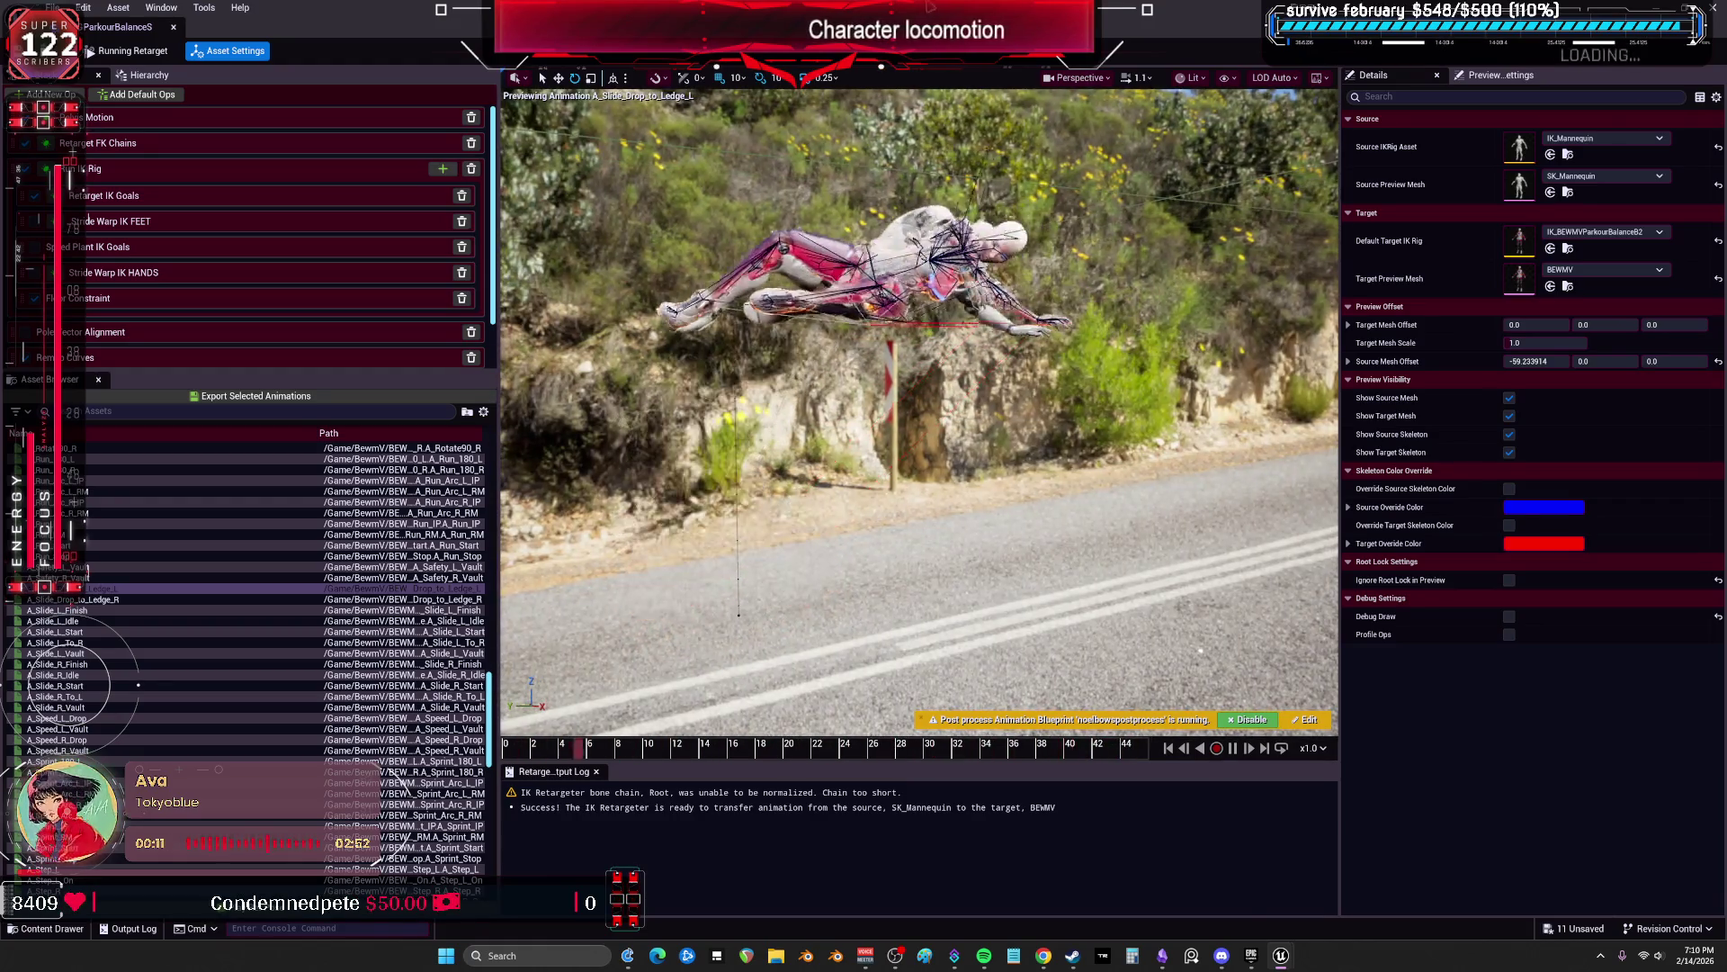
Step: Preview A_Slide_Drop_to_Ledge_R, A_Slide_L_Finish, A_Slide_L_Idle and A_Slide_L_Start, framing the characters
{"action": "left_click_drag", "start_coordinate": [817, 41], "coordinate": [867, 395]}
{"action": "double_click", "coordinate": [866, 395]}
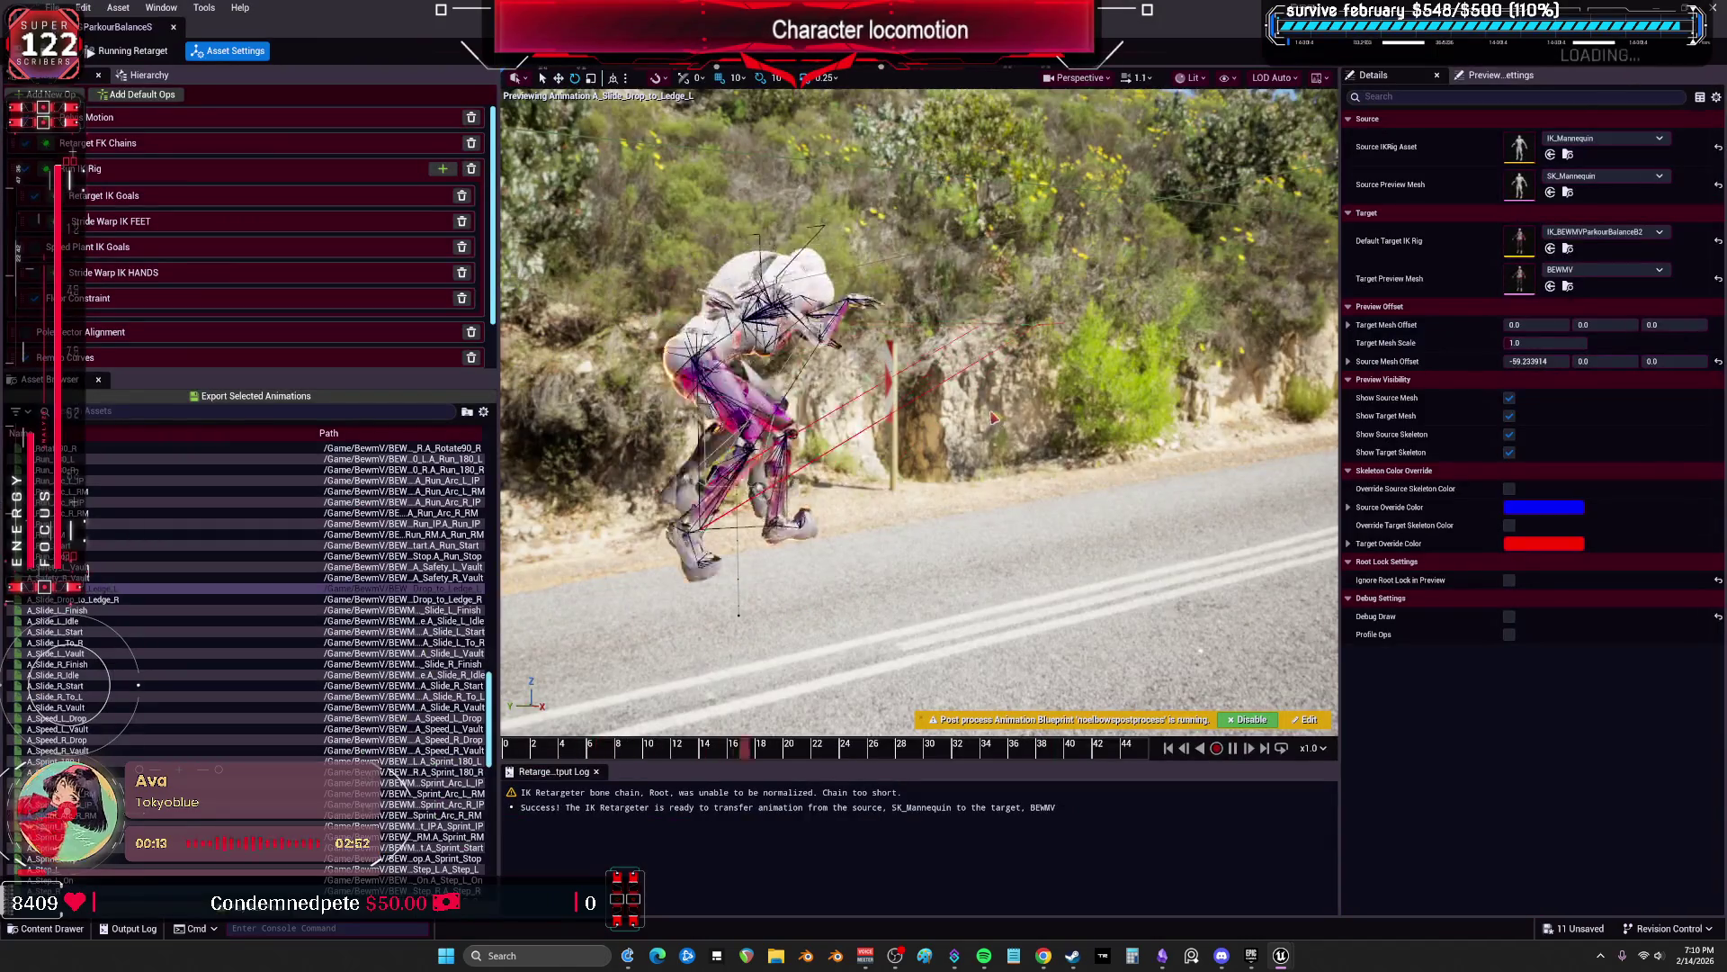
{"action": "key", "text": "Down"}
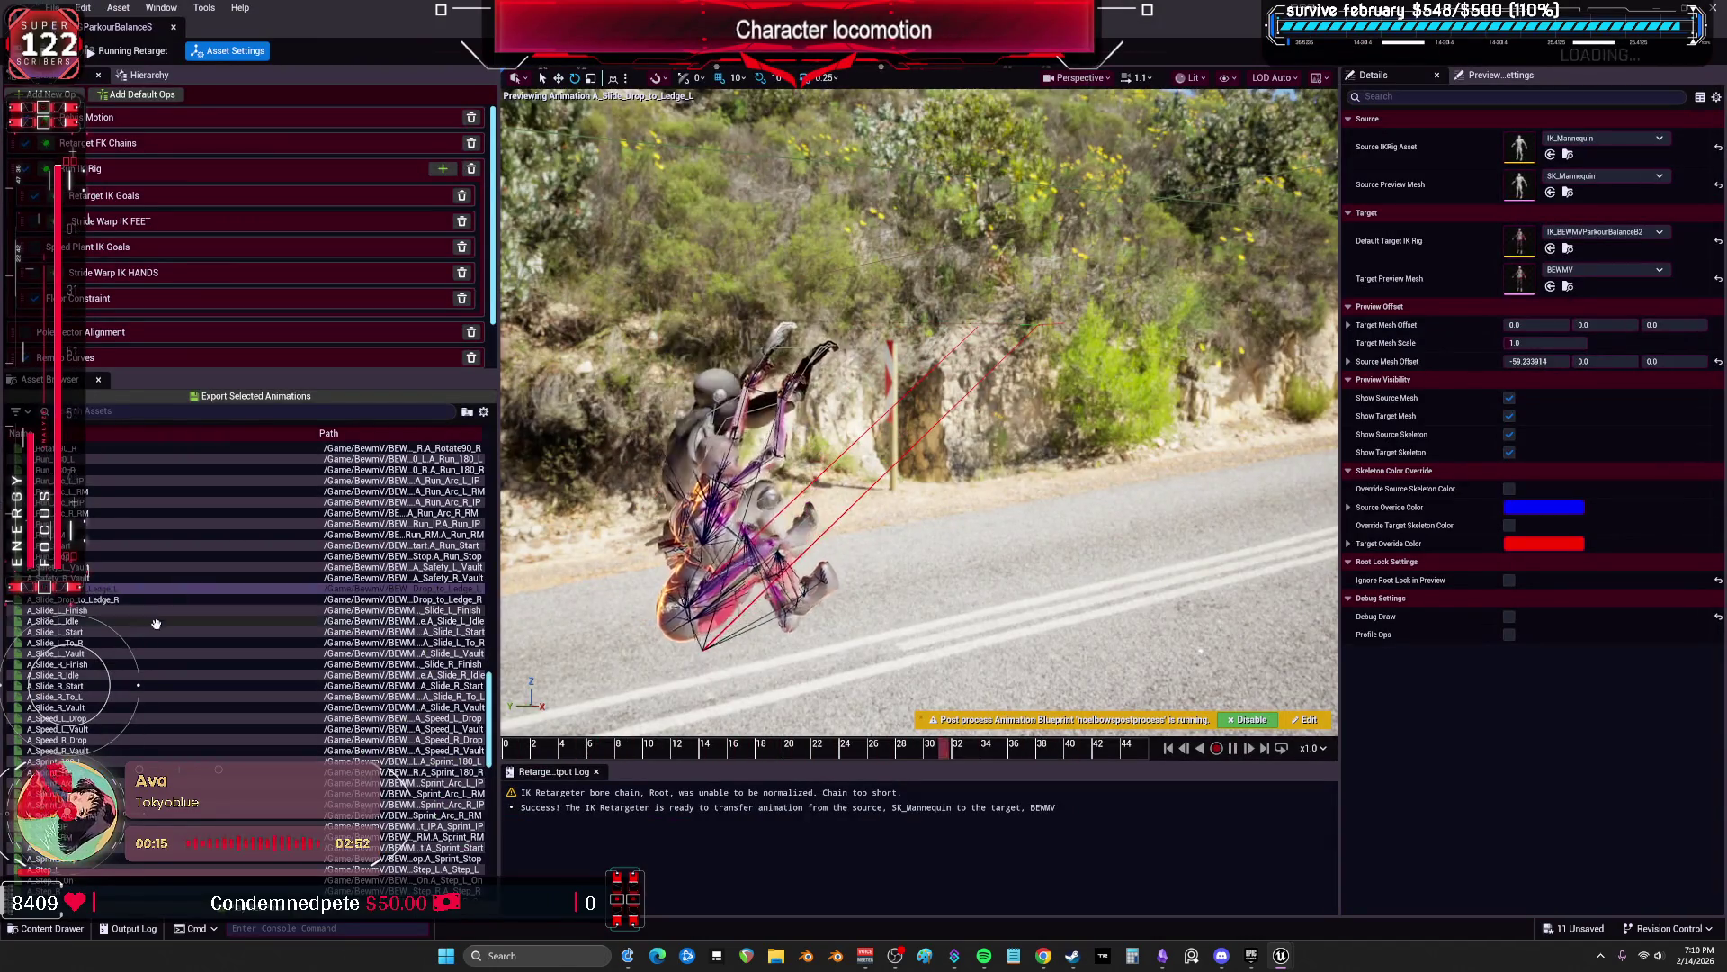
{"action": "key", "text": "Down"}
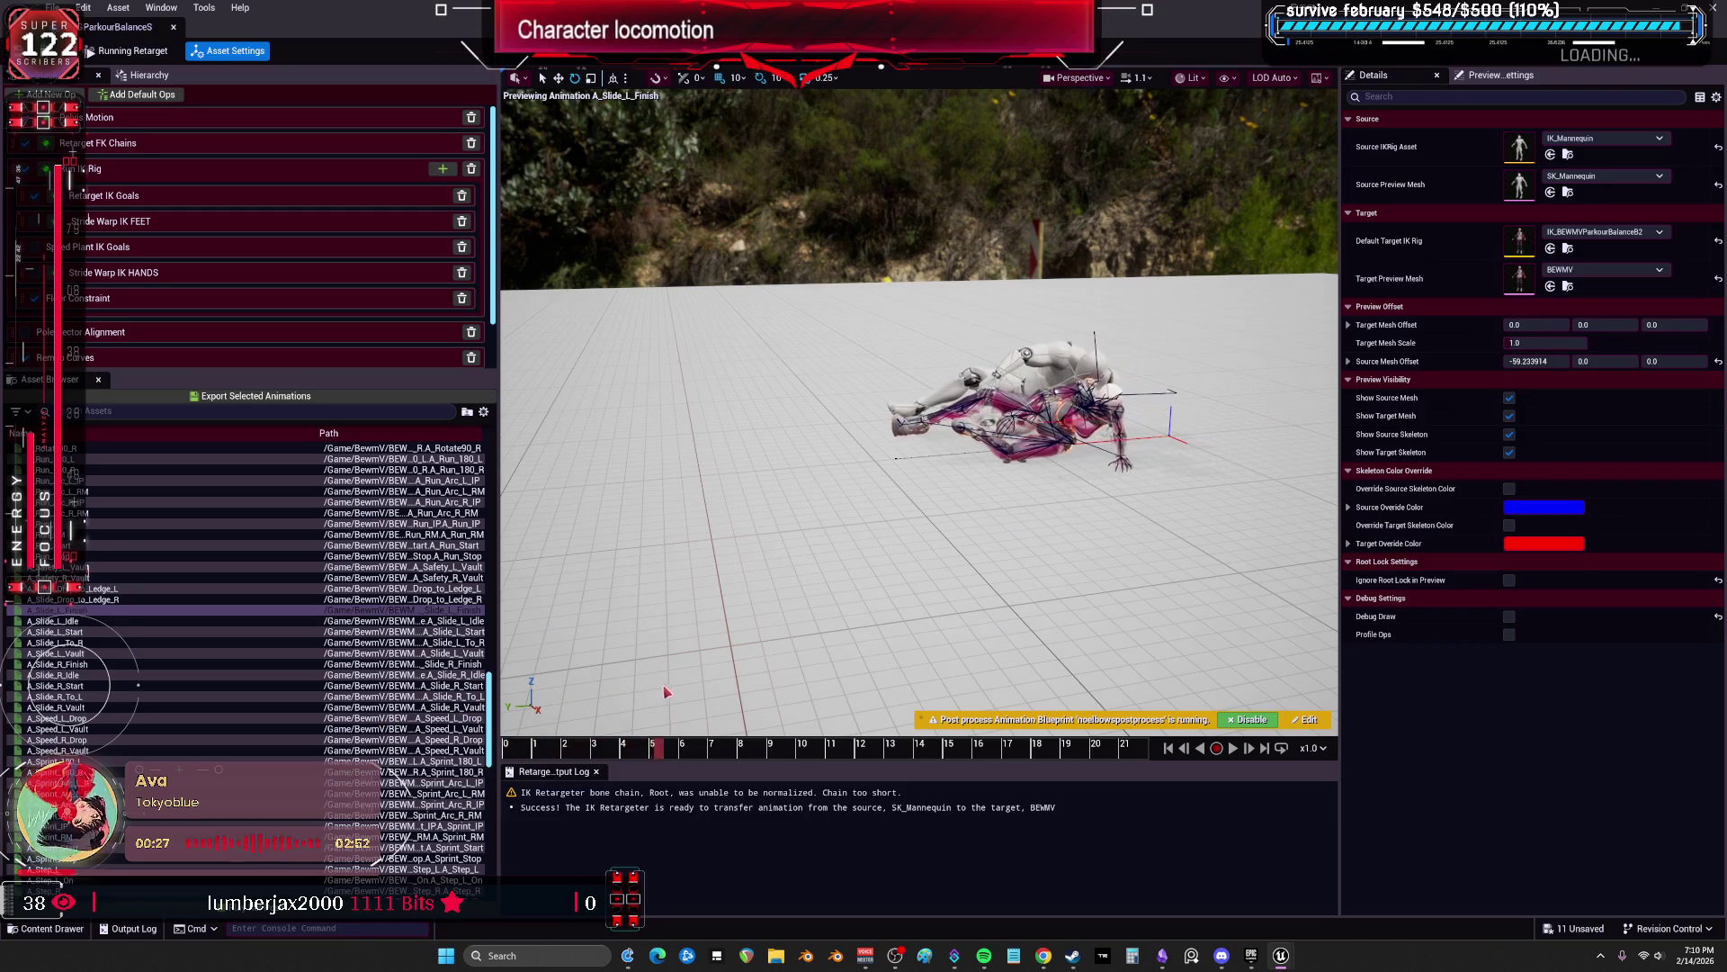
{"action": "key", "text": "f"}
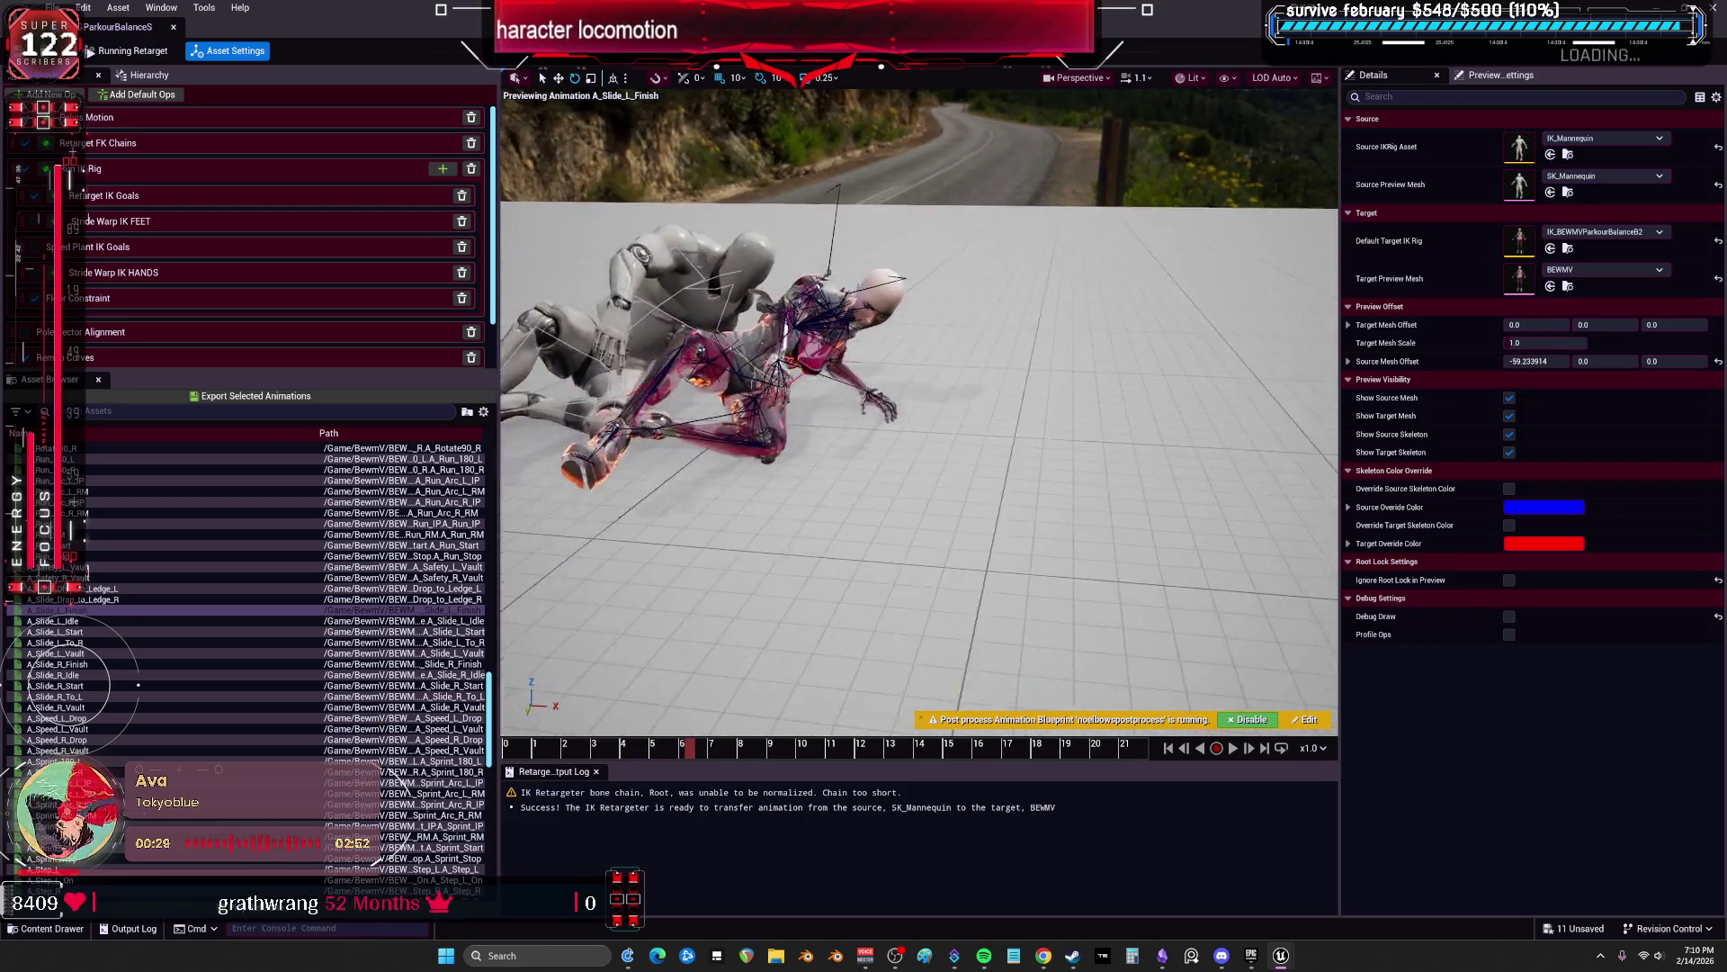
{"action": "key", "text": "f"}
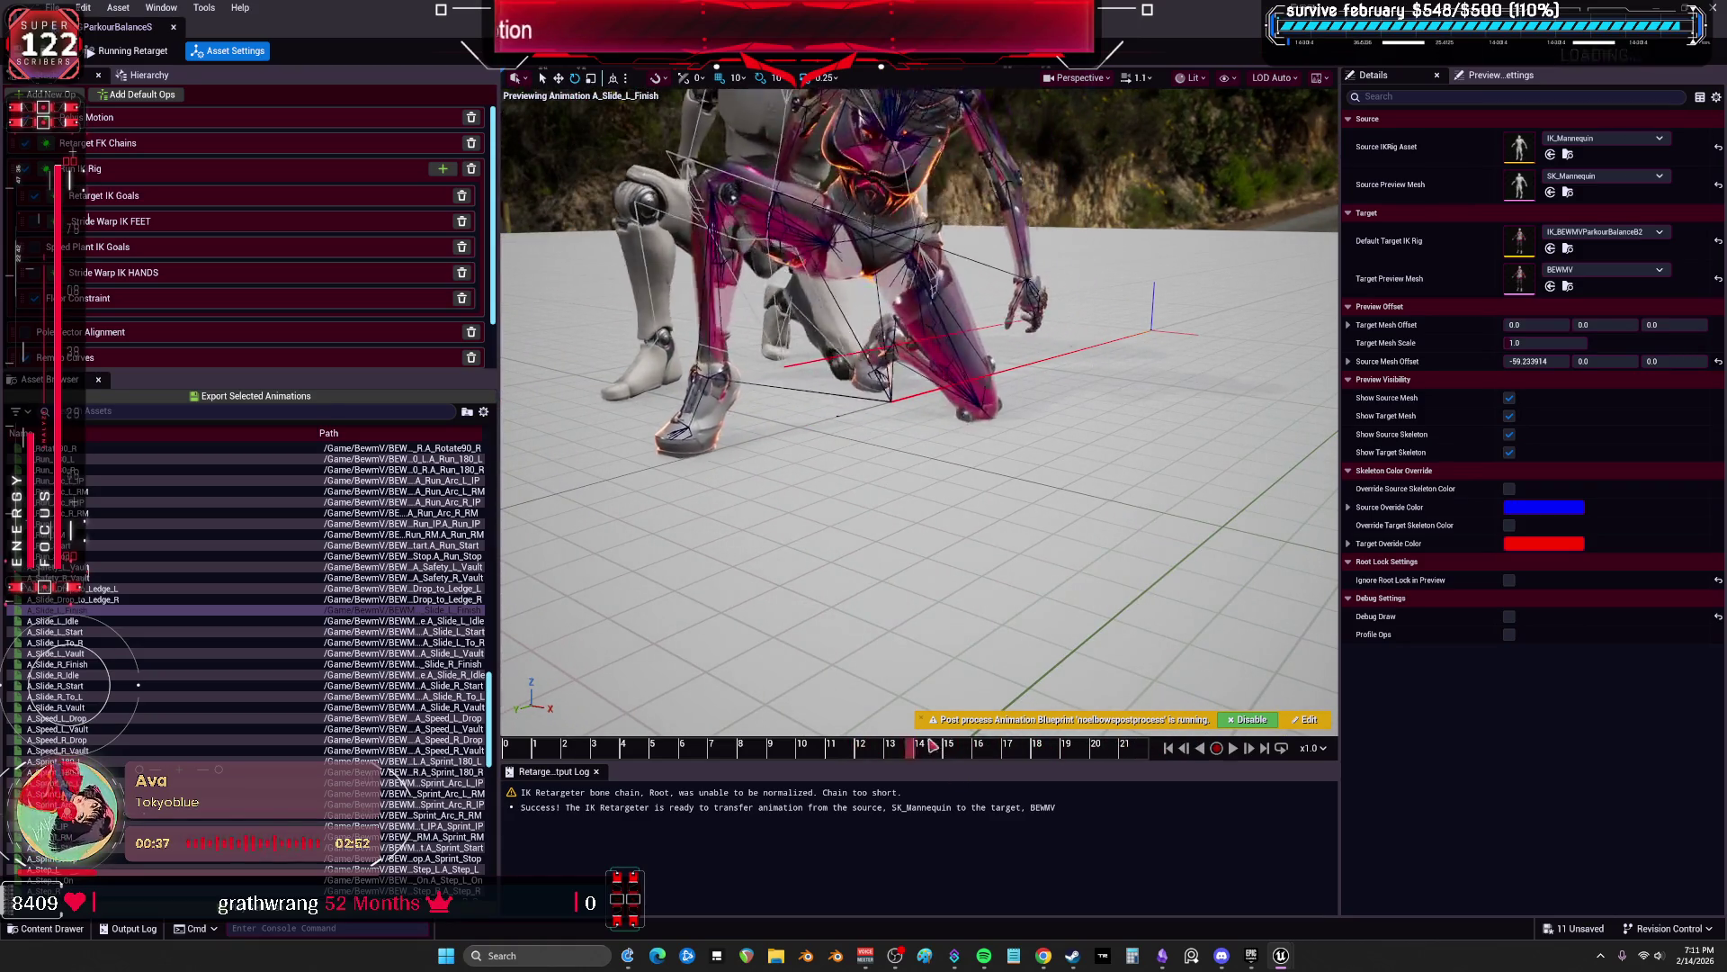
{"action": "key", "text": "Down"}
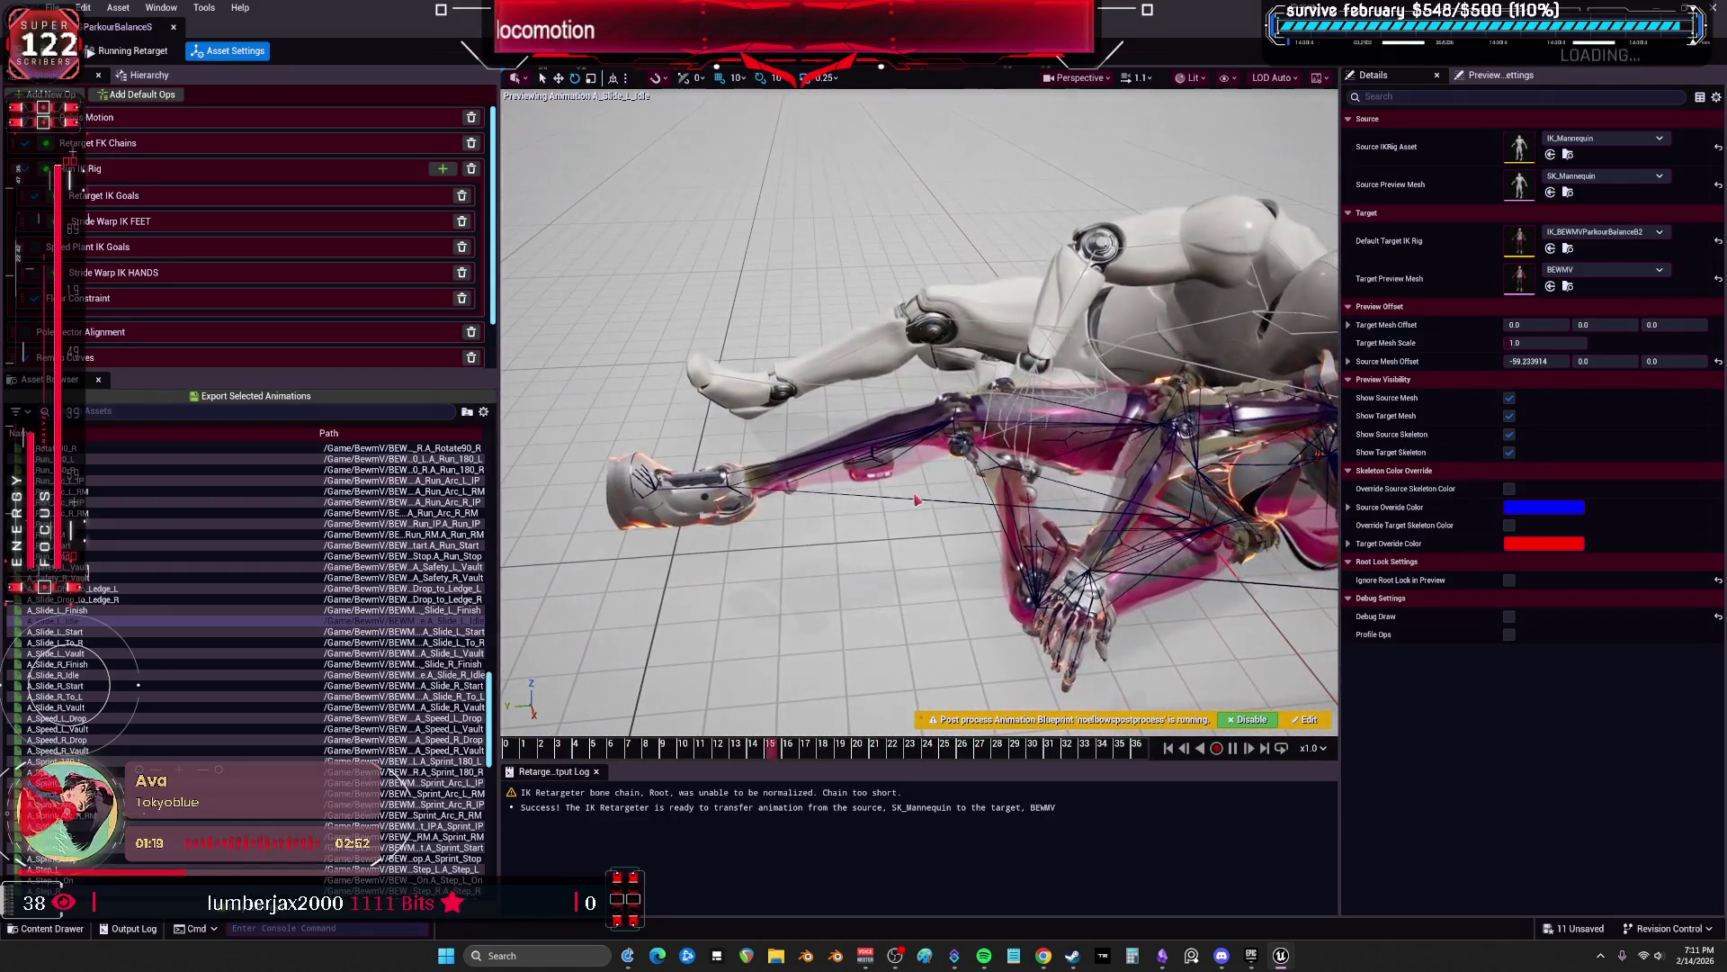
{"action": "key", "text": "Down"}
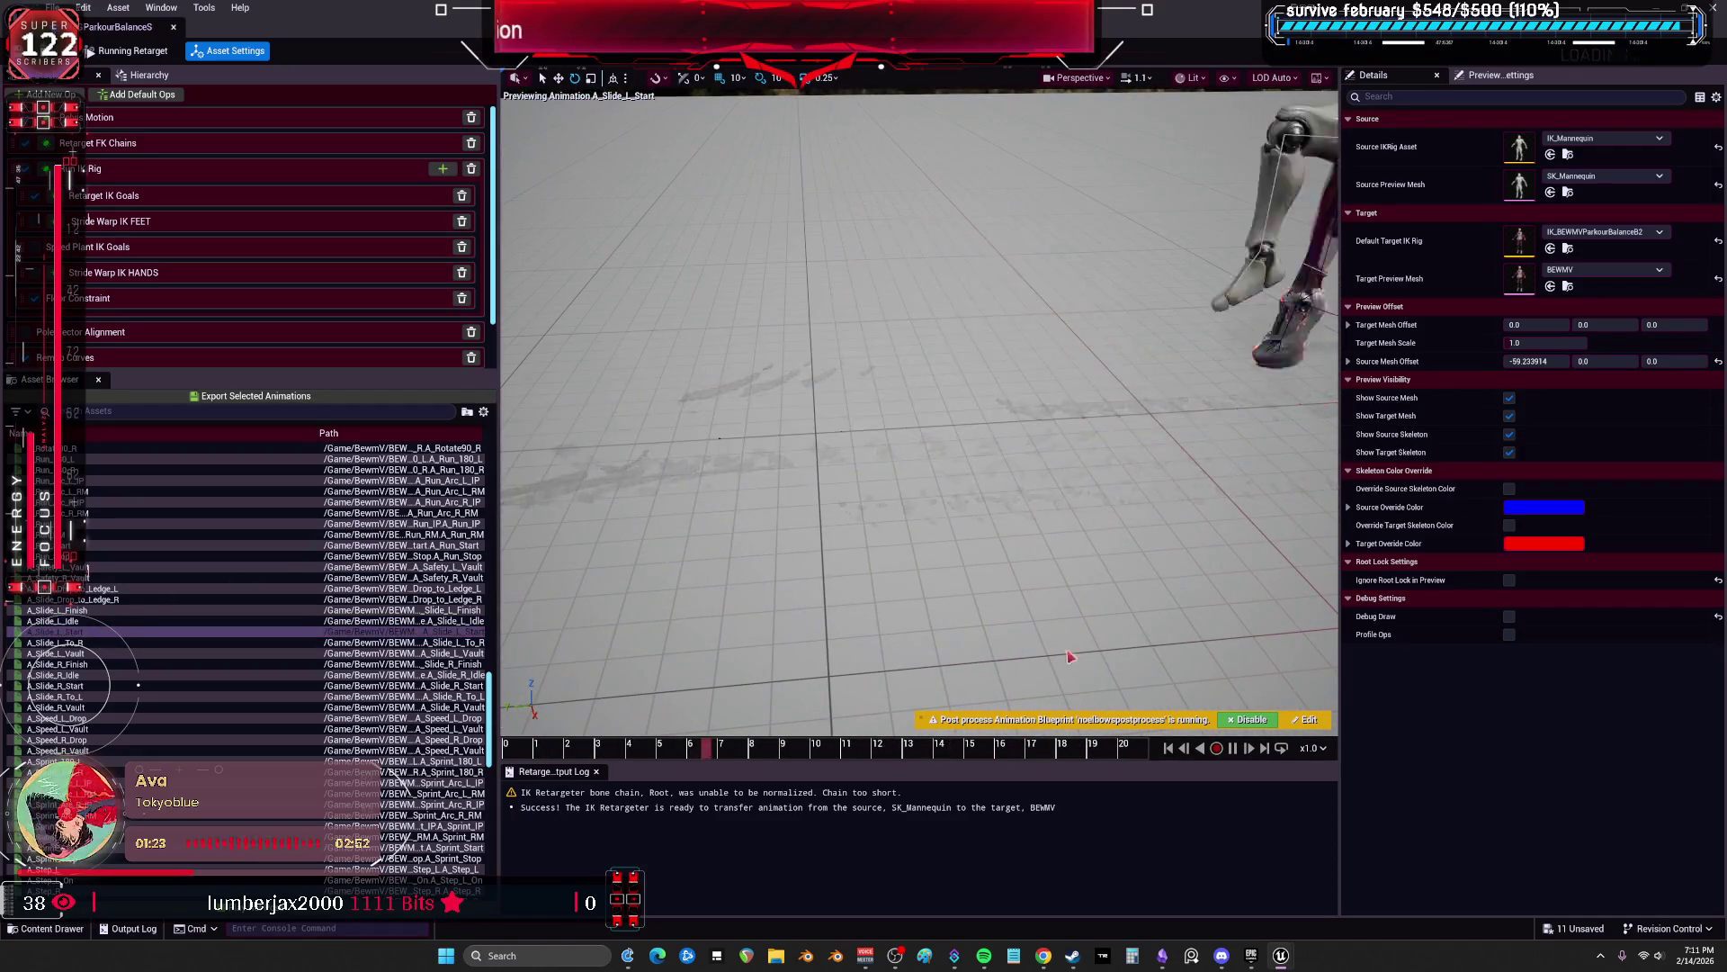
{"action": "left_click", "coordinate": [1006, 624]}
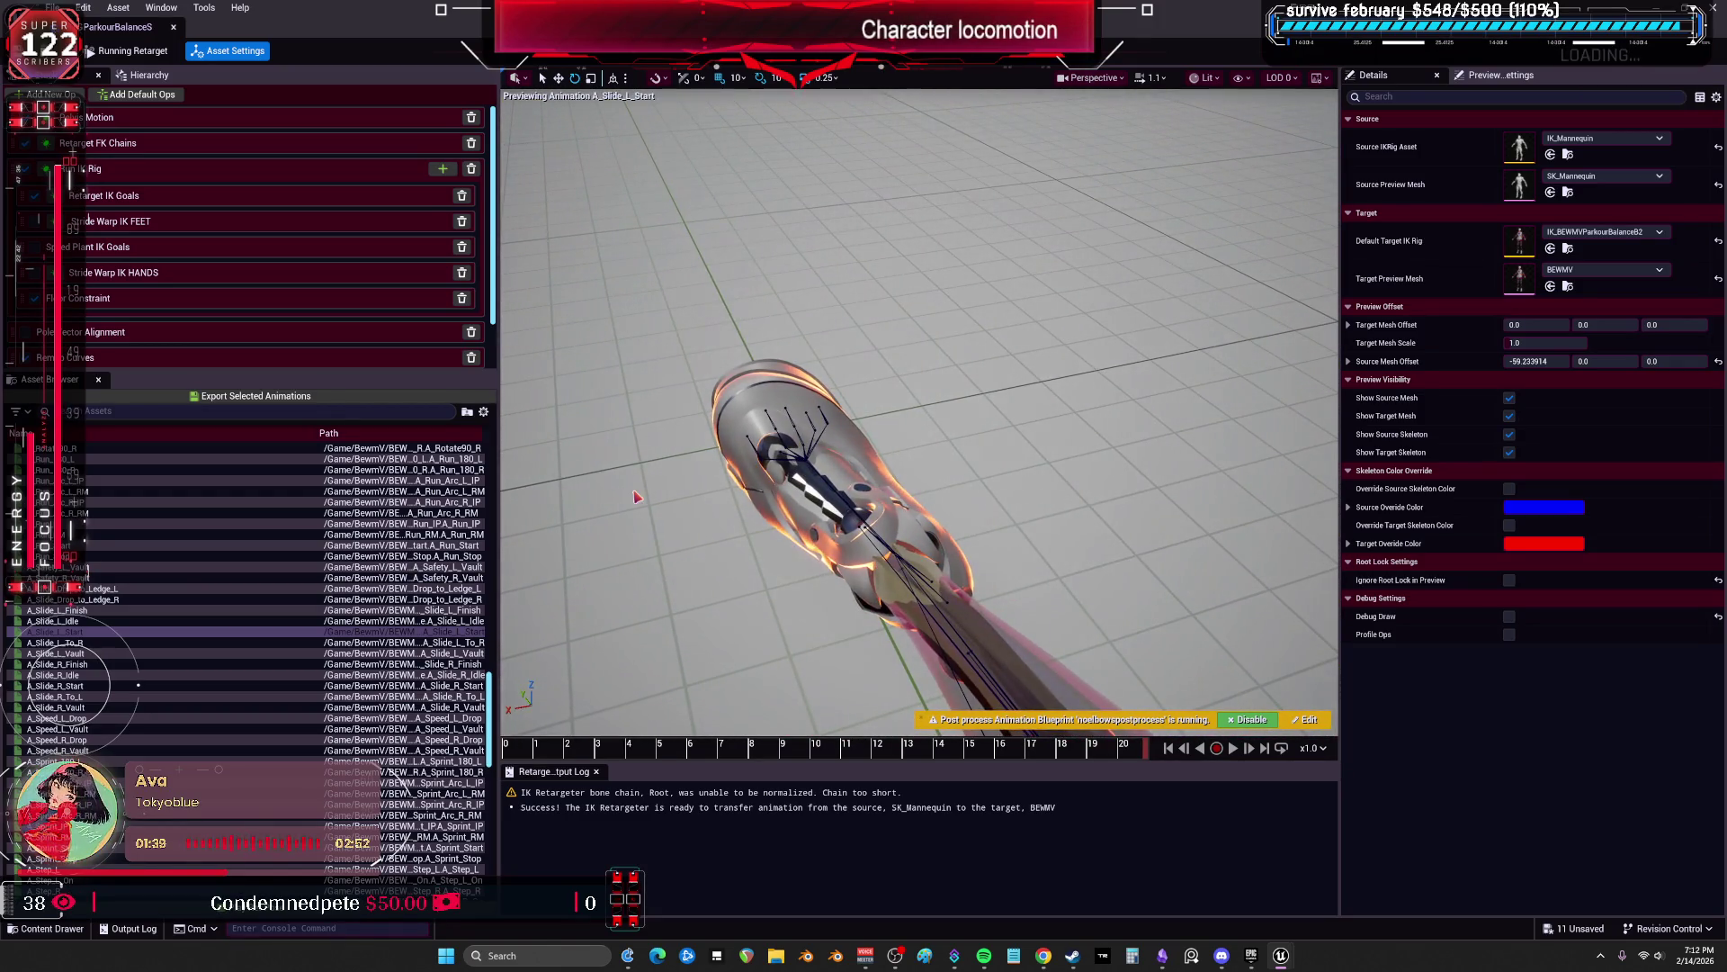
Step: Inspect the LeftArm IK goal and the RightLeg/LeftLeg FK chain settings, and check the target IK rig
{"action": "left_click", "coordinate": [126, 171]}
{"action": "left_click", "coordinate": [1400, 213]}
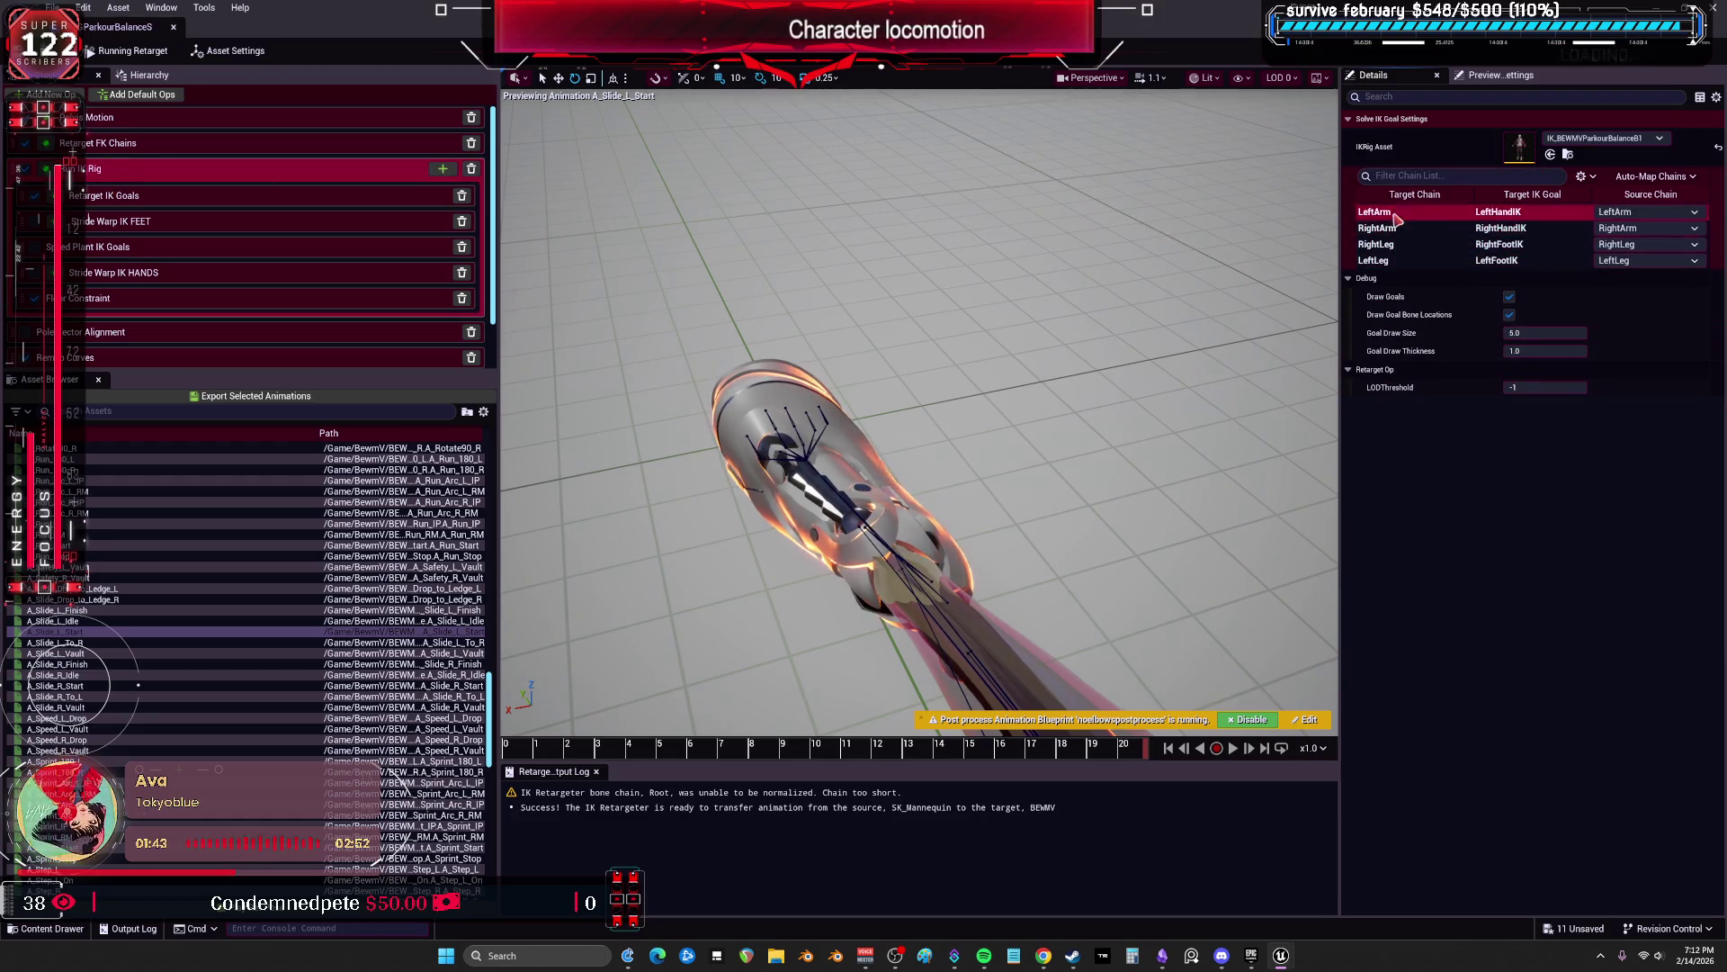
{"action": "left_click", "coordinate": [212, 146]}
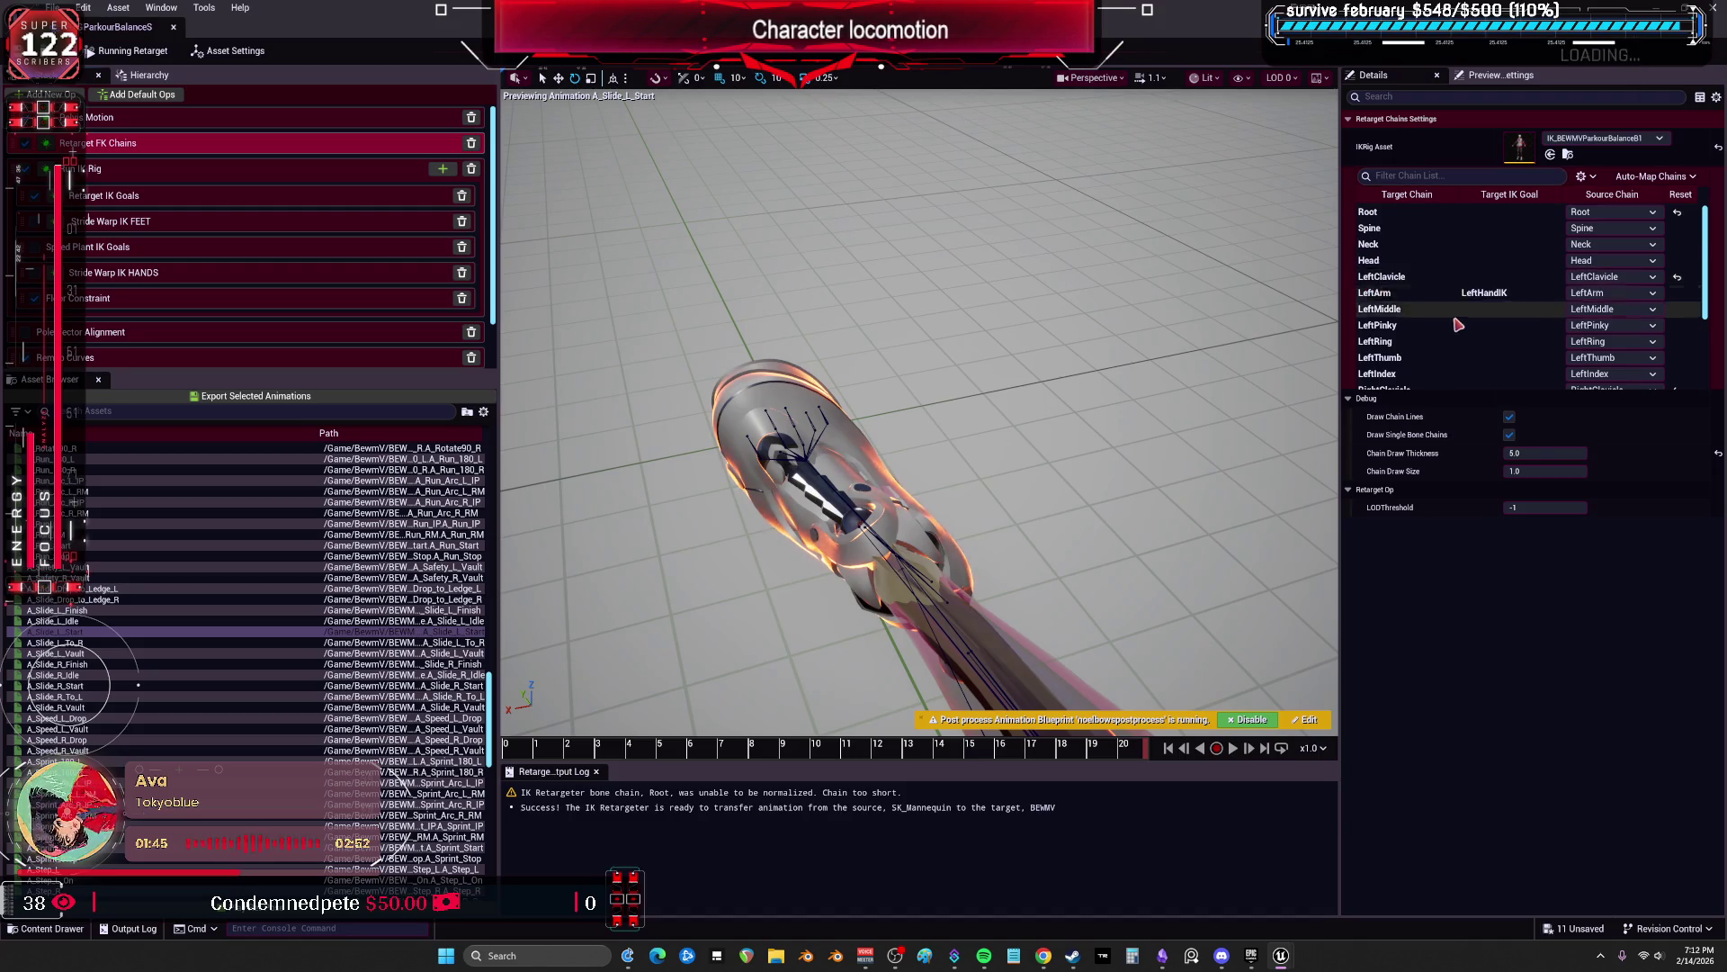
{"action": "scroll", "coordinate": [1485, 344], "scroll_direction": "down", "scroll_amount": 3}
{"action": "left_click", "coordinate": [1430, 365]}
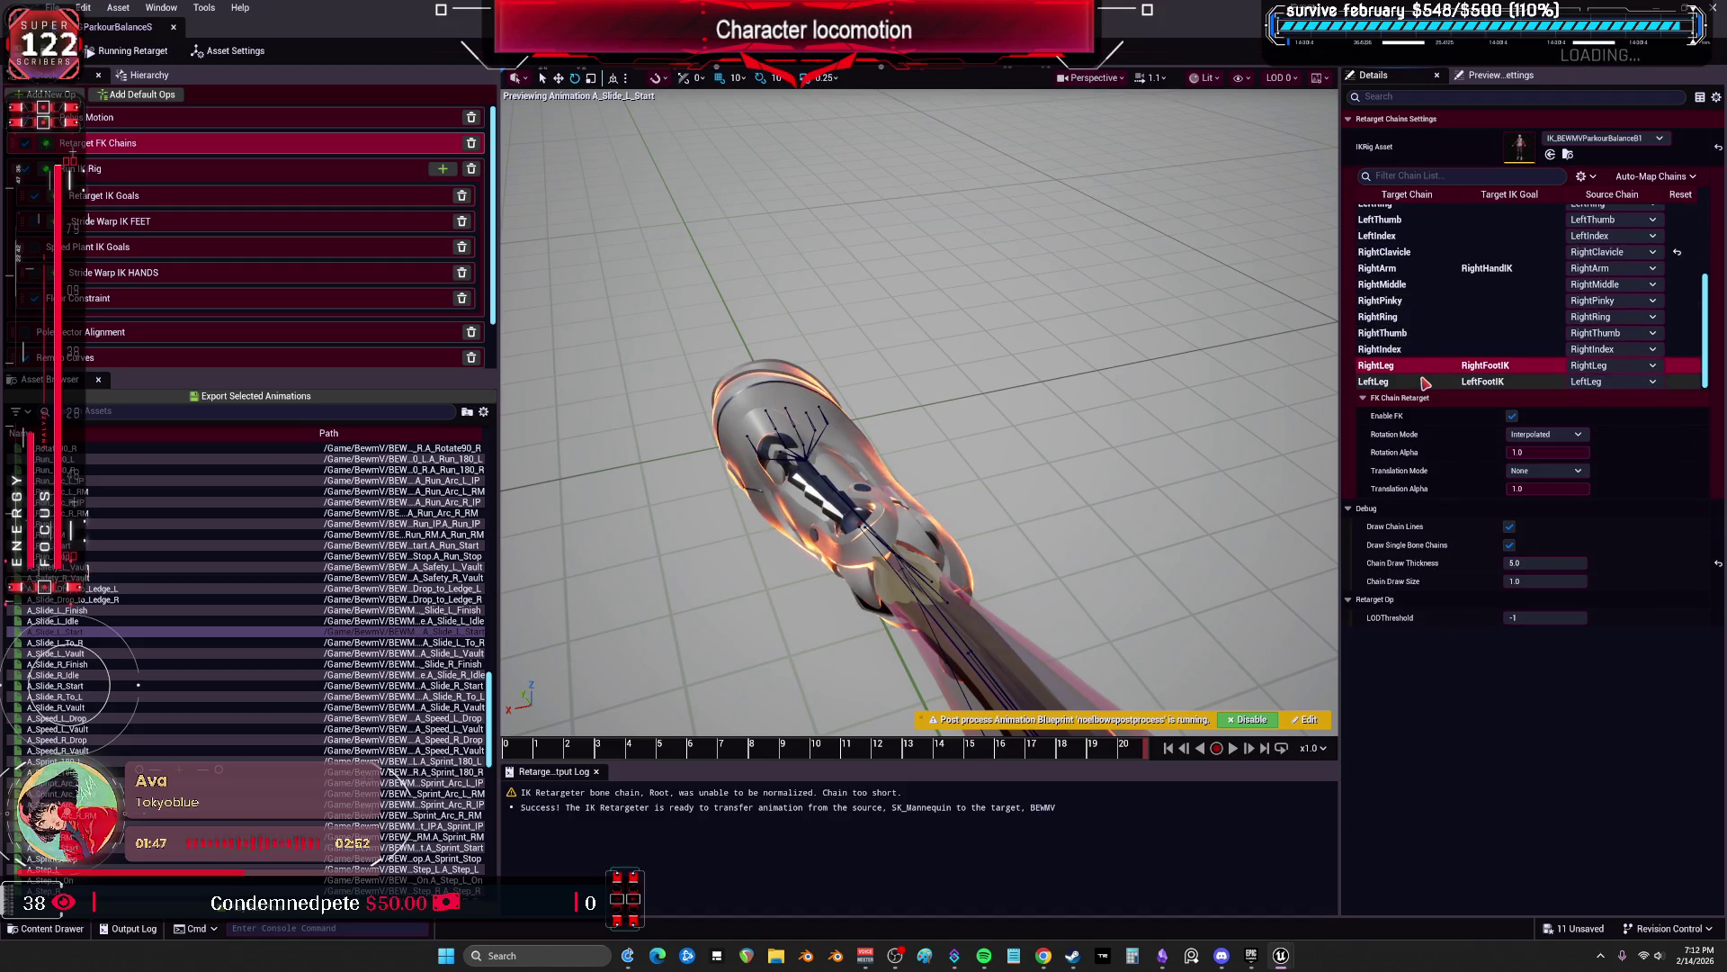
{"action": "left_click", "coordinate": [1426, 383]}
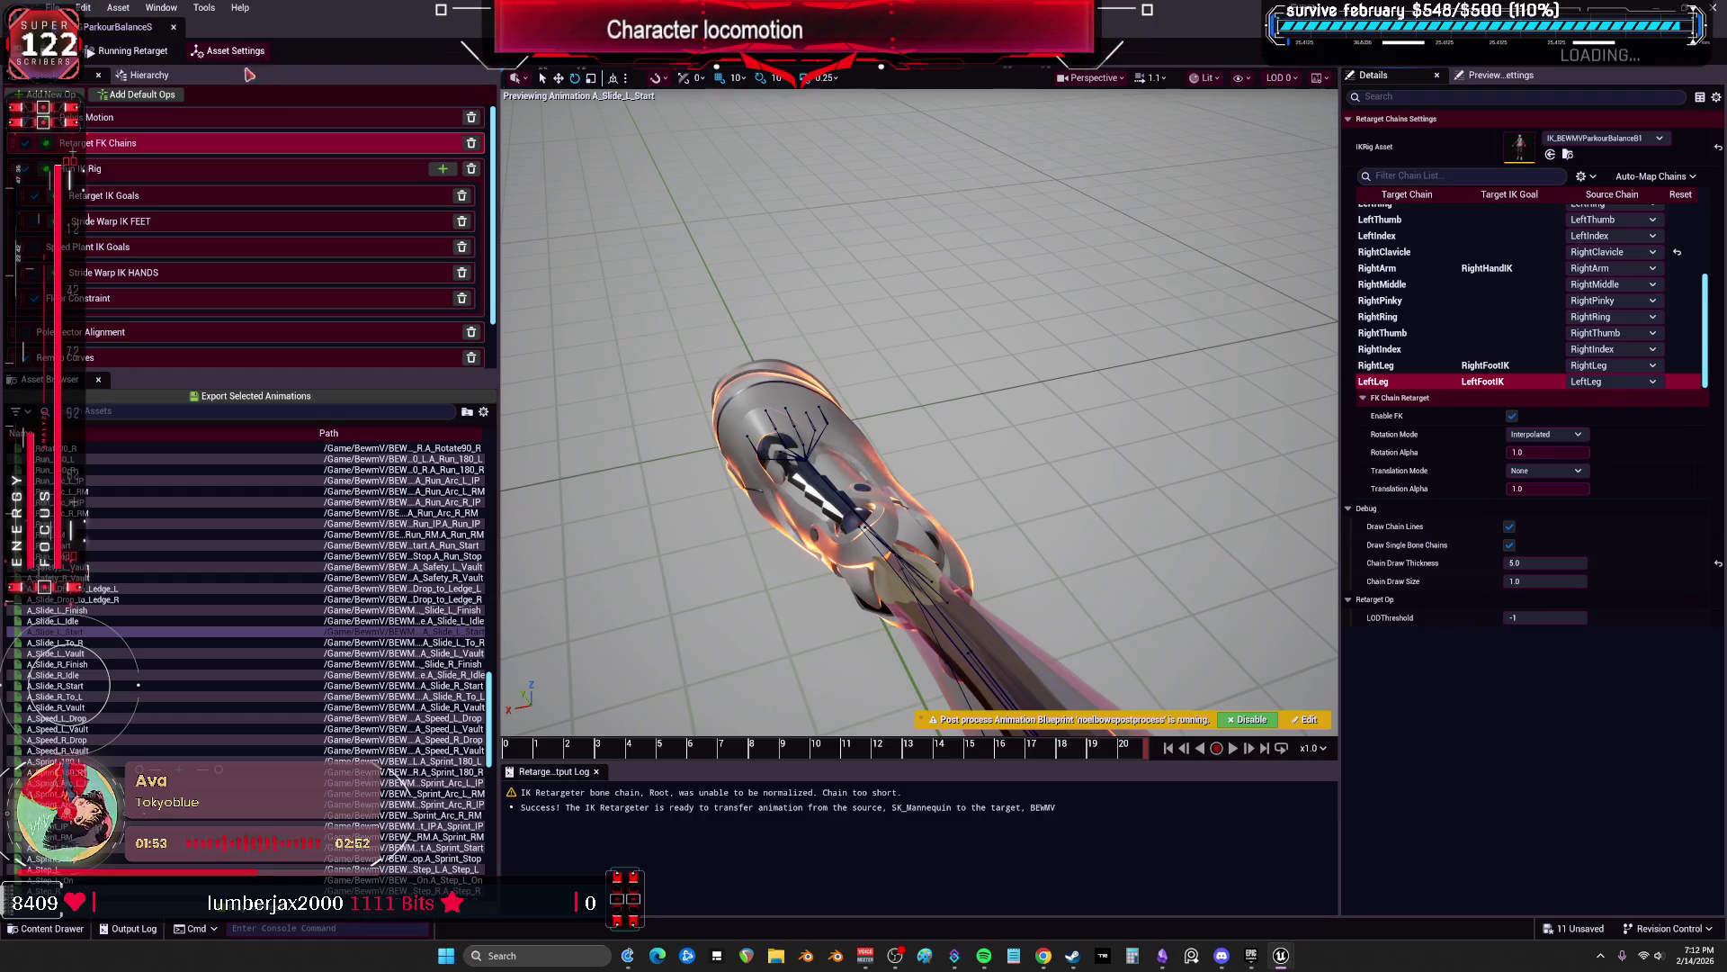
{"action": "double_click", "coordinate": [1521, 155]}
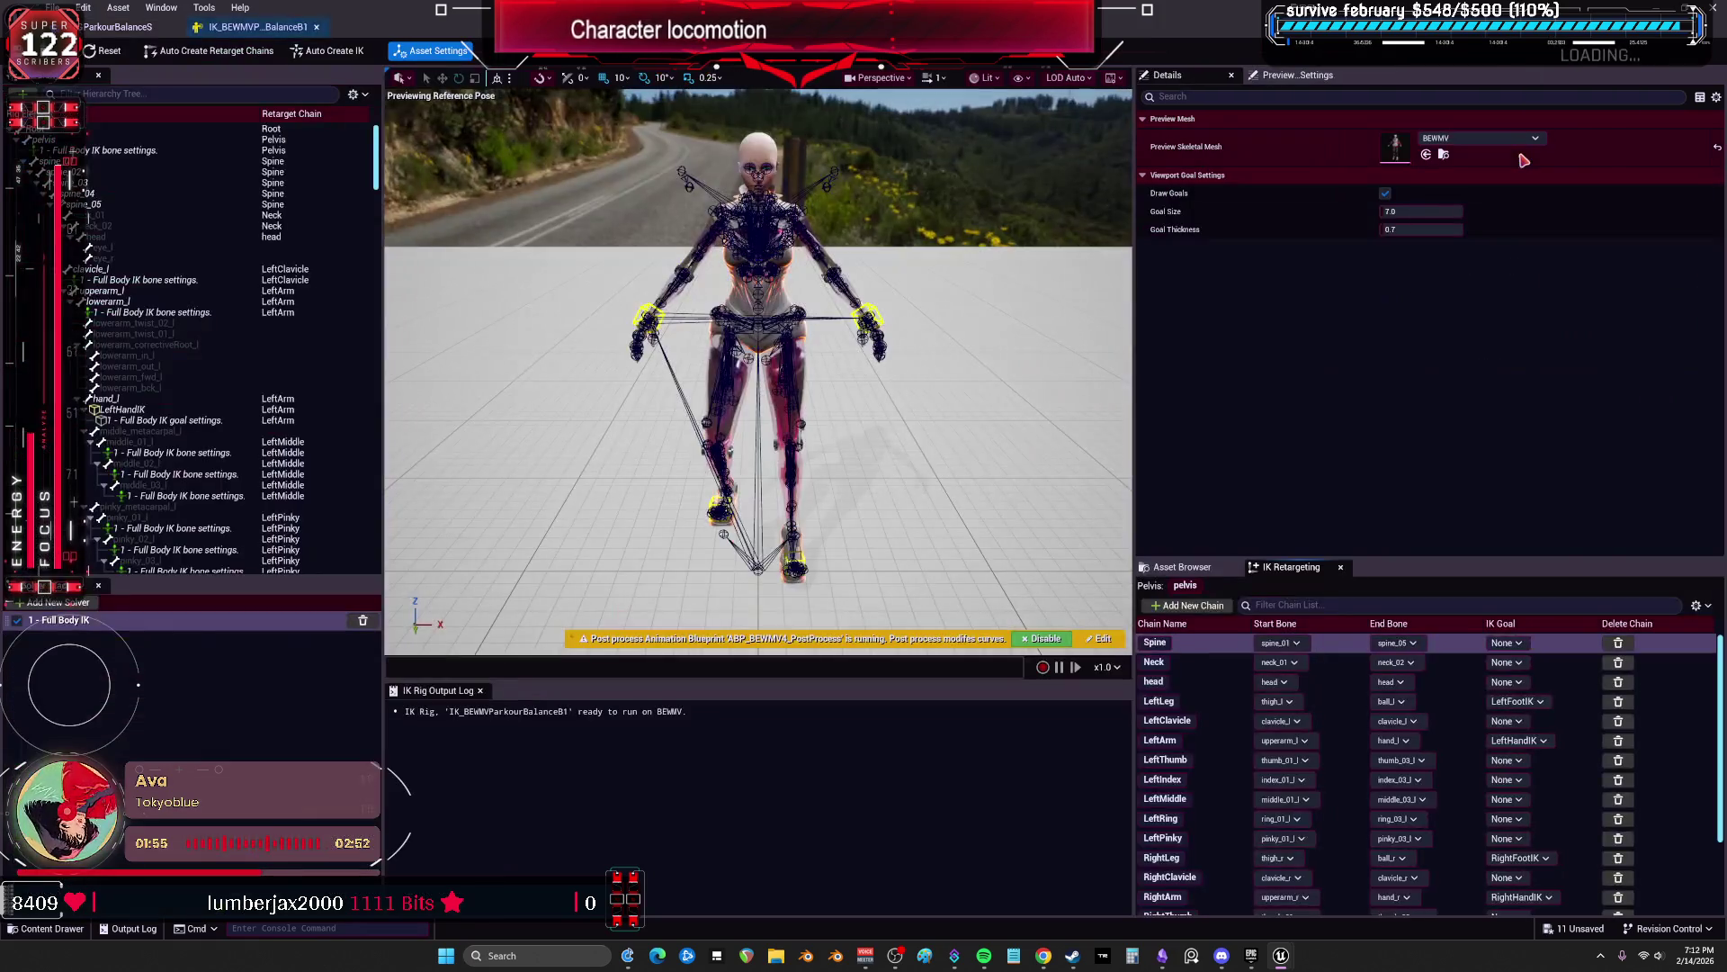
{"action": "left_click", "coordinate": [179, 29]}
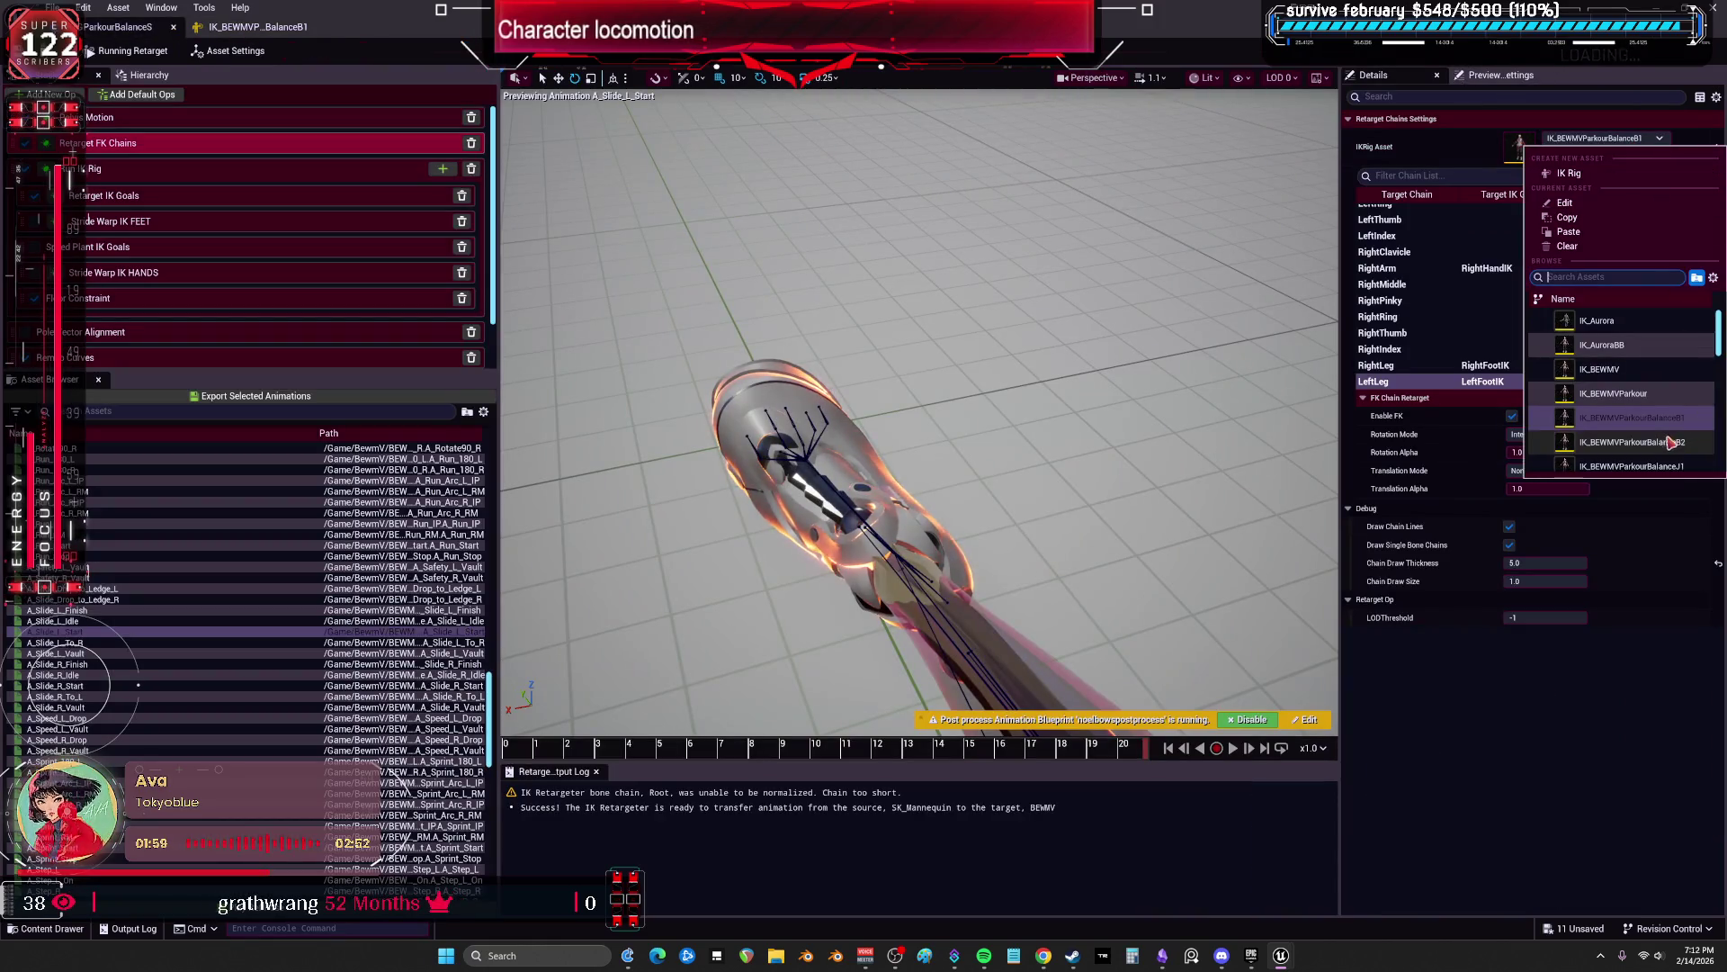
Step: Set the target IK Rig to IK_BEWMVParkourBalanceP1 and auto-map all chains with Map All (Fuzzy)
{"action": "left_click", "coordinate": [1632, 442]}
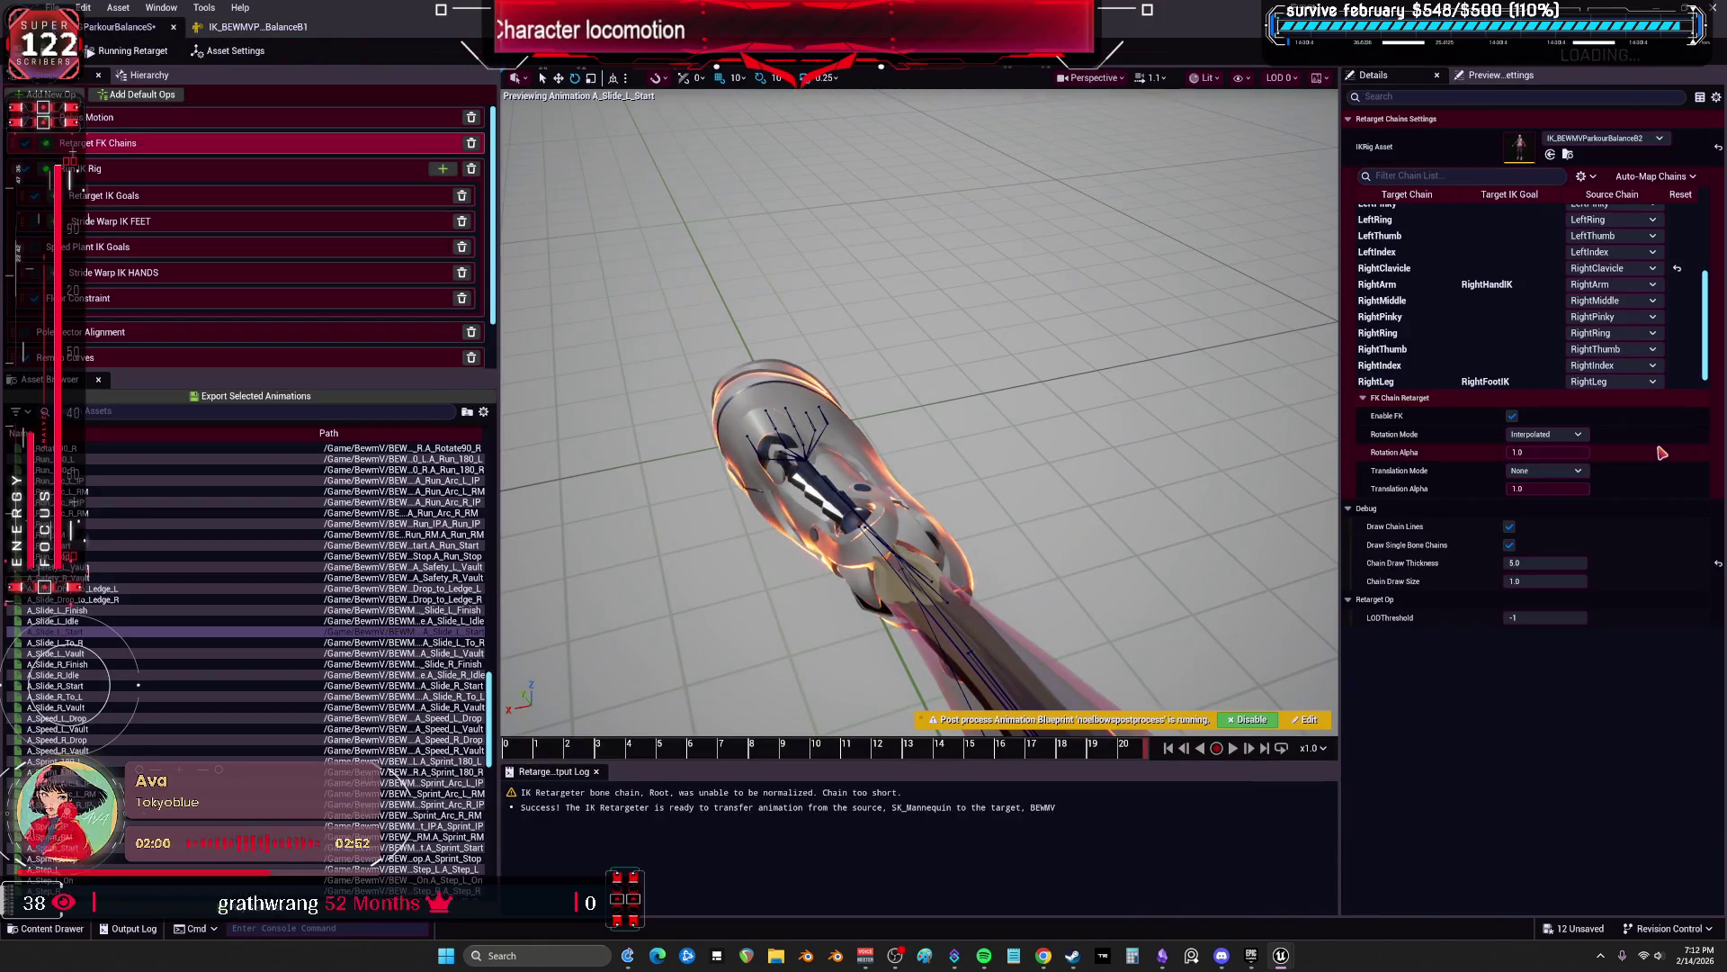
{"action": "left_click", "coordinate": [1646, 142]}
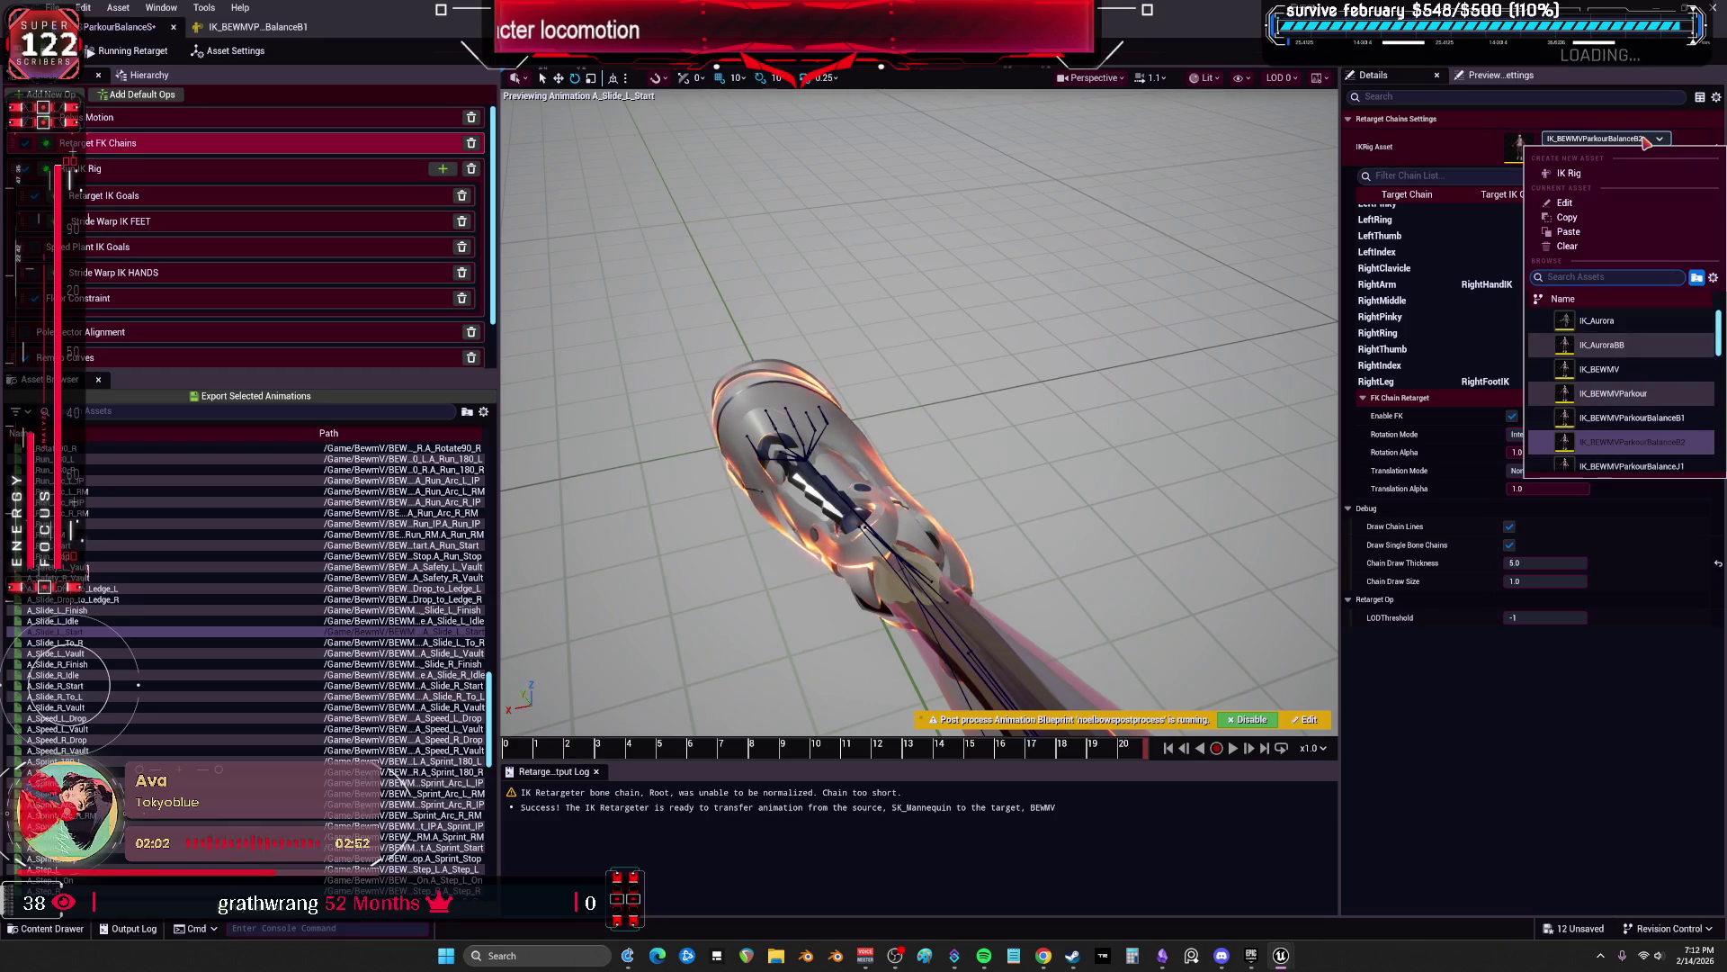
{"action": "left_click", "coordinate": [1638, 463]}
{"action": "left_click", "coordinate": [1646, 138]}
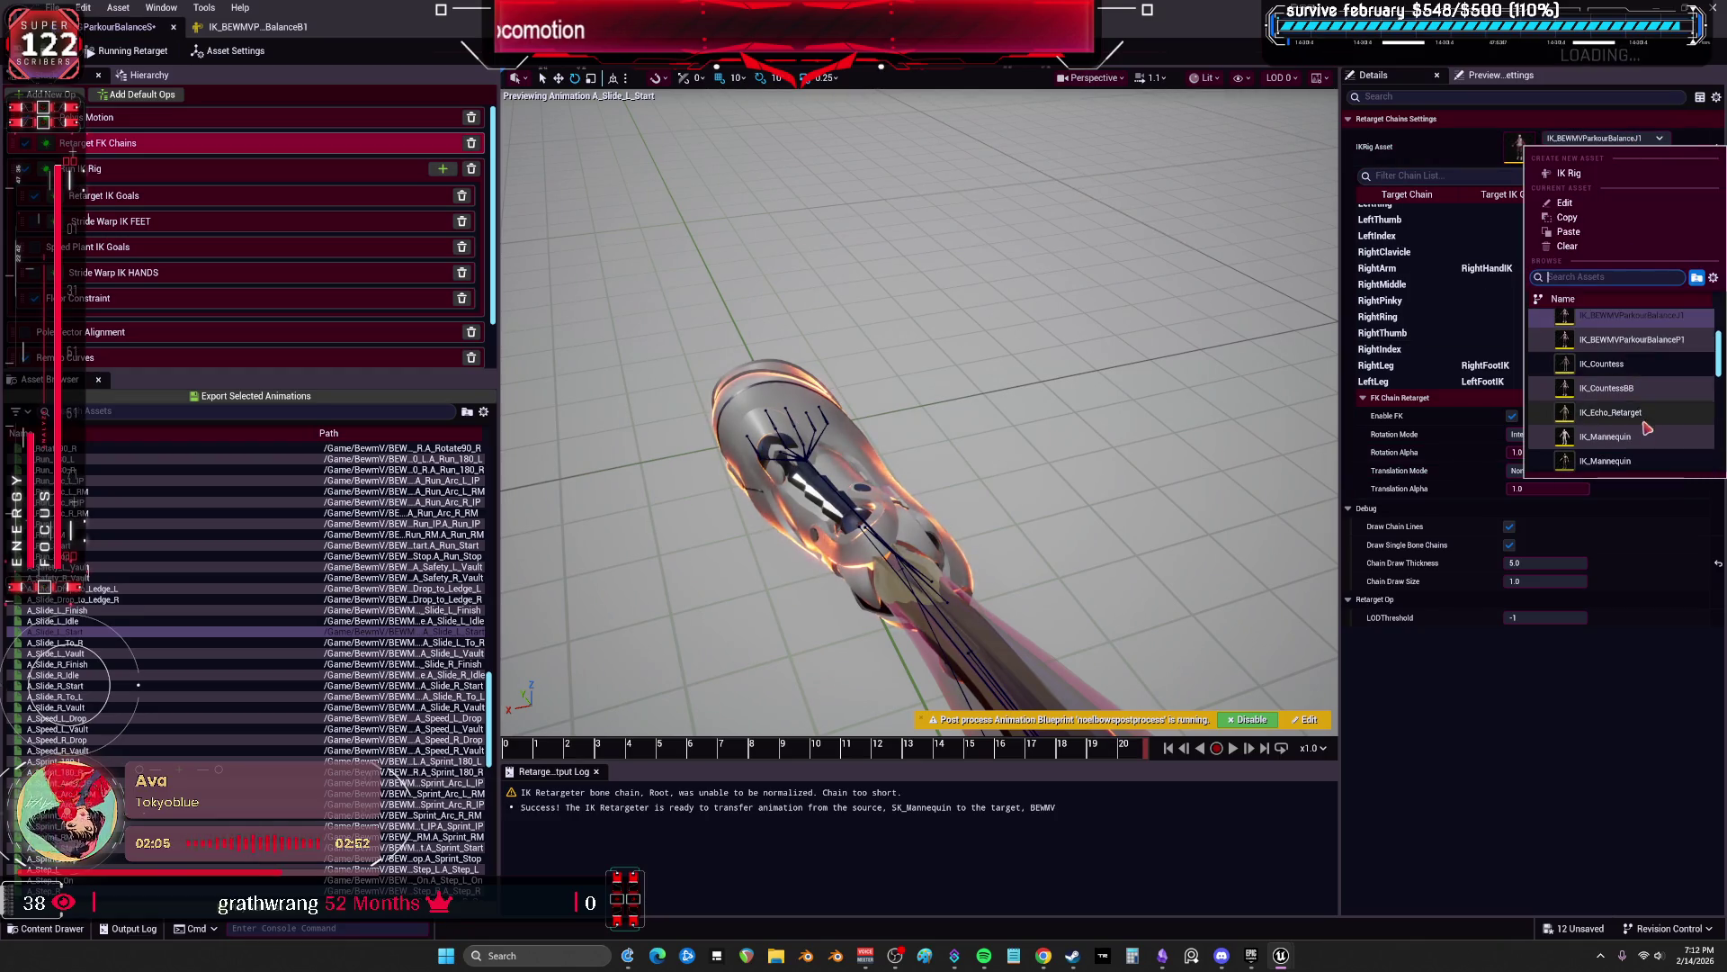
{"action": "left_click", "coordinate": [1649, 342]}
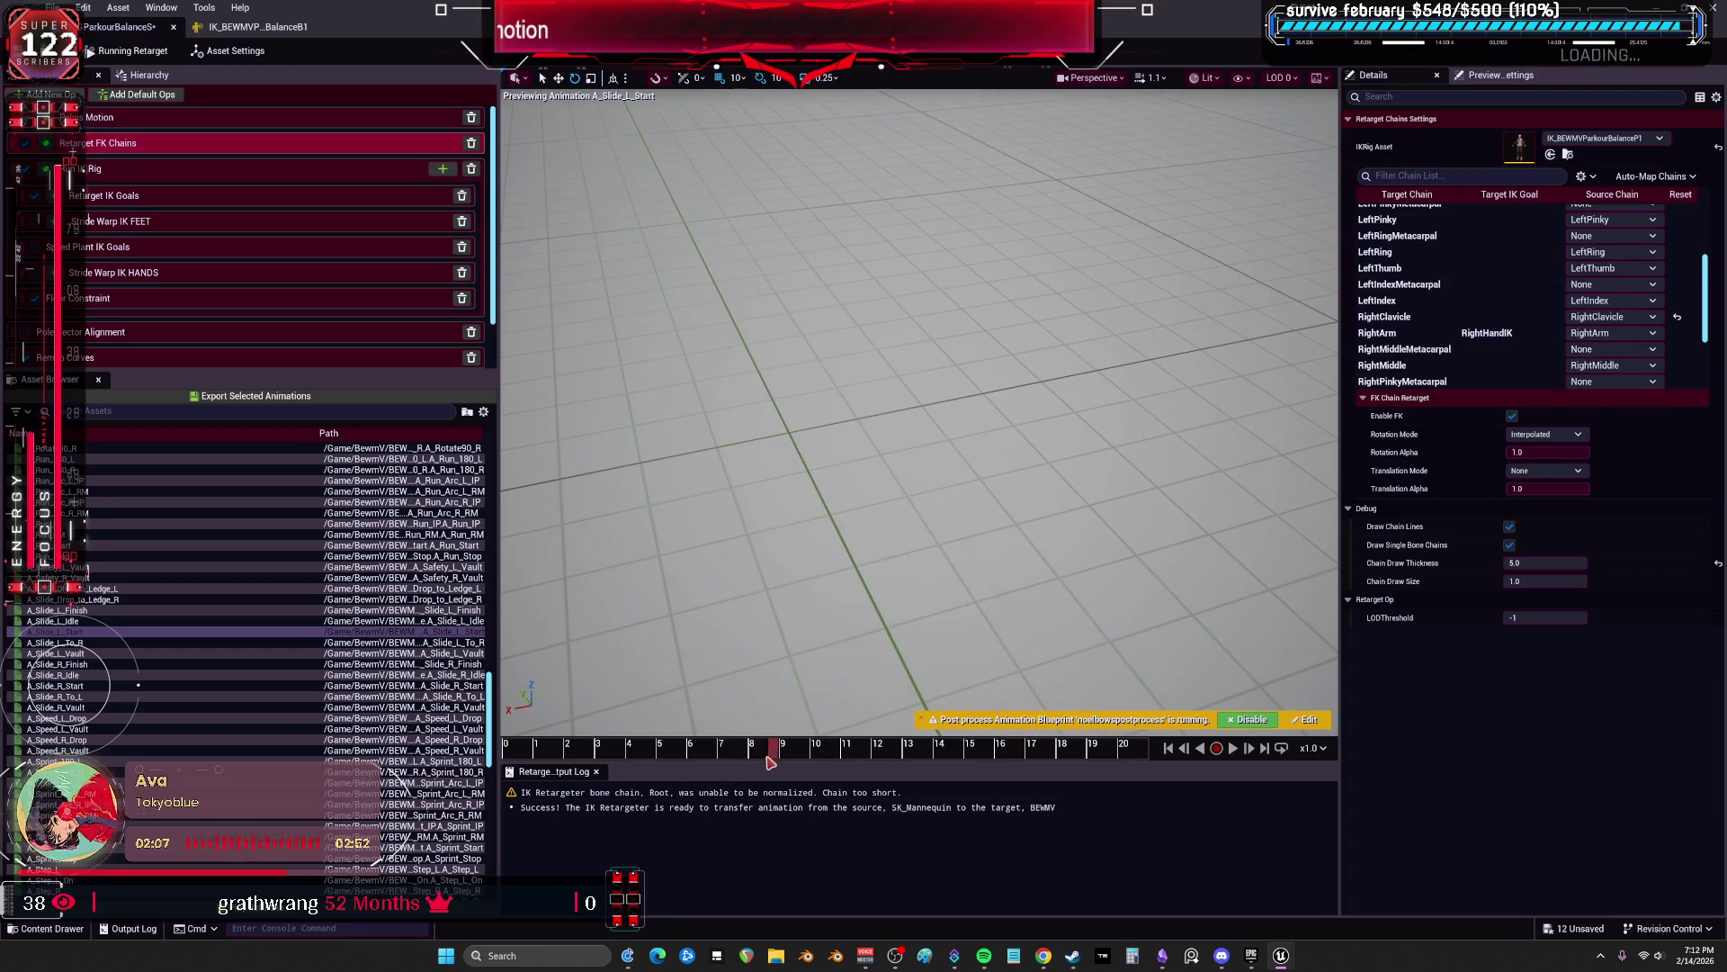
{"action": "left_click", "coordinate": [1679, 178]}
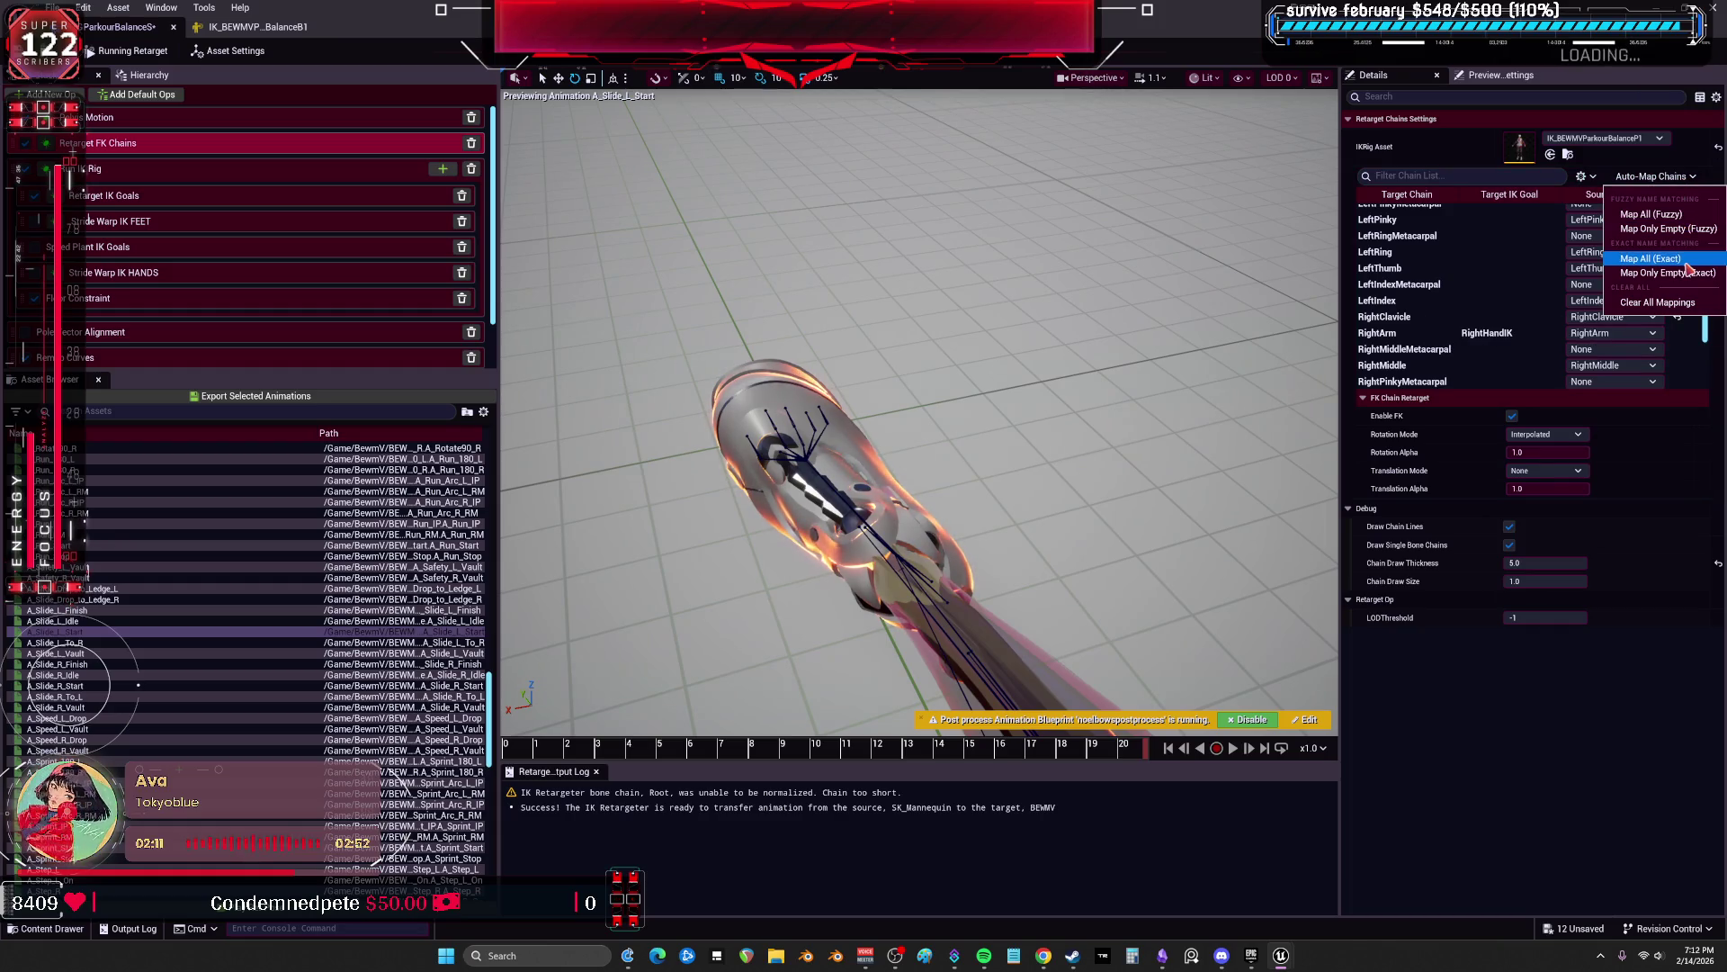
{"action": "left_click", "coordinate": [1685, 218]}
{"action": "scroll", "coordinate": [1531, 293], "scroll_direction": "up", "scroll_amount": 3}
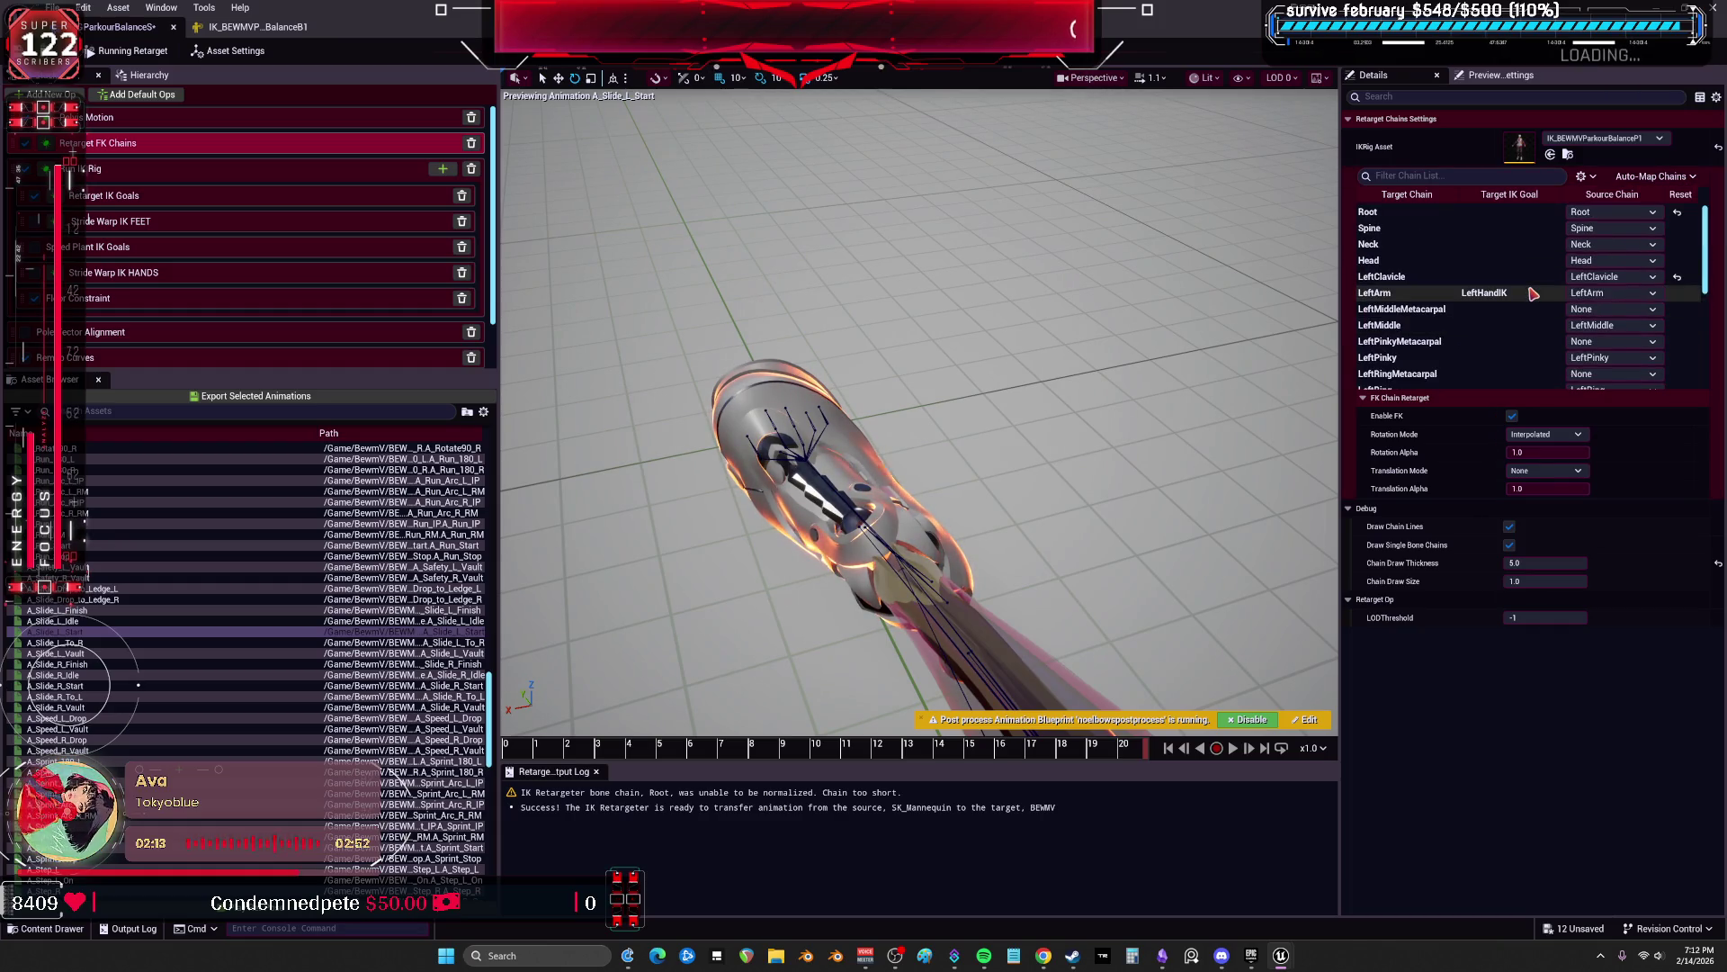
{"action": "scroll", "coordinate": [1533, 324], "scroll_direction": "down", "scroll_amount": 6}
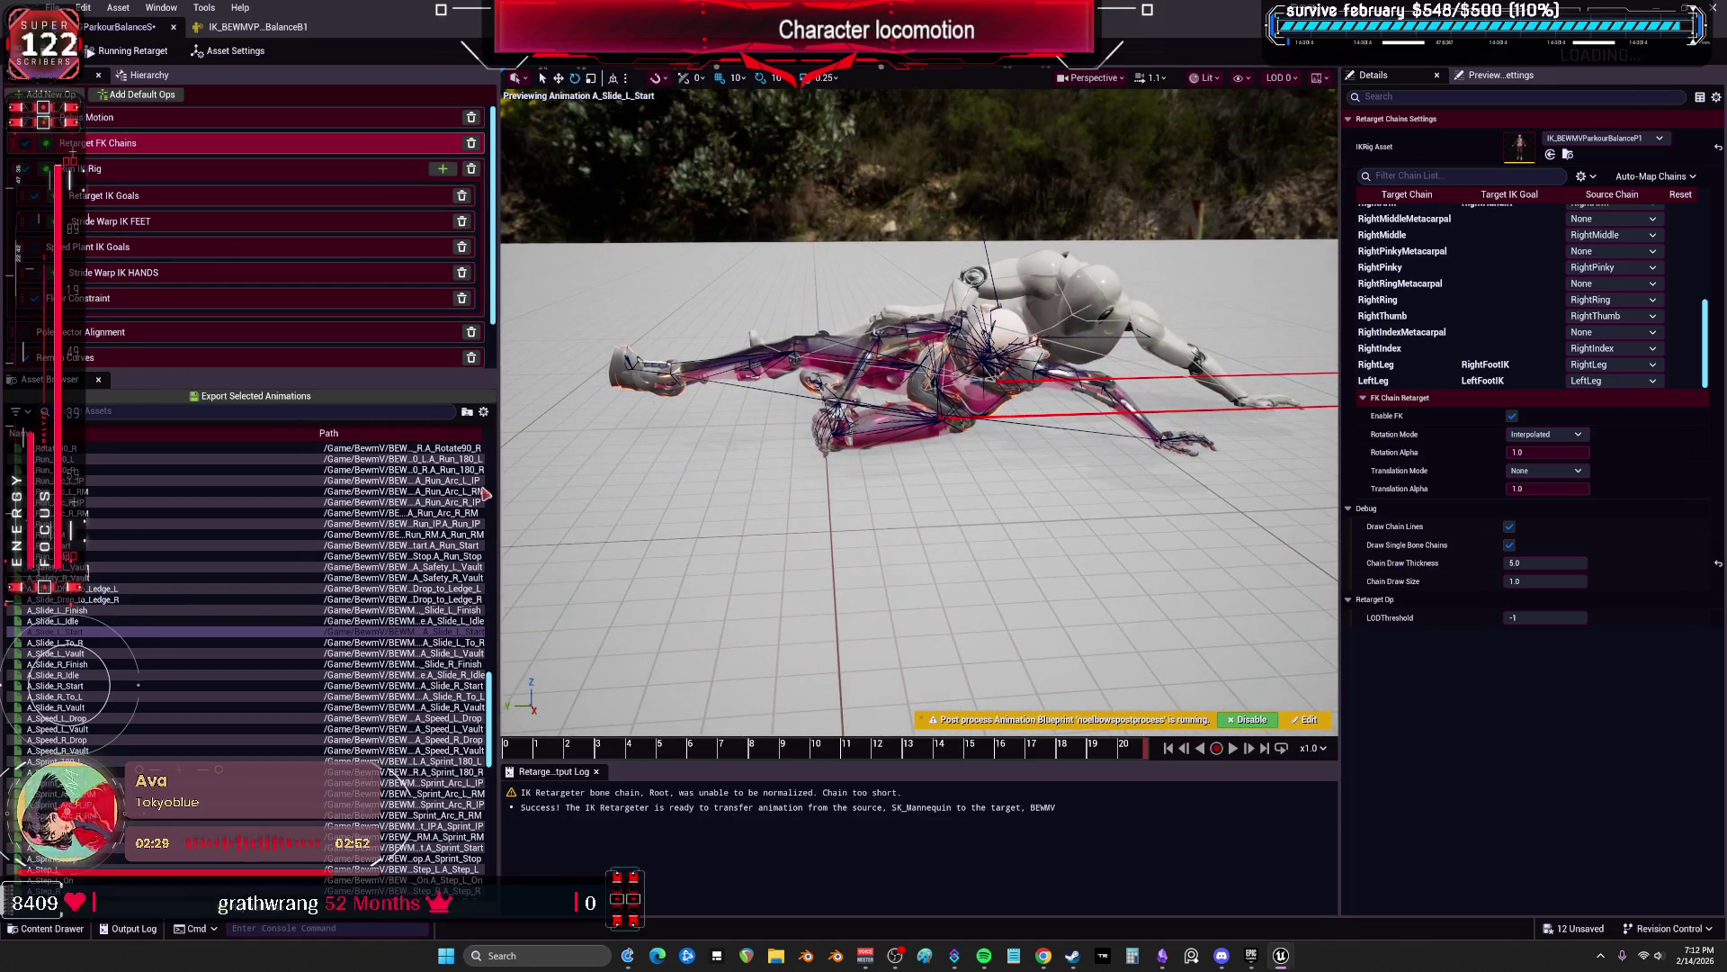
Step: Preview A_Slide_L_To_R and set Source Mesh Offset X to -102.551866
{"action": "left_click", "coordinate": [99, 644]}
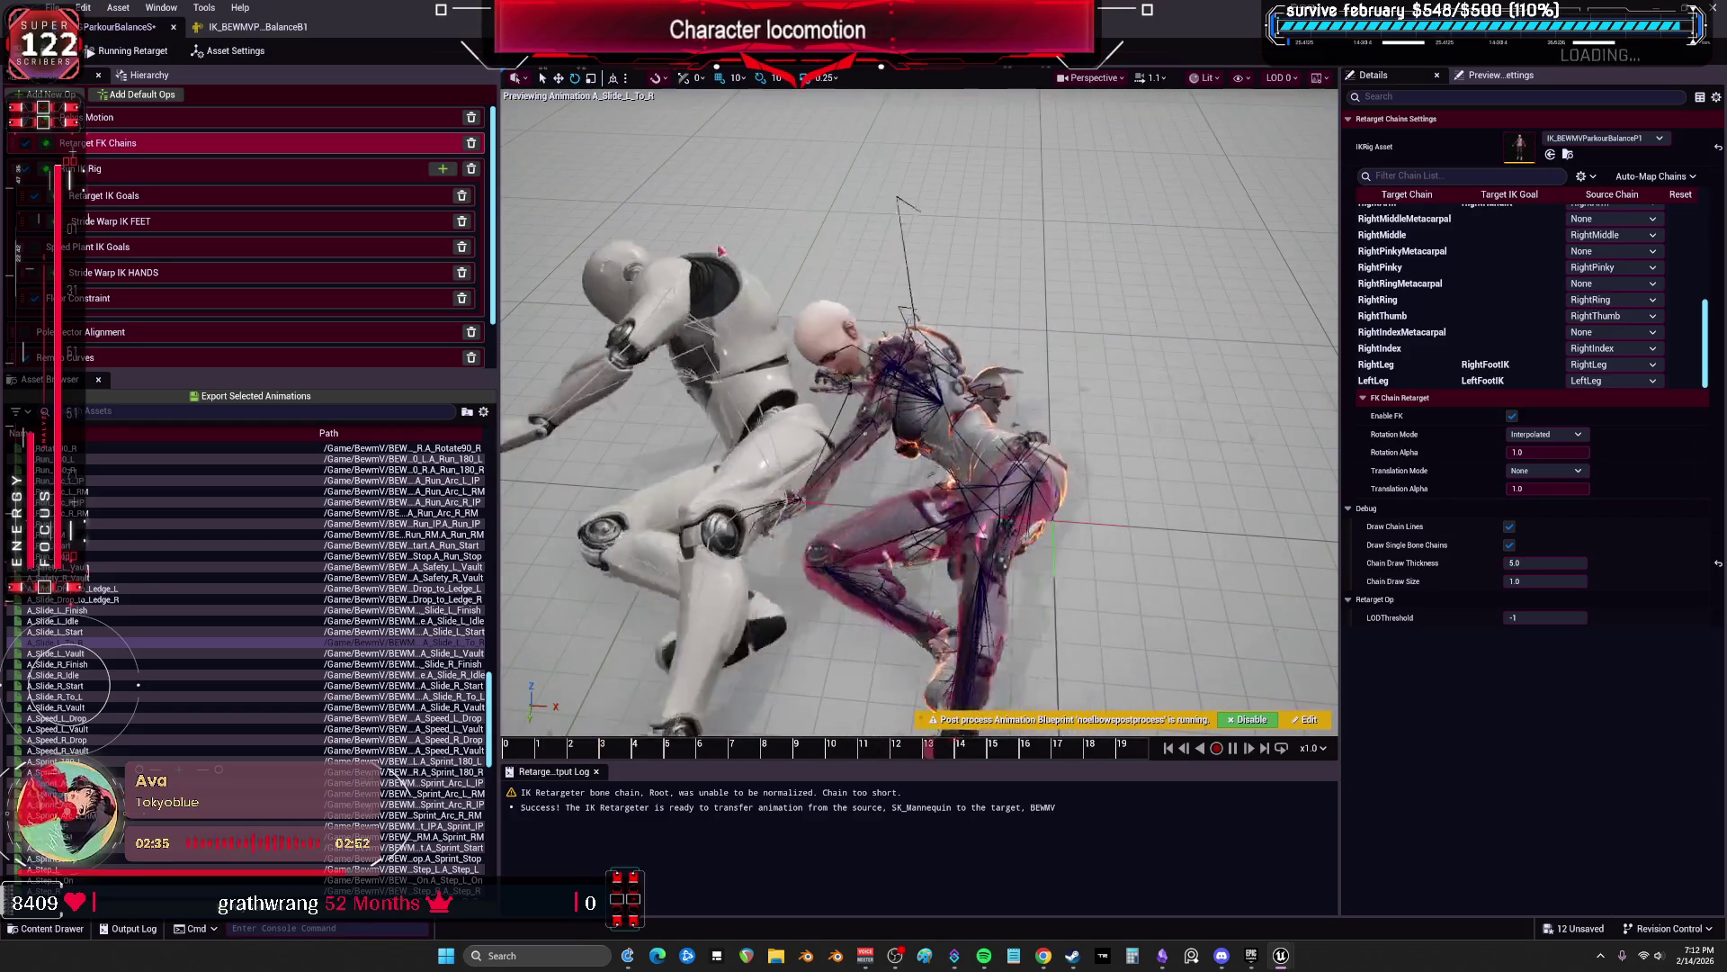
{"action": "left_click", "coordinate": [231, 50]}
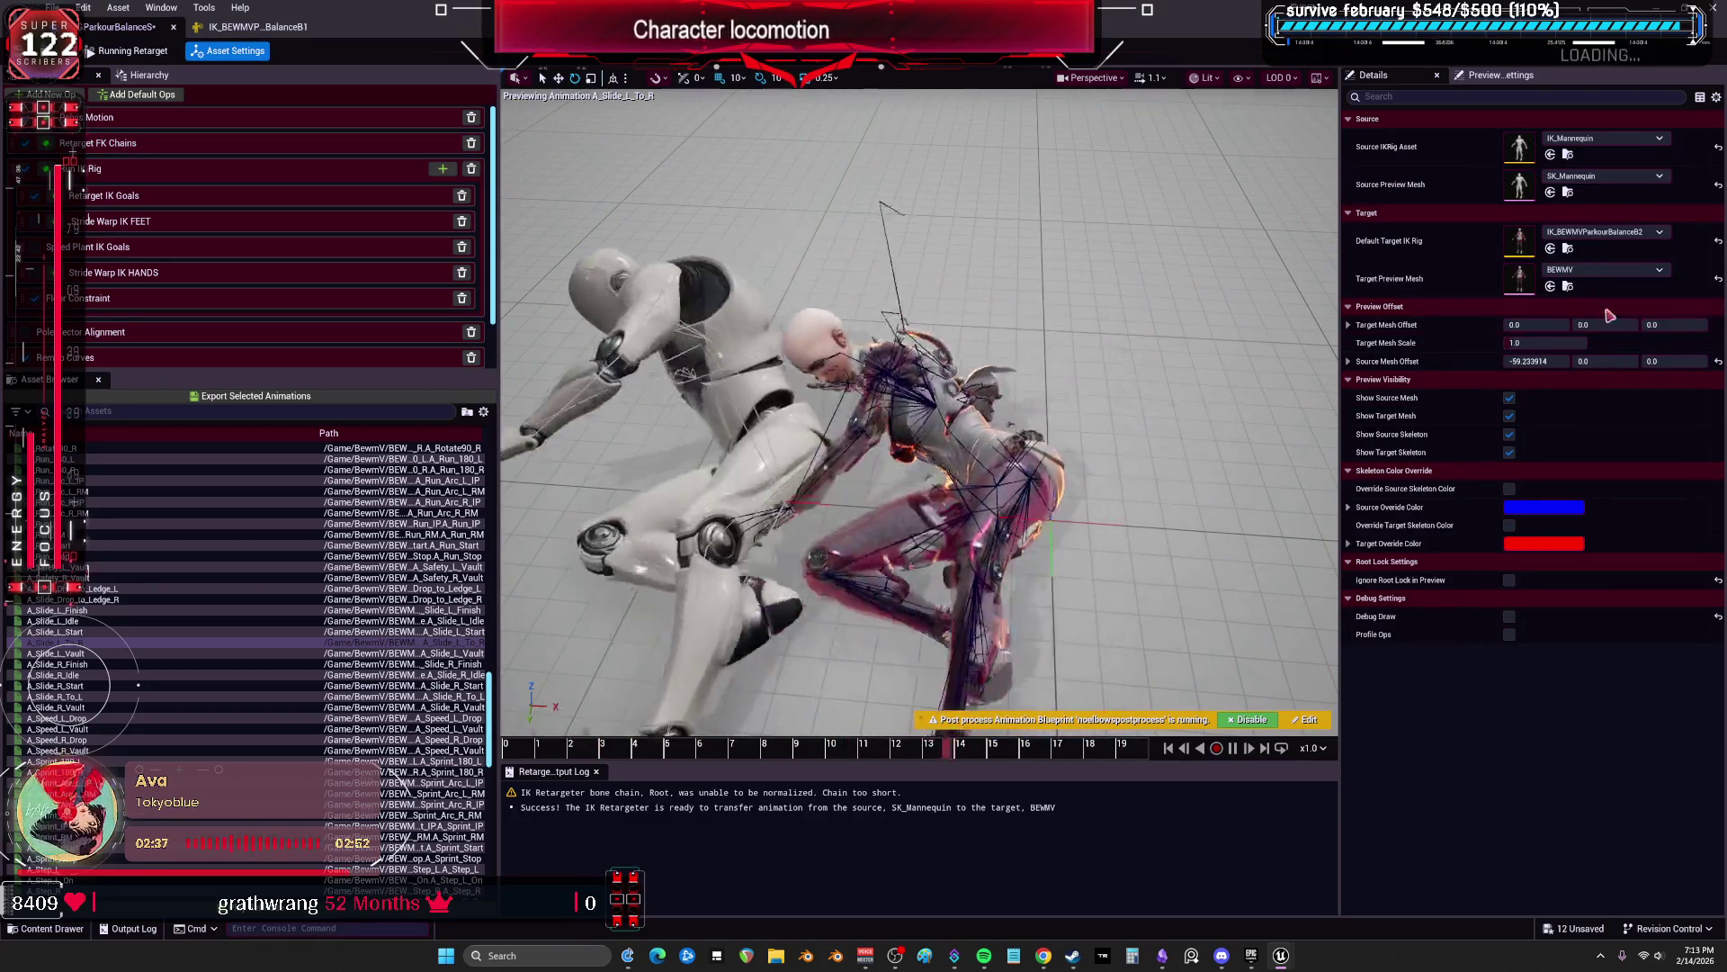
{"action": "left_click_drag", "start_coordinate": [1537, 361], "coordinate": [1573, 382]}
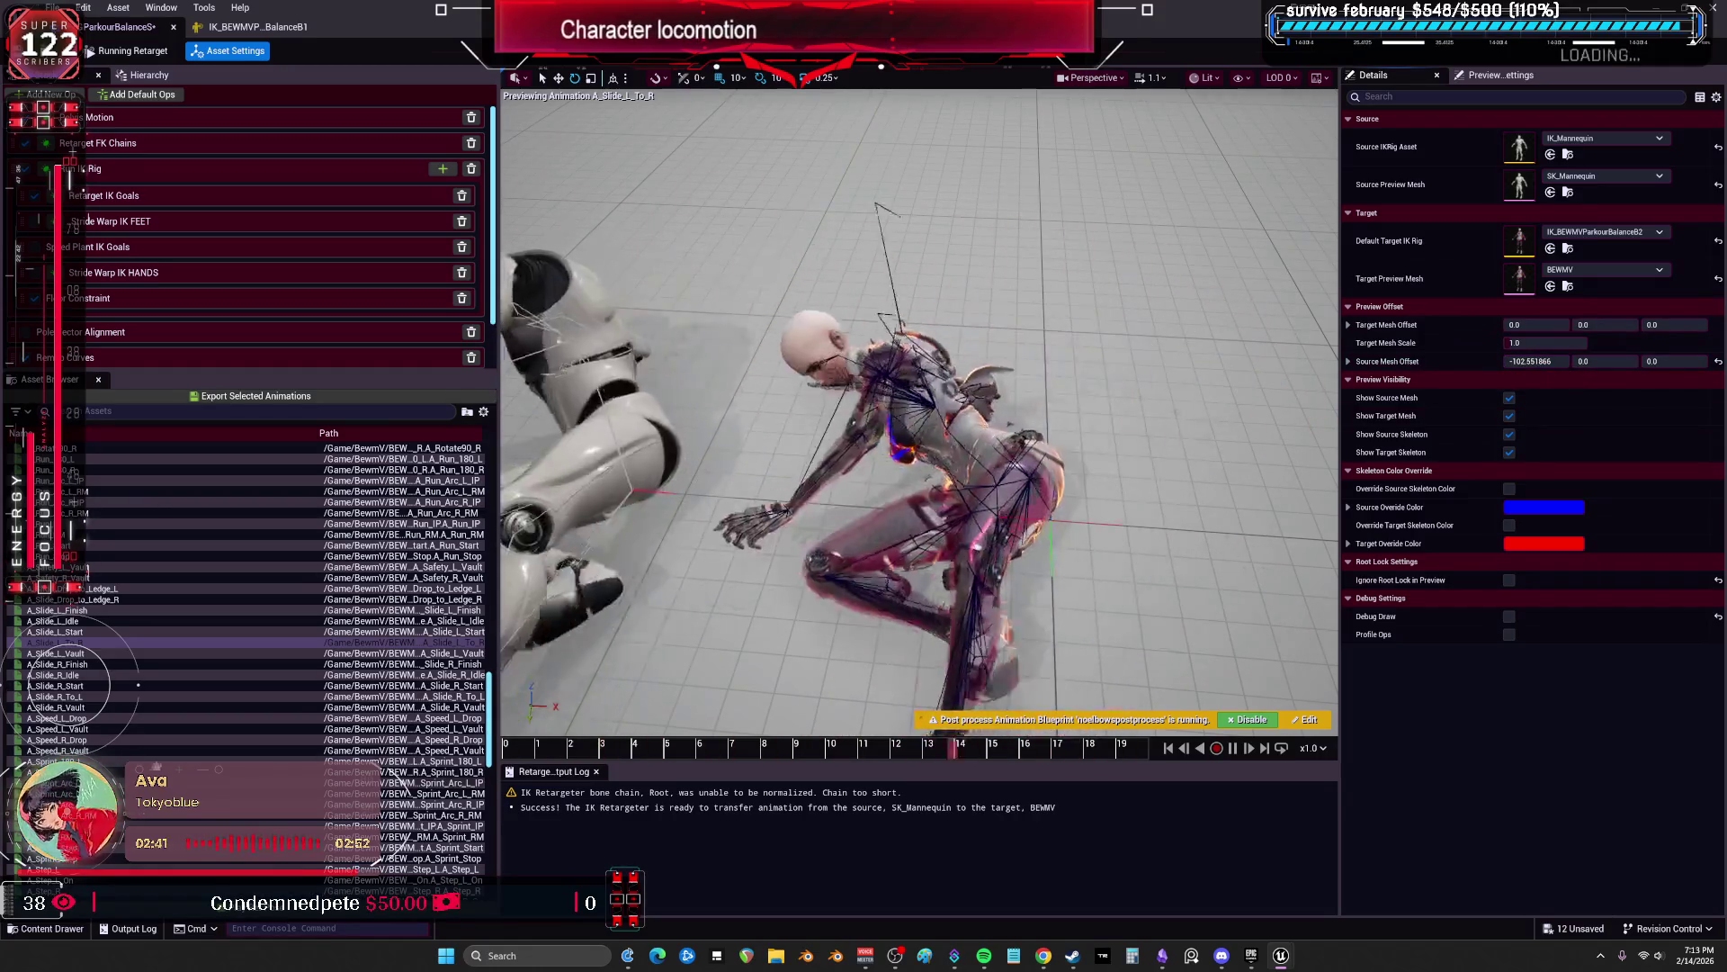
Step: Preview A_Slide_L_Vault through A_Speed_L_Vault, then select A_Slide_L_Finish to A_Slide_R_Vault
{"action": "left_click", "coordinate": [252, 653]}
{"action": "mouse_move", "coordinate": [899, 405]}
{"action": "left_mouse_down"}
{"action": "mouse_move", "coordinate": [954, 323]}
{"action": "mouse_move", "coordinate": [807, 254]}
{"action": "left_mouse_up"}
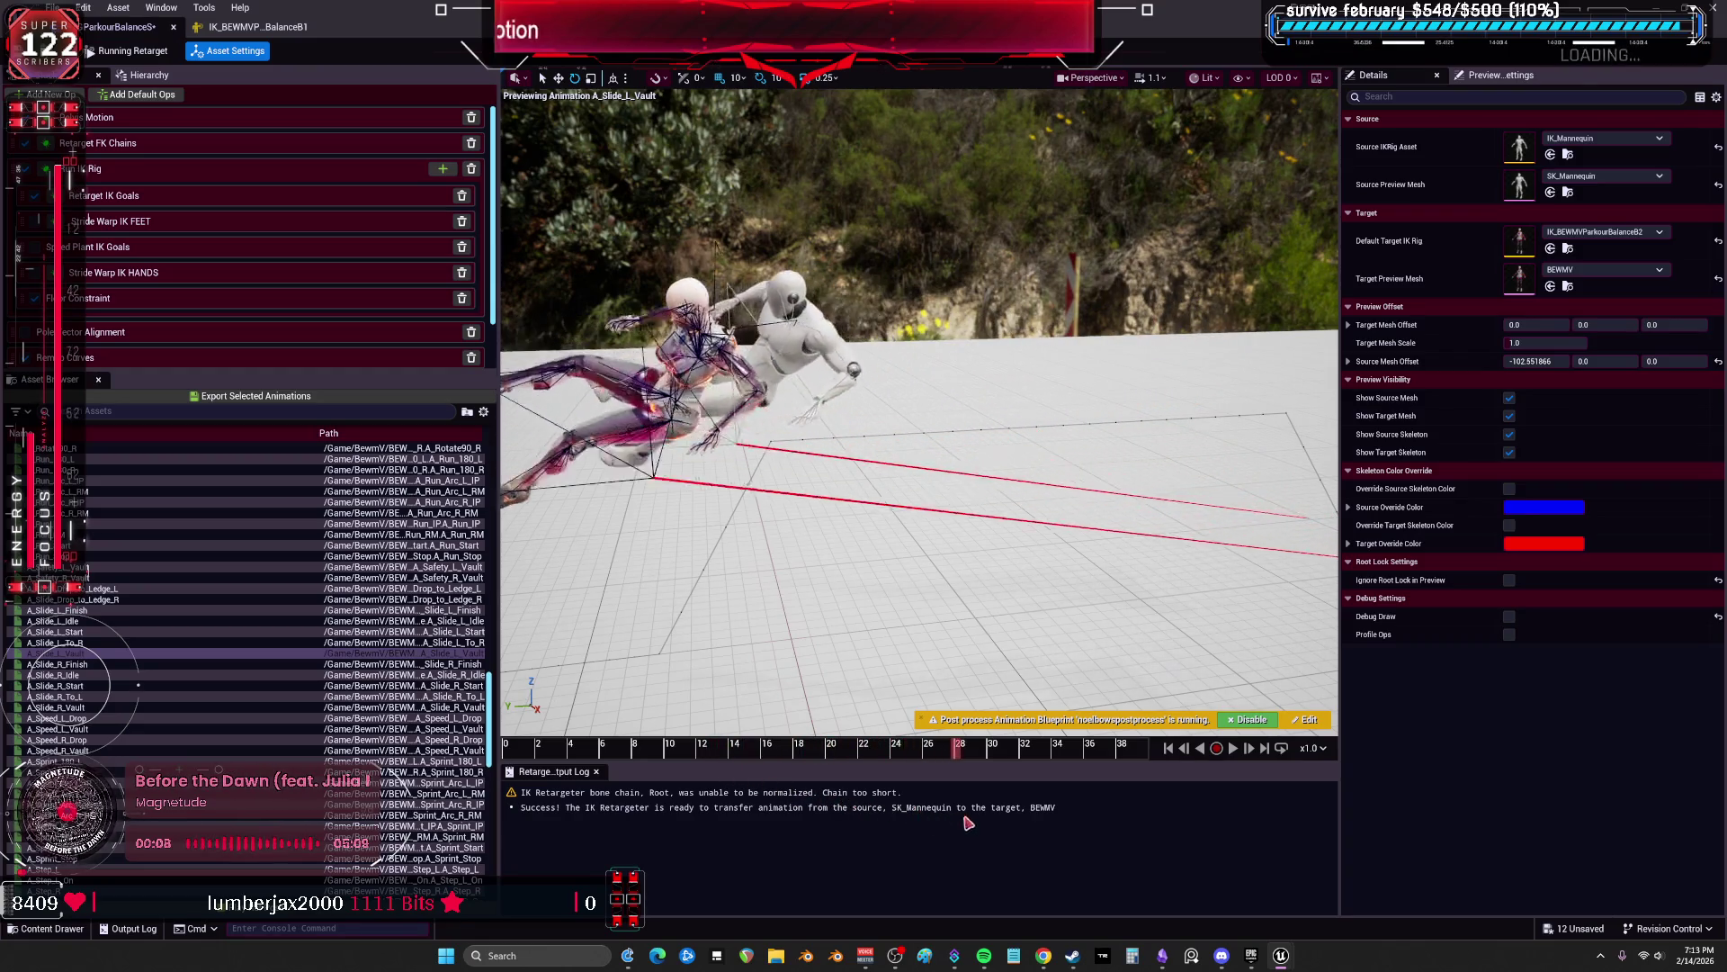
{"action": "left_click", "coordinate": [247, 664]}
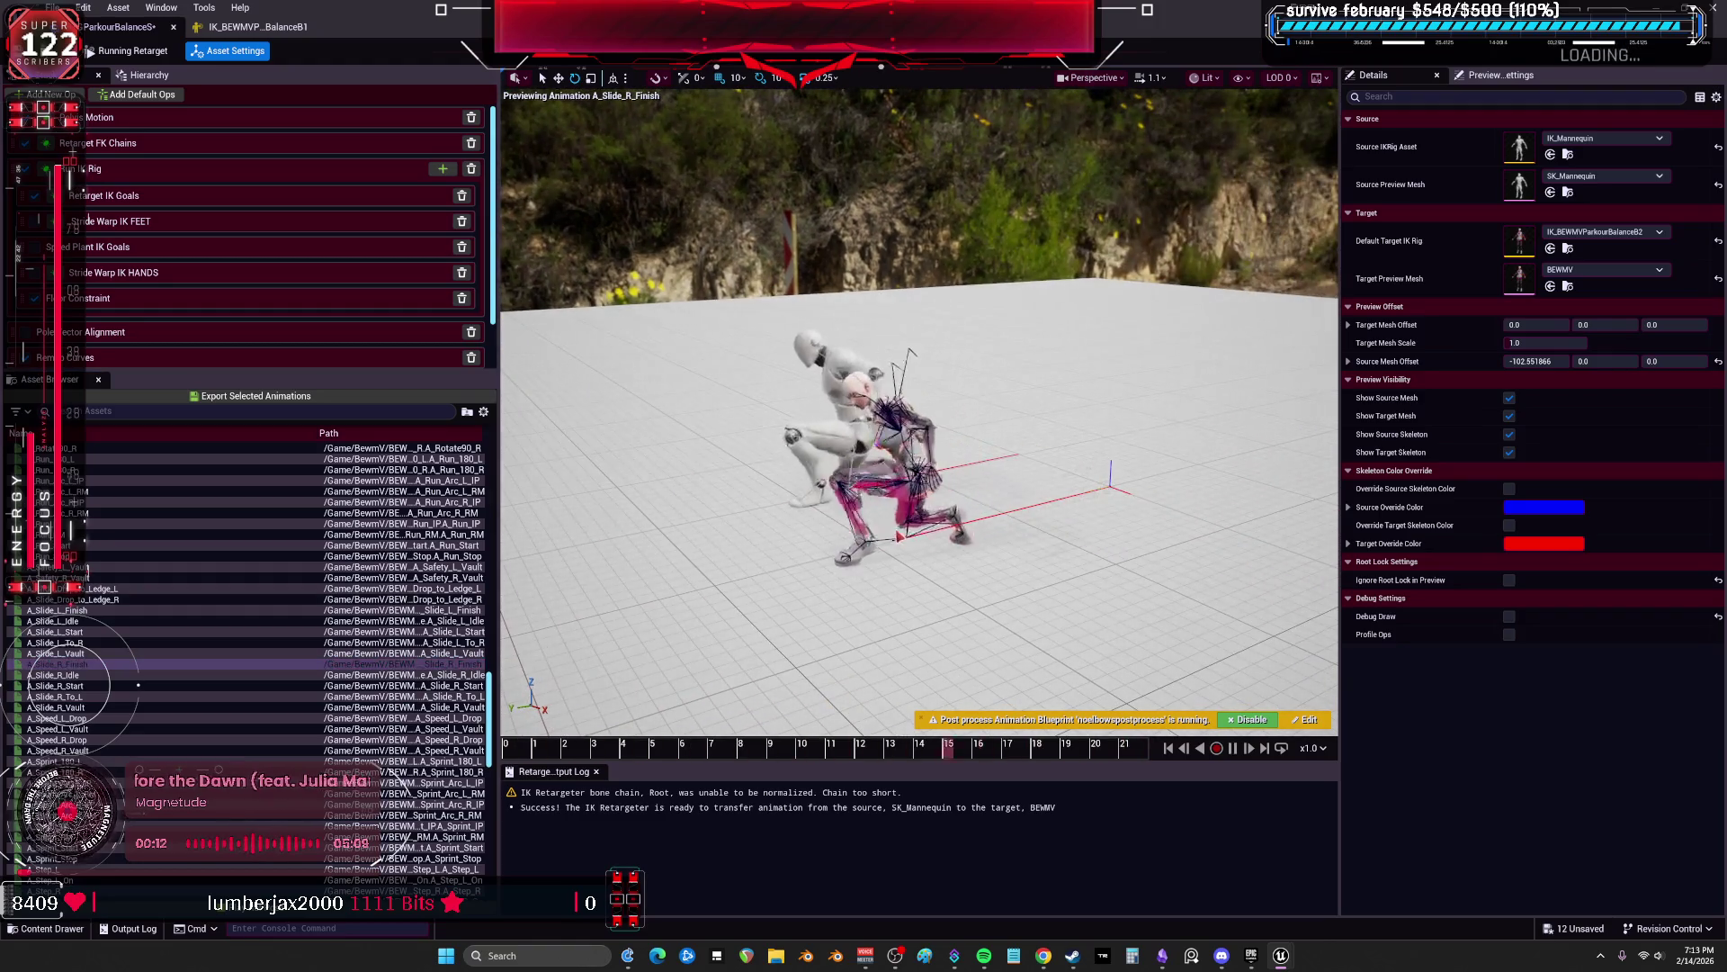
{"action": "left_click", "coordinate": [84, 674]}
{"action": "left_click", "coordinate": [87, 685]}
{"action": "left_click", "coordinate": [86, 707]}
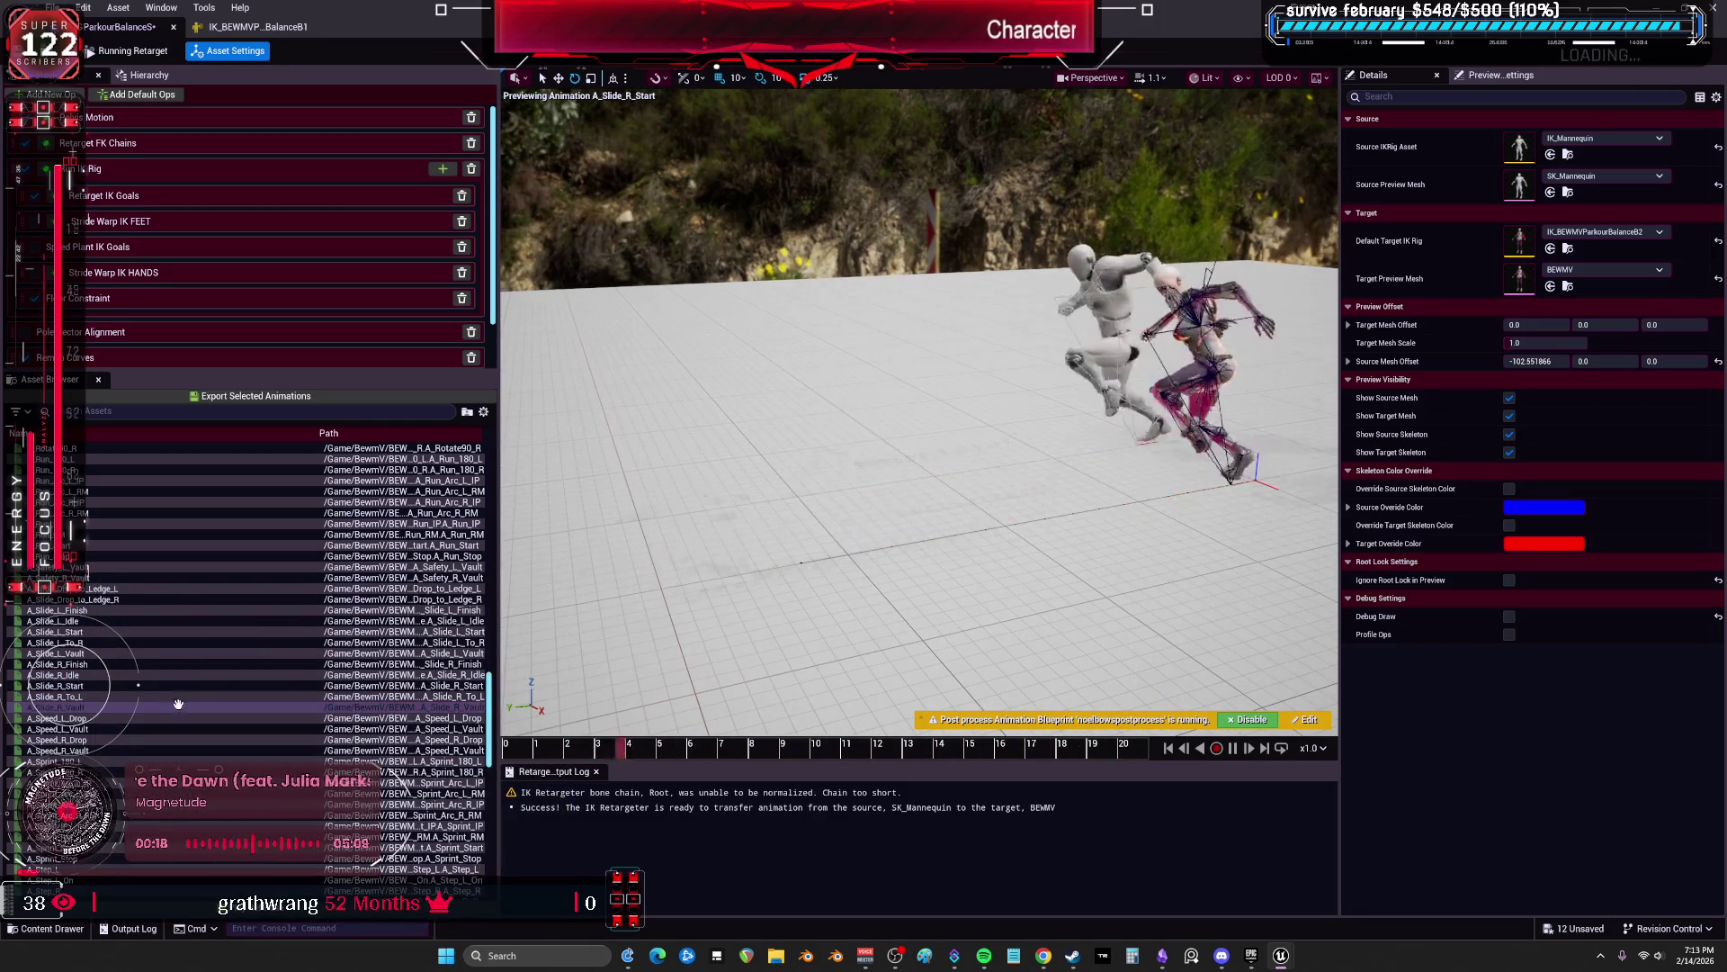
{"action": "left_click", "coordinate": [96, 717]}
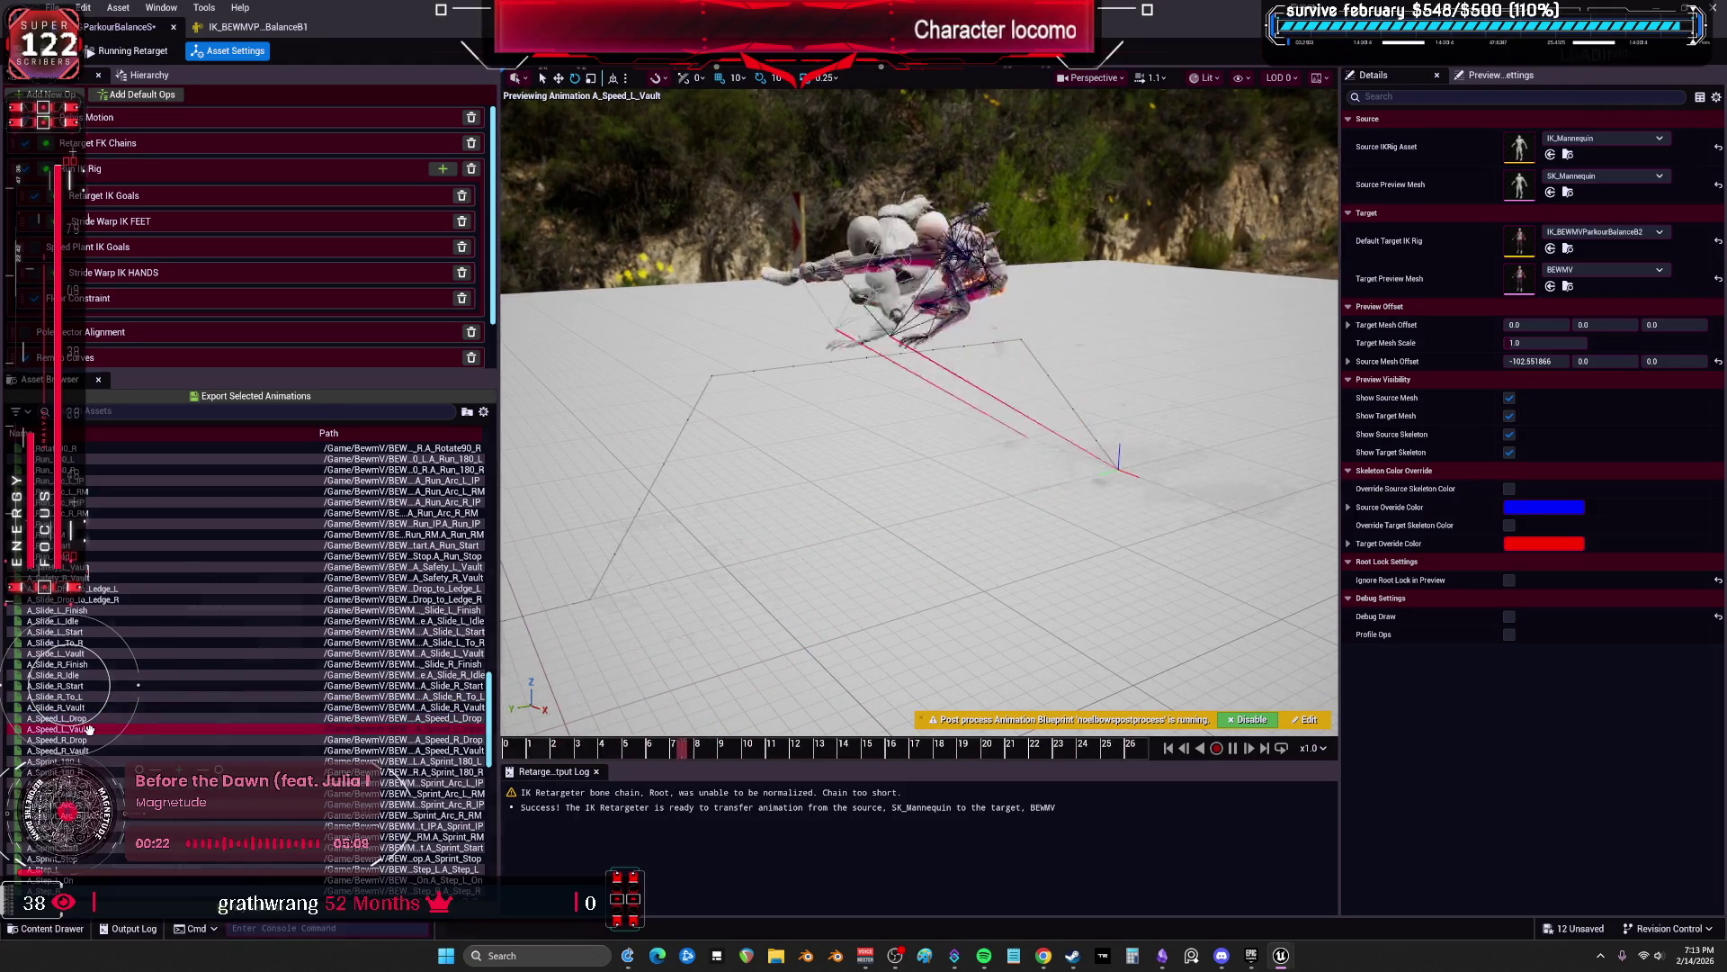
{"action": "key", "text": "Down"}
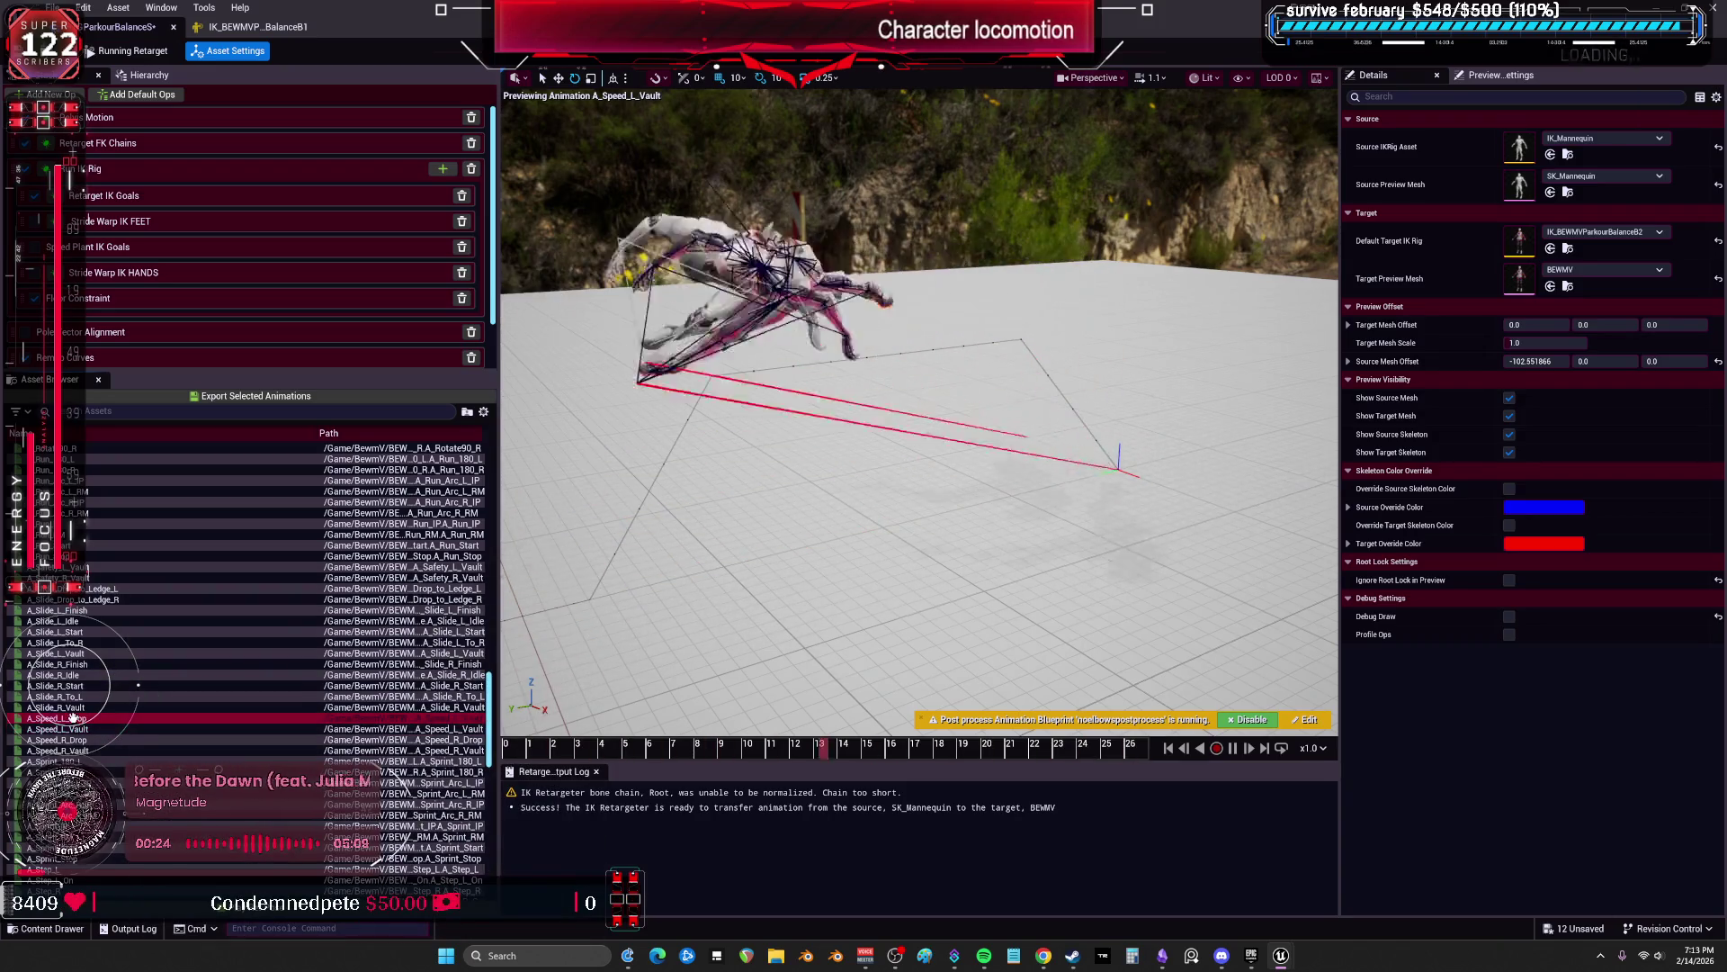
{"action": "key", "text": "Up"}
{"action": "key", "text": "Up"}
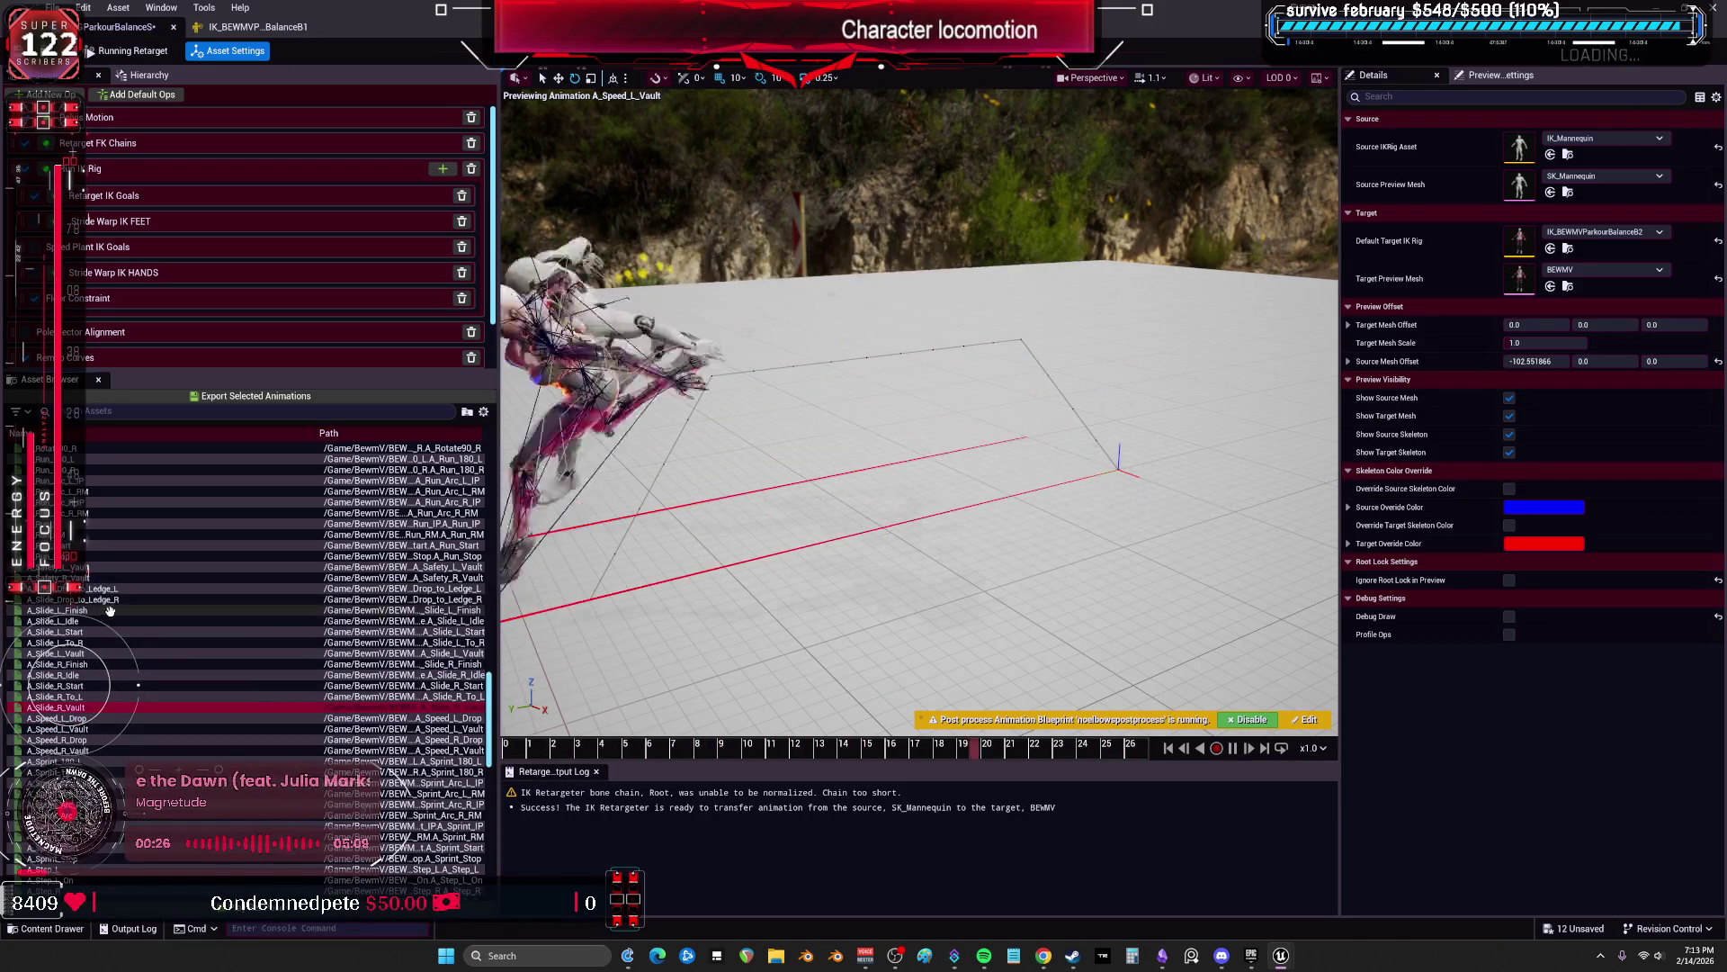
{"action": "left_click", "coordinate": [85, 610], "text": "shift"}
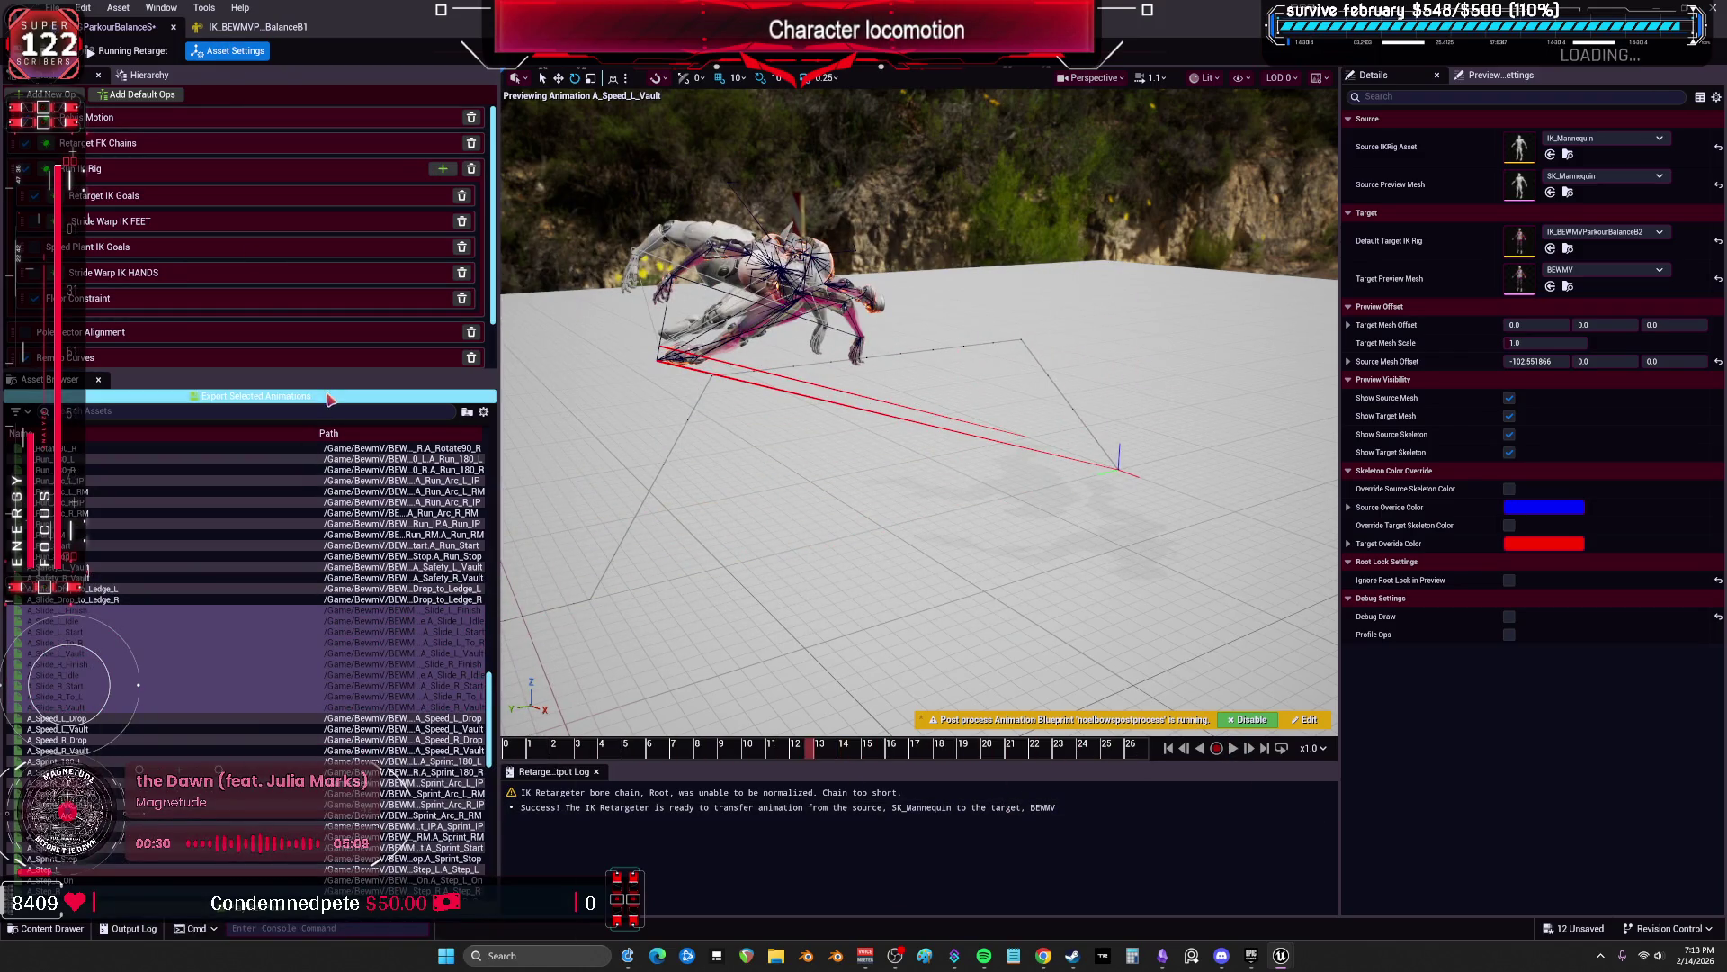
Step: Export the selected animations to BewmV/BEWMV/Animations/AdvancedParkour/Slide
{"action": "left_click", "coordinate": [253, 396]}
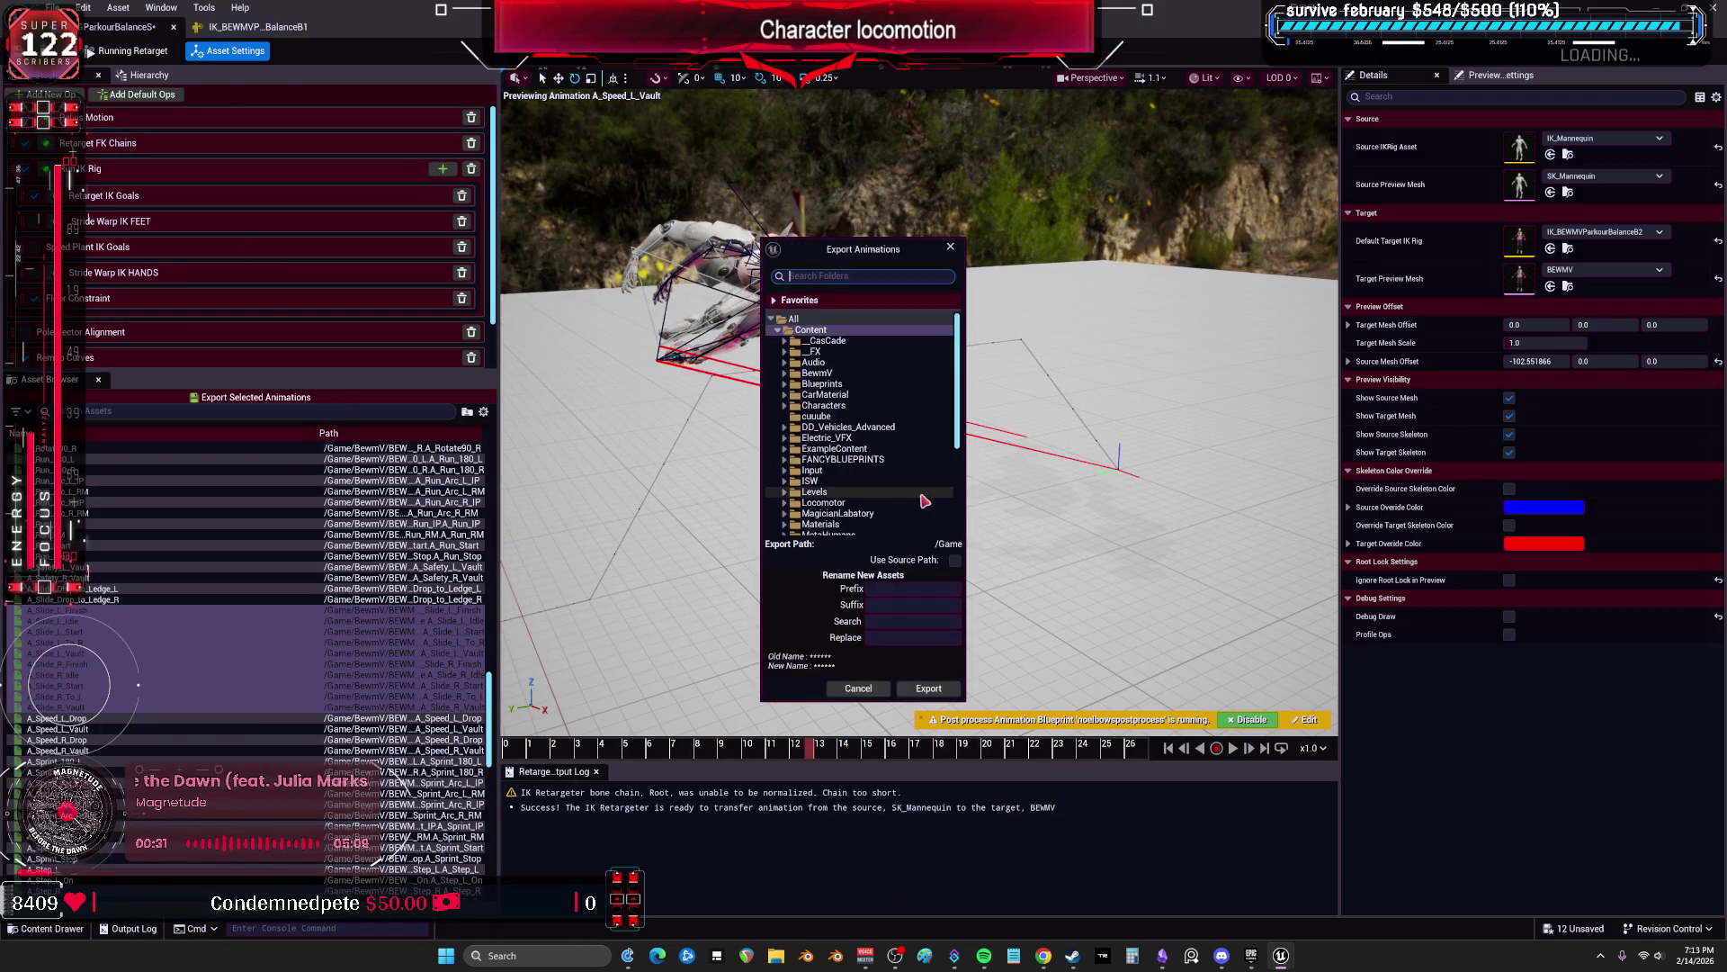
{"action": "left_click", "coordinate": [784, 373]}
{"action": "left_click", "coordinate": [793, 396]}
{"action": "left_click", "coordinate": [792, 383]}
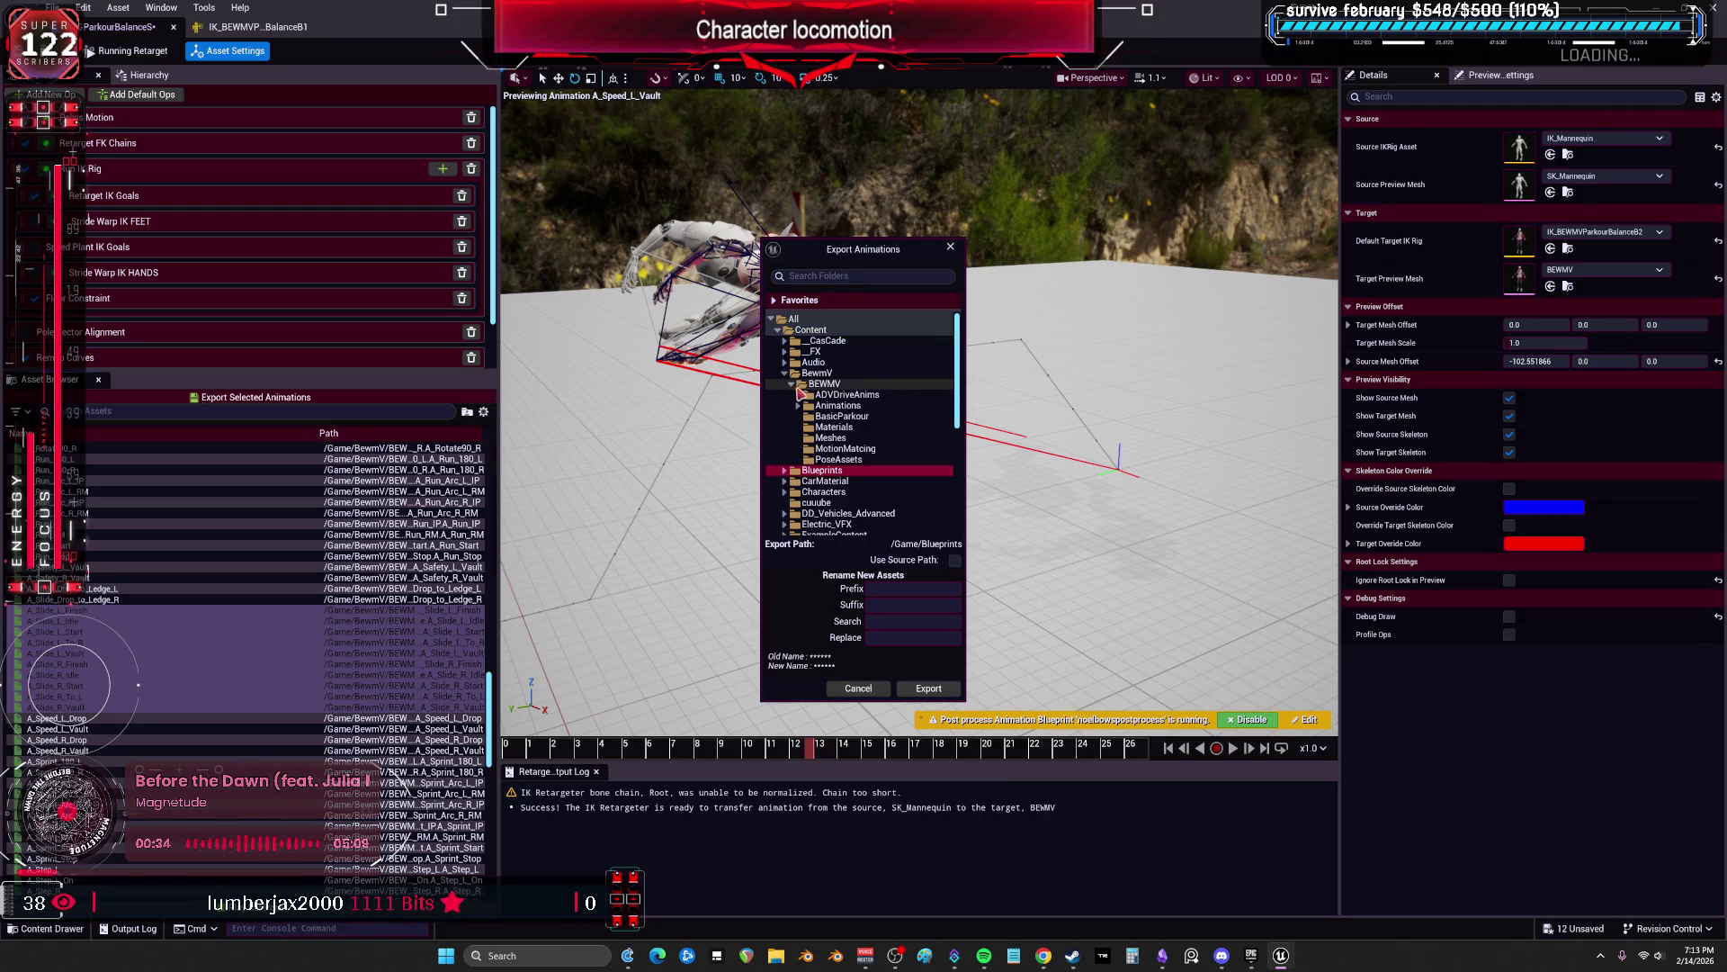
{"action": "left_click", "coordinate": [798, 405]}
{"action": "left_click", "coordinate": [804, 416]}
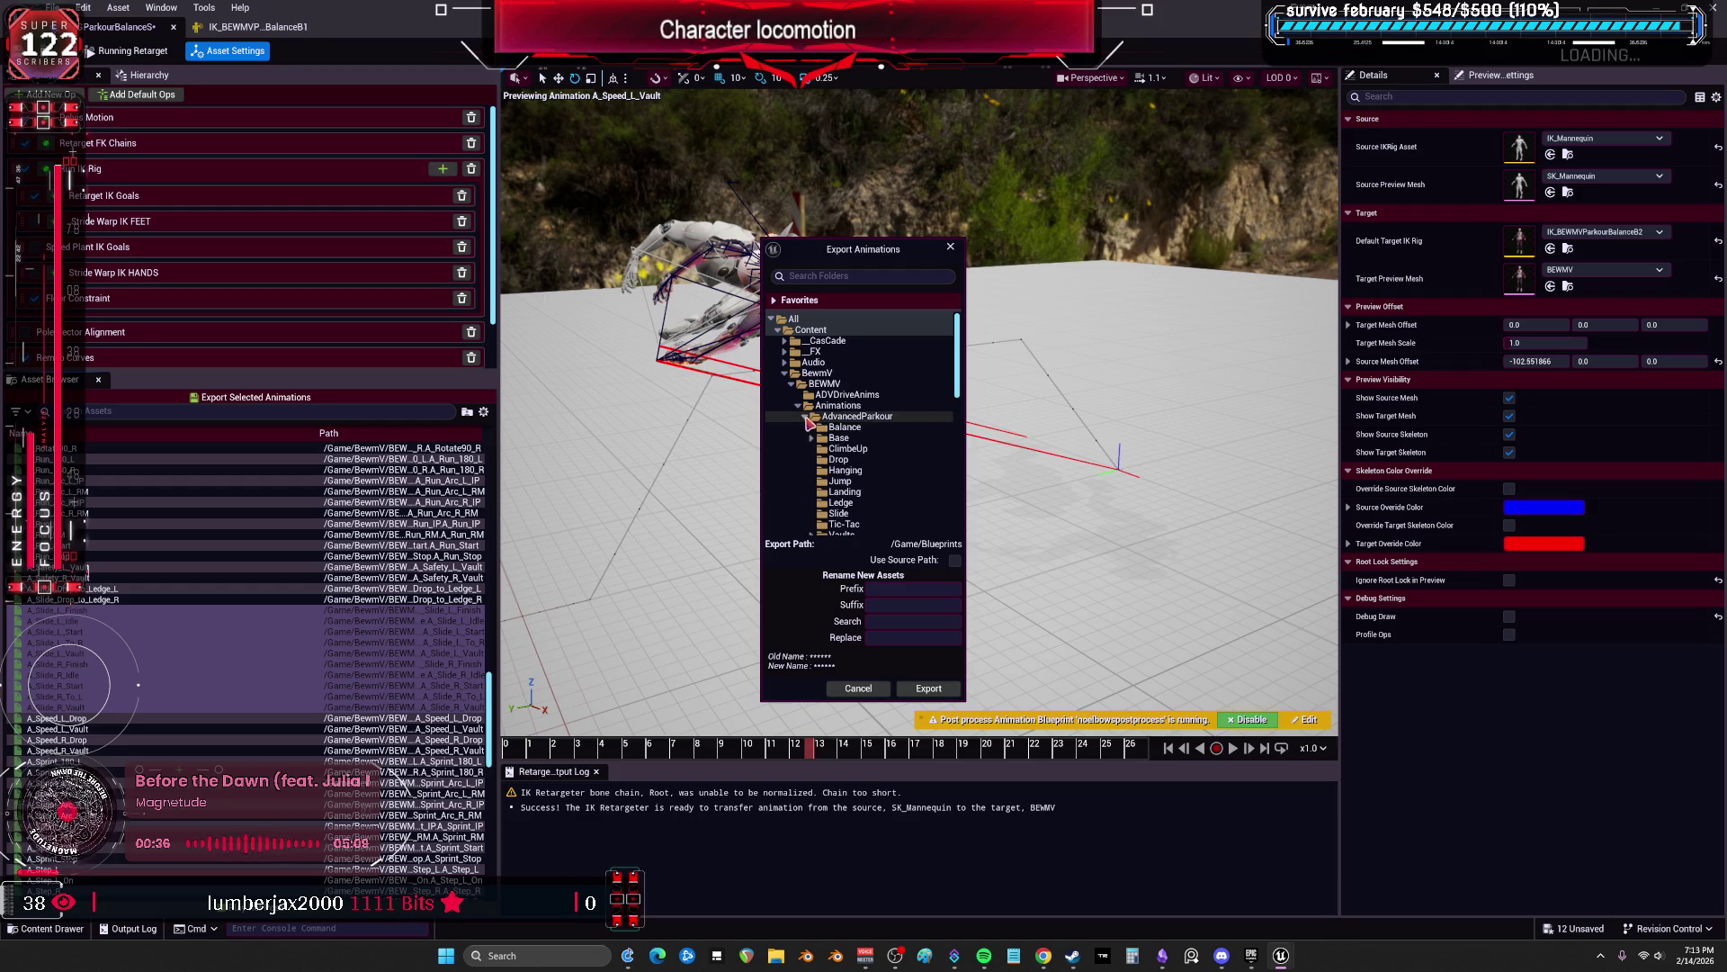
{"action": "scroll", "coordinate": [847, 463], "scroll_direction": "down", "scroll_amount": 2}
{"action": "left_click", "coordinate": [841, 471]}
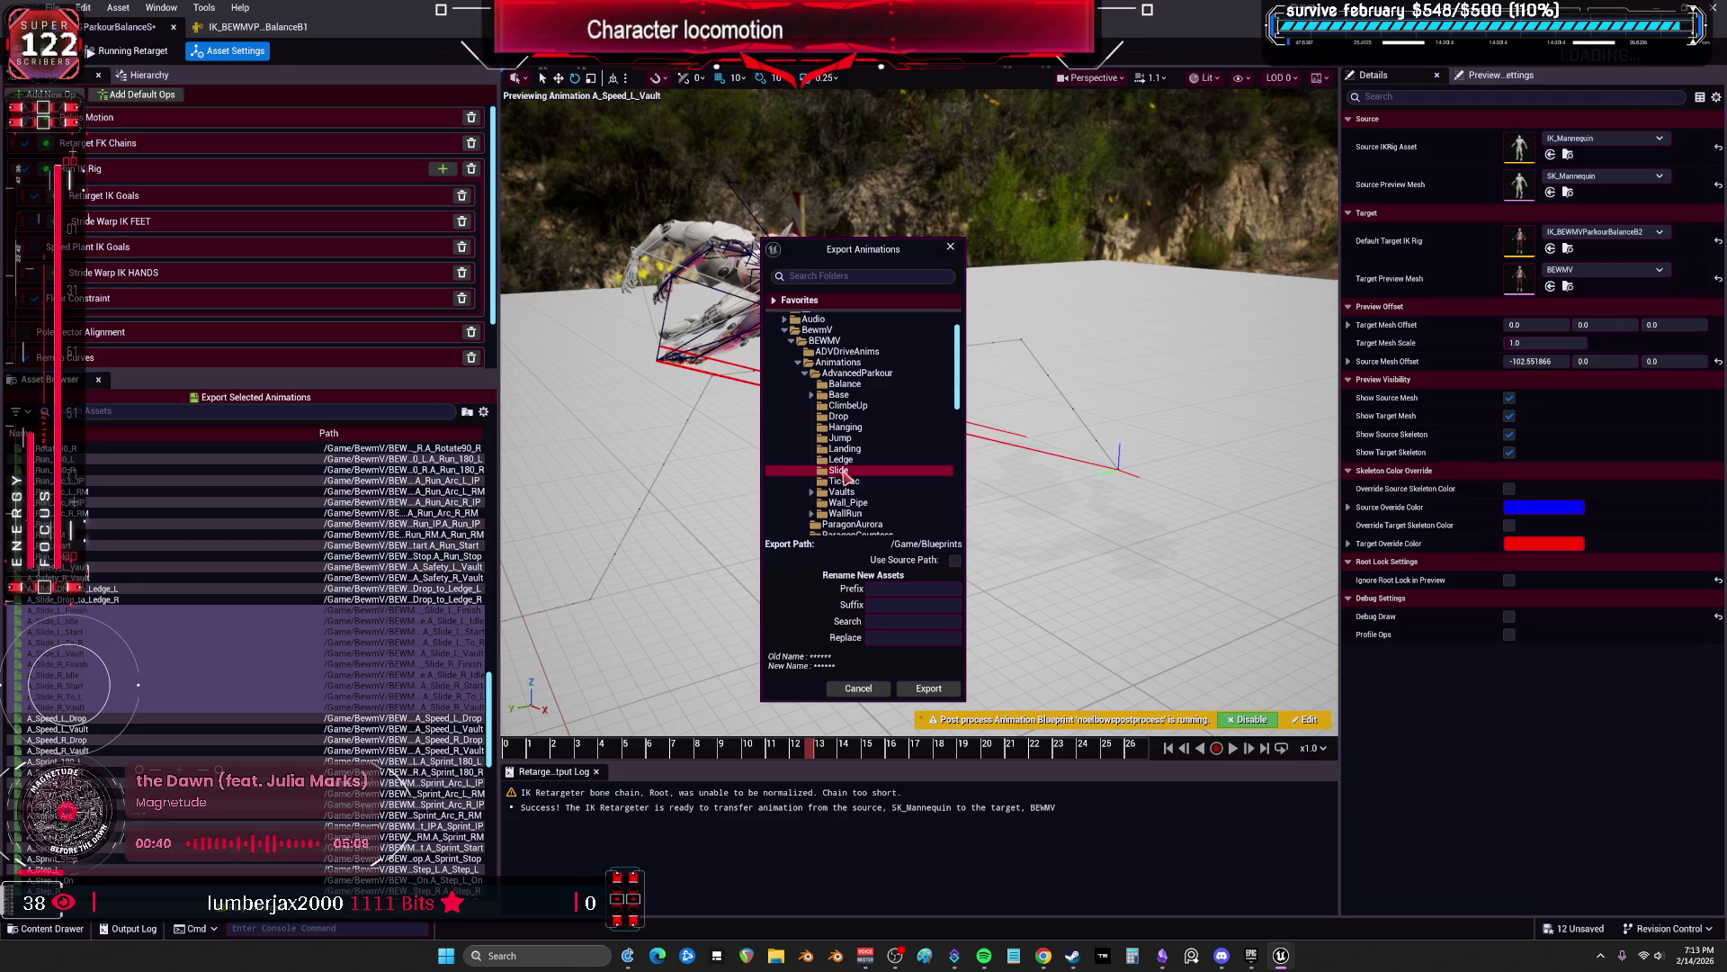
Step: Set the exported name suffix to _V_S and start the batch export
{"action": "left_click", "coordinate": [891, 604]}
{"action": "type", "text": "V_S1"}
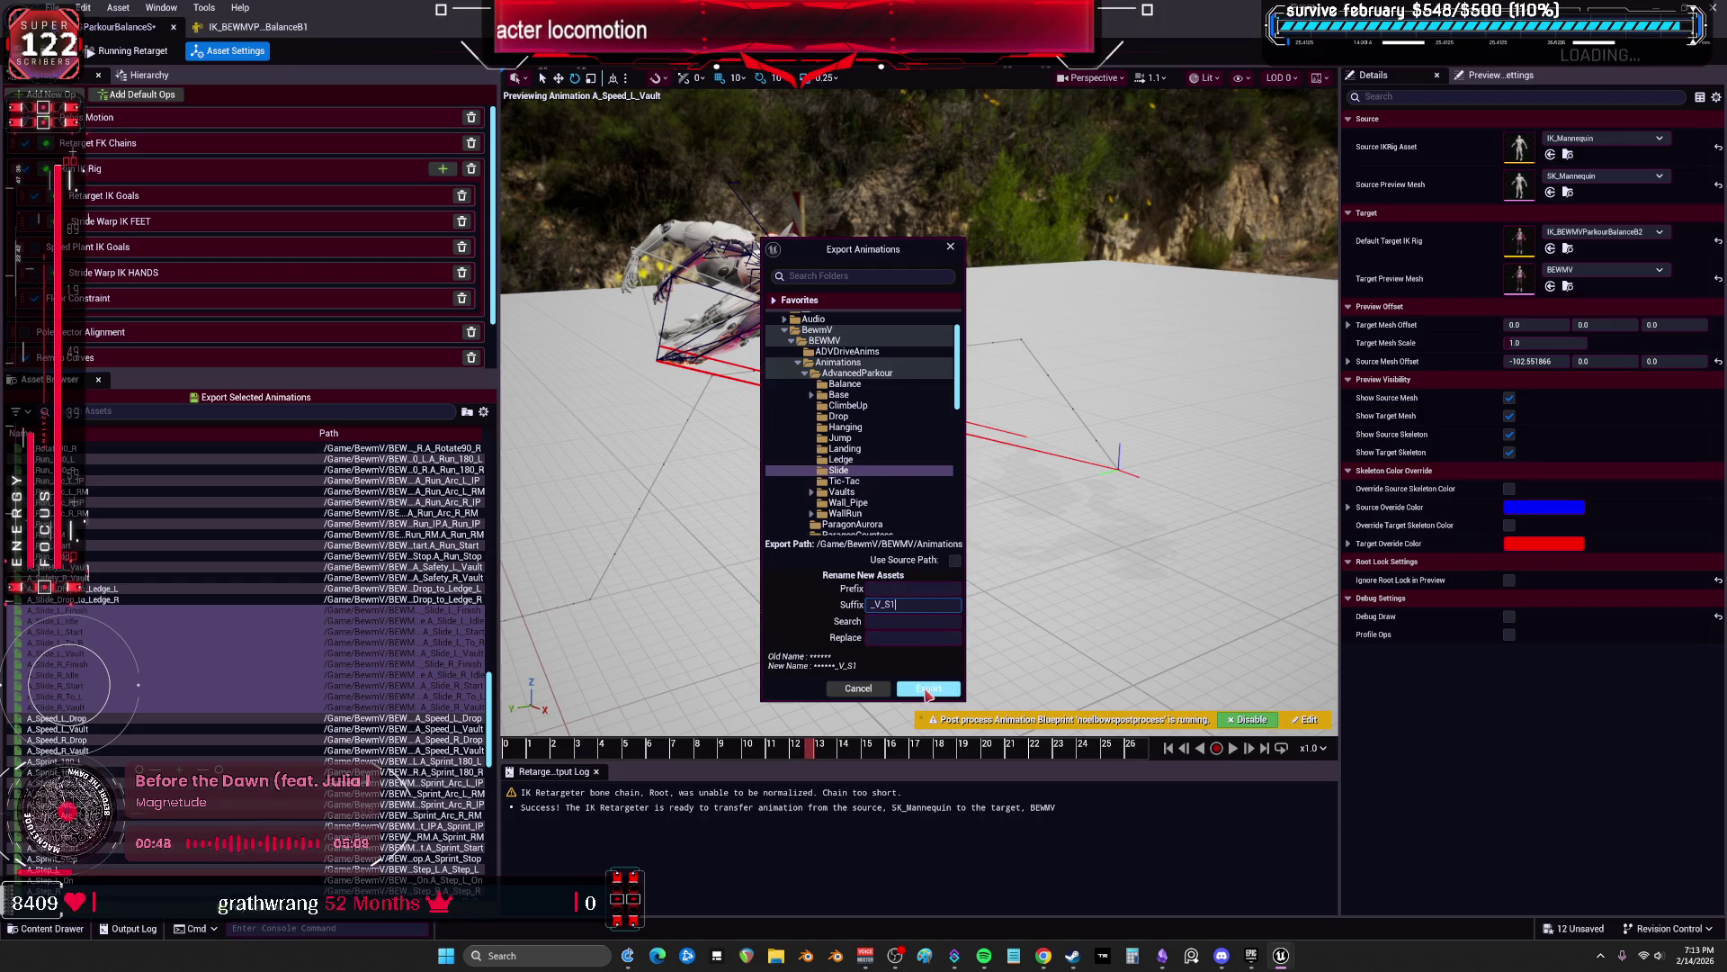
{"action": "left_click", "coordinate": [928, 690]}
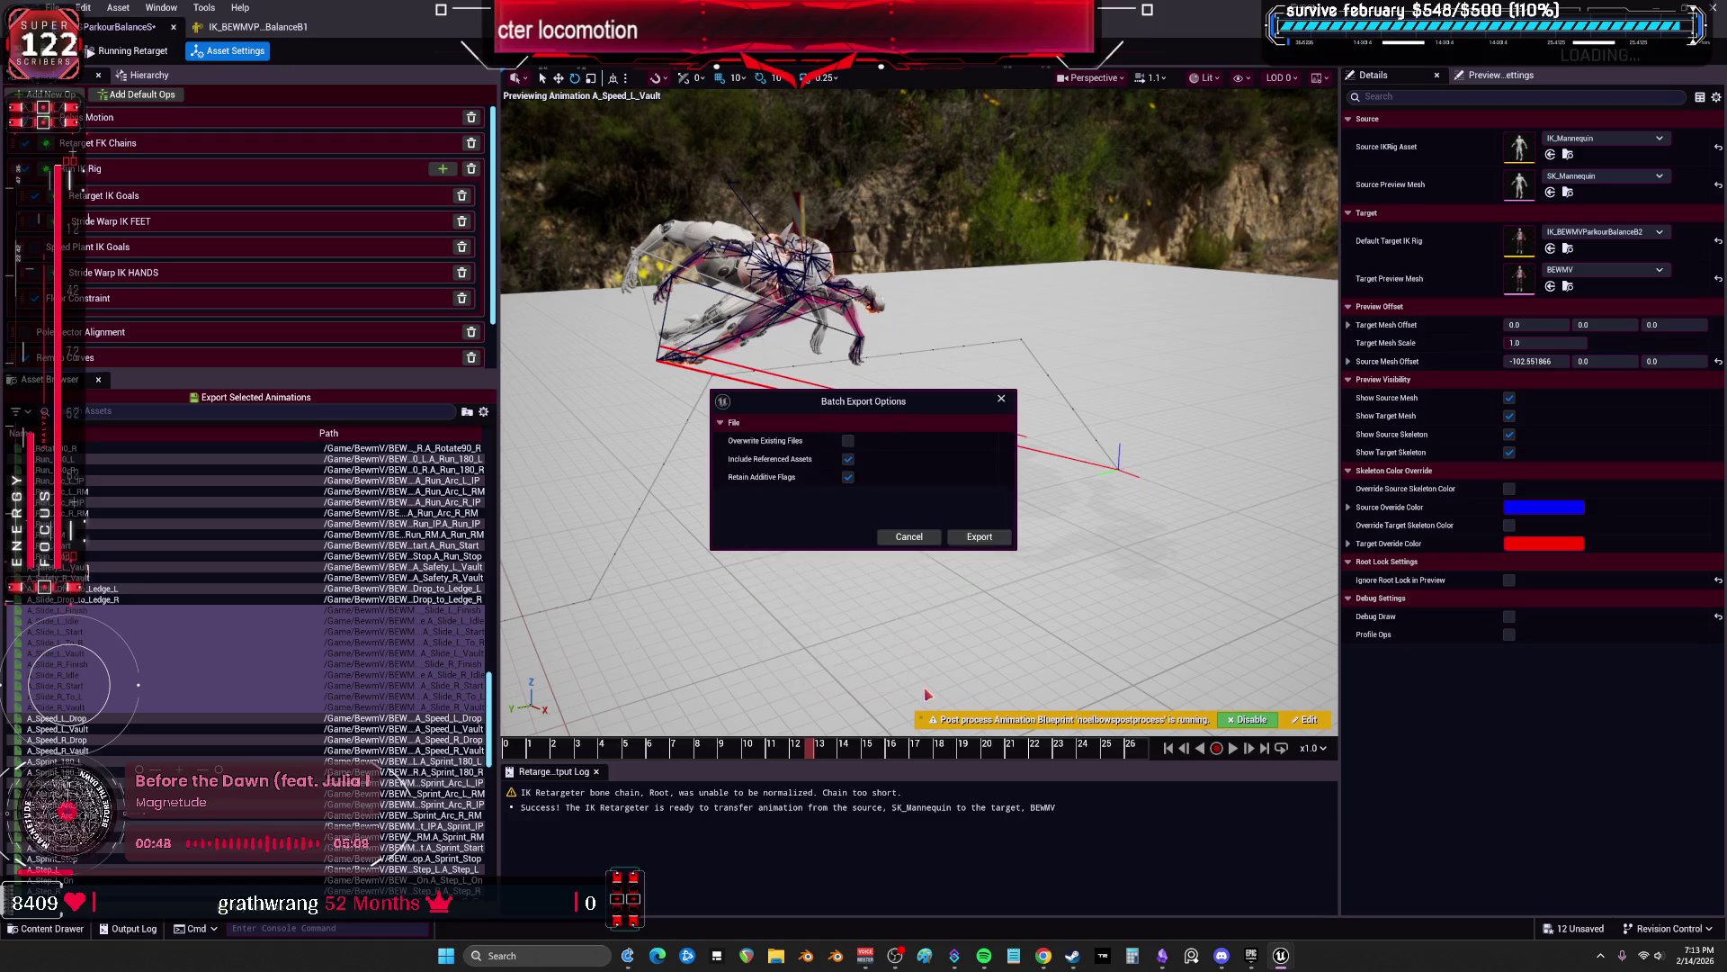
{"action": "left_click", "coordinate": [982, 539]}
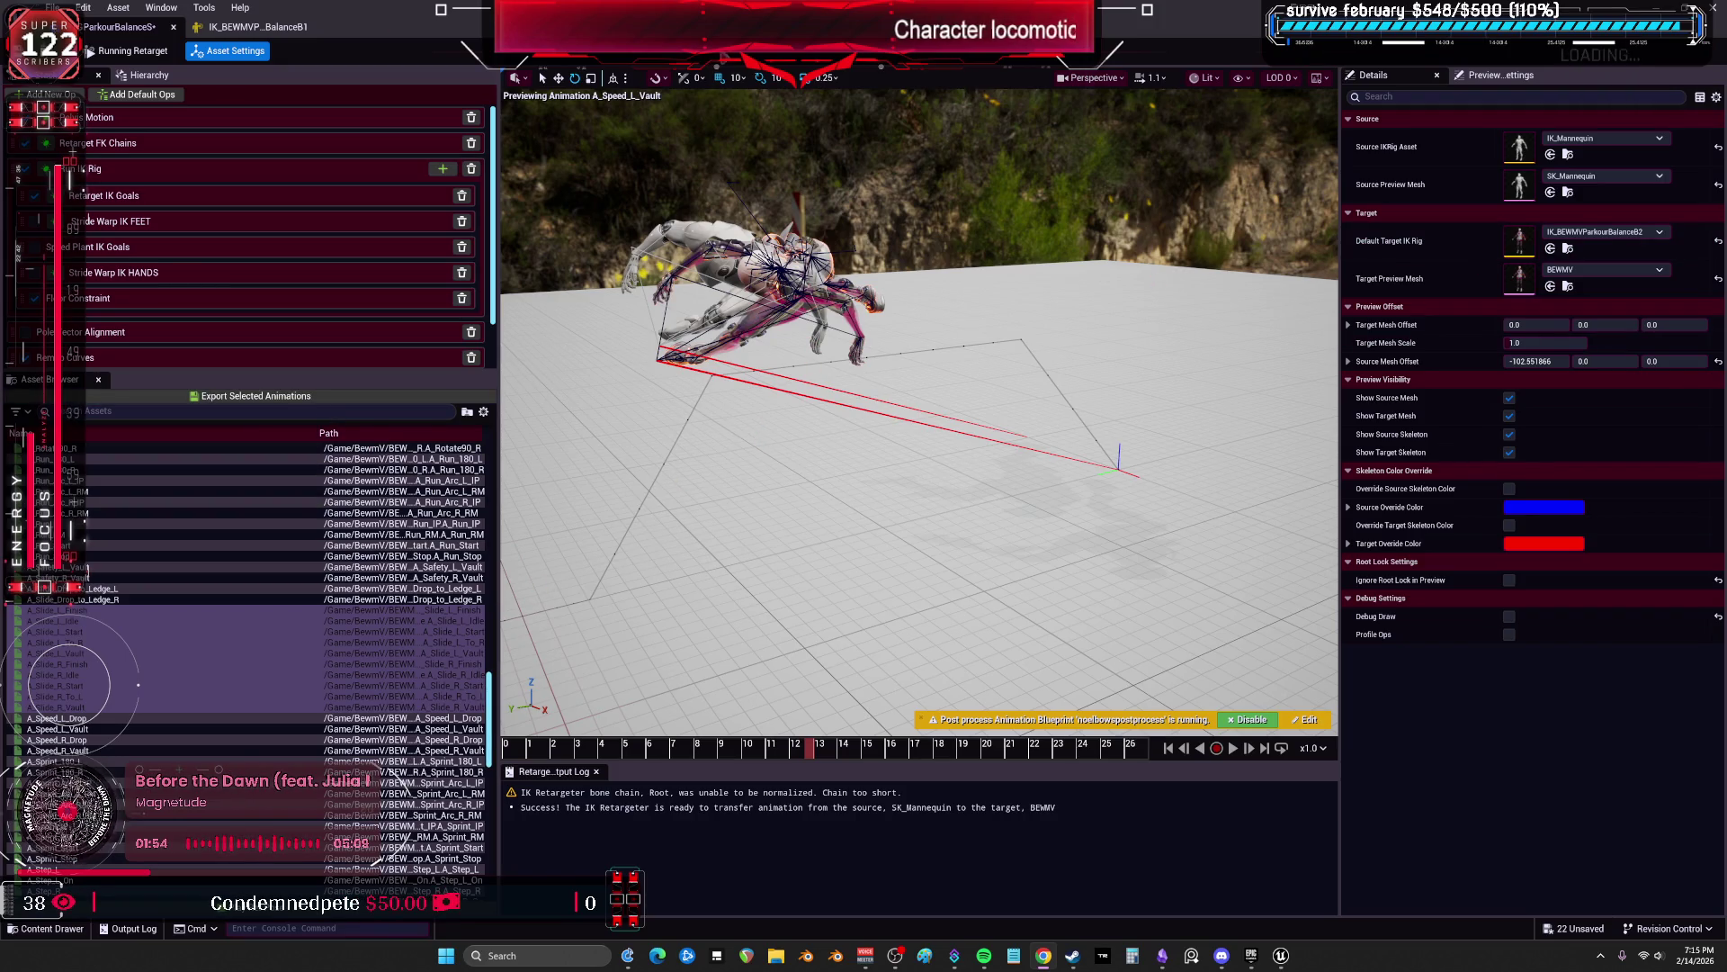
Step: Restore the retargeter to a floating window, revealing the Slide folder's new _V_S1 sequences
{"action": "key", "text": "super+Down"}
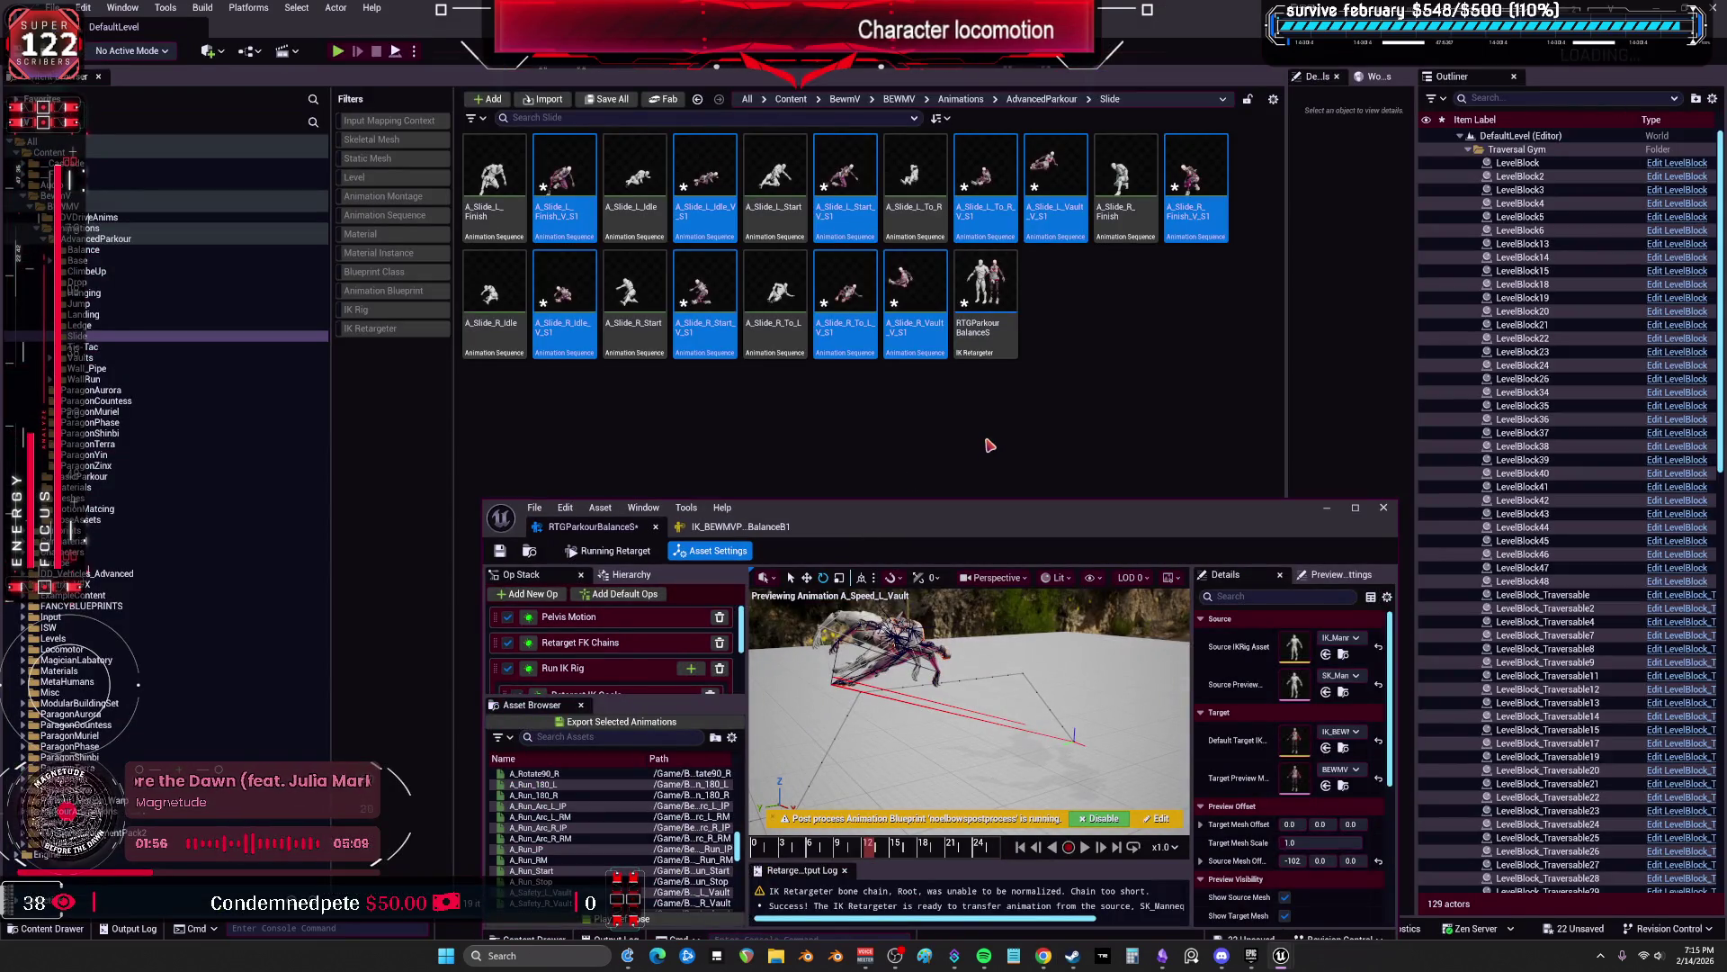
Step: Clear the Content Browser selection, re-maximize the retargeter, and preview A_Slide_Drop_to_Ledge_L
{"action": "left_click", "coordinate": [990, 445]}
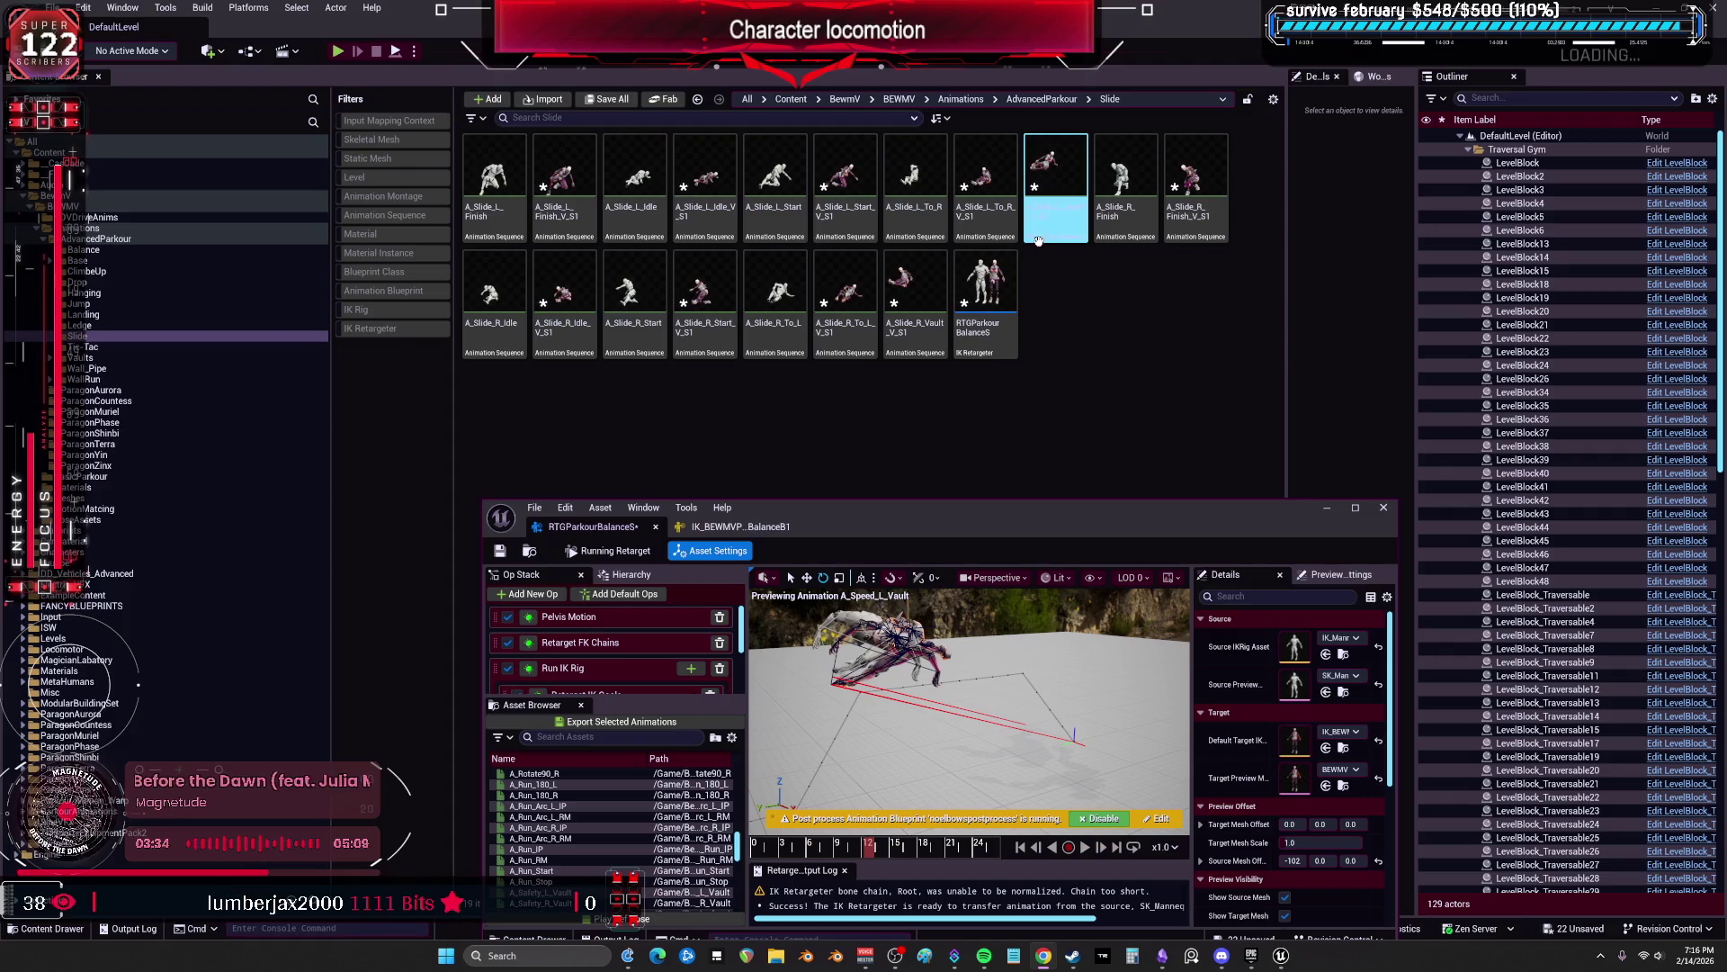
{"action": "double_click", "coordinate": [824, 529]}
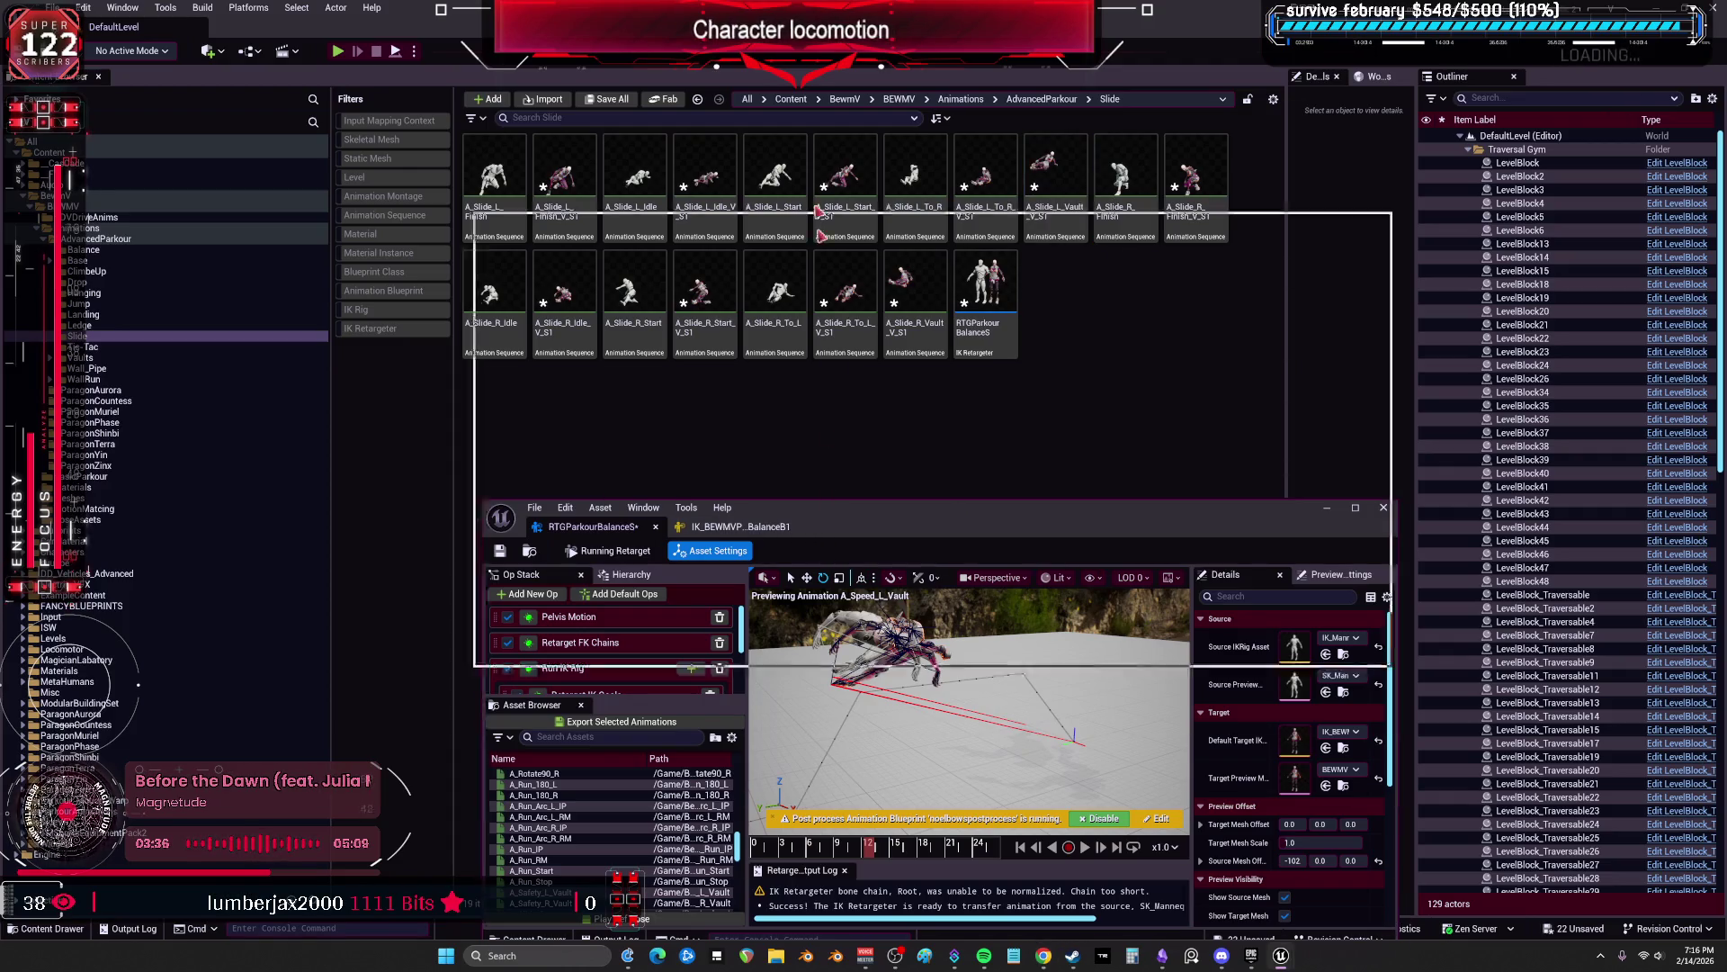
{"action": "left_click", "coordinate": [111, 592]}
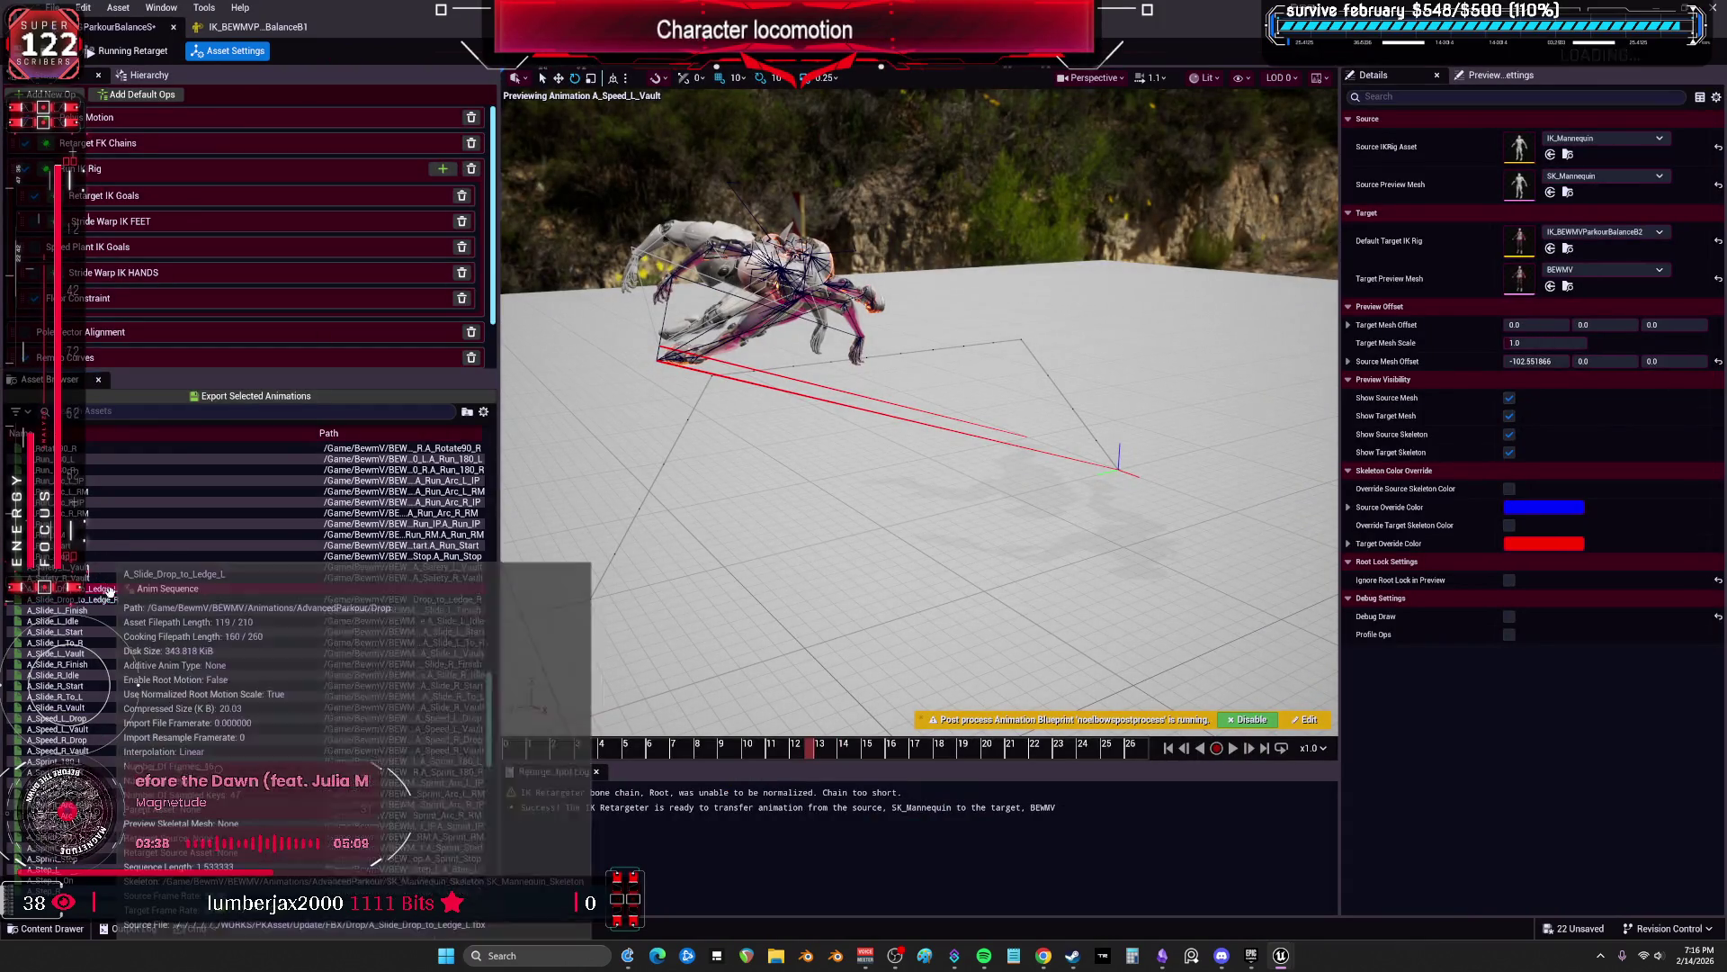
Step: Look through the Ledge folder's animations, then open the Drop folder's assets
{"action": "key", "text": "super+Down"}
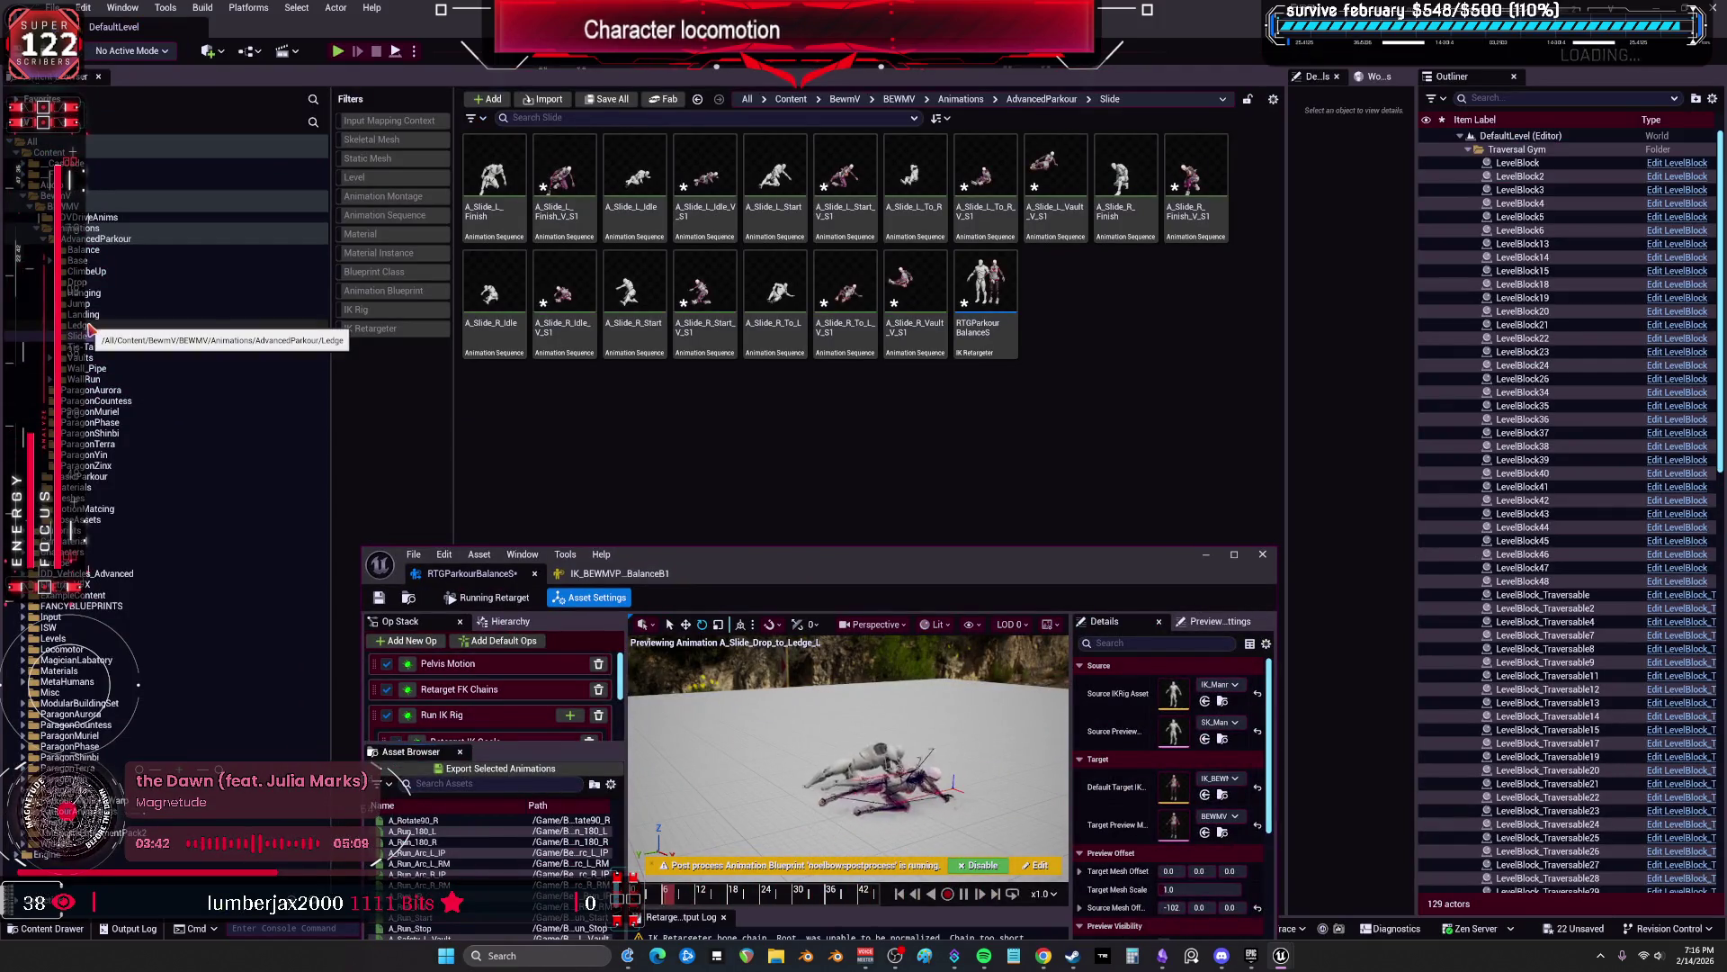
{"action": "left_click", "coordinate": [81, 325]}
{"action": "mouse_move", "coordinate": [856, 547]}
{"action": "left_mouse_down"}
{"action": "mouse_move", "coordinate": [865, 712]}
{"action": "mouse_move", "coordinate": [893, 627]}
{"action": "mouse_move", "coordinate": [853, 137]}
{"action": "left_mouse_up"}
{"action": "left_click", "coordinate": [860, 585]}
{"action": "scroll", "coordinate": [859, 585], "scroll_direction": "down", "scroll_amount": 1}
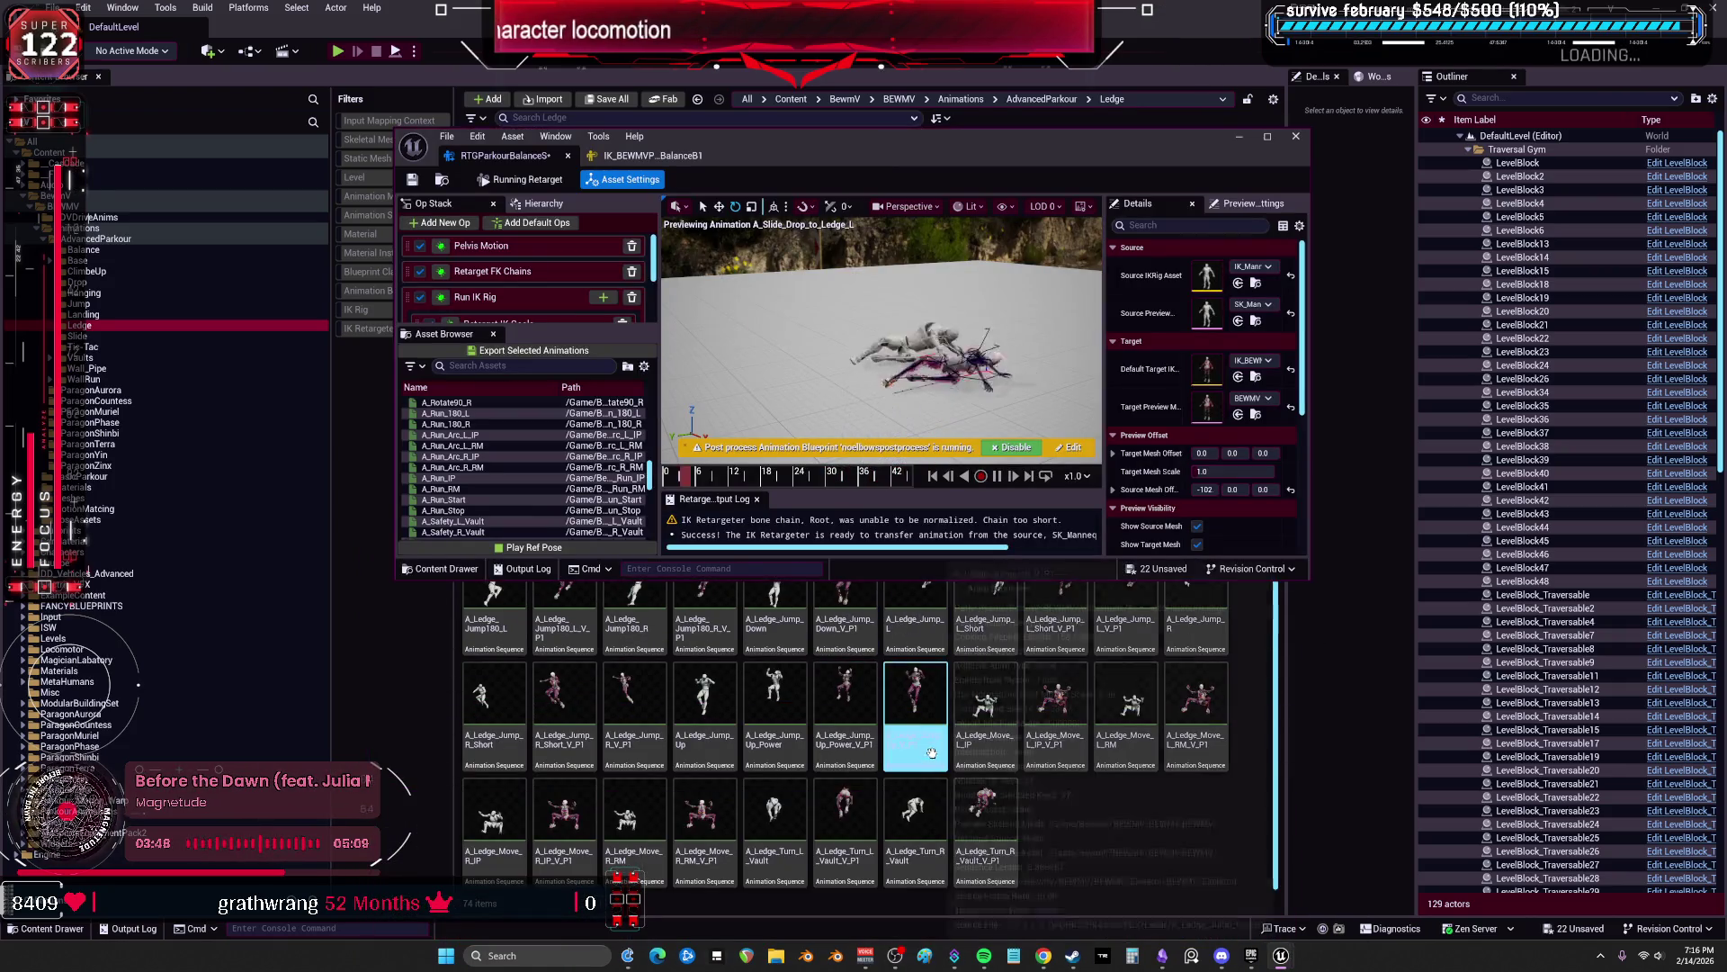
{"action": "scroll", "coordinate": [545, 515], "scroll_direction": "down", "scroll_amount": 3}
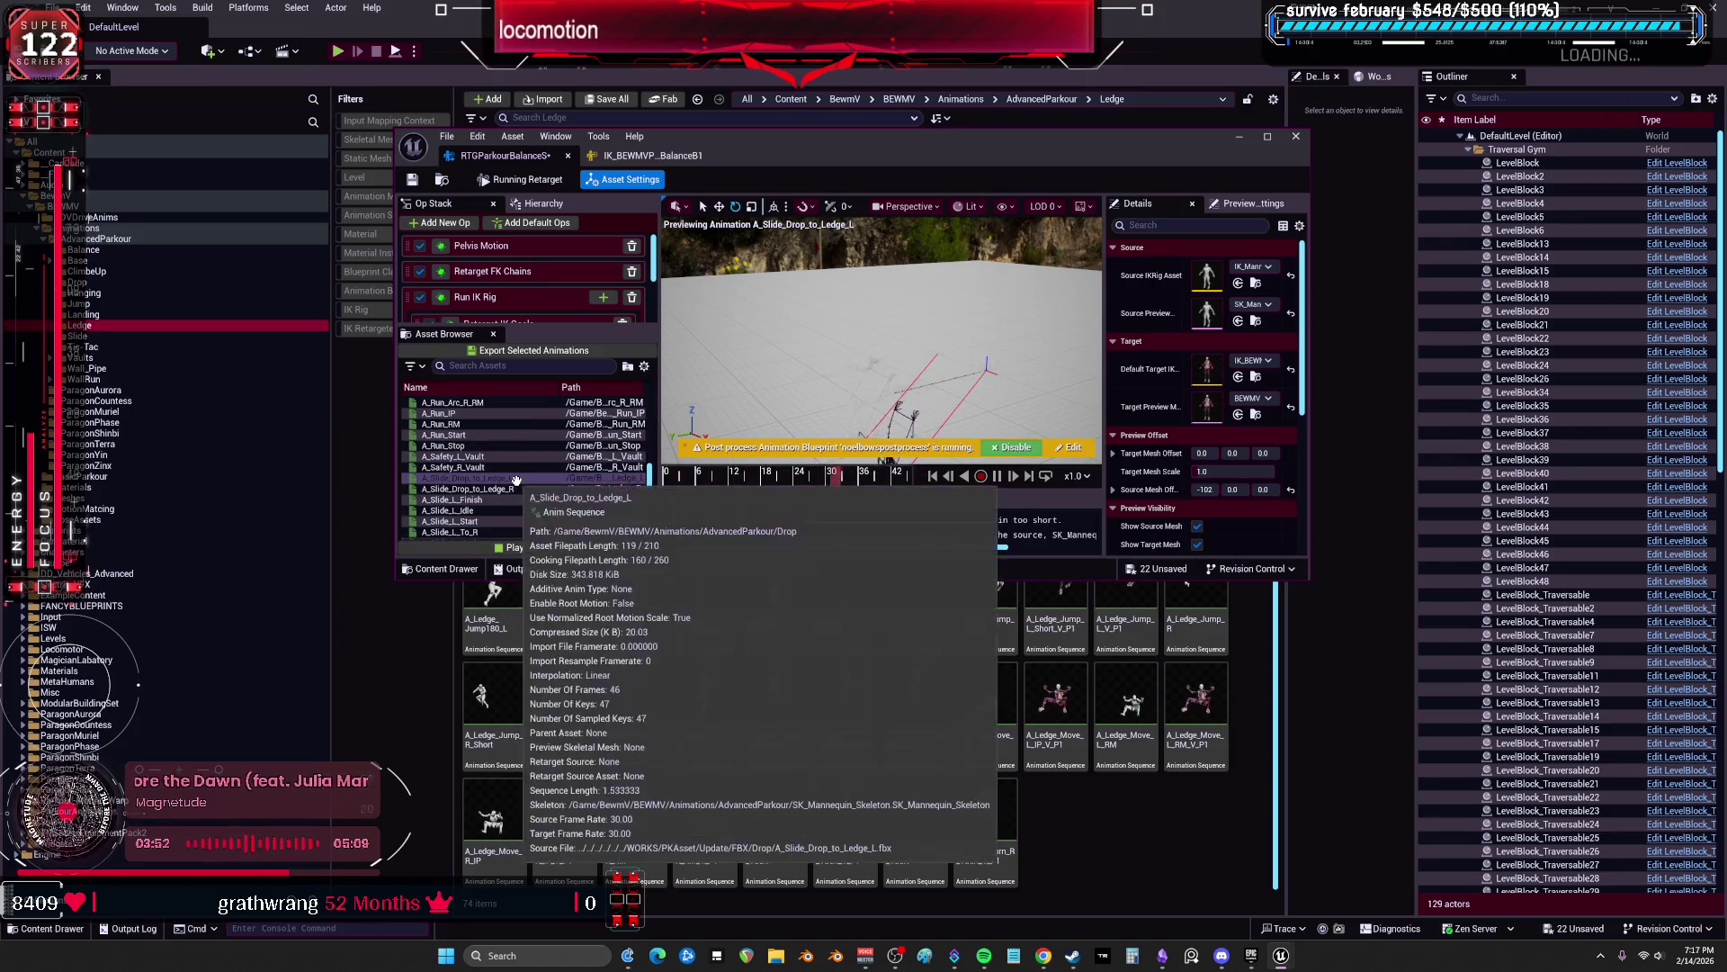
{"action": "double_click", "coordinate": [518, 475]}
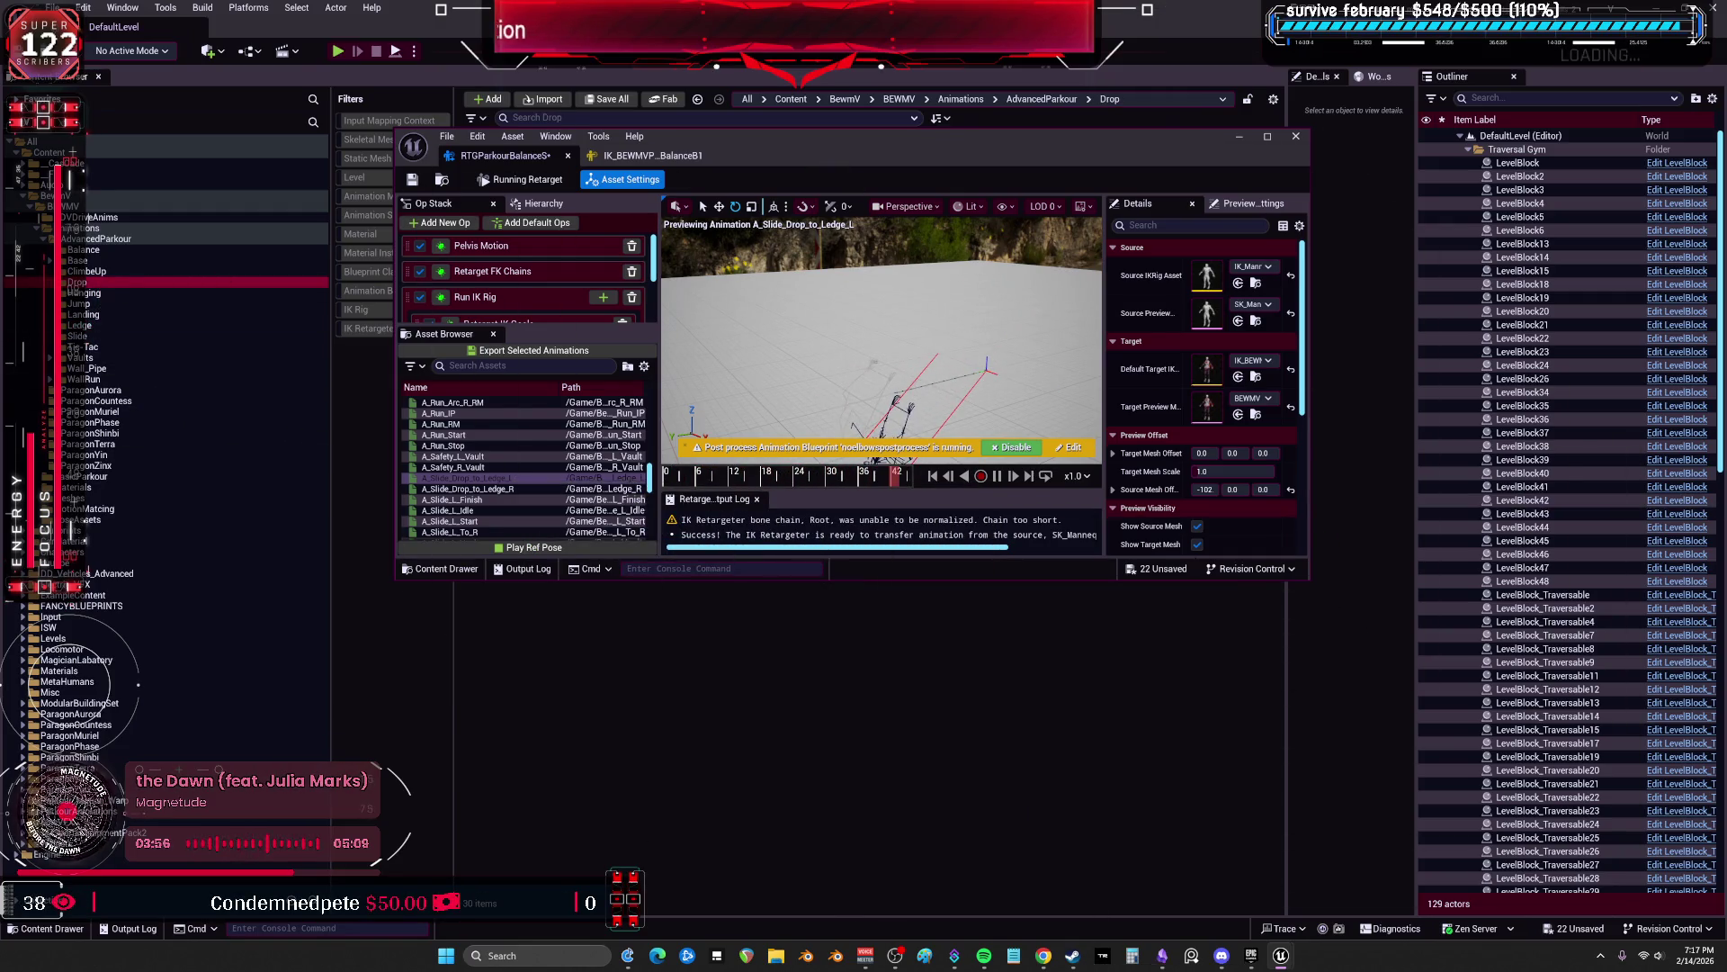
{"action": "left_click", "coordinate": [857, 650]}
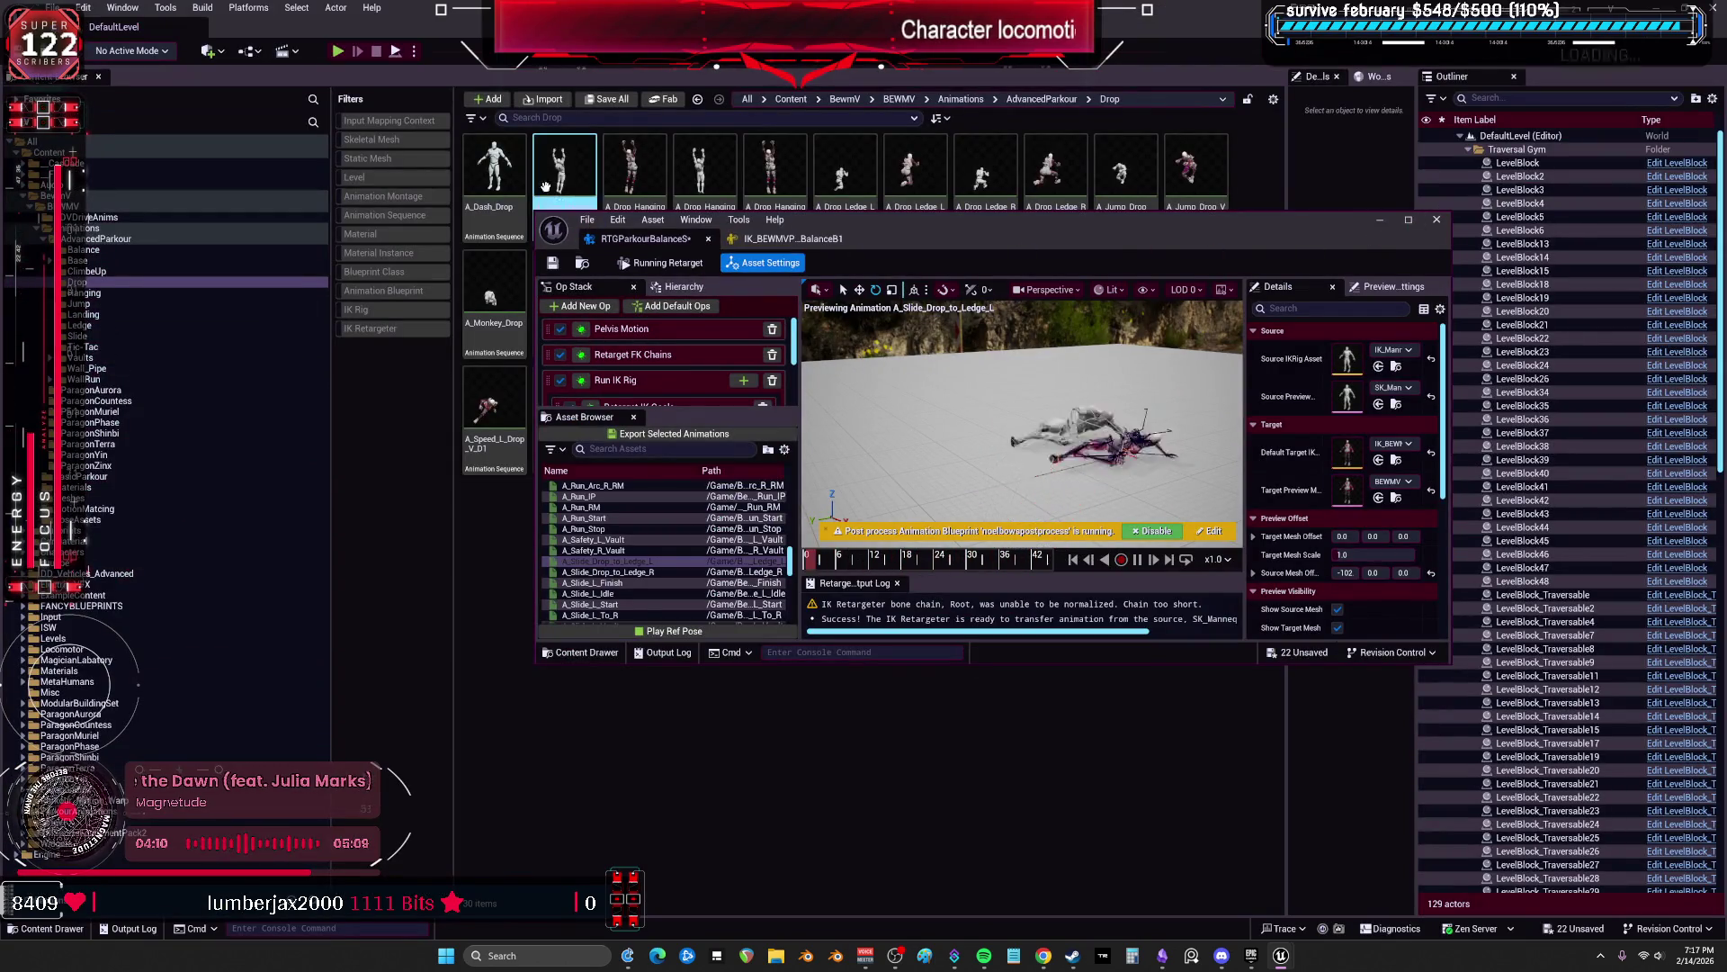
Step: Save all modified retargeter assets and close the retargeter editor
{"action": "left_click", "coordinate": [587, 219]}
{"action": "left_click", "coordinate": [621, 306]}
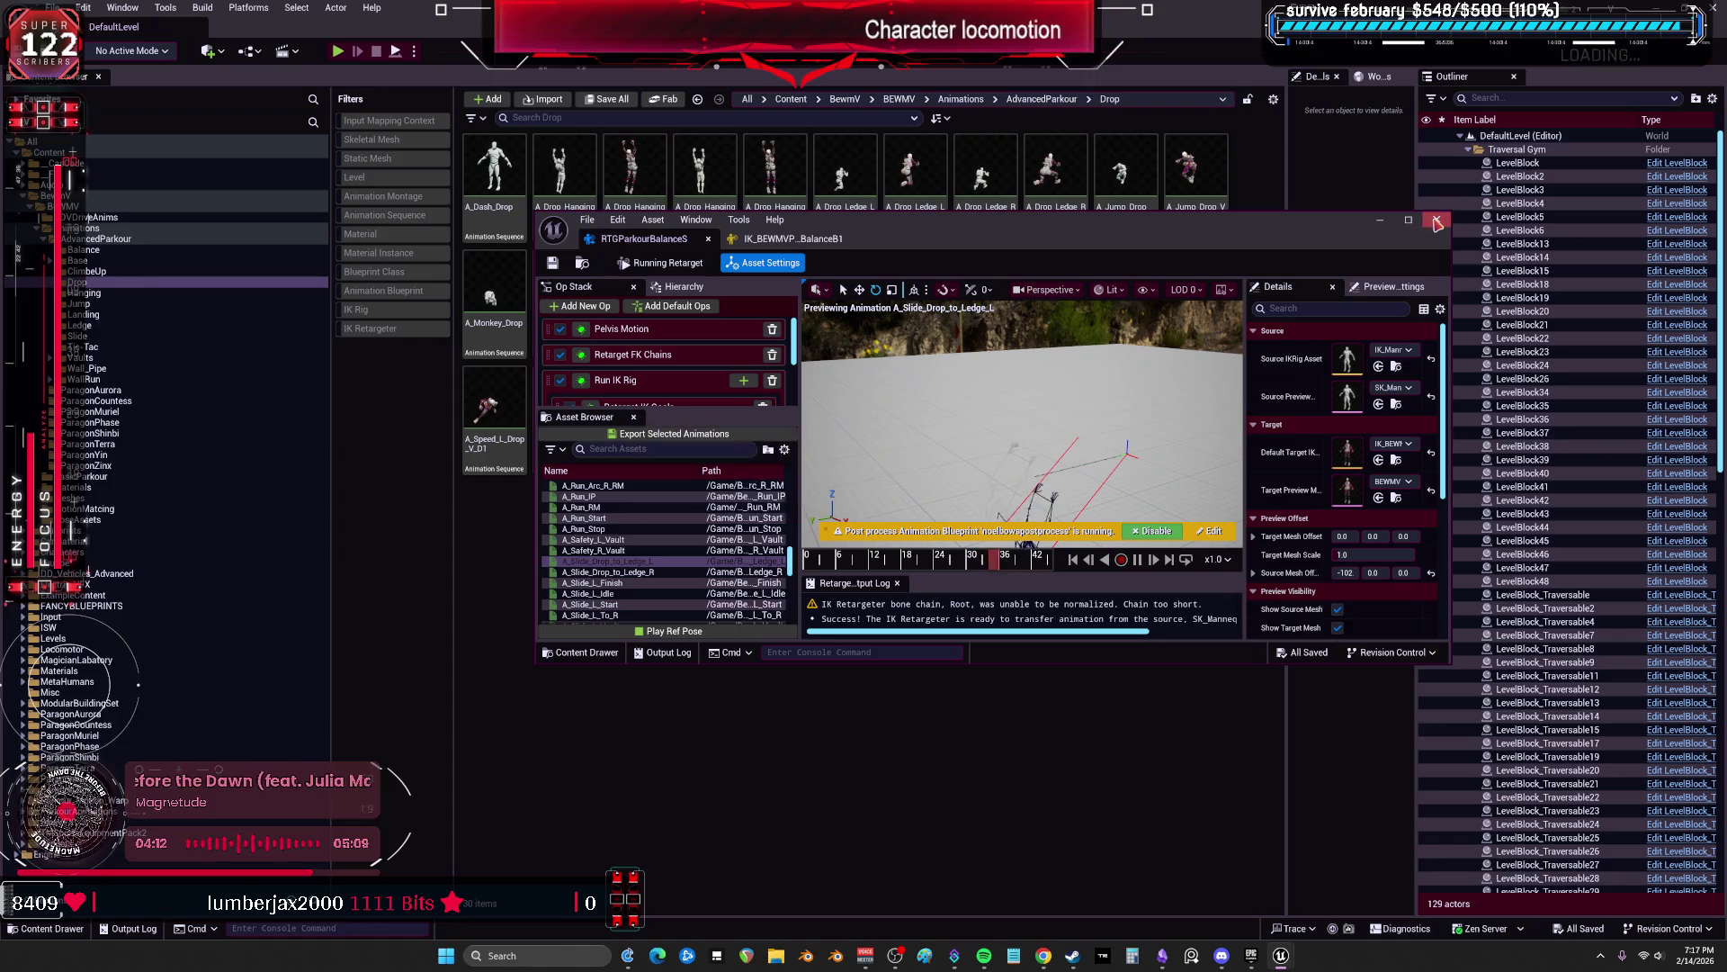
{"action": "left_click", "coordinate": [1437, 220]}
Step: Browse the Hanging, Jump, Landing, Slide and Tic-Tac folders, ending in Drop
{"action": "left_click", "coordinate": [88, 293]}
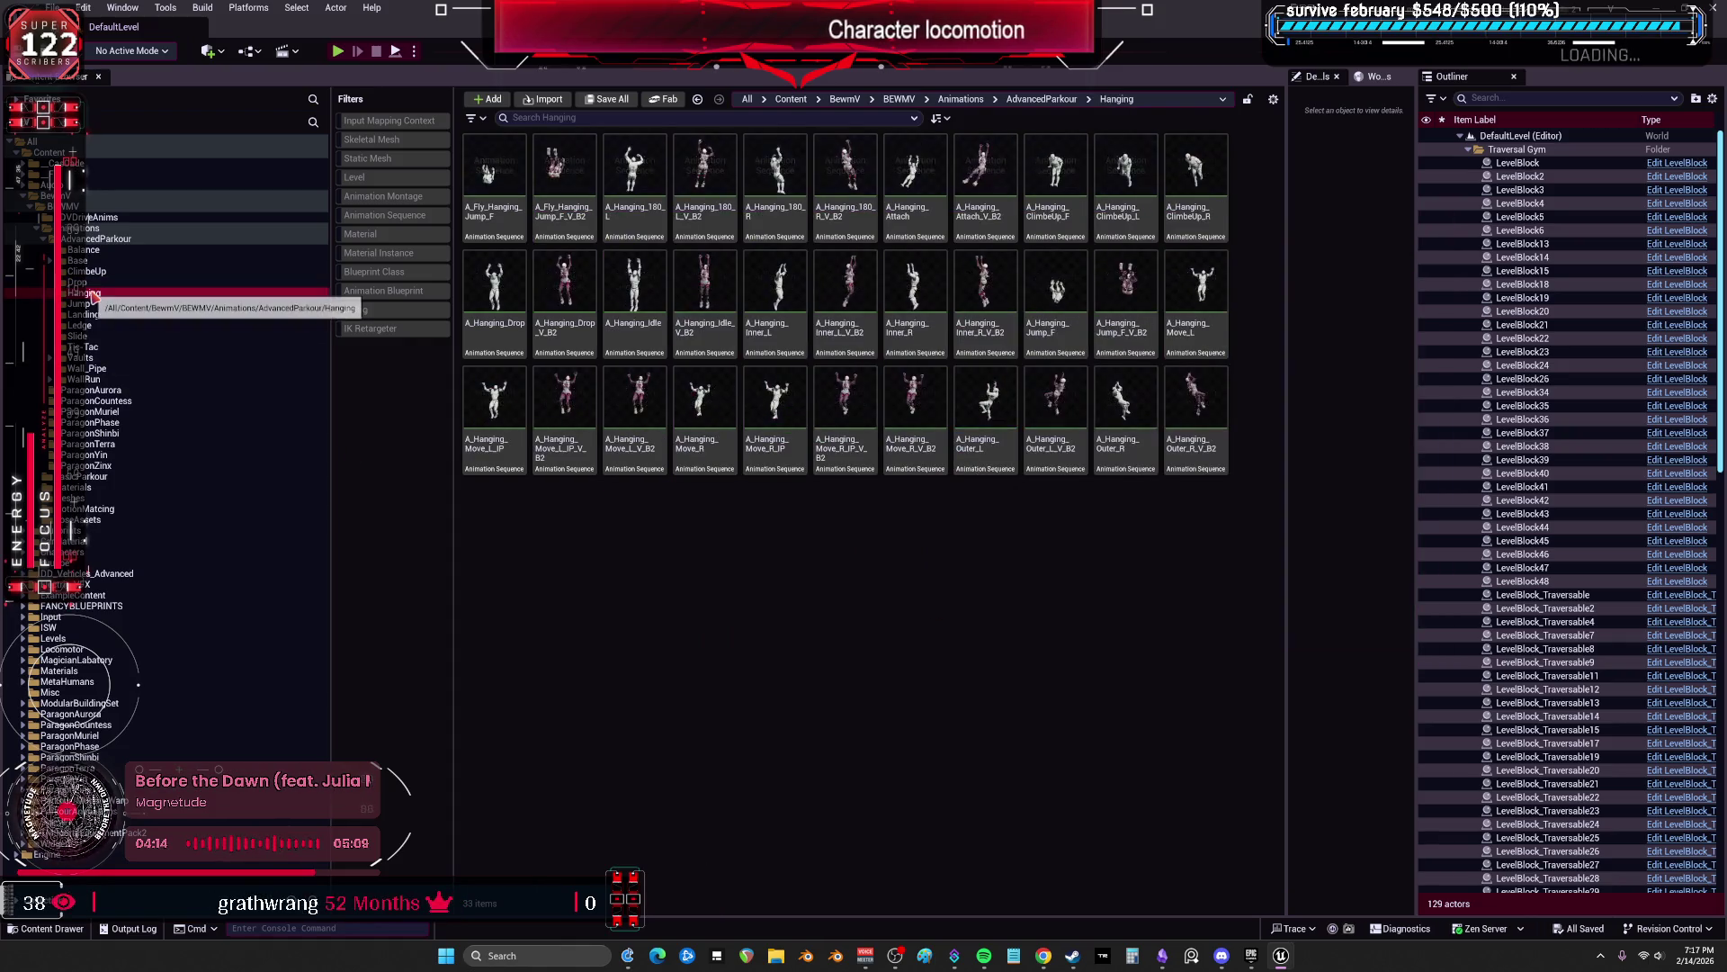
{"action": "left_click", "coordinate": [94, 304]}
{"action": "left_click", "coordinate": [96, 315]}
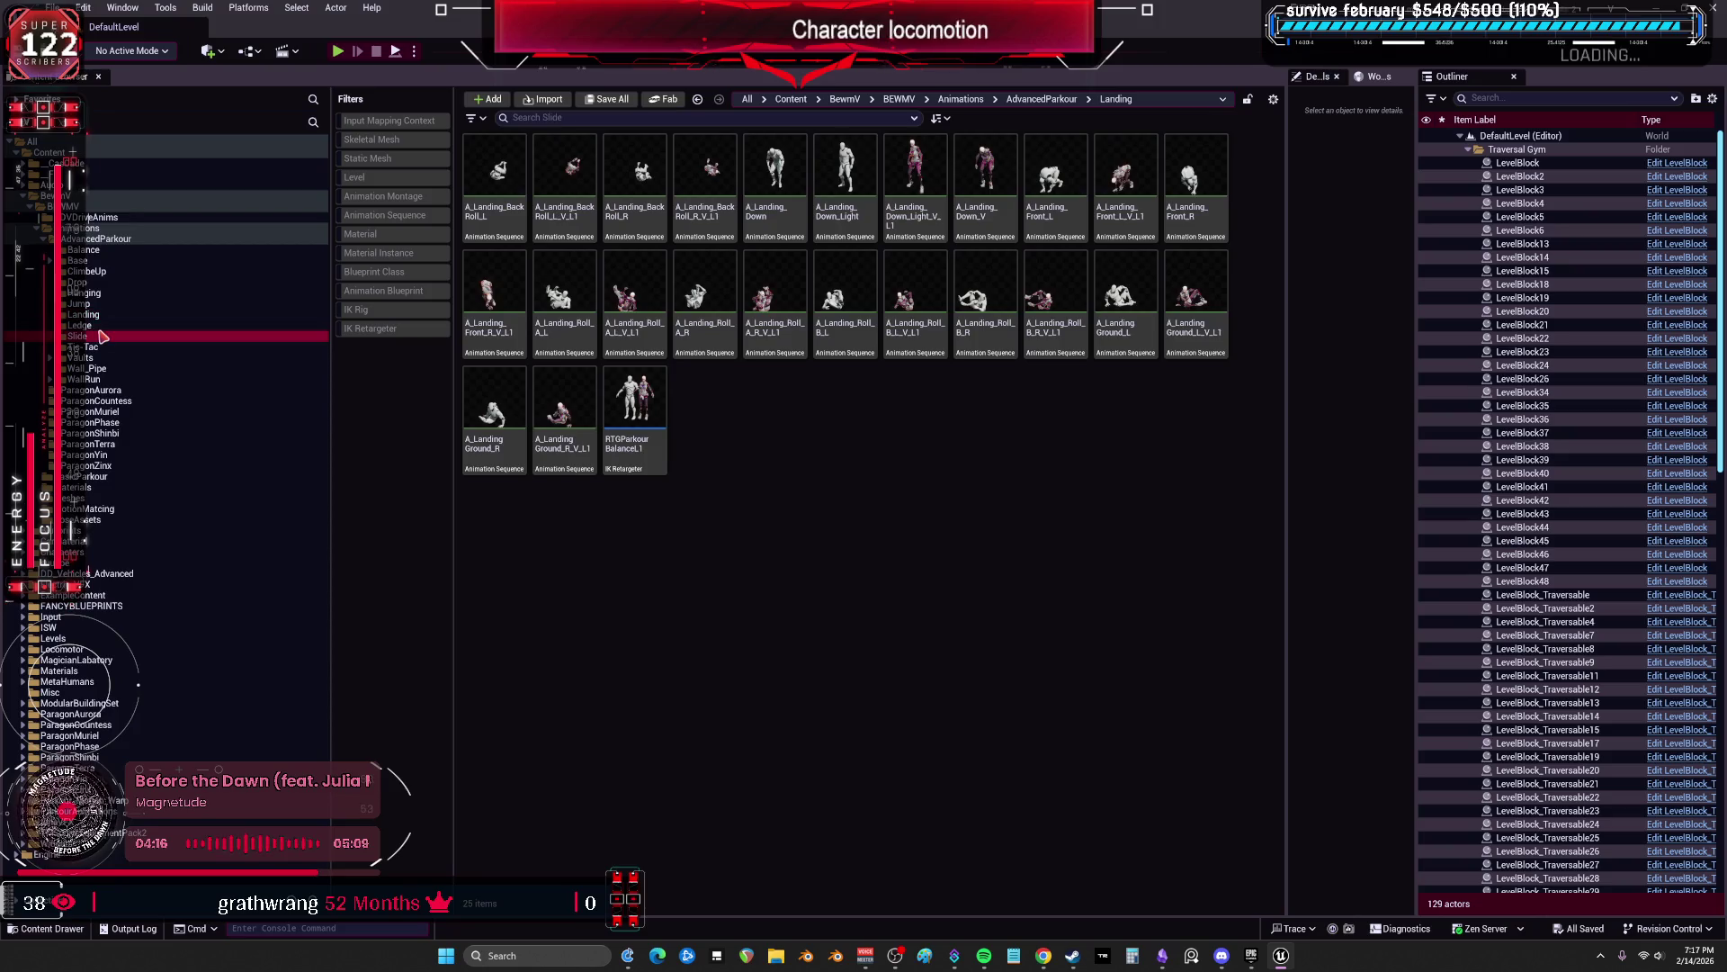
{"action": "left_click", "coordinate": [101, 336]}
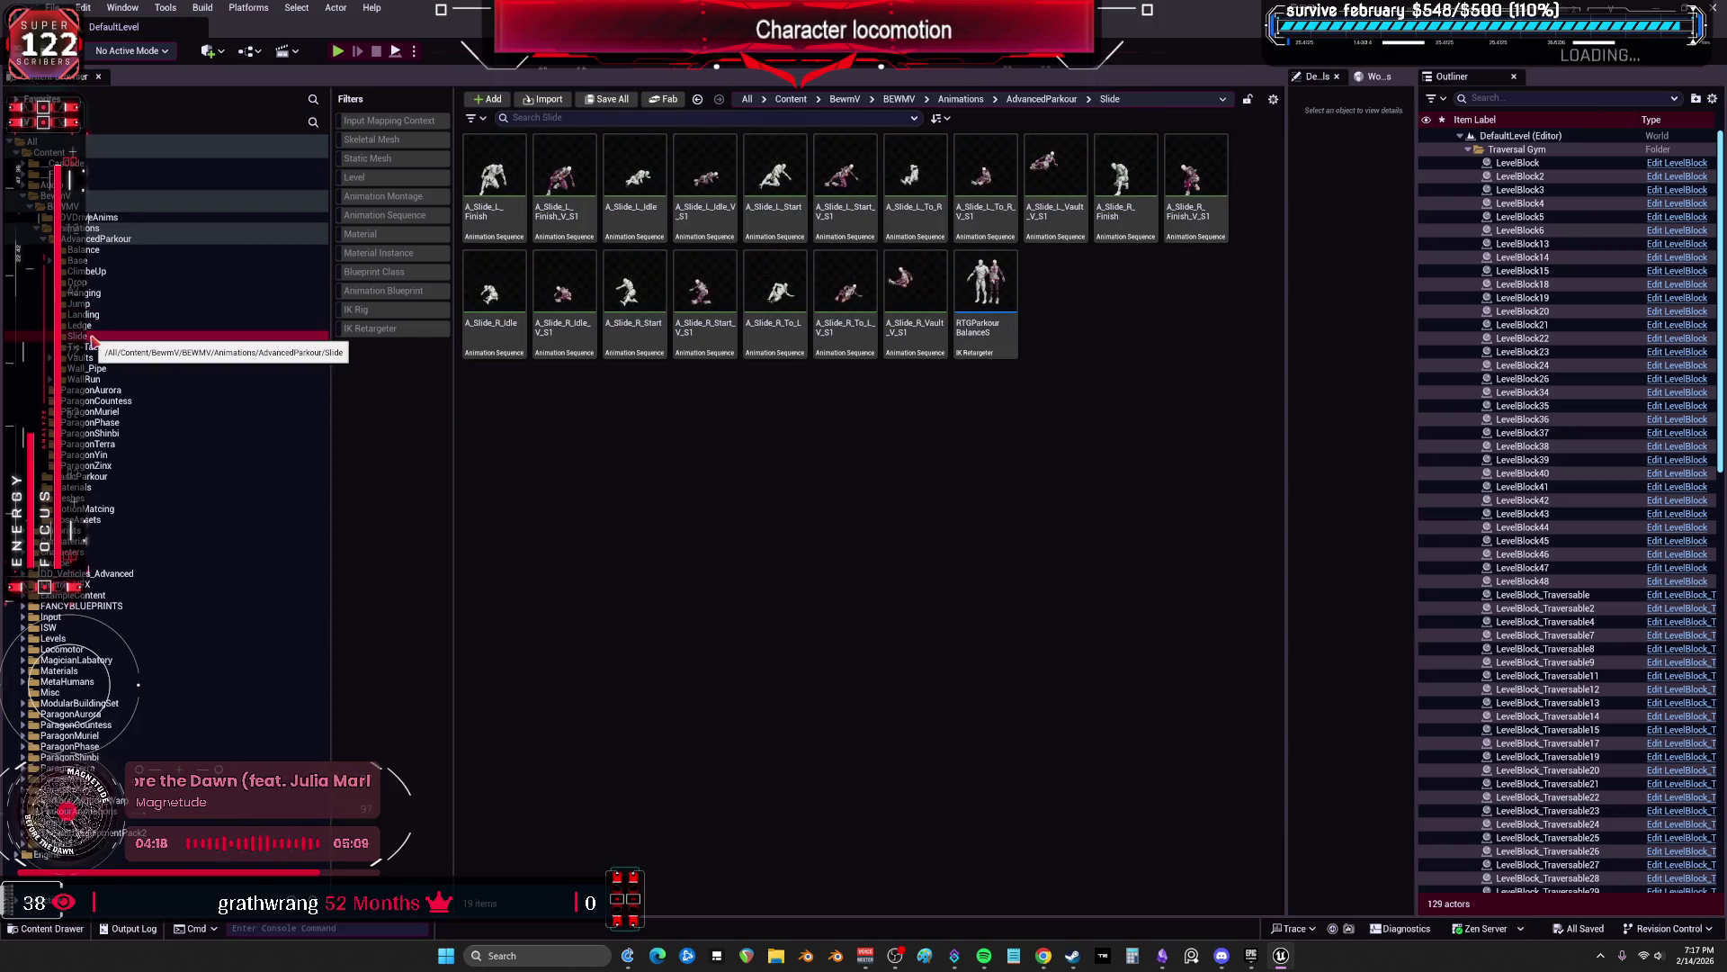
{"action": "left_click", "coordinate": [90, 347]}
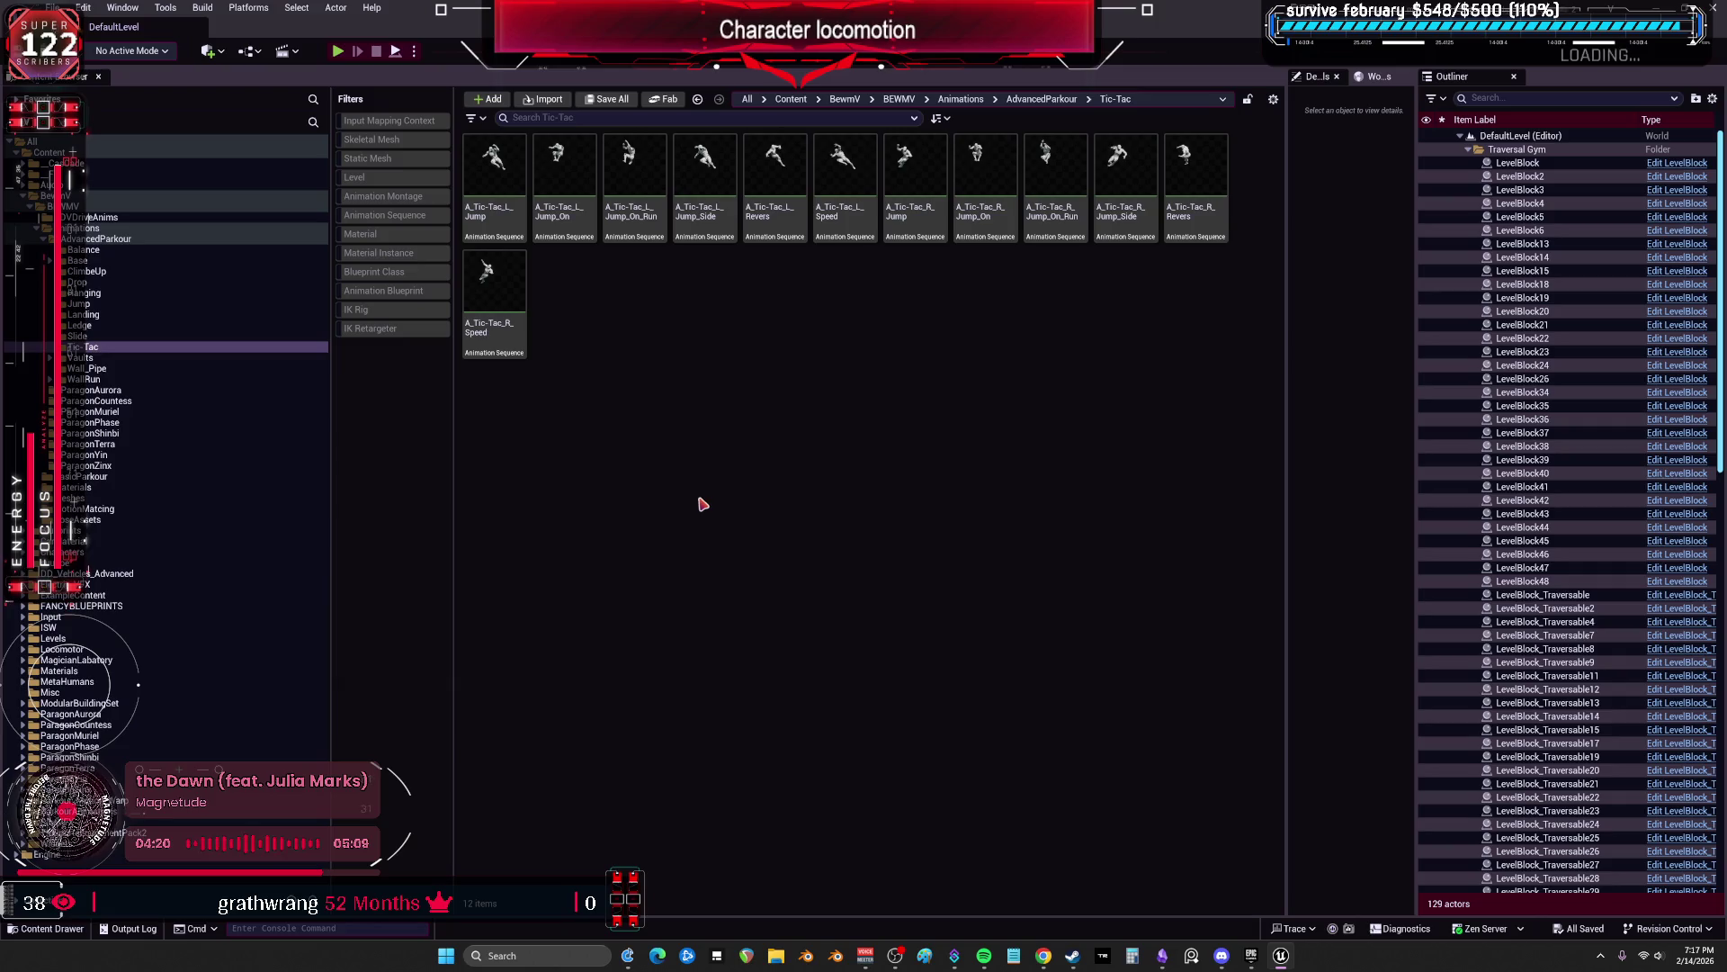
{"action": "left_click", "coordinate": [83, 337]}
{"action": "left_click", "coordinate": [98, 306]}
{"action": "left_click", "coordinate": [80, 282]}
Step: Copy RTGParkourBalanceD1 into Tic-Tac as RTGParkourBalanceT1 and open it
{"action": "left_click", "coordinate": [983, 464]}
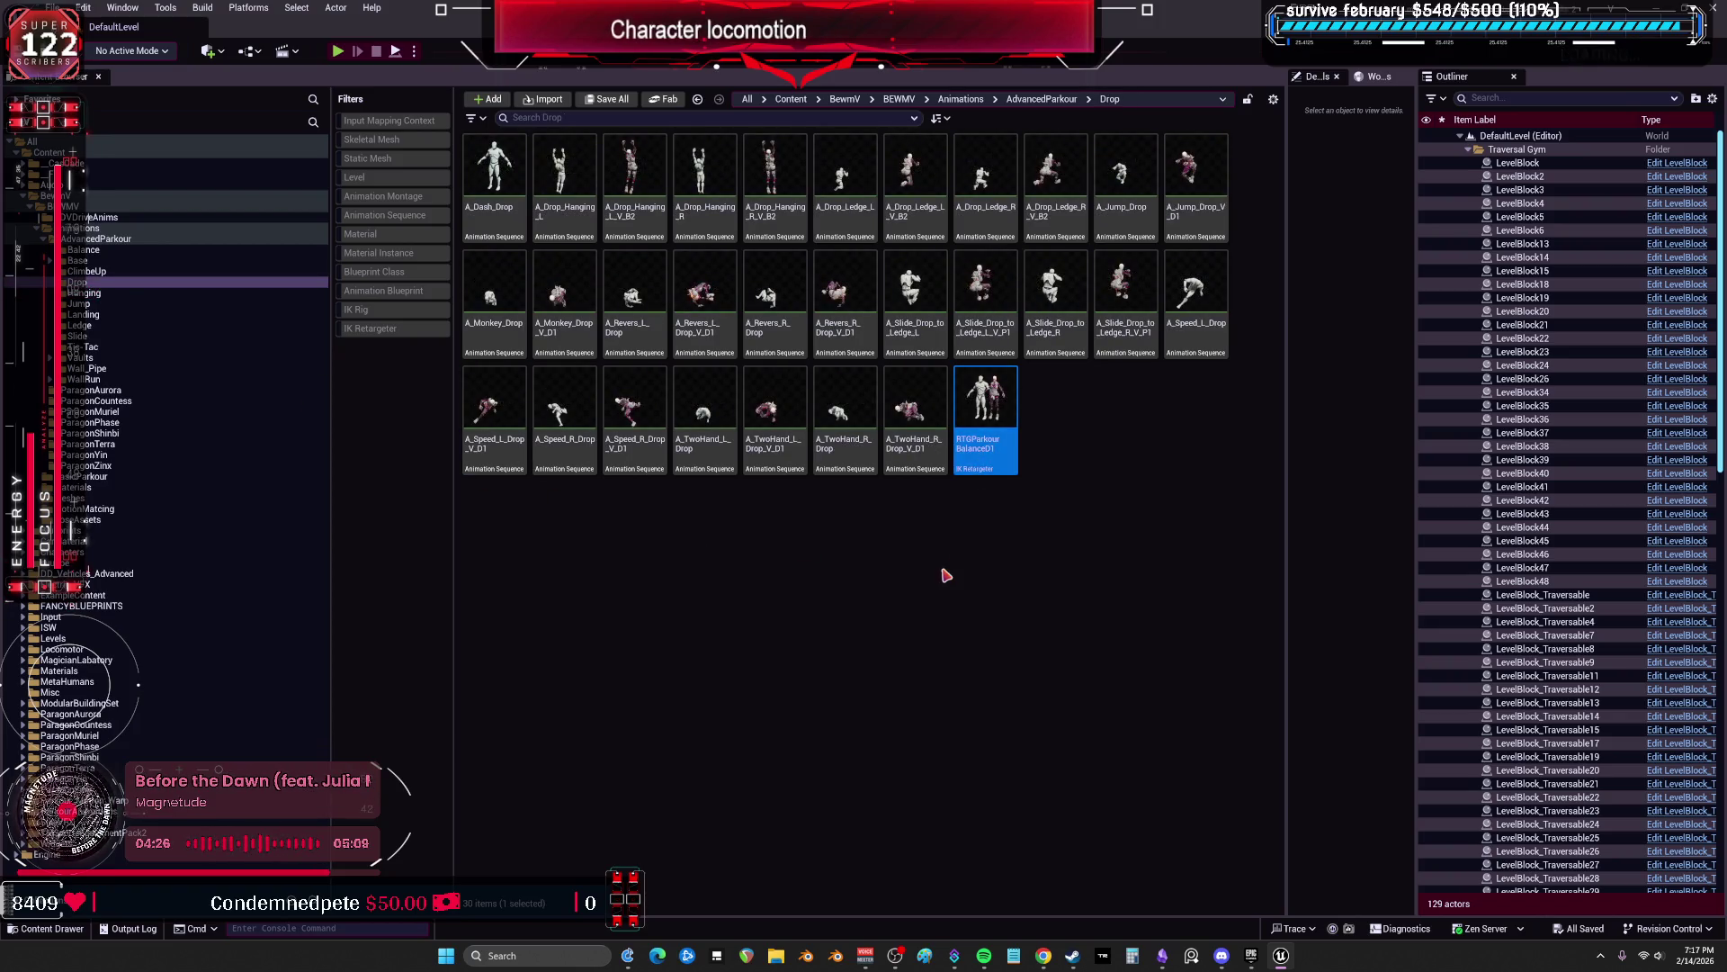
{"action": "left_click", "coordinate": [90, 347]}
{"action": "left_click", "coordinate": [856, 447]}
{"action": "key", "text": "ctrl+v"}
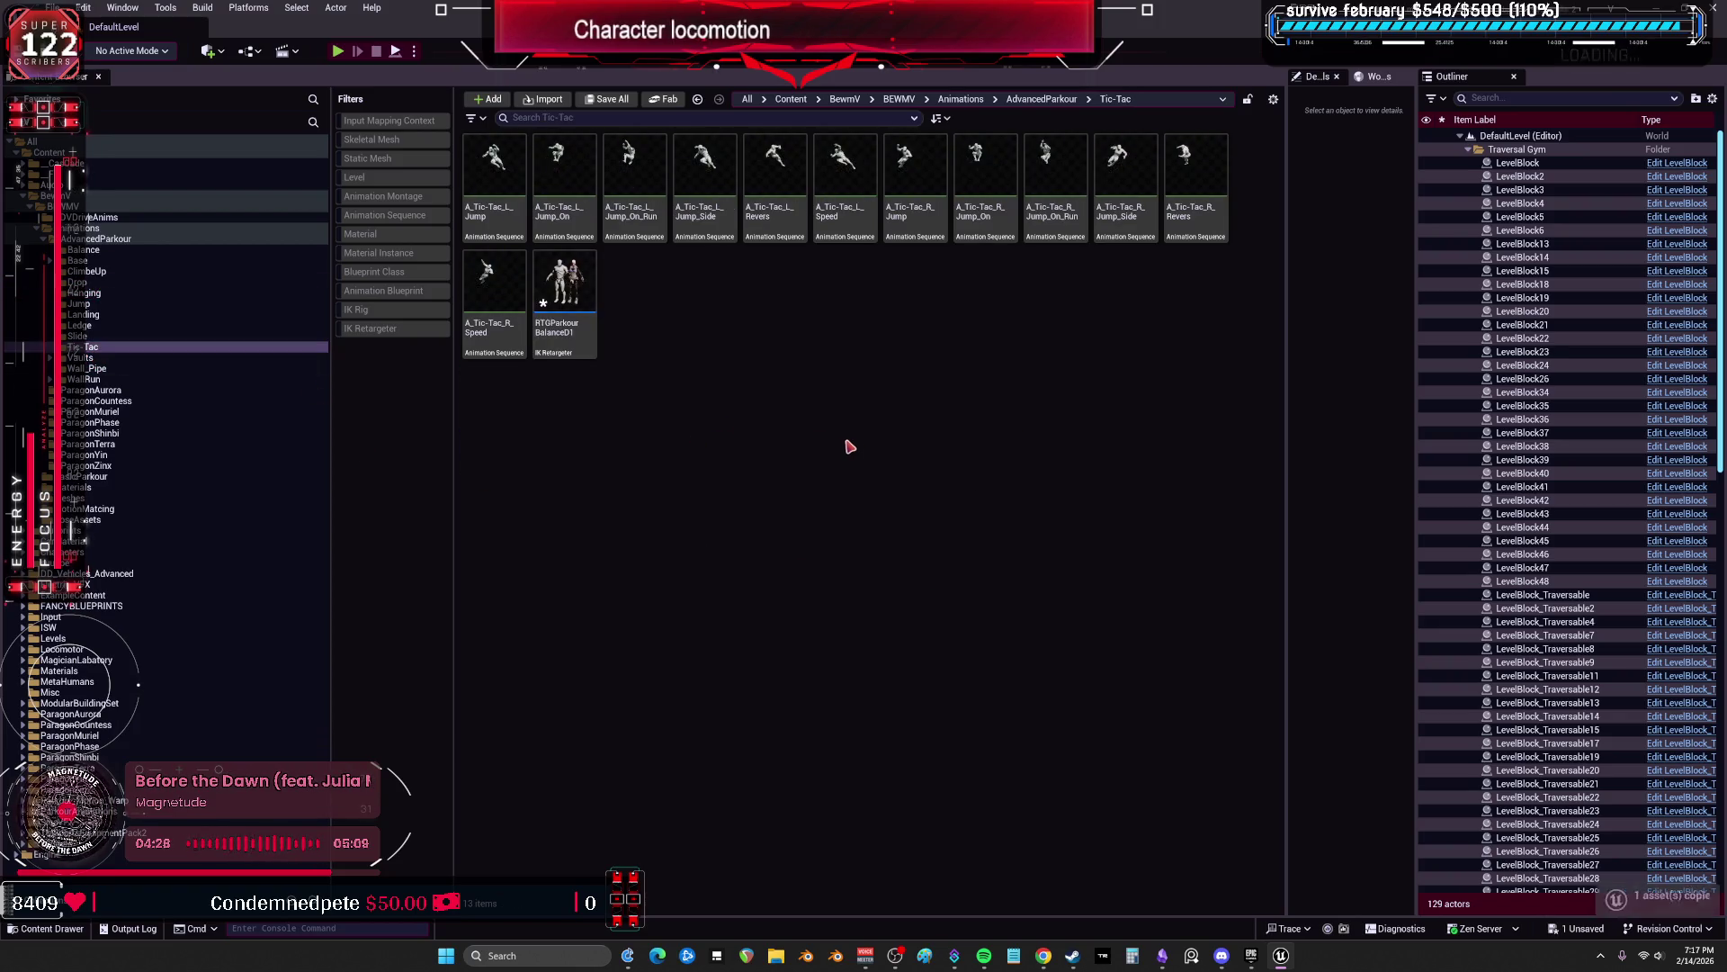
{"action": "key", "text": "BackSpace"}
{"action": "key", "text": "BackSpace"}
{"action": "type", "text": "T"}
{"action": "key", "text": "Return"}
{"action": "key", "text": "Return"}
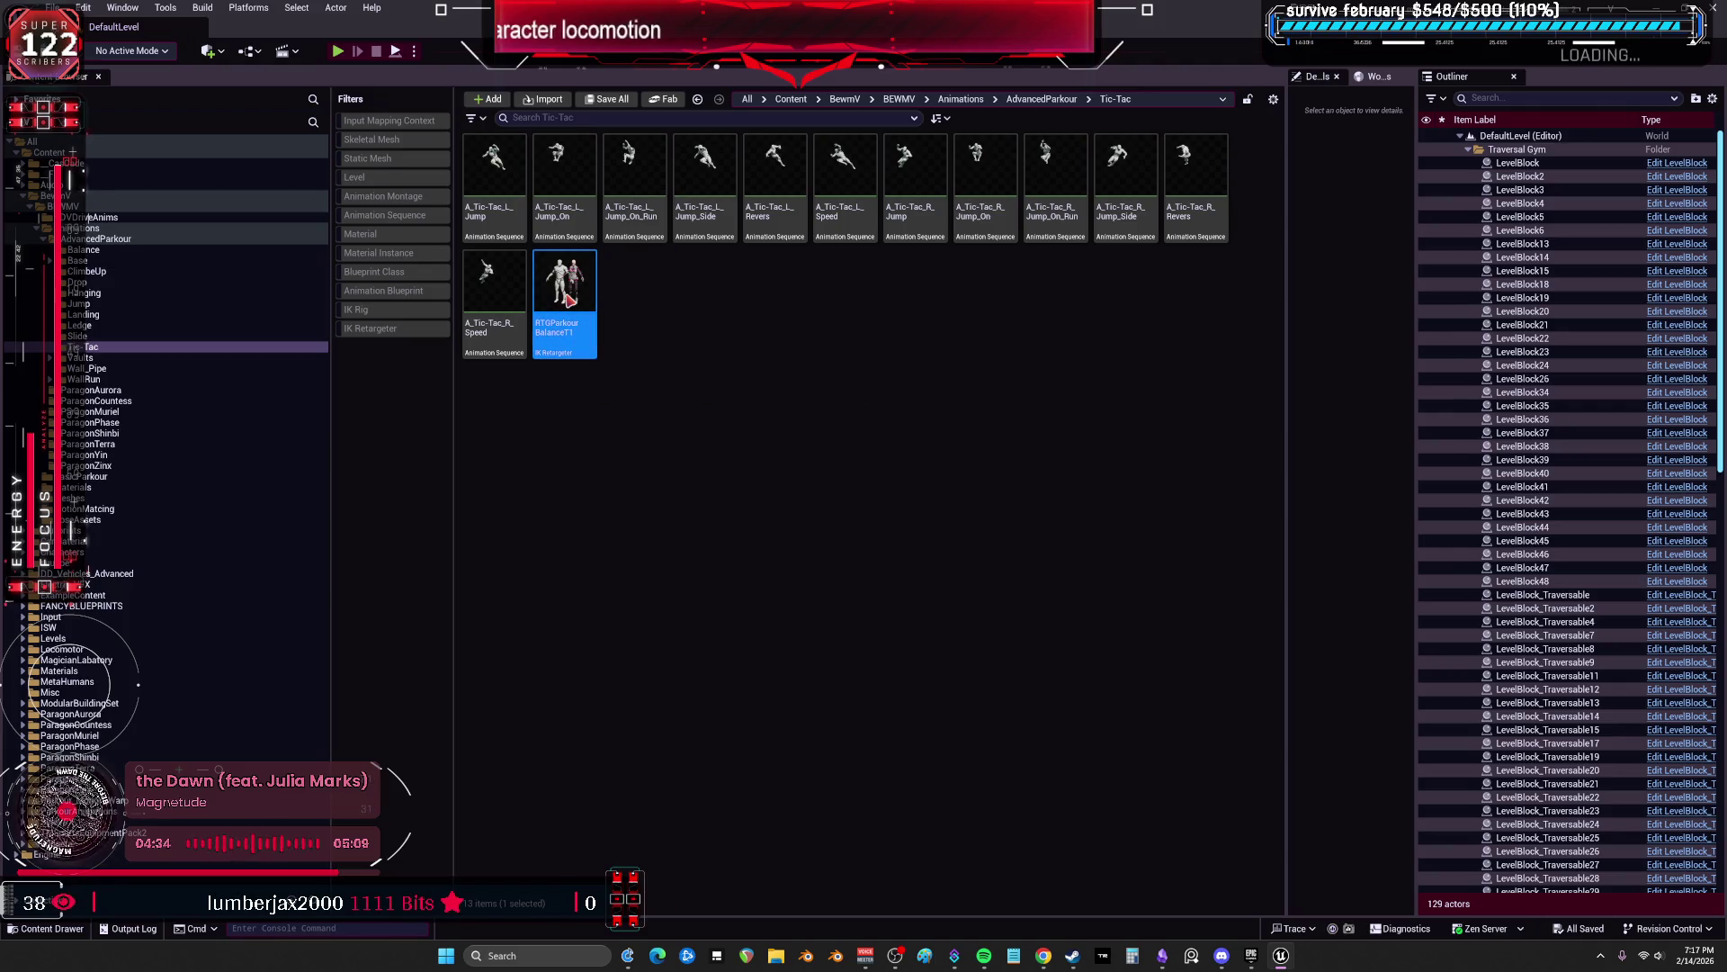
{"action": "double_click", "coordinate": [565, 288]}
Step: Maximize the RTGParkourBalanceT1 editor and preview A_Tic-Tac_L_Jump, tilting the view to follow the jump
{"action": "double_click", "coordinate": [897, 235]}
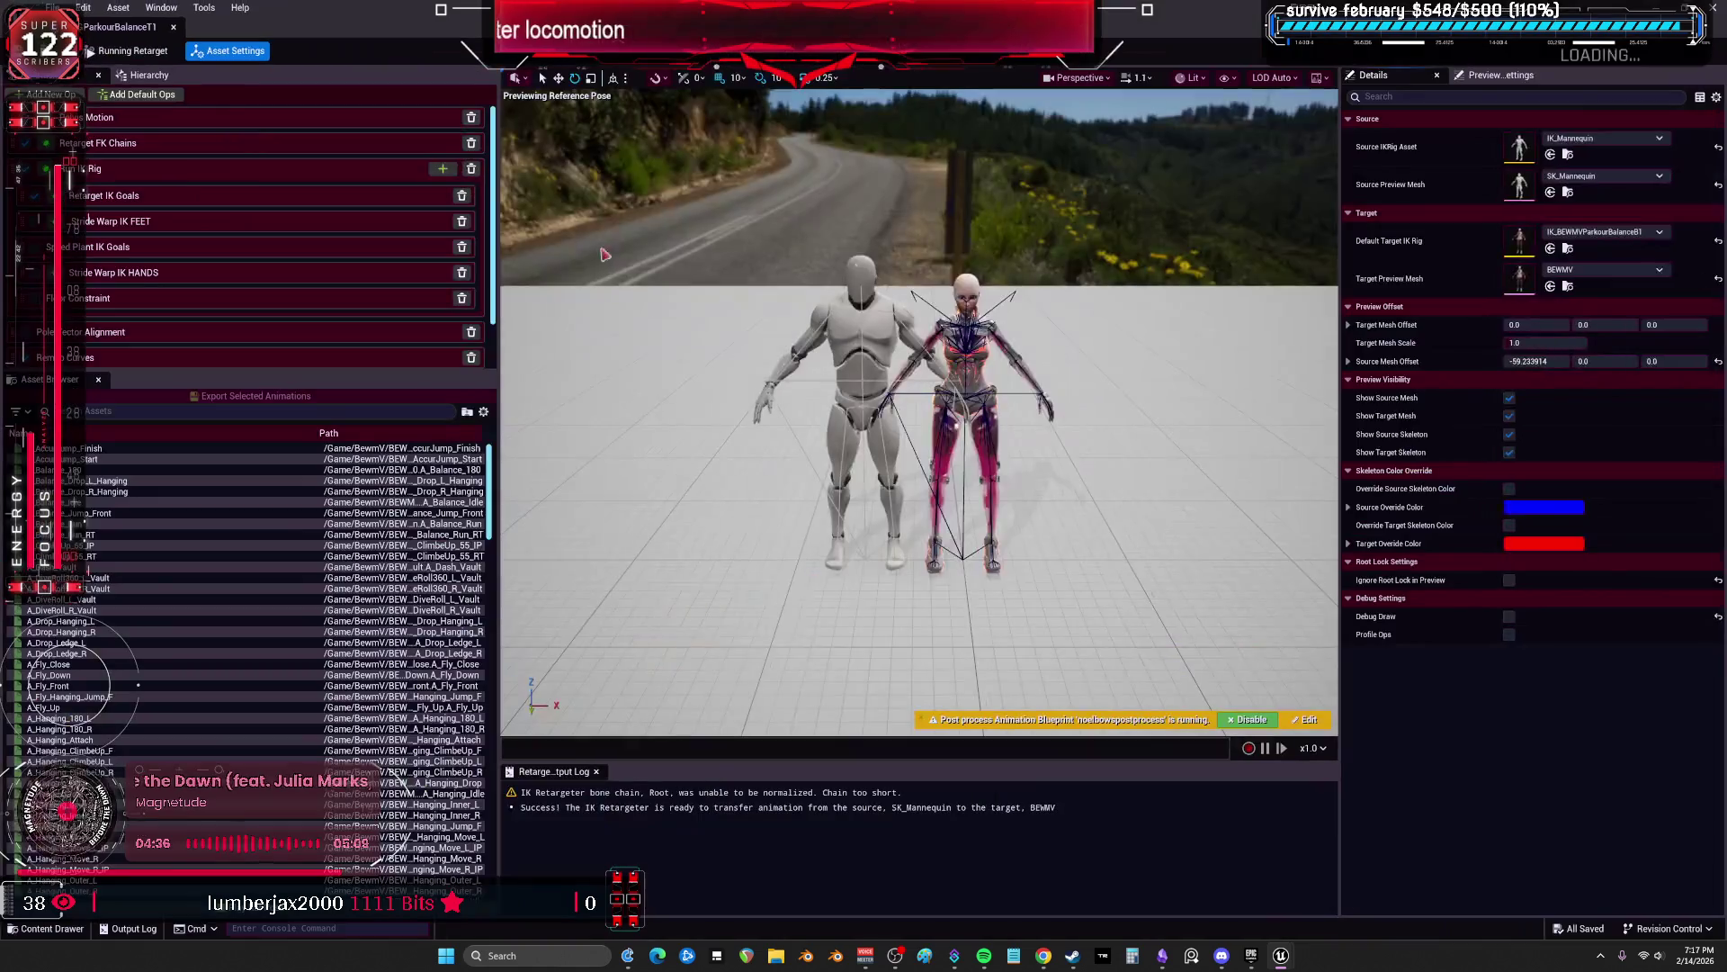
{"action": "scroll", "coordinate": [235, 546], "scroll_direction": "down", "scroll_amount": 10}
{"action": "scroll", "coordinate": [235, 546], "scroll_direction": "down", "scroll_amount": 15}
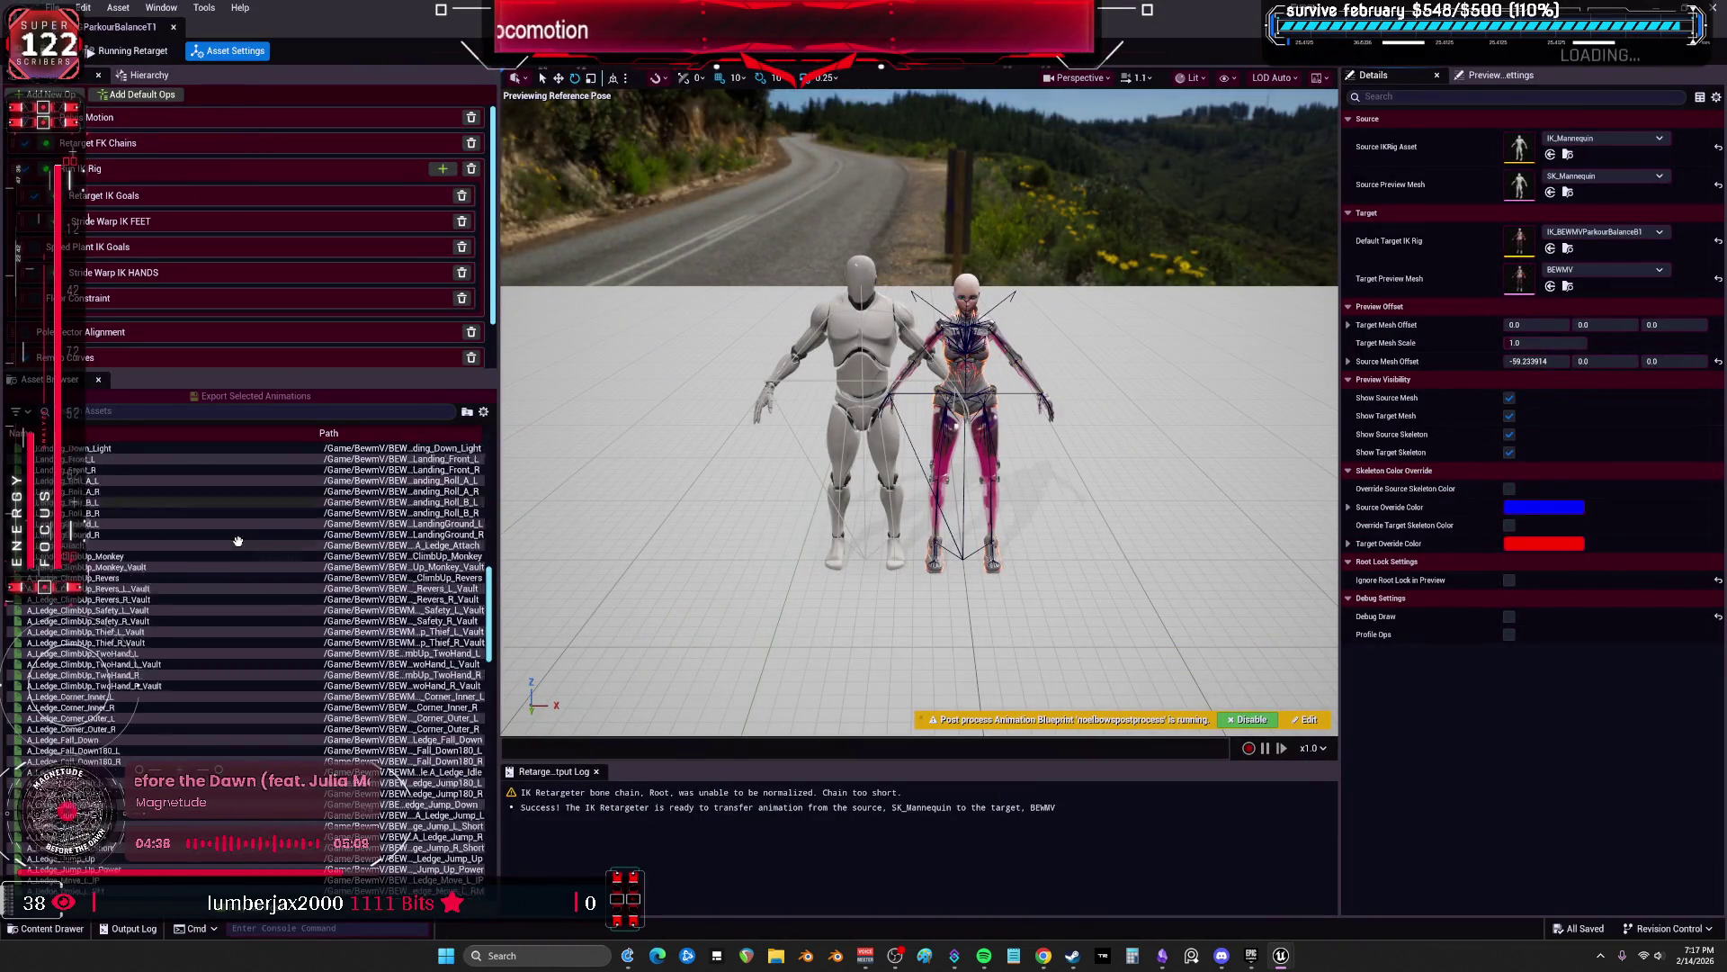
{"action": "scroll", "coordinate": [233, 553], "scroll_direction": "down", "scroll_amount": 5}
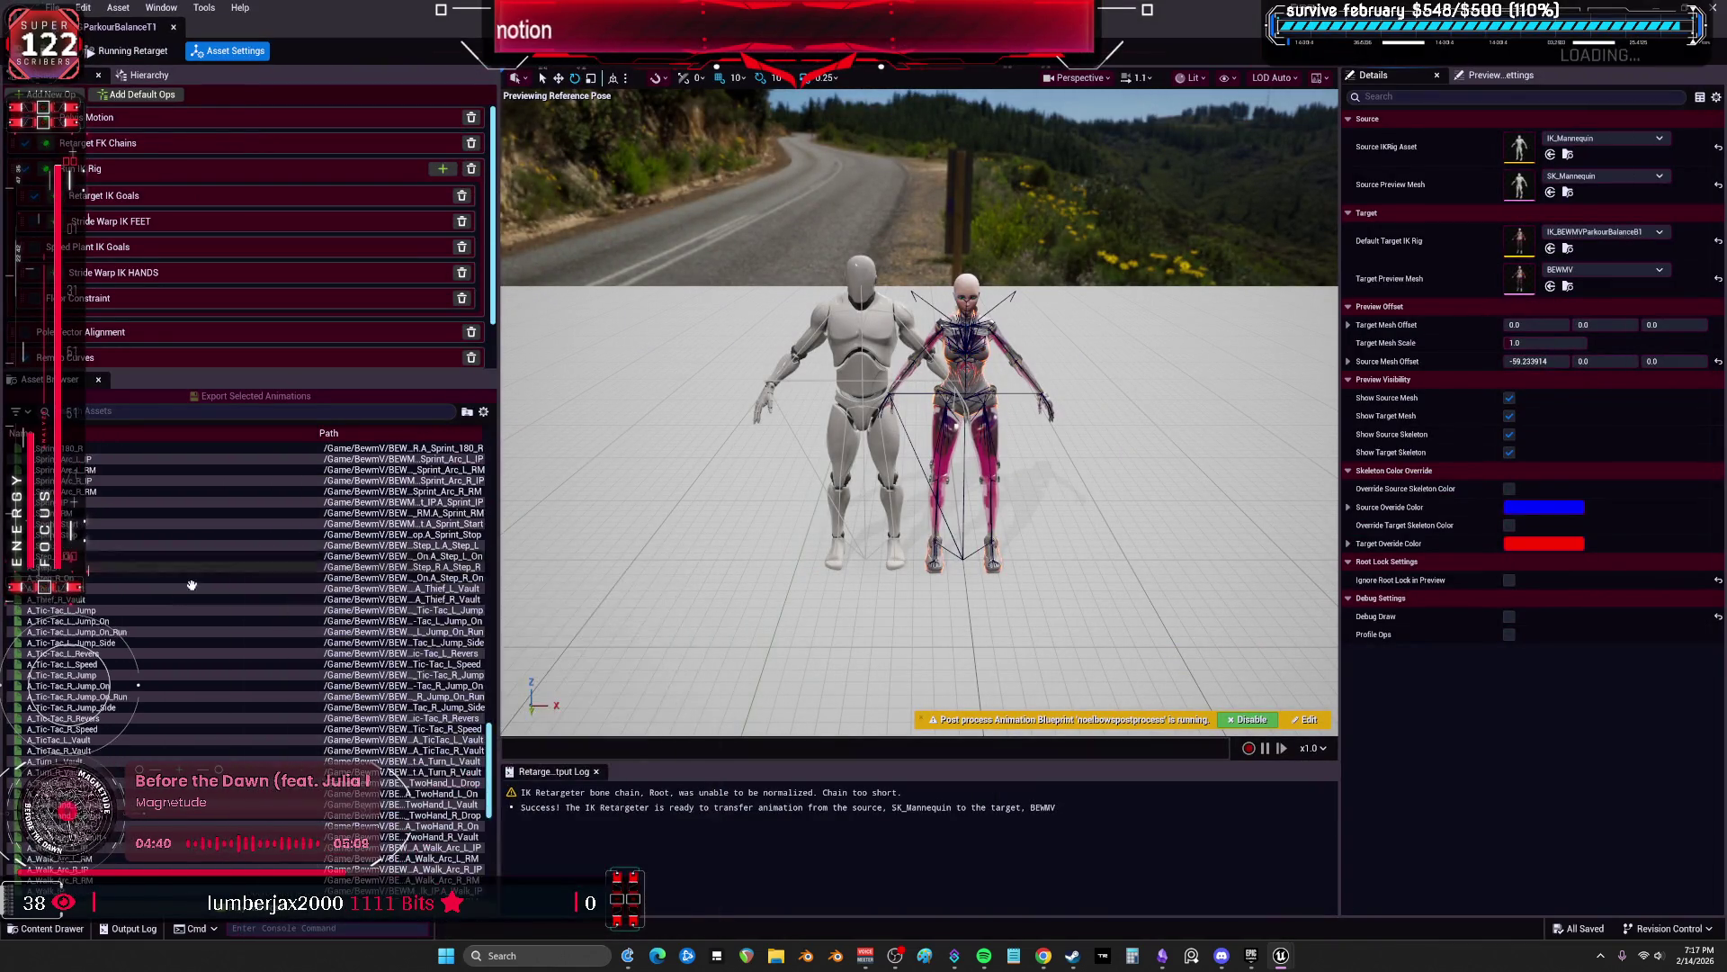
{"action": "left_click", "coordinate": [216, 610]}
{"action": "left_click_drag", "start_coordinate": [821, 460], "coordinate": [822, 432]}
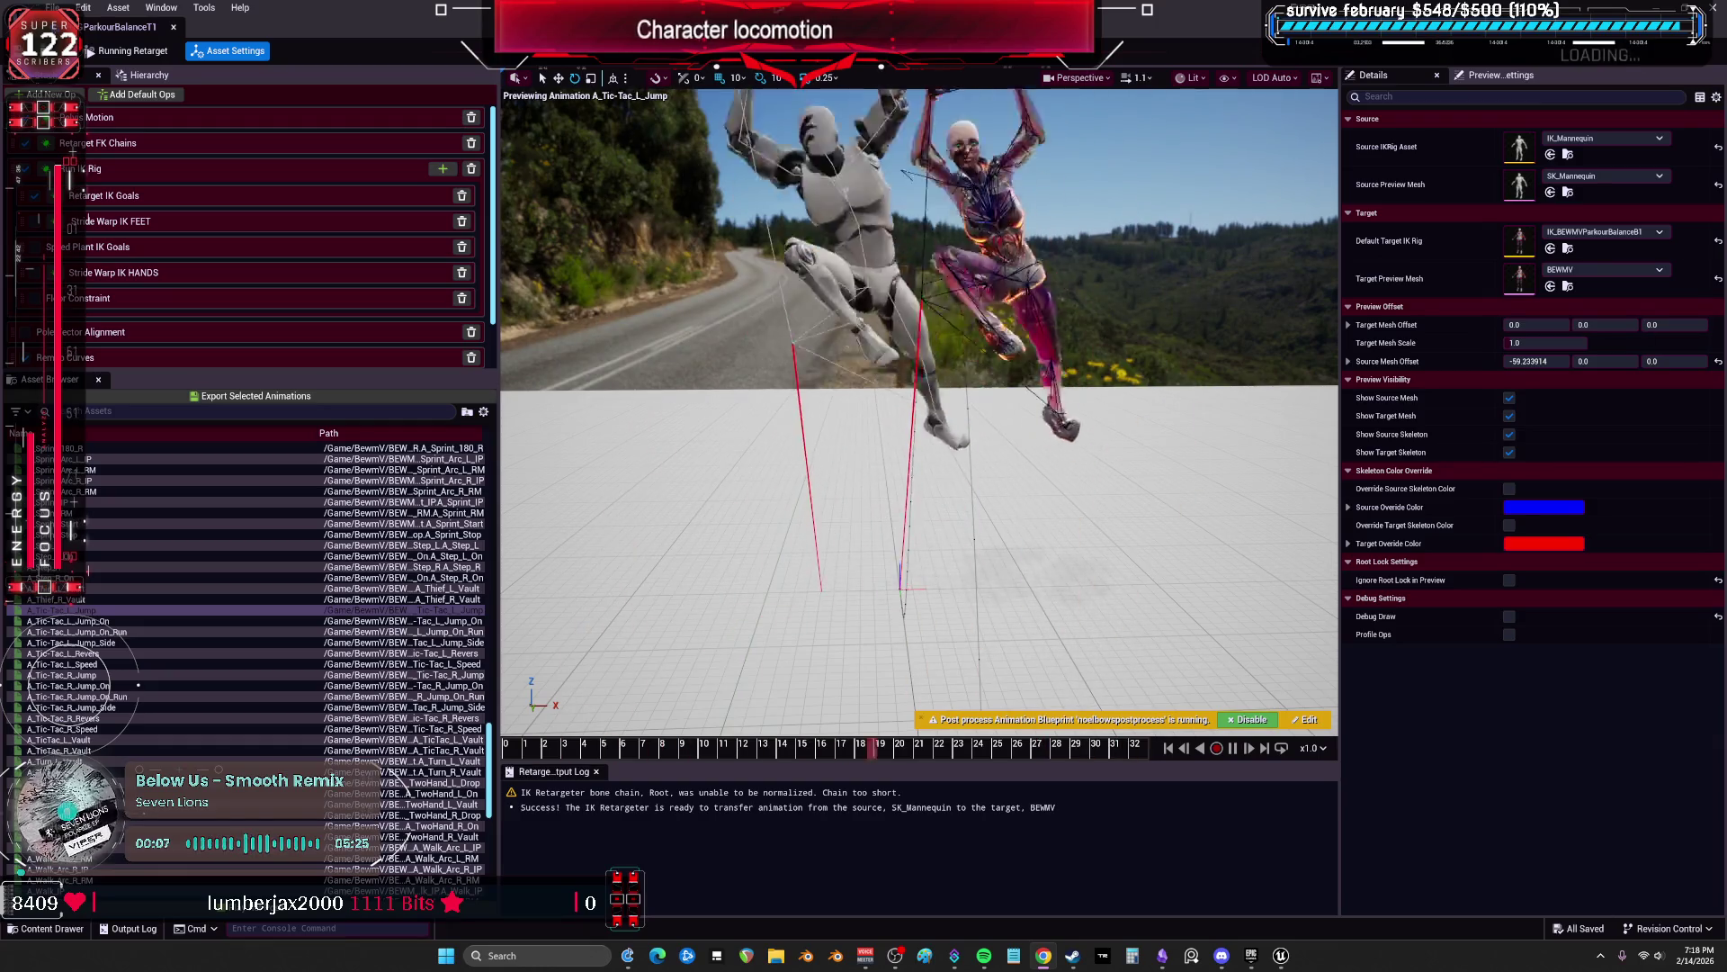
Step: Restore the retargeter to a window over the content browser, then maximize it again
{"action": "key", "text": "super+Down"}
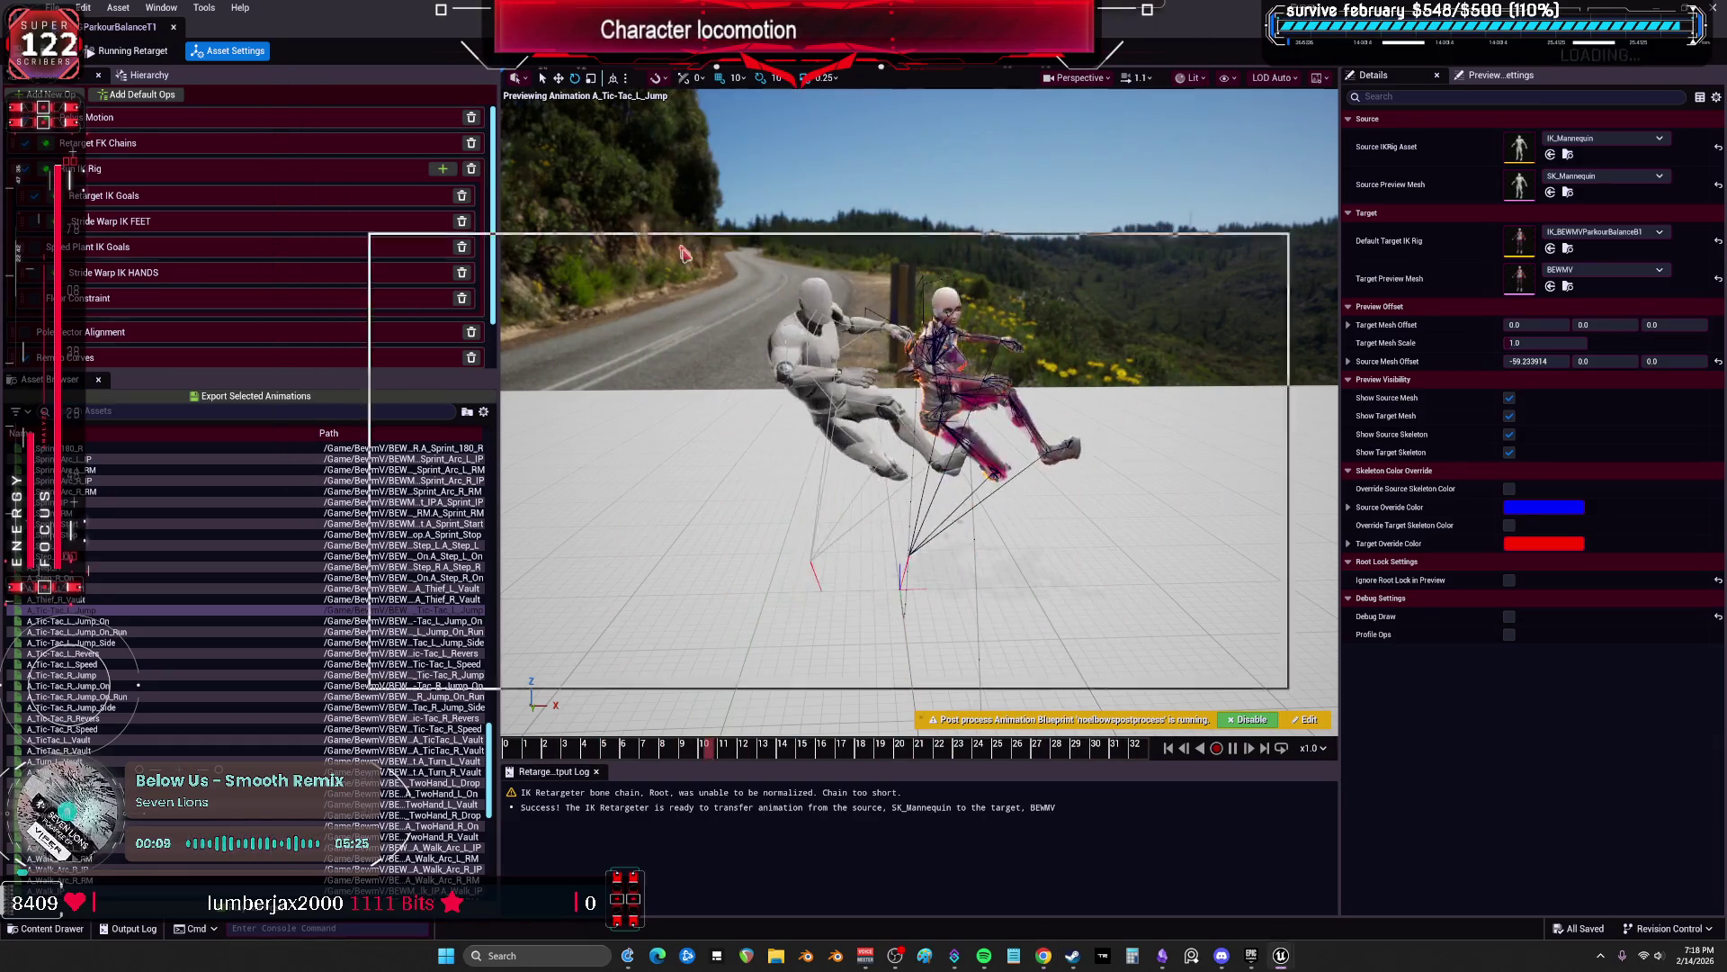
{"action": "mouse_move", "coordinate": [906, 555]}
{"action": "left_mouse_down"}
{"action": "mouse_move", "coordinate": [879, 494]}
{"action": "mouse_move", "coordinate": [877, 384]}
{"action": "mouse_move", "coordinate": [810, 404]}
{"action": "left_mouse_up"}
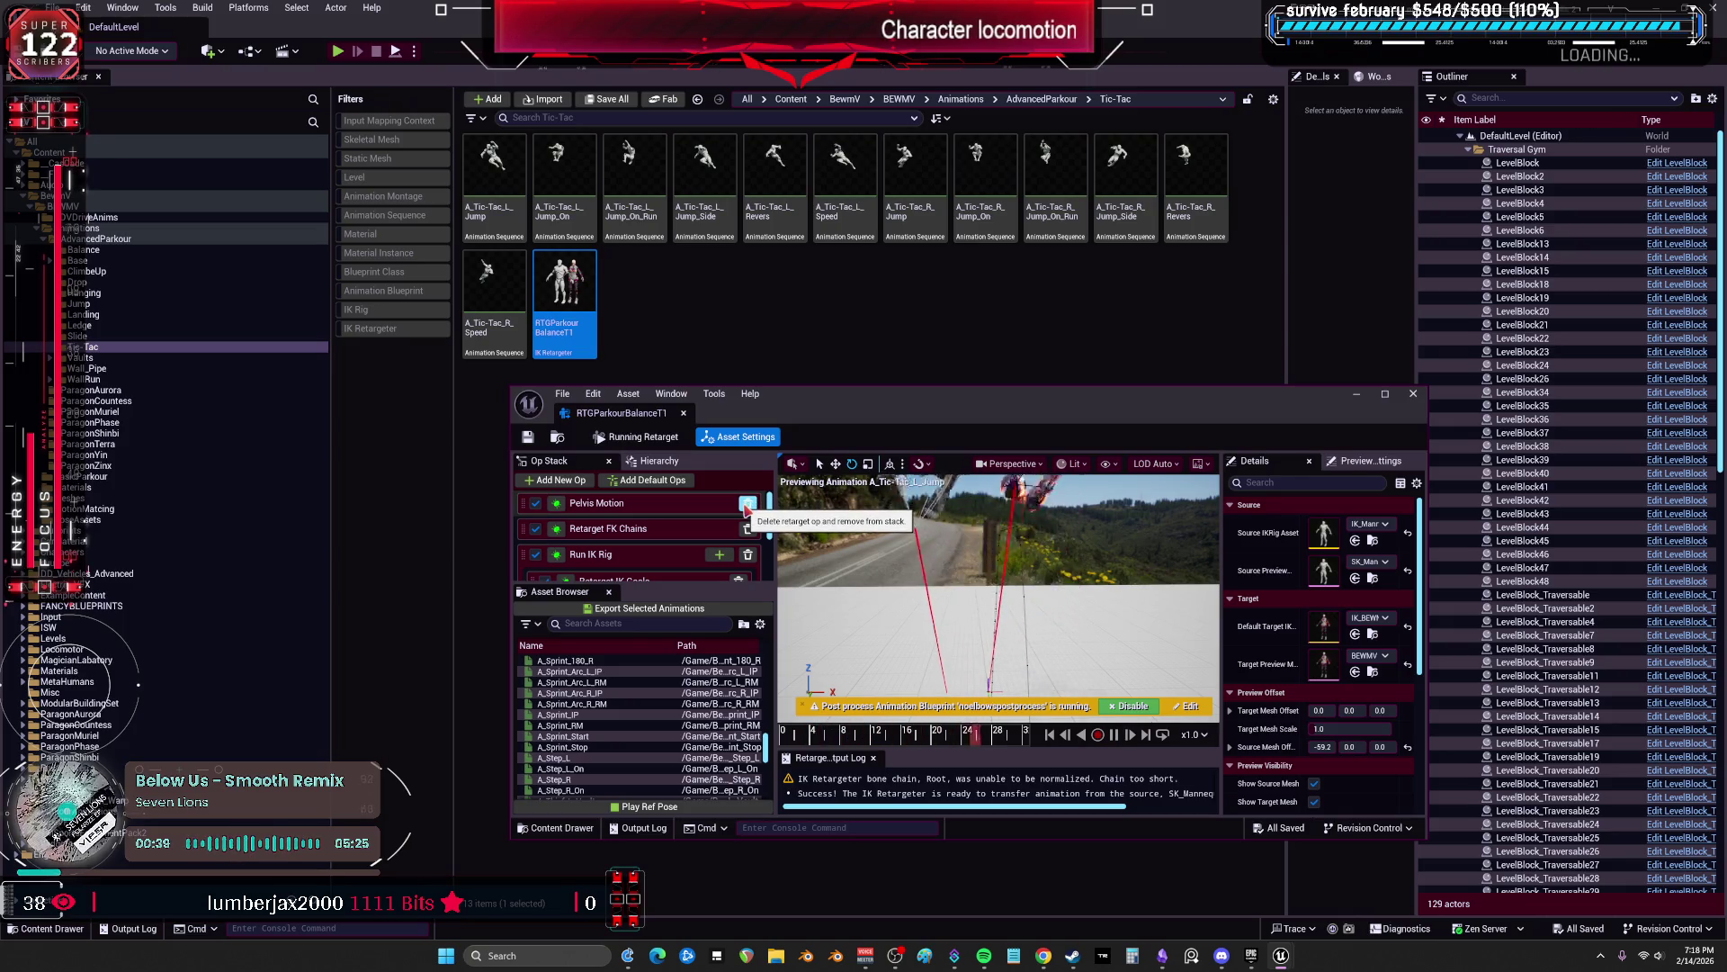
{"action": "double_click", "coordinate": [821, 404]}
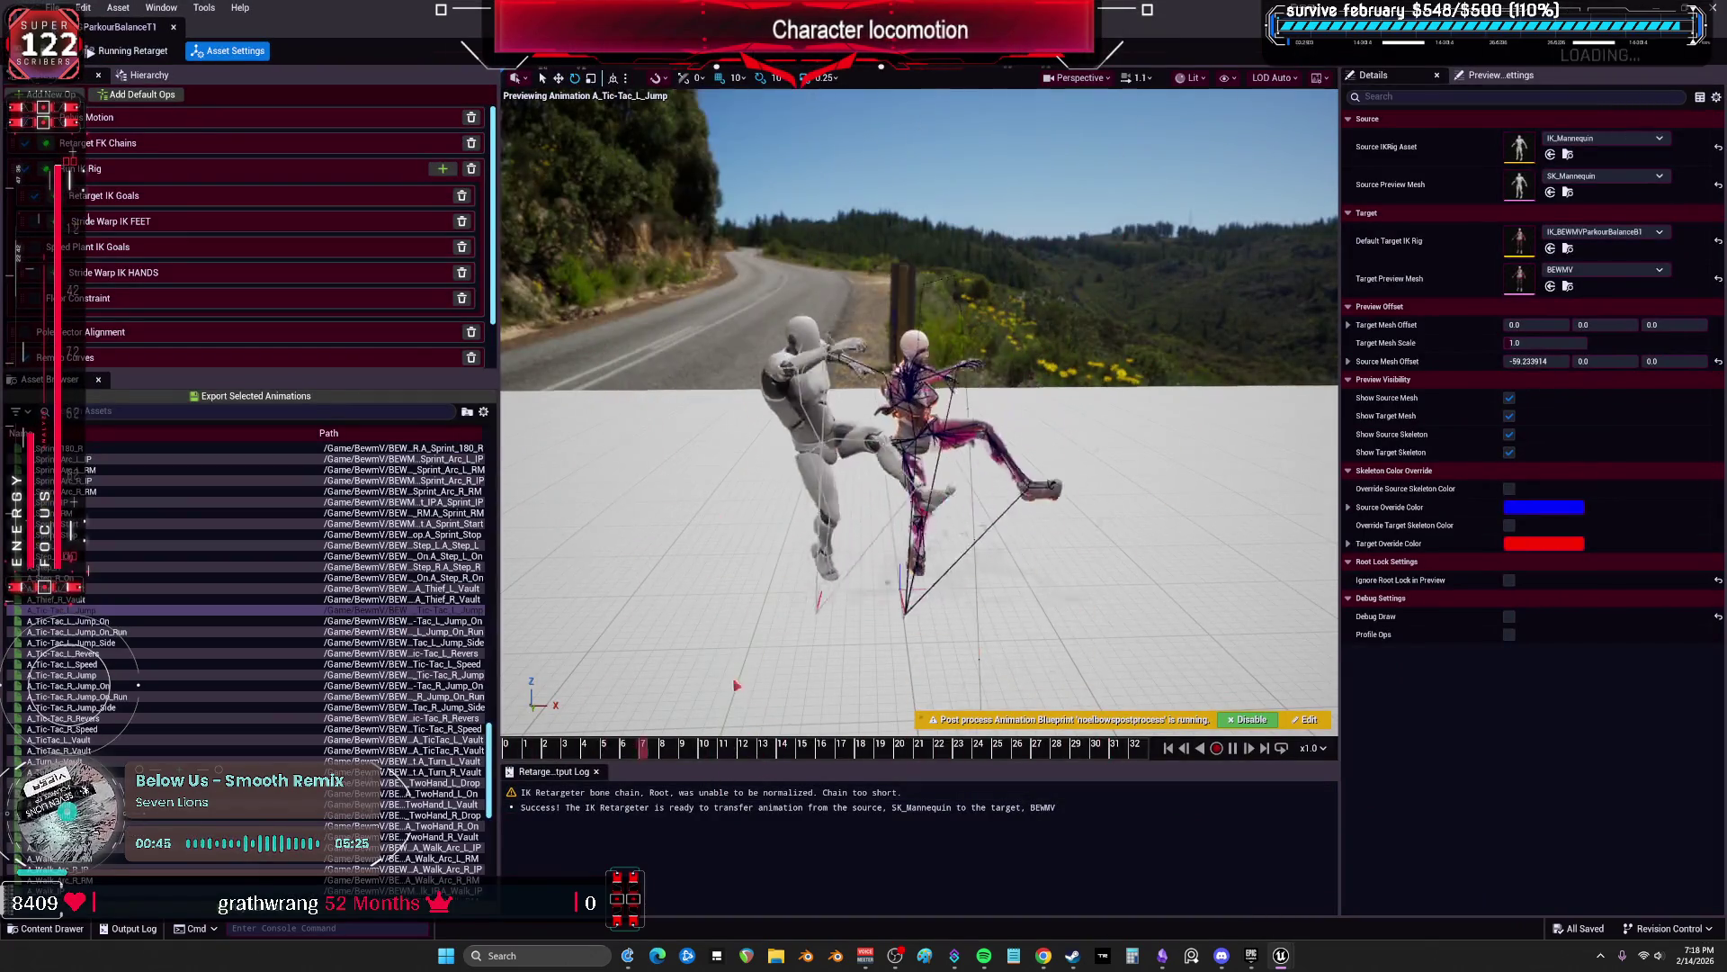
Step: Preview A_Tic-Tac_L_Jump_On, L_Jump_Side, L_Revers, R_Revers, then the L and R vault animations
{"action": "key", "text": "Down"}
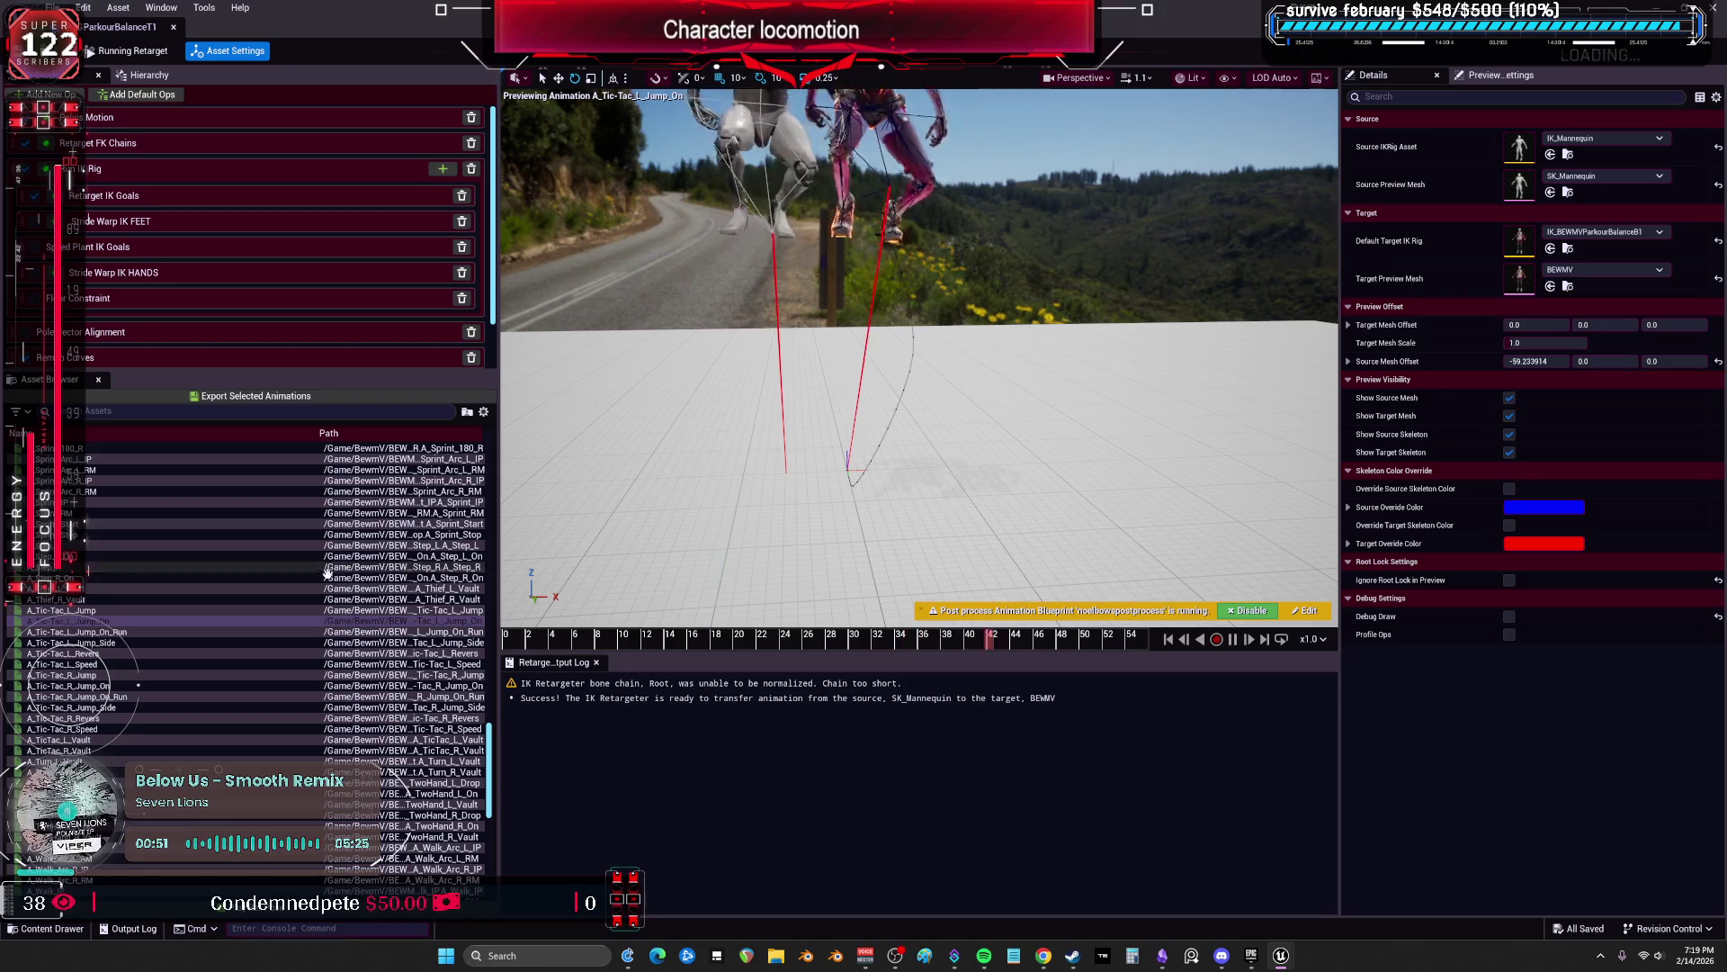
{"action": "left_click", "coordinate": [111, 641]}
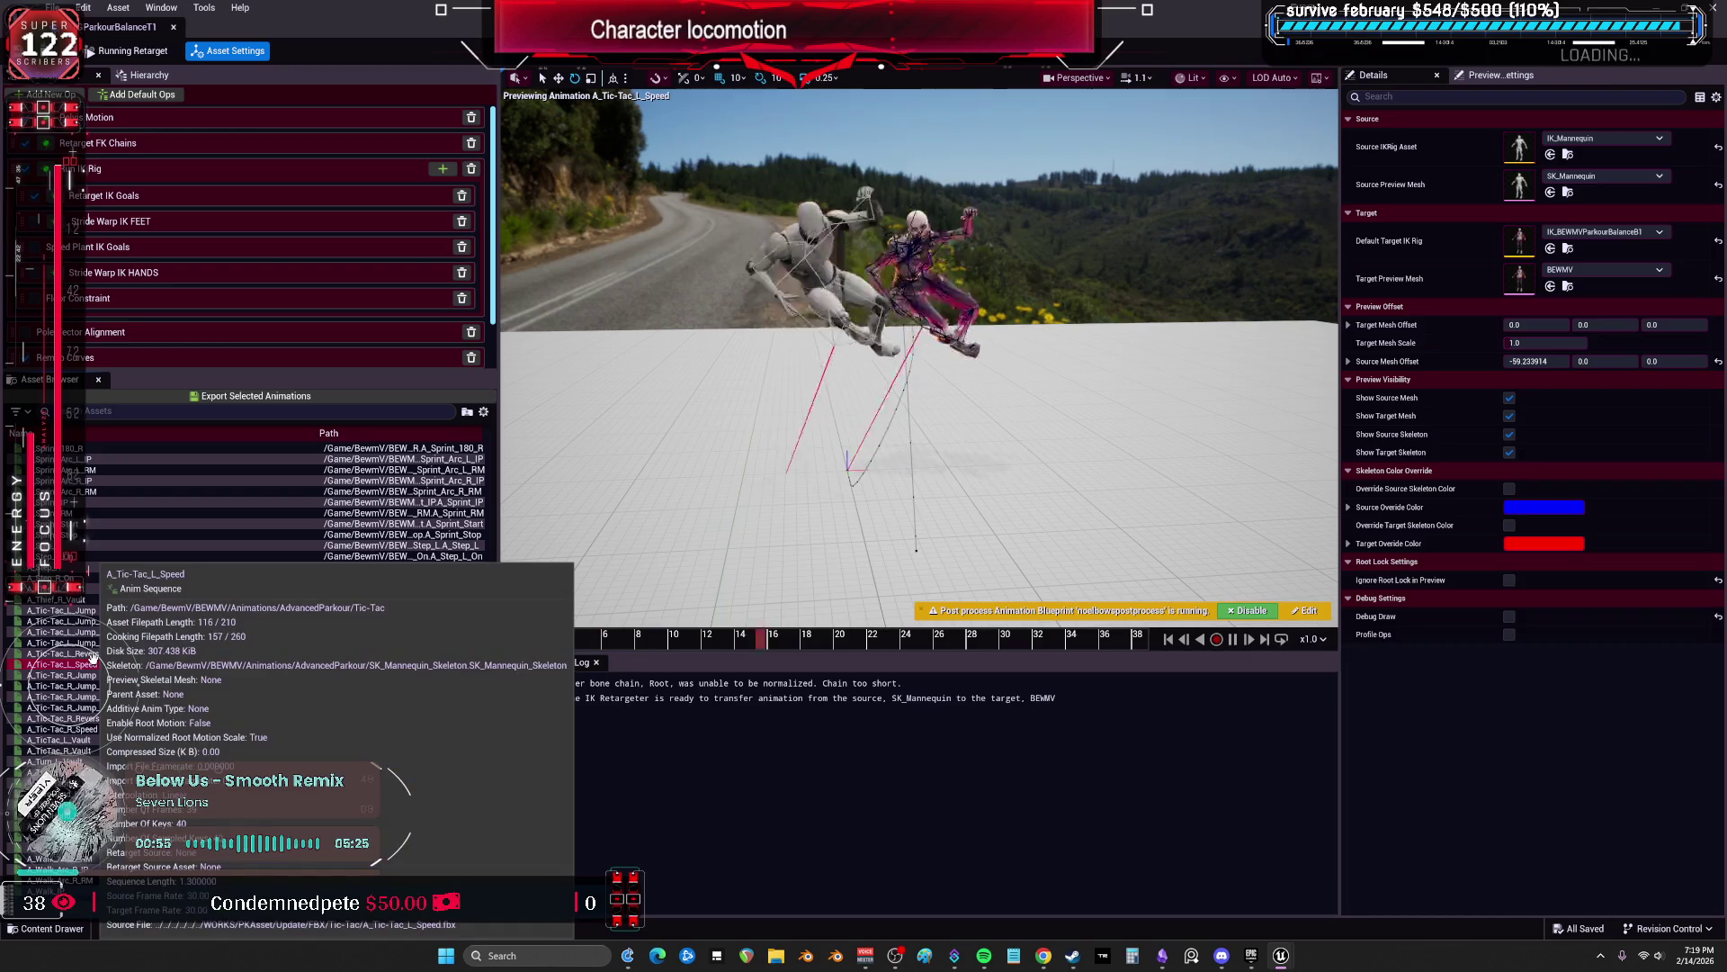
{"action": "left_click", "coordinate": [97, 653]}
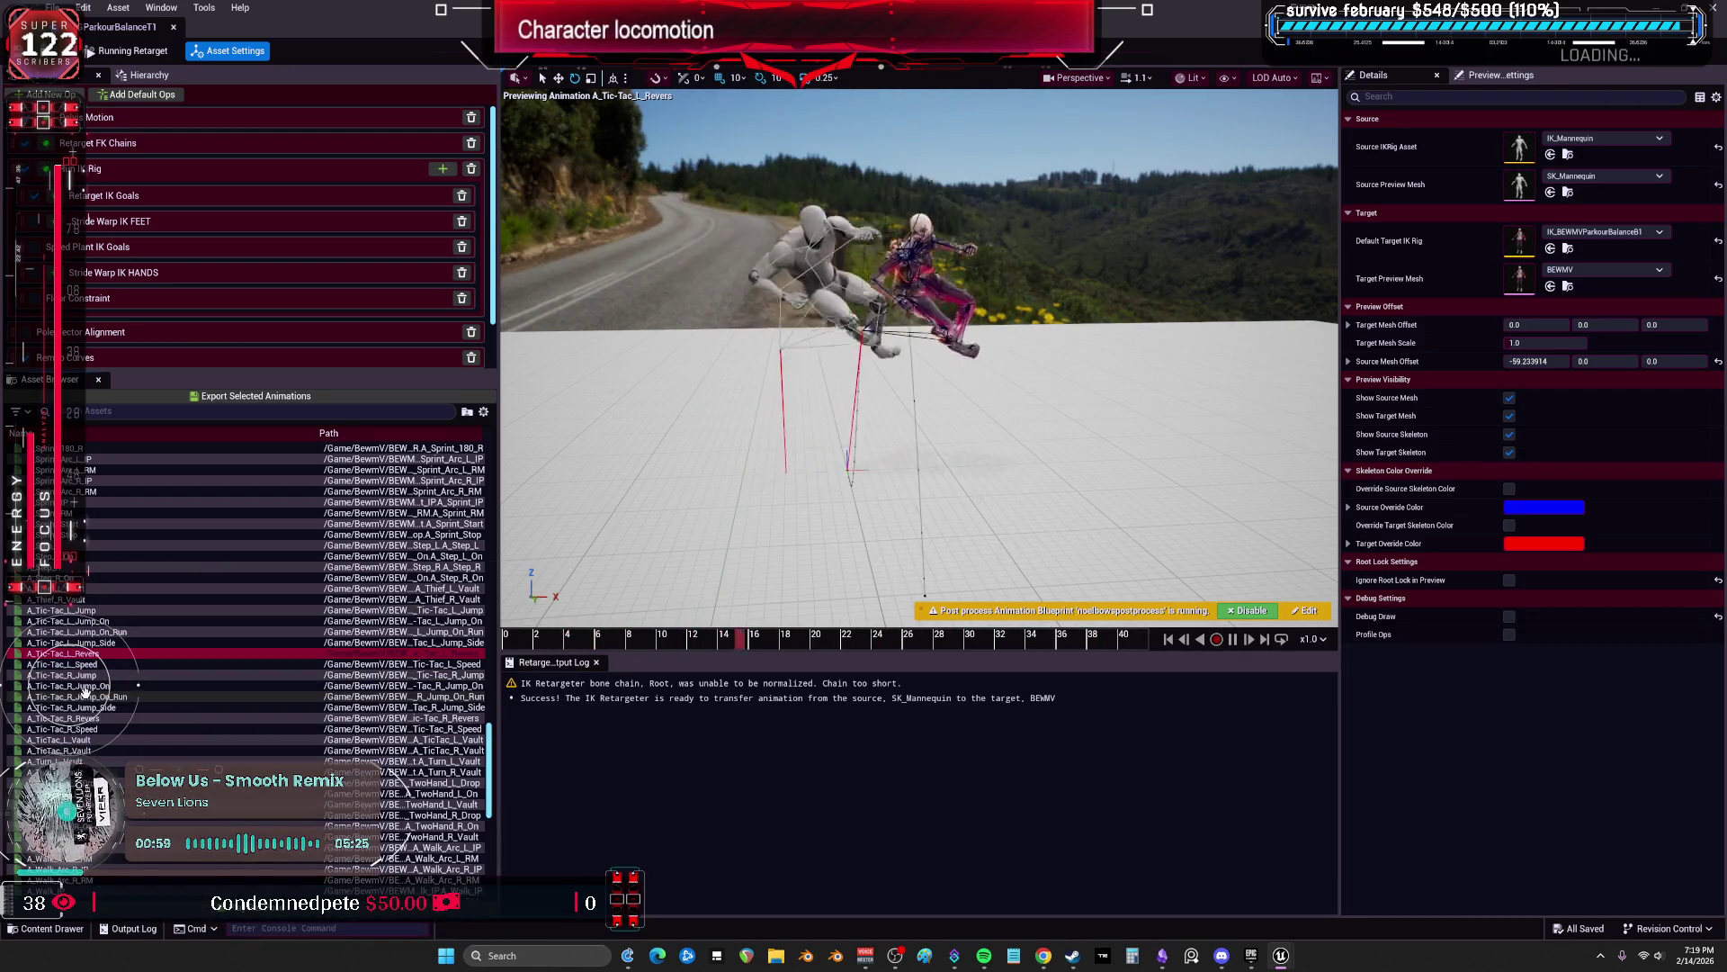
{"action": "left_click", "coordinate": [90, 717]}
{"action": "scroll", "coordinate": [90, 711], "scroll_direction": "down", "scroll_amount": 1}
{"action": "left_click", "coordinate": [92, 717]}
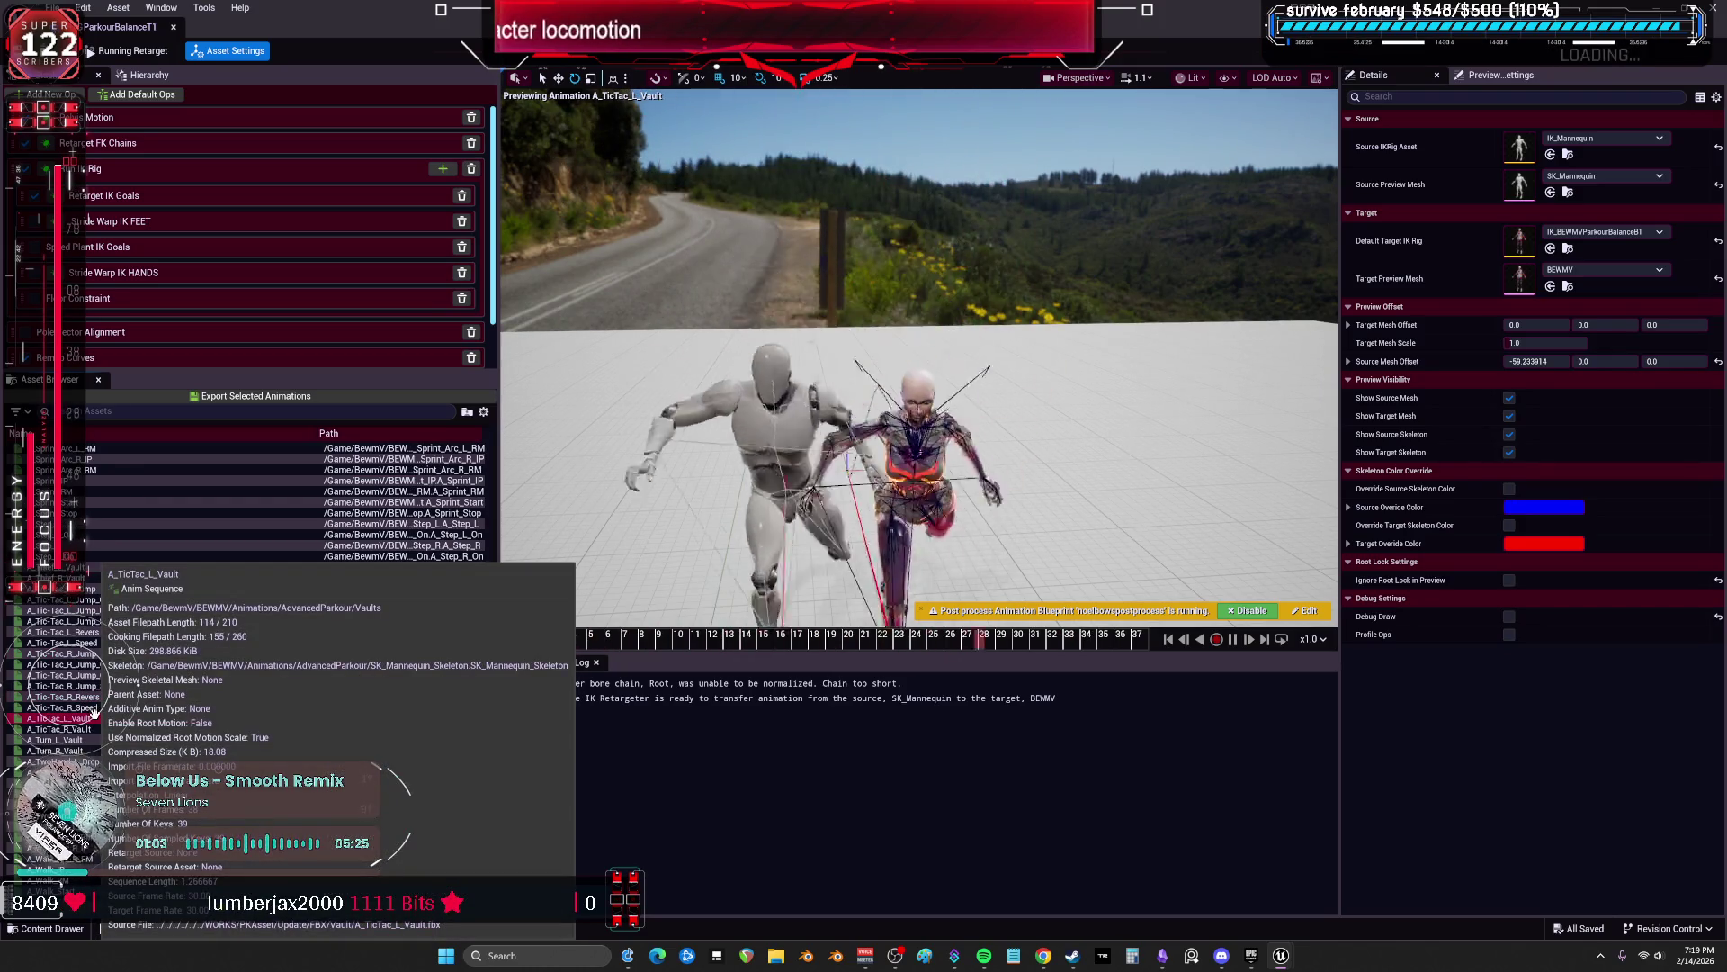
{"action": "left_click", "coordinate": [97, 739]}
{"action": "left_click", "coordinate": [99, 729]}
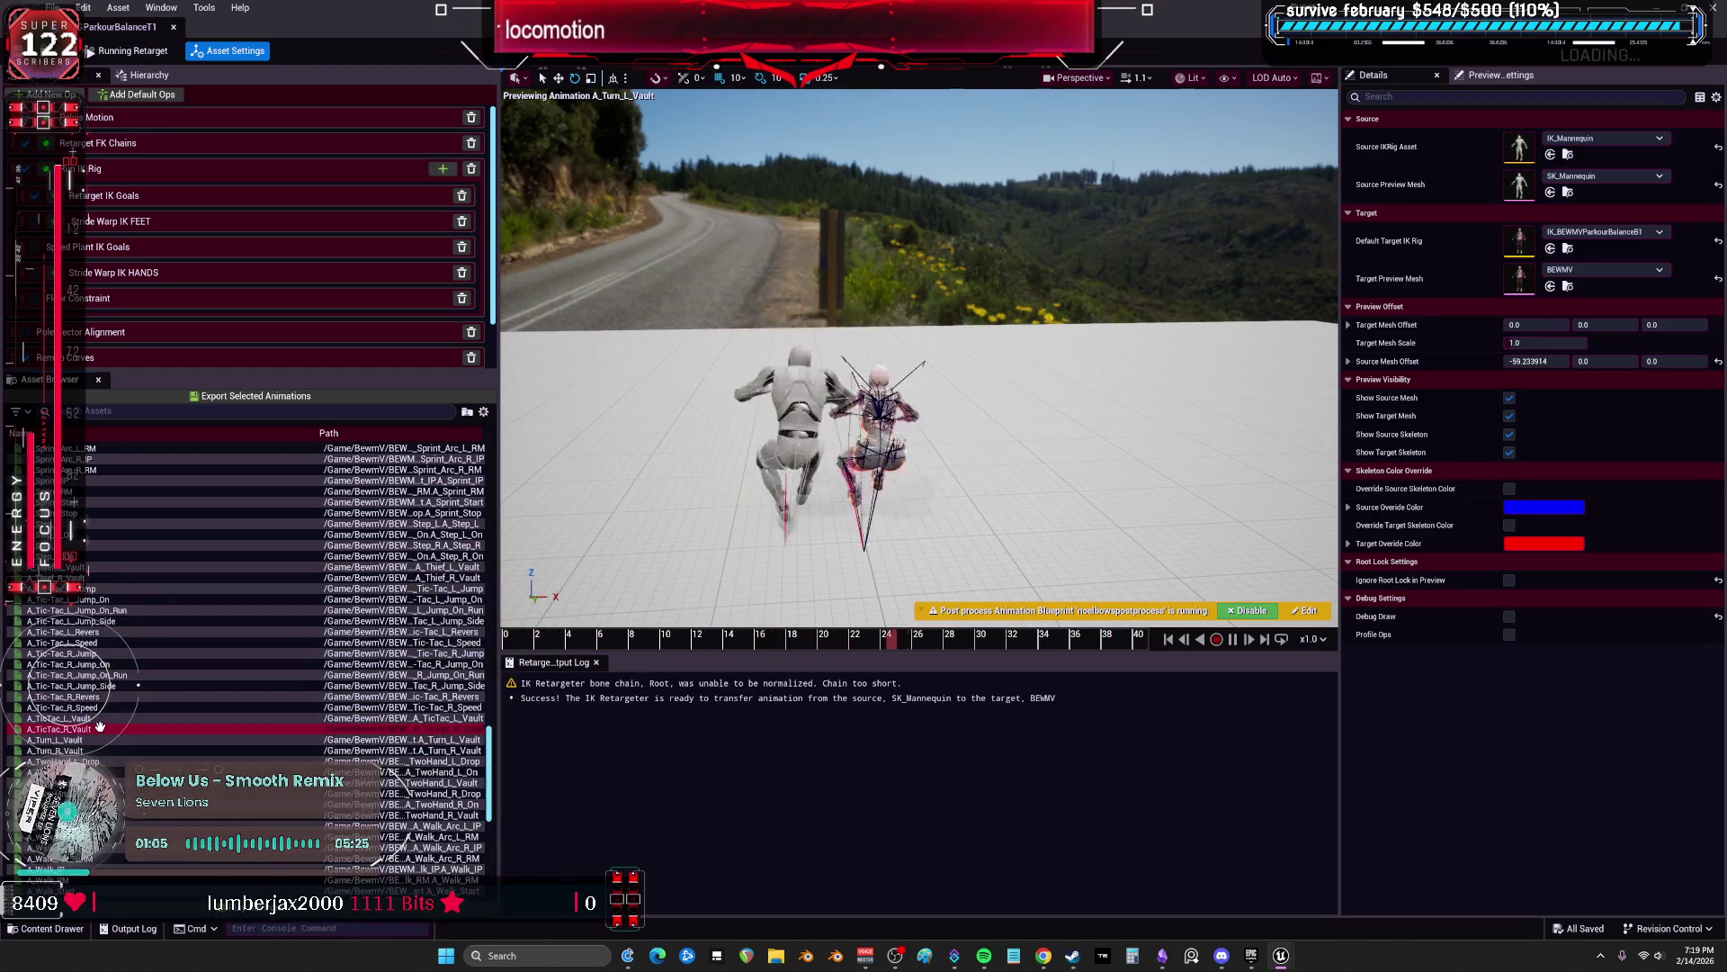
Step: Preview A_TicTac_L_Vault again, then A_Tic-Tac_R_Speed, R_Revers, R_Jump_Side and R_Jump_On_Run
{"action": "key", "text": "Up"}
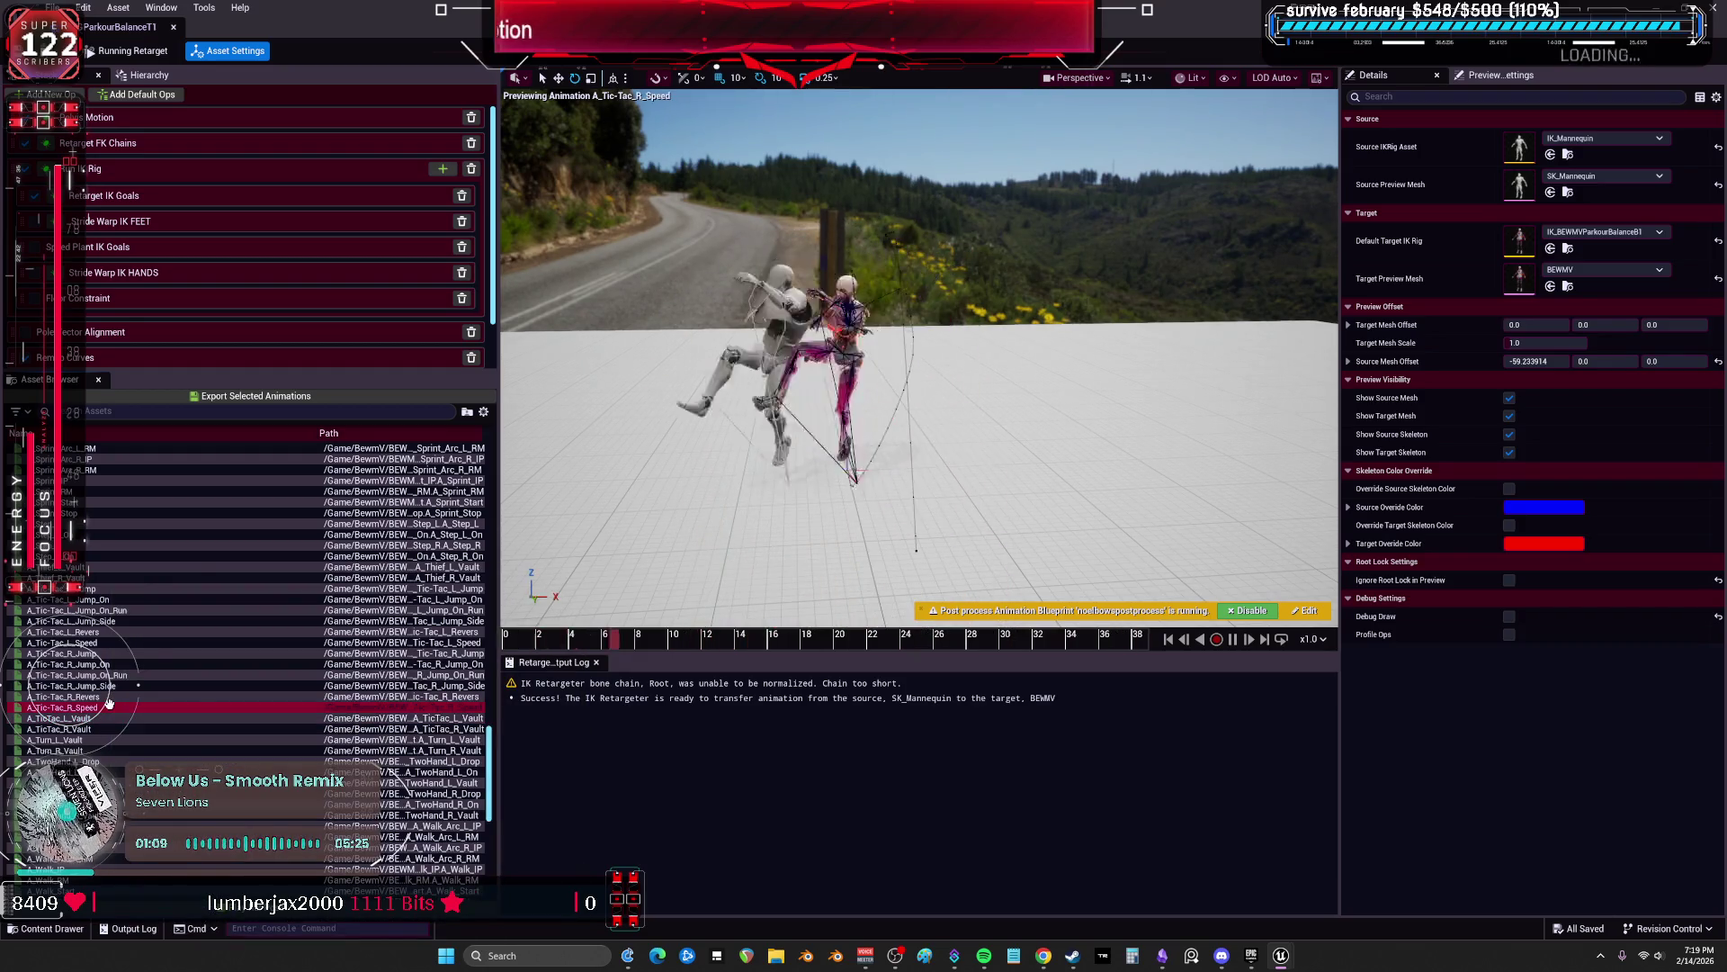
{"action": "left_click", "coordinate": [88, 708]}
{"action": "left_click", "coordinate": [97, 698]}
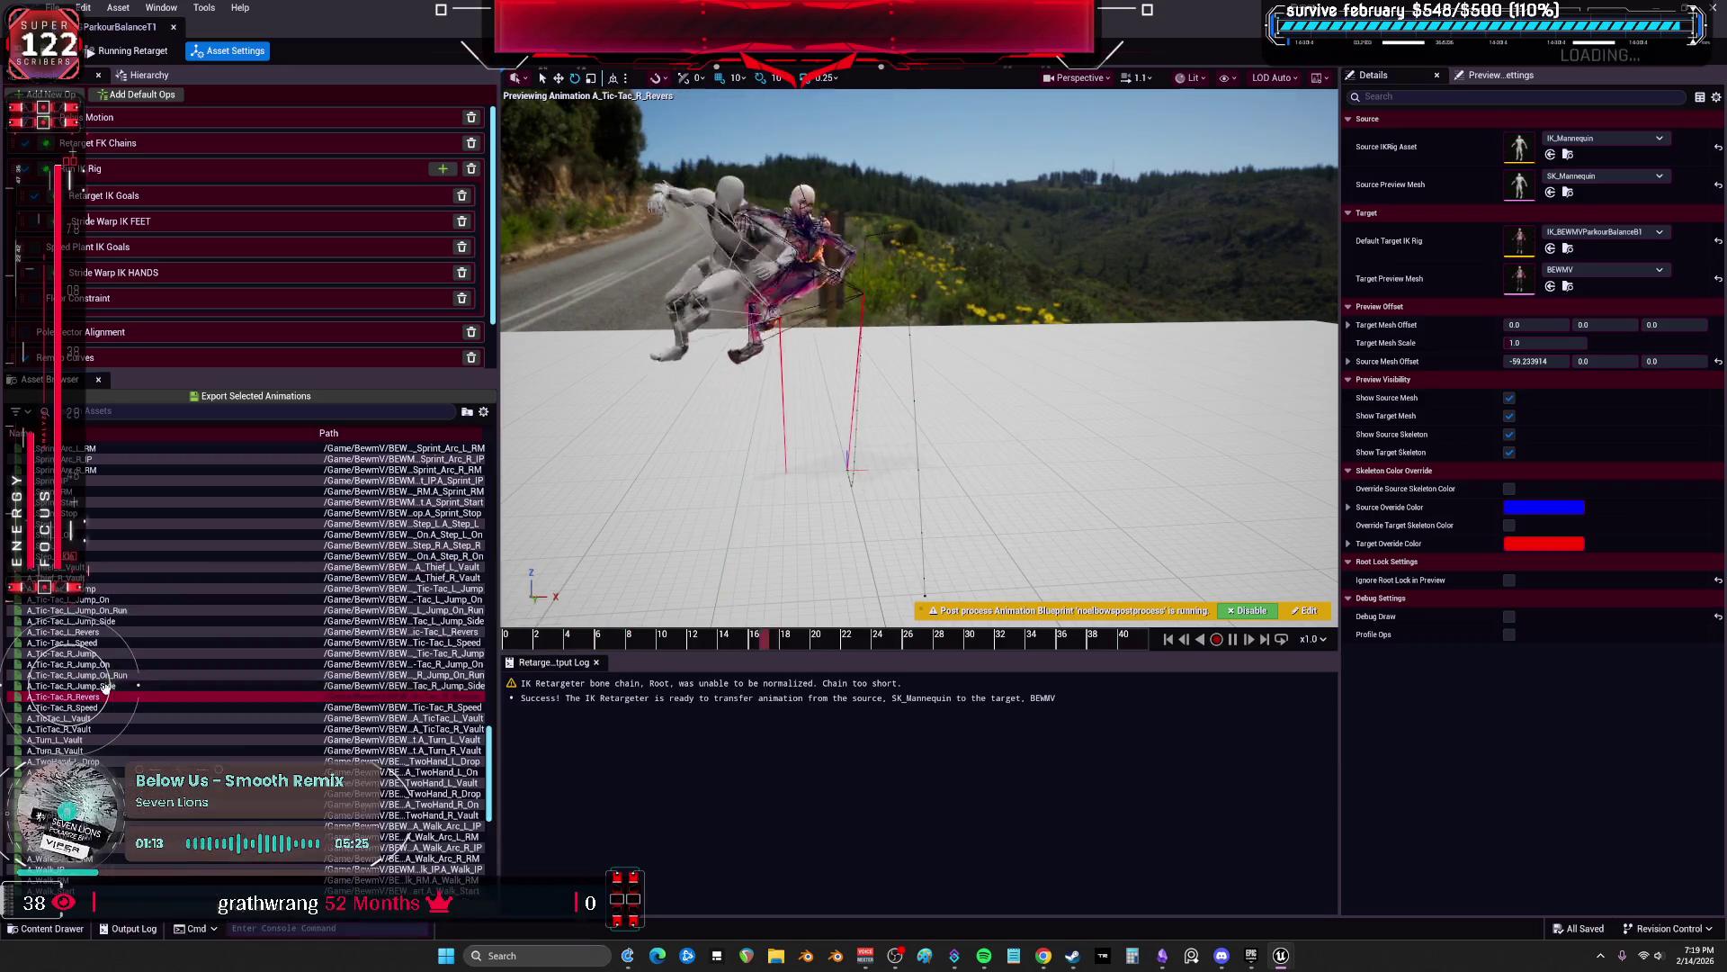
{"action": "left_click", "coordinate": [104, 685]}
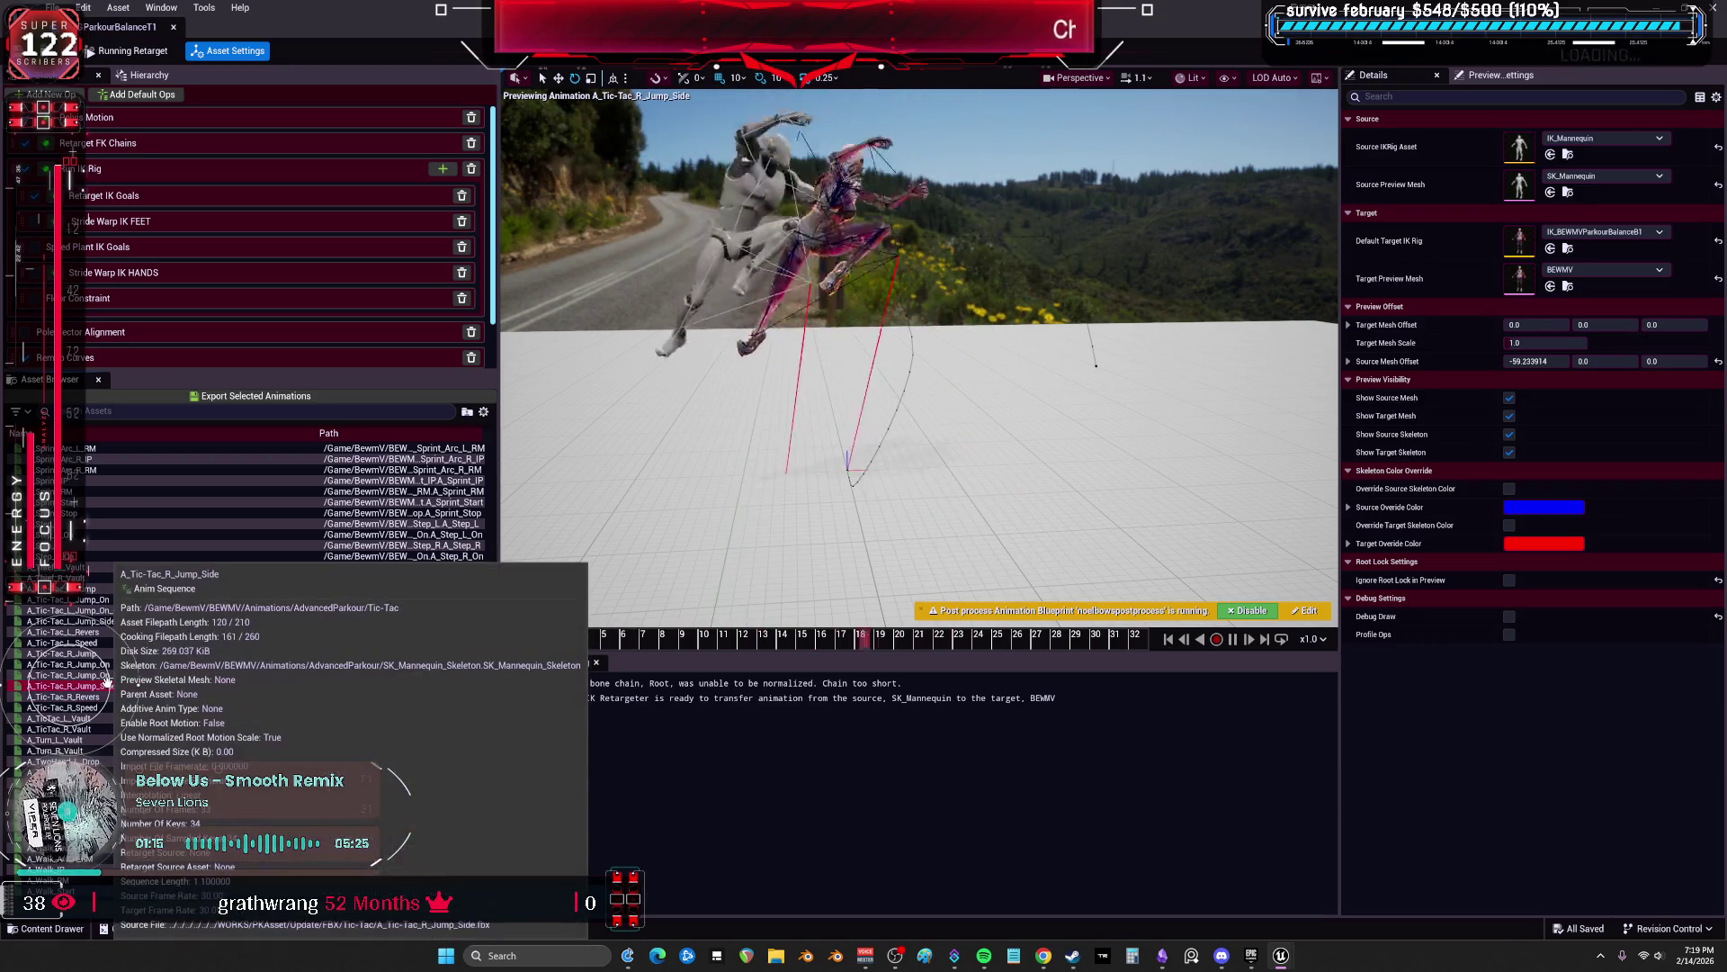
{"action": "left_click", "coordinate": [110, 674]}
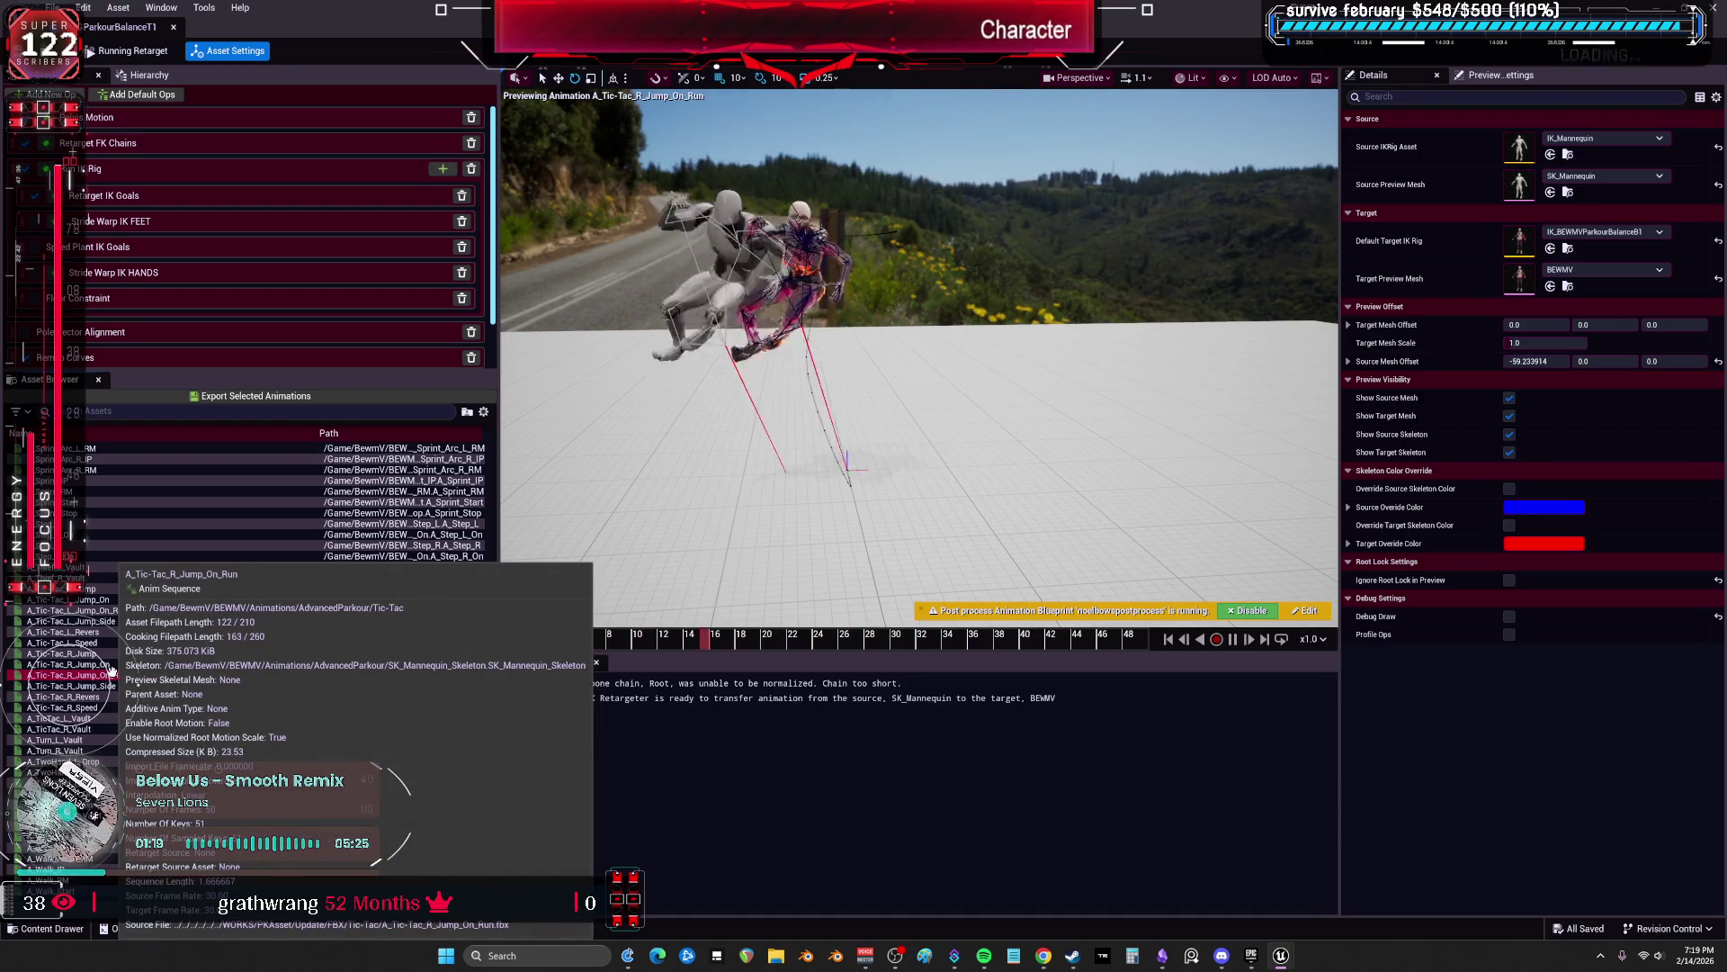
Step: Pause R_Jump_On_Run at frame 40 and view the characters up close from the side
{"action": "left_click", "coordinate": [1232, 638]}
{"action": "mouse_move", "coordinate": [918, 360]}
{"action": "left_mouse_down"}
{"action": "mouse_move", "coordinate": [990, 351]}
{"action": "mouse_move", "coordinate": [954, 396]}
{"action": "mouse_move", "coordinate": [882, 414]}
{"action": "mouse_move", "coordinate": [936, 387]}
{"action": "left_mouse_up"}
{"action": "mouse_move", "coordinate": [1020, 637]}
{"action": "left_mouse_down"}
{"action": "mouse_move", "coordinate": [630, 634]}
{"action": "mouse_move", "coordinate": [840, 612]}
{"action": "mouse_move", "coordinate": [1076, 642]}
{"action": "mouse_move", "coordinate": [1053, 648]}
{"action": "left_mouse_up"}
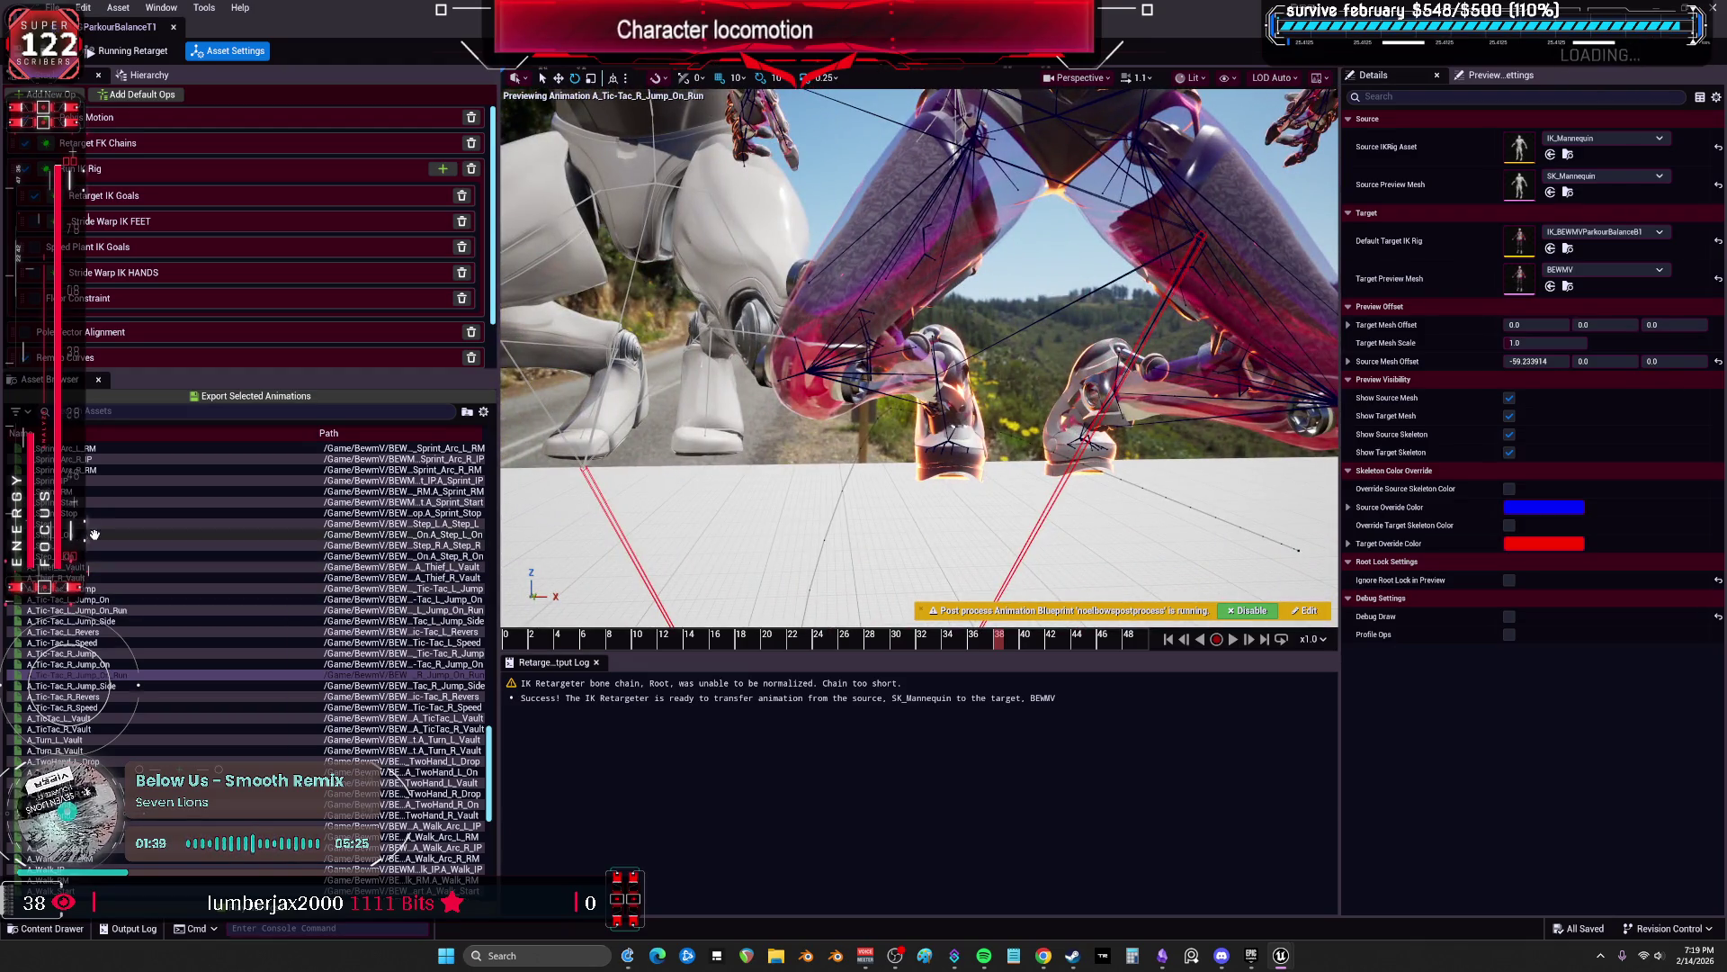
Step: Preview A_Tic-Tac_L_Jump at frame 5 and show the Floor Constraint op's settings
{"action": "left_click", "coordinate": [90, 589]}
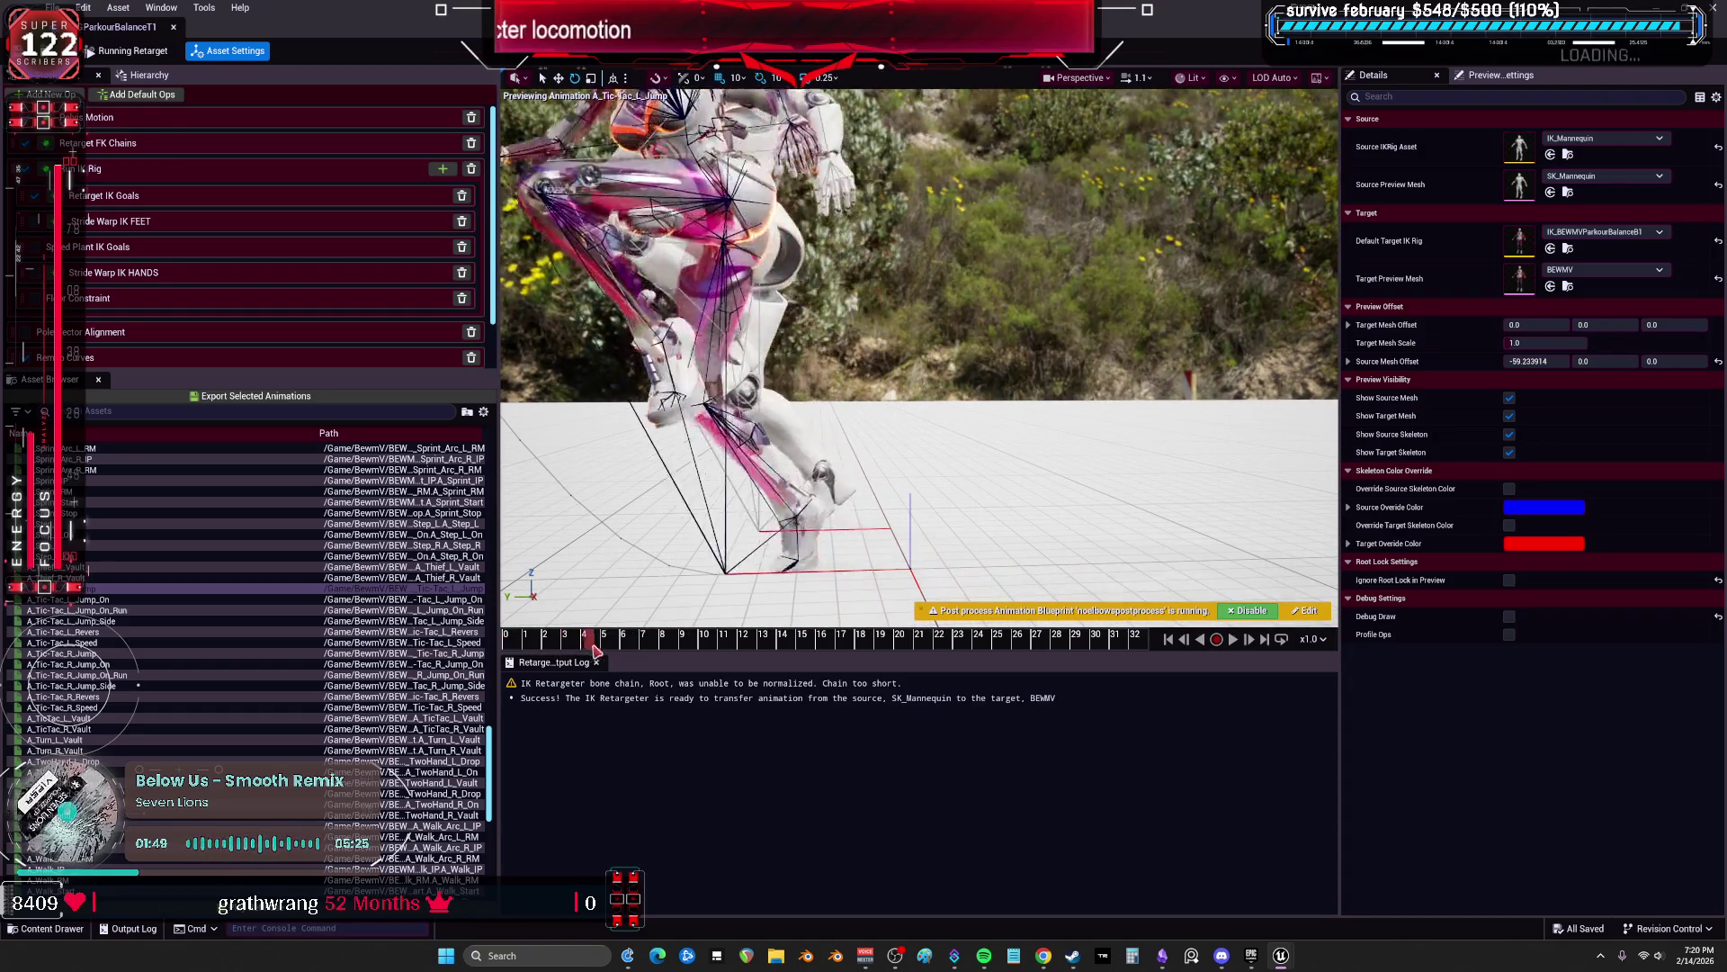
{"action": "left_click_drag", "start_coordinate": [544, 644], "coordinate": [604, 641]}
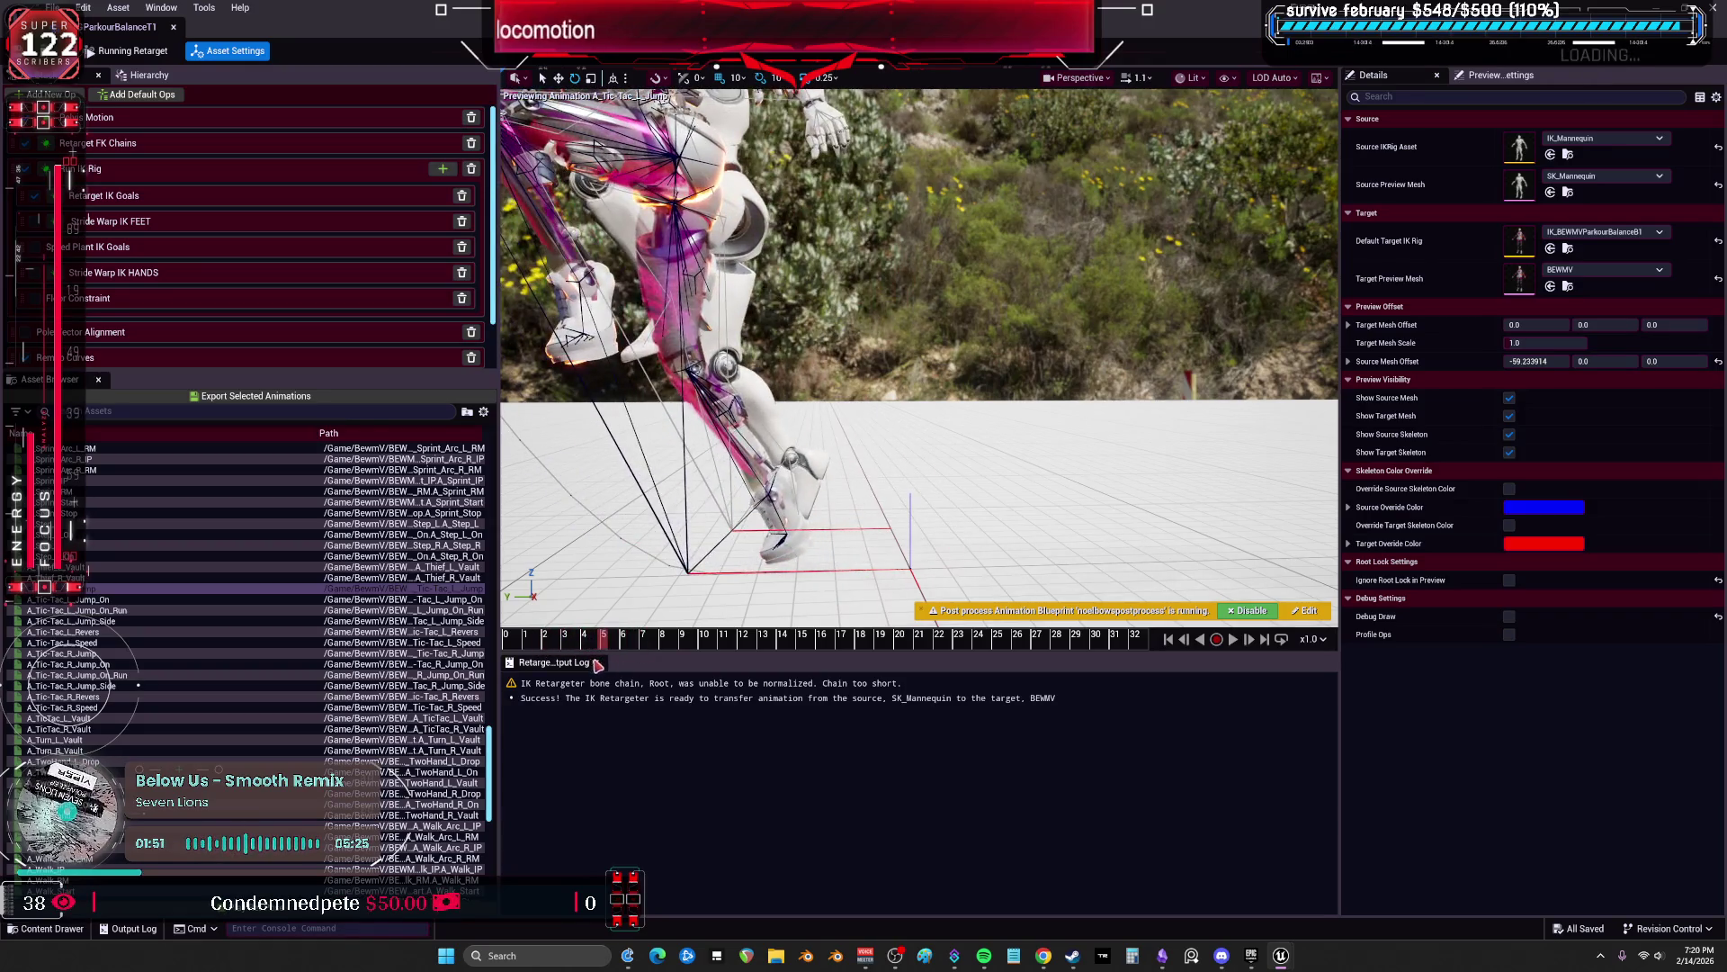
{"action": "left_click", "coordinate": [133, 298]}
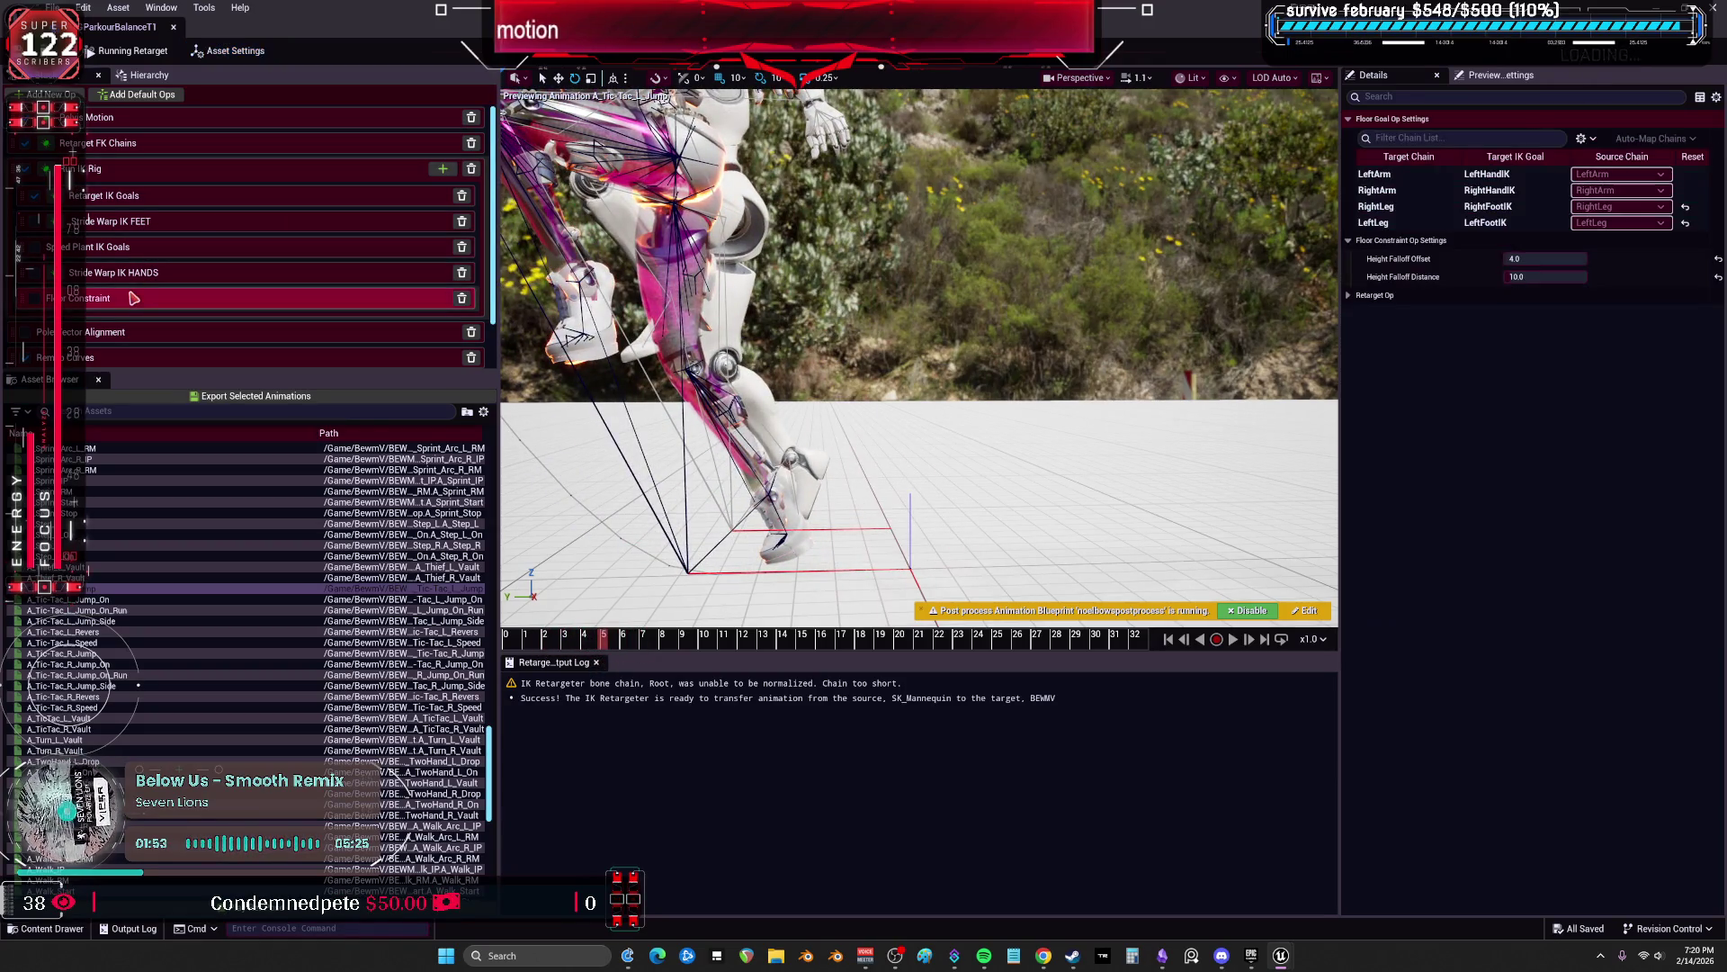
Step: At about frame 4, inspect the Floor Constraint settings for the LeftLeg and LeftArm chains
{"action": "mouse_move", "coordinate": [605, 641]}
{"action": "left_mouse_down"}
{"action": "mouse_move", "coordinate": [550, 643]}
{"action": "mouse_move", "coordinate": [594, 646]}
{"action": "mouse_move", "coordinate": [582, 663]}
{"action": "mouse_move", "coordinate": [621, 644]}
{"action": "left_mouse_up"}
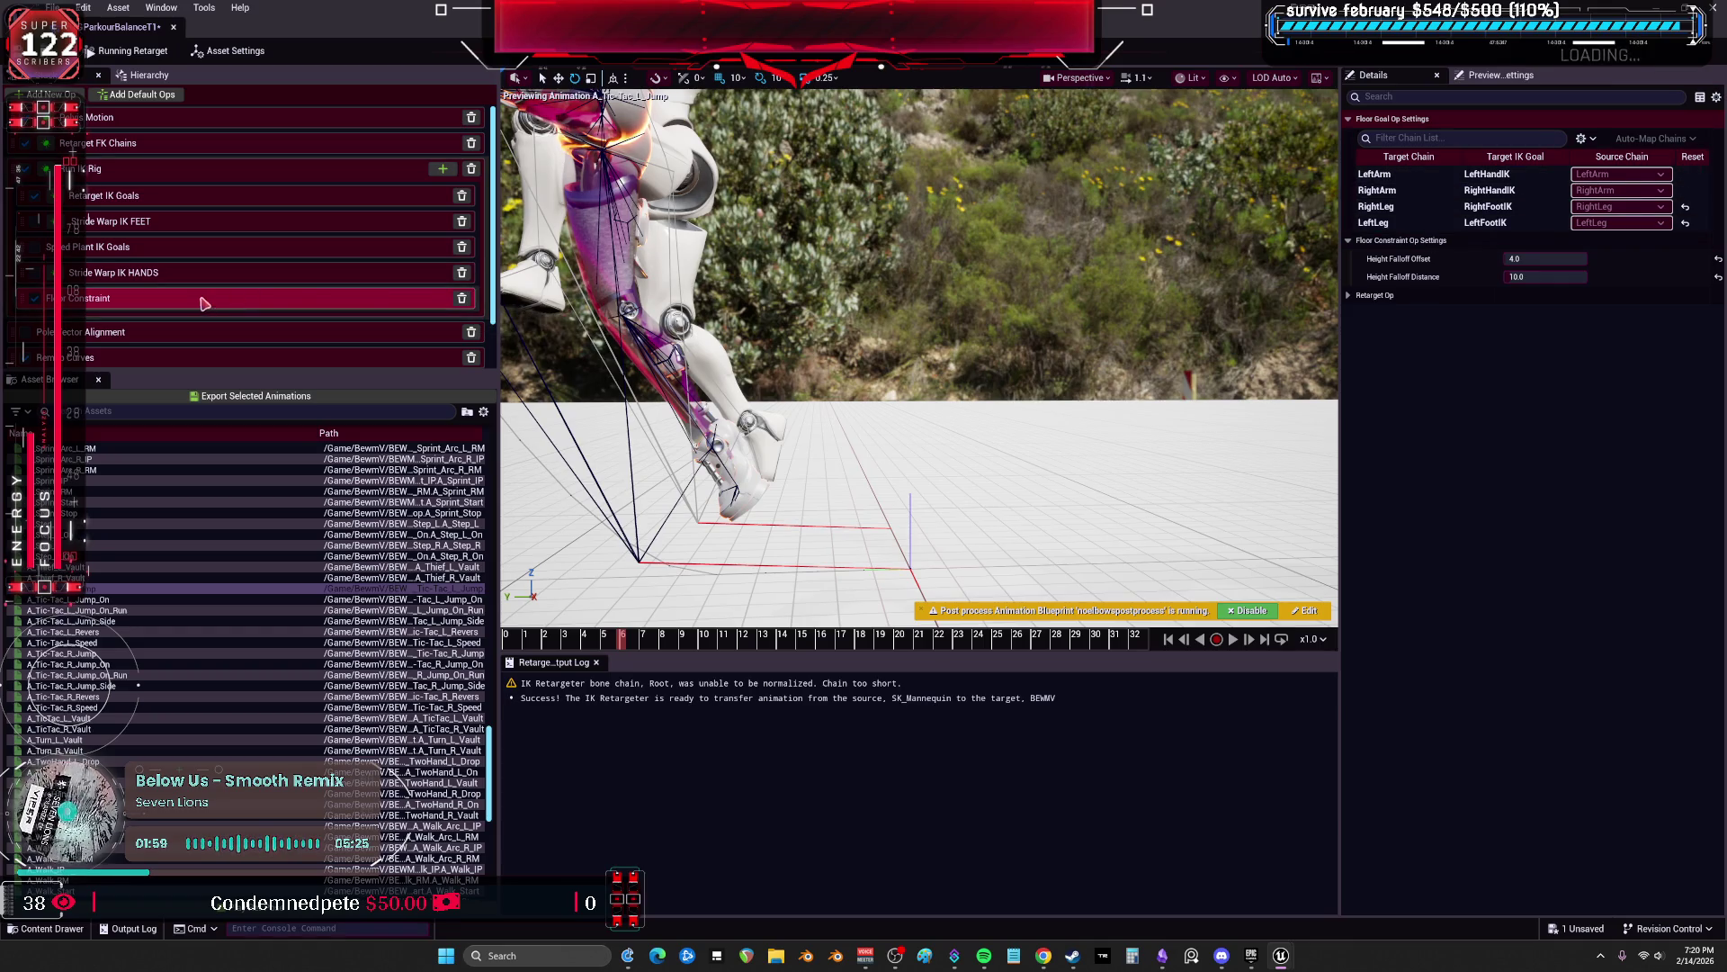
{"action": "left_click", "coordinate": [1398, 220]}
{"action": "key", "text": "Up"}
{"action": "key", "text": "Up"}
{"action": "key", "text": "Up"}
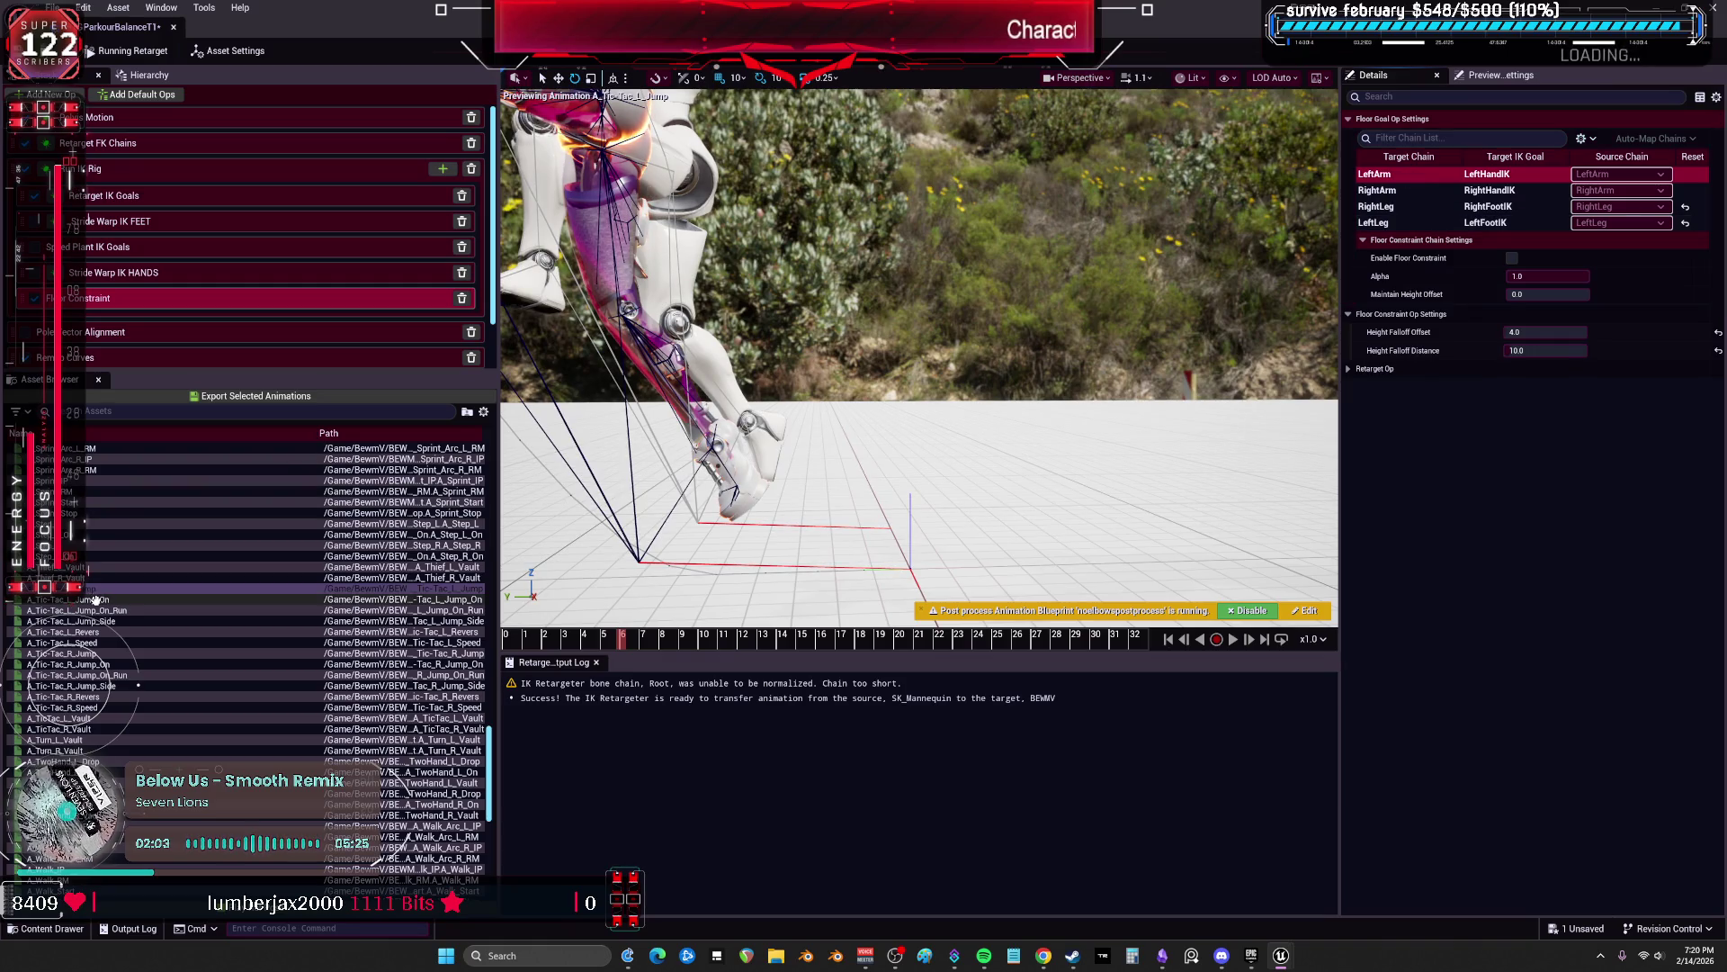
Step: Preview A_Tic-Tac_L_Jump_On, L_Jump_On_Run, L_Jump_Side (paused near frame 5), L_Revers and L_Speed
{"action": "left_click", "coordinate": [94, 598]}
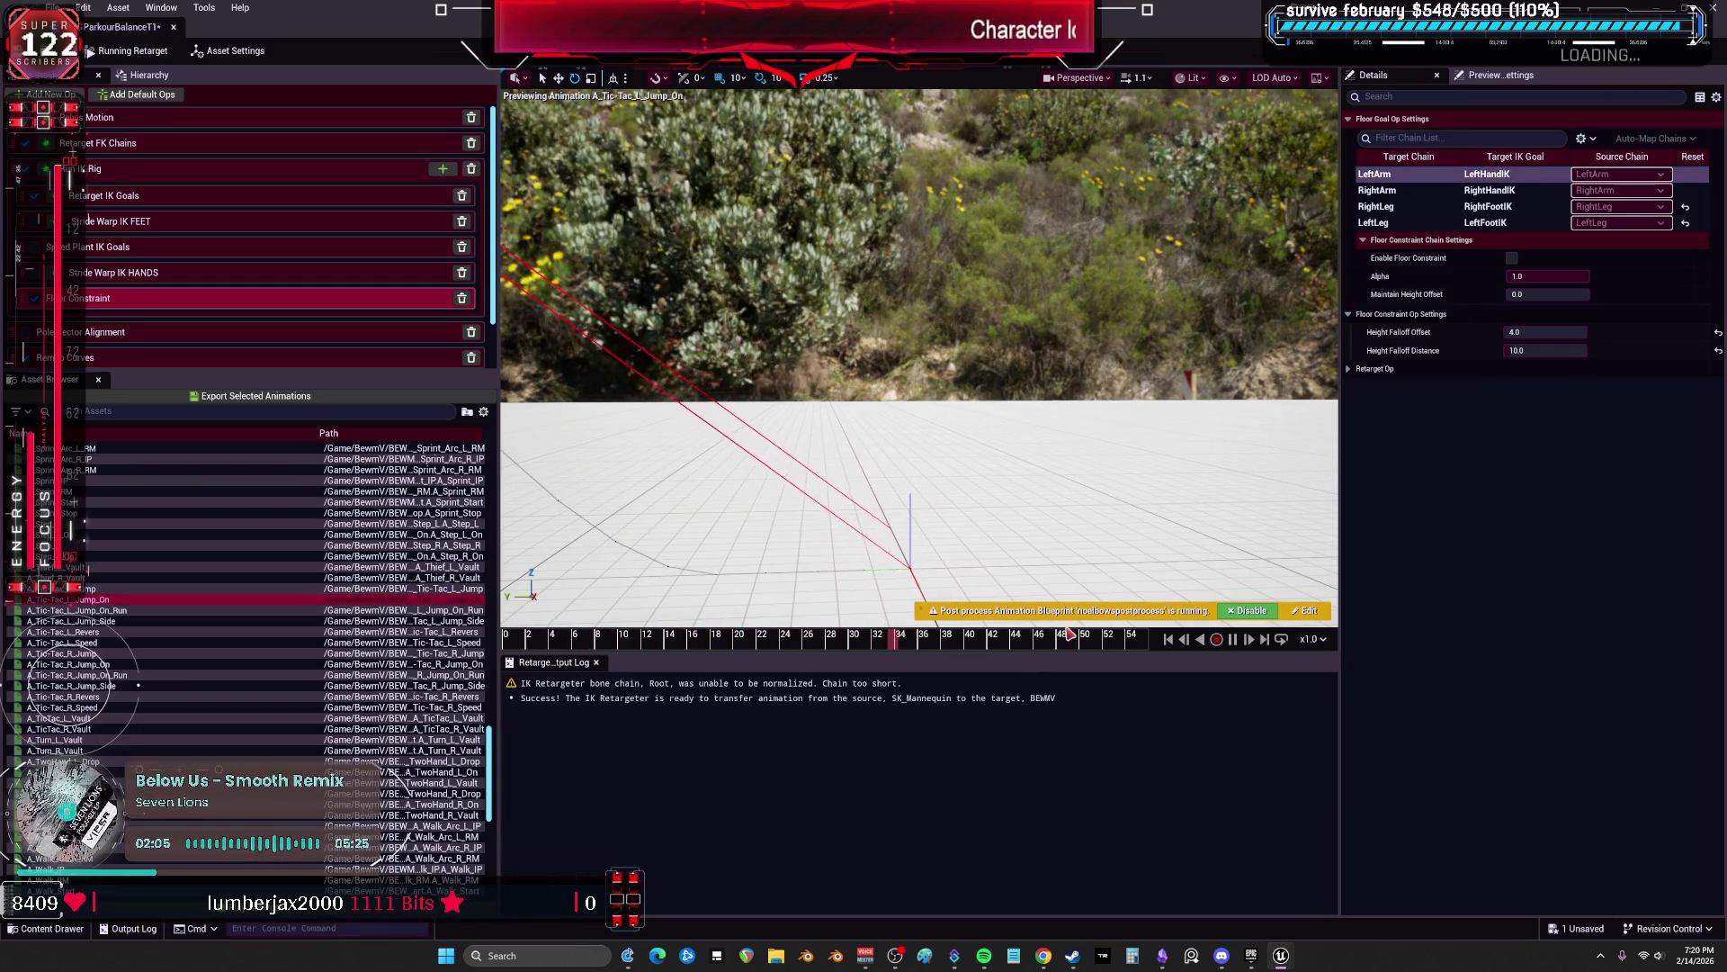
{"action": "left_click", "coordinate": [97, 611]}
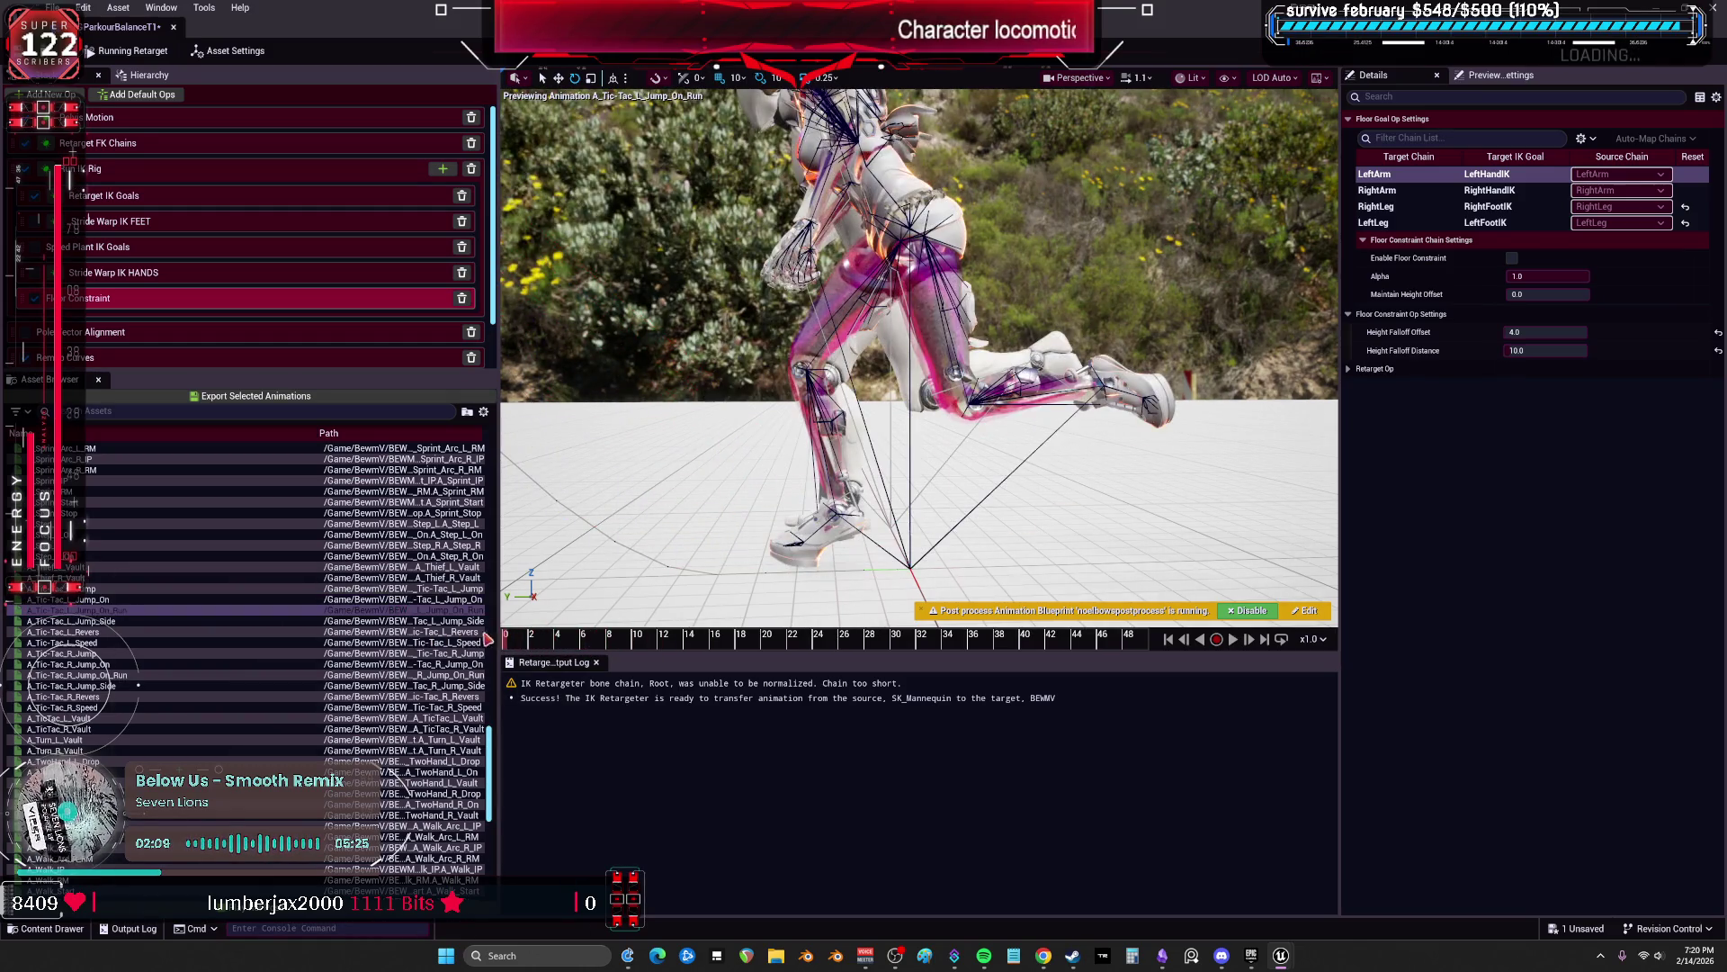
{"action": "key", "text": "Down"}
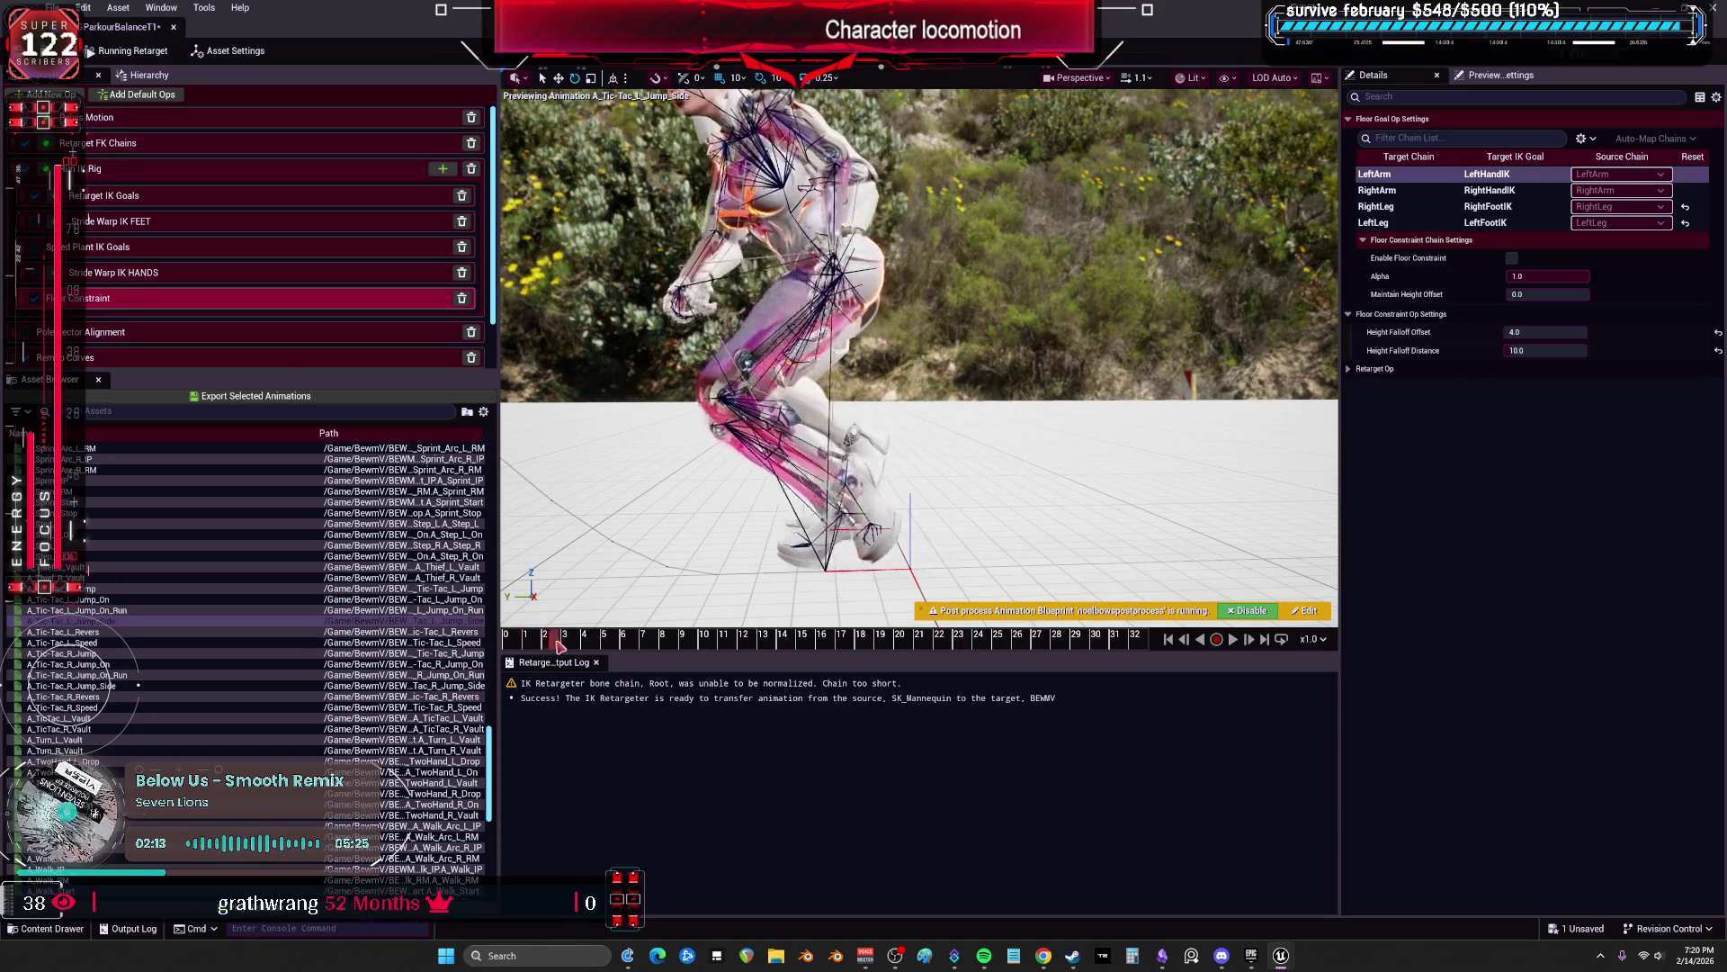
{"action": "left_click", "coordinate": [609, 638]}
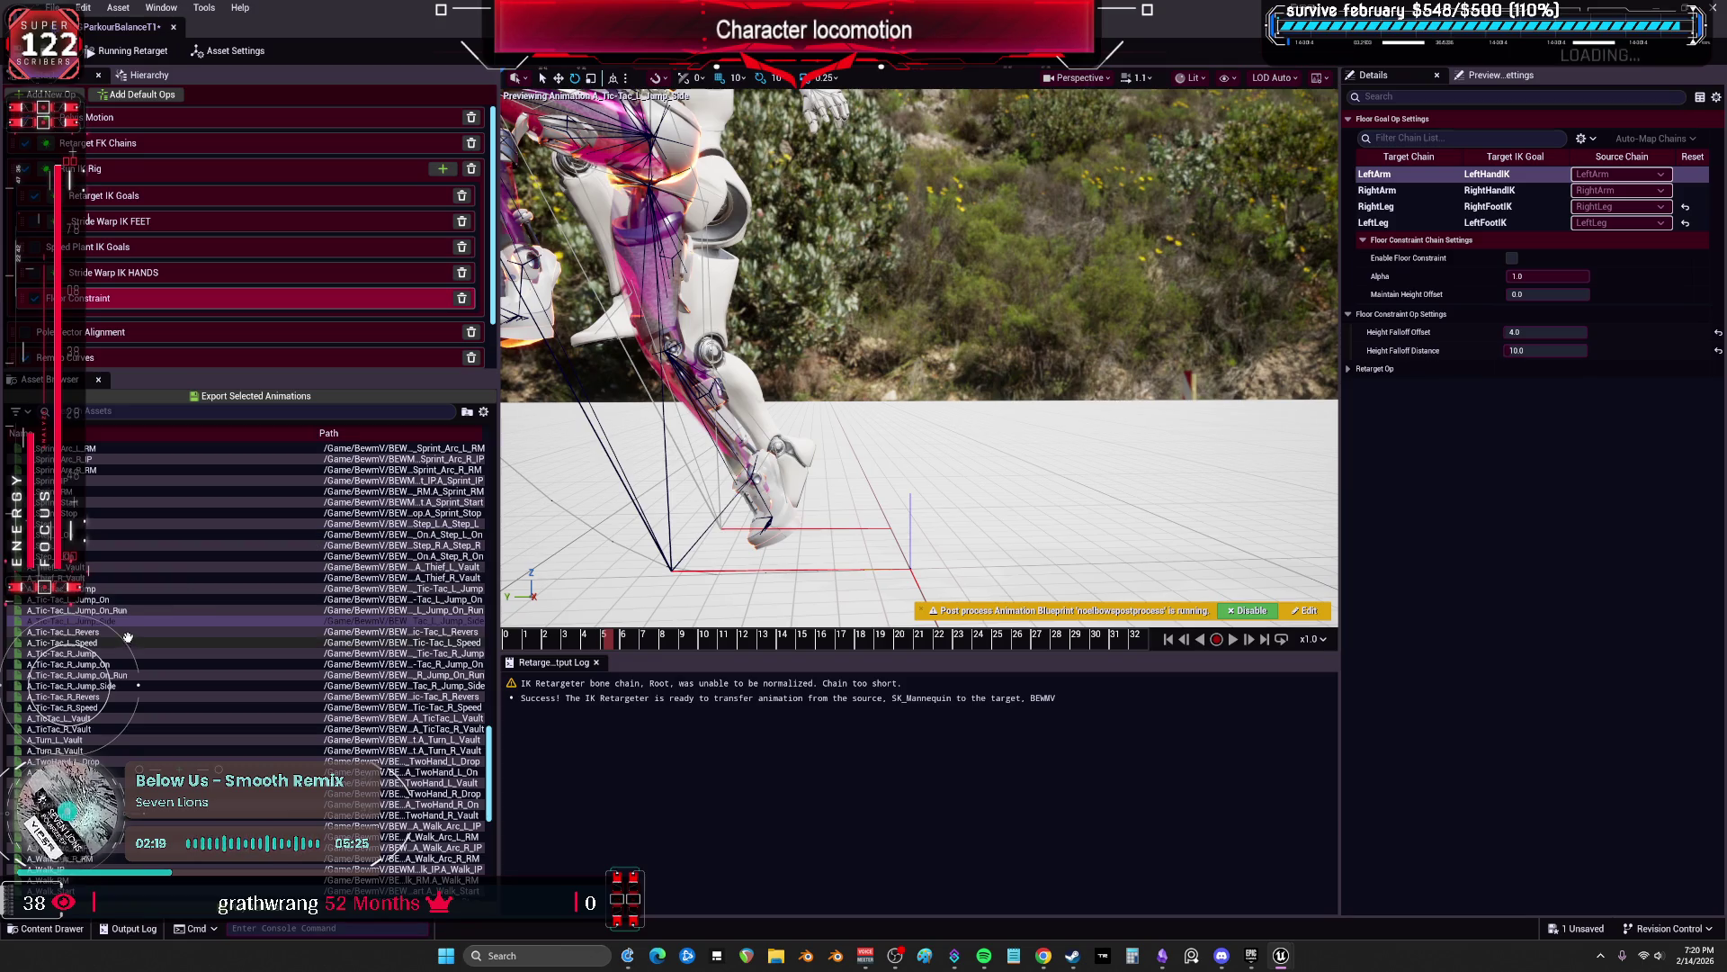
{"action": "left_click", "coordinate": [348, 632]}
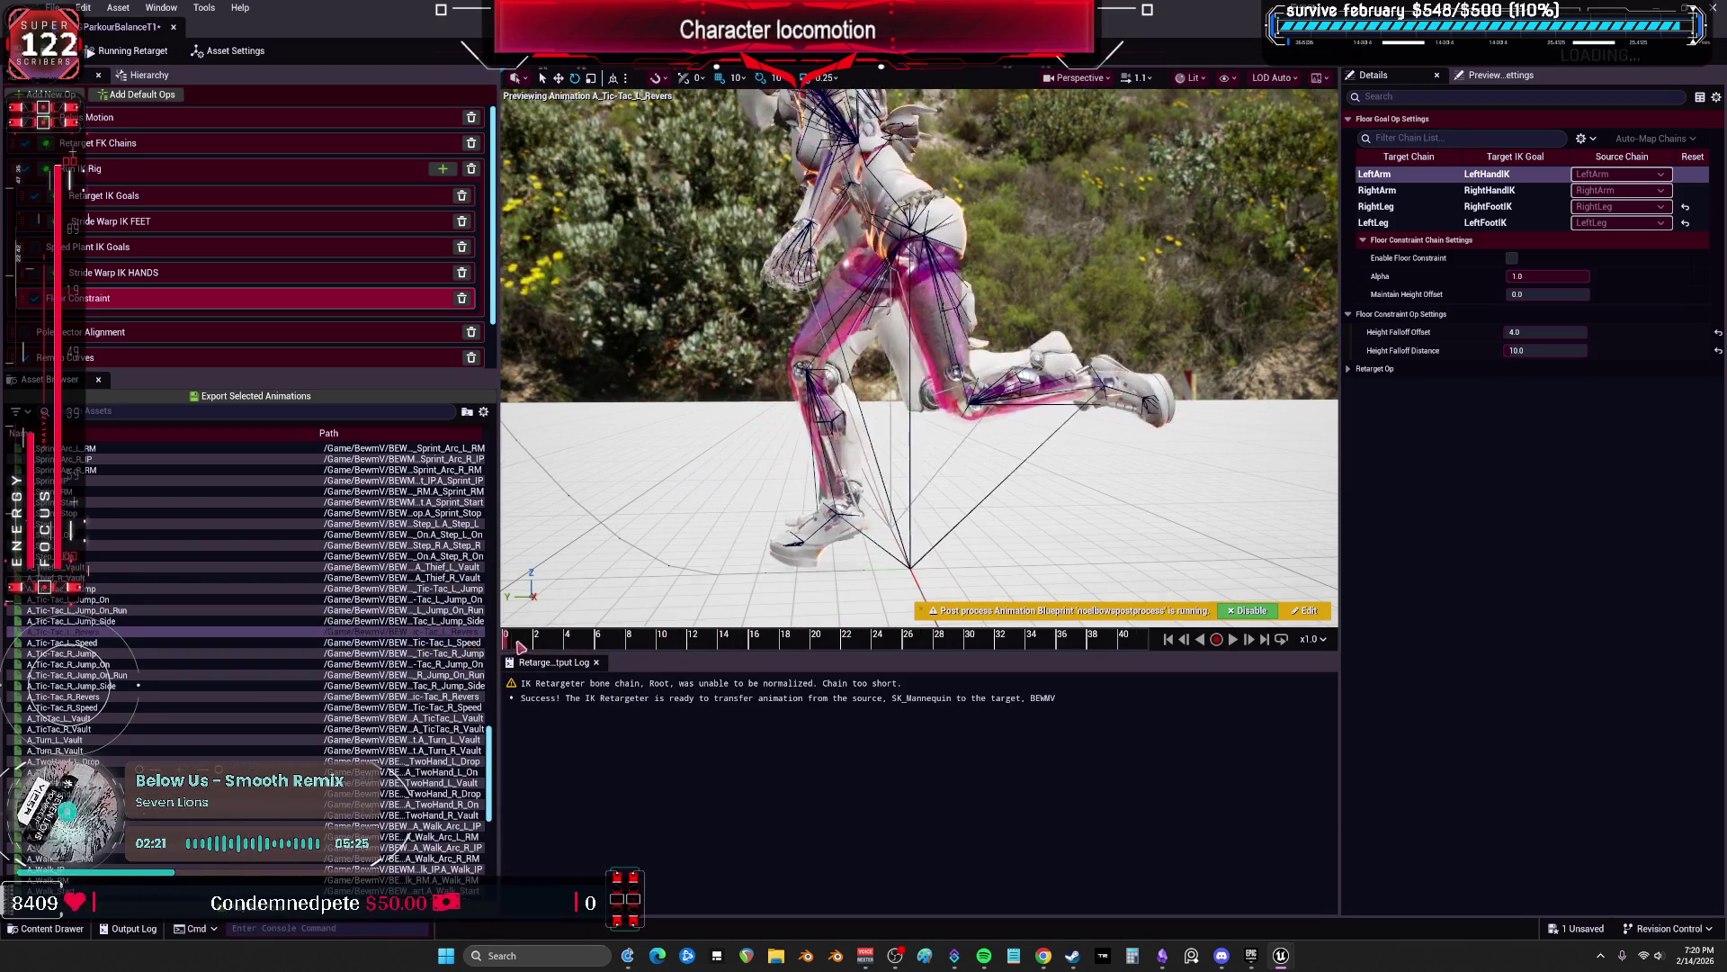
{"action": "key", "text": "Down"}
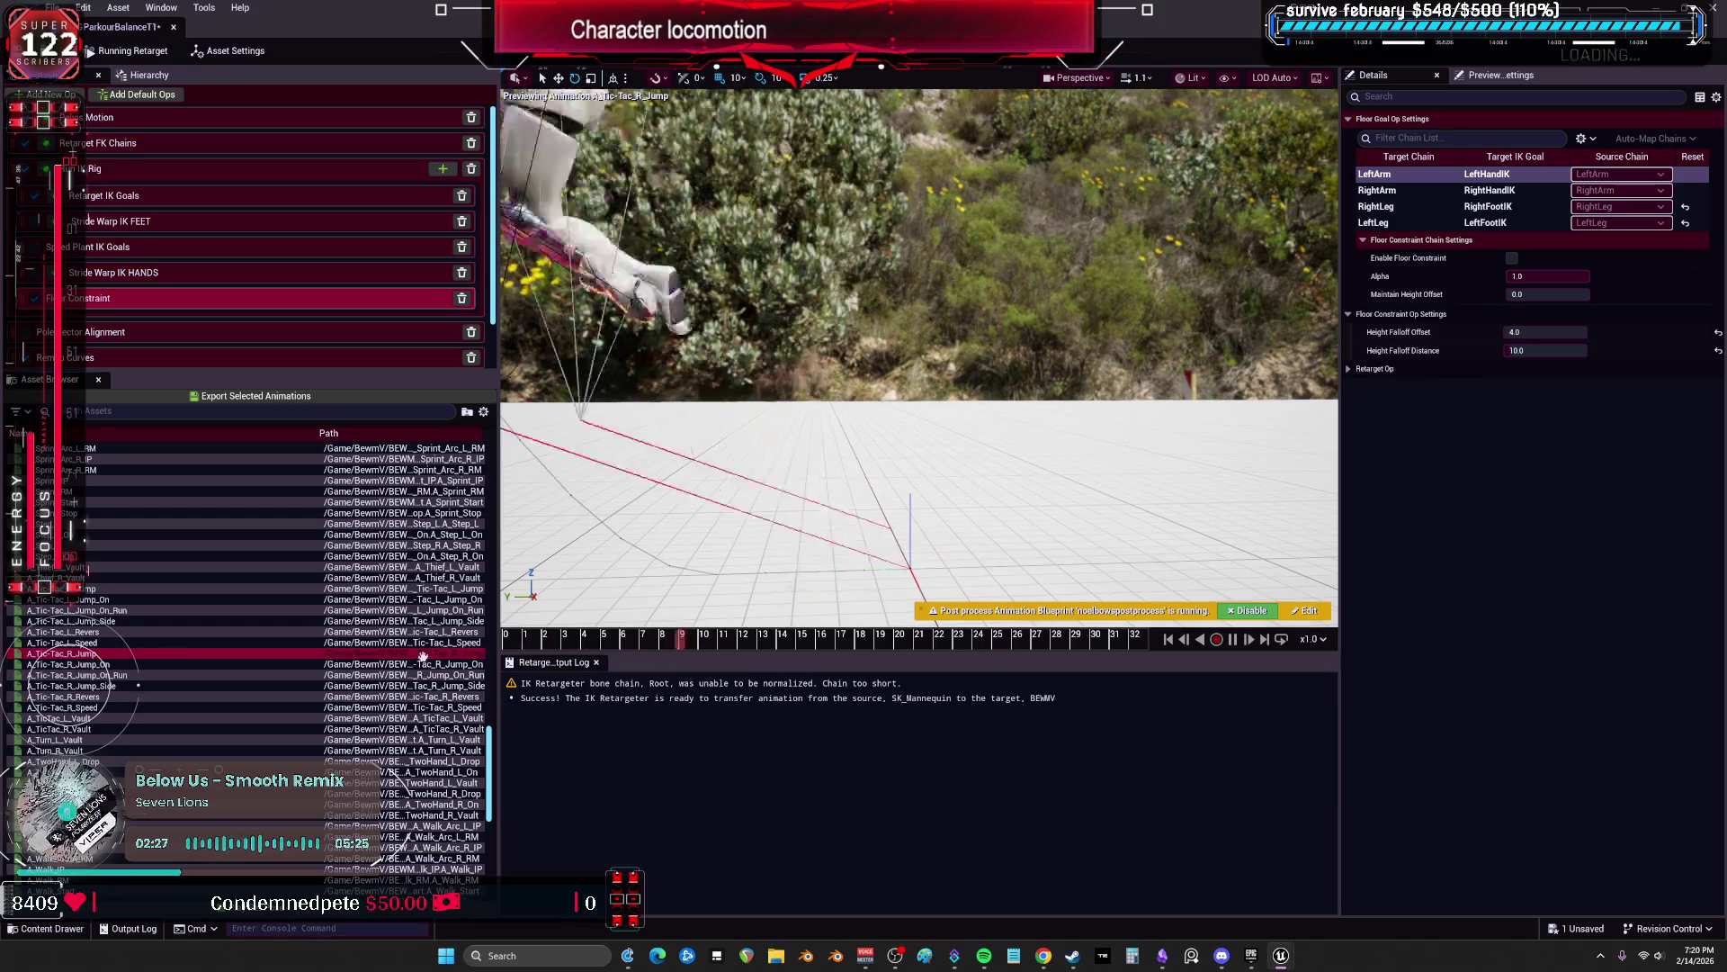
Step: Preview A_Tic-Tac_R_Jump, R_Jump_On, R_Jump_On_Run, R_Jump_Side and R_Revers at about frame 5
{"action": "left_click", "coordinate": [131, 654]}
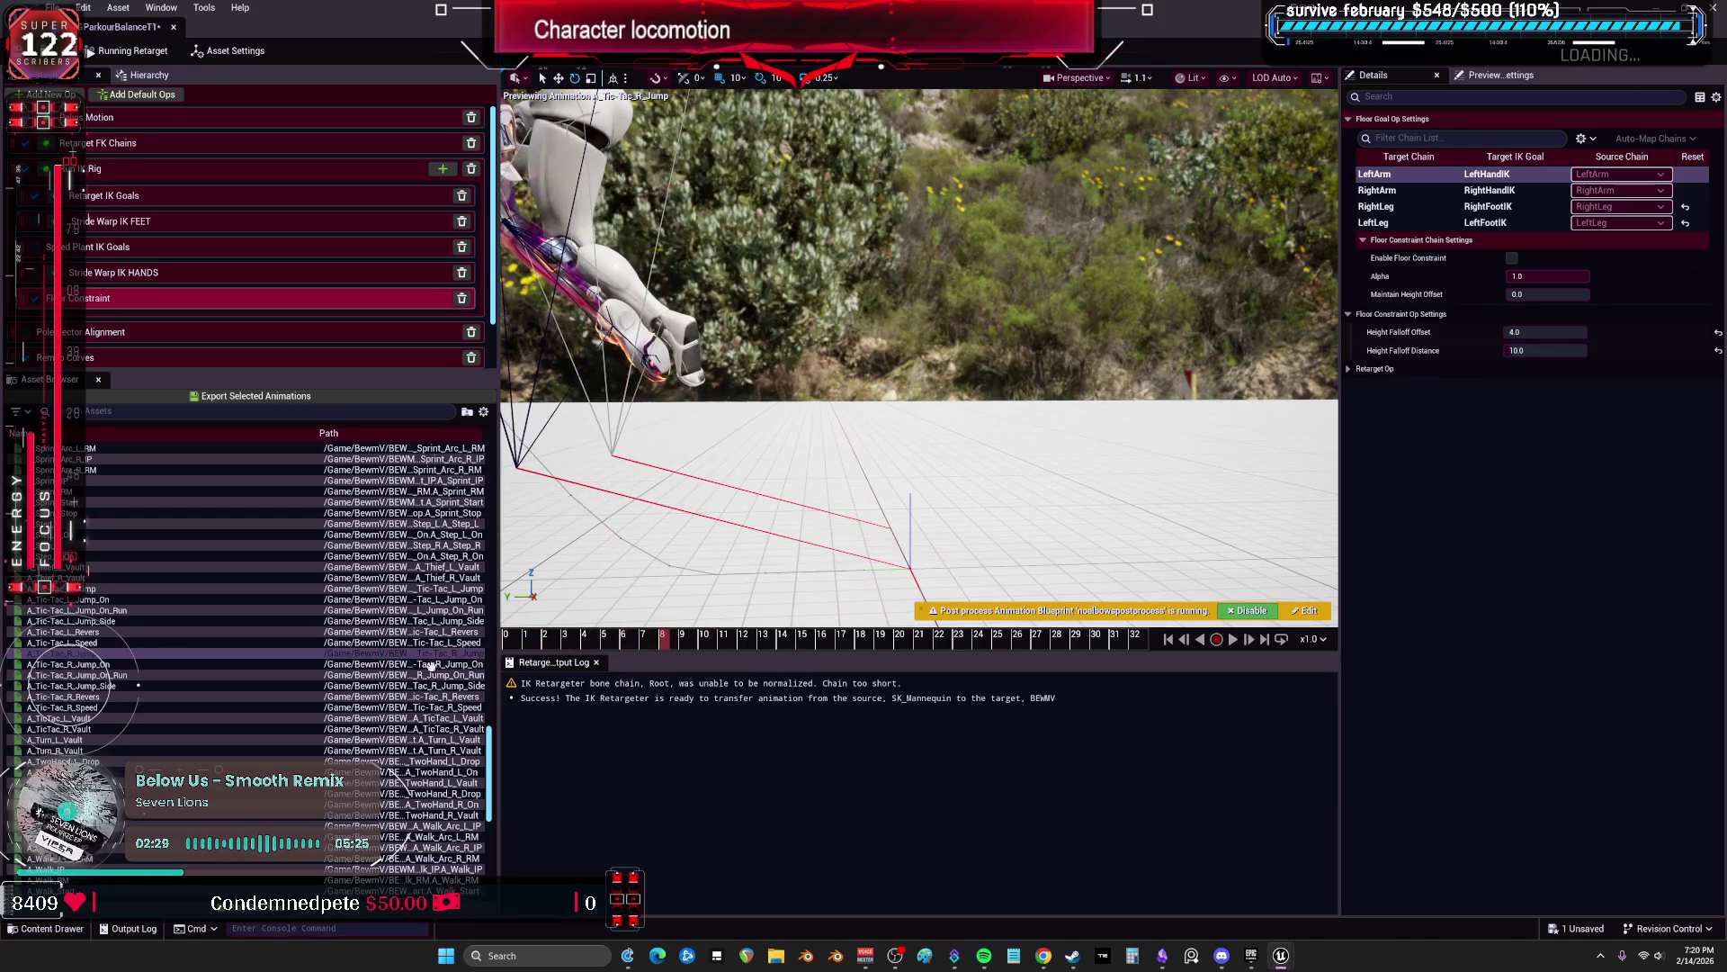
{"action": "key", "text": "Down"}
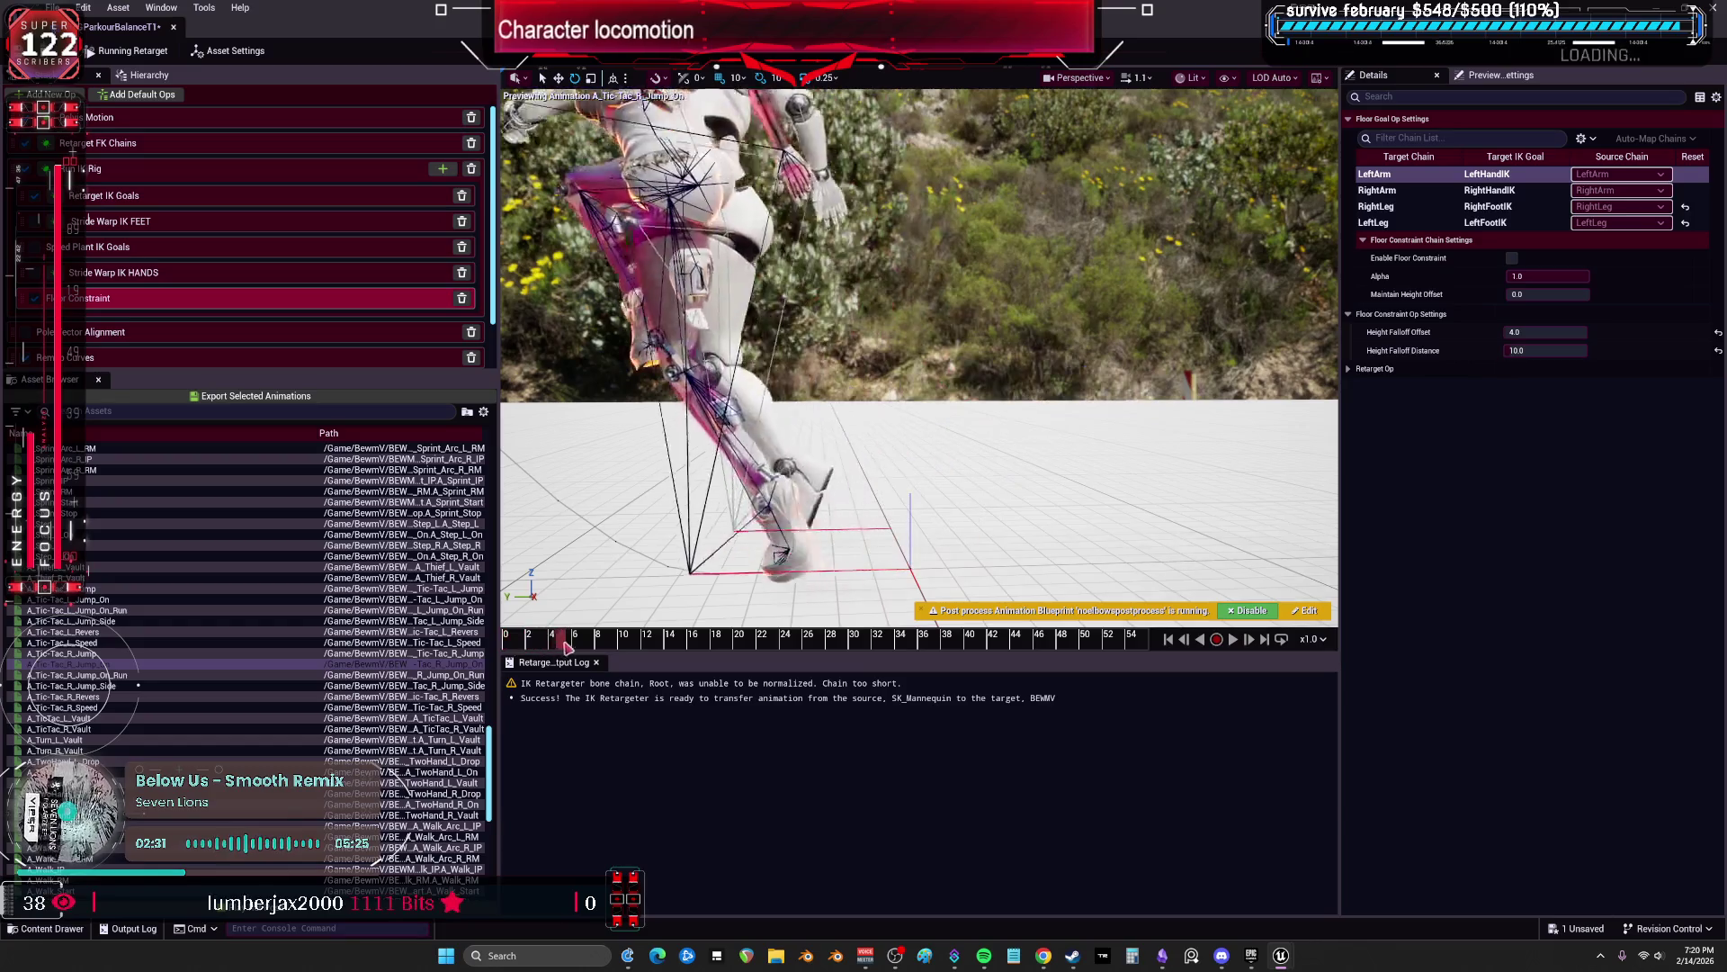
{"action": "key", "text": "Down"}
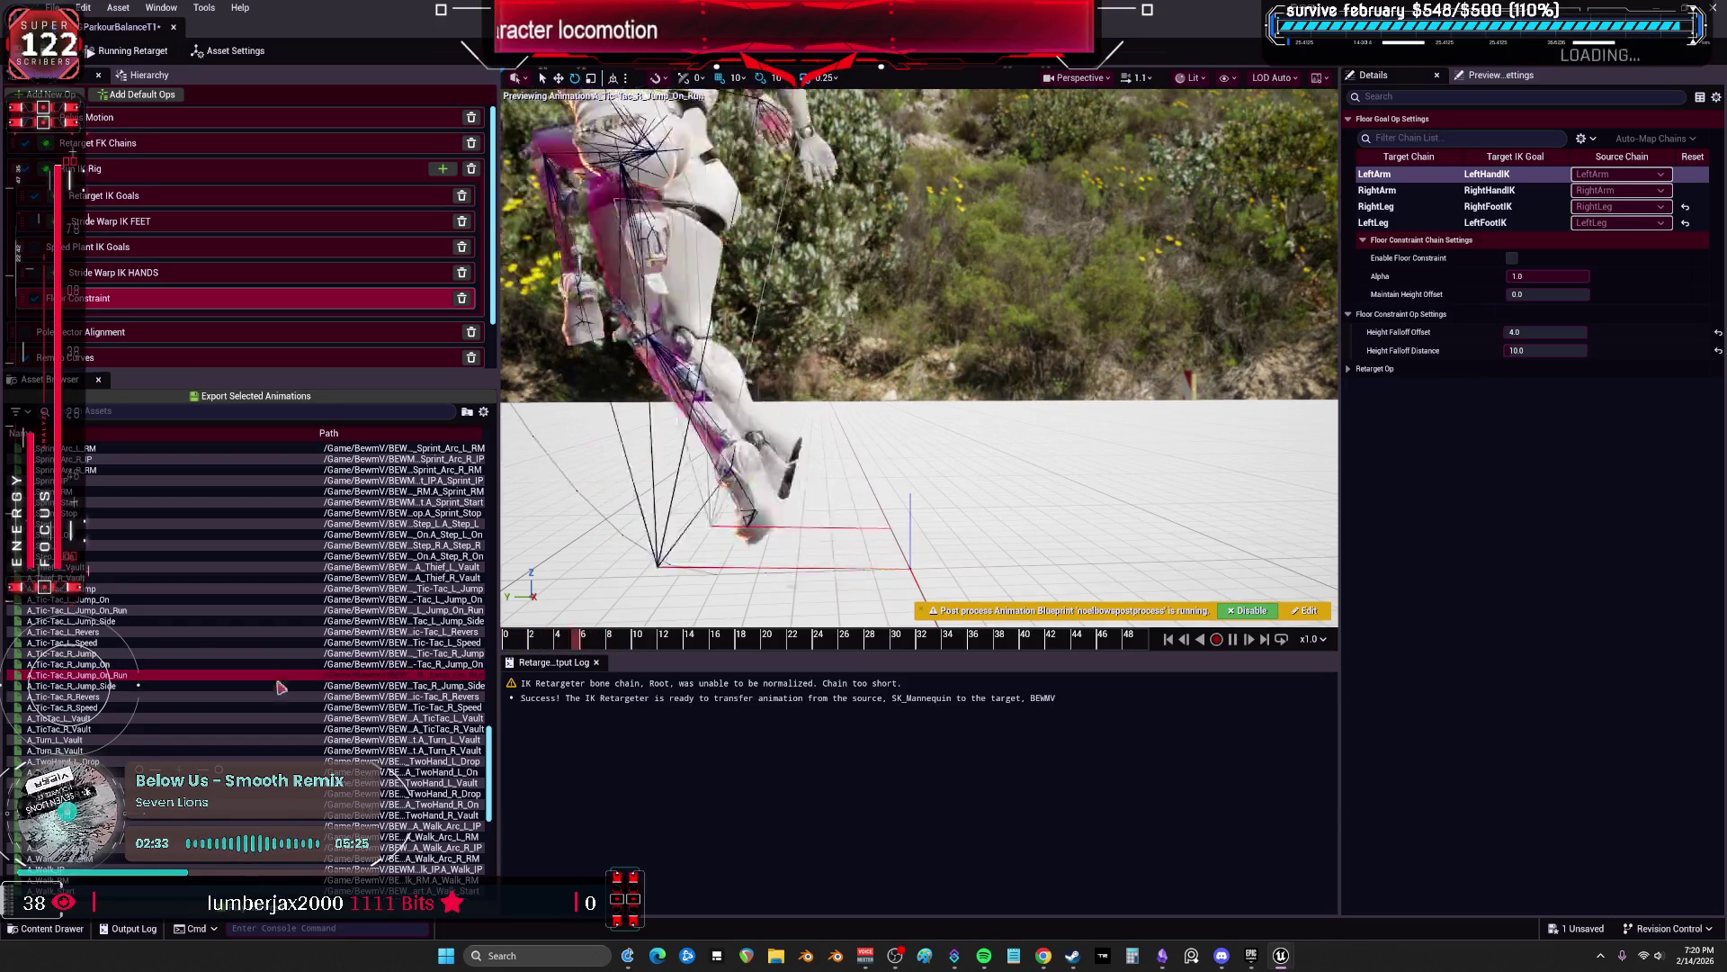
{"action": "left_click", "coordinate": [151, 685]}
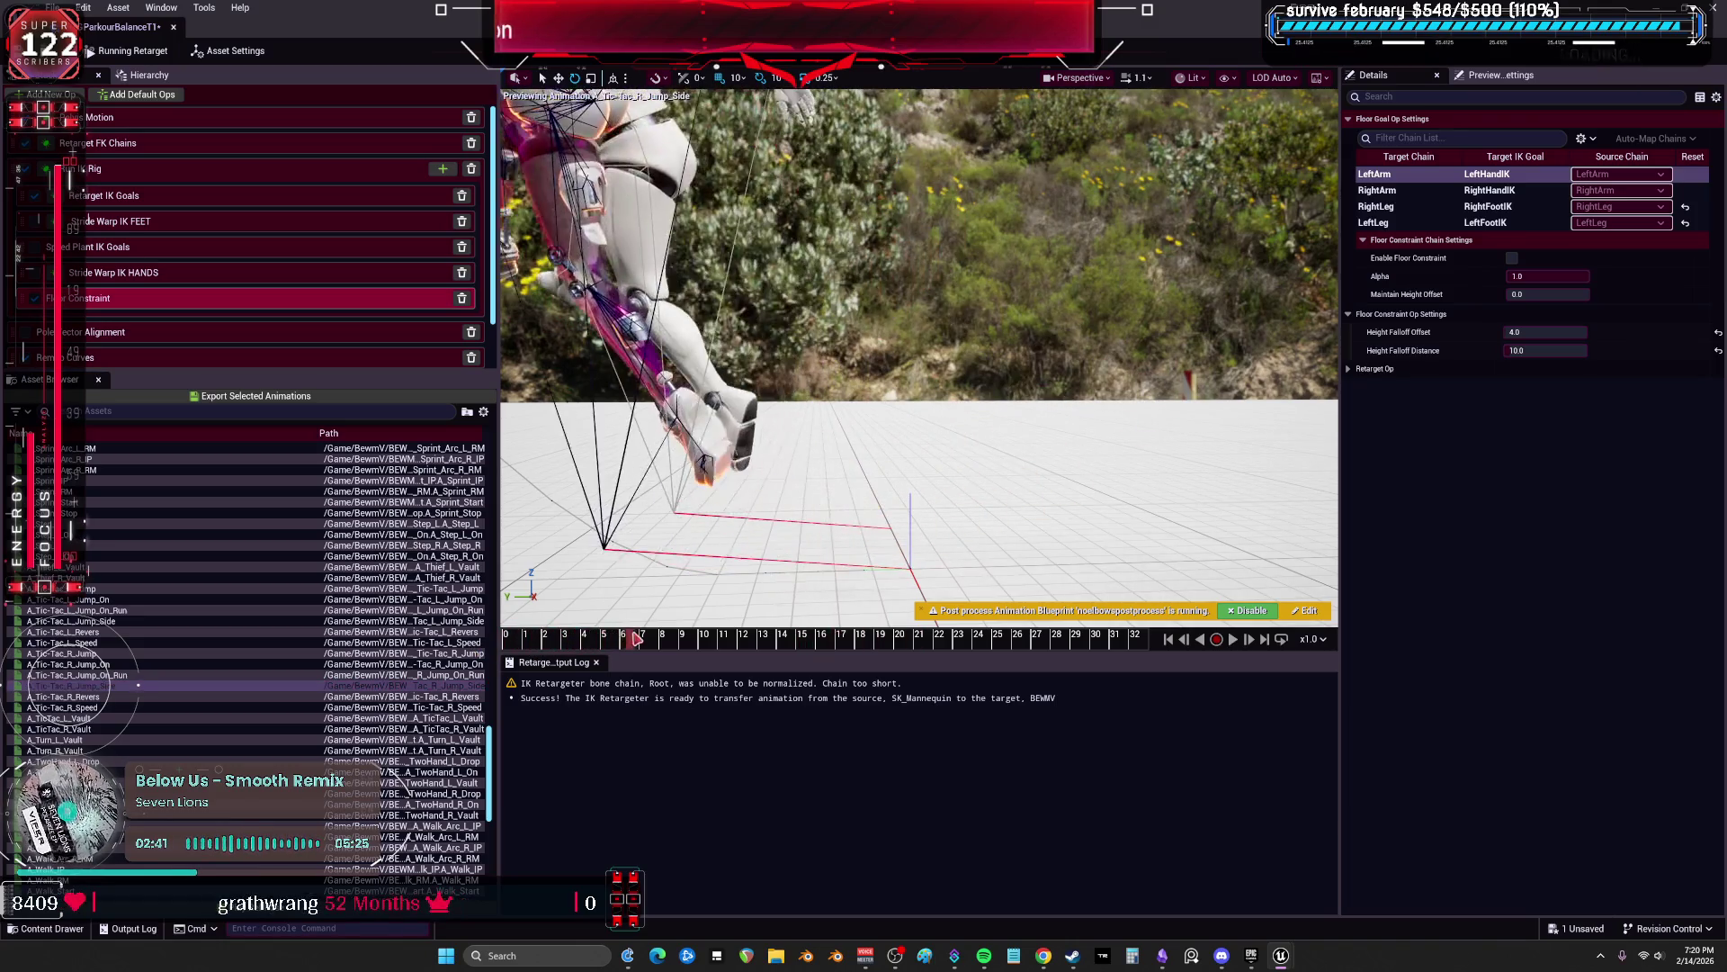
{"action": "left_click", "coordinate": [89, 697]}
{"action": "left_click_drag", "start_coordinate": [504, 638], "coordinate": [580, 640]}
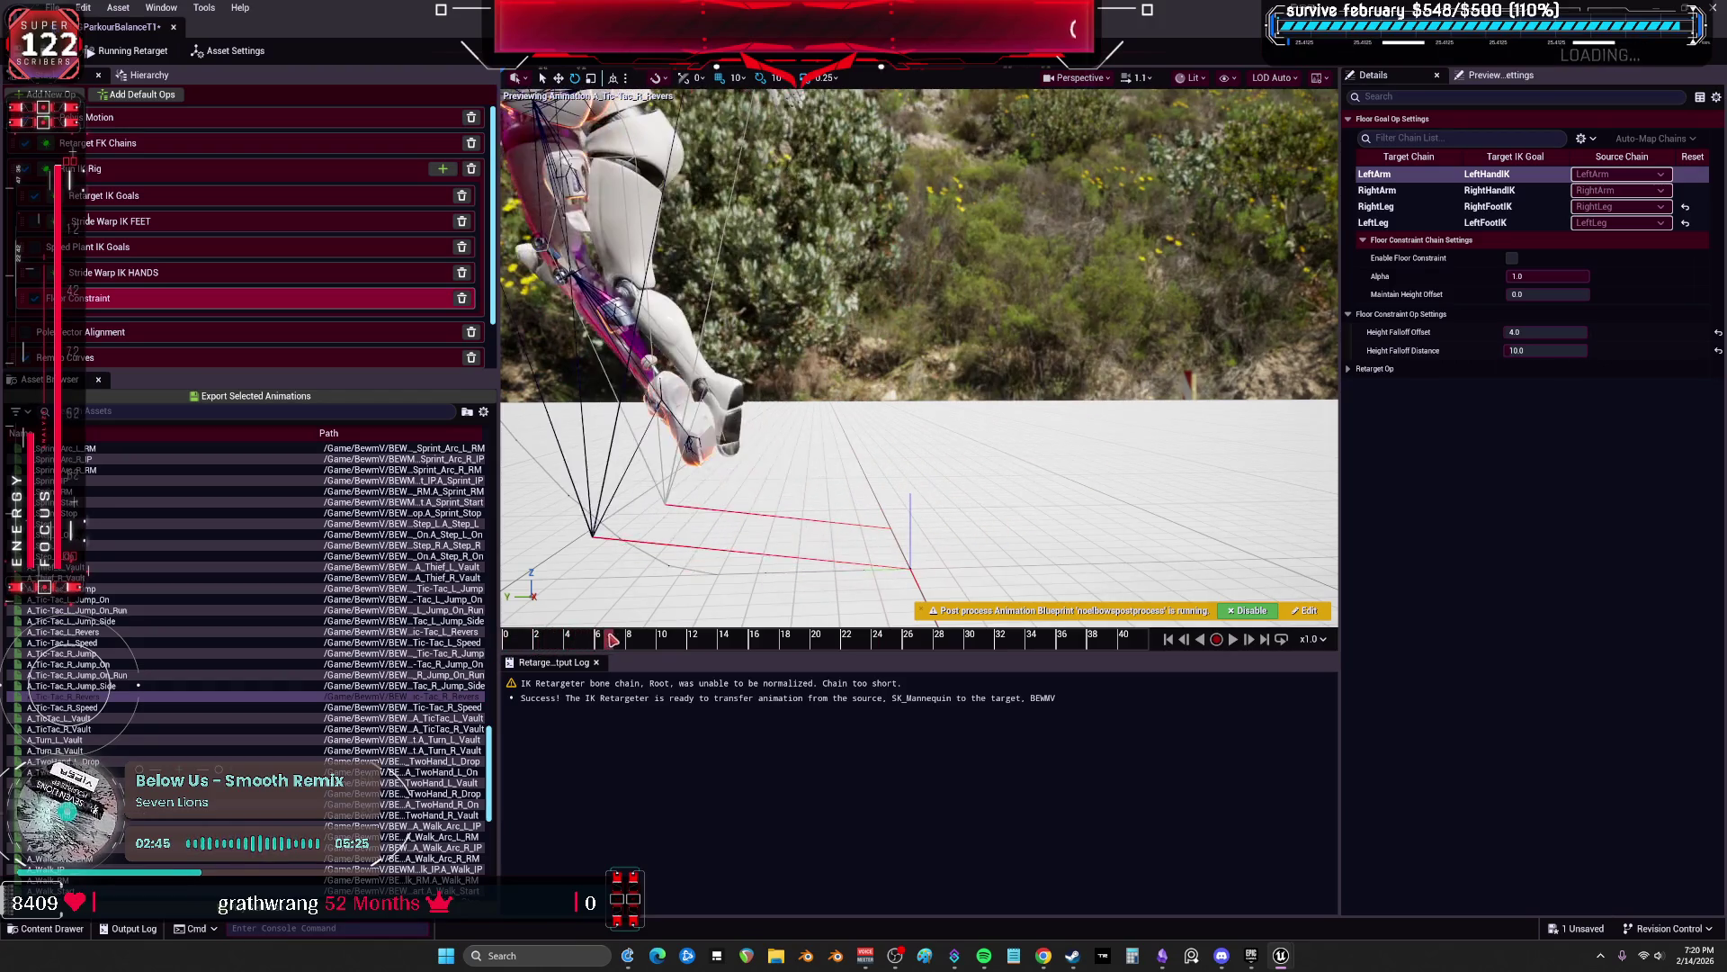
Step: Preview R_Speed, the L/R vaults, A_Turn_L_Vault and A_TwoHand_L_Drop, then restore the window to floating
{"action": "left_click", "coordinate": [118, 707]}
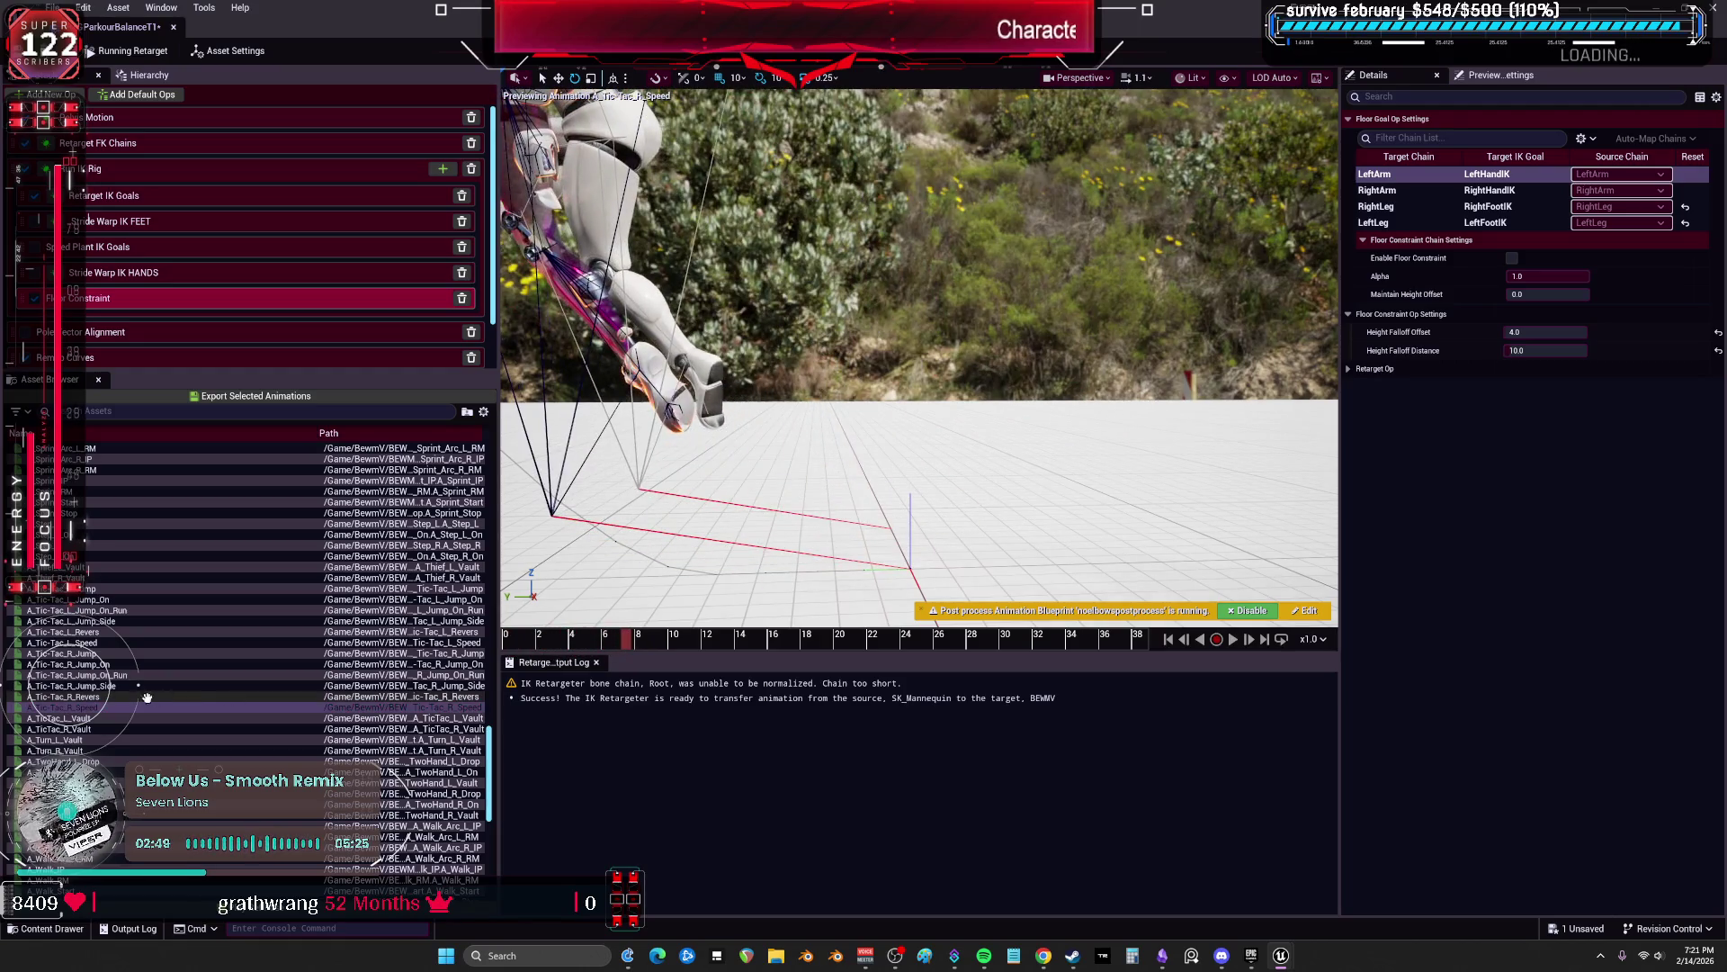
{"action": "left_click", "coordinate": [120, 720]}
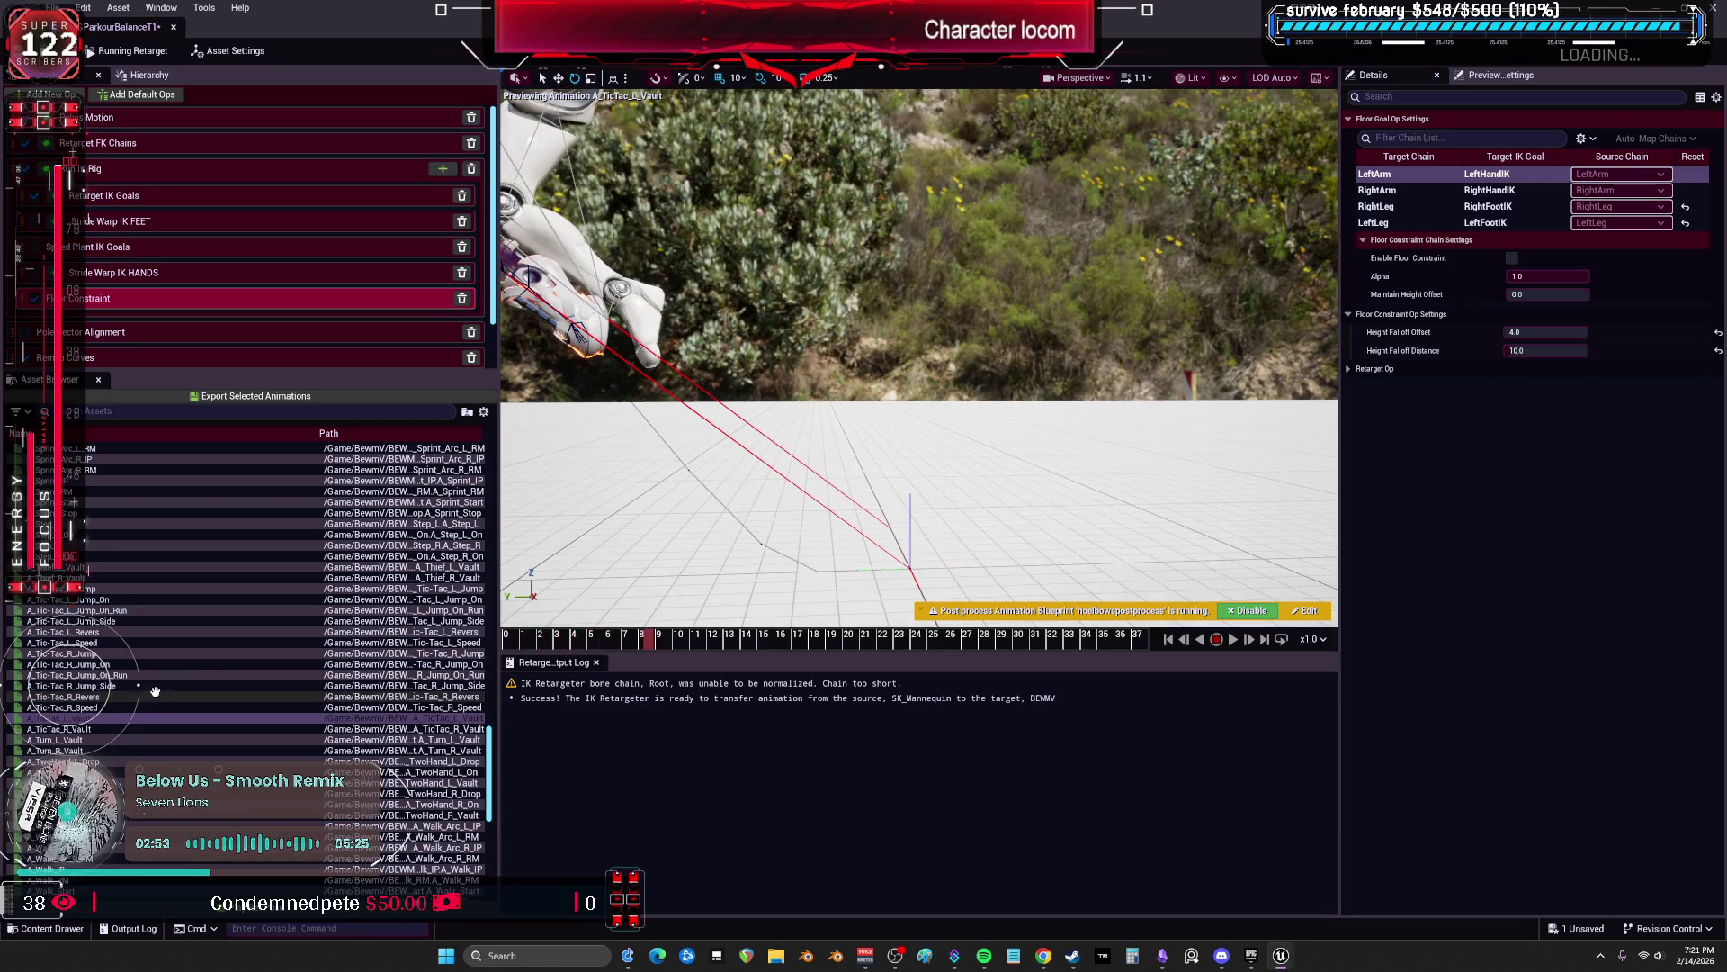
{"action": "left_click", "coordinate": [110, 730]}
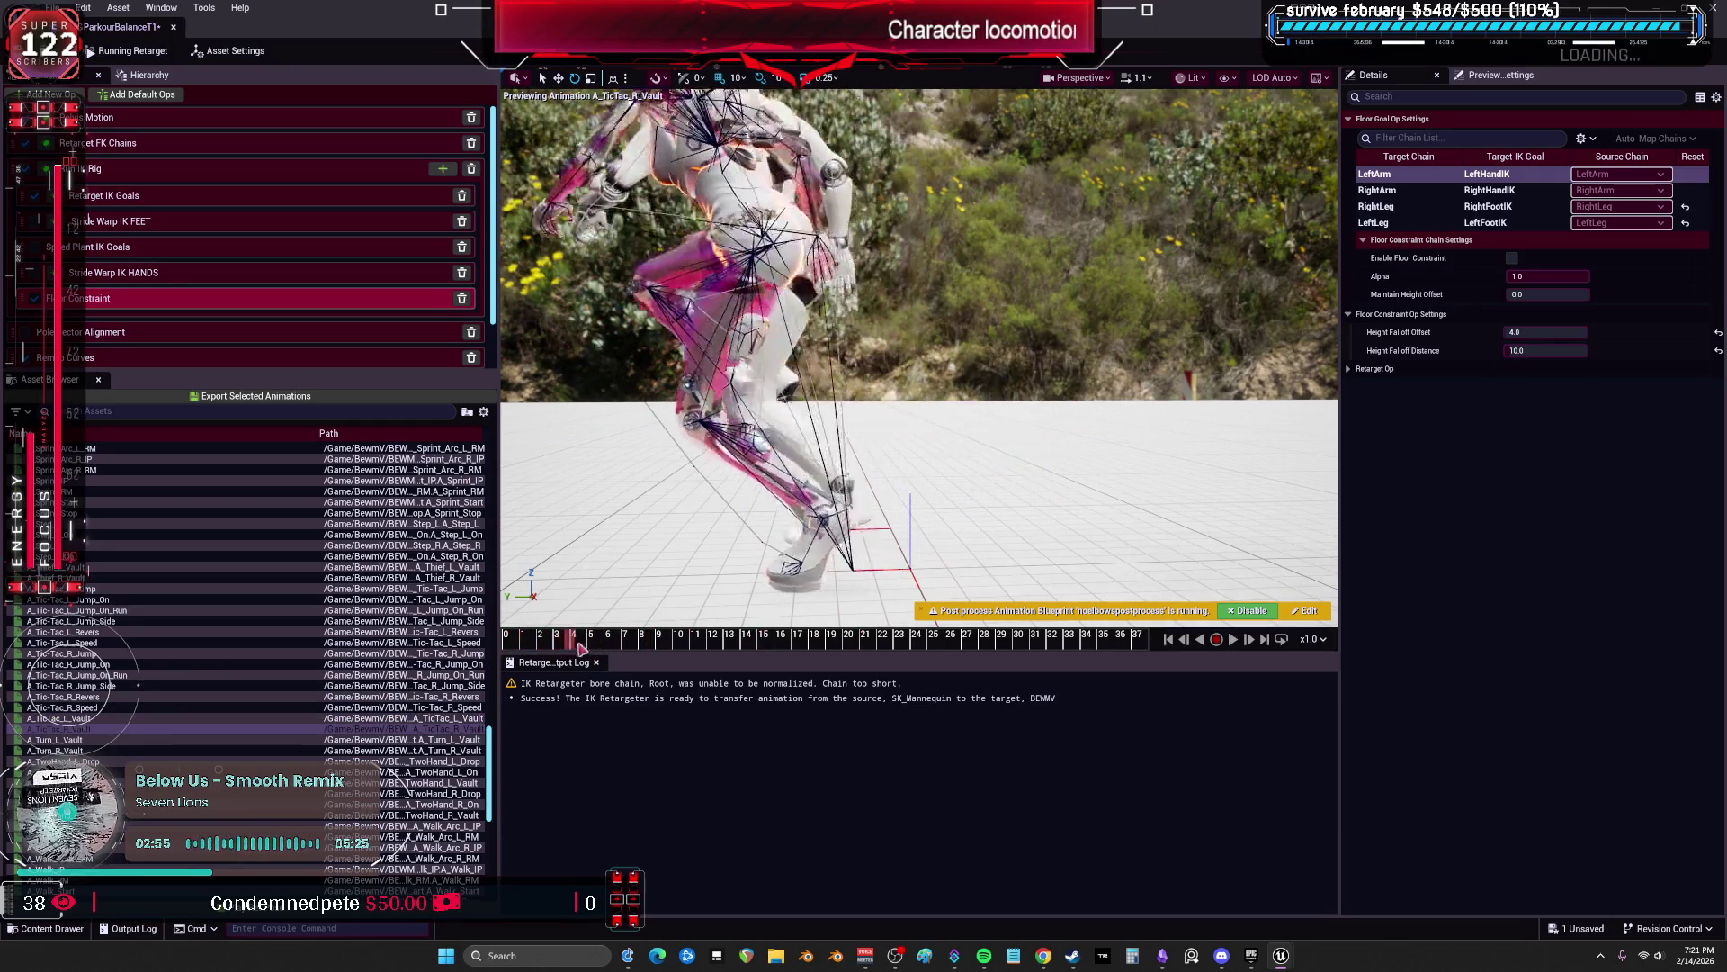
{"action": "key", "text": "Down"}
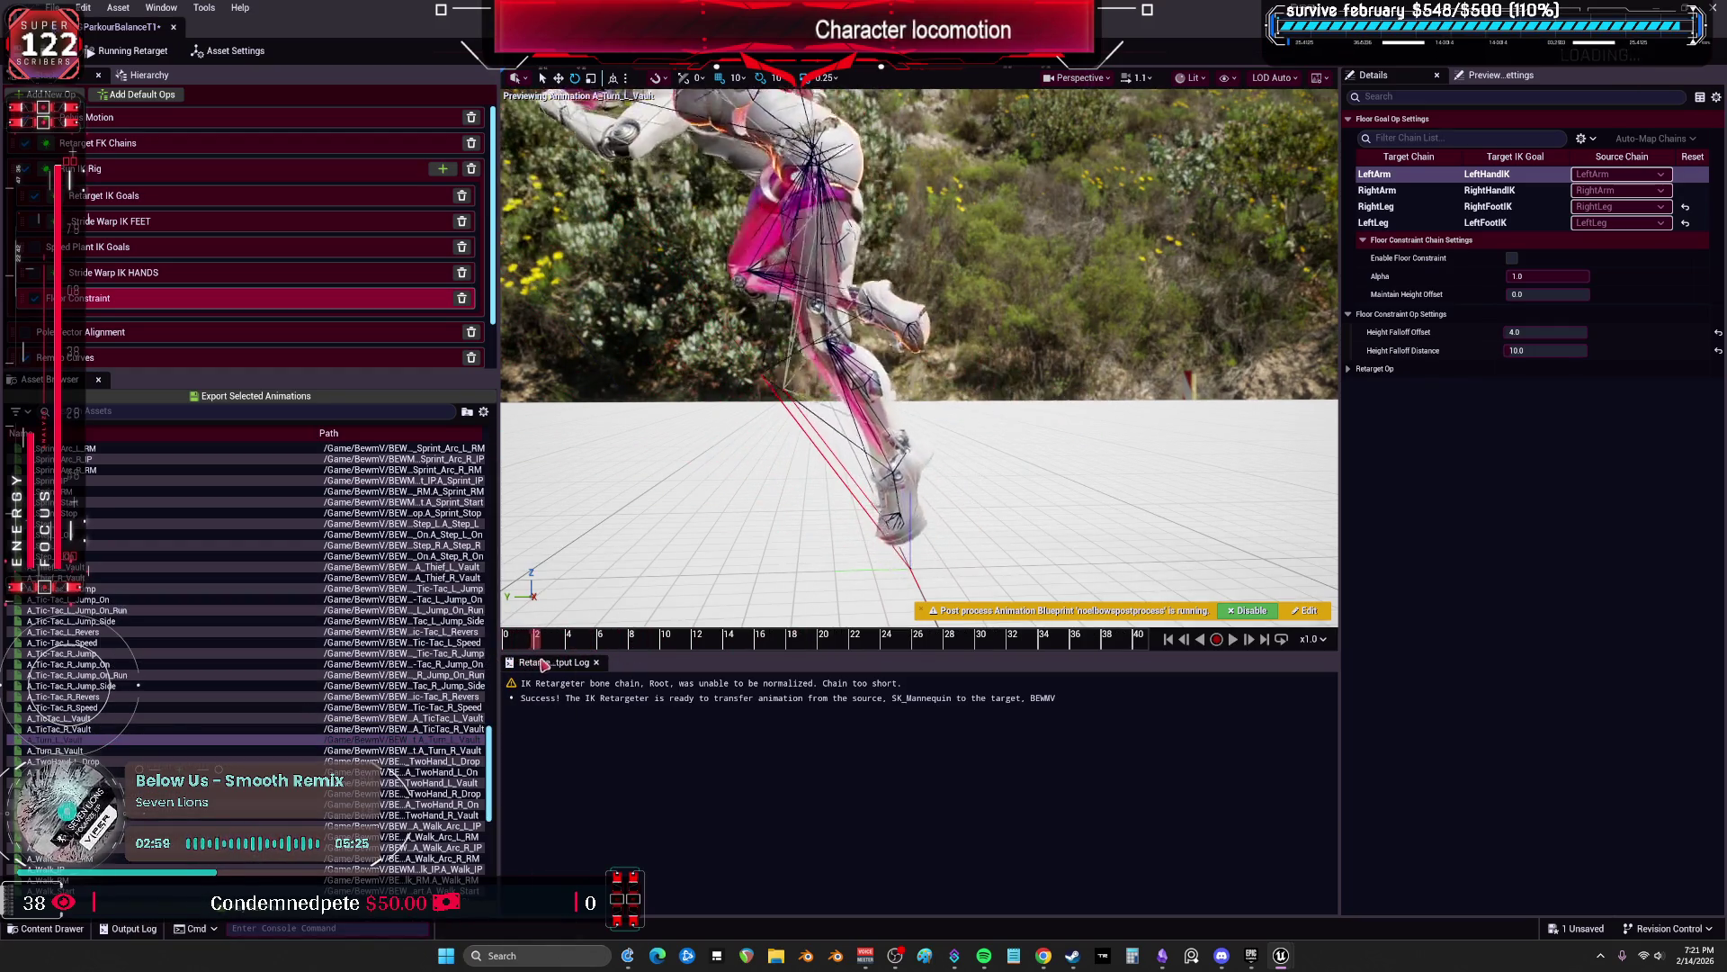
{"action": "left_click", "coordinate": [88, 762]}
{"action": "left_click", "coordinate": [59, 728]}
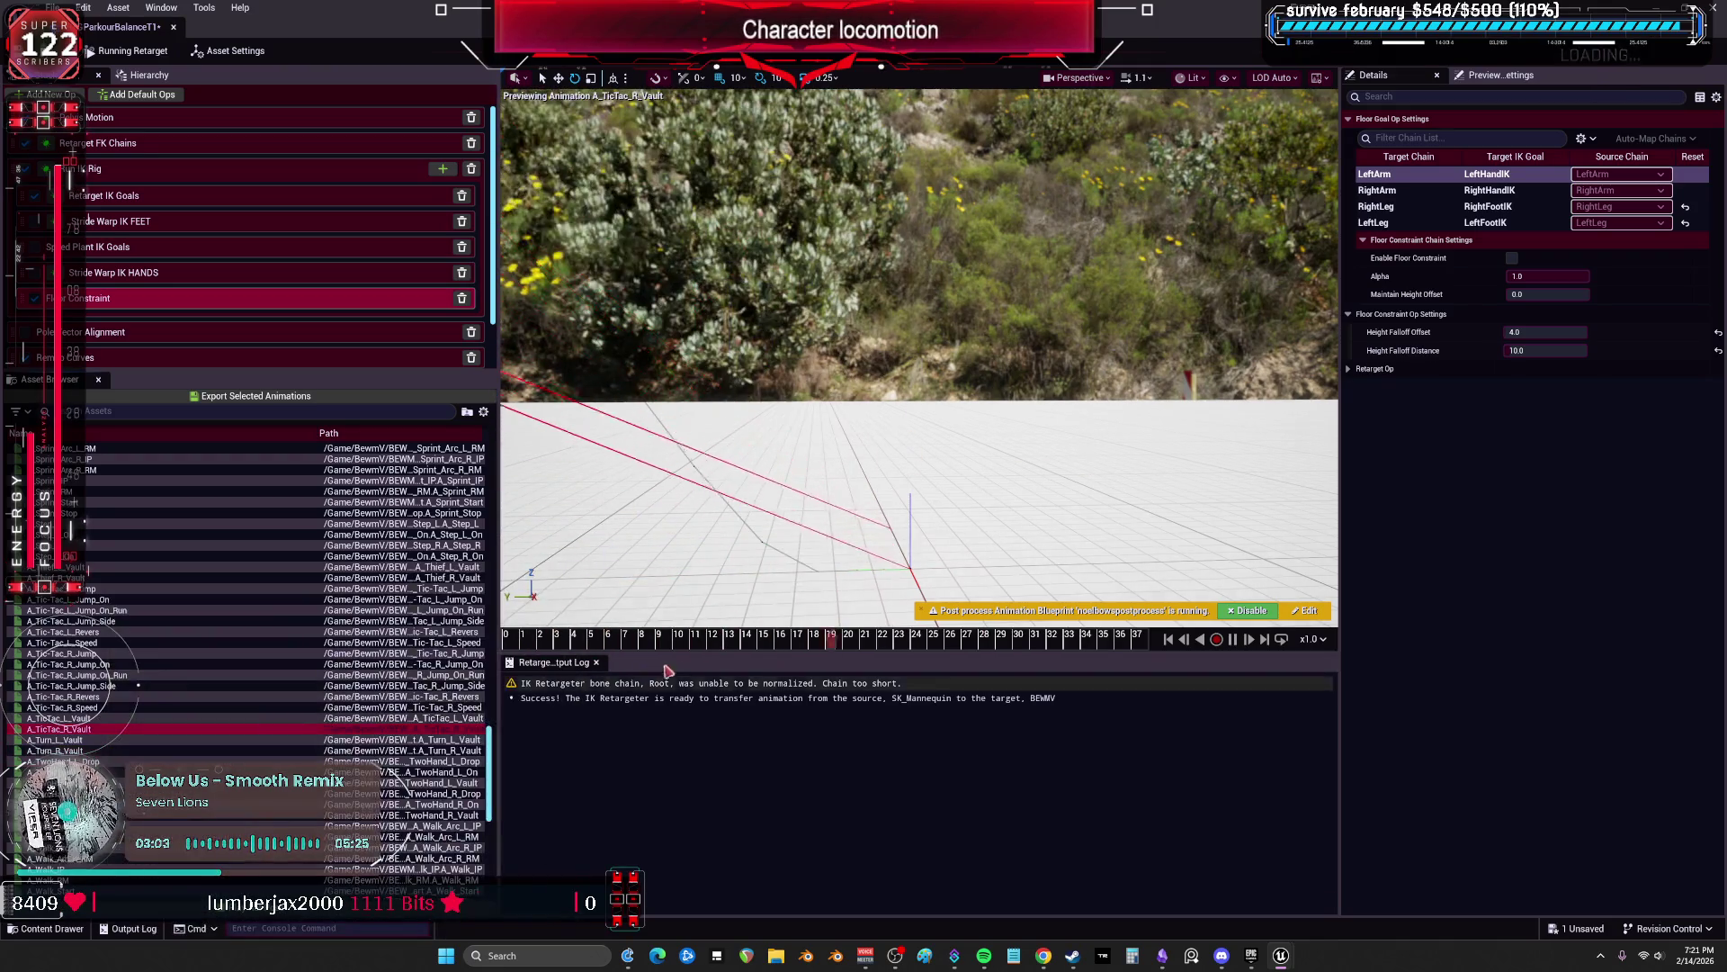
{"action": "key", "text": "super+Down"}
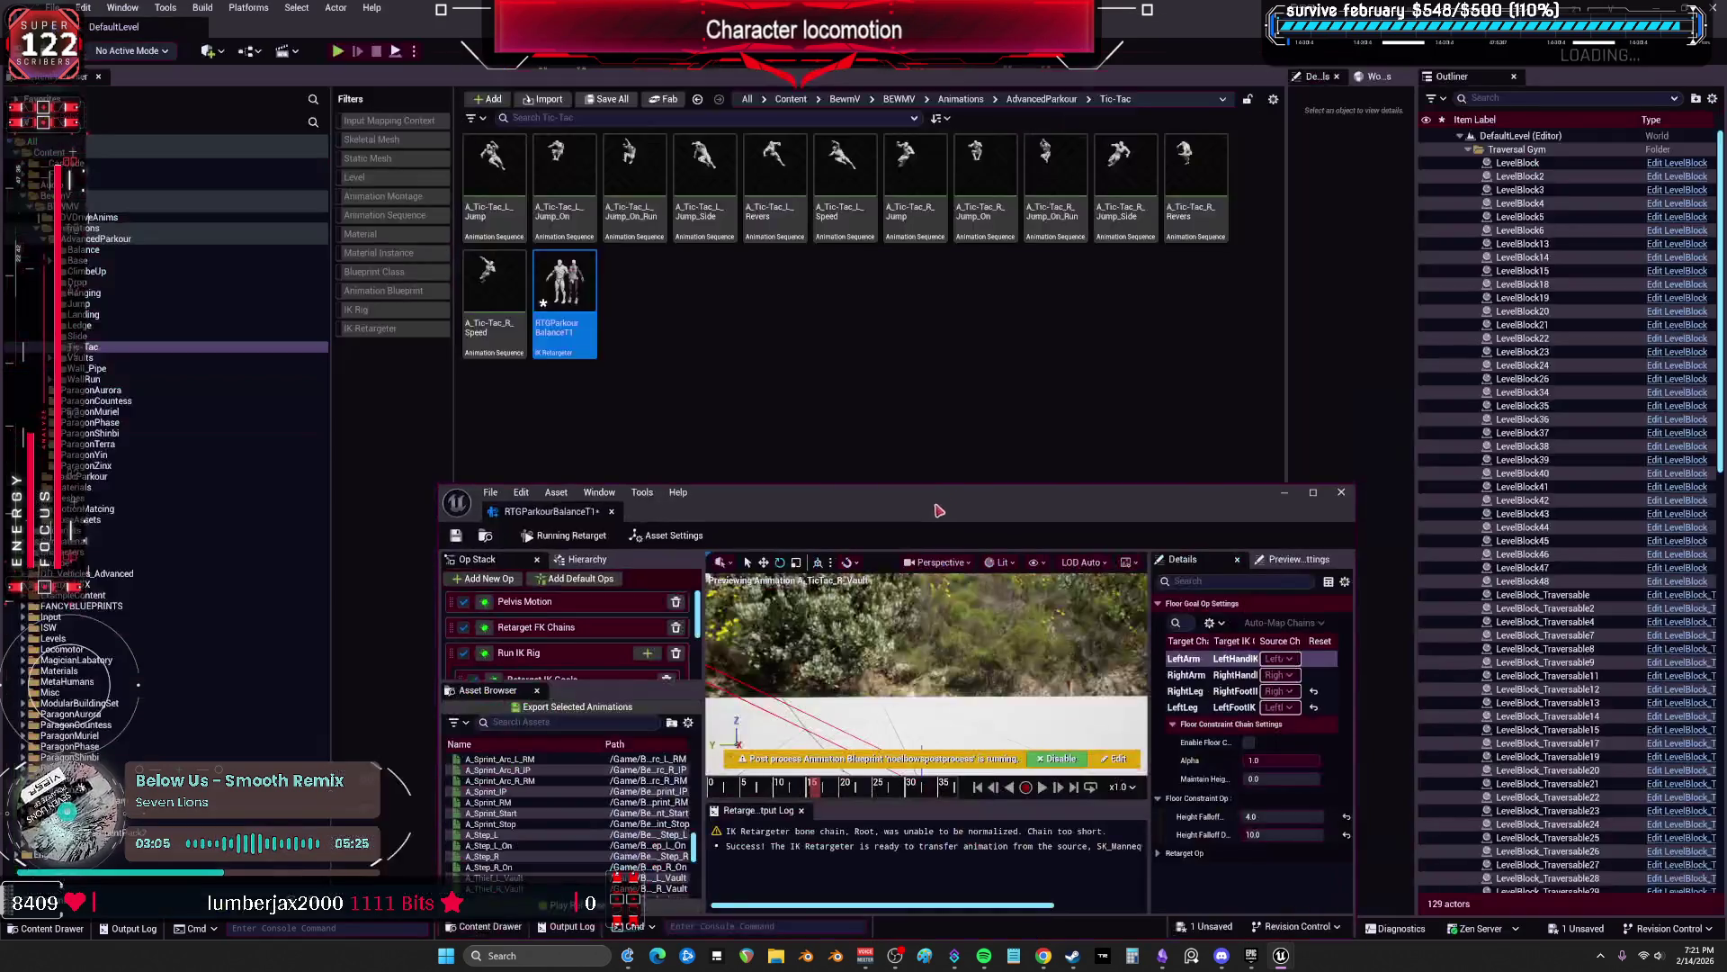
Step: Drag the RTGParkourBalanceT1 retargeter window to the top screen edge so it fills the screen
{"action": "left_click", "coordinate": [1027, 492]}
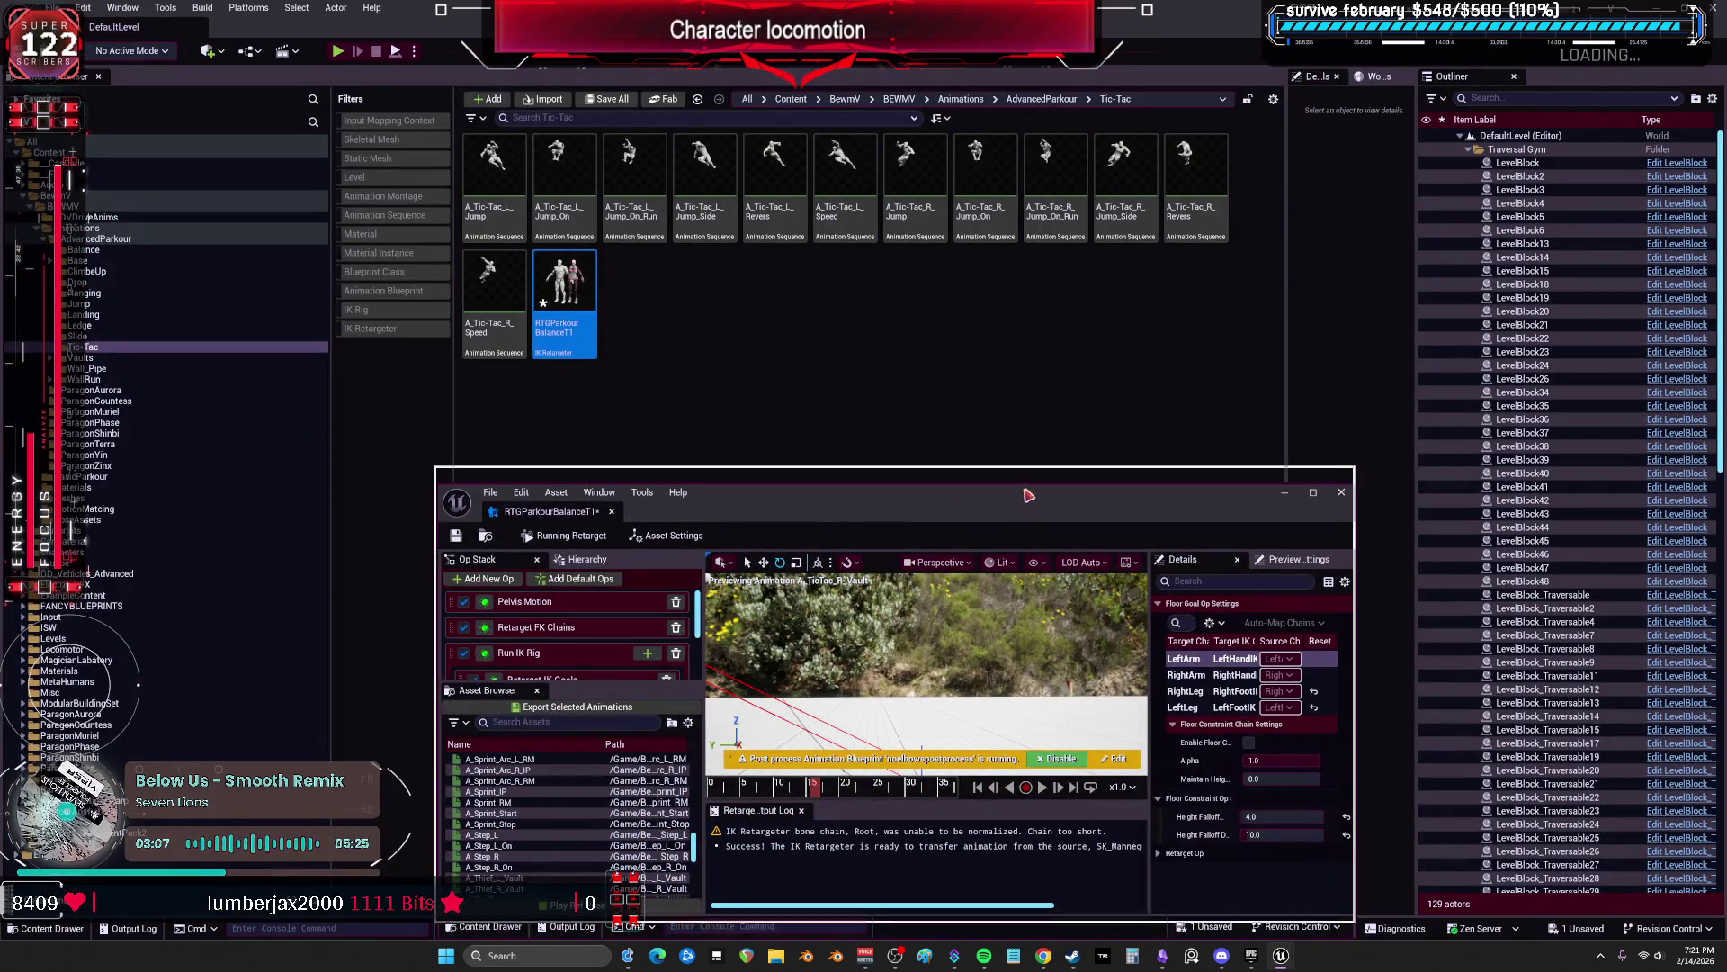
{"action": "left_click_drag", "start_coordinate": [1026, 492], "coordinate": [1009, 7]}
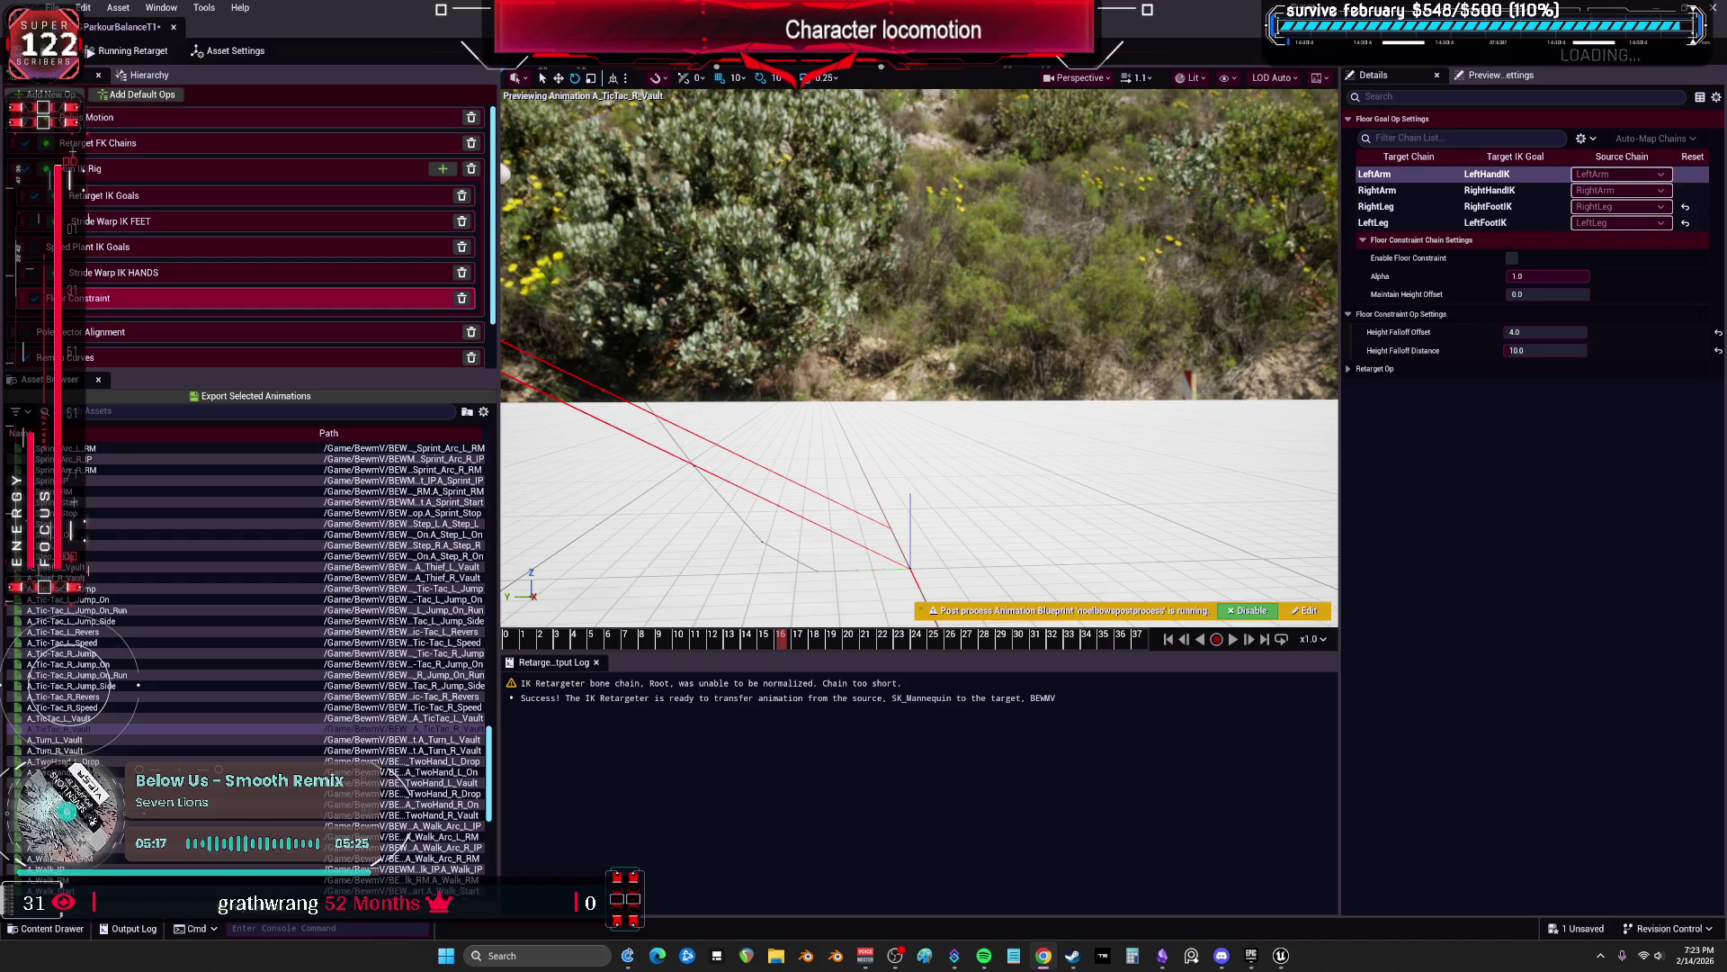
Step: Pause A_TicTac_R_Vault at frame 6, zoom and orbit in close, and widen and heighten the viewport
{"action": "mouse_move", "coordinate": [630, 639]}
{"action": "left_mouse_down"}
{"action": "mouse_move", "coordinate": [611, 642]}
{"action": "mouse_move", "coordinate": [673, 639]}
{"action": "left_mouse_up"}
{"action": "scroll", "coordinate": [1017, 501], "scroll_direction": "up", "scroll_amount": 5}
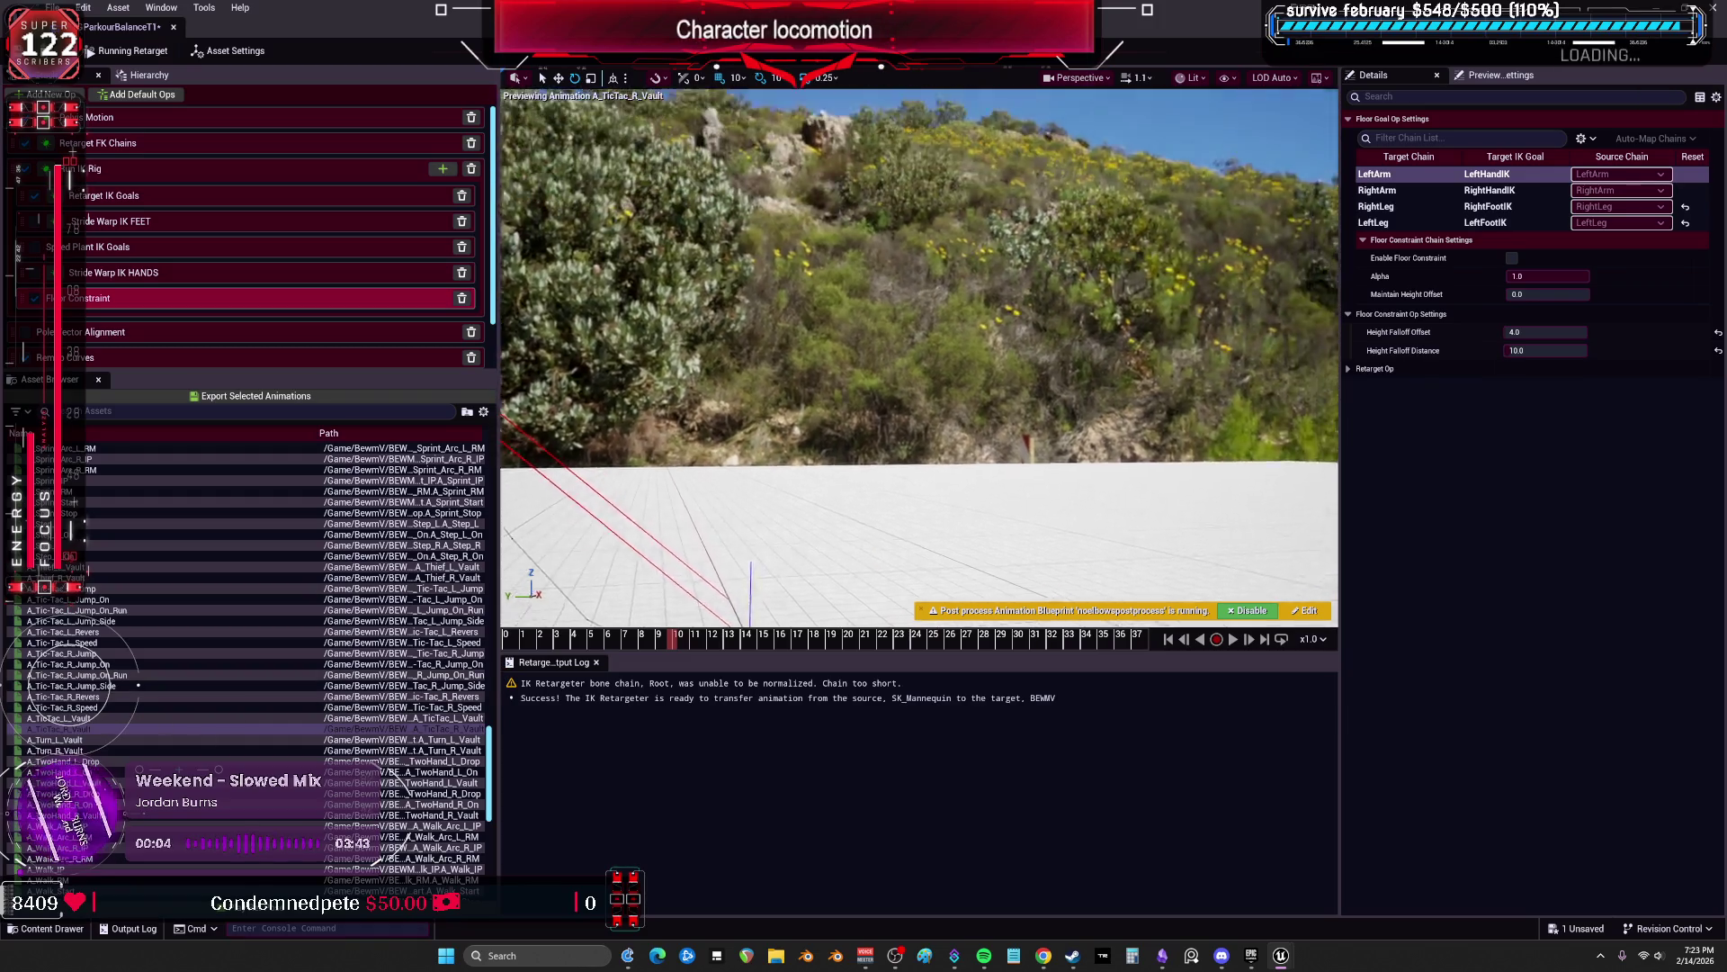
{"action": "left_click_drag", "start_coordinate": [1017, 502], "coordinate": [764, 518]}
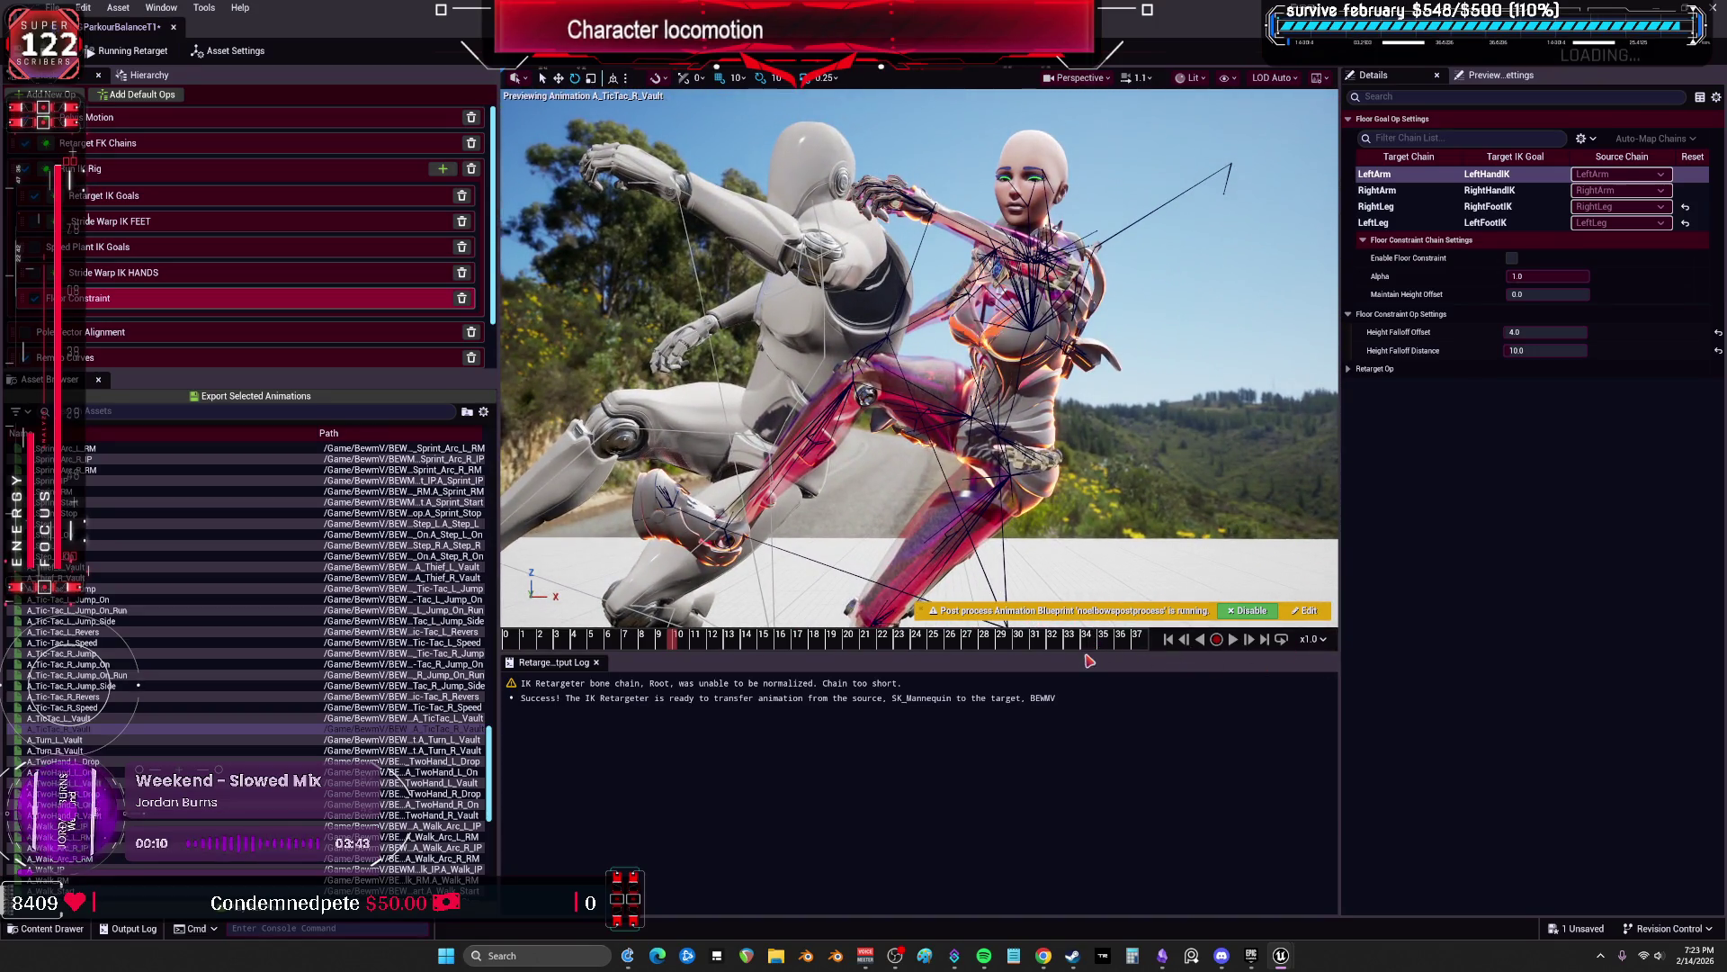
{"action": "mouse_move", "coordinate": [1089, 655]}
{"action": "left_mouse_down"}
{"action": "mouse_move", "coordinate": [1107, 864]}
{"action": "mouse_move", "coordinate": [1124, 889]}
{"action": "left_mouse_up"}
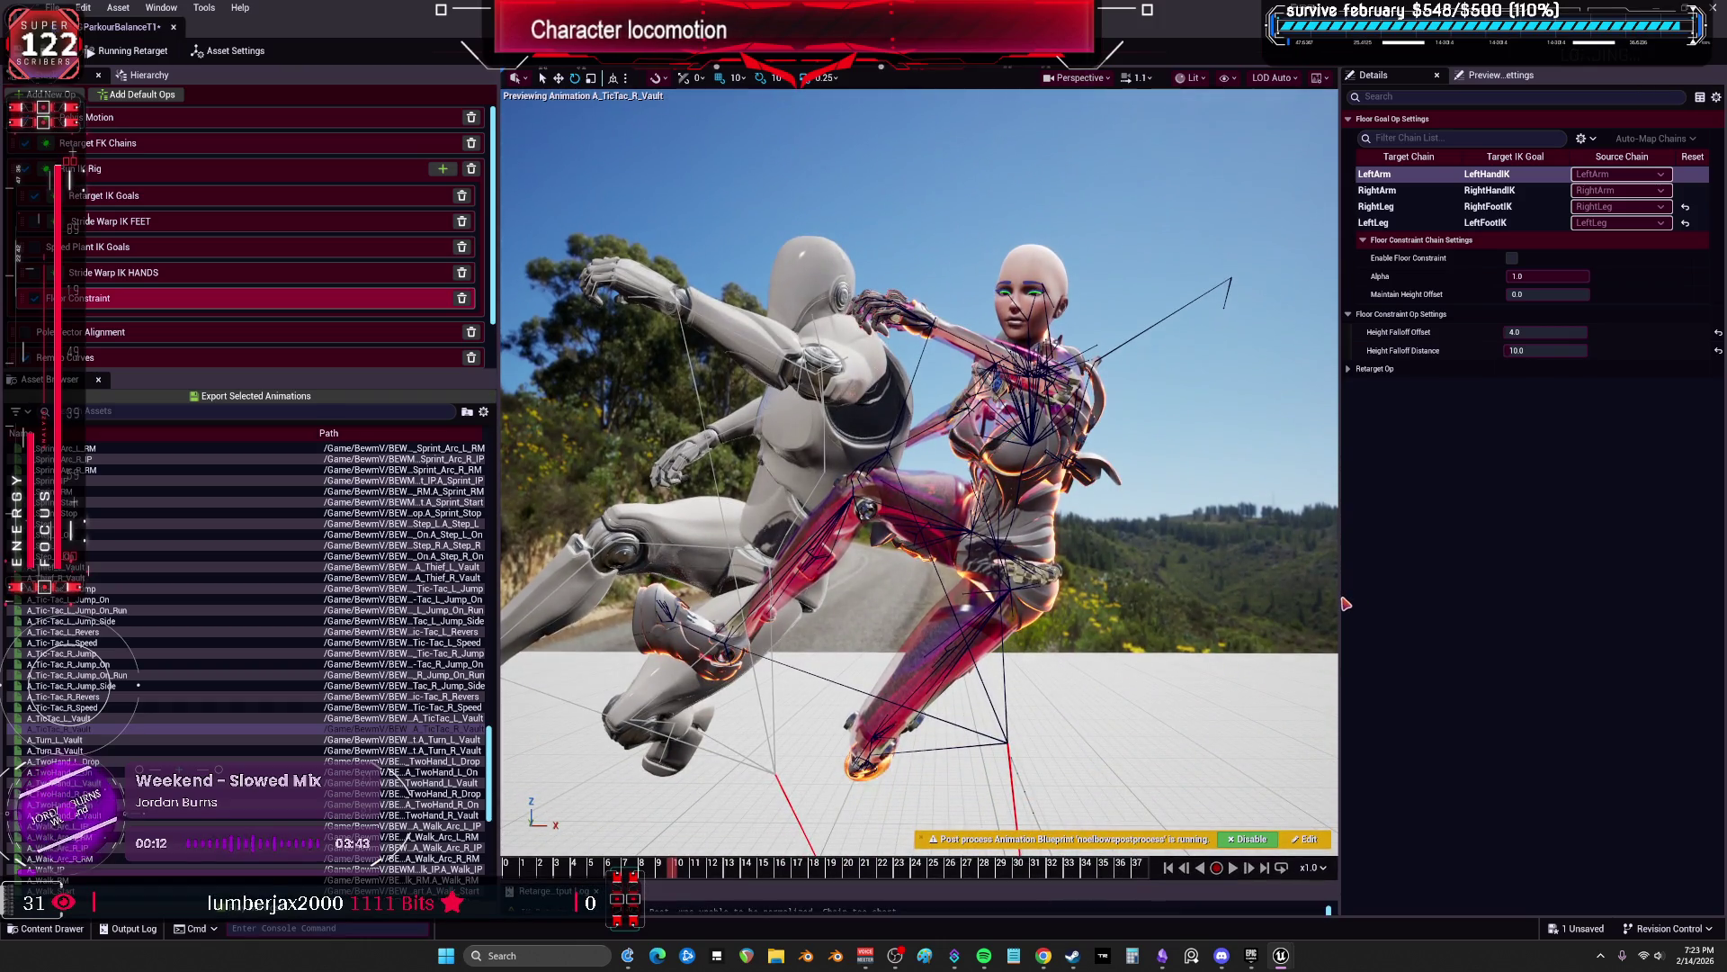
{"action": "left_click_drag", "start_coordinate": [1344, 603], "coordinate": [1575, 612]}
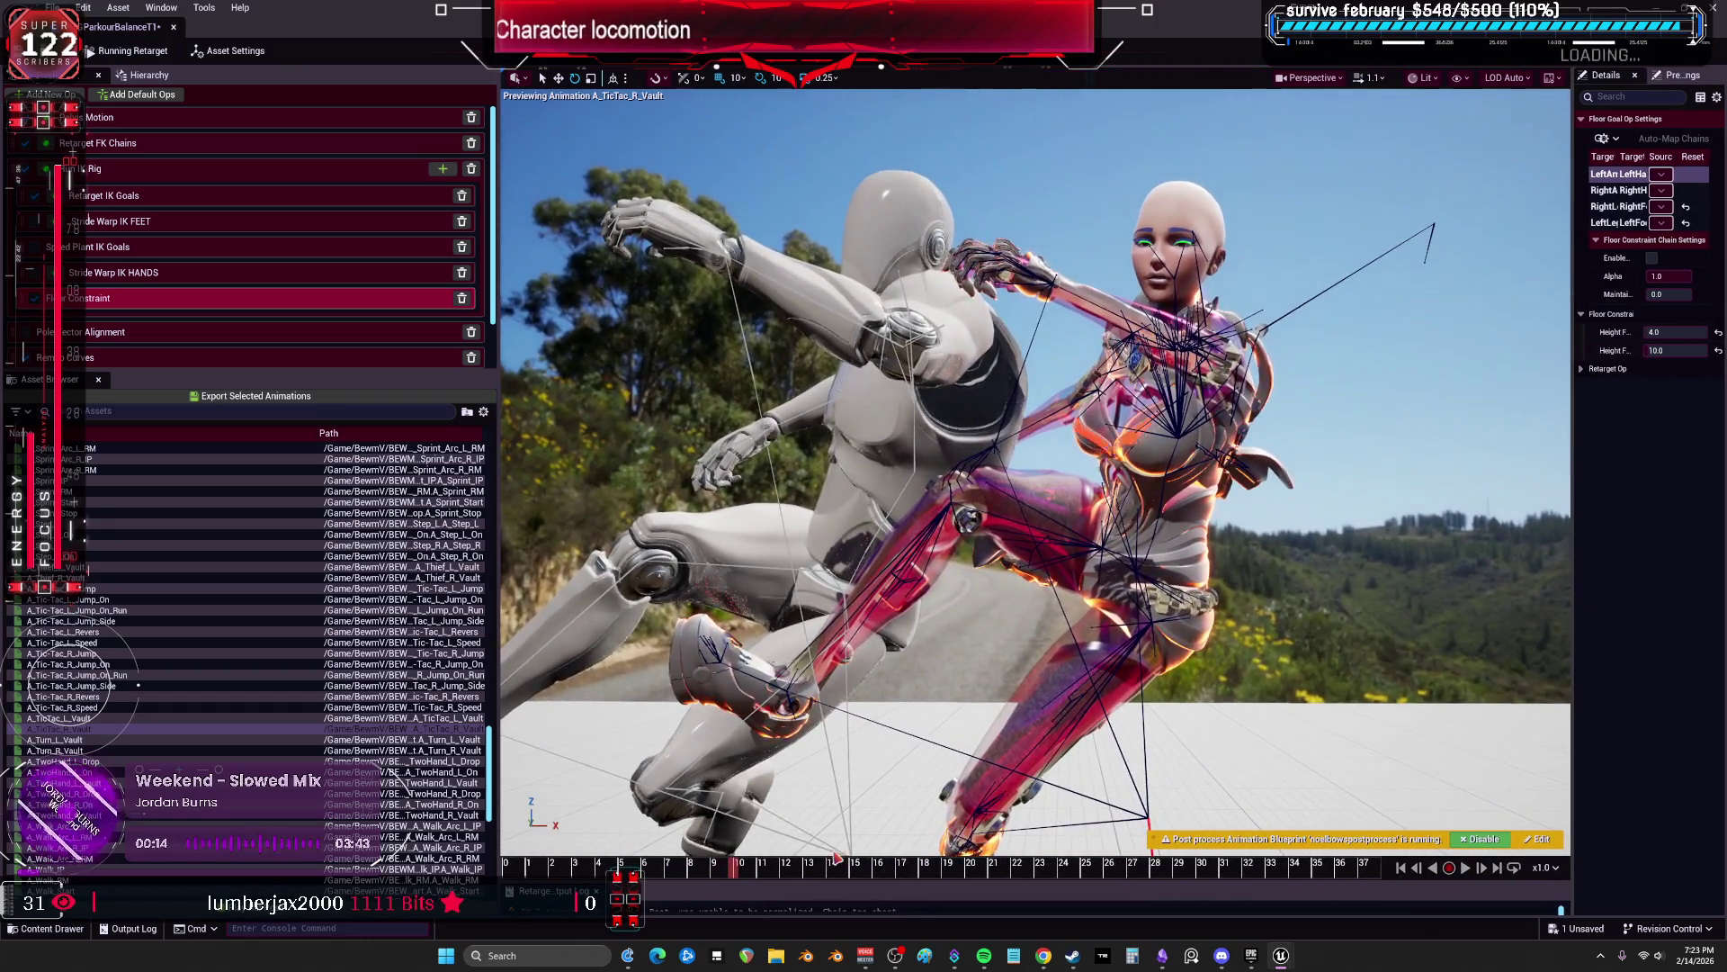
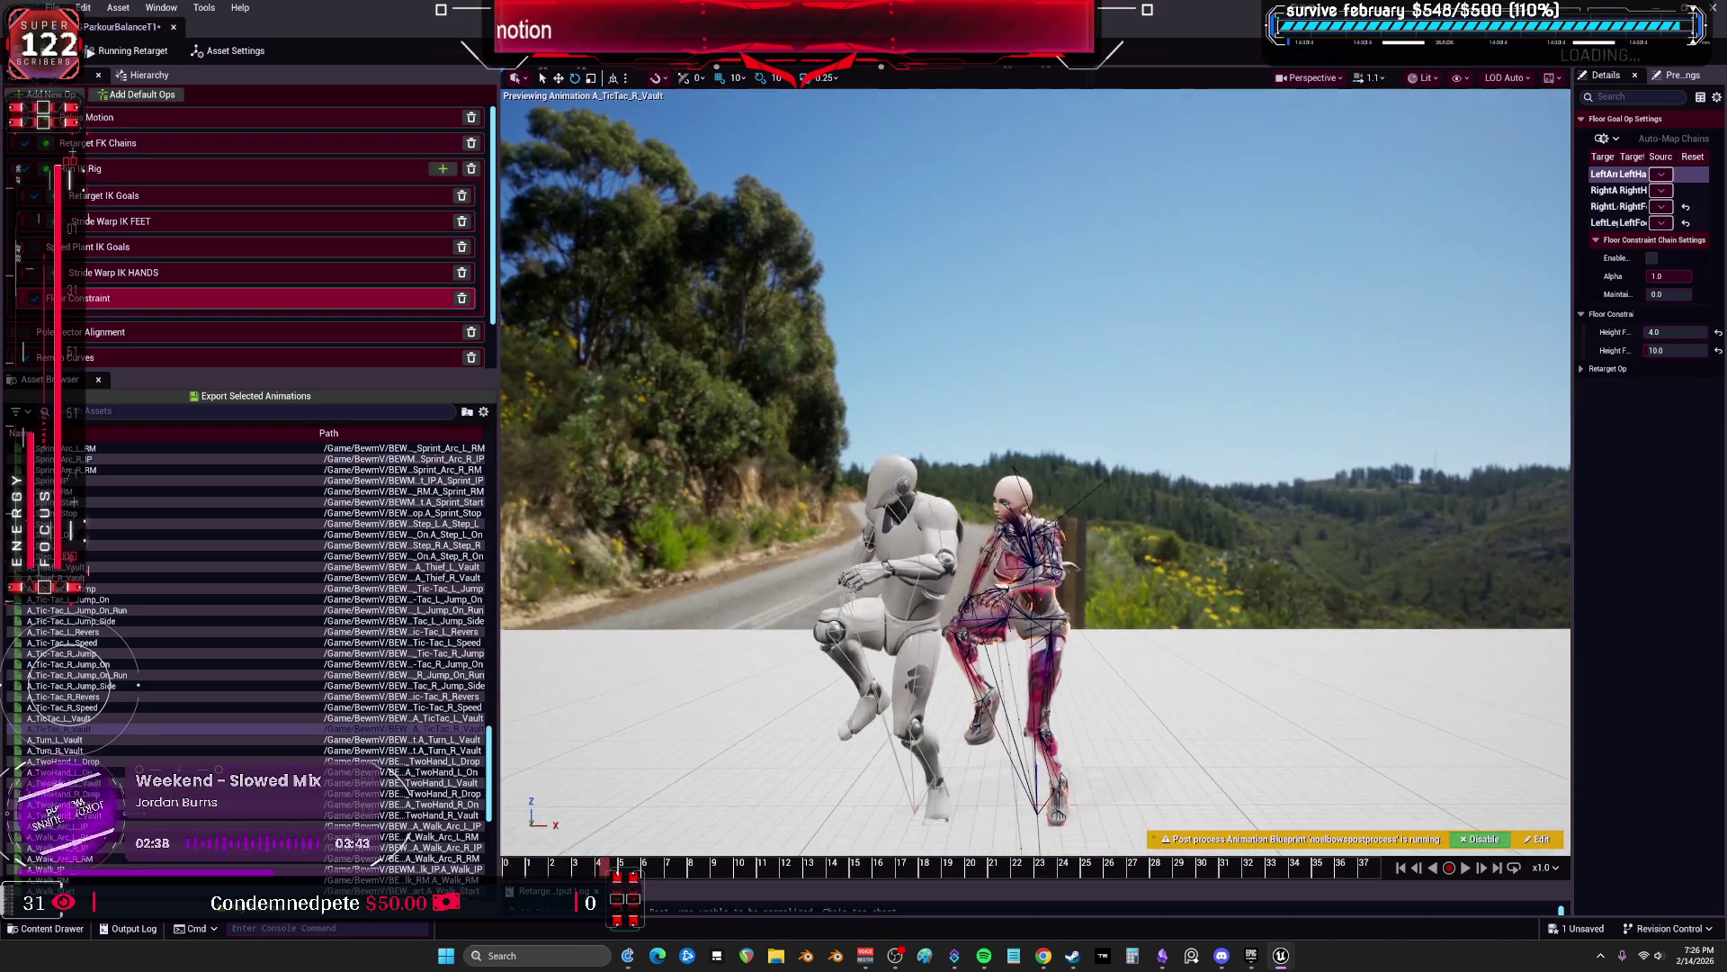
Step: Scrub the vault pose, then preview A_Tic-Tac_L_Jump and L_Jump_On at x0.5 speed
{"action": "mouse_move", "coordinate": [576, 878]}
{"action": "left_mouse_down"}
{"action": "mouse_move", "coordinate": [968, 902]}
{"action": "mouse_move", "coordinate": [855, 910]}
{"action": "left_mouse_up"}
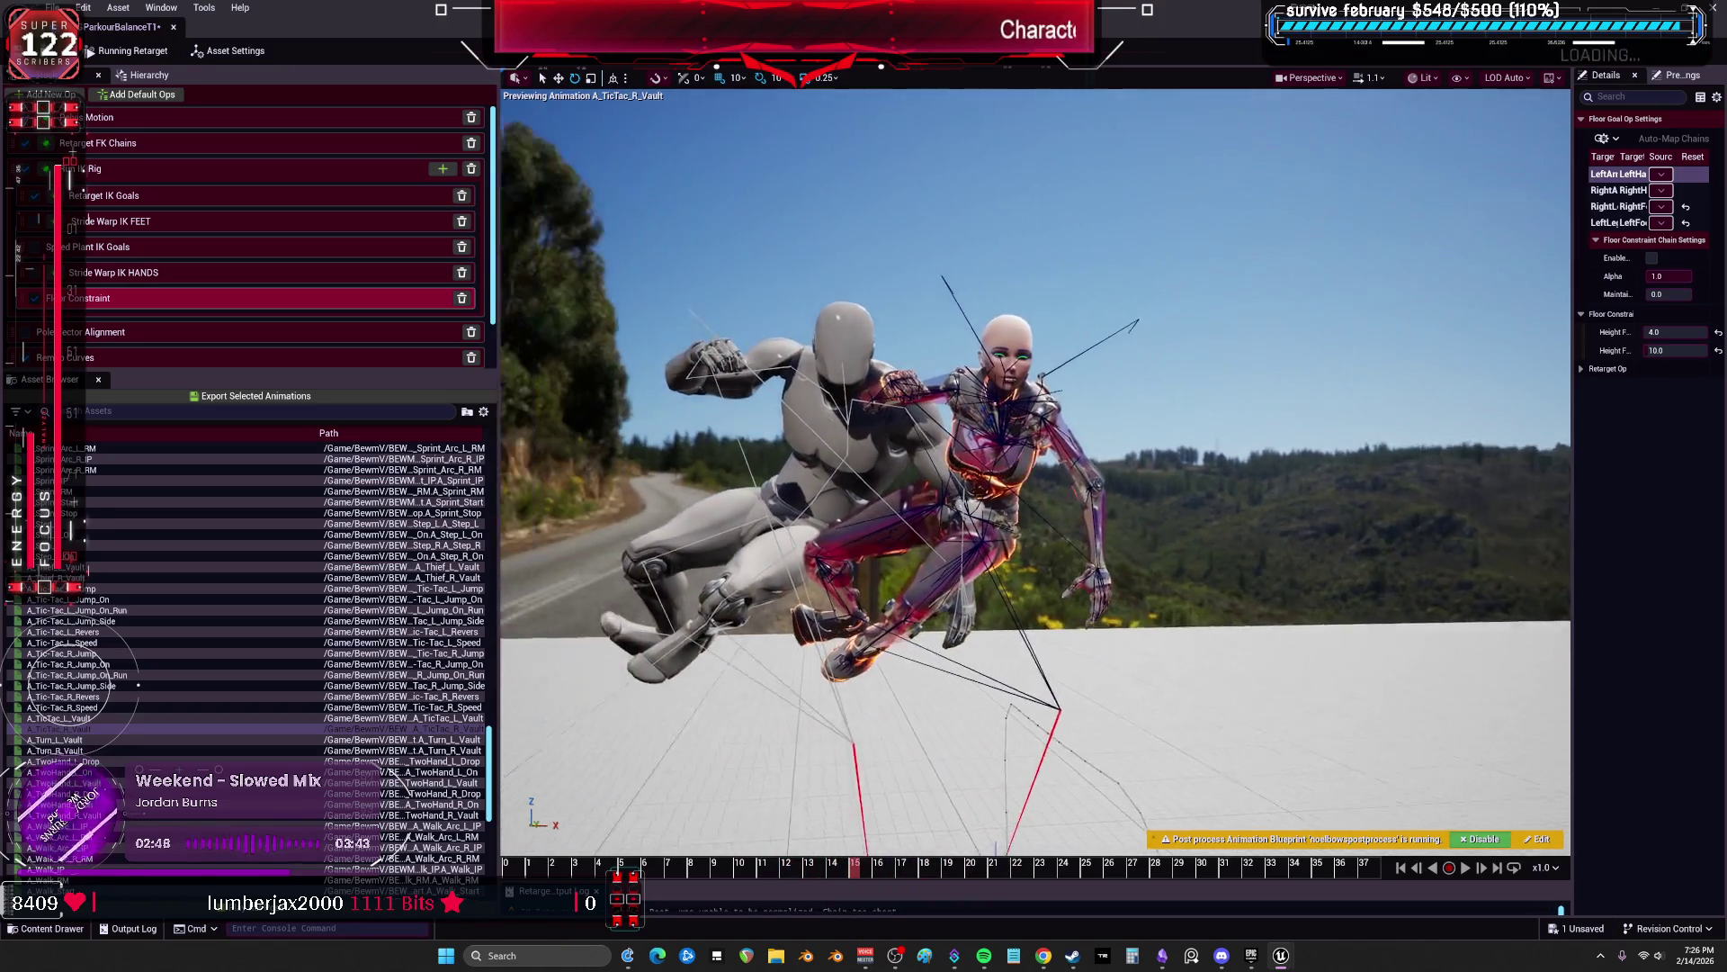
{"action": "mouse_move", "coordinate": [842, 885]}
{"action": "left_mouse_down"}
{"action": "mouse_move", "coordinate": [666, 873]}
{"action": "mouse_move", "coordinate": [814, 853]}
{"action": "mouse_move", "coordinate": [1050, 901]}
{"action": "left_mouse_up"}
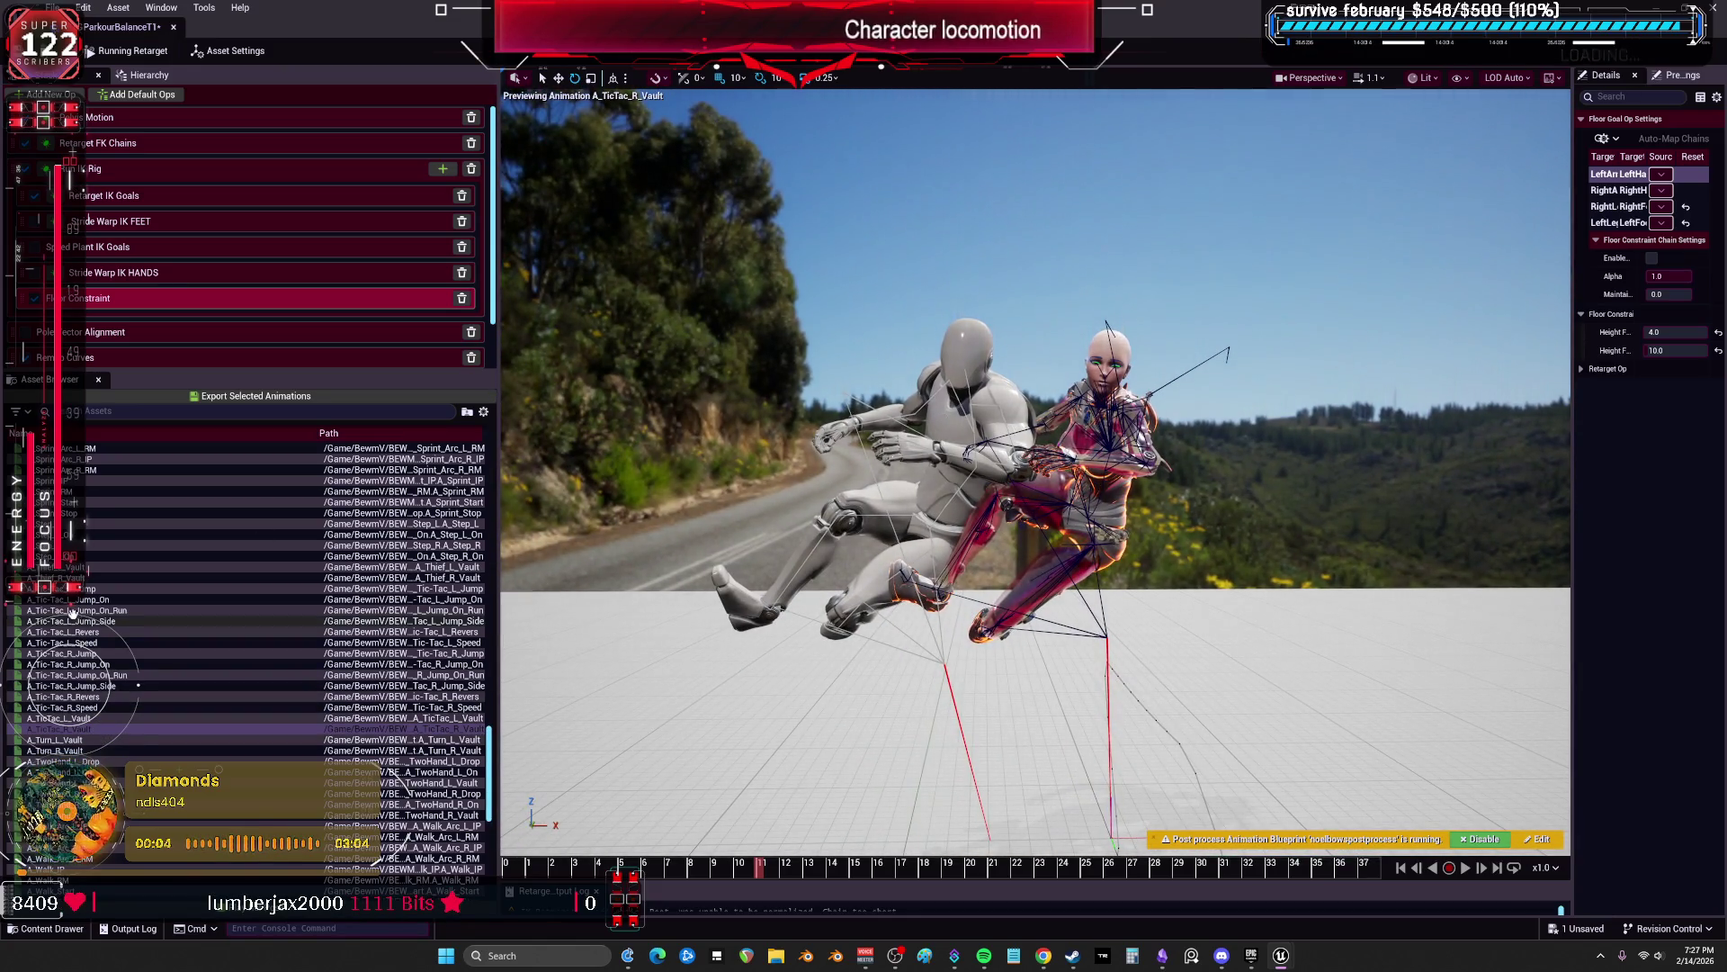
{"action": "left_click", "coordinate": [207, 589]}
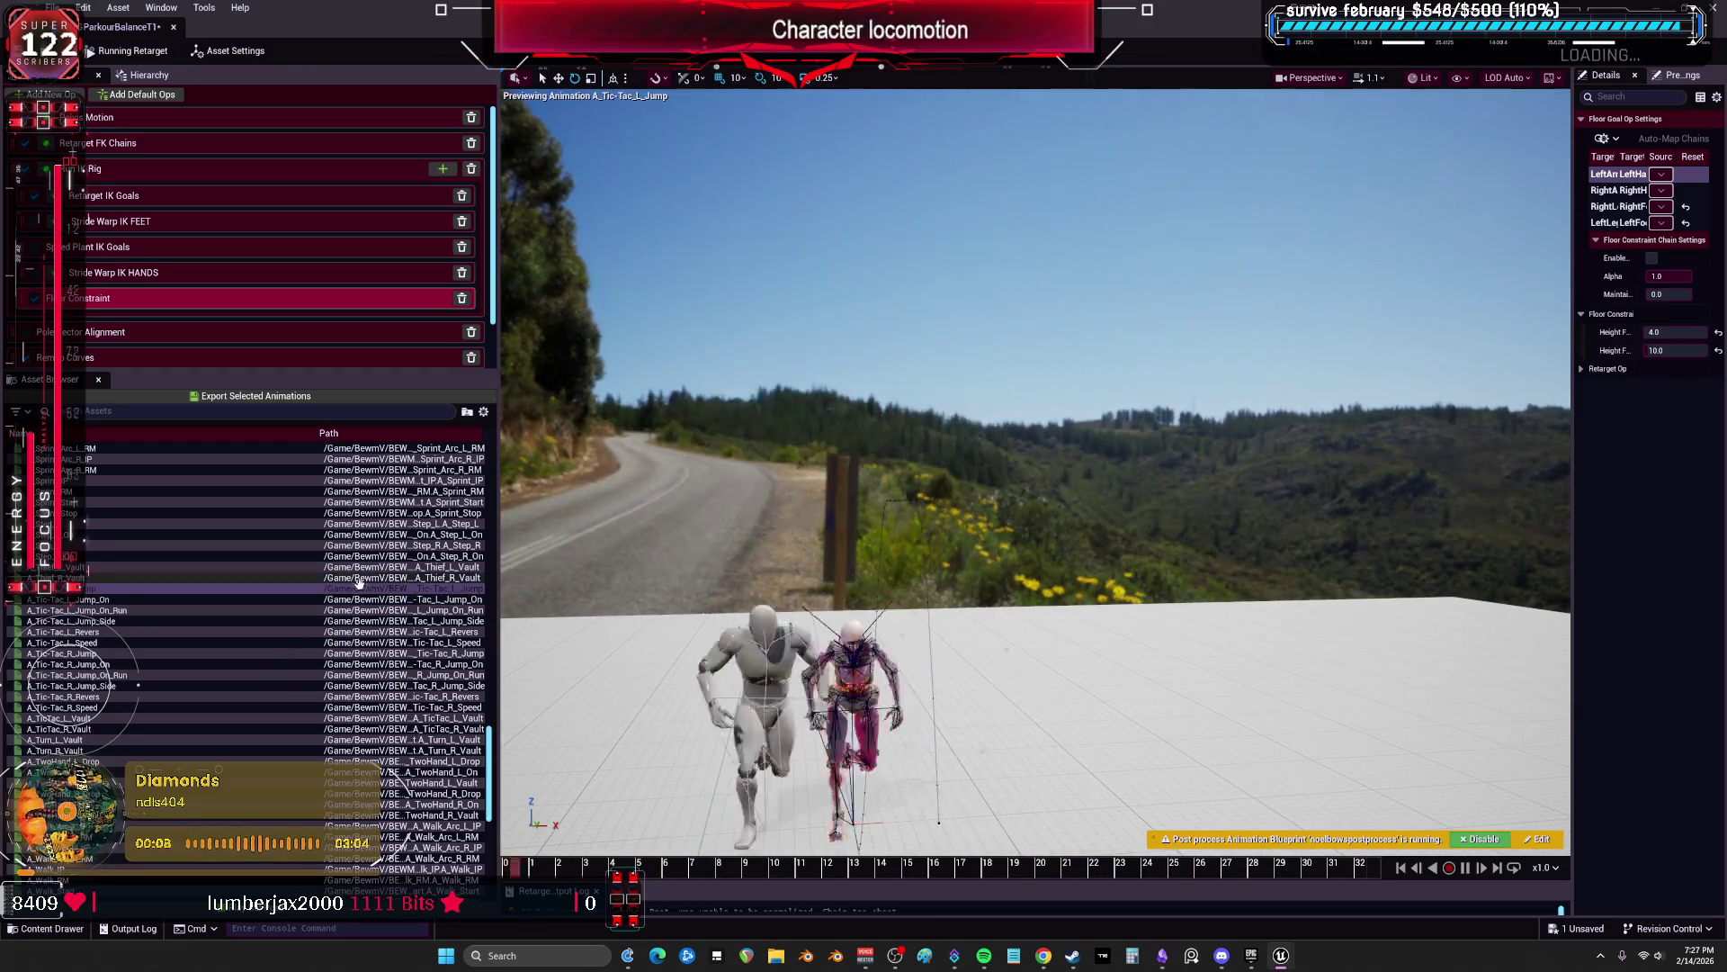
{"action": "left_click", "coordinate": [119, 599]}
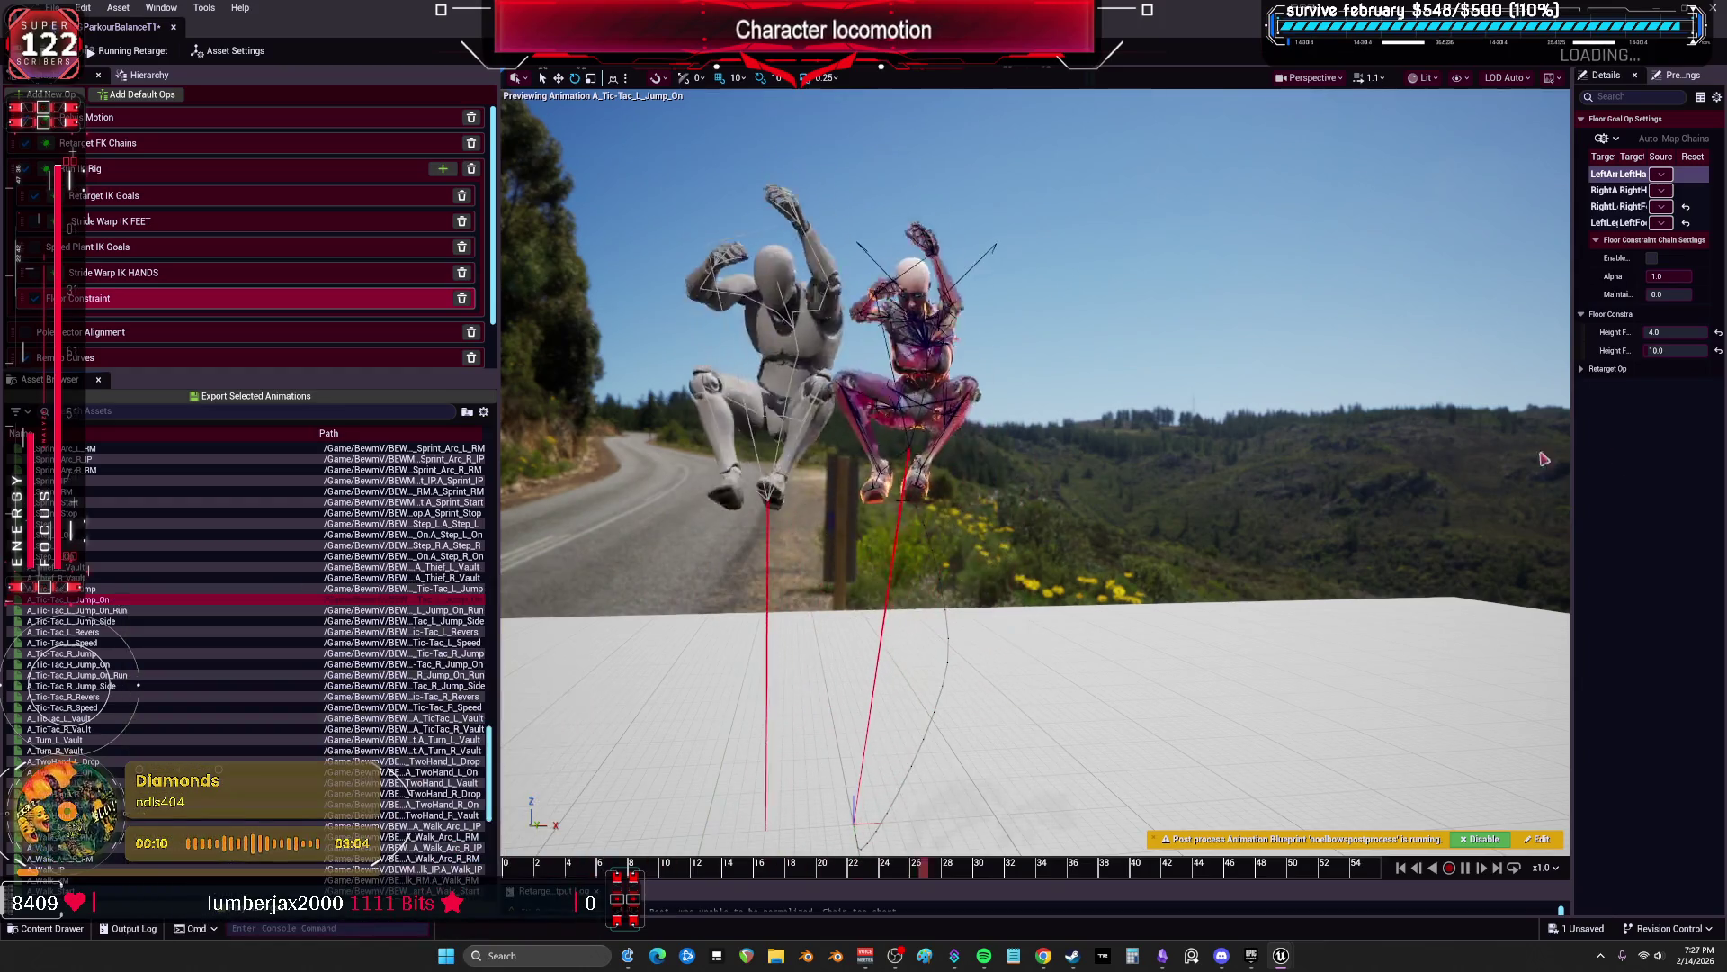
{"action": "left_click", "coordinate": [1546, 867]}
{"action": "left_click", "coordinate": [1557, 743]}
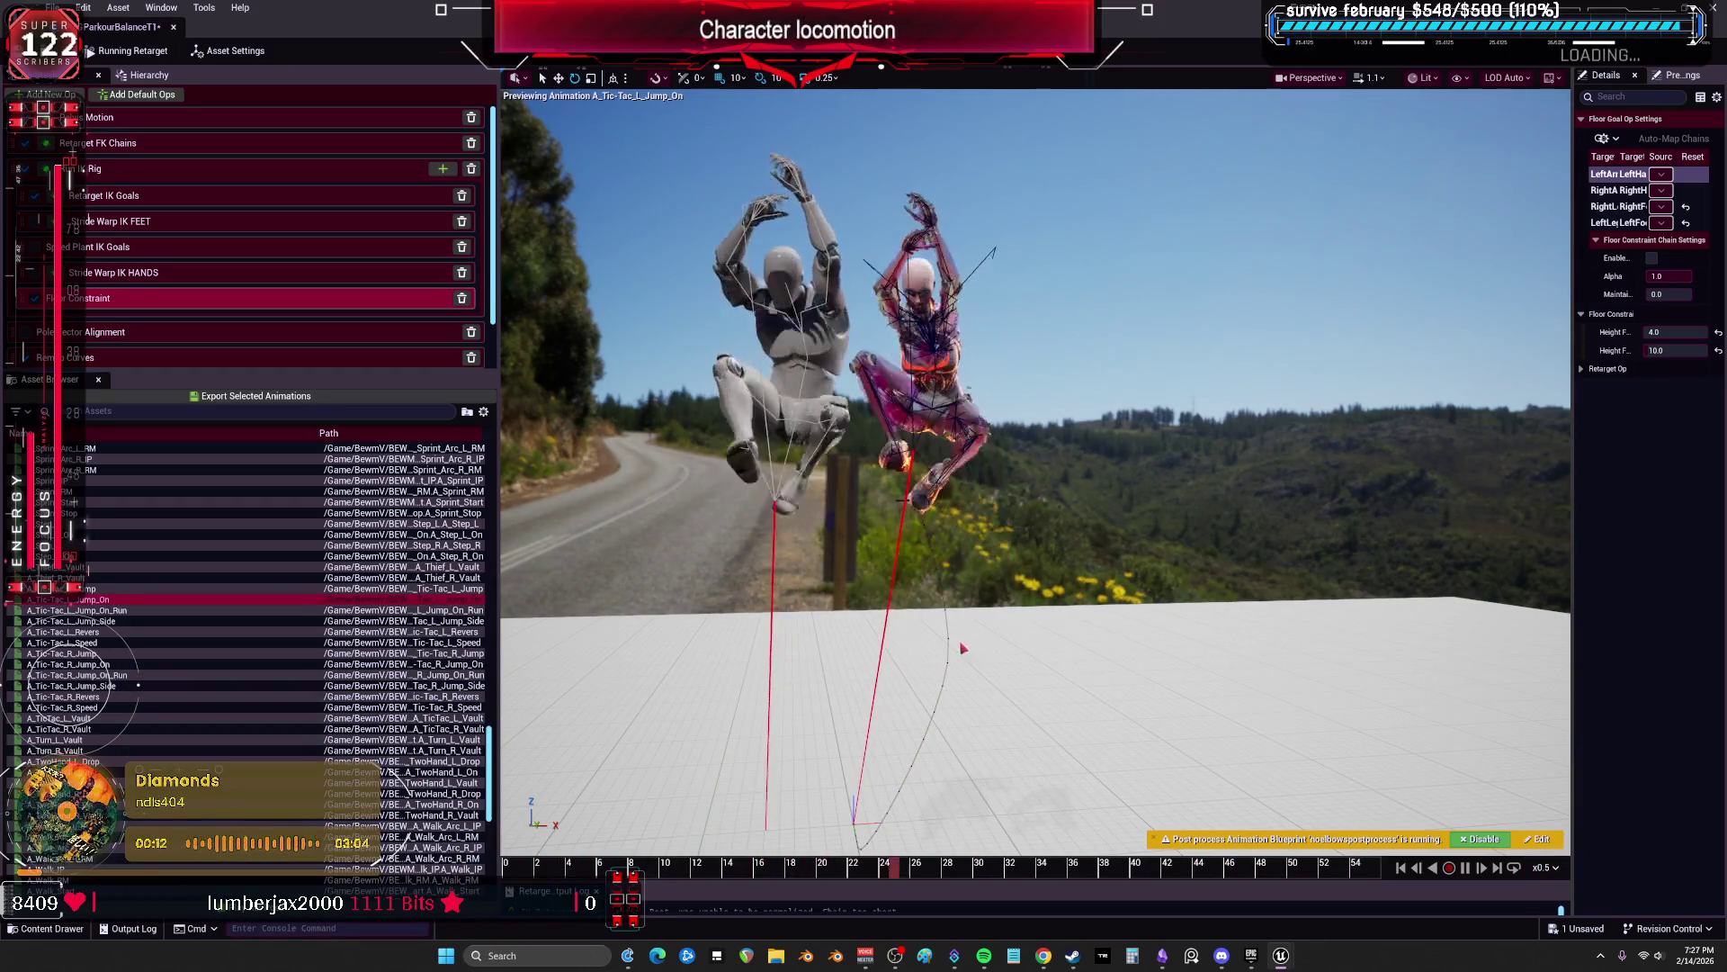
Step: Review the remaining Tic-Tac clips through A_TicTac_R_Vault, then select the whole set for export
{"action": "left_click", "coordinate": [89, 610]}
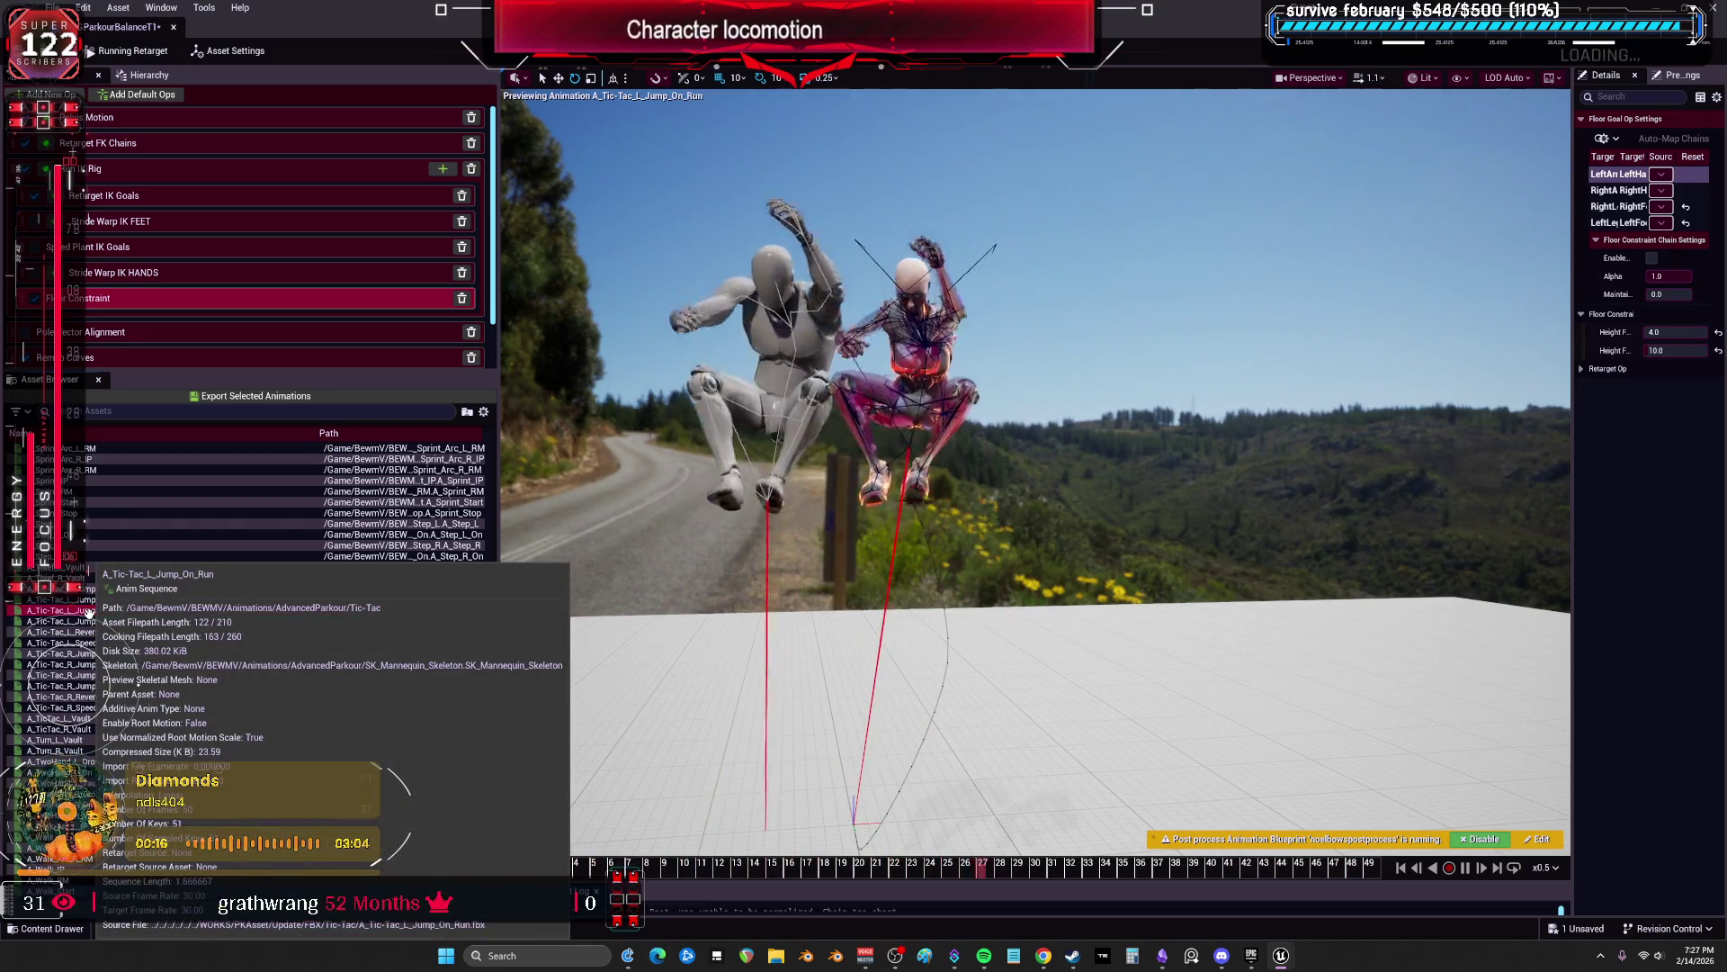
{"action": "left_click", "coordinate": [95, 621]}
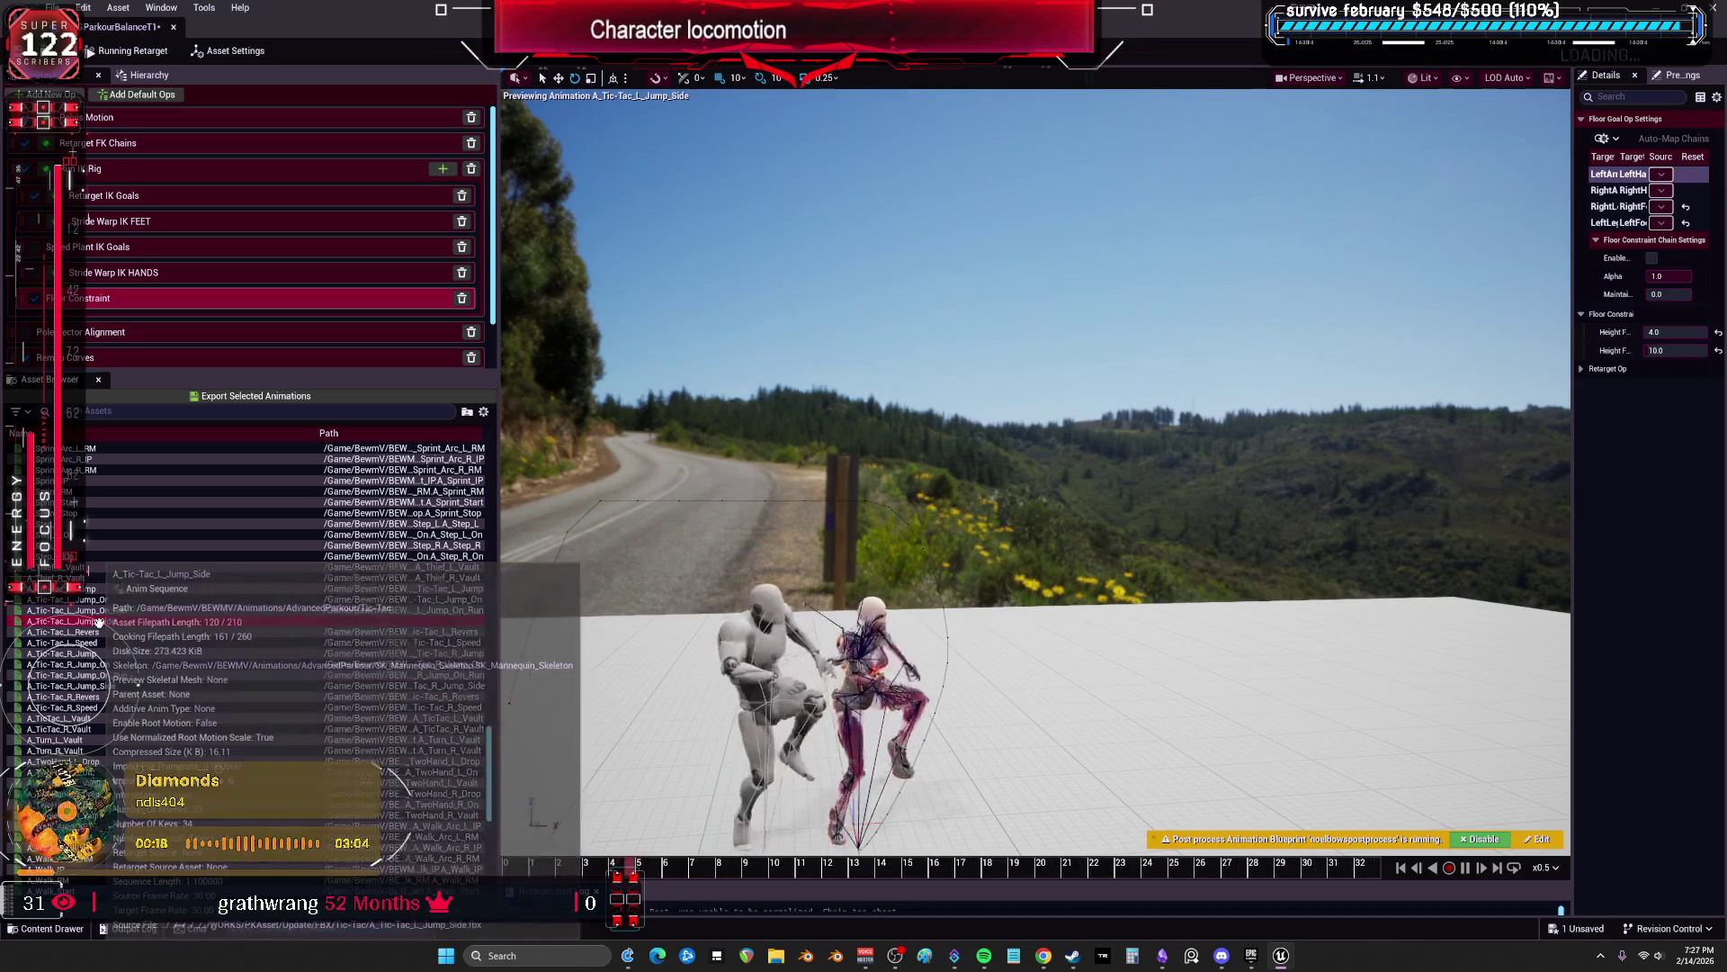
{"action": "left_click", "coordinate": [101, 641]}
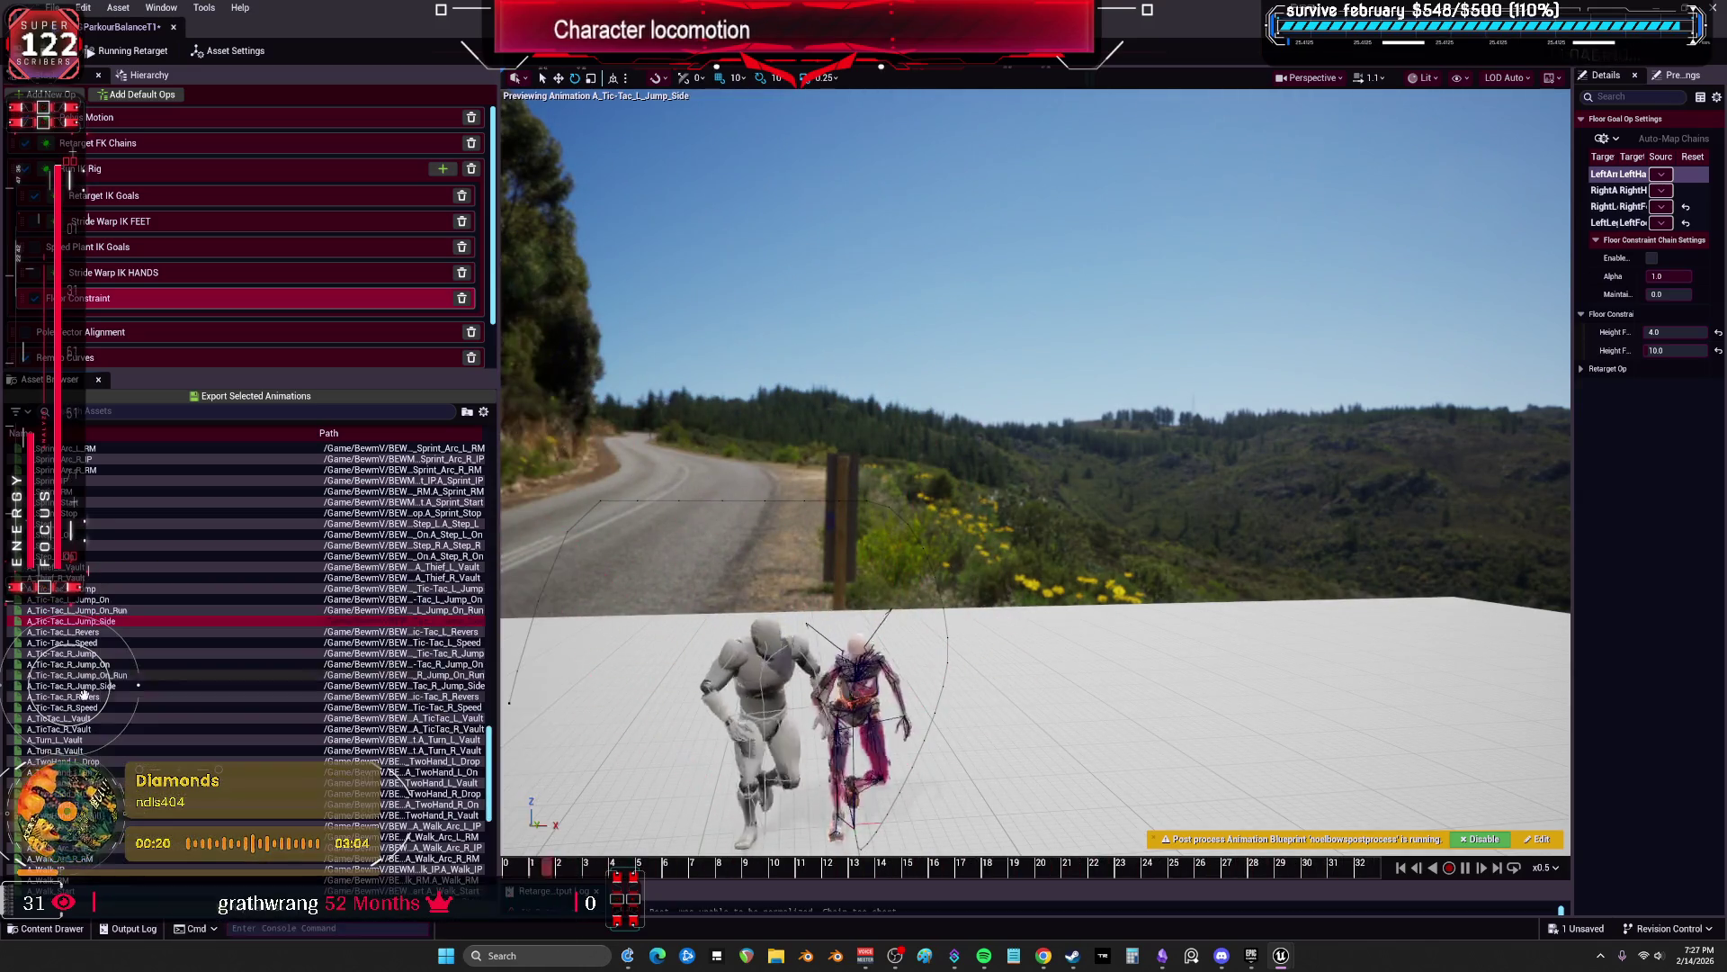
{"action": "mouse_move", "coordinate": [101, 633]}
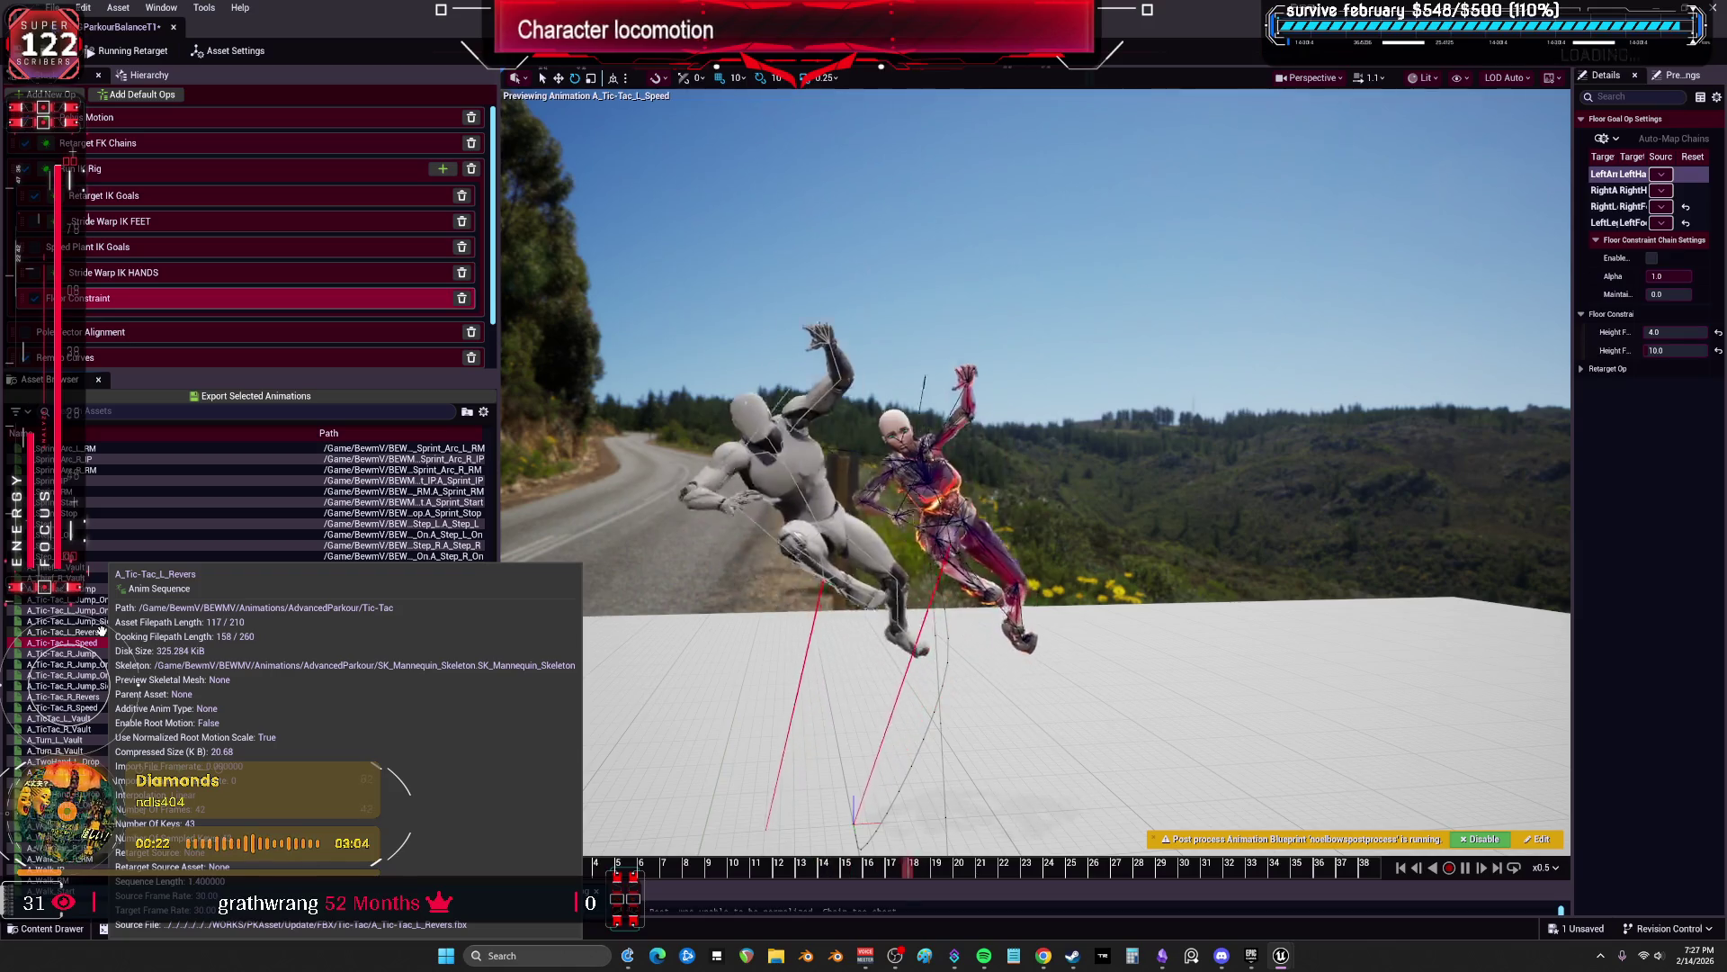
{"action": "left_click", "coordinate": [100, 632]}
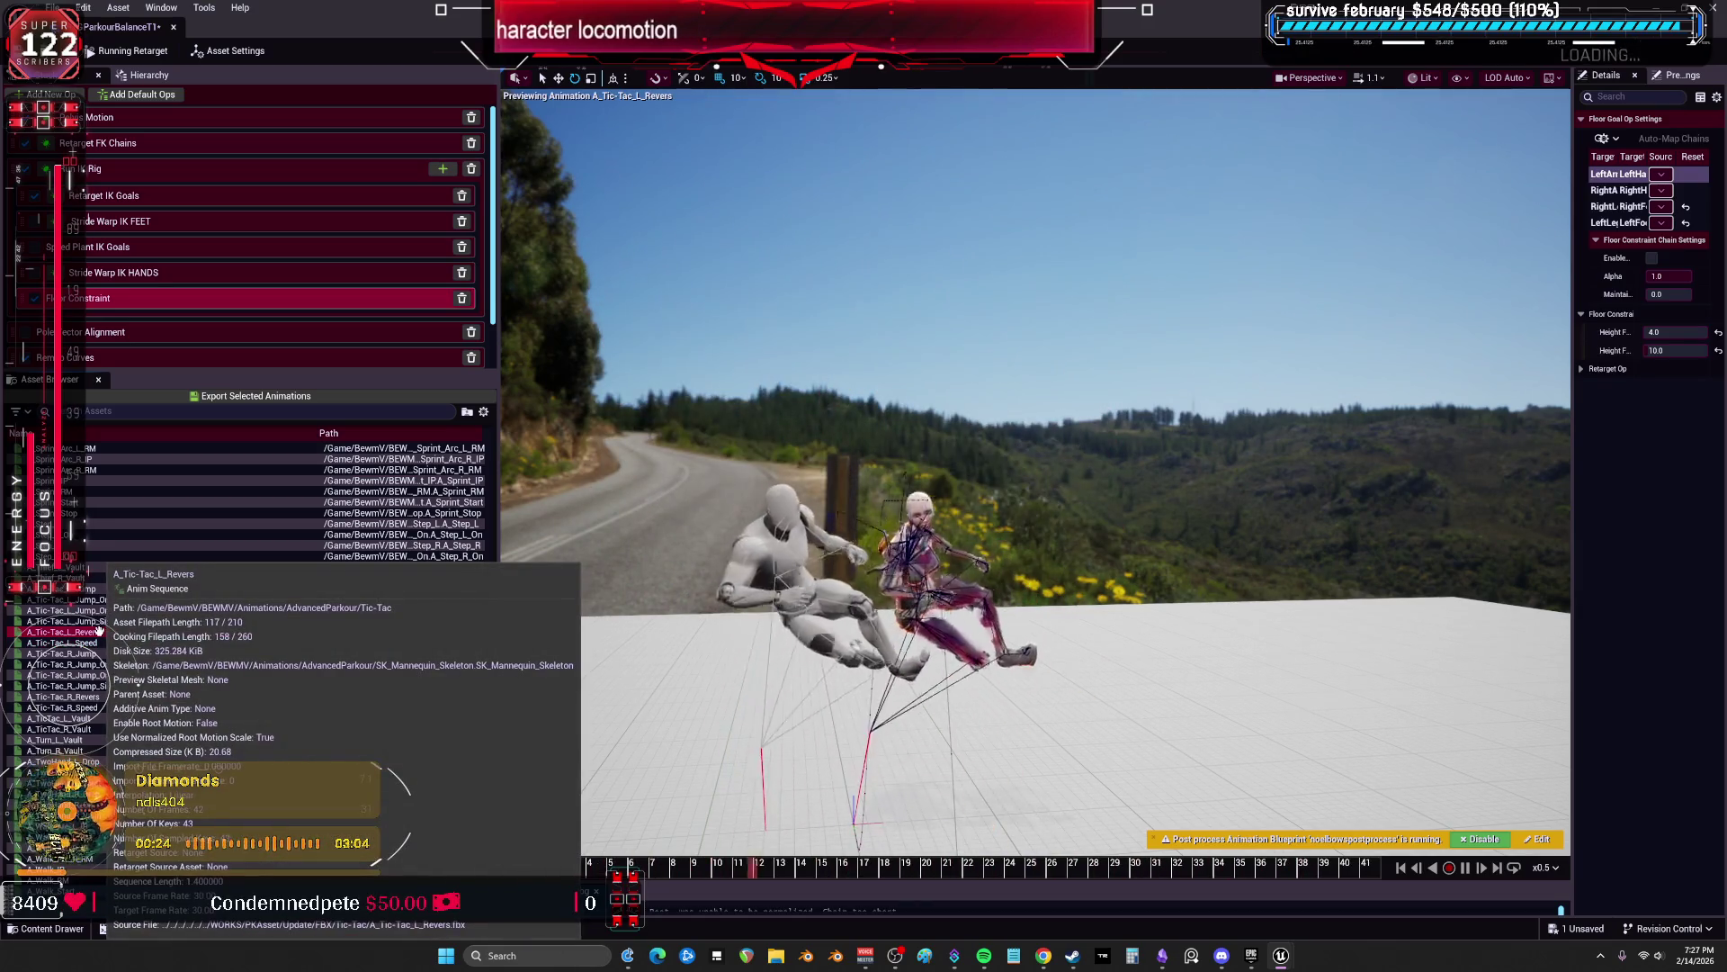
{"action": "left_click", "coordinate": [77, 674]}
{"action": "mouse_move", "coordinate": [94, 686]}
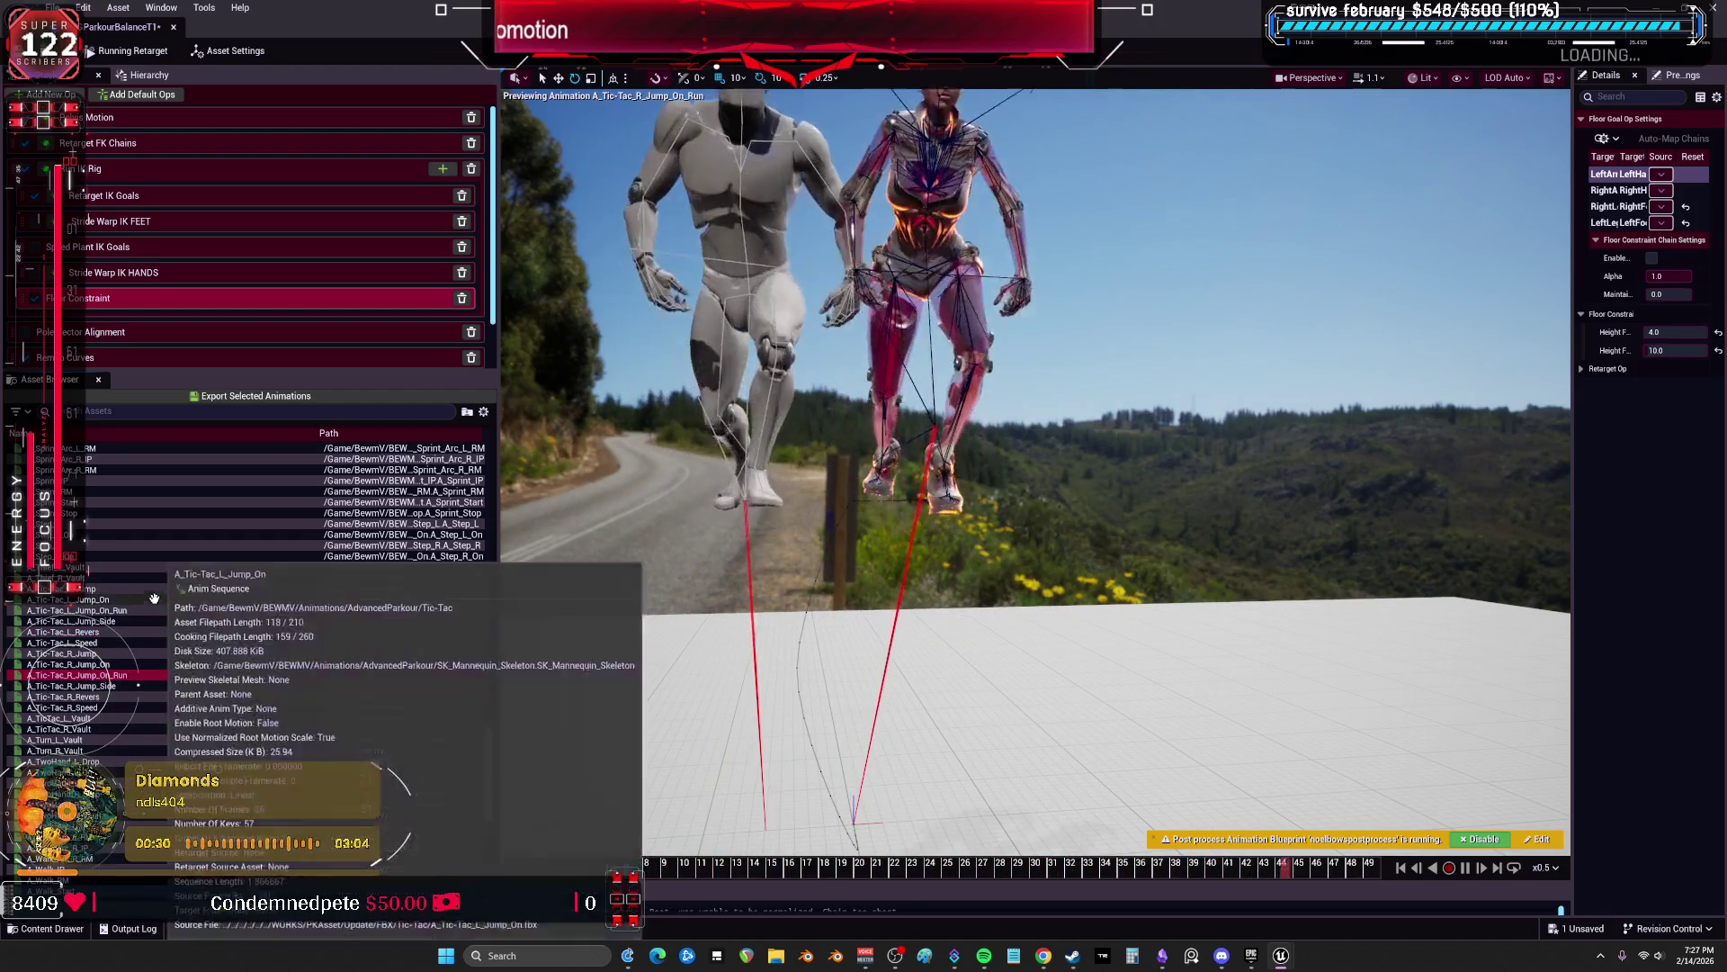
{"action": "left_click", "coordinate": [89, 727]}
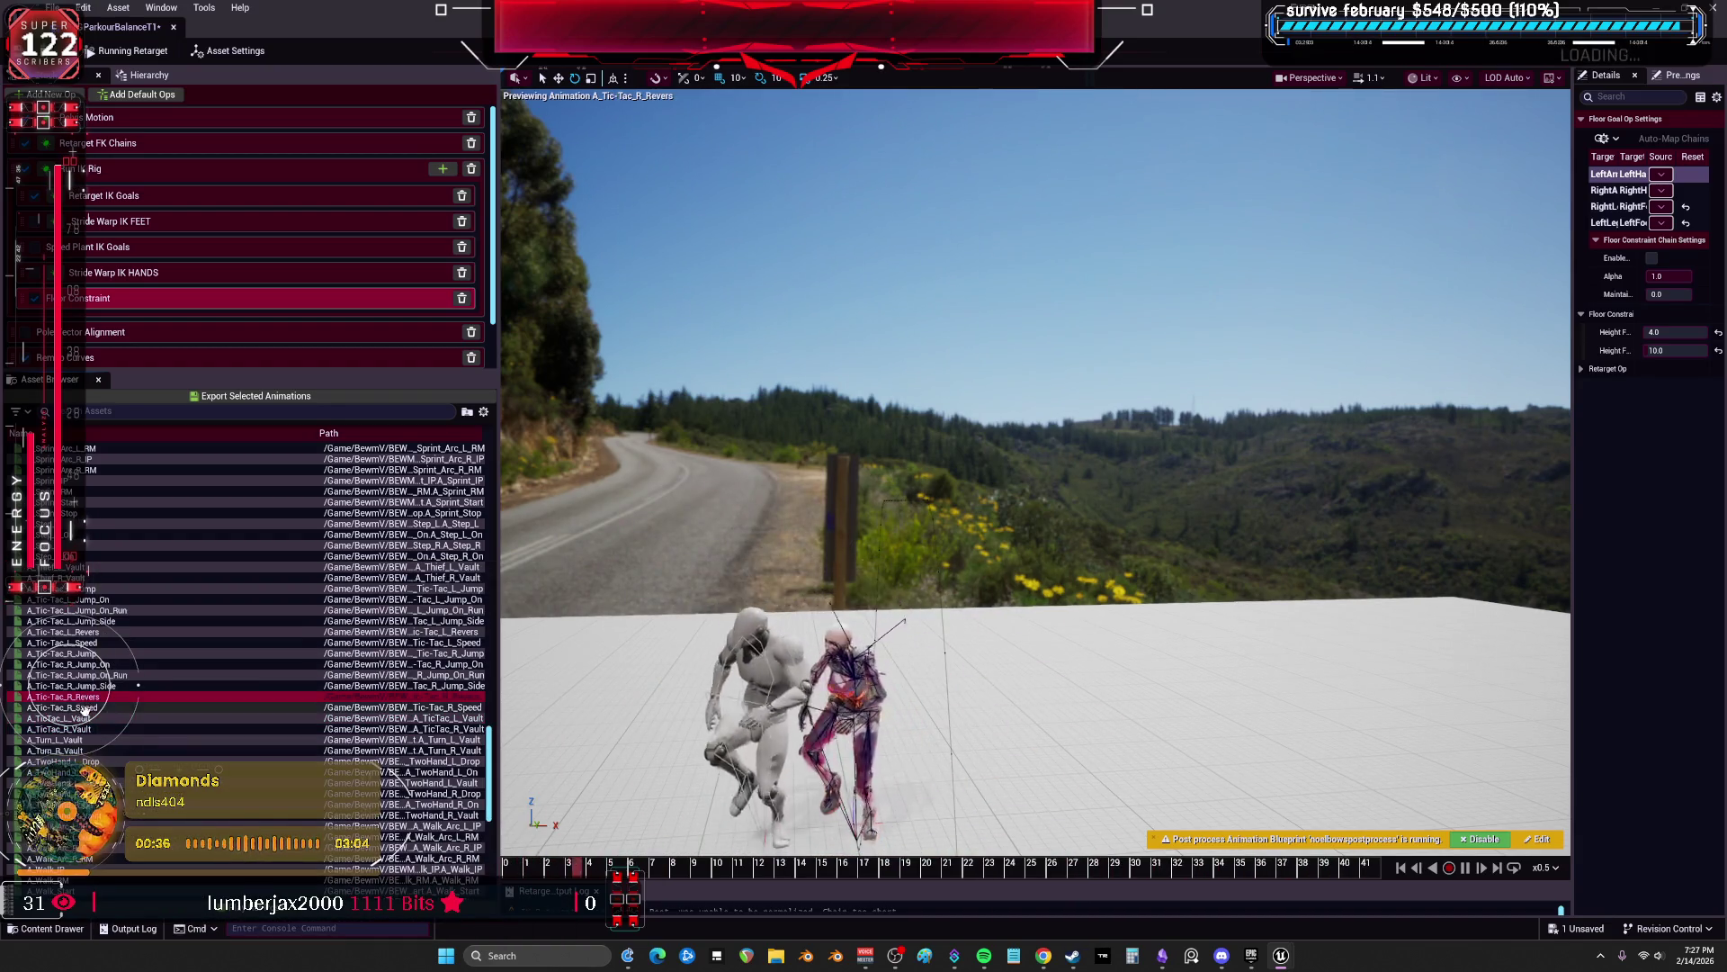
{"action": "left_click", "coordinate": [89, 591], "text": "shift"}
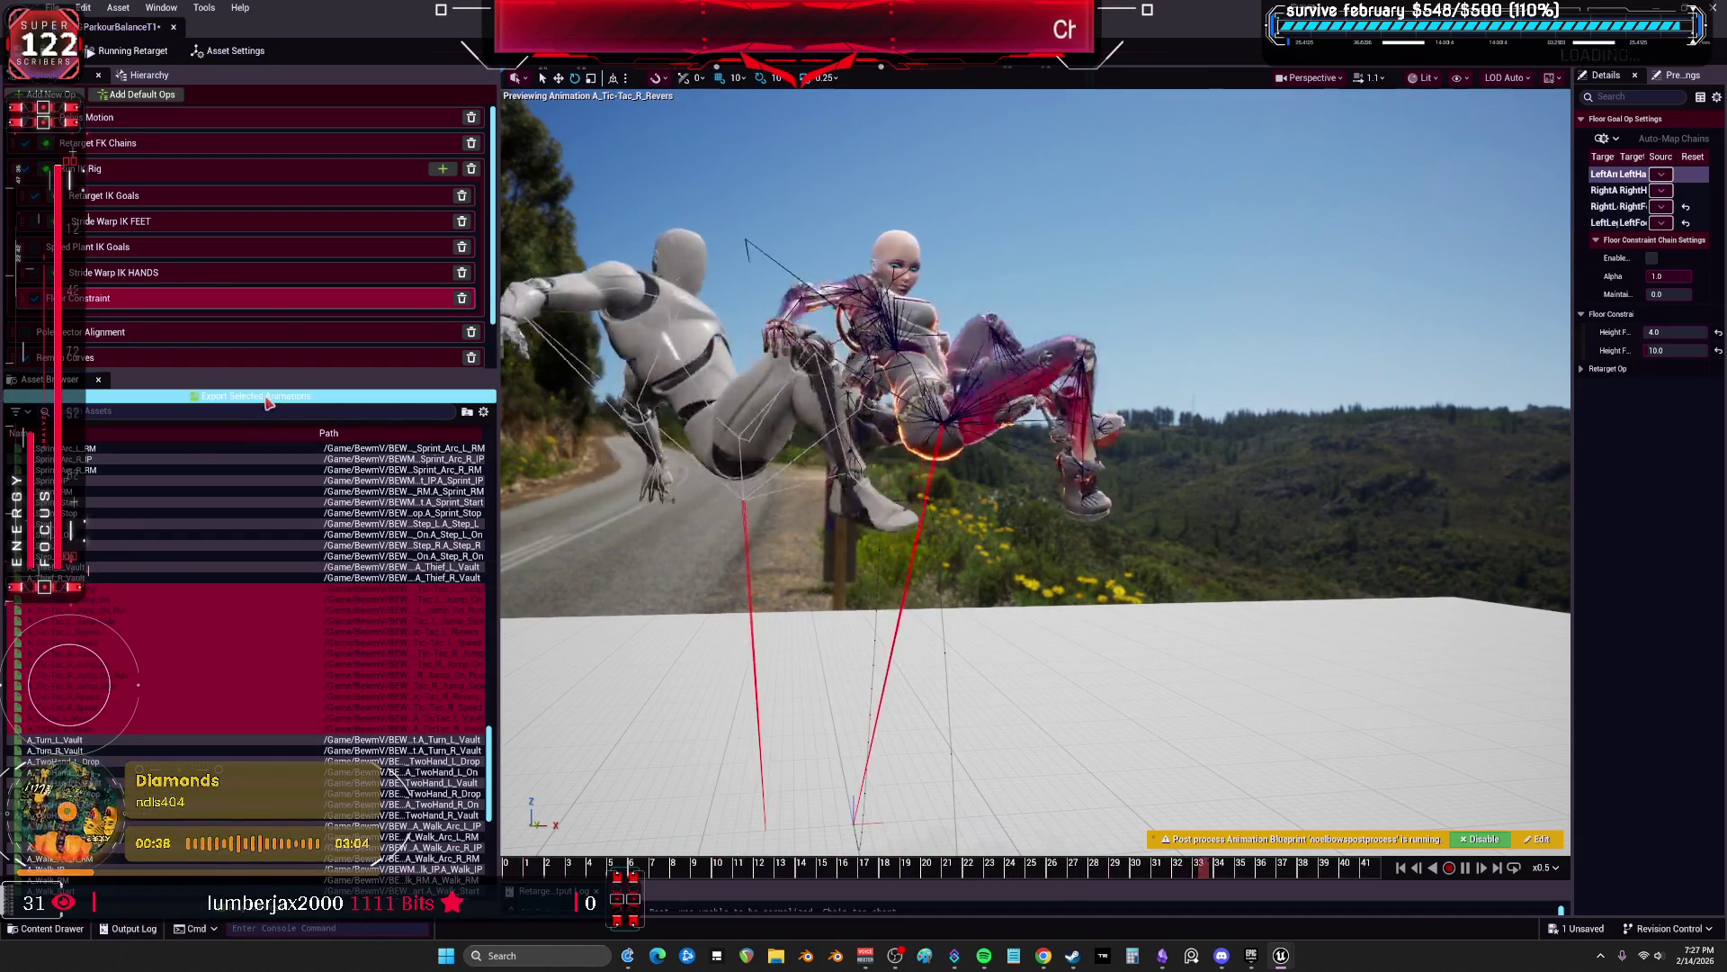
{"action": "left_click", "coordinate": [266, 399]}
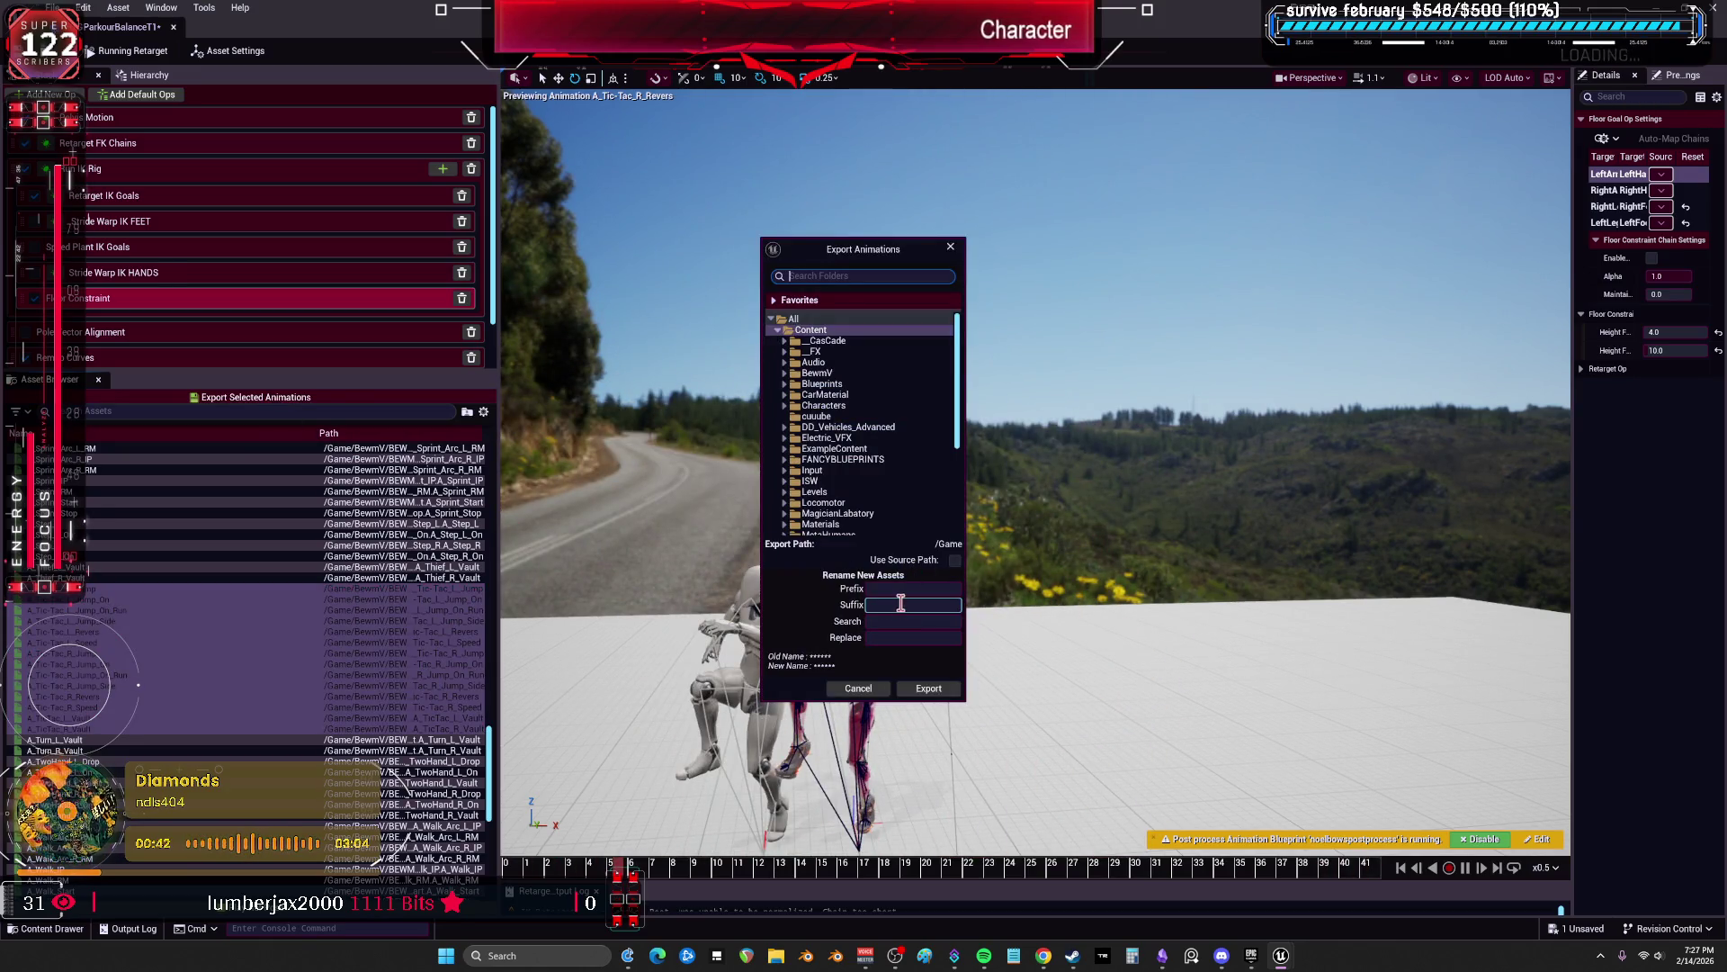
Step: Export the selected animations to BewmV/BEWMV/Animations/AdvancedParkour/Tic-Tac with the _V_T suffix
{"action": "left_click", "coordinate": [784, 373]}
{"action": "left_click", "coordinate": [791, 383]}
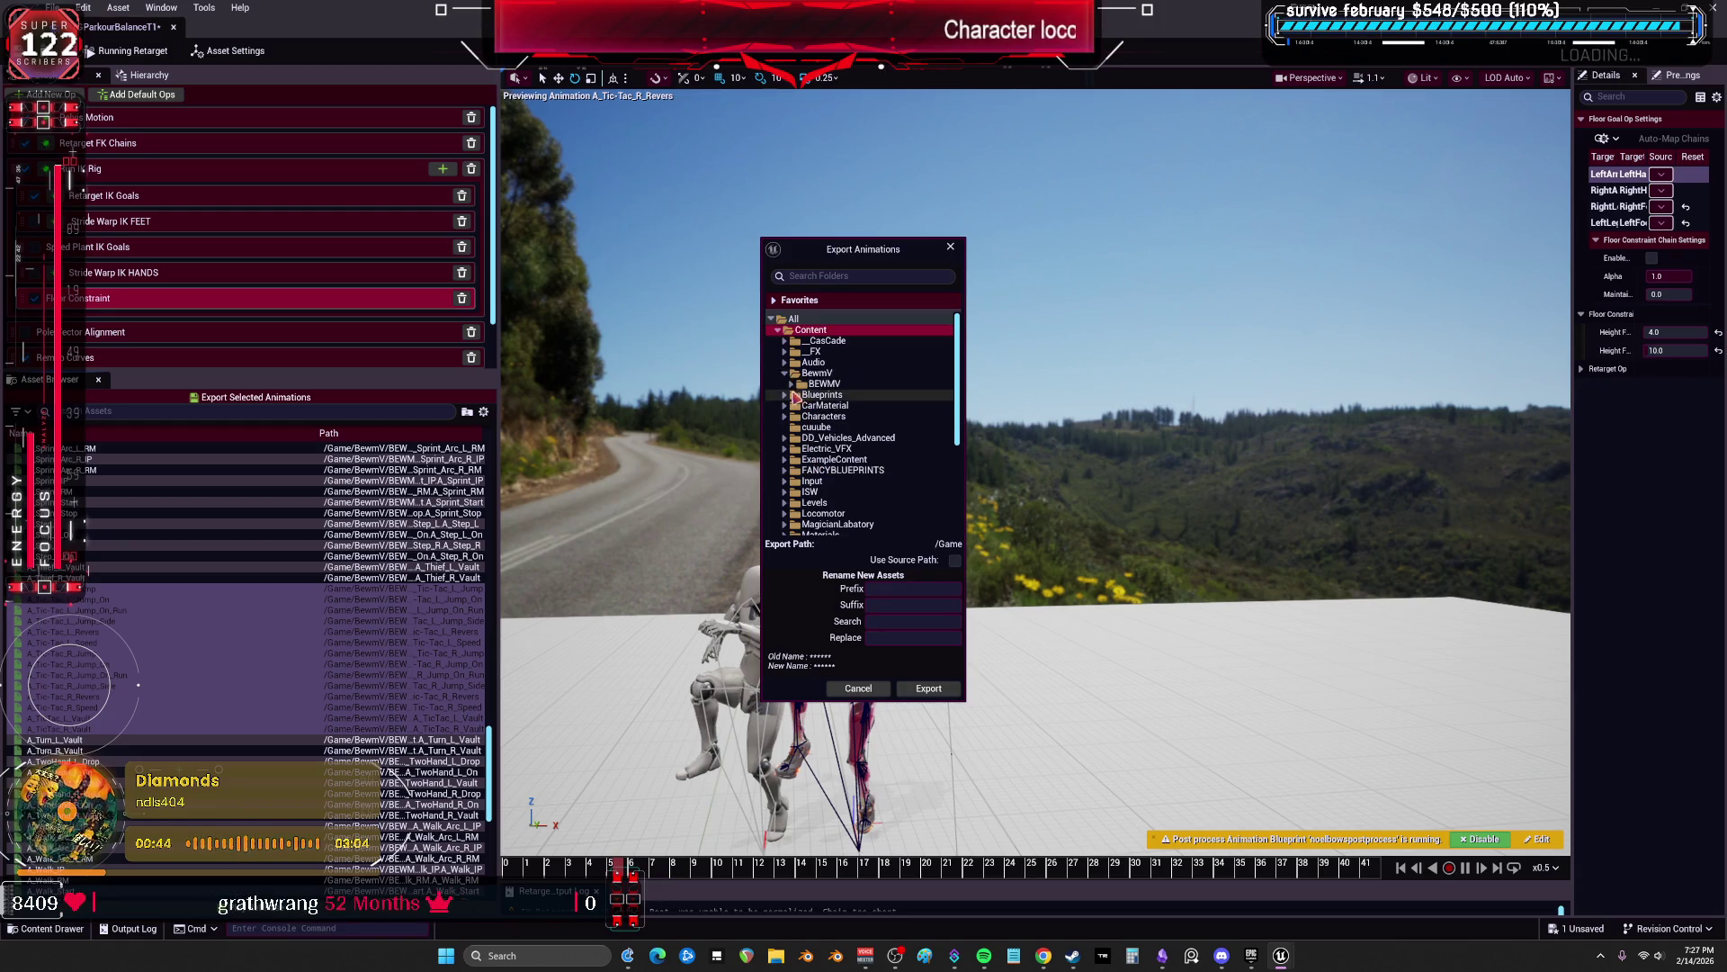
{"action": "left_click", "coordinate": [798, 405]}
{"action": "left_click", "coordinate": [805, 416]}
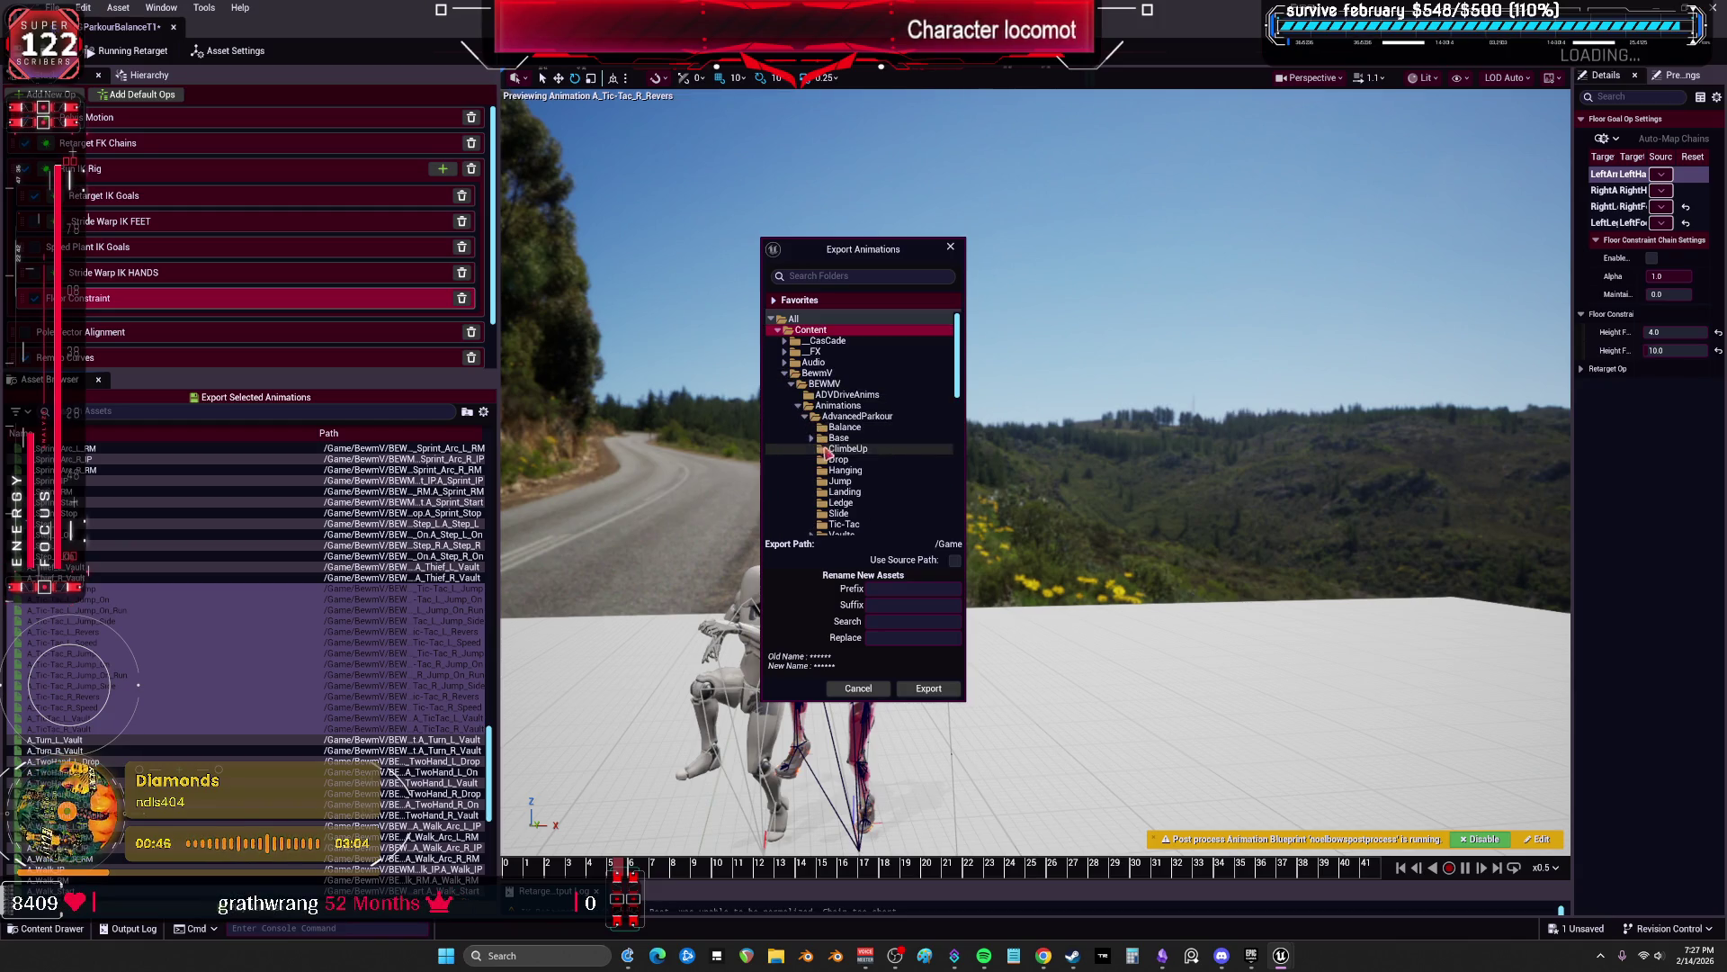
{"action": "scroll", "coordinate": [833, 477], "scroll_direction": "down", "scroll_amount": 1}
{"action": "left_click", "coordinate": [844, 502]}
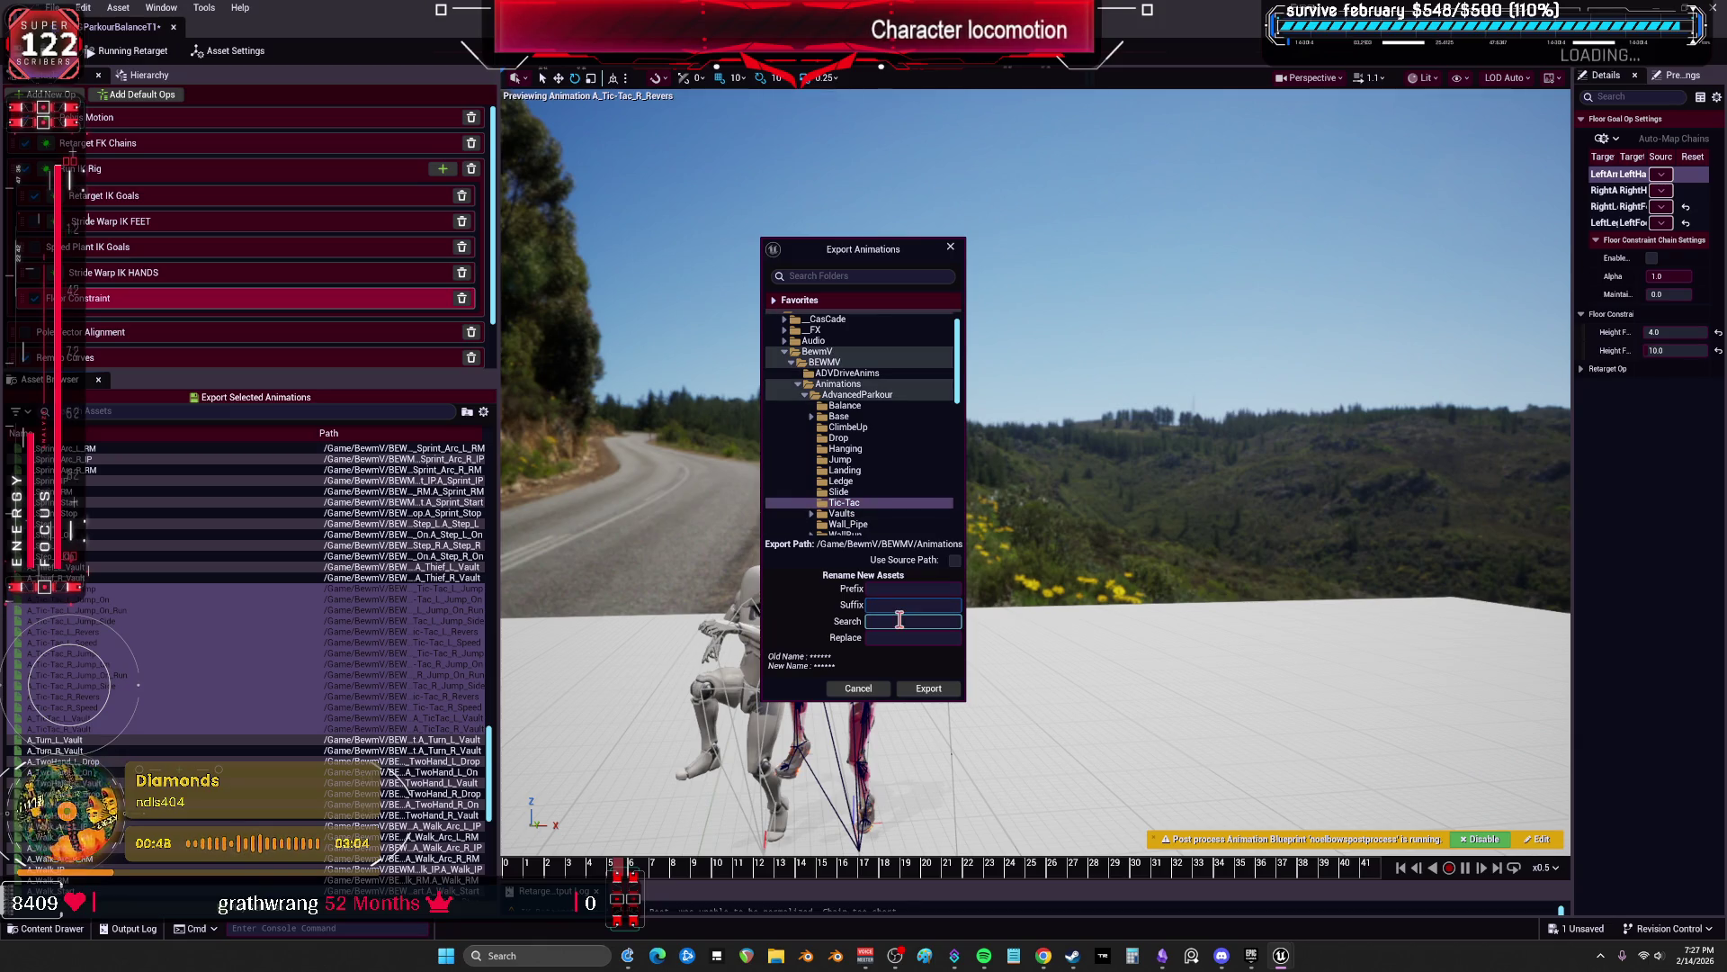
{"action": "left_click", "coordinate": [929, 688]}
{"action": "left_click", "coordinate": [976, 541]}
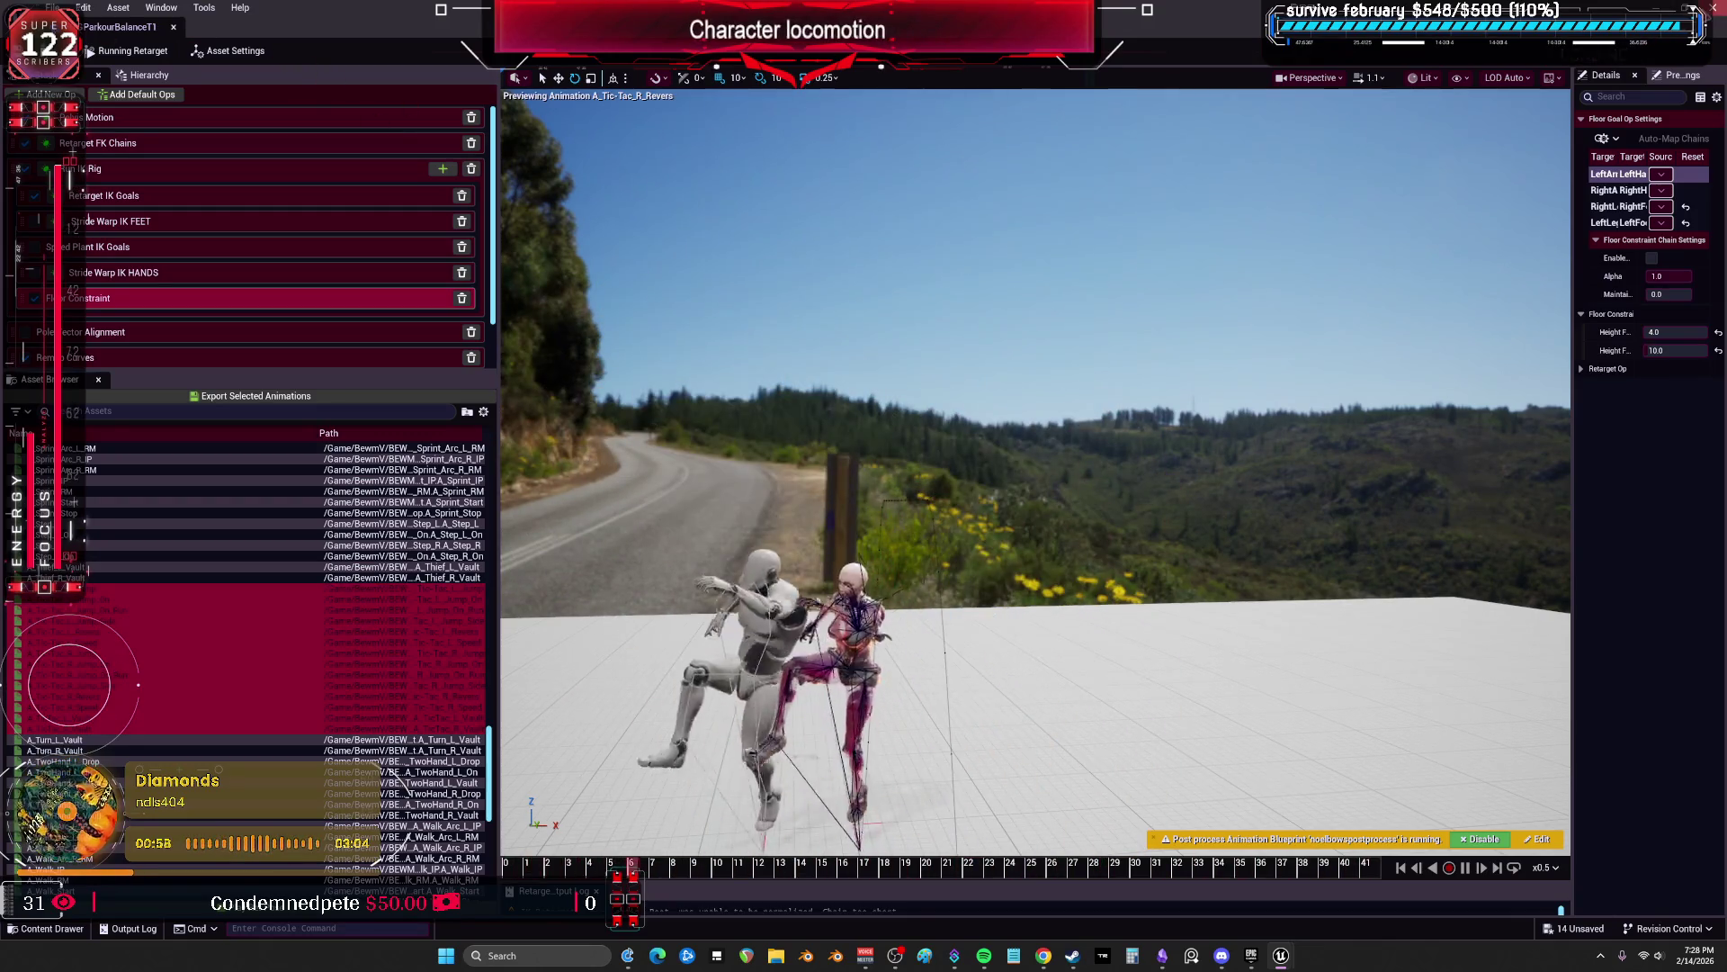
{"action": "key", "text": "alt+Tab"}
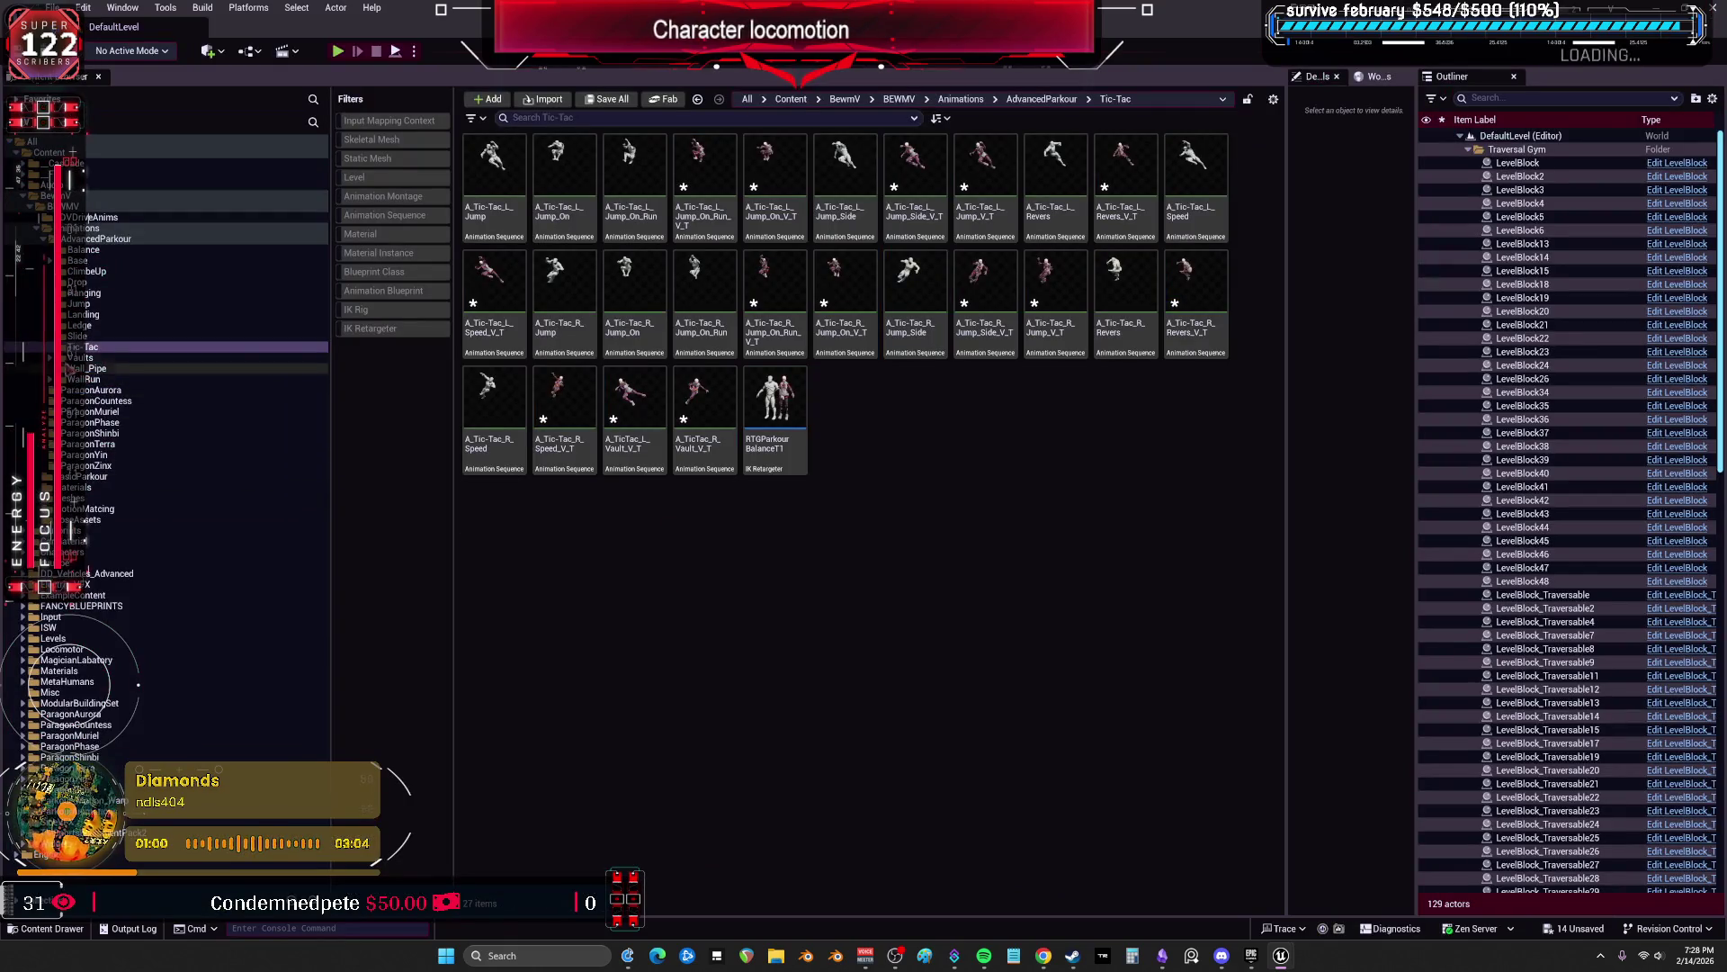
Step: Browse the Vaults subfolders: Idle, WallValut, Wide, Wall_Pipe and WallRun animations
{"action": "left_click", "coordinate": [50, 357]}
{"action": "left_click", "coordinate": [81, 368]}
{"action": "left_click", "coordinate": [205, 404]}
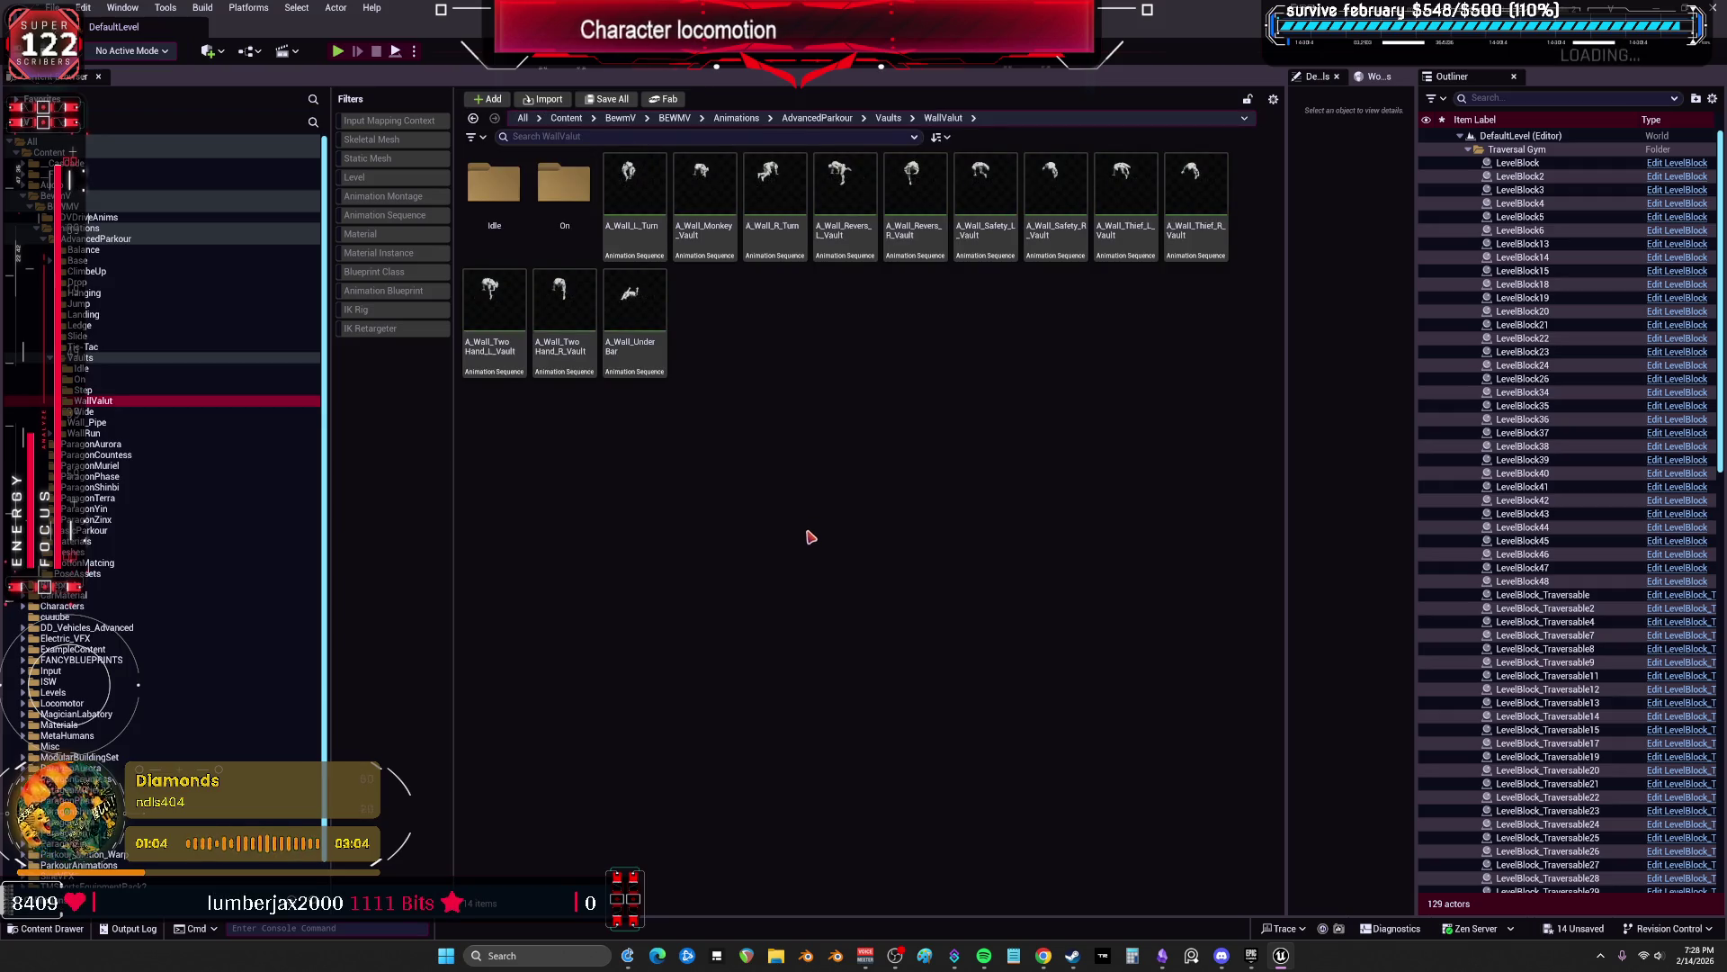
{"action": "key", "text": "Down"}
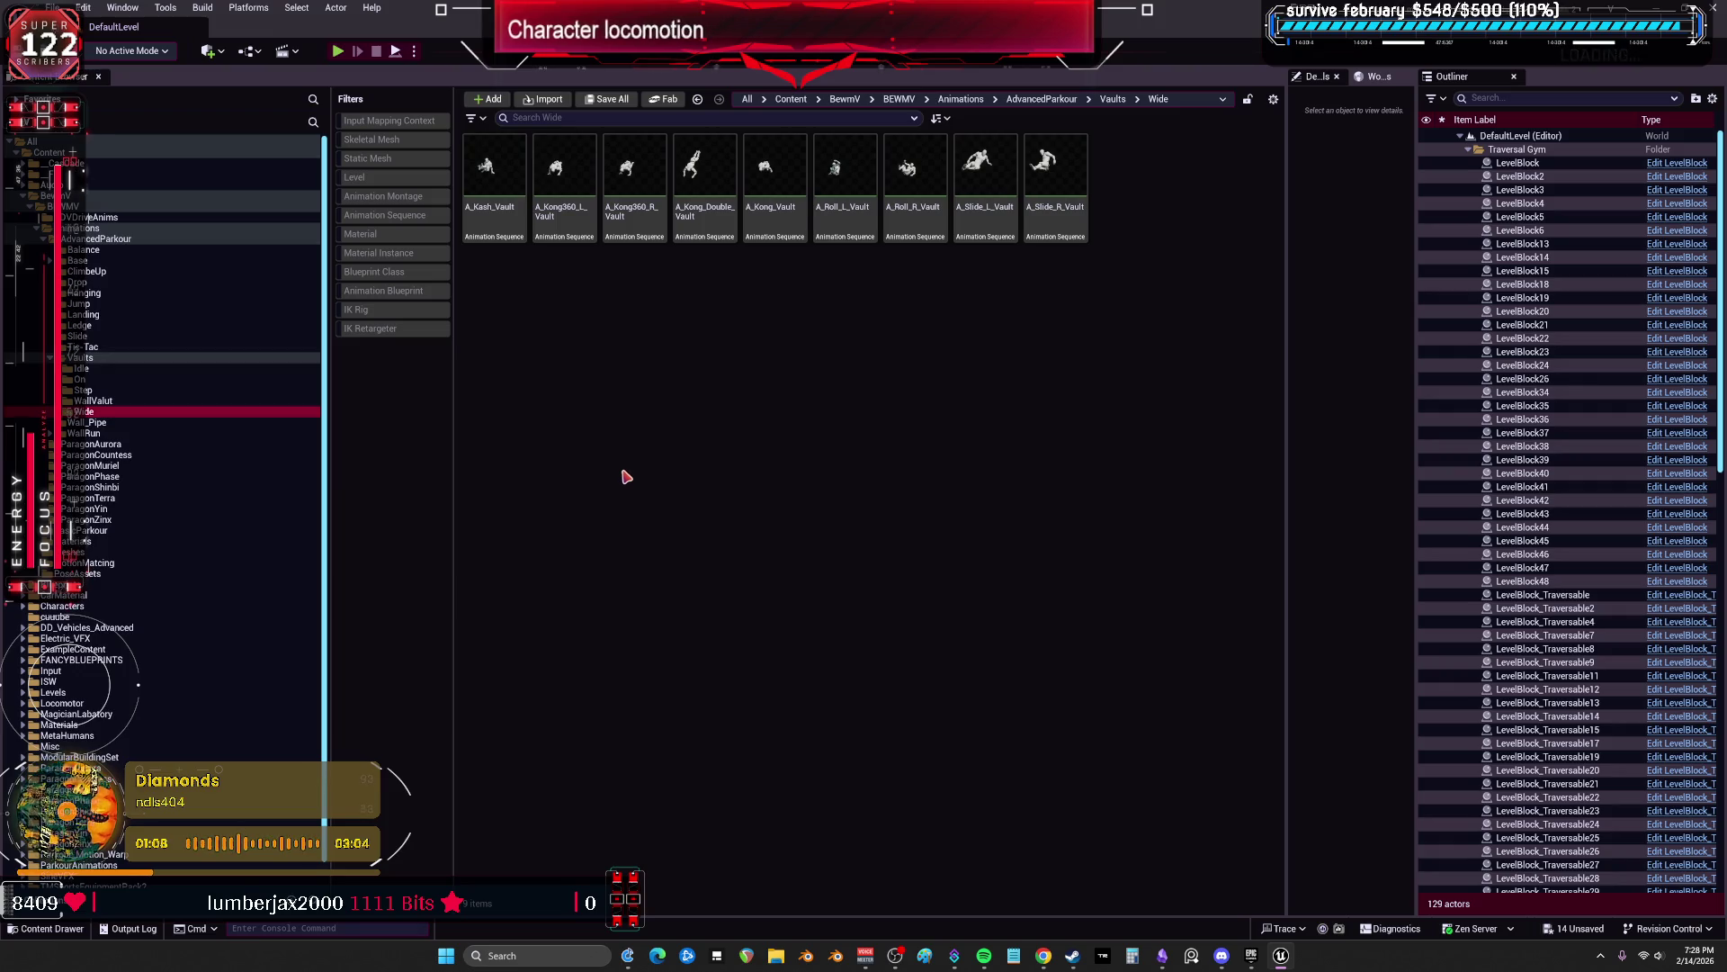
{"action": "key", "text": "Down"}
{"action": "key", "text": "Down"}
{"action": "key", "text": "Right"}
{"action": "key", "text": "Down"}
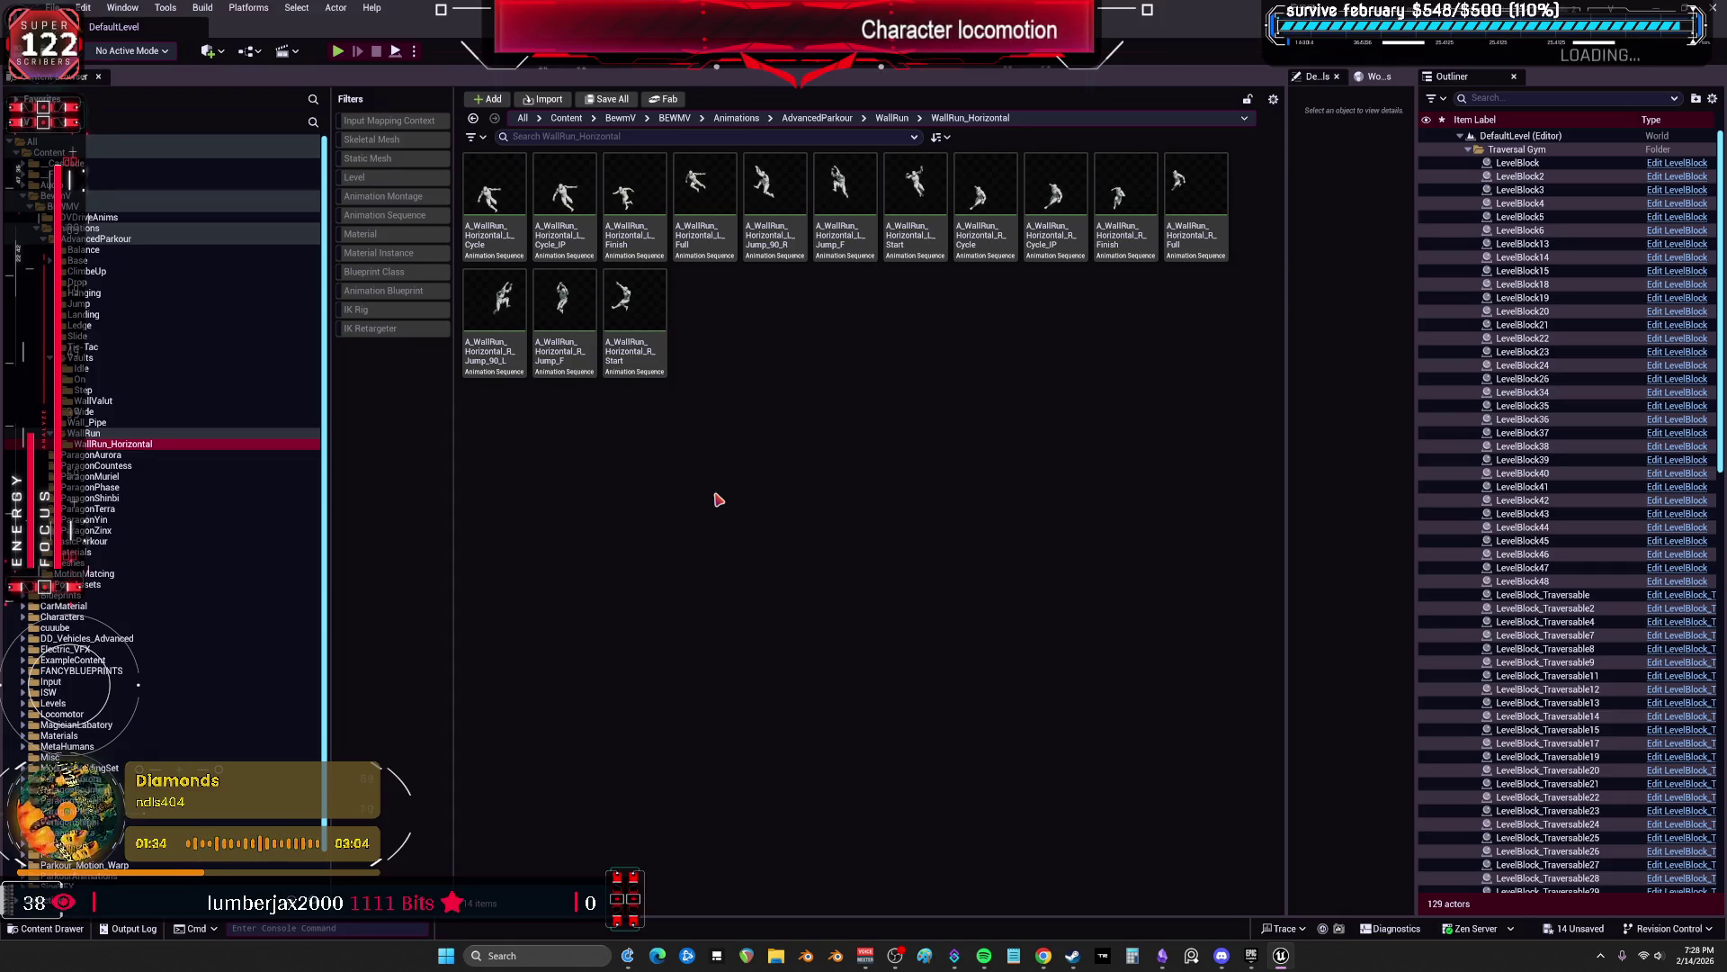
{"action": "left_click", "coordinate": [476, 310]}
{"action": "left_click", "coordinate": [666, 424]}
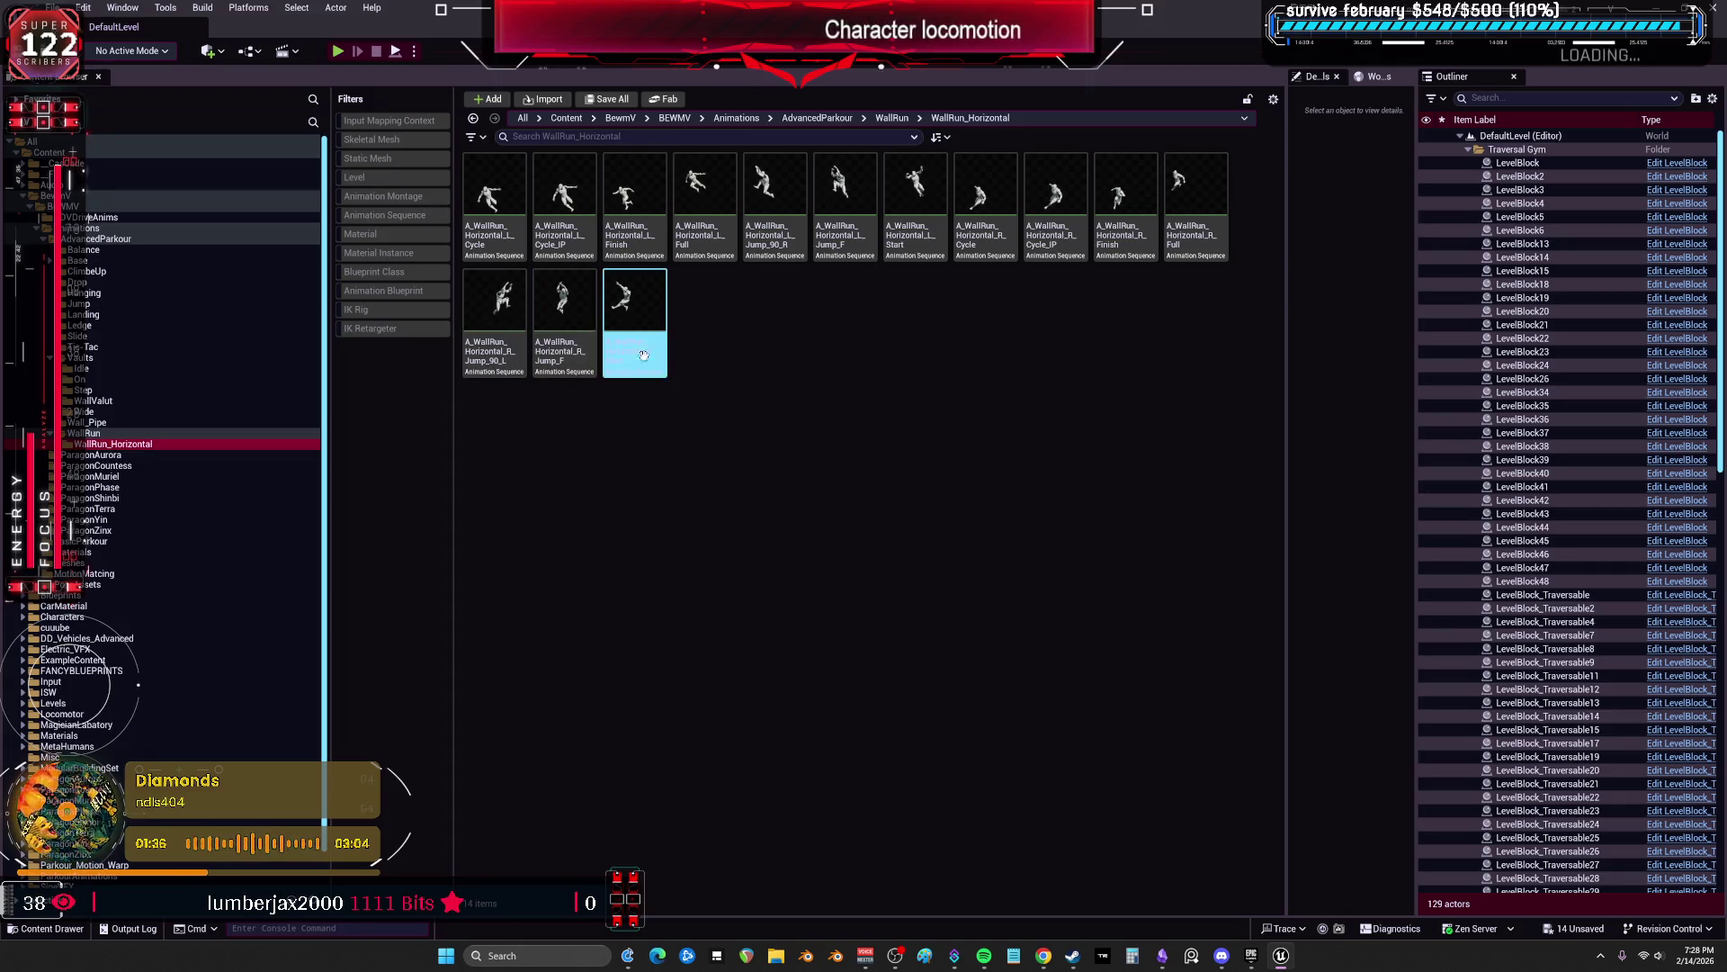
Step: Select the RTGParkourBalanceT1 retargeter in Tic-Tac, then return to the Vaults folder
{"action": "left_click", "coordinate": [78, 357]}
{"action": "left_click", "coordinate": [86, 346]}
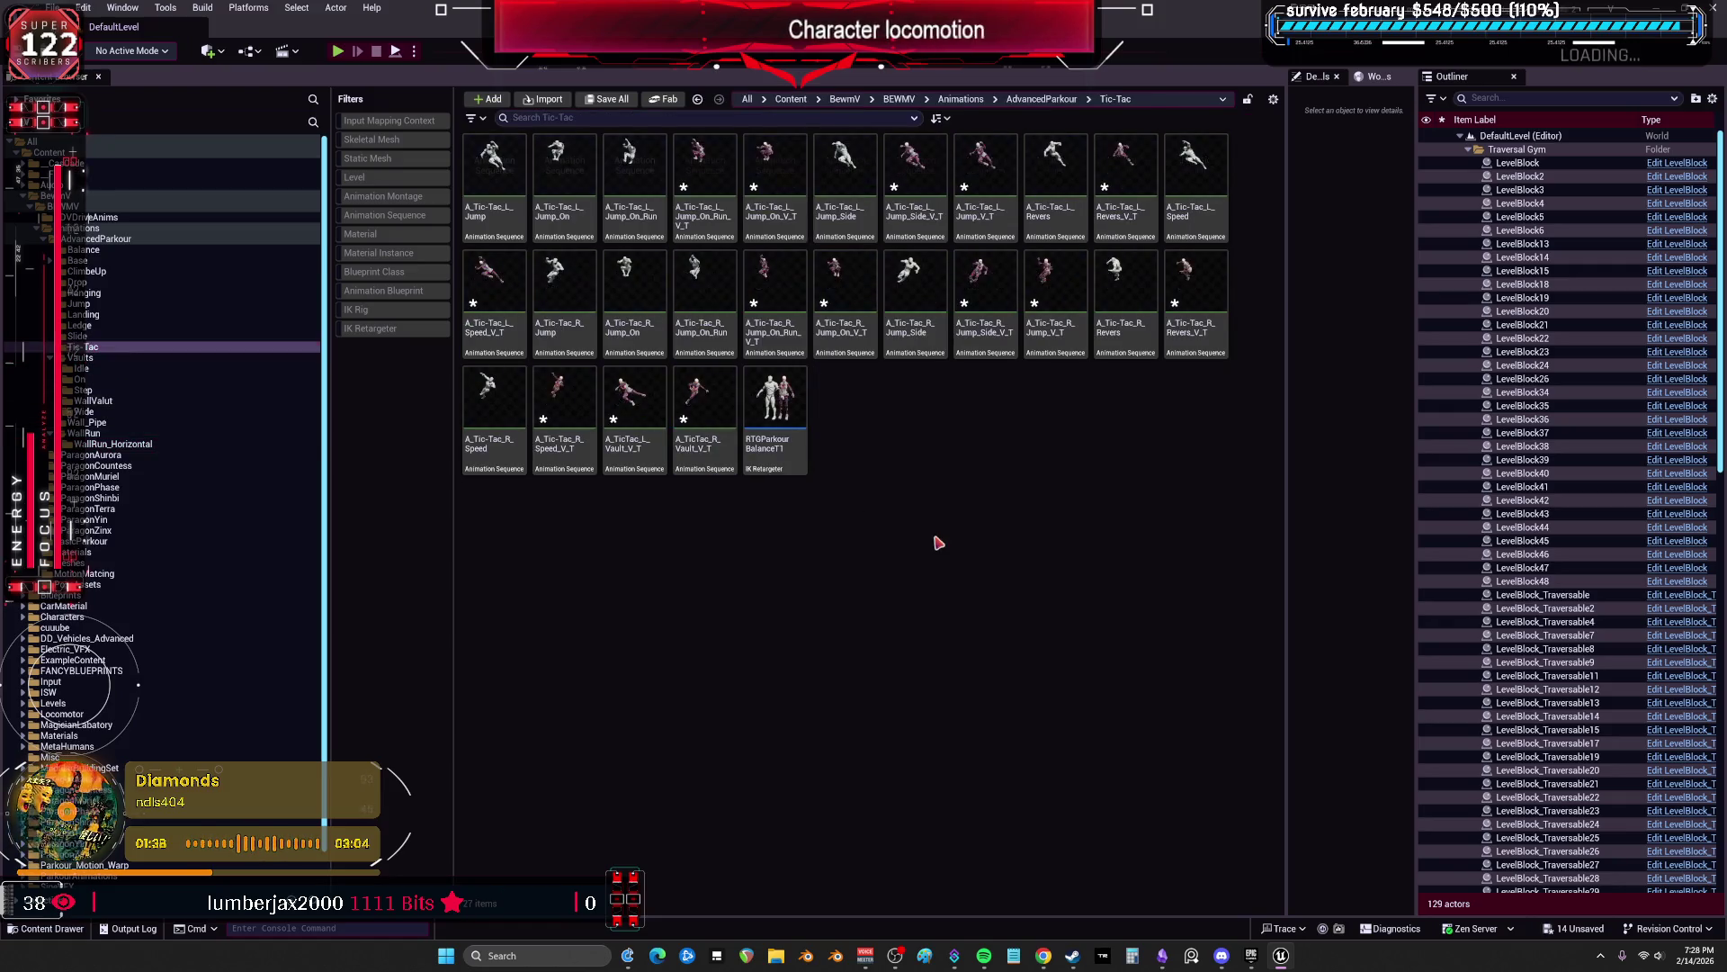
{"action": "left_click", "coordinate": [776, 418]}
{"action": "left_click", "coordinate": [85, 357]}
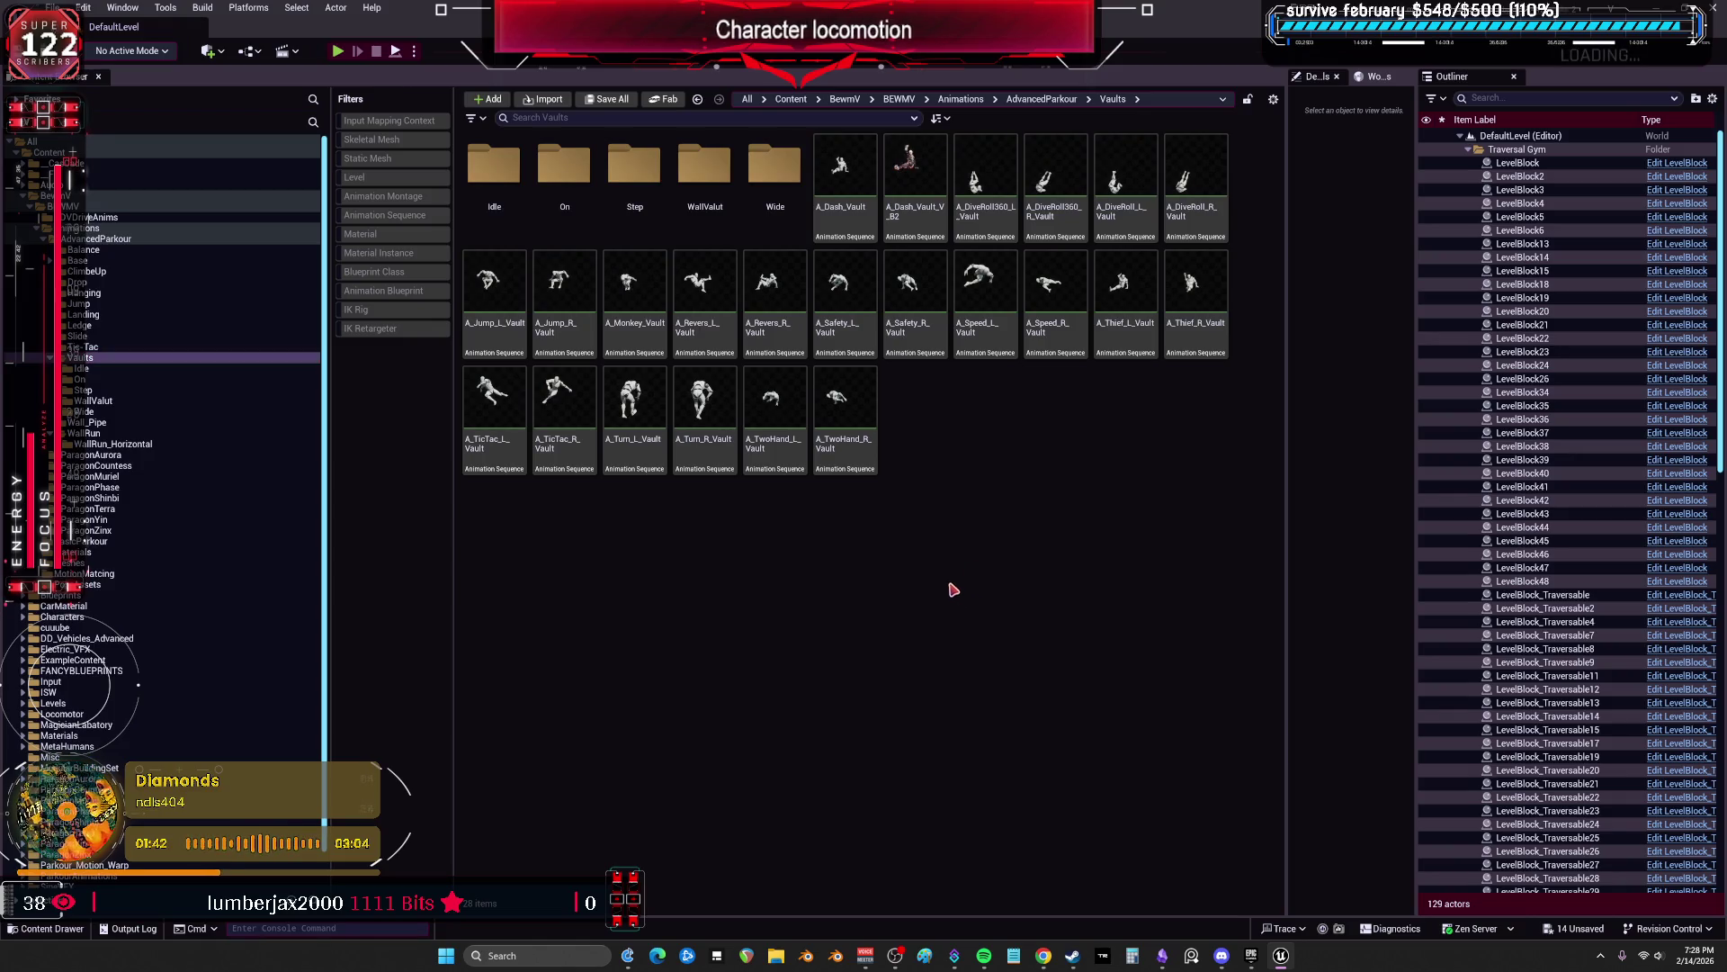
Step: Paste a copy of the retargeter into Vaults and name it RTGParkourBalanceV1
{"action": "key", "text": "ctrl+v"}
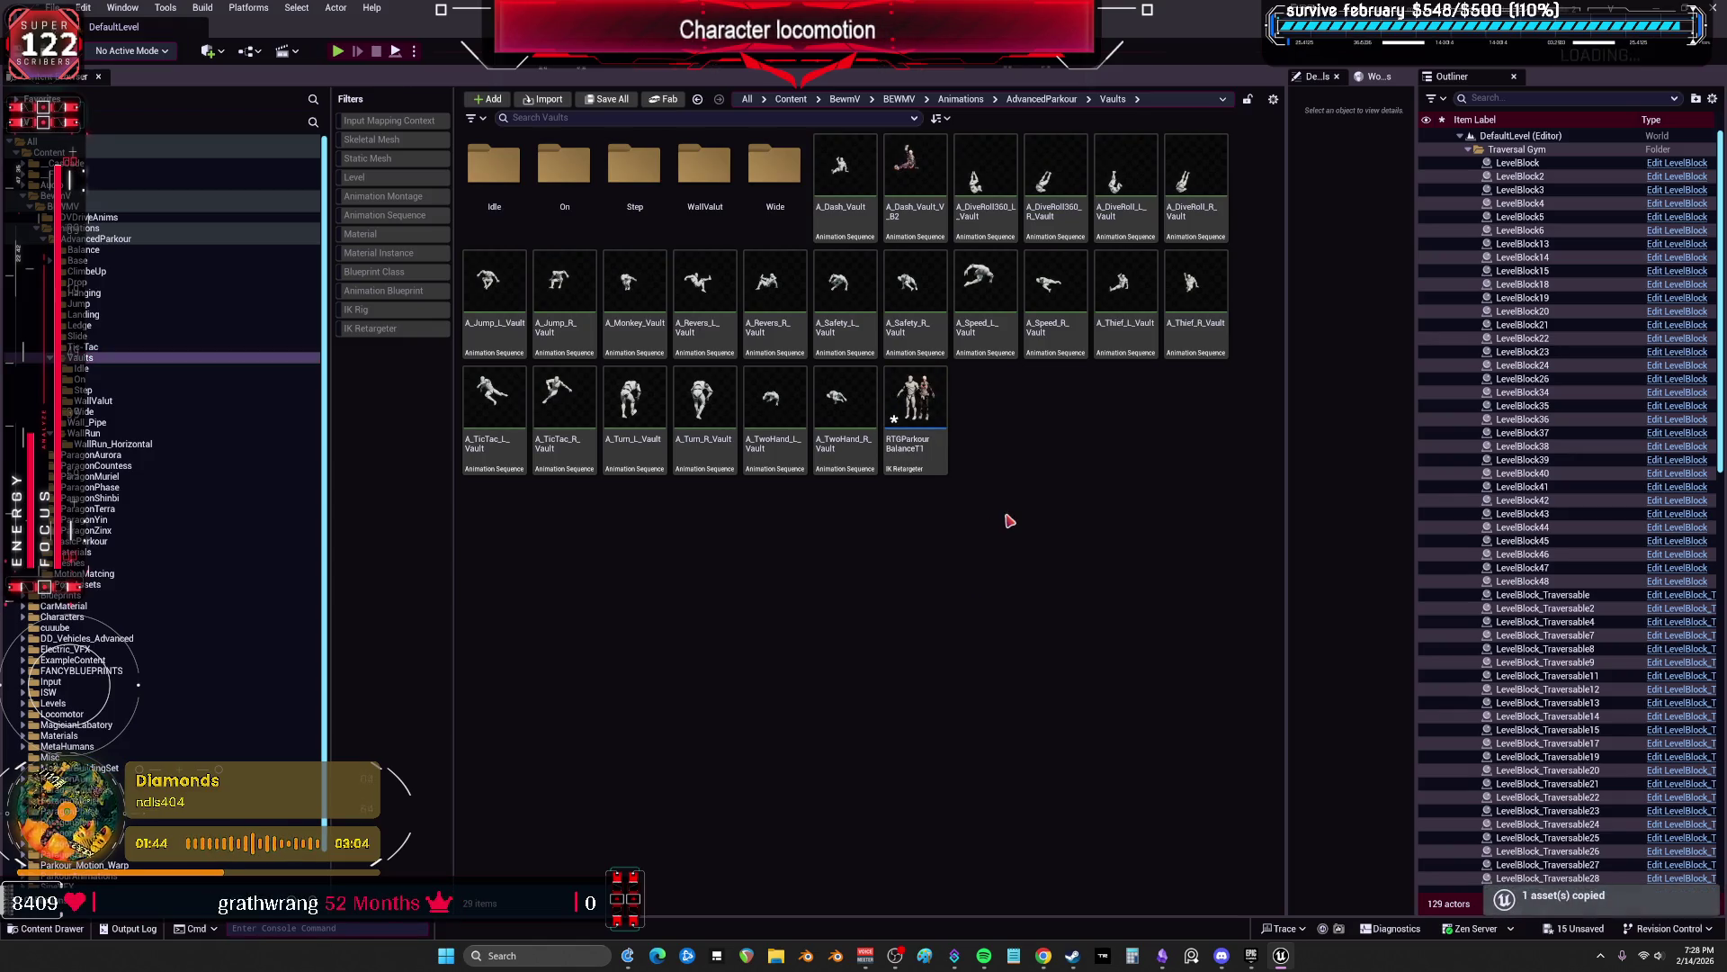
{"action": "key", "text": "End"}
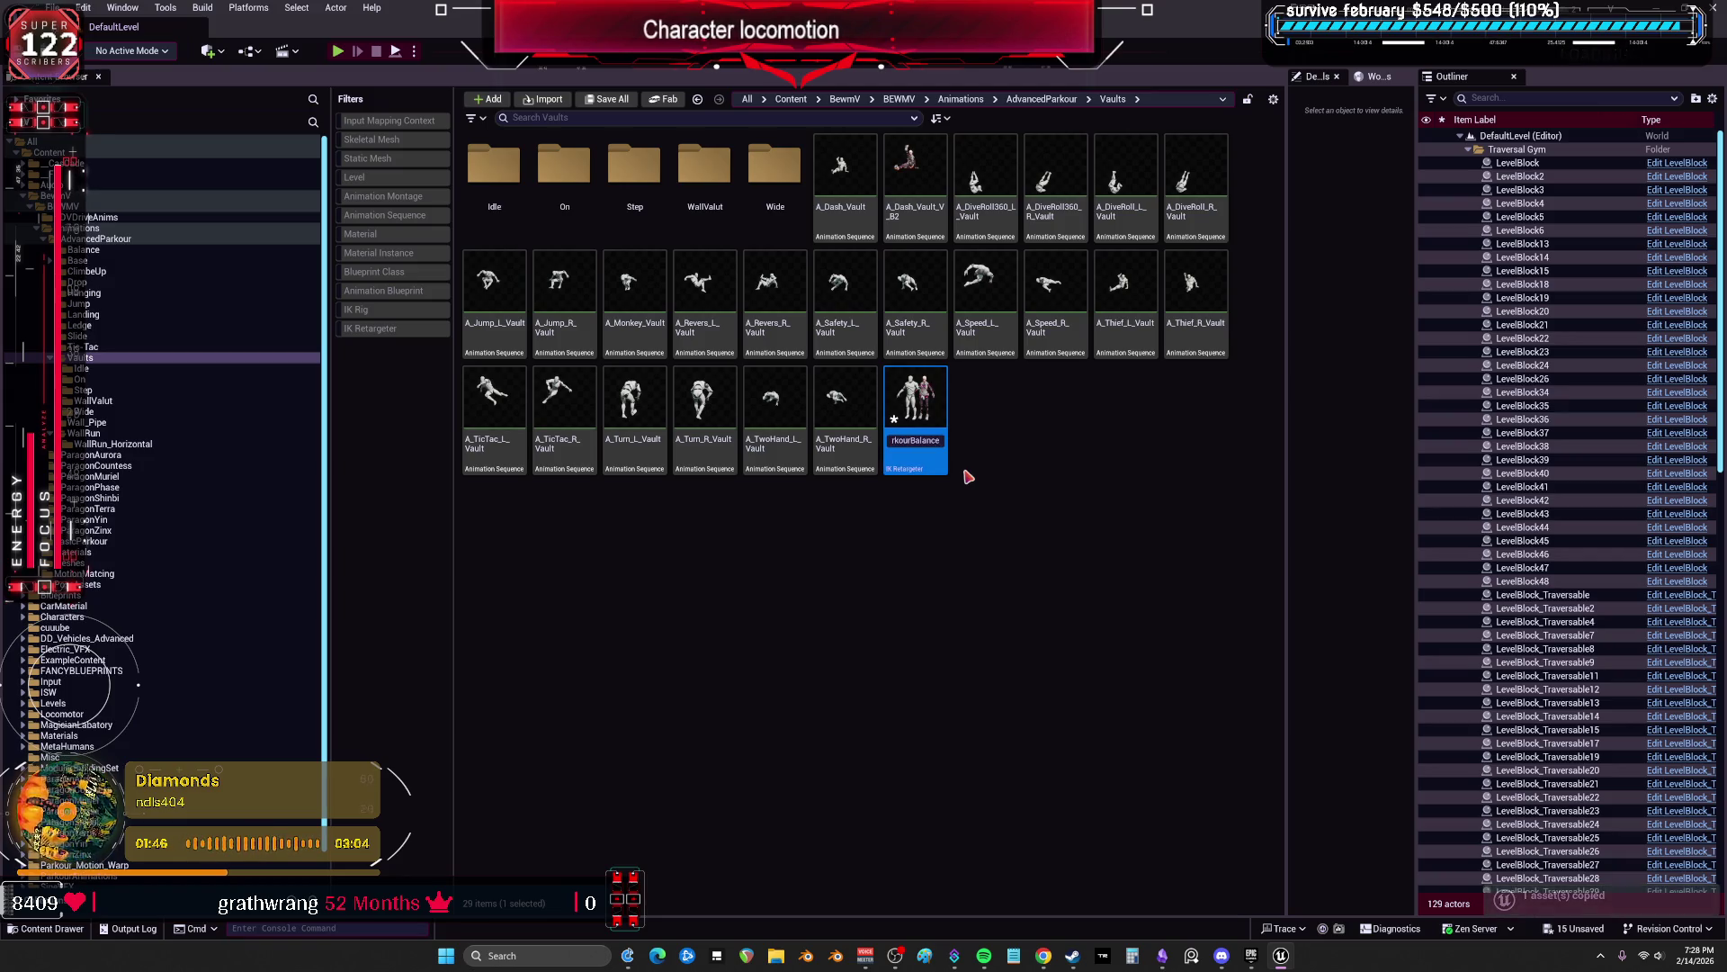
{"action": "key", "text": "Return"}
{"action": "left_click", "coordinate": [981, 651]}
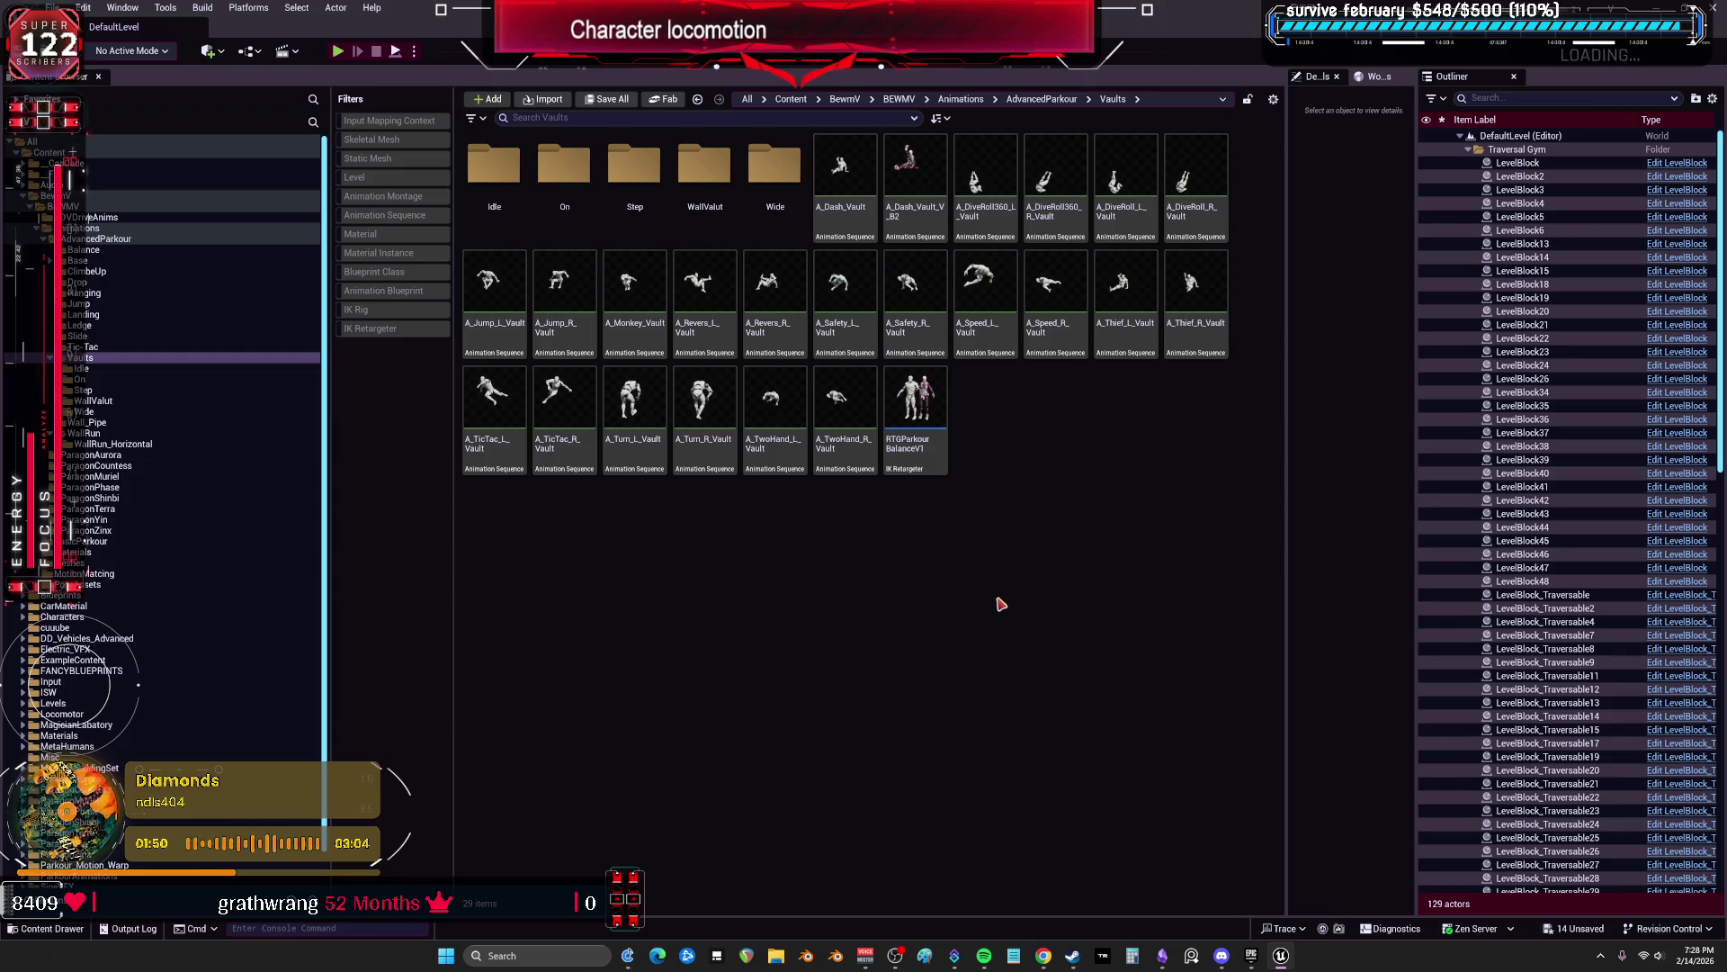
Step: Browse the On, Idle, Step and WallValut vault subfolders
{"action": "left_click", "coordinate": [87, 377]}
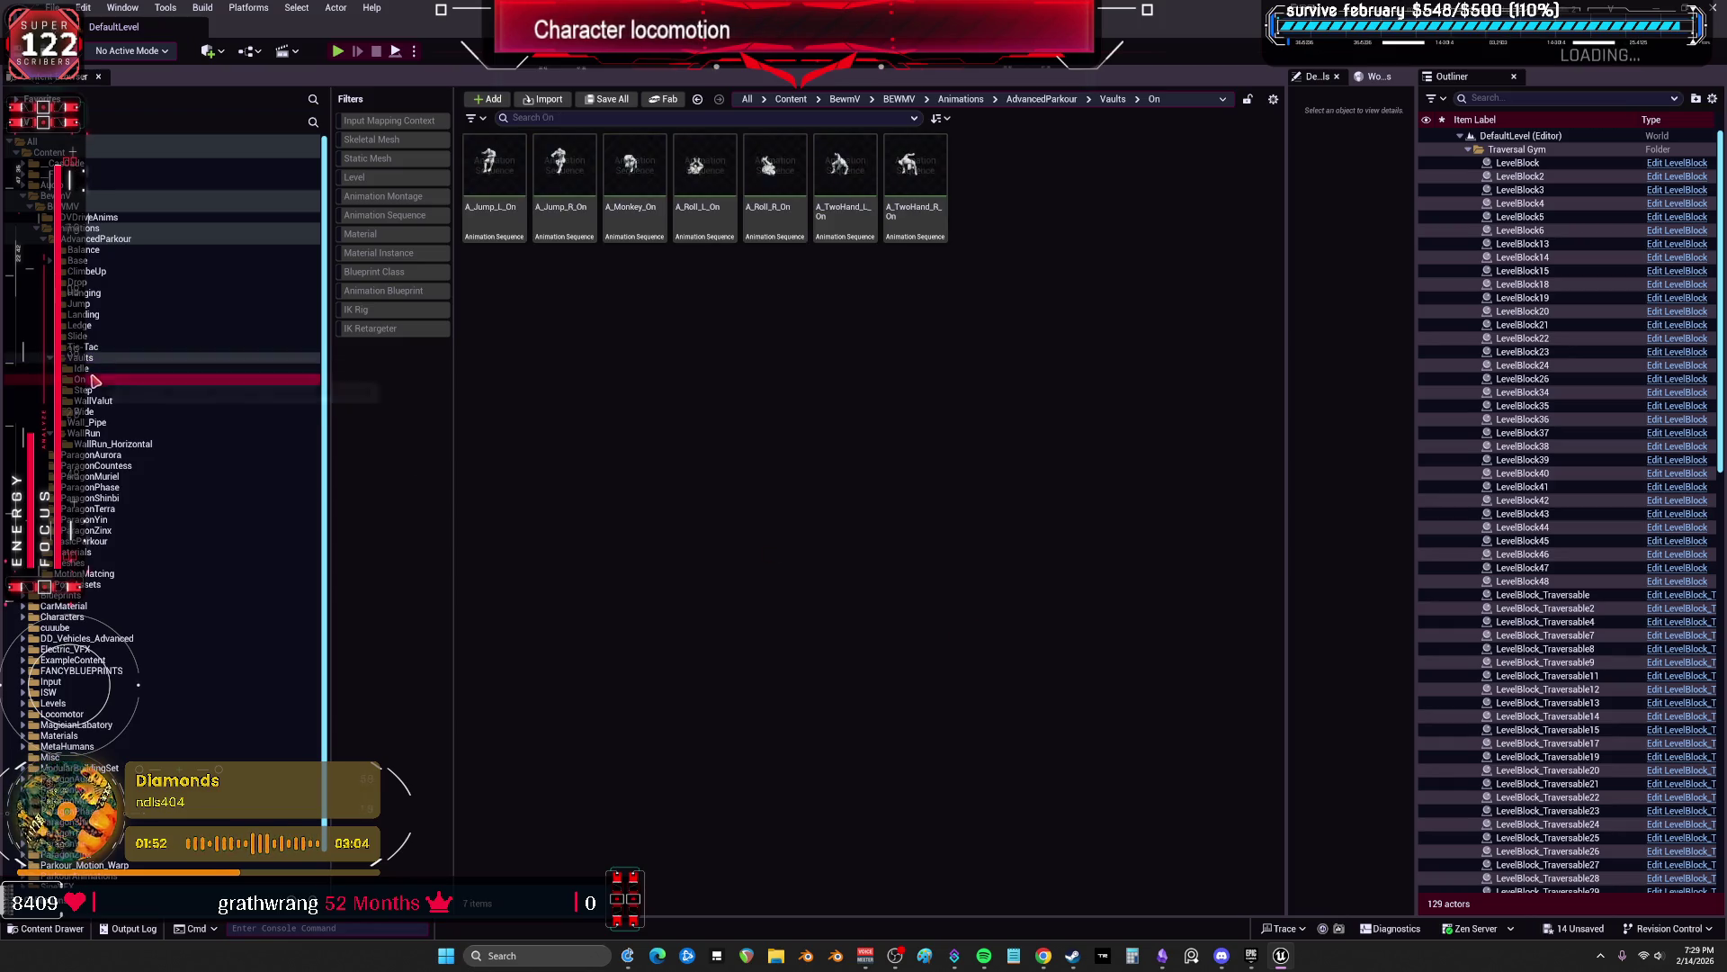
{"action": "left_click", "coordinate": [86, 369]}
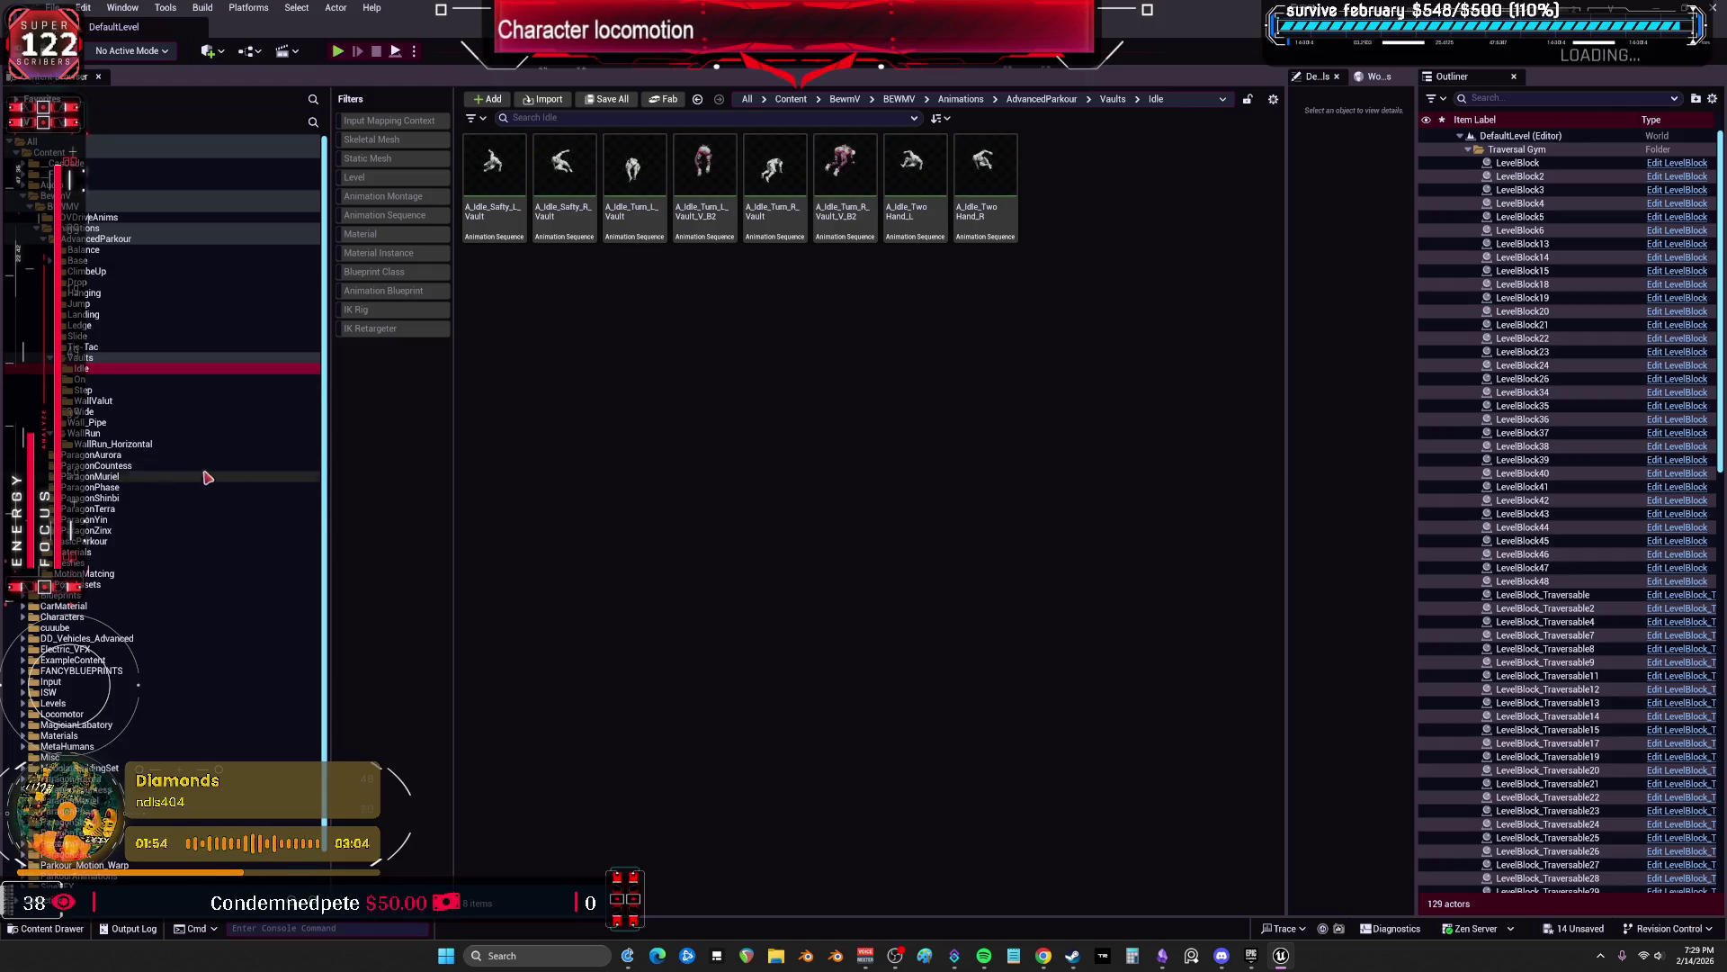
{"action": "left_click", "coordinate": [135, 379]}
{"action": "left_click", "coordinate": [106, 394]}
{"action": "left_click", "coordinate": [116, 402]}
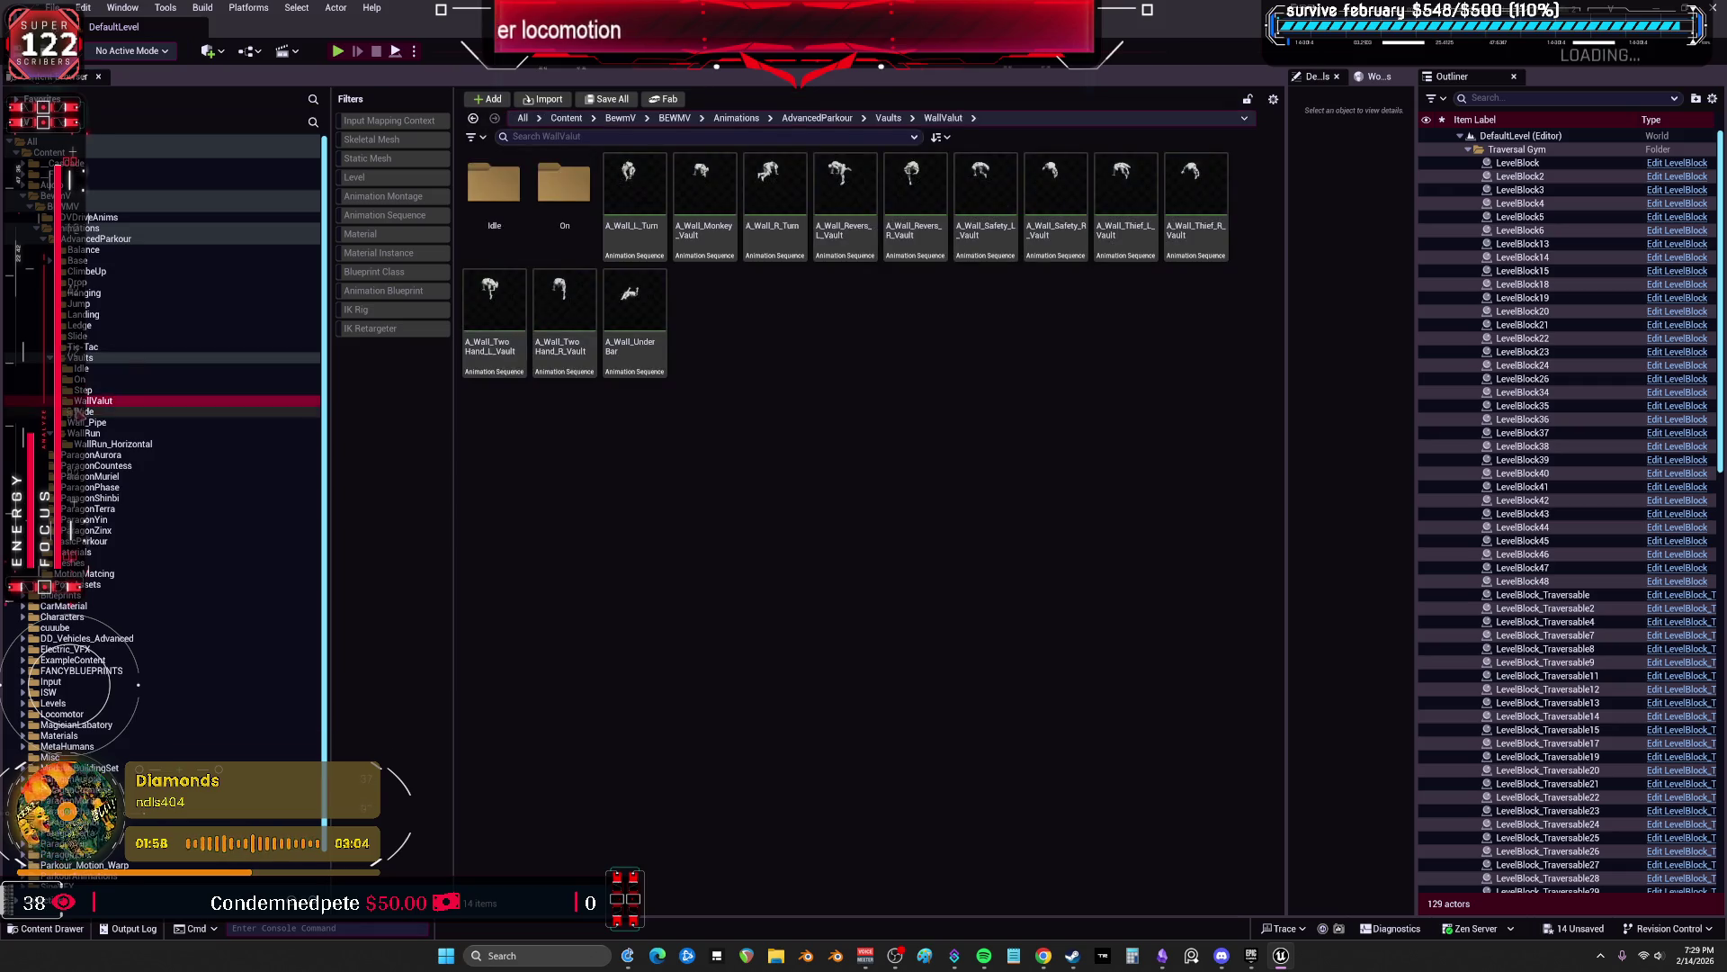
{"action": "double_click", "coordinate": [97, 401]}
{"action": "left_click", "coordinate": [88, 413]}
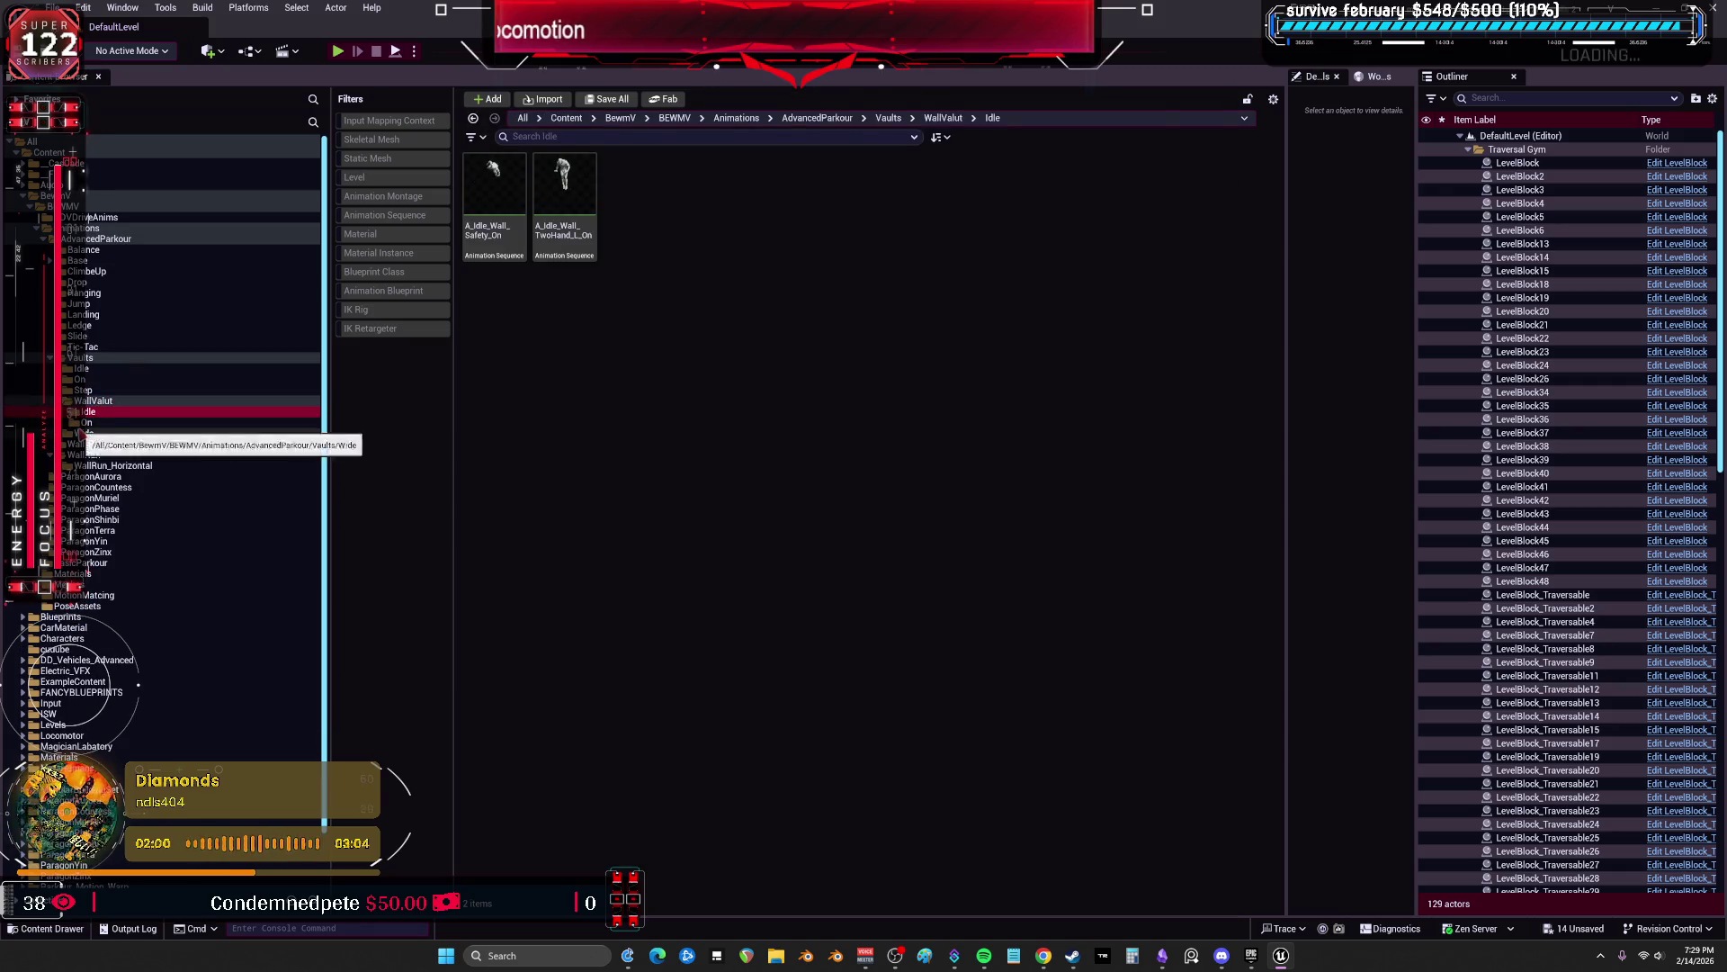
Step: Look through the wall vault folders, then open RTGParkourBalanceV1 from Vaults in the retarget editor
{"action": "left_click", "coordinate": [87, 433]}
{"action": "left_click", "coordinate": [87, 444]}
{"action": "left_click", "coordinate": [108, 466]}
{"action": "left_click", "coordinate": [84, 455]}
{"action": "left_click", "coordinate": [93, 402]}
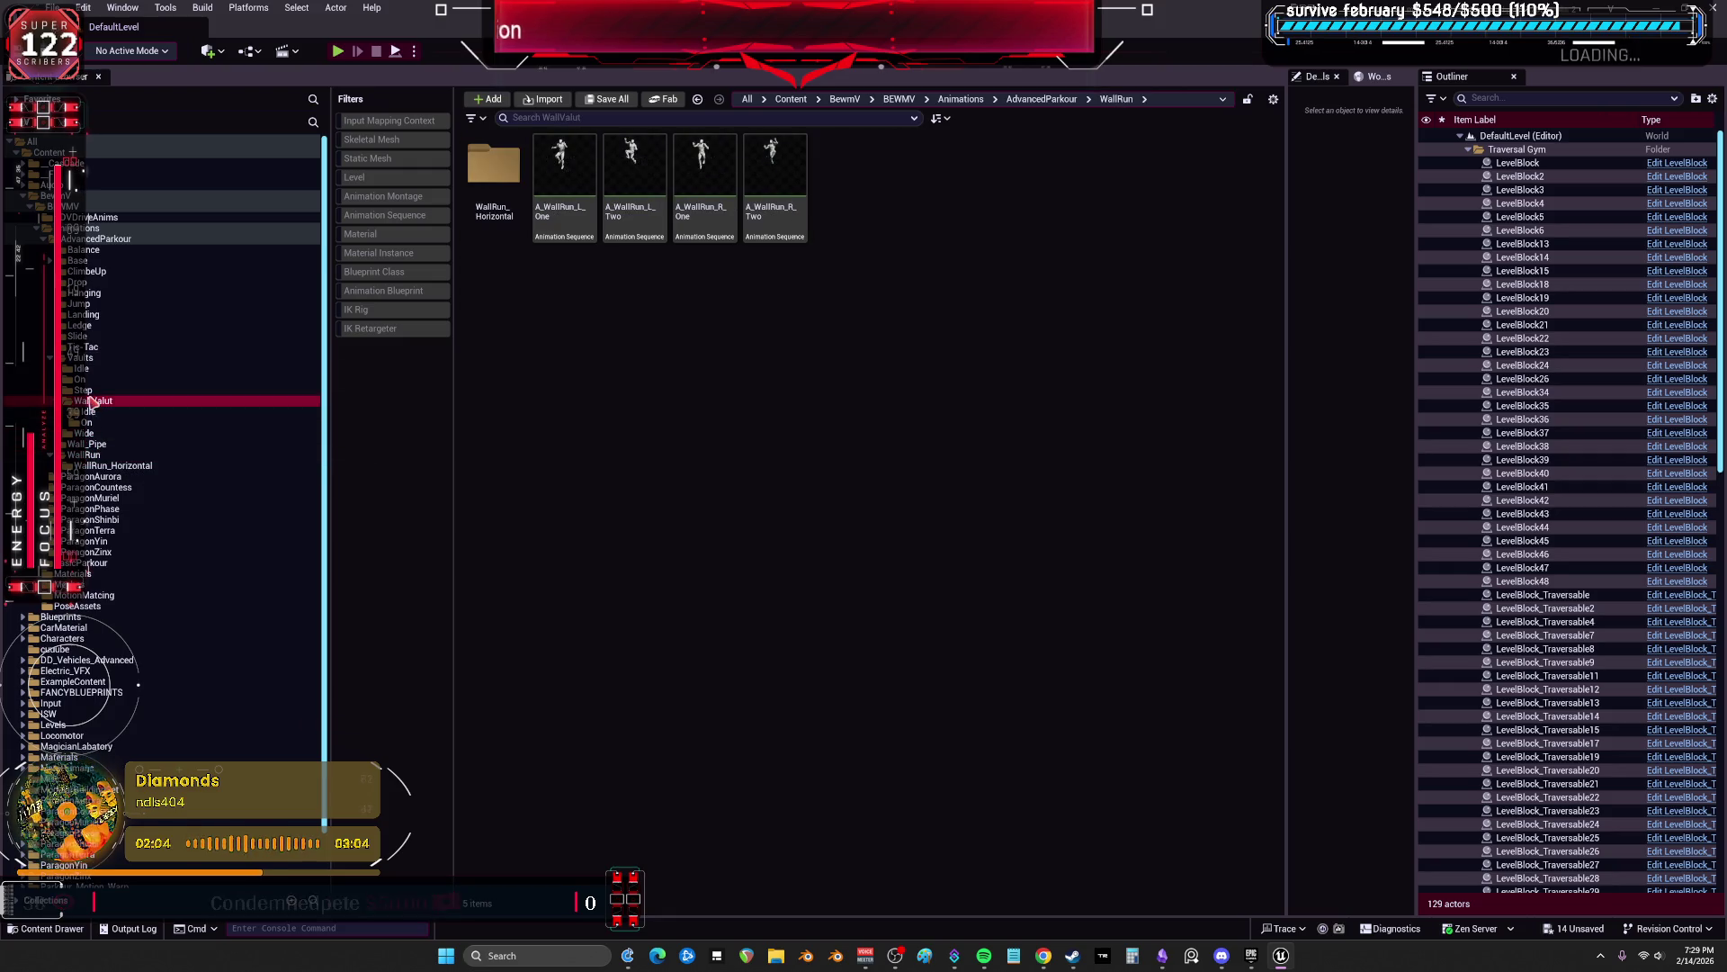
{"action": "left_click", "coordinate": [81, 357]}
{"action": "left_click", "coordinate": [930, 411]}
{"action": "double_click", "coordinate": [930, 411]}
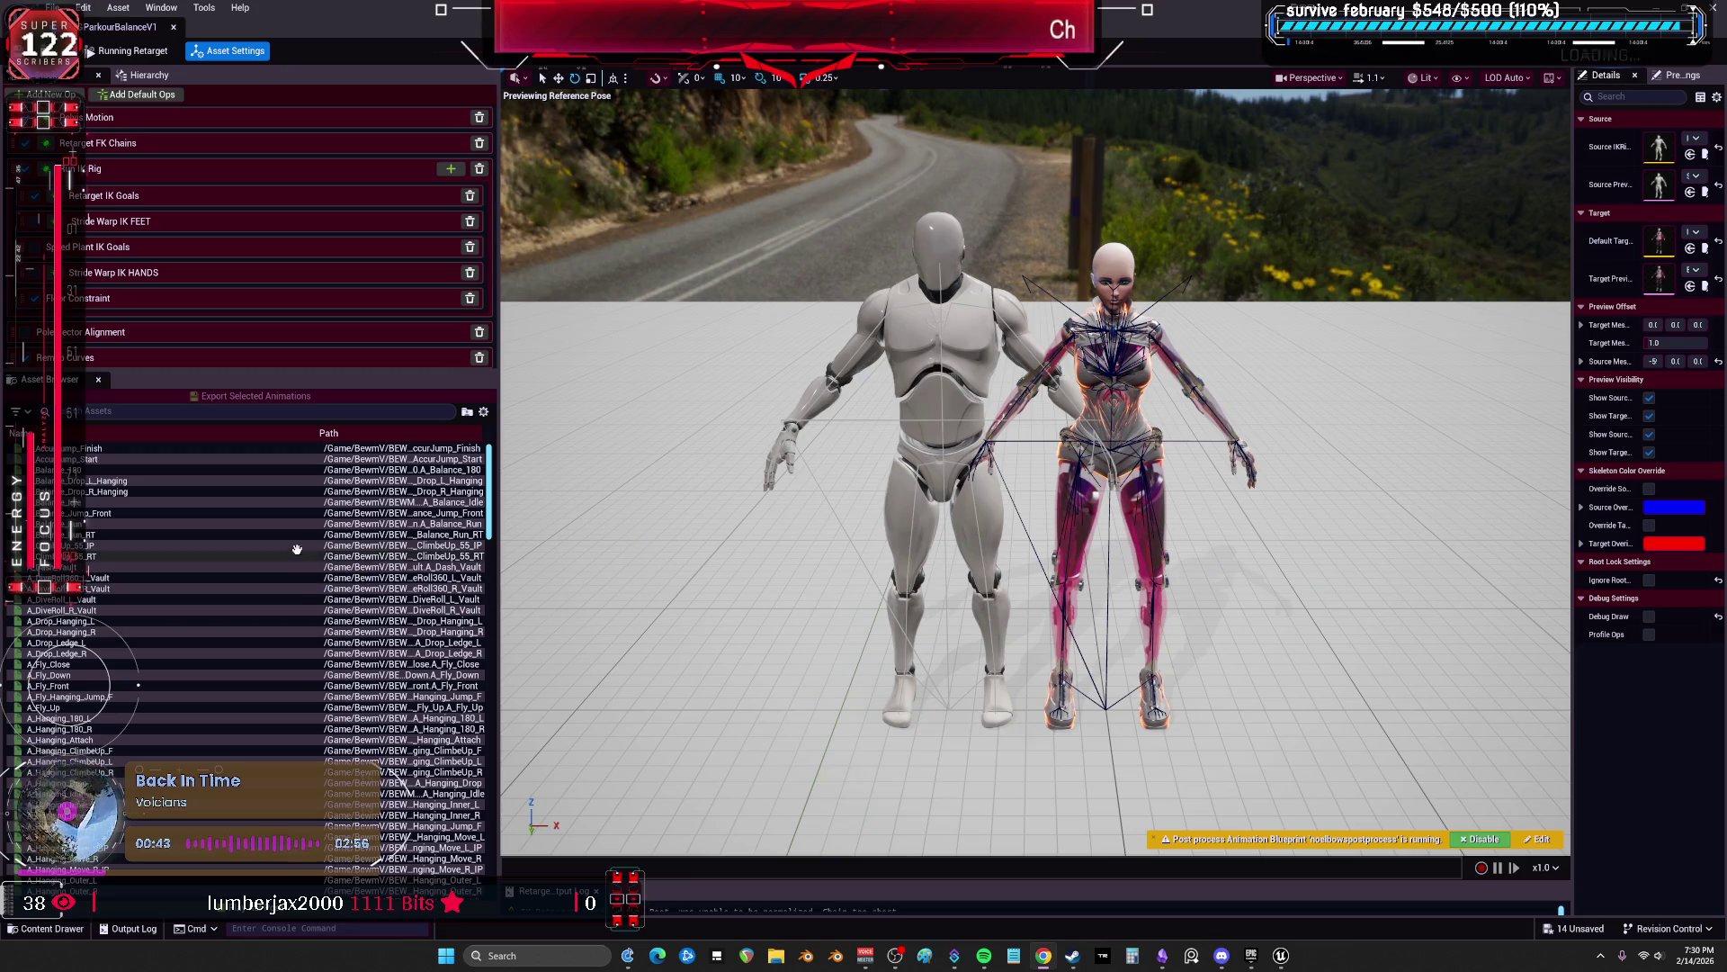
Step: Restore the RTGParkourBalanceV1 retarget editor to a floating window placed higher on screen
{"action": "mouse_move", "coordinate": [608, 27]}
{"action": "left_mouse_down"}
{"action": "mouse_move", "coordinate": [843, 403]}
{"action": "mouse_move", "coordinate": [804, 401]}
{"action": "mouse_move", "coordinate": [901, 519]}
{"action": "mouse_move", "coordinate": [781, 266]}
{"action": "left_mouse_up"}
{"action": "scroll", "coordinate": [559, 605], "scroll_direction": "down", "scroll_amount": 3}
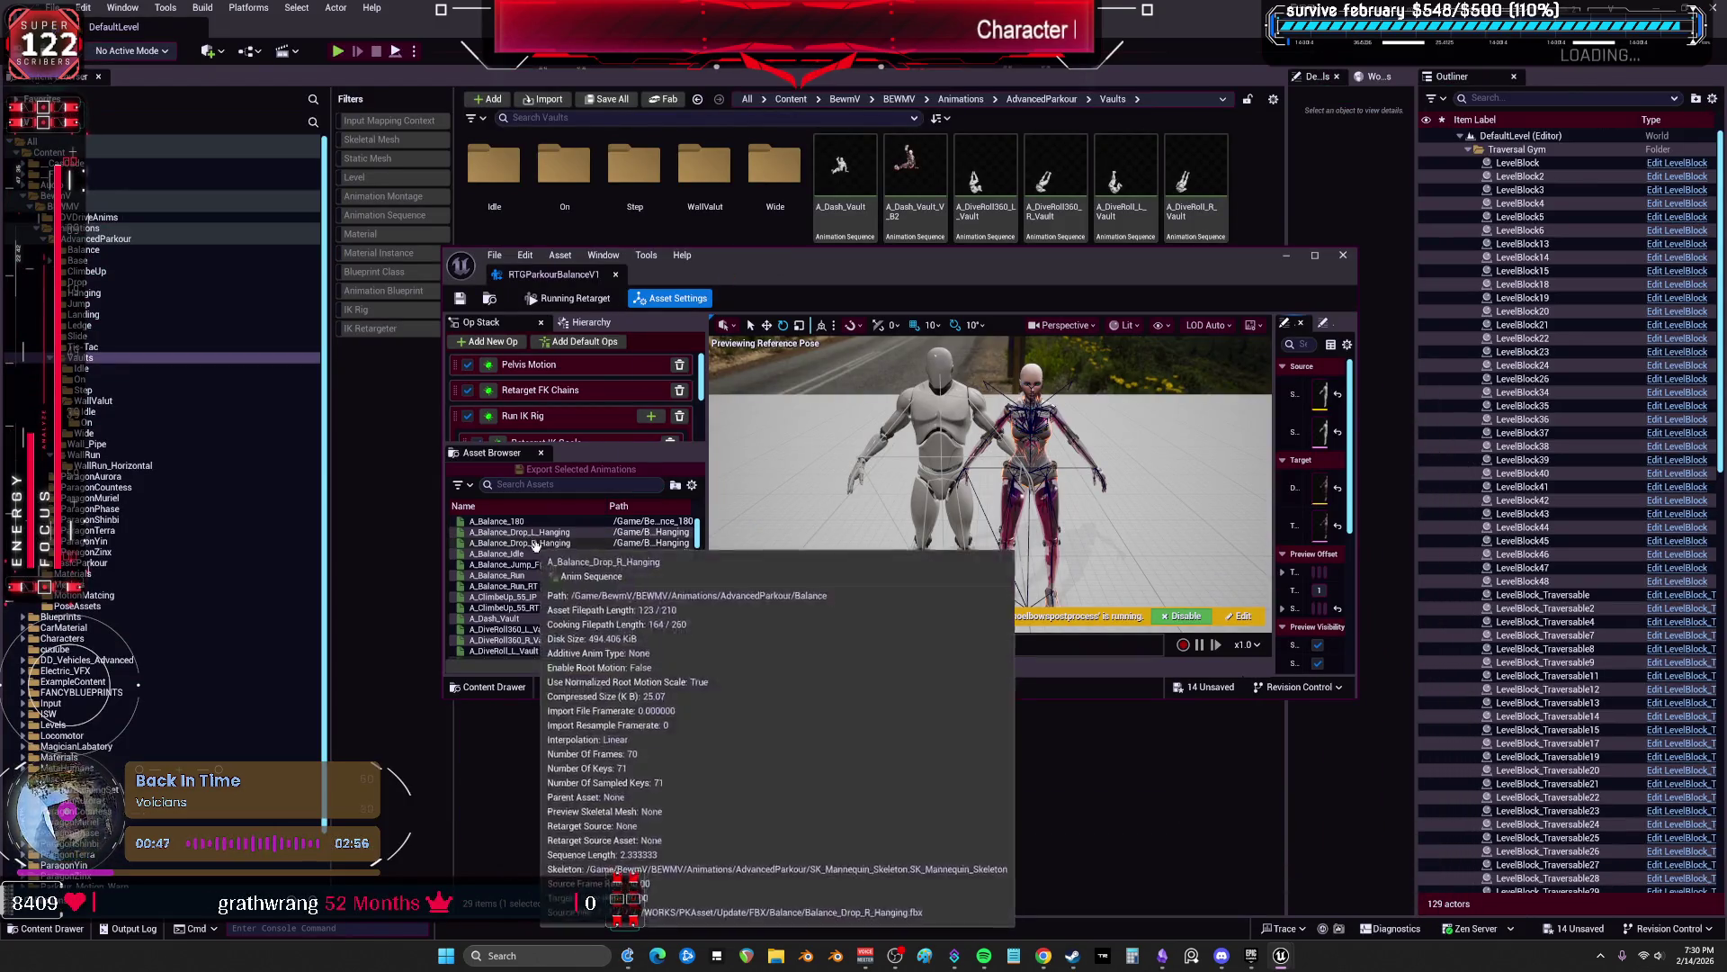
Step: Preview A_Dash_Vault full-screen, orbiting the view and scrubbing back to around frame 4
{"action": "scroll", "coordinate": [558, 594], "scroll_direction": "up", "scroll_amount": 1}
{"action": "left_click", "coordinate": [495, 553]}
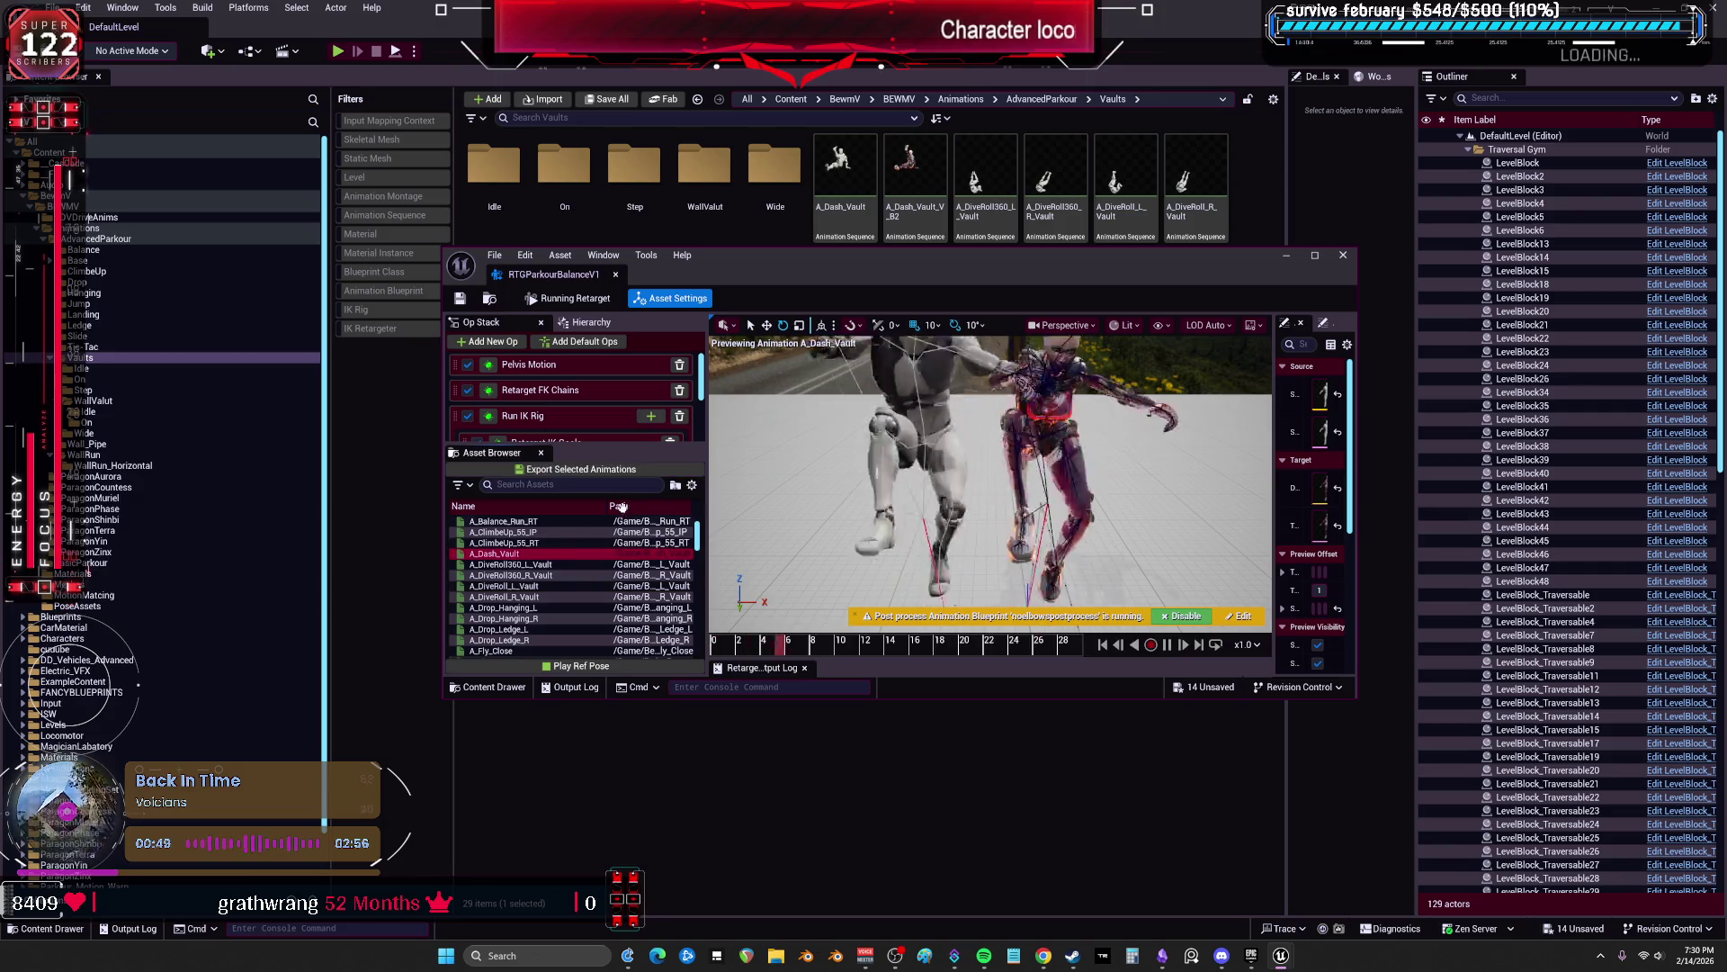
{"action": "double_click", "coordinate": [949, 284]}
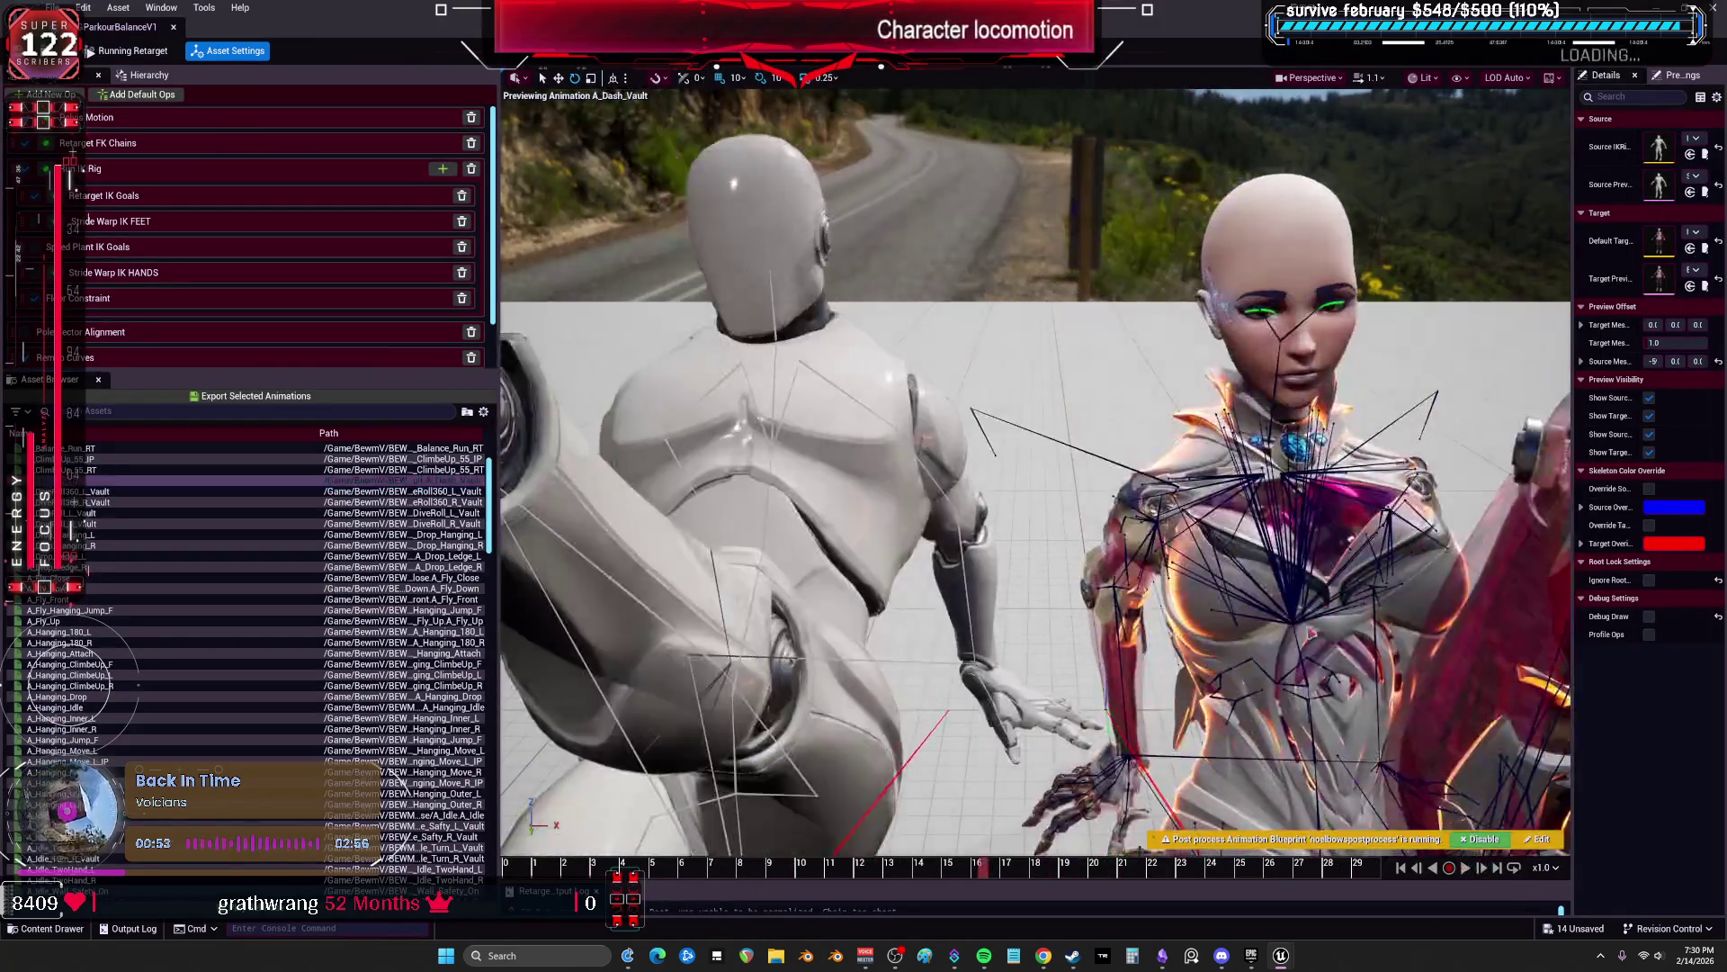
{"action": "left_click_drag", "start_coordinate": [1125, 557], "coordinate": [1251, 536]}
{"action": "left_click_drag", "start_coordinate": [791, 419], "coordinate": [675, 424]}
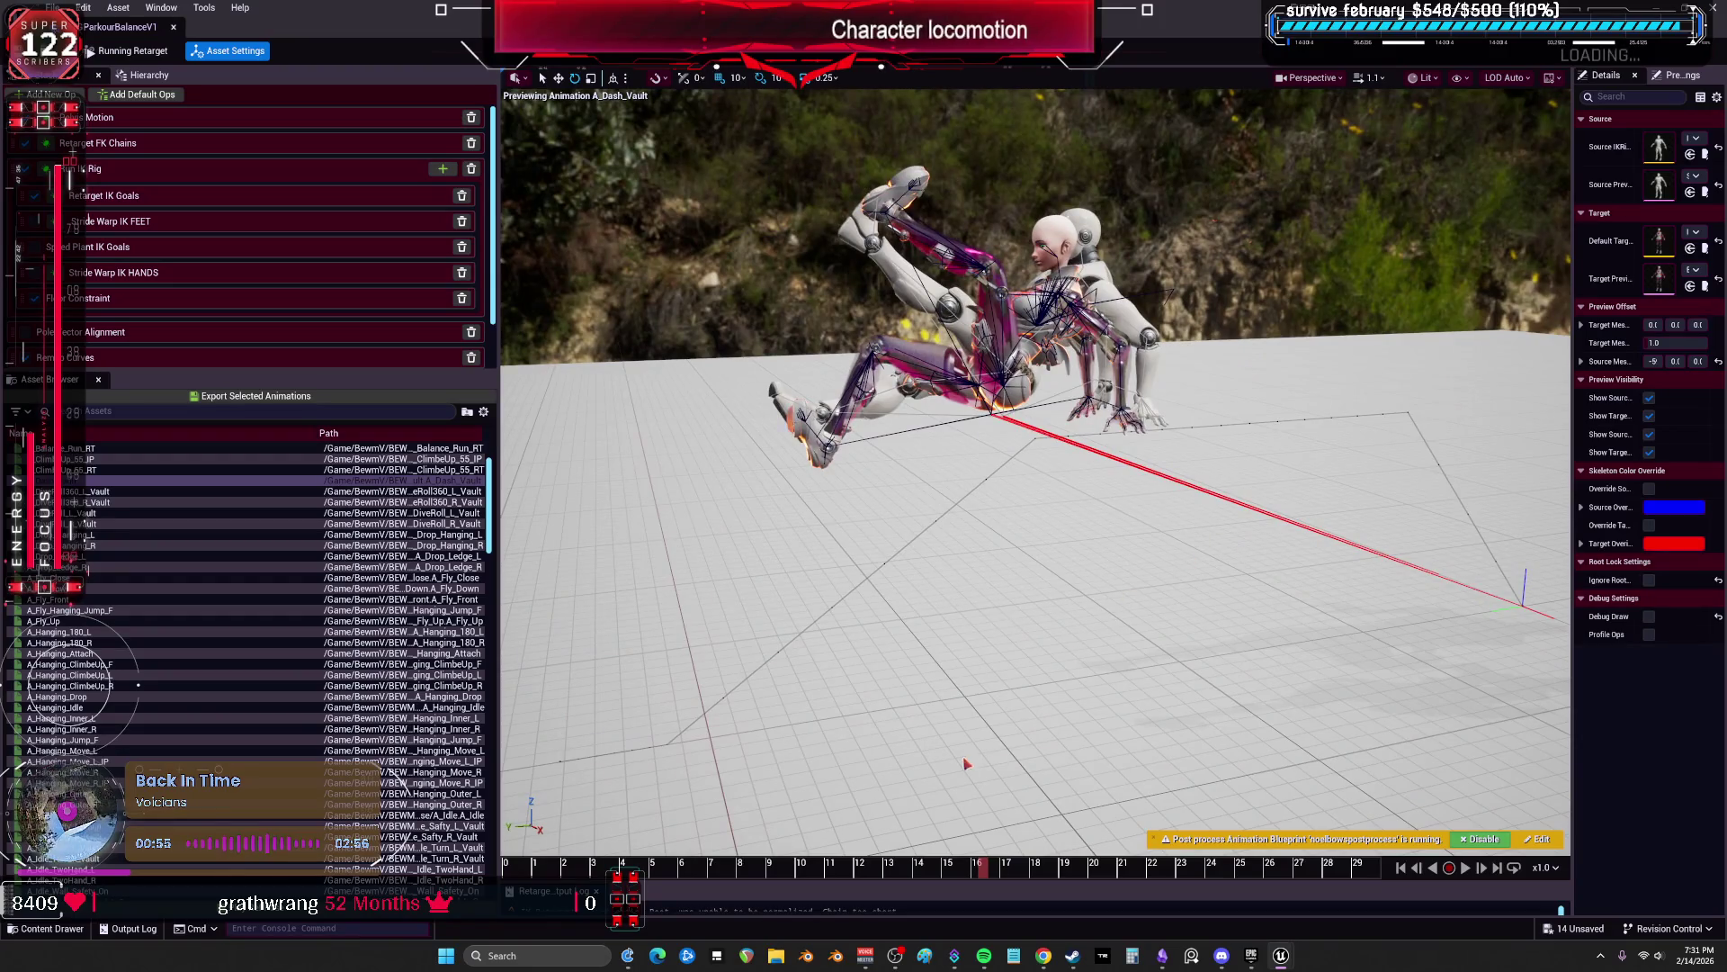
{"action": "mouse_move", "coordinate": [883, 875]}
{"action": "left_mouse_down"}
{"action": "mouse_move", "coordinate": [646, 865]}
{"action": "mouse_move", "coordinate": [748, 859]}
{"action": "mouse_move", "coordinate": [1269, 923]}
{"action": "left_mouse_up"}
Step: Frame both characters, restore the floating window, and load A_DiveRoll360_L_Vault
{"action": "key", "text": "f"}
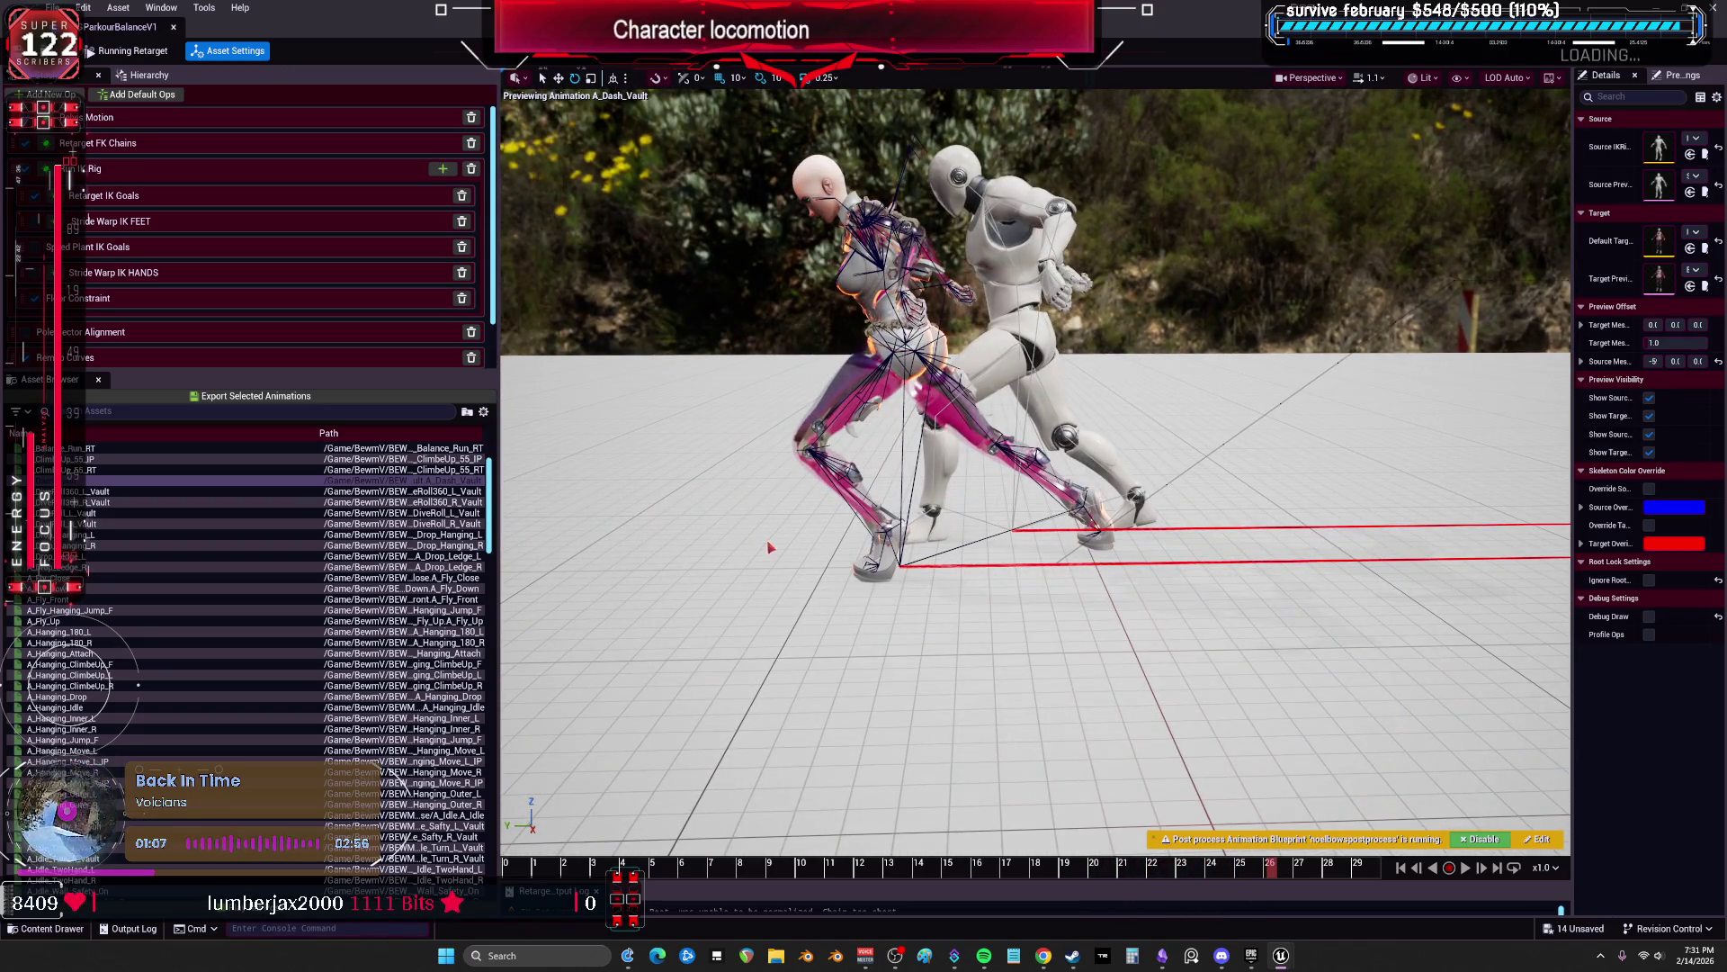
{"action": "key", "text": "super+Down"}
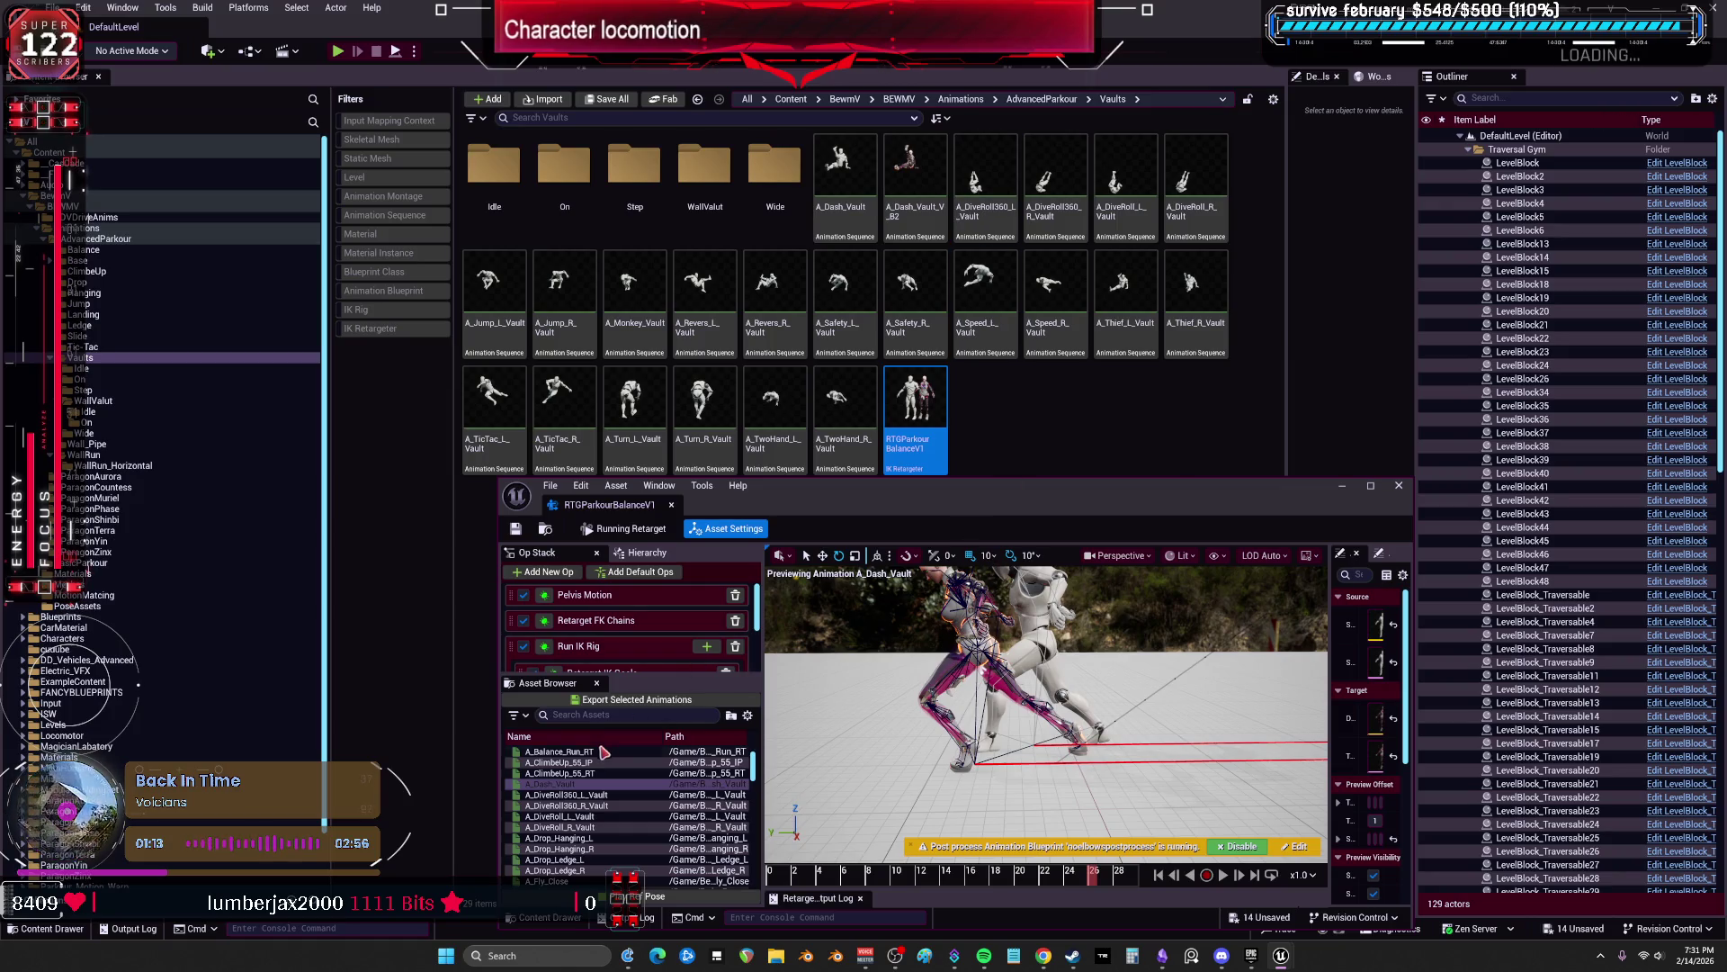
{"action": "left_click", "coordinate": [594, 795]}
Step: Scrub the full-screen dive roll preview to frames 12 and 27, then switch to the Twitch dashboard
{"action": "key", "text": "super+Up"}
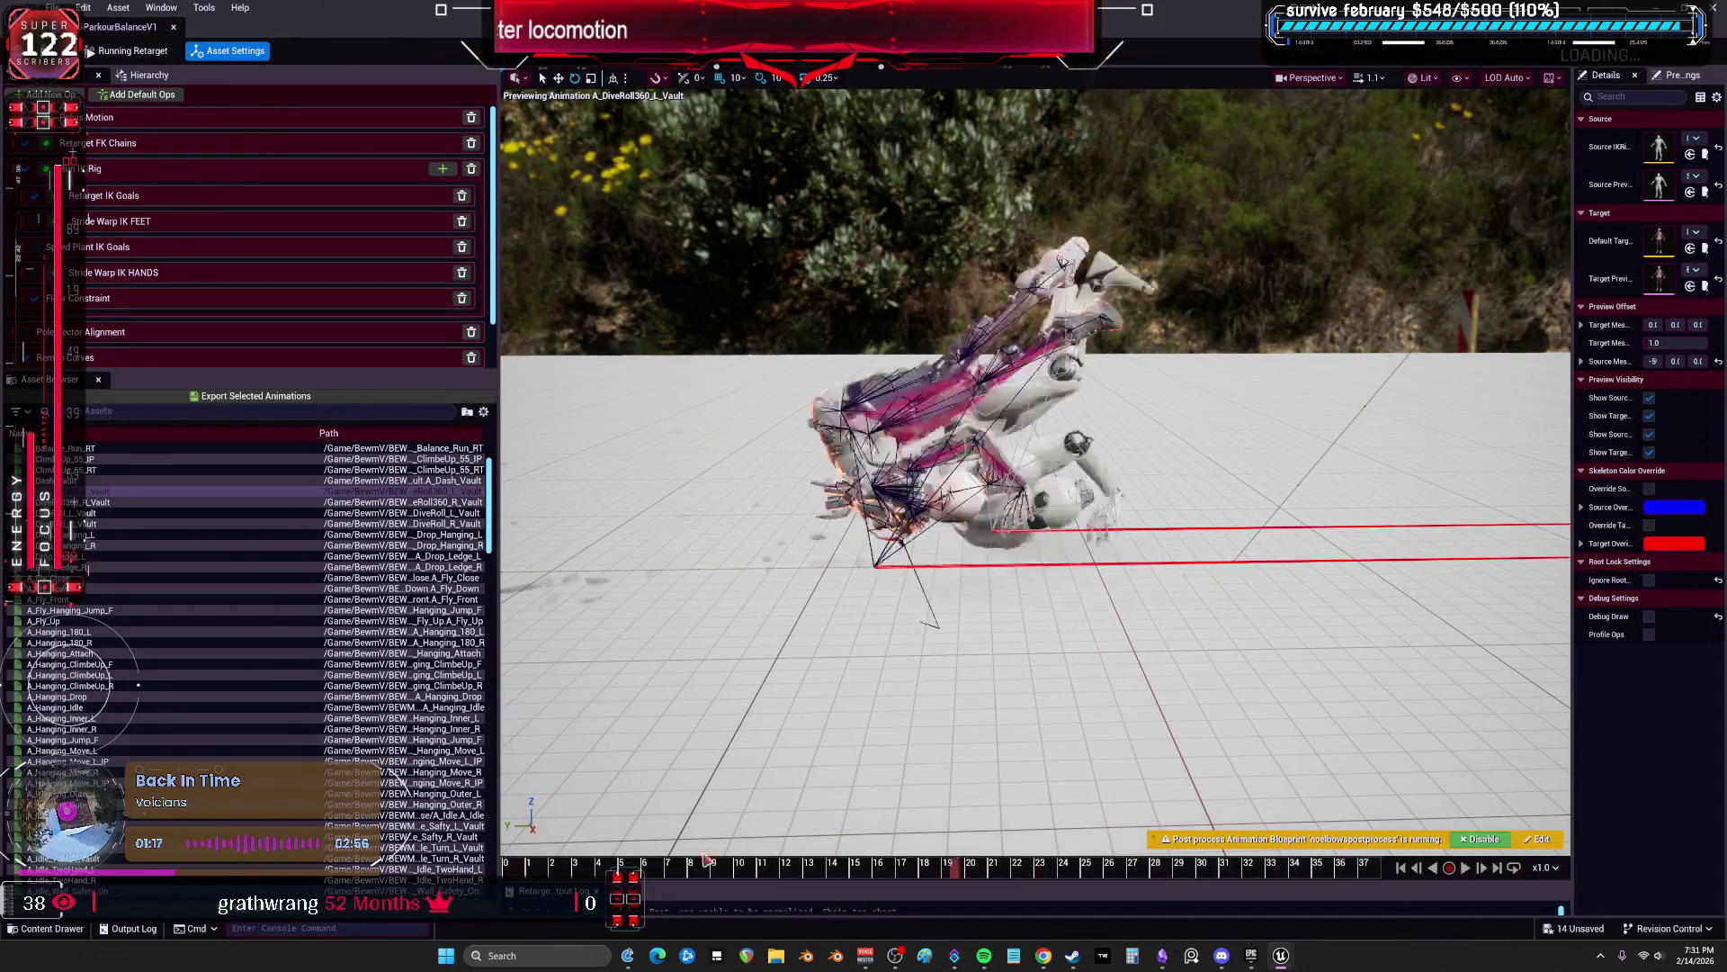
{"action": "mouse_move", "coordinate": [635, 868]}
{"action": "left_mouse_down"}
{"action": "mouse_move", "coordinate": [790, 882]}
{"action": "mouse_move", "coordinate": [941, 968]}
{"action": "mouse_move", "coordinate": [1062, 967]}
{"action": "left_mouse_up"}
{"action": "mouse_move", "coordinate": [1064, 892]}
{"action": "left_mouse_down"}
{"action": "mouse_move", "coordinate": [1135, 892]}
{"action": "mouse_move", "coordinate": [1186, 928]}
{"action": "mouse_move", "coordinate": [1401, 969]}
{"action": "left_mouse_up"}
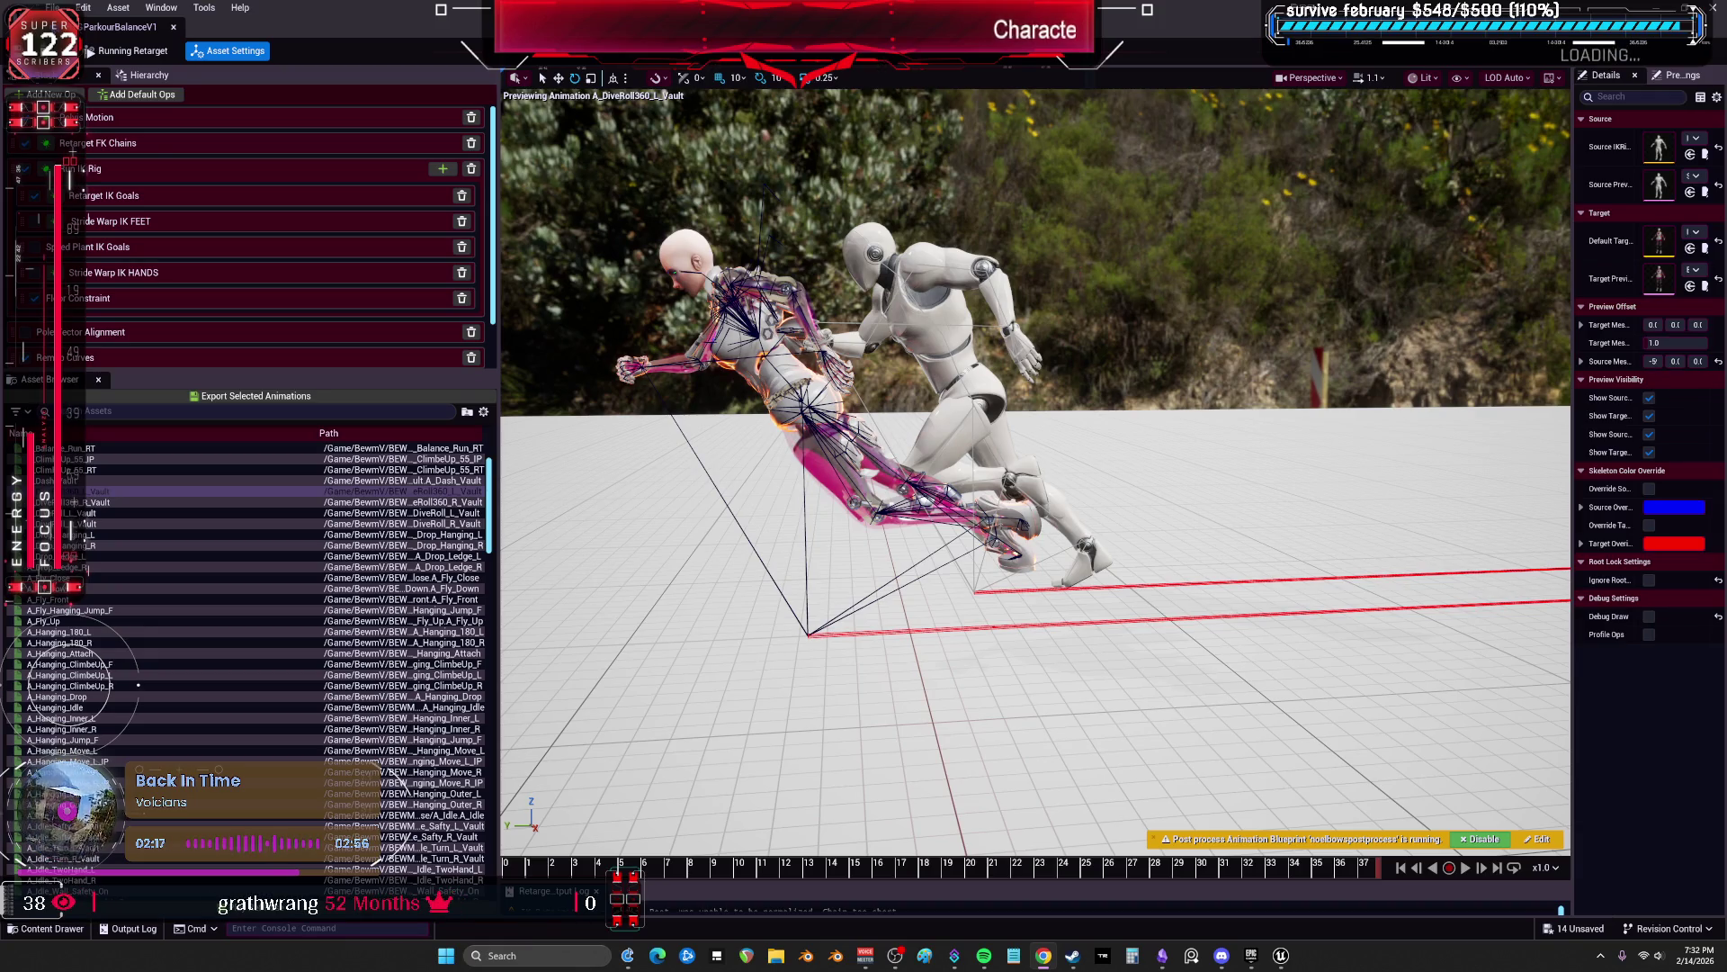
{"action": "key", "text": "alt+Tab"}
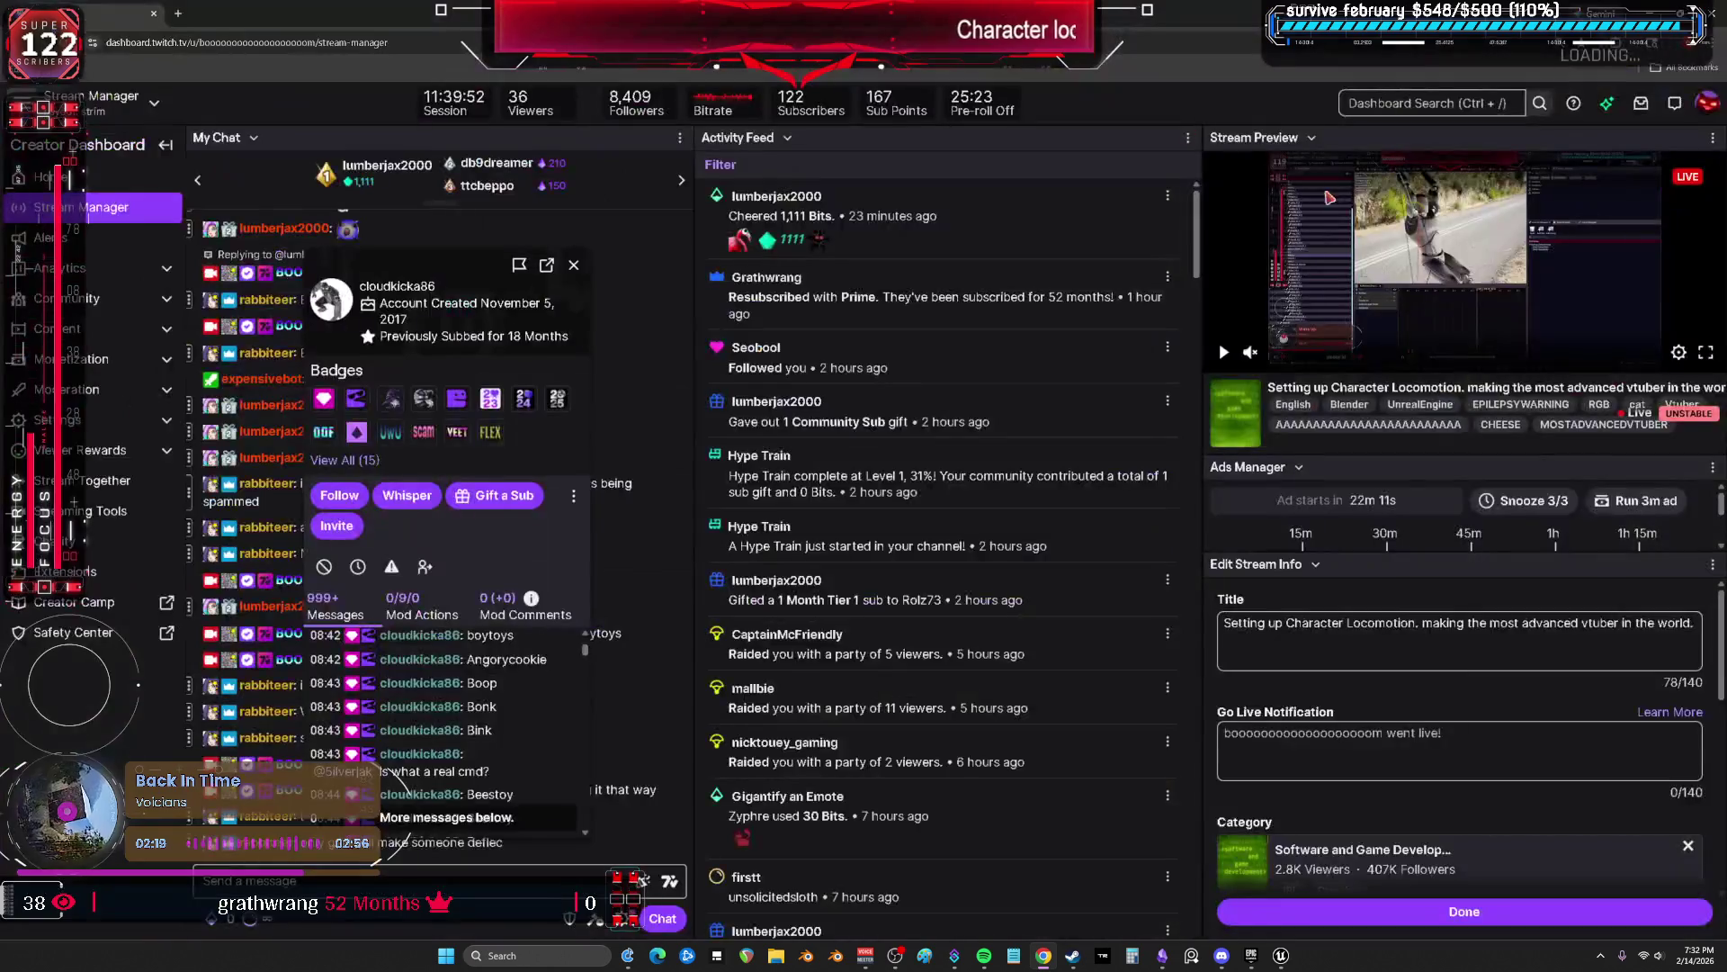